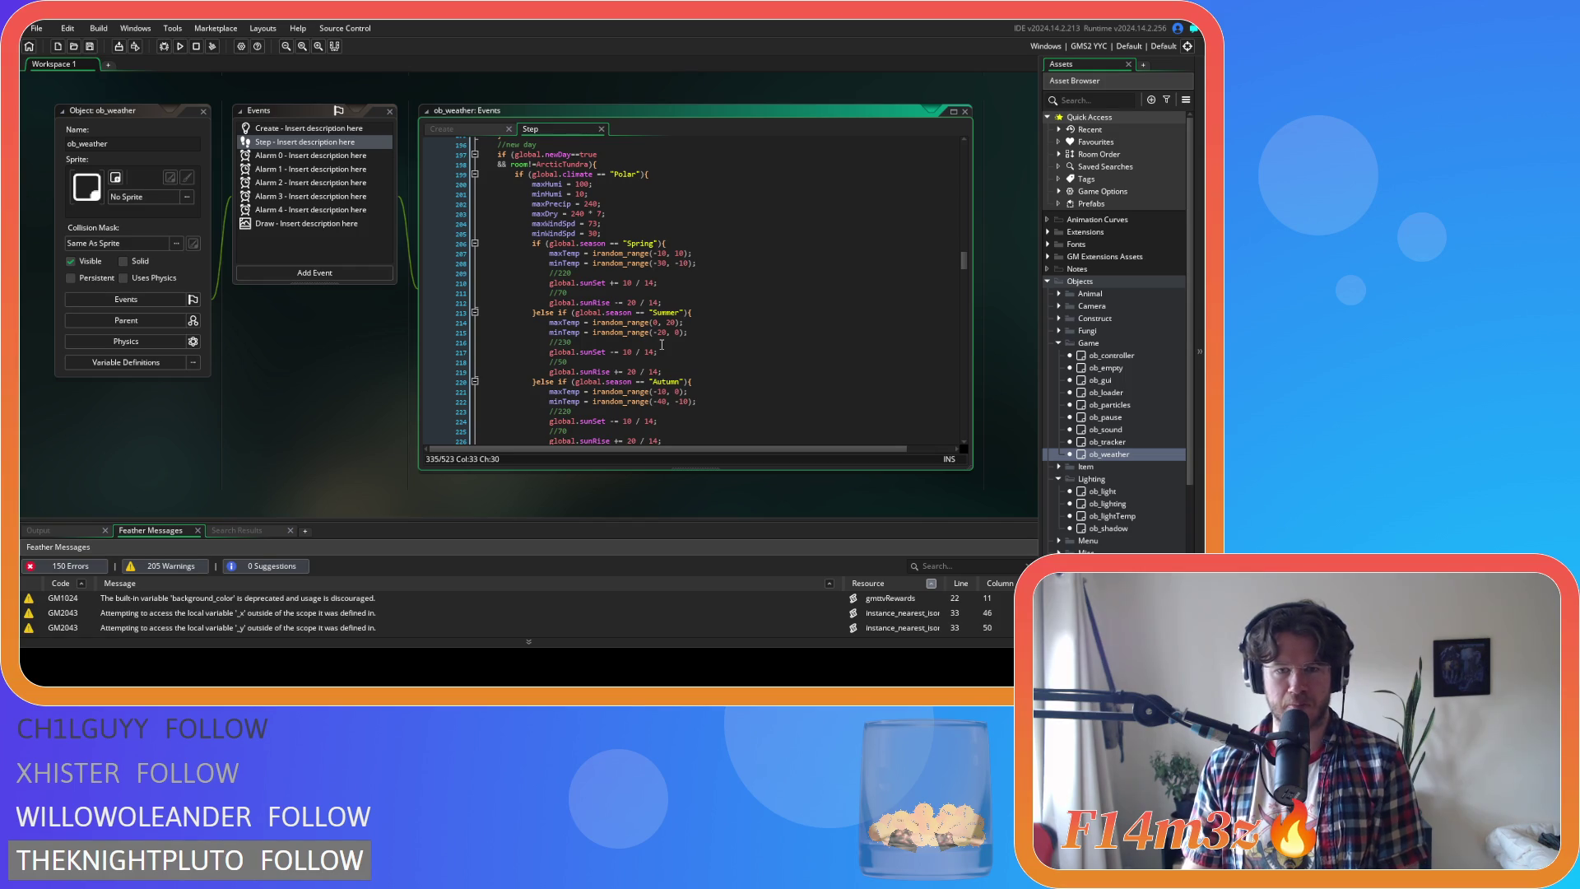
Scroll past the Step event's arctic tundra heating lines, then open ob_weather's Create event at Polar Spring
scroll(661, 345, down, 20)
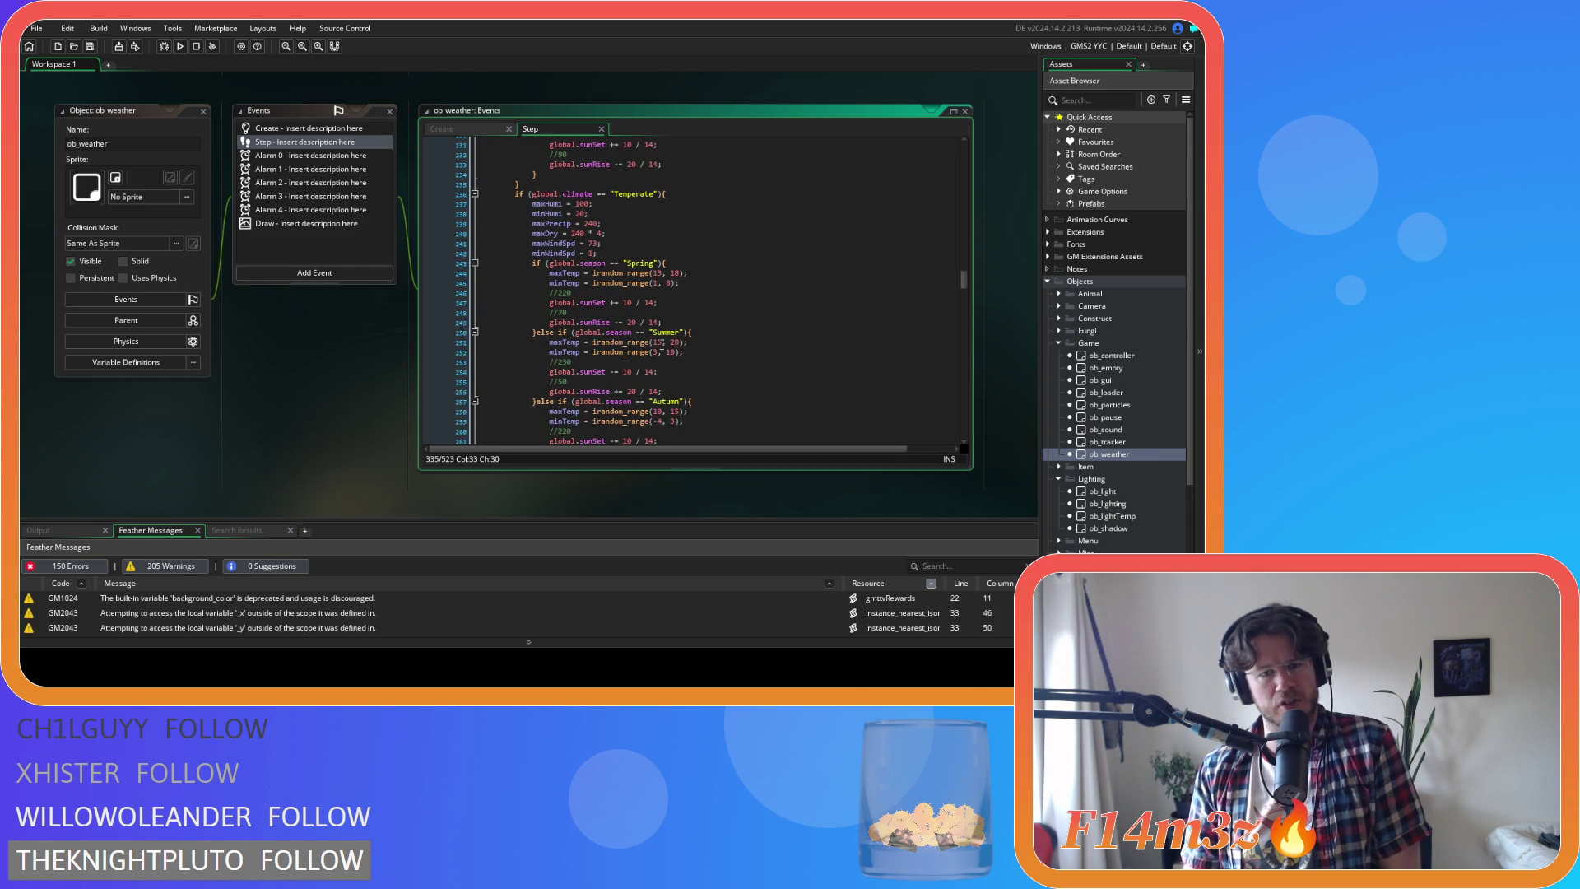
scroll(662, 345, down, 9)
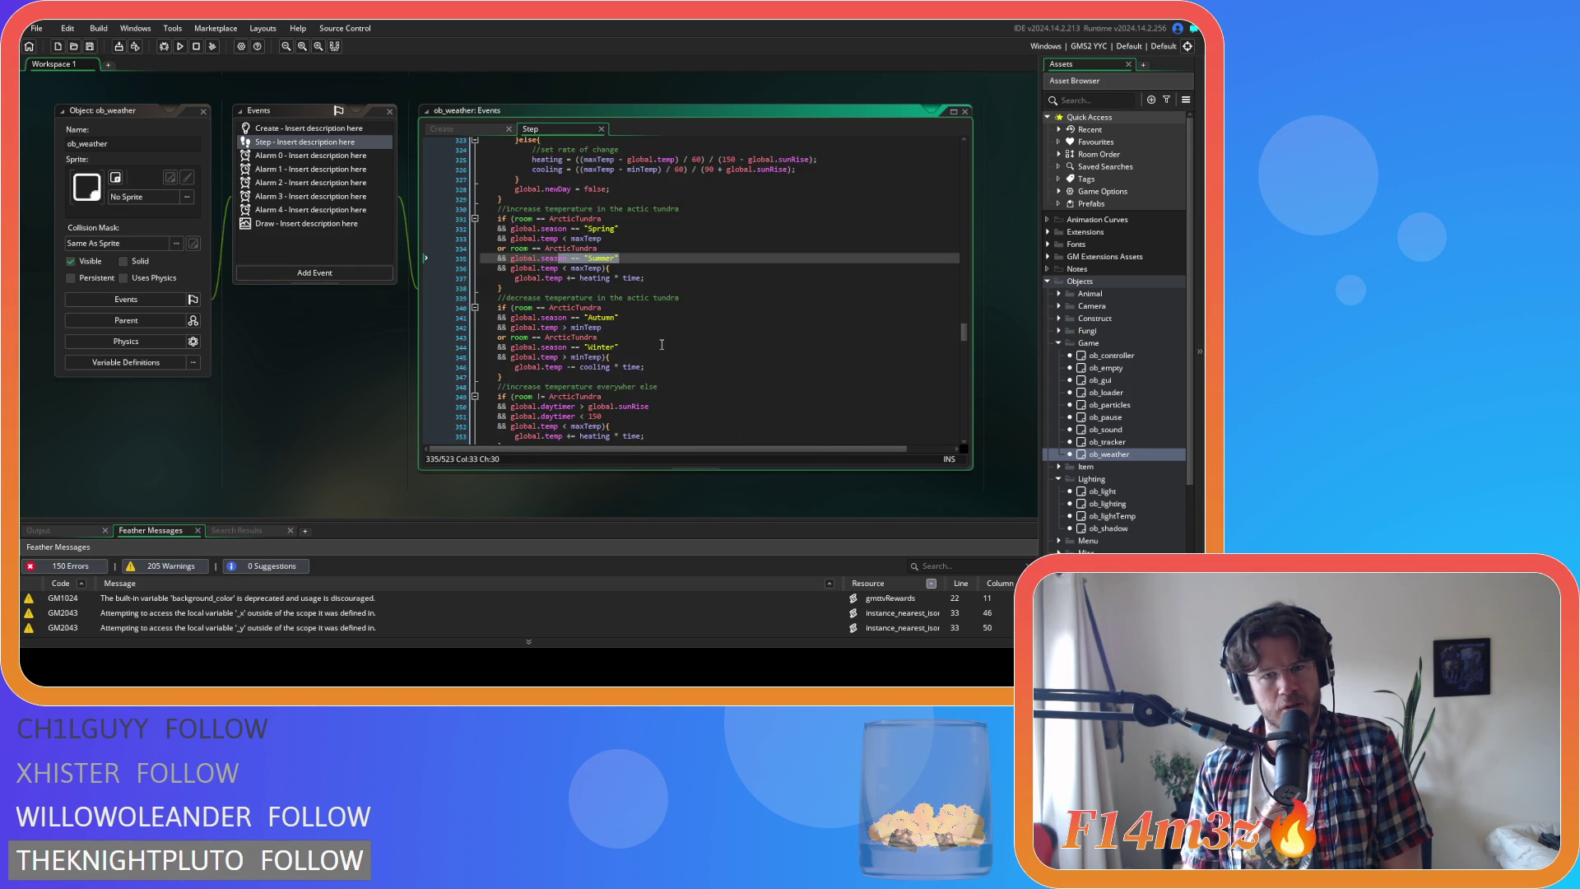
key(Down)
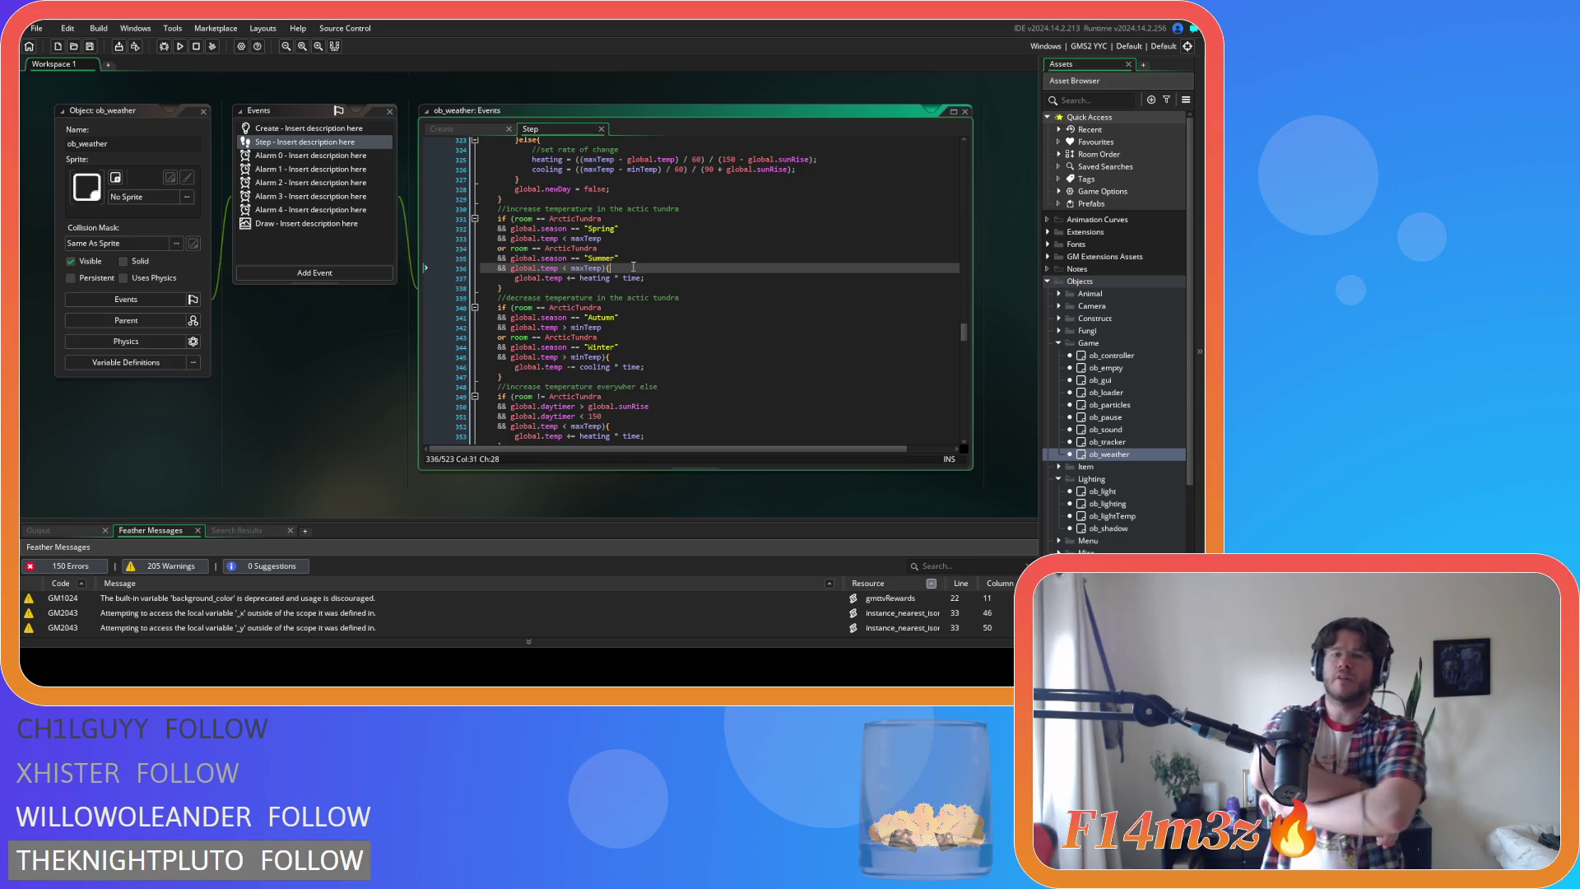
click(308, 128)
scroll(672, 297, up, 5)
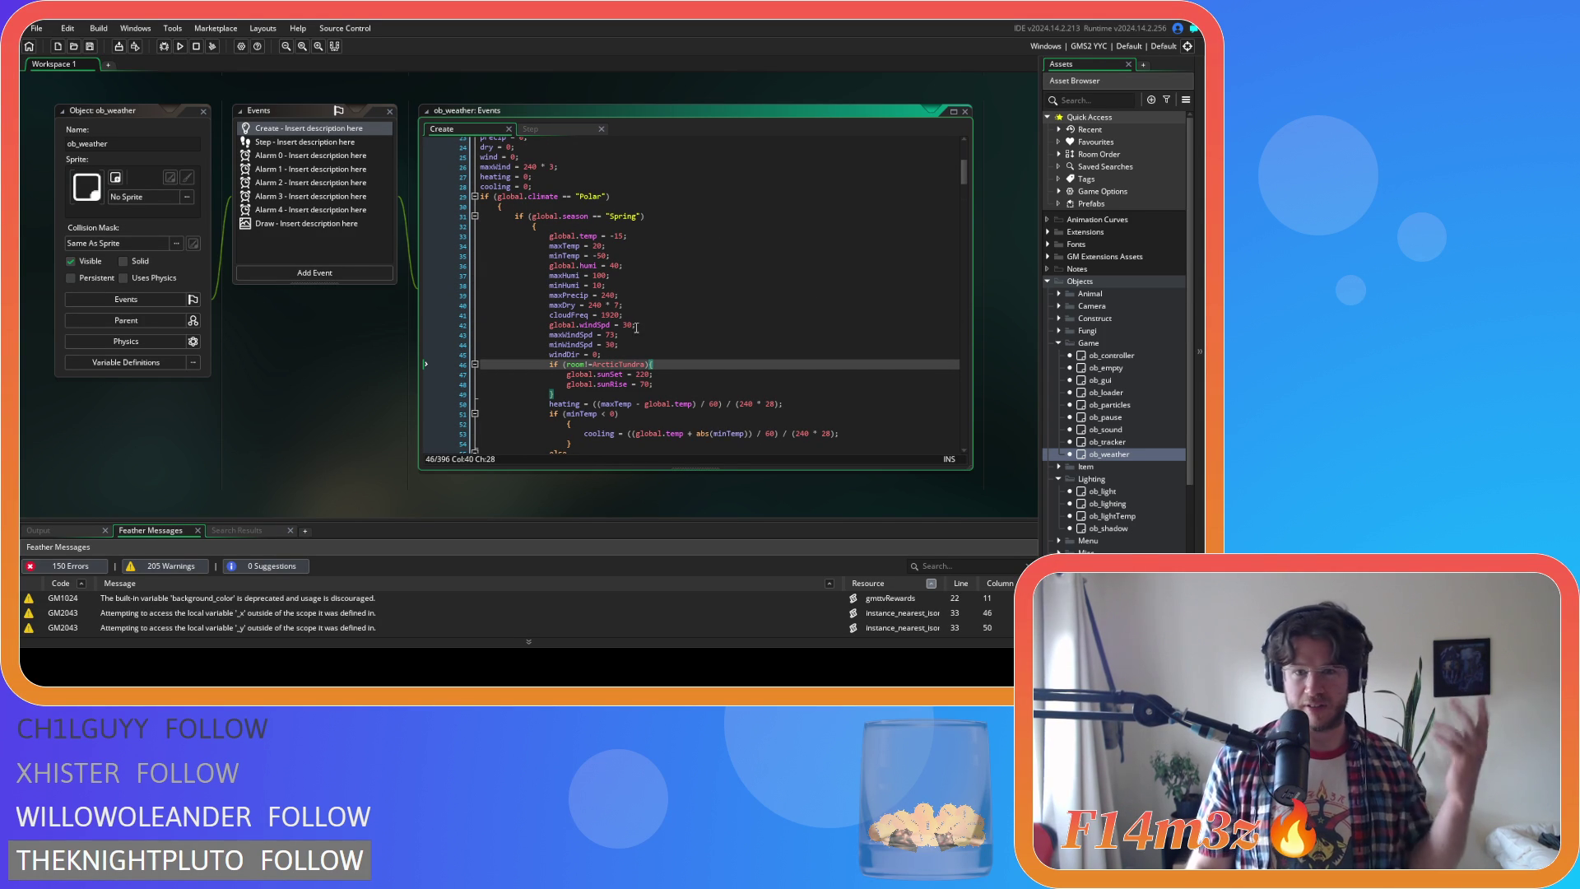
Review the Polar Spring, Autumn and Winter maxTemp limits in ob_weather's Create event
drag(654, 365, 452, 373)
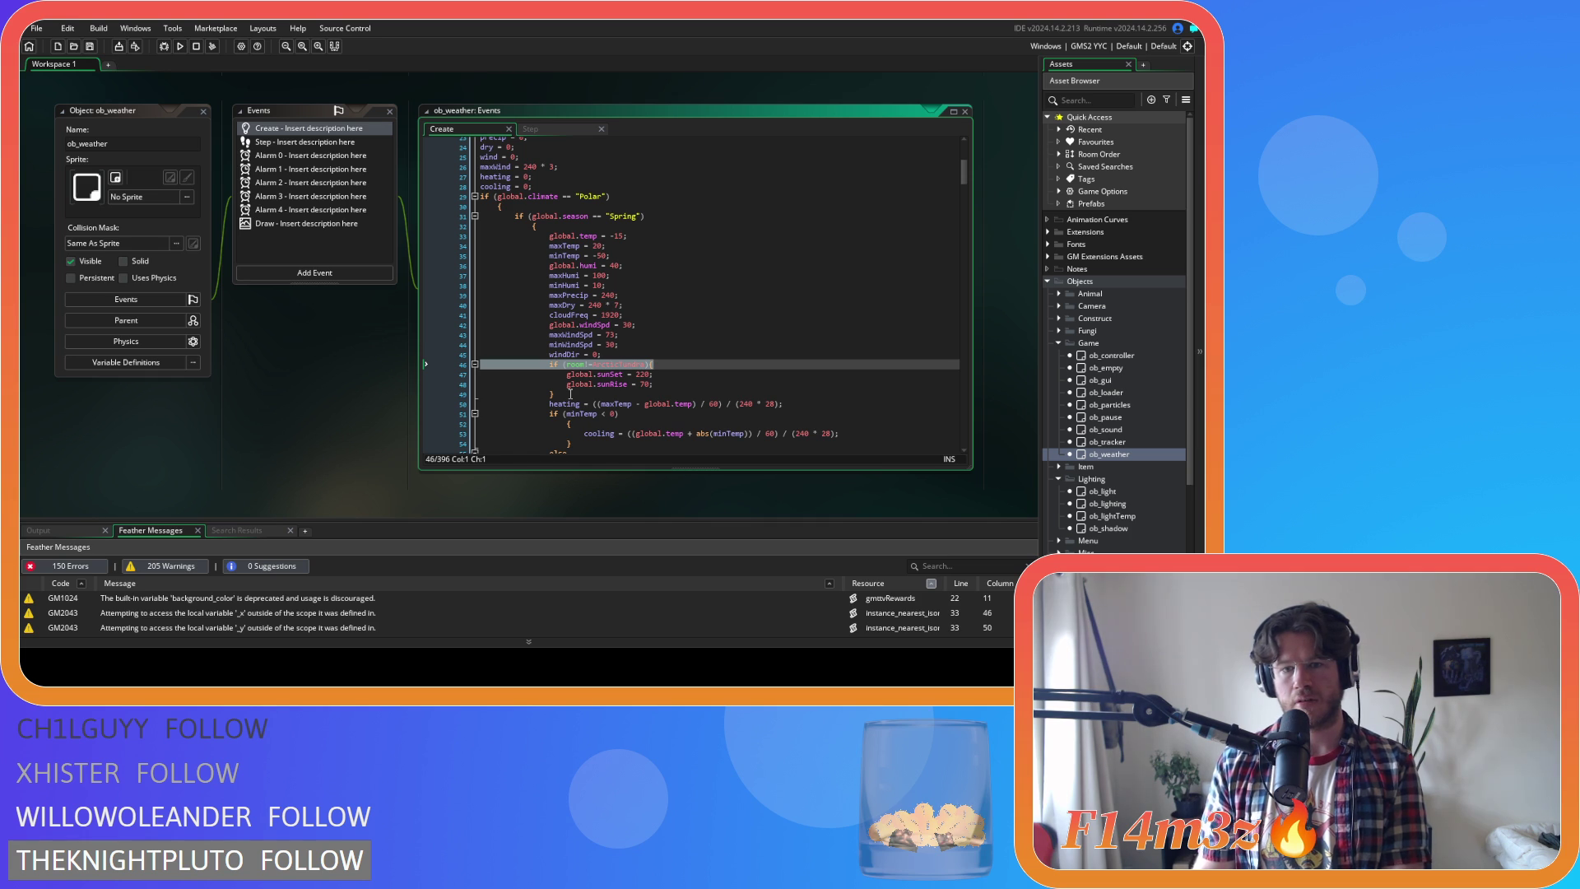
click(571, 394)
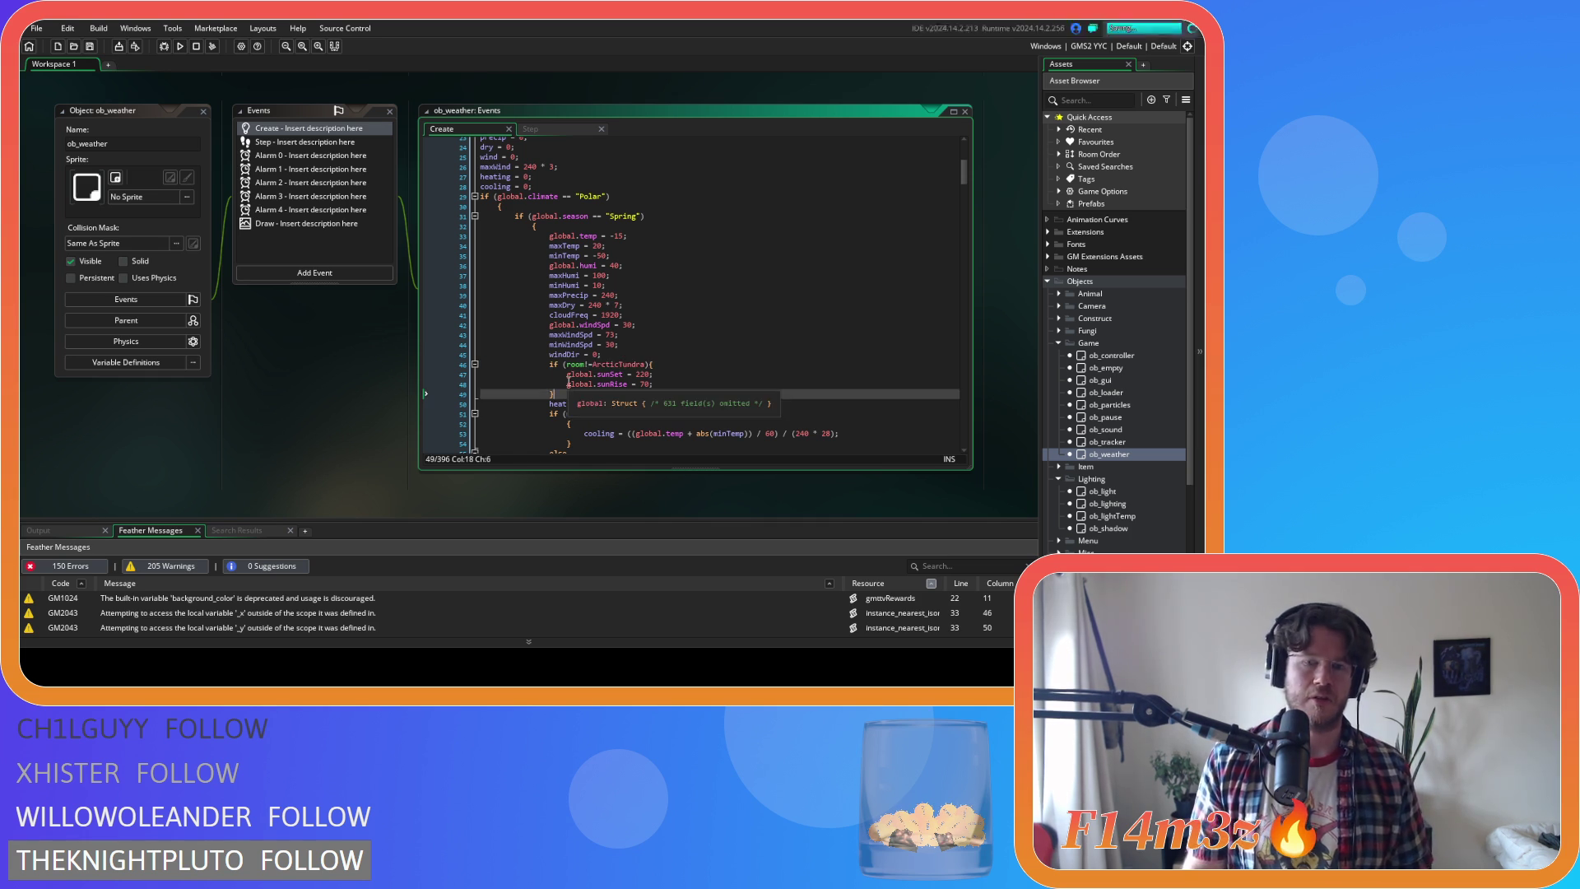
click(649, 255)
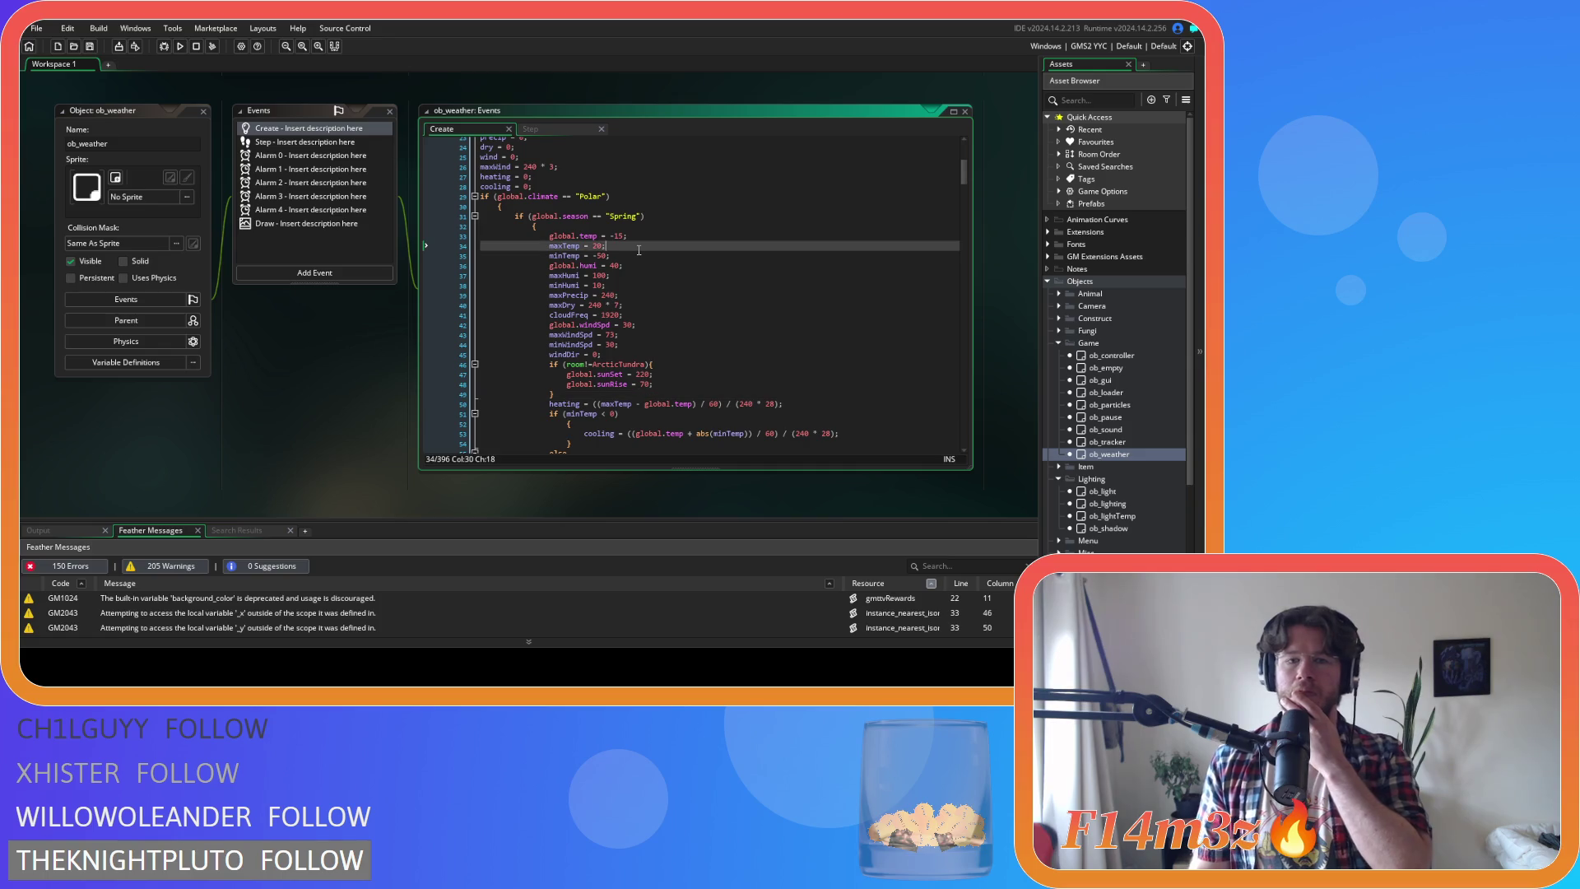
scroll(649, 255, down, 8)
key(Page_Down)
key(Page_Down)
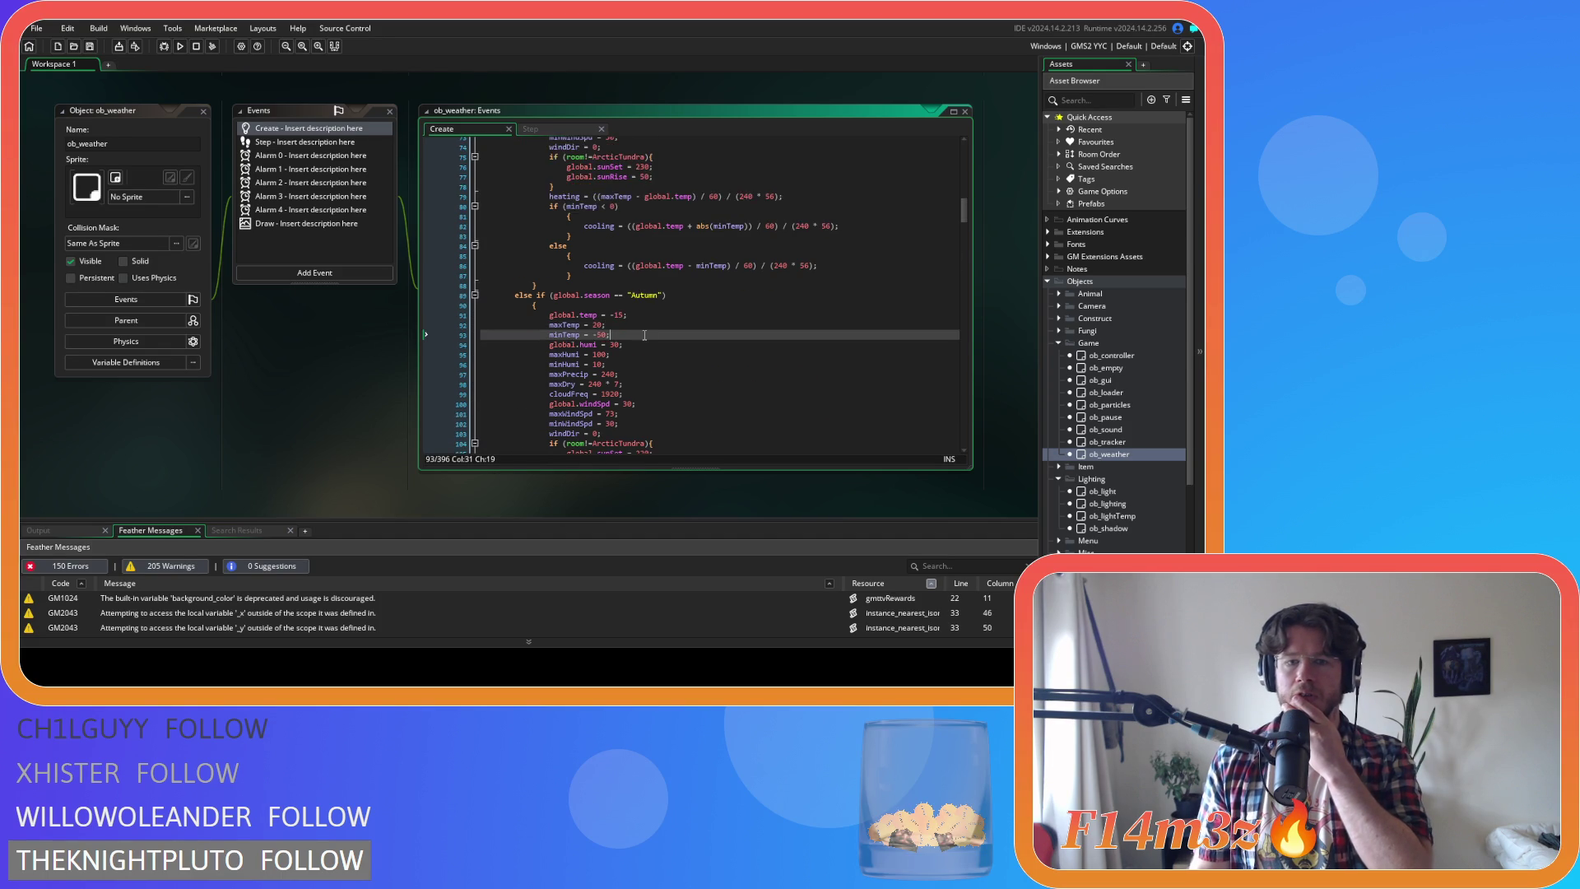
scroll(642, 333, down, 7)
click(640, 294)
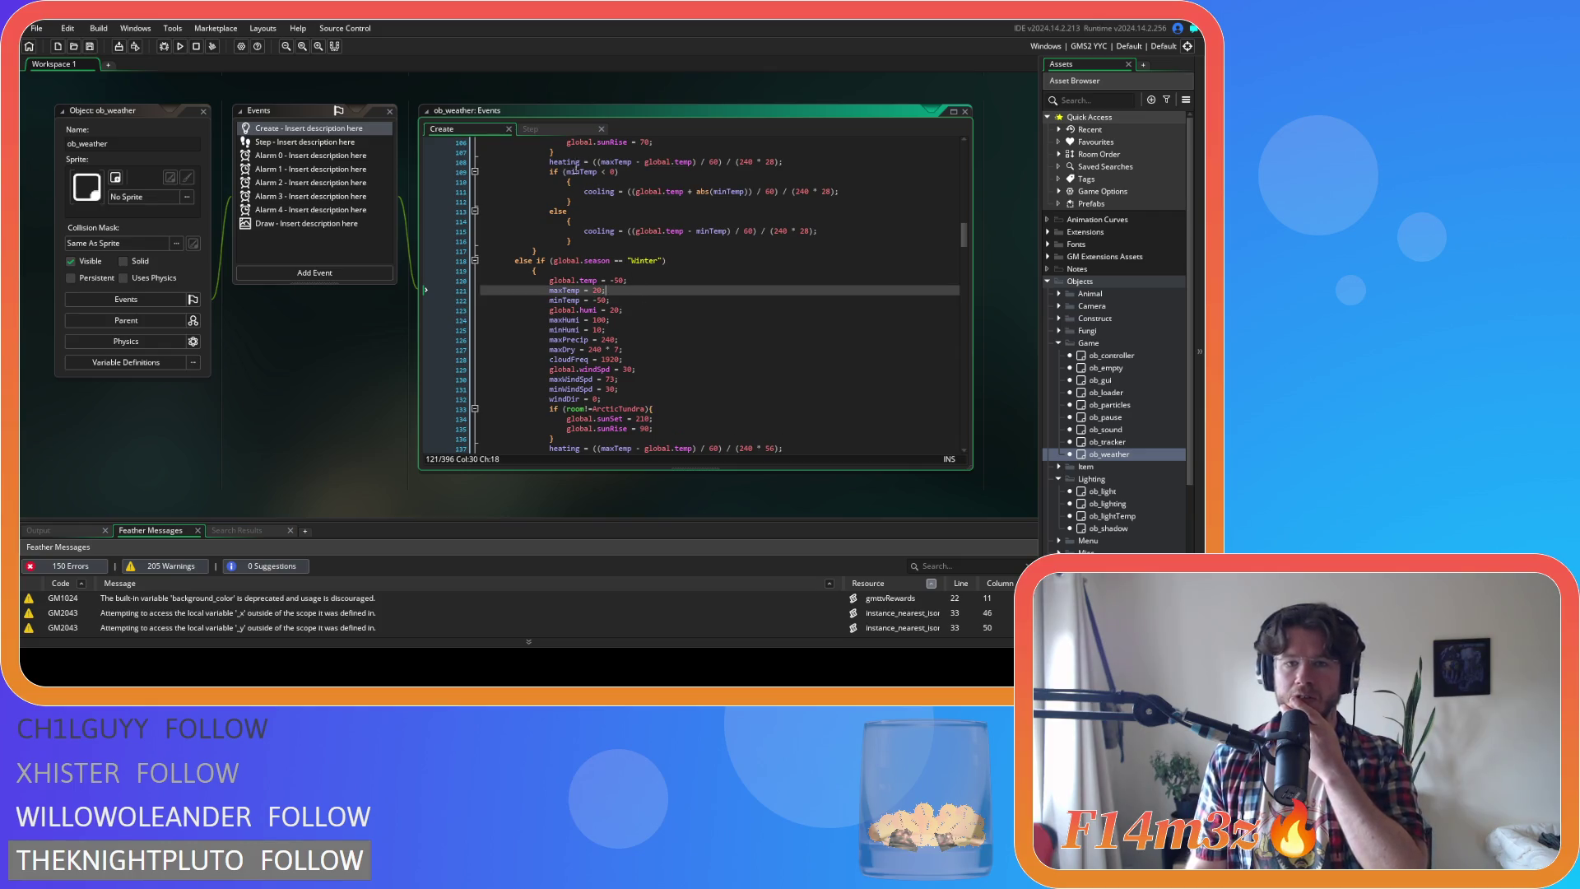
scroll(576, 171, up, 10)
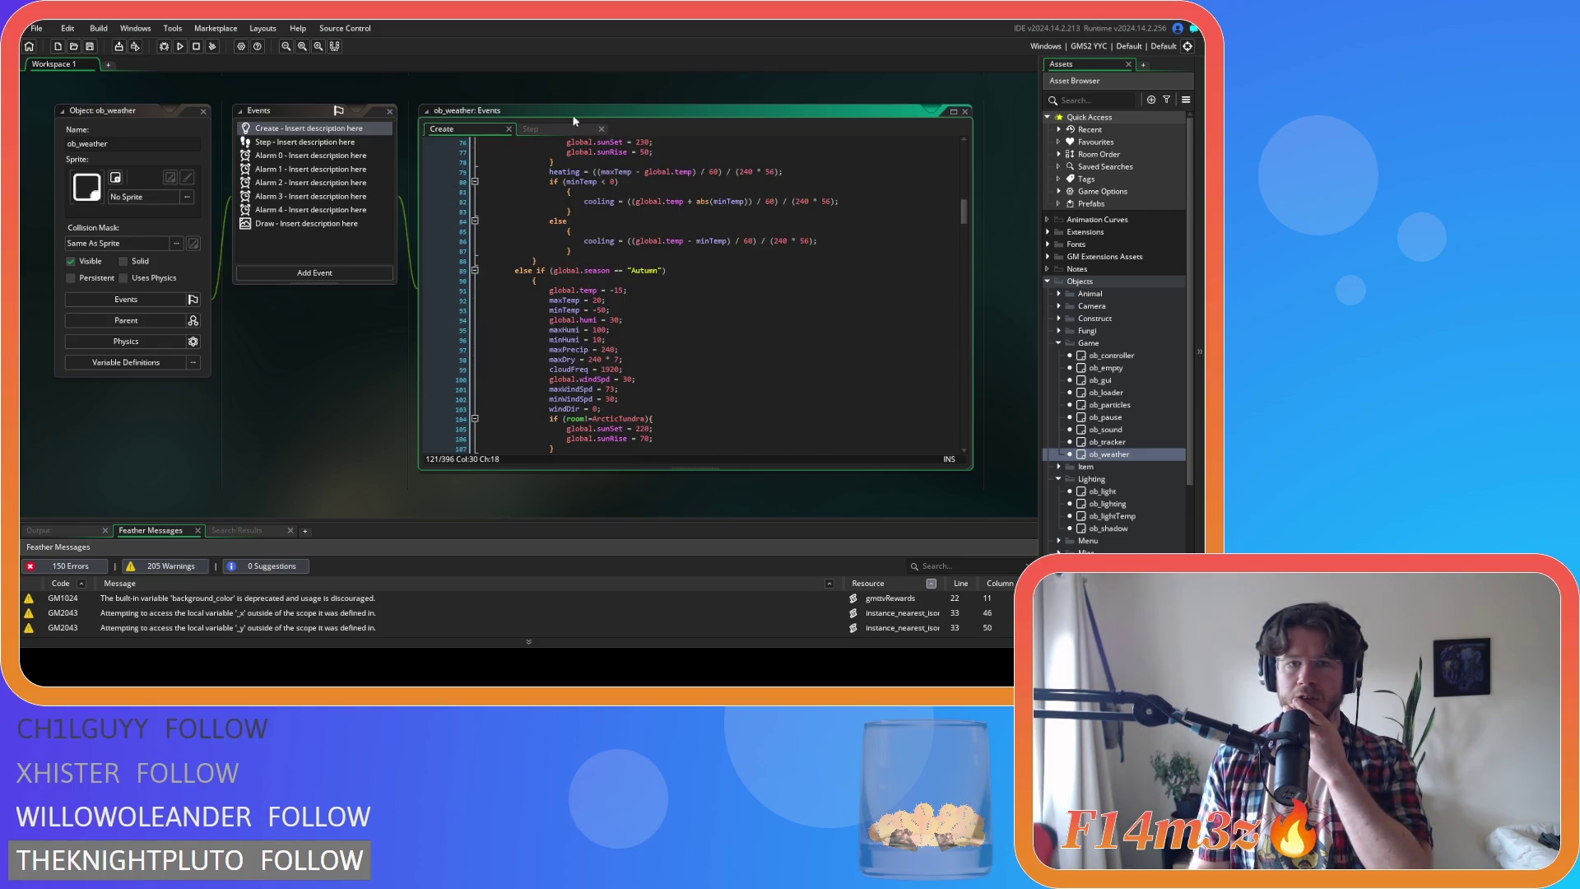
Return to the Step event's arctic tundra block that raises global.temp by heating * time
click(551, 129)
scroll(628, 251, up, 5)
scroll(628, 251, down, 3)
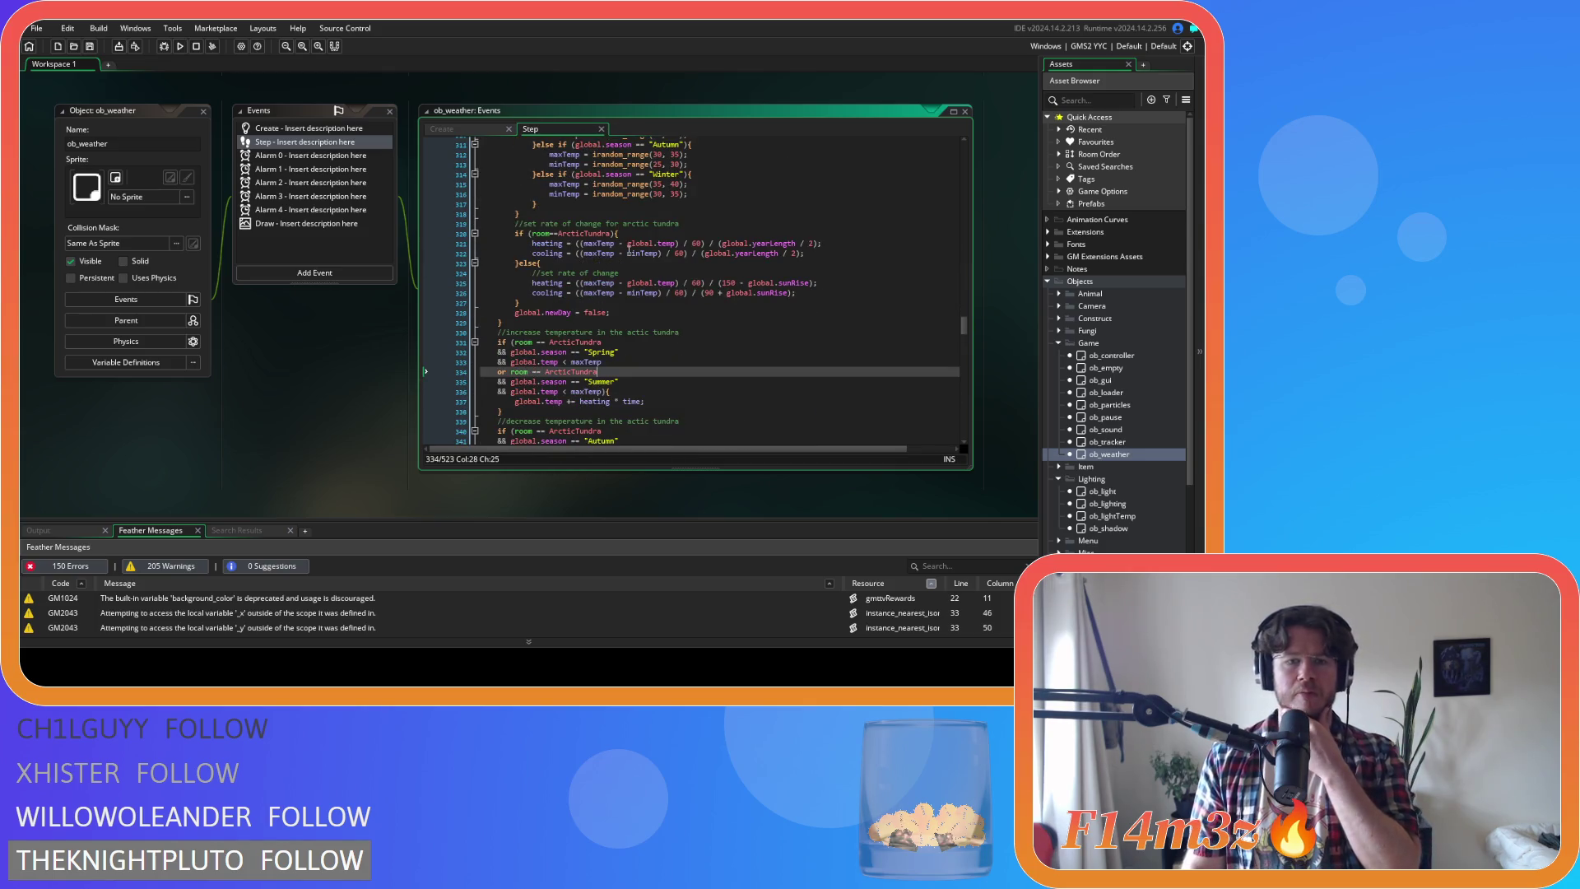
Look over the new-day block's maxDry line and Spring maxTemp random range in the Step code
scroll(628, 251, up, 18)
scroll(624, 263, up, 18)
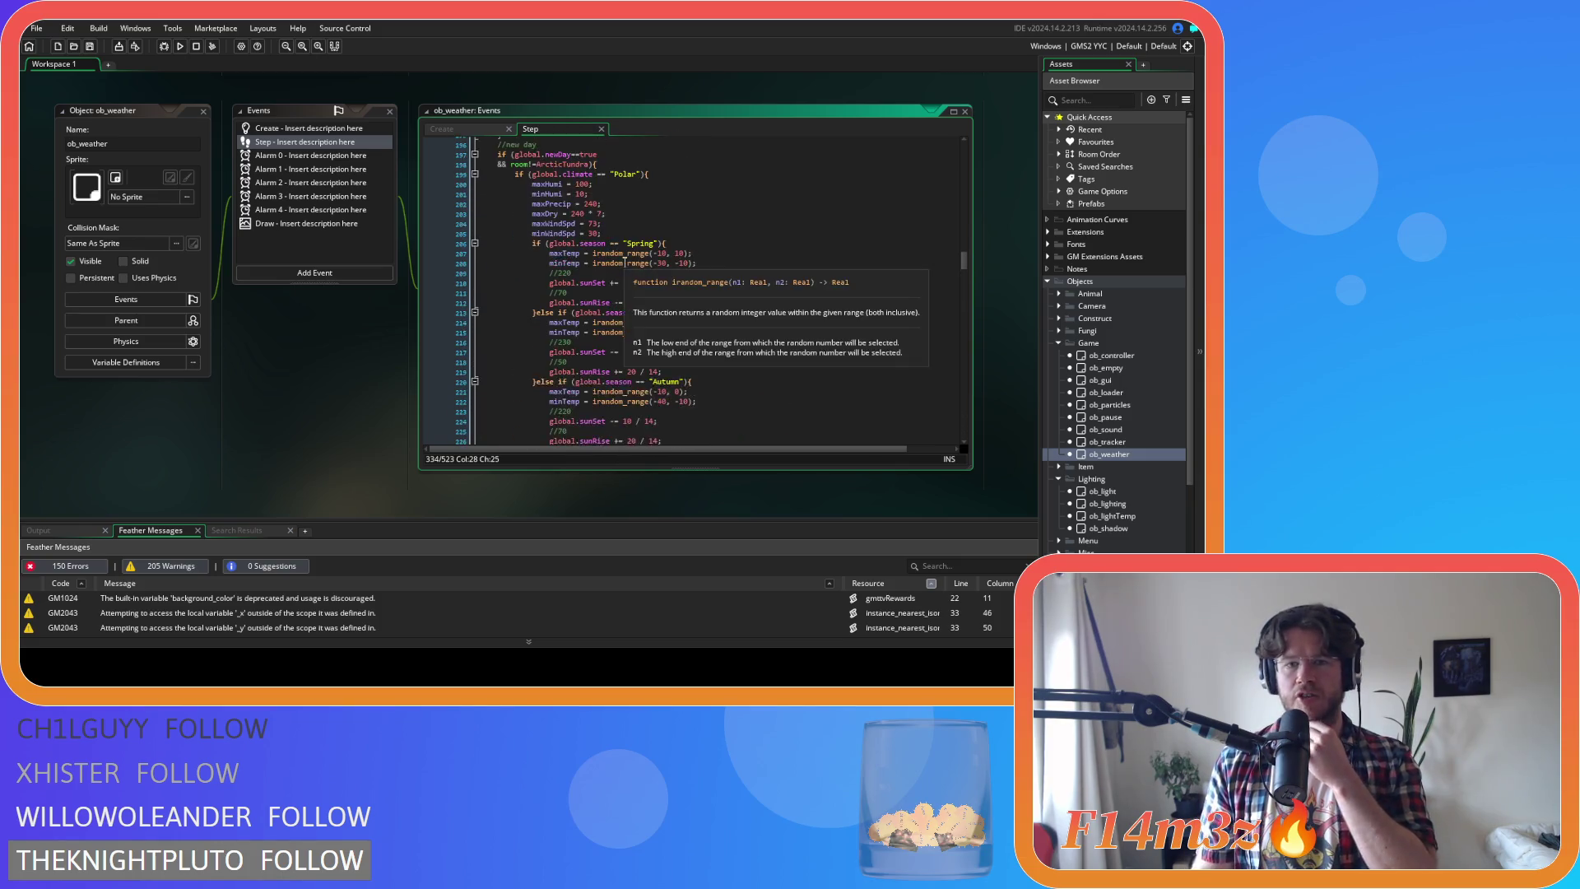
scroll(626, 263, up, 4)
scroll(683, 286, down, 3)
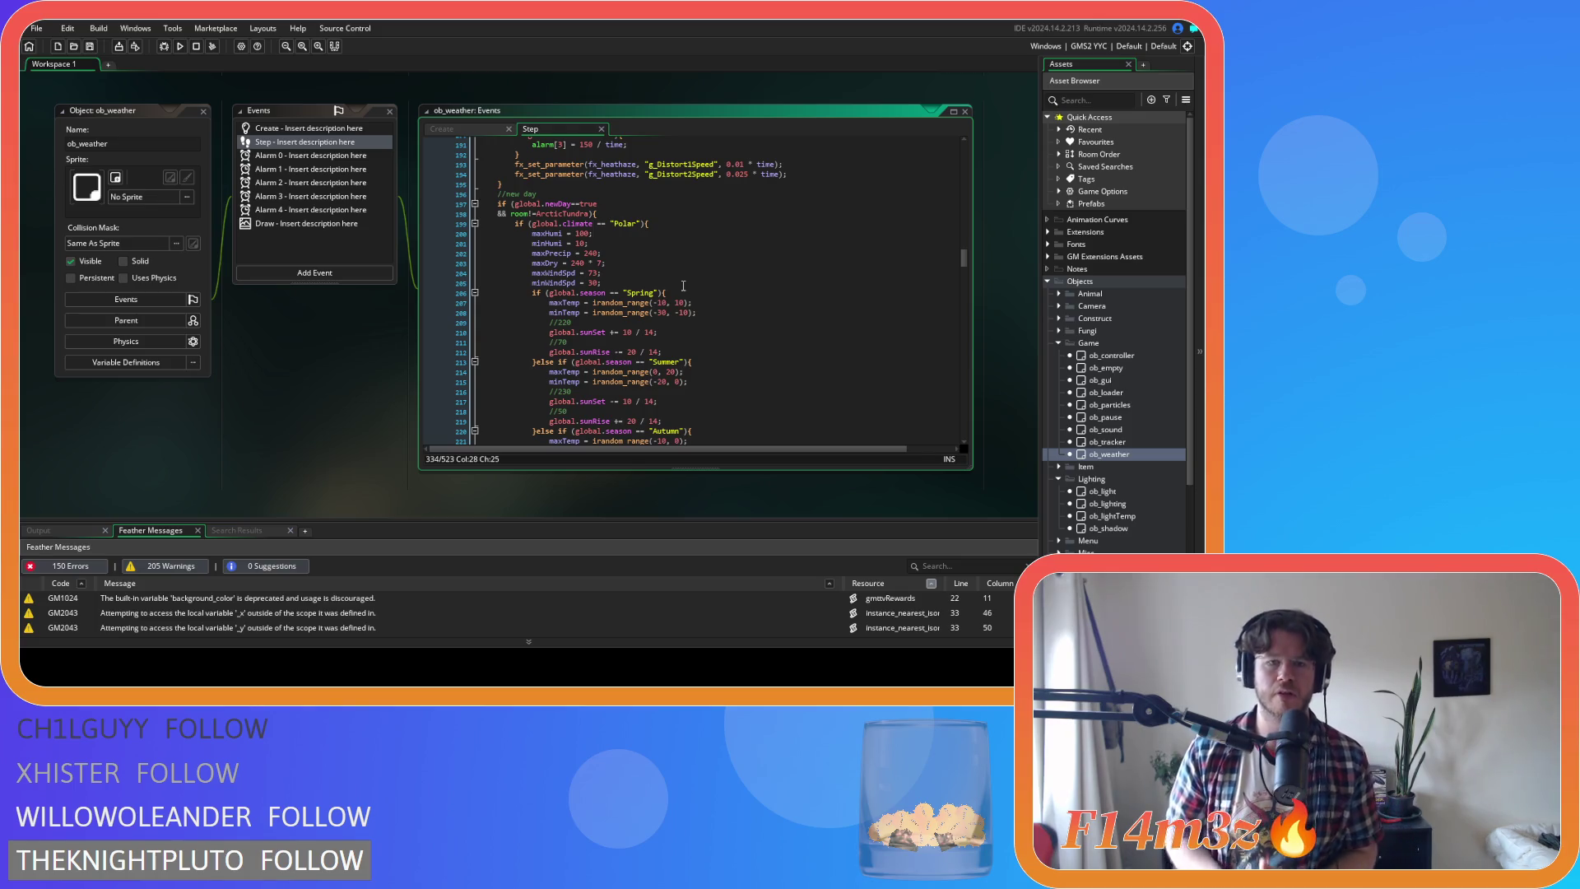
click(601, 264)
click(703, 302)
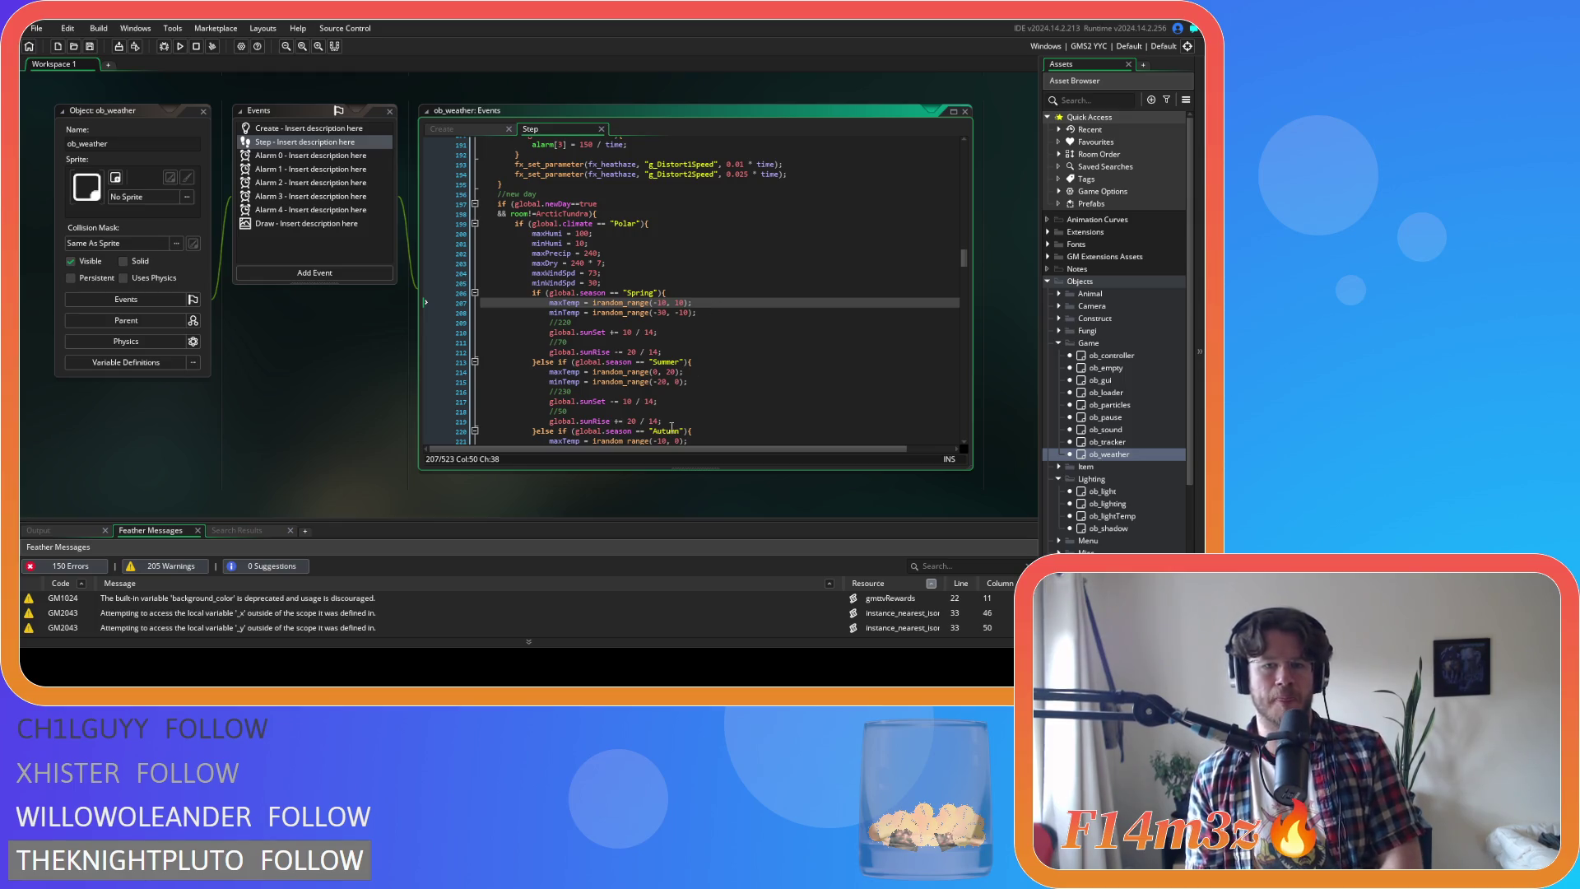
Scroll through the snow coverage and tileset code, then reopen the Create event at the Autumn block
scroll(671, 427, up, 5)
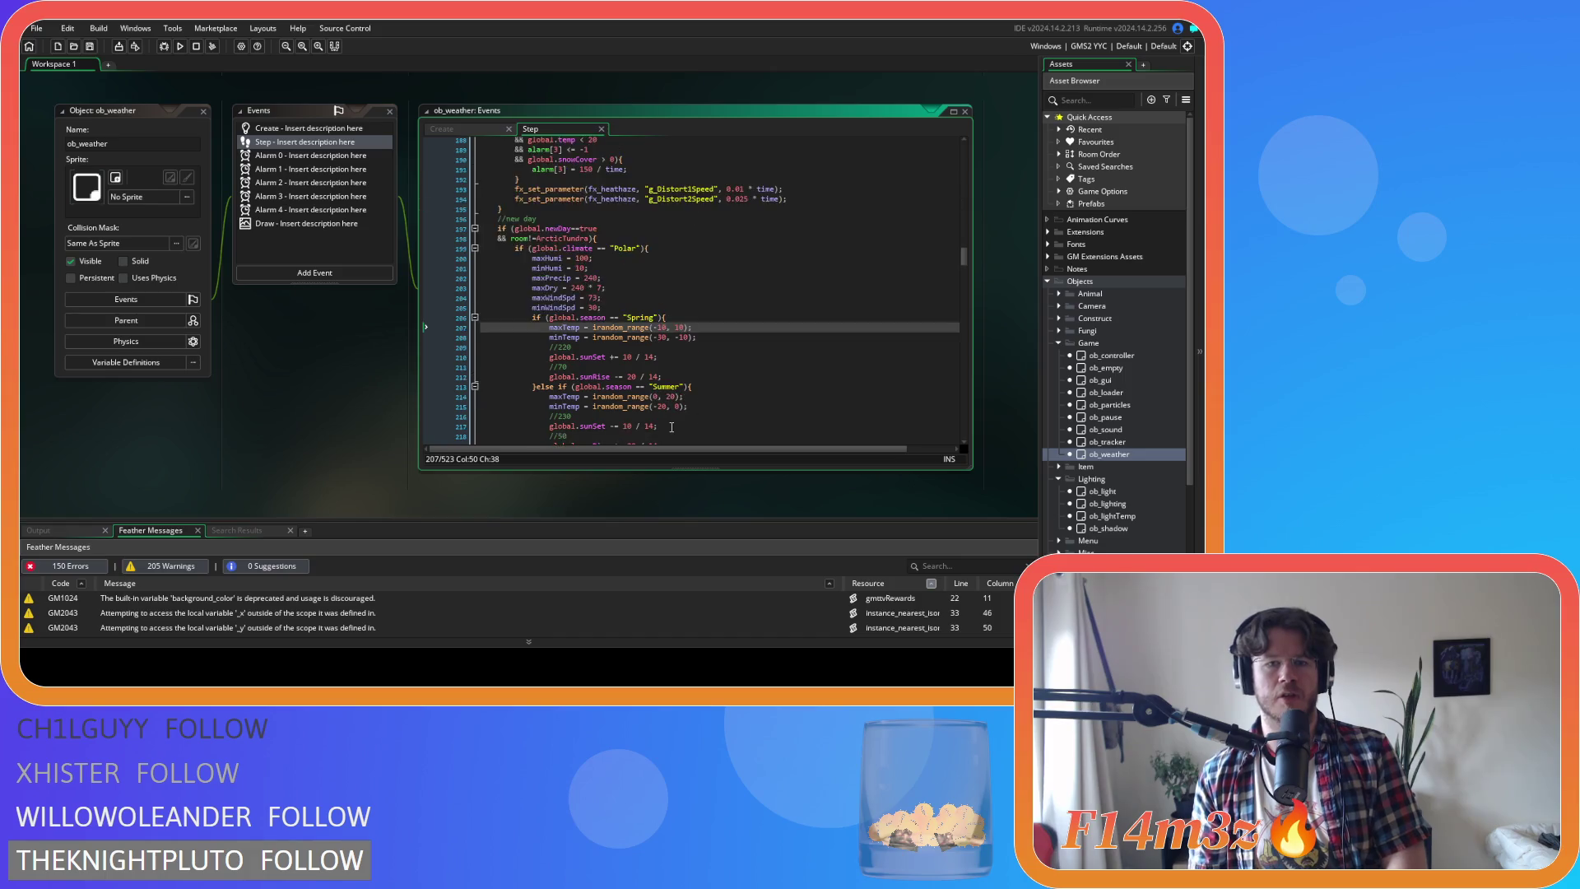
scroll(672, 427, up, 20)
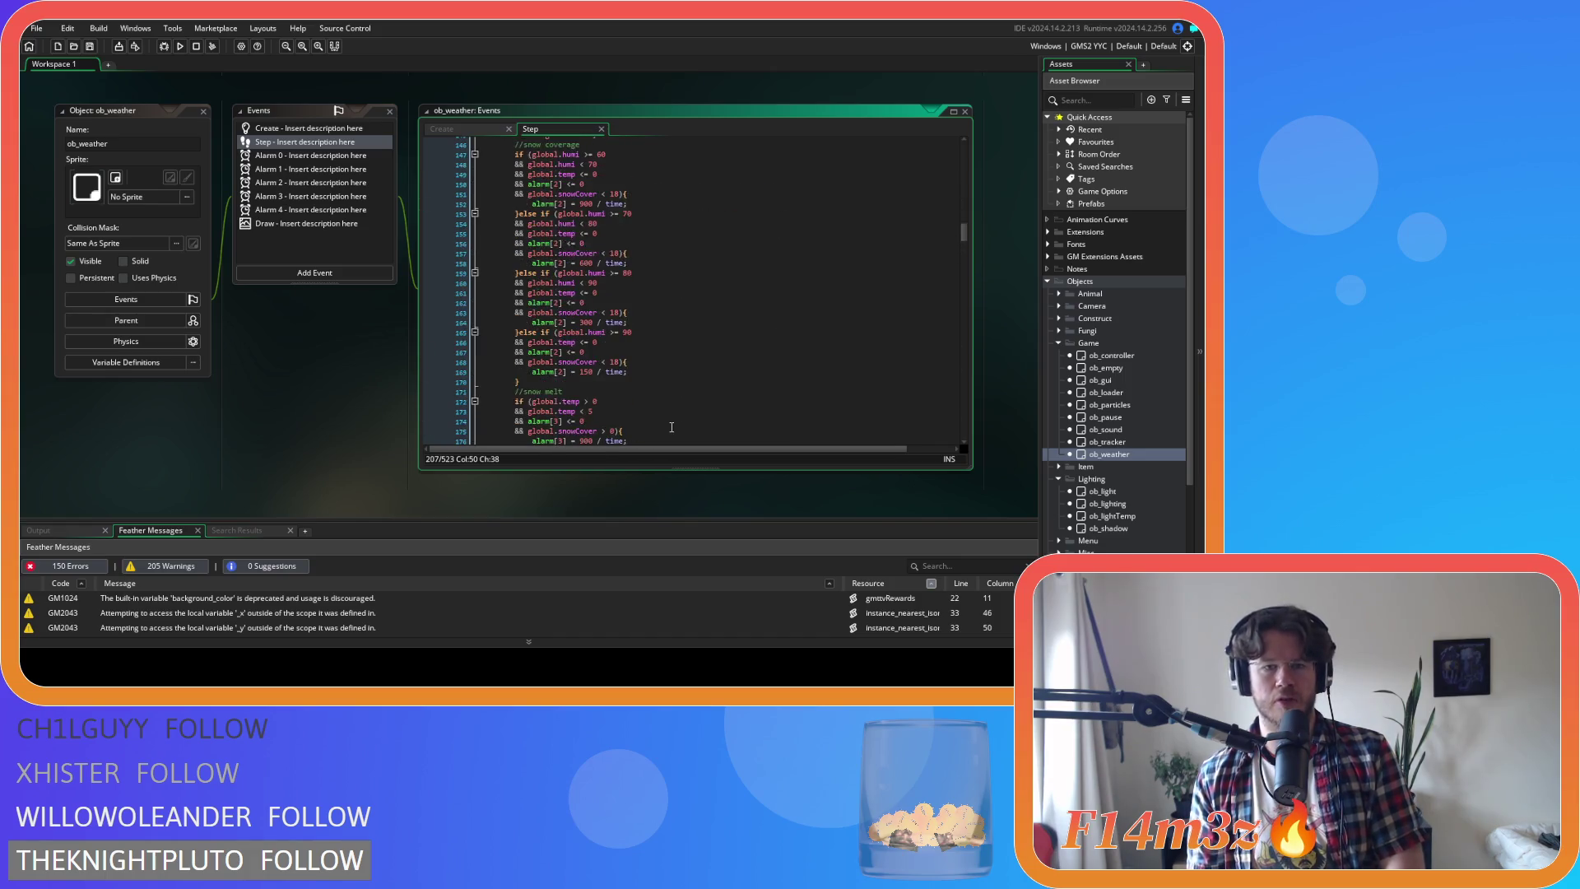
scroll(676, 429, up, 2)
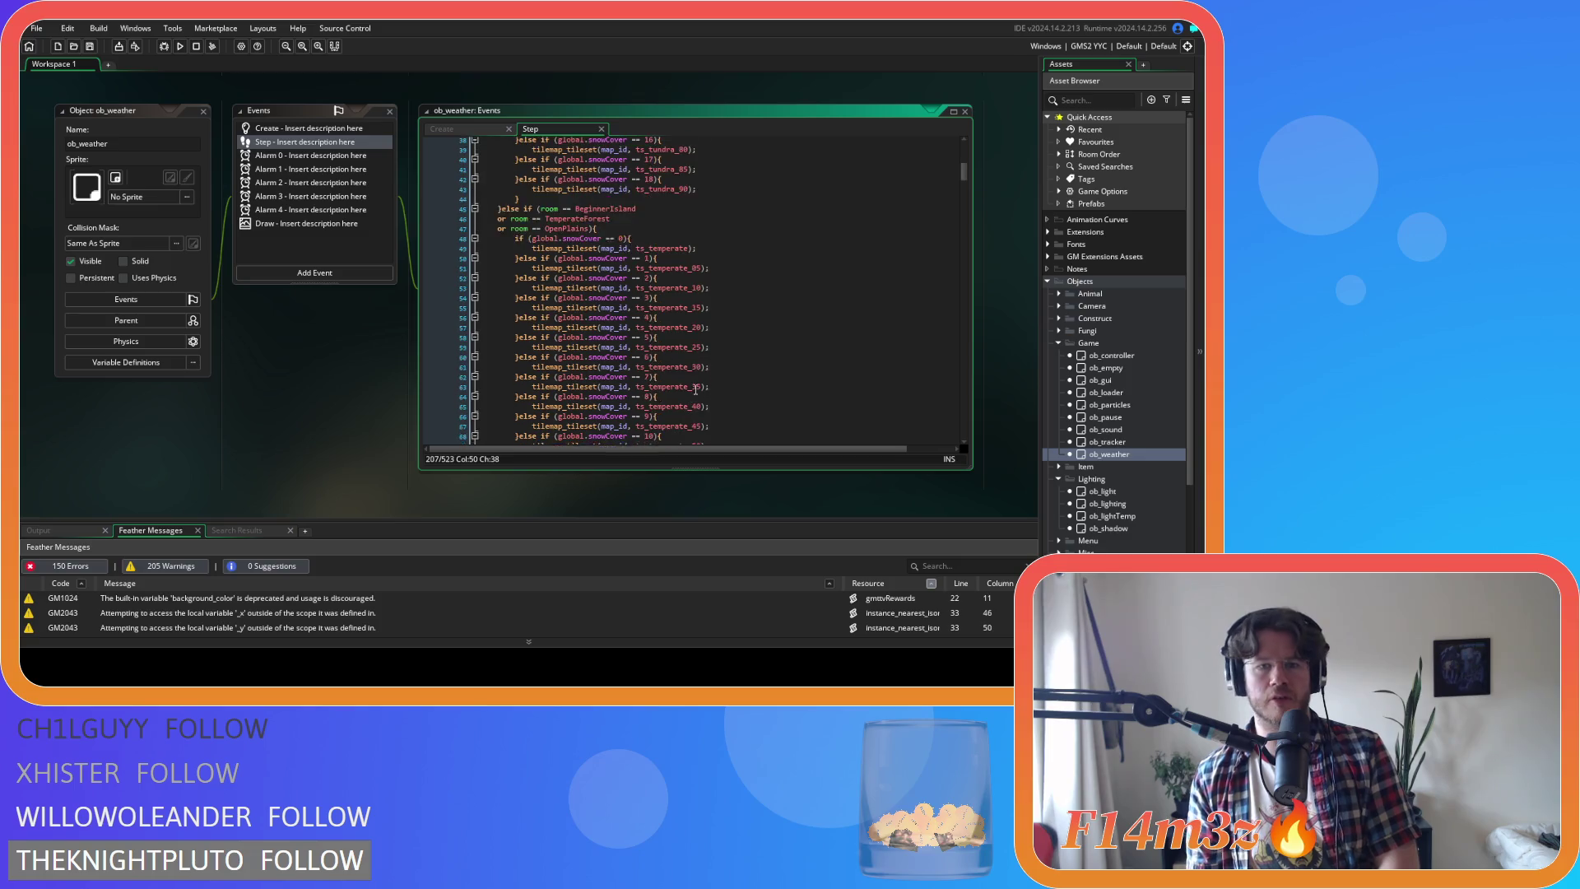
scroll(696, 377, down, 20)
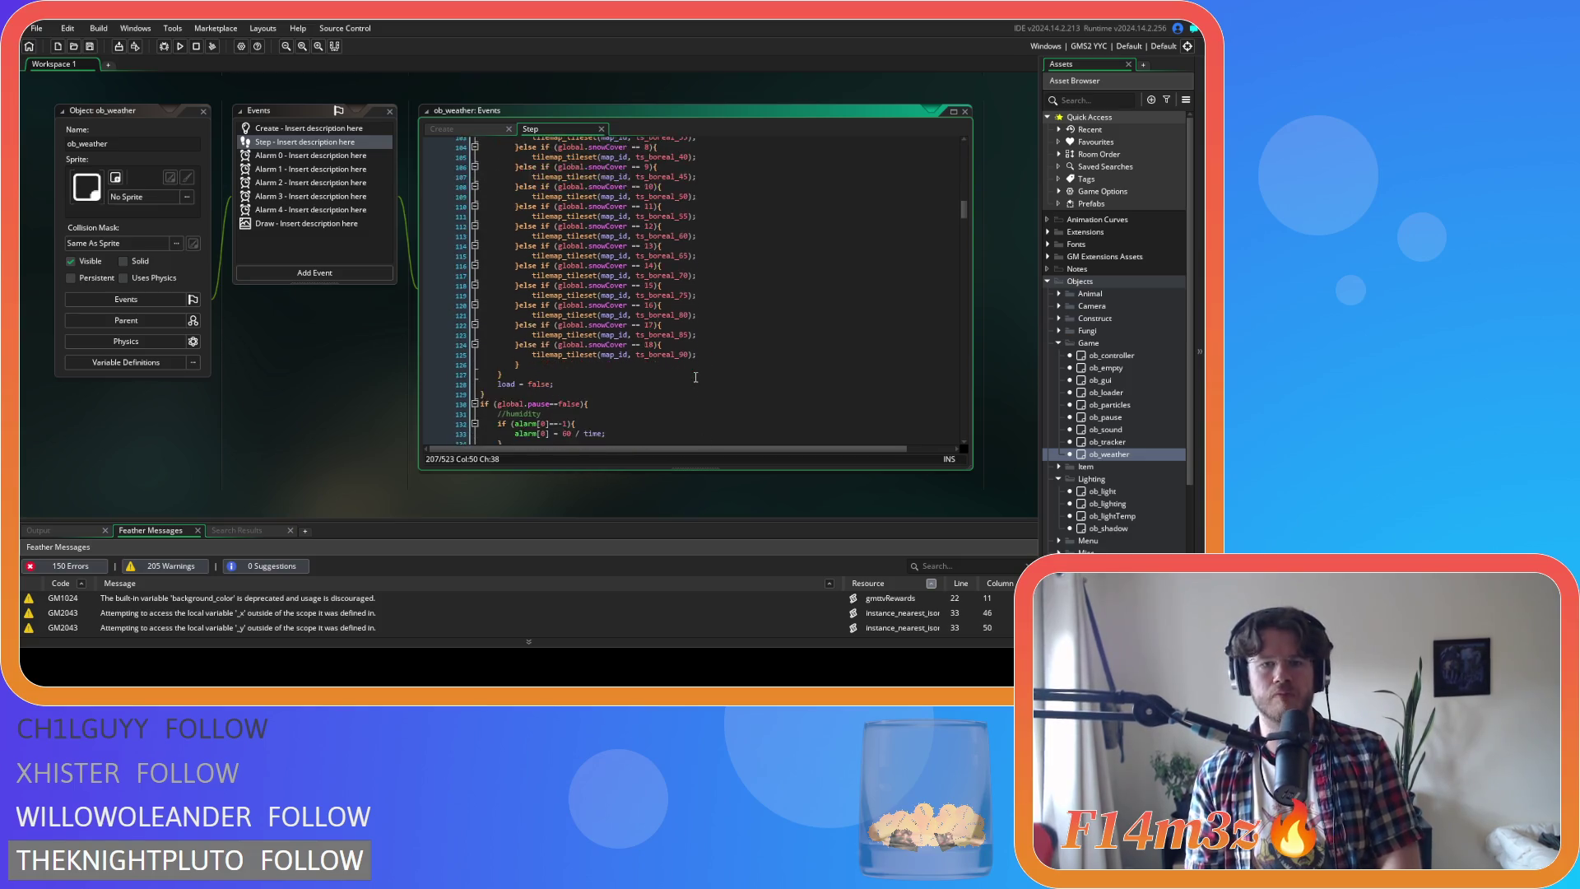
scroll(696, 377, up, 3)
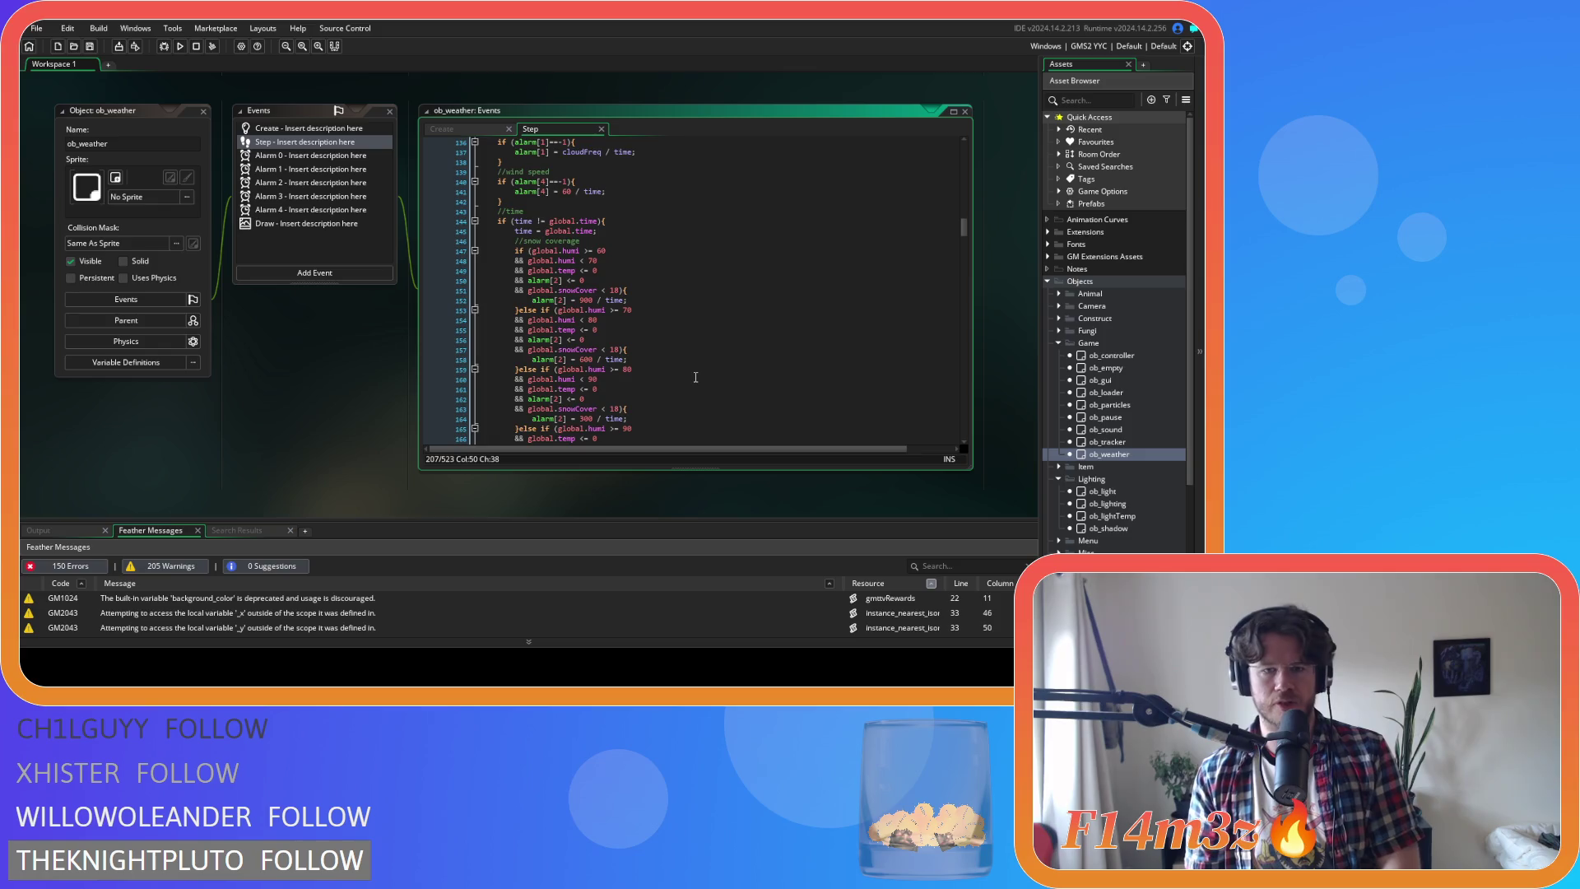
scroll(607, 312, down, 3)
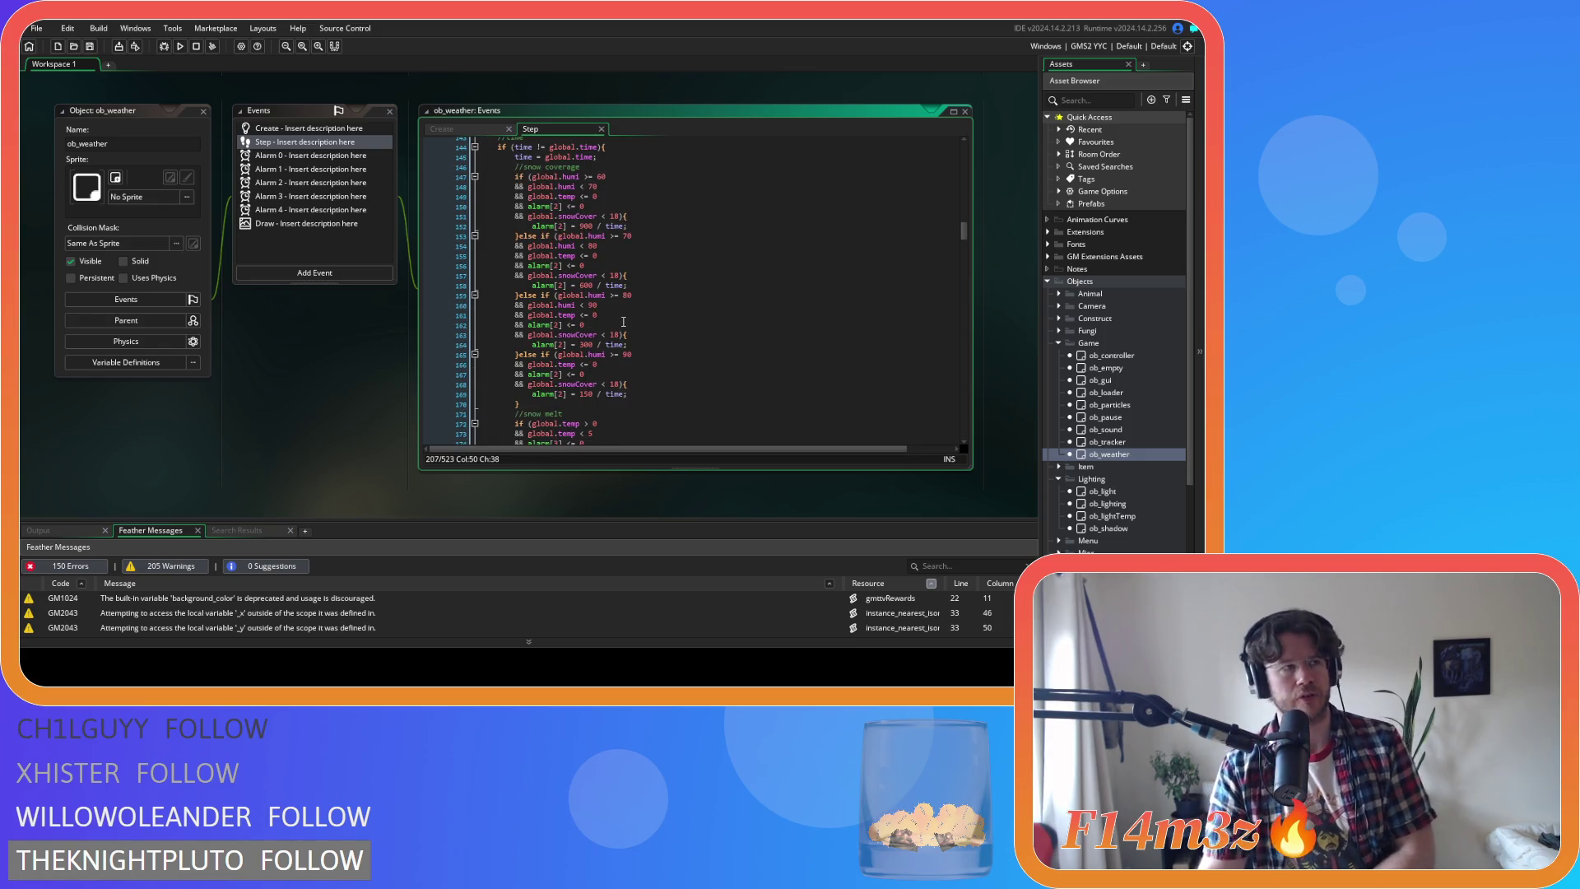
scroll(605, 264, down, 10)
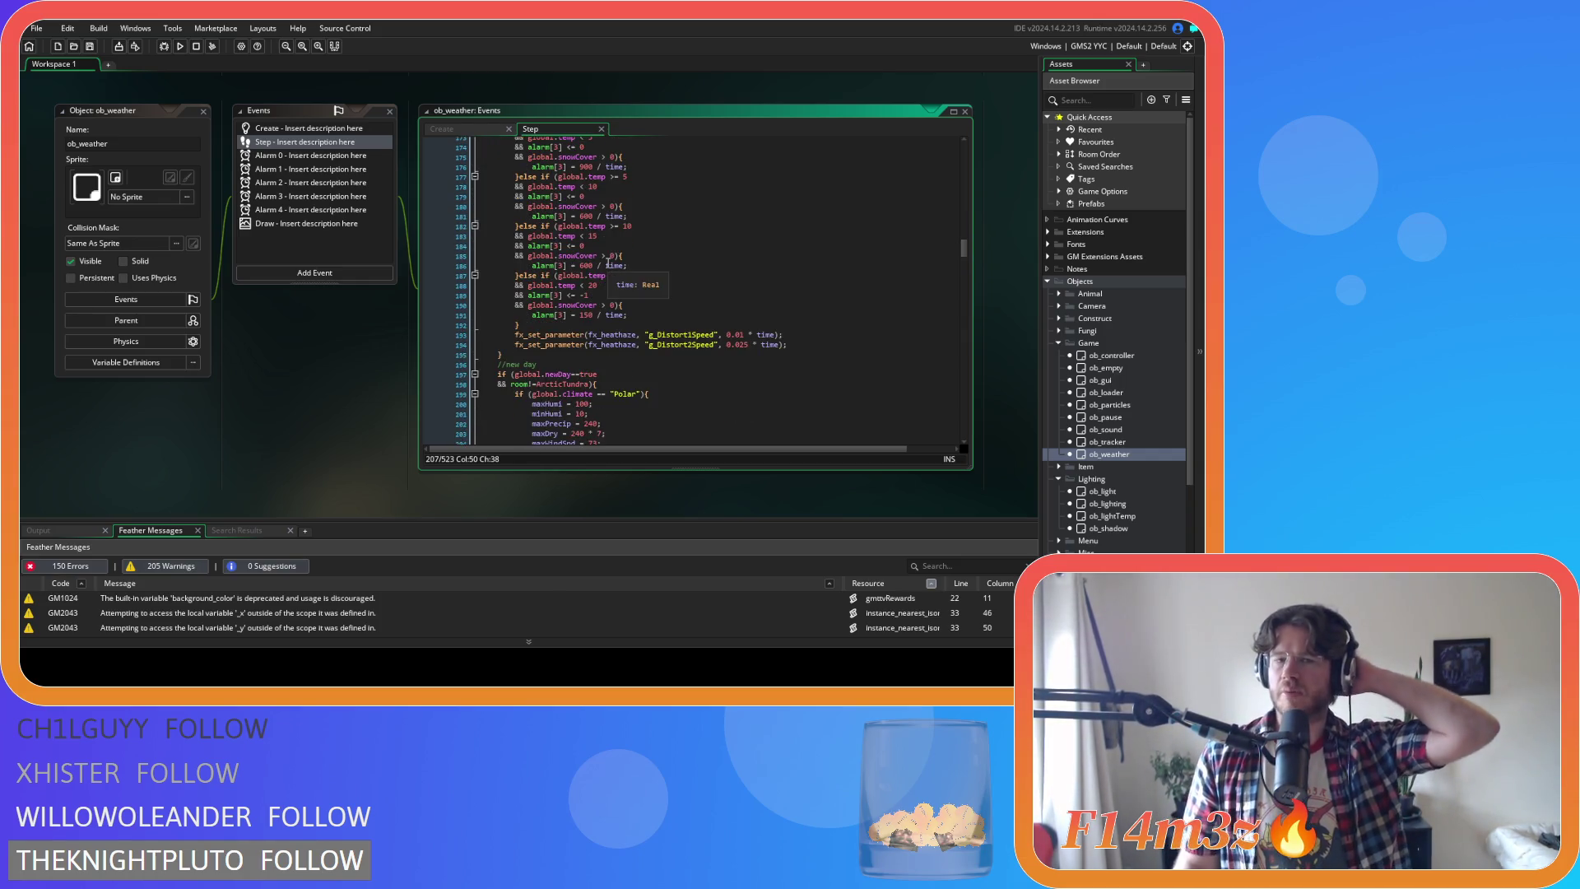
click(459, 130)
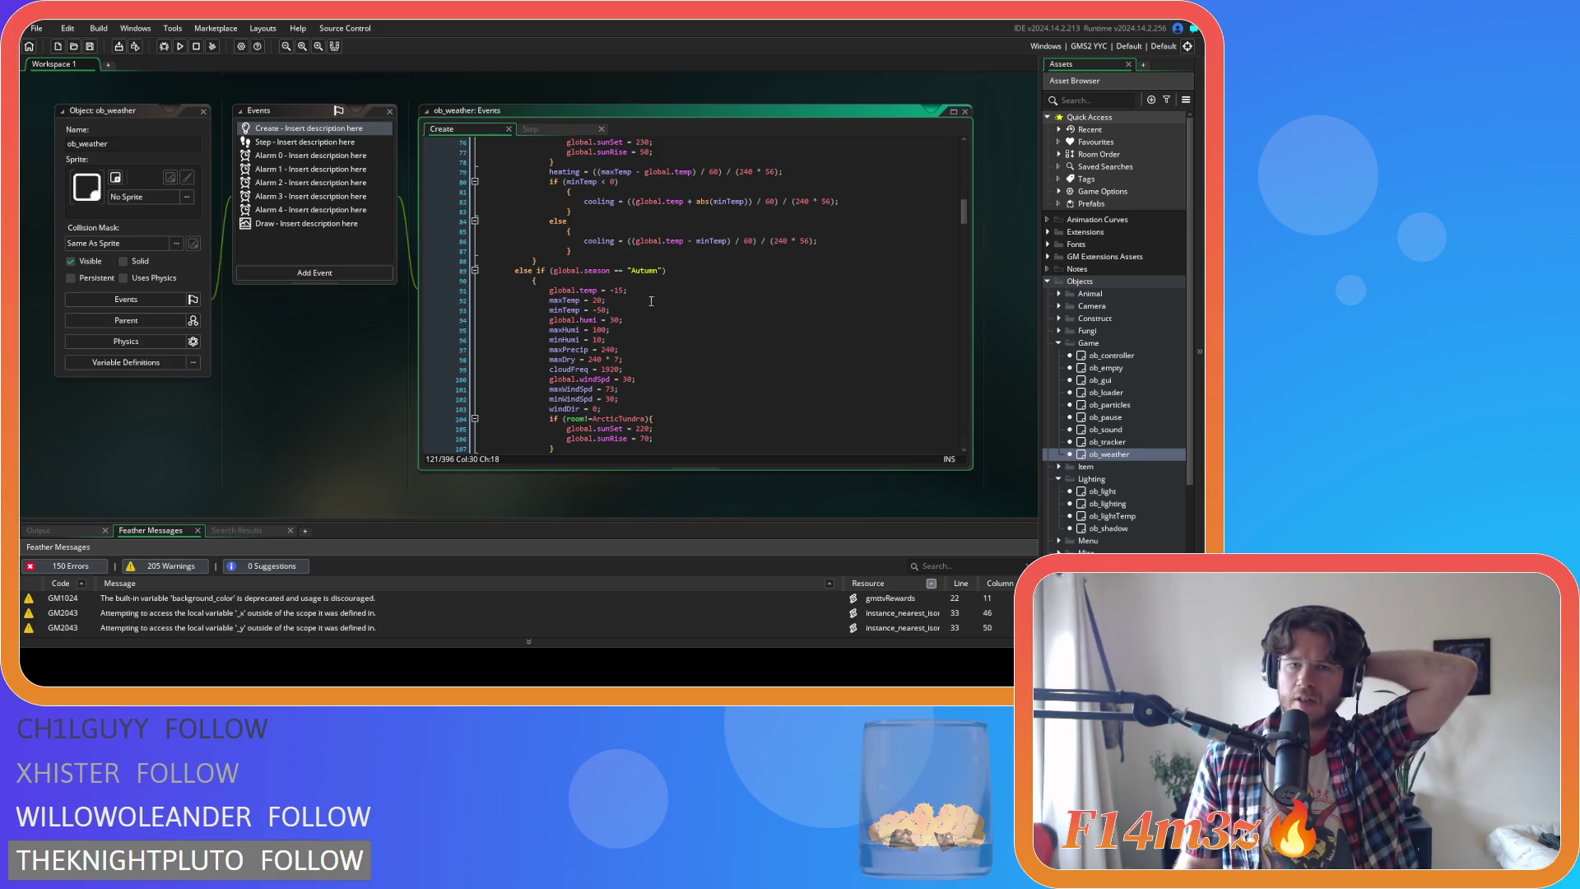
scroll(652, 302, up, 10)
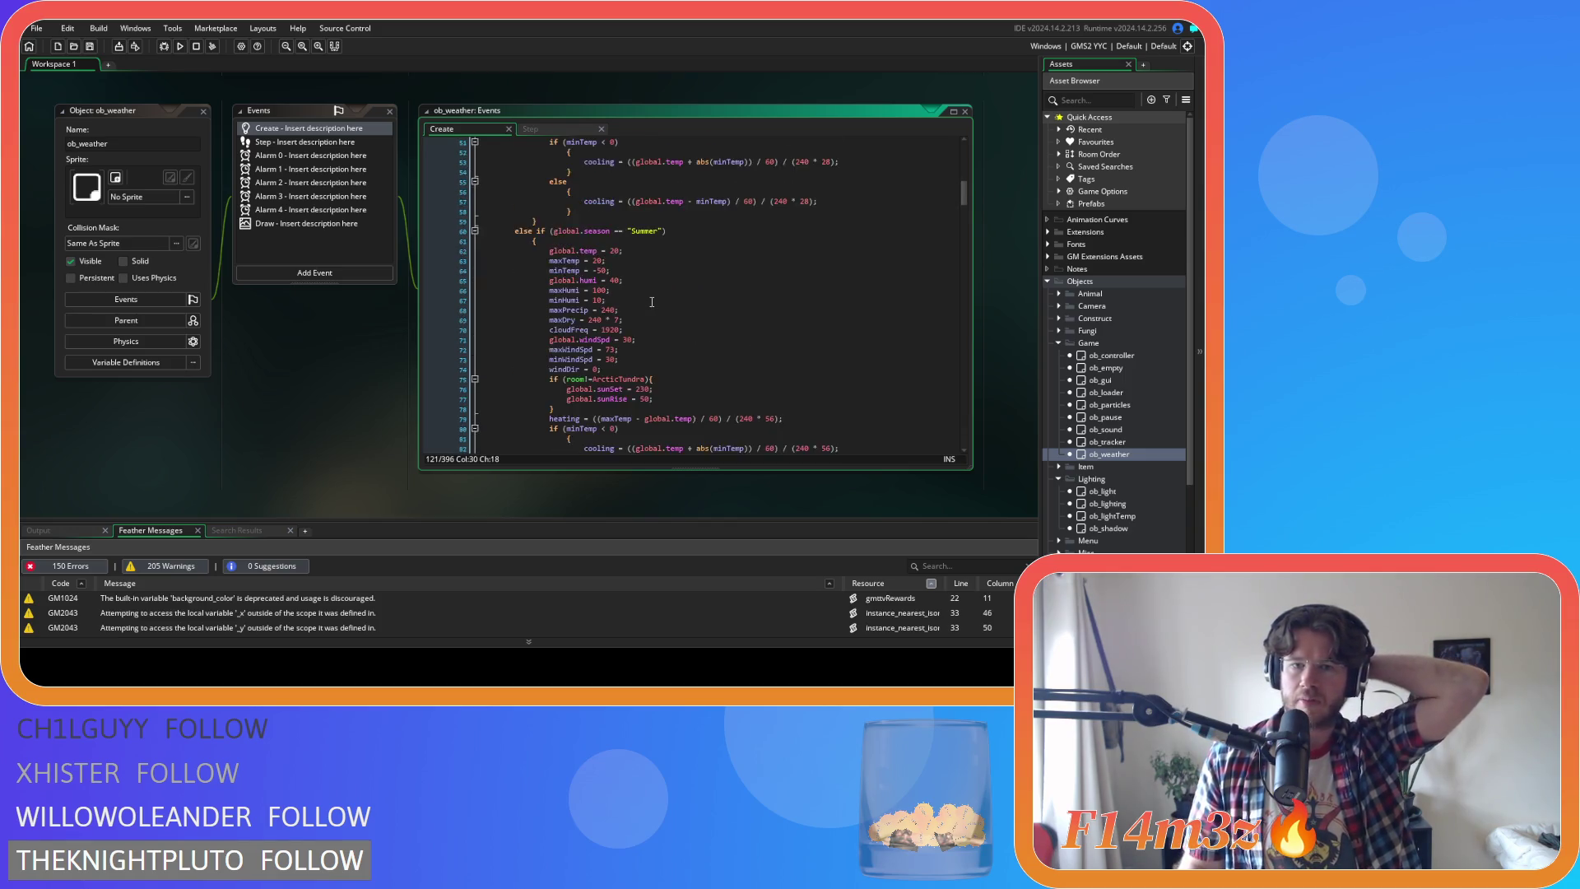
scroll(651, 302, up, 7)
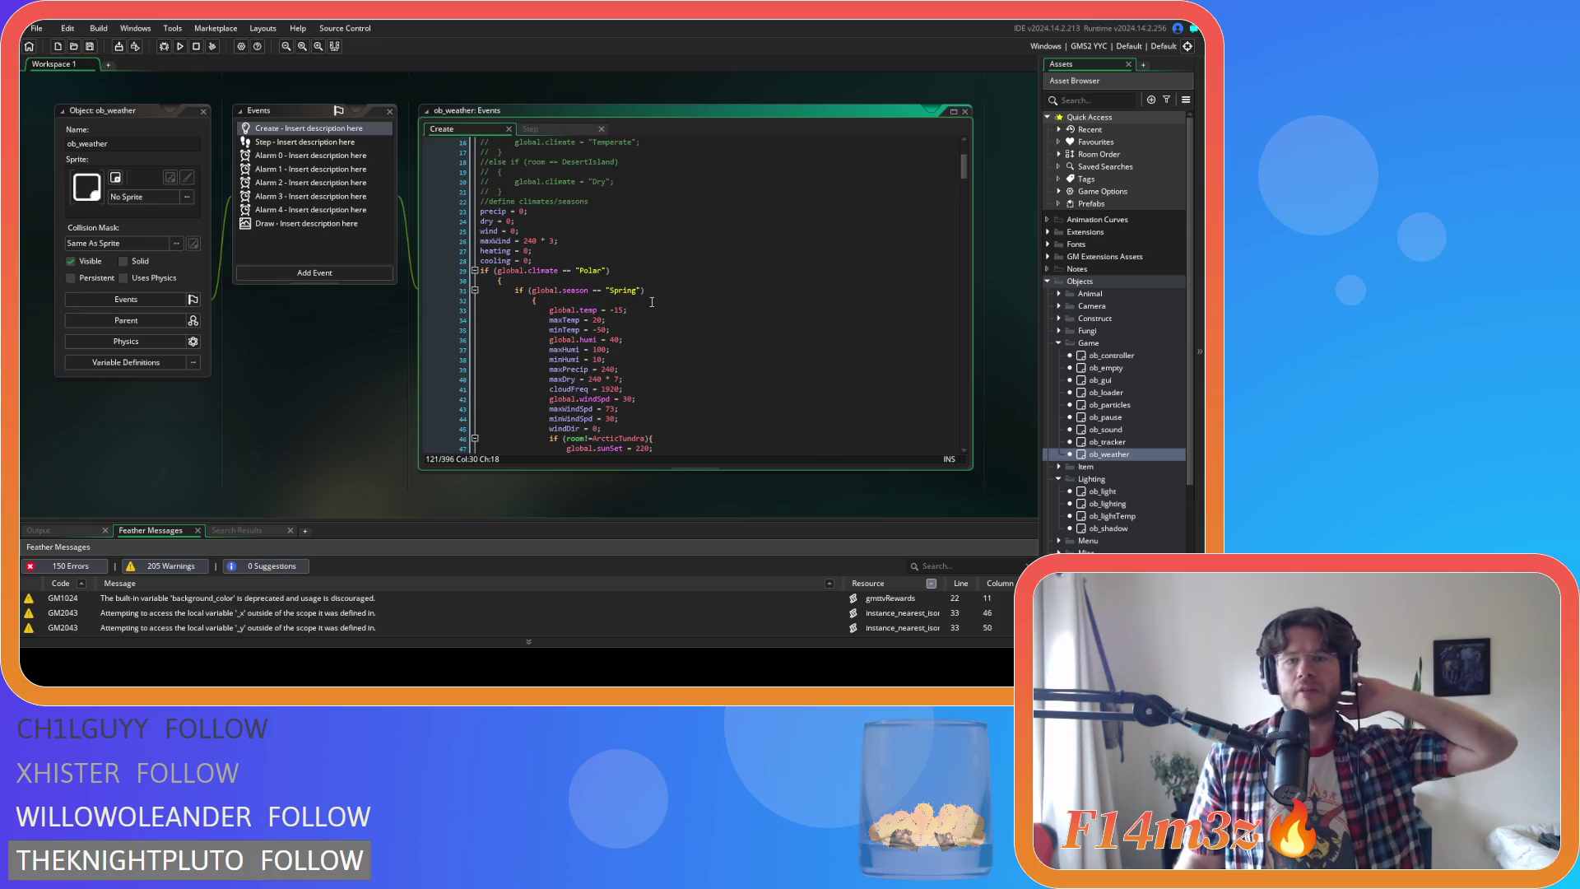
click(549, 131)
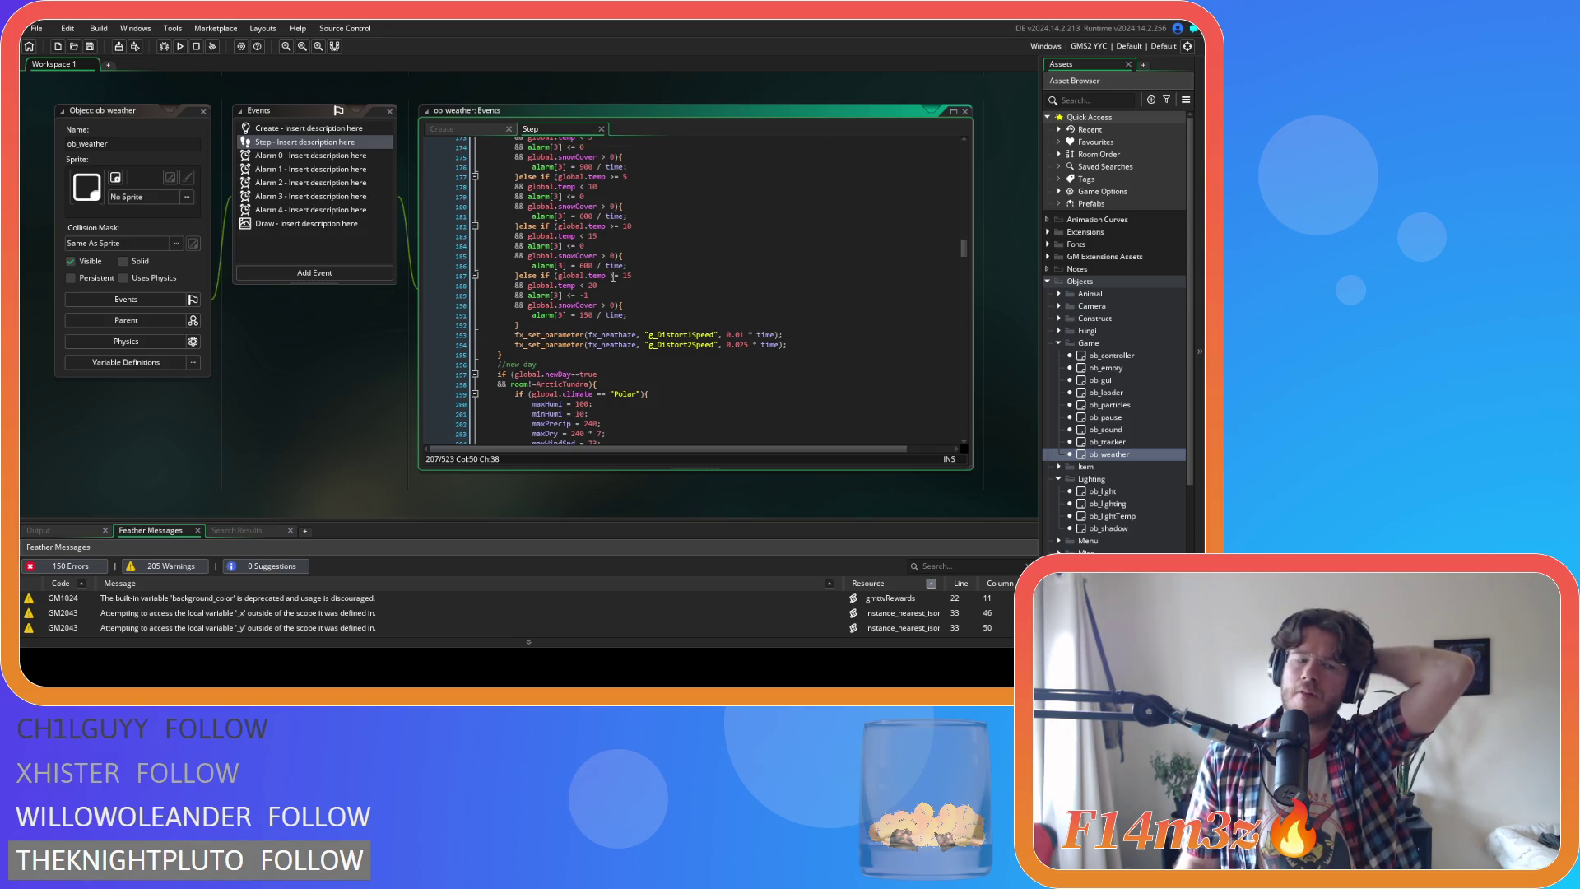
scroll(613, 276, up, 10)
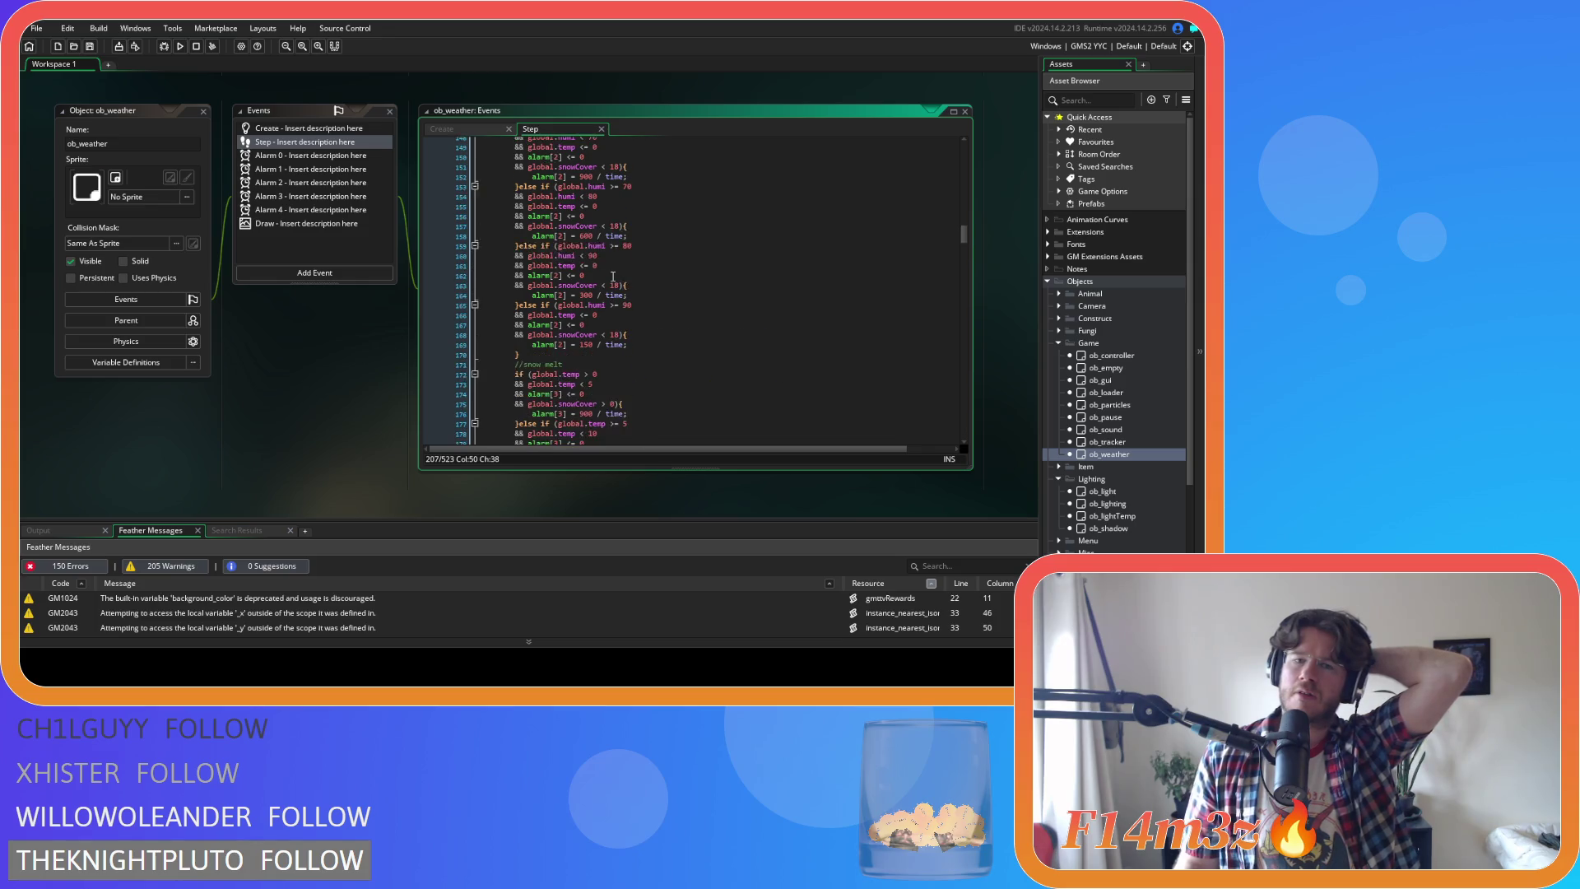
scroll(613, 277, down, 15)
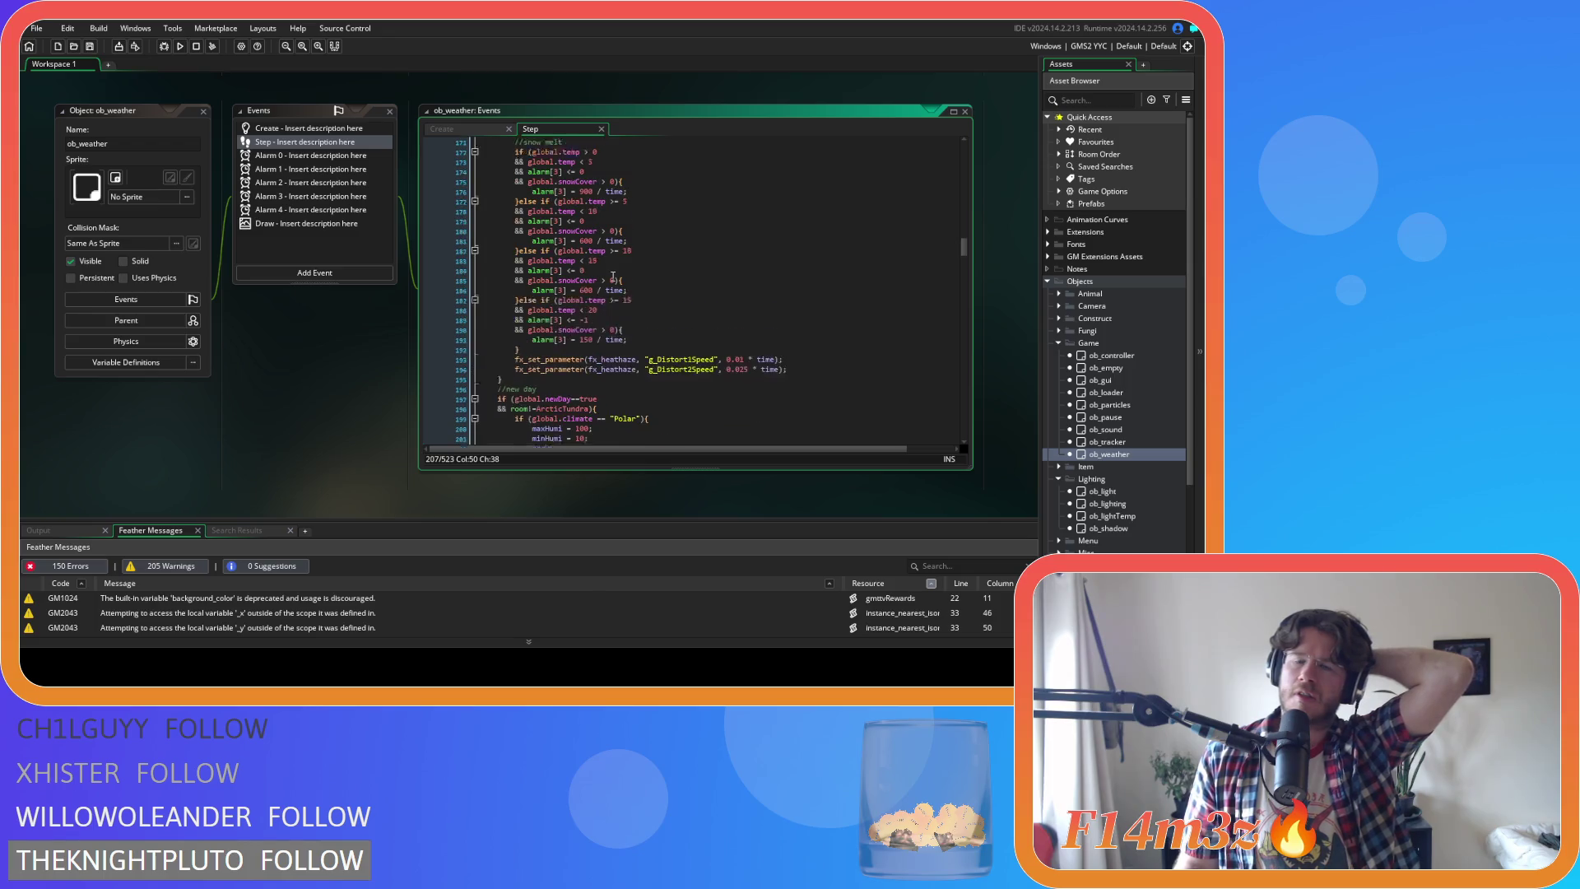
scroll(613, 277, up, 5)
scroll(613, 276, down, 7)
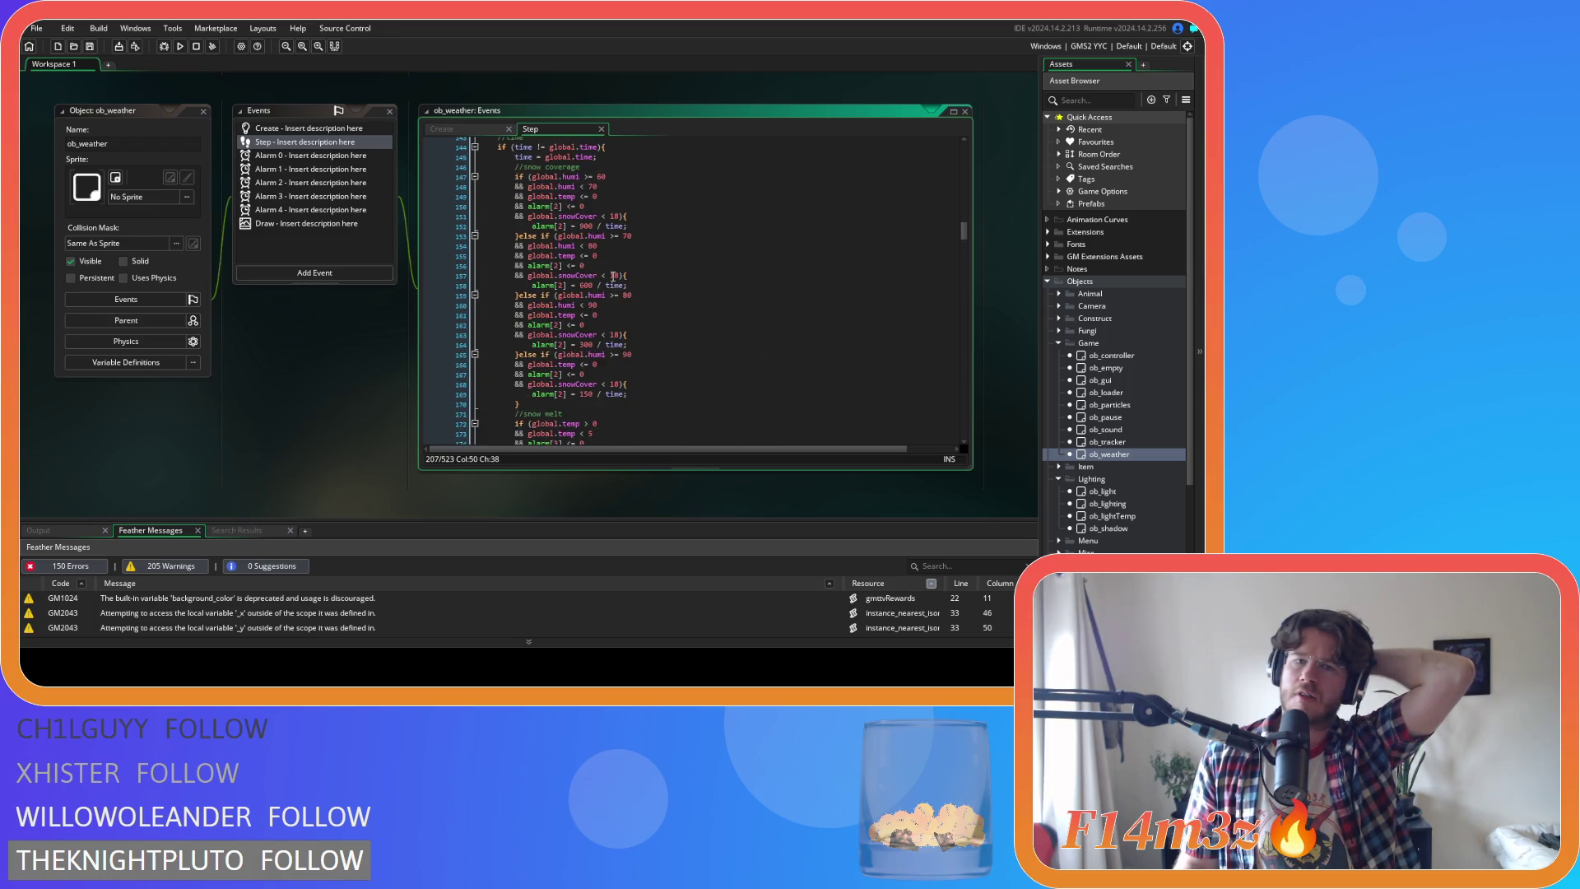
scroll(613, 276, down, 5)
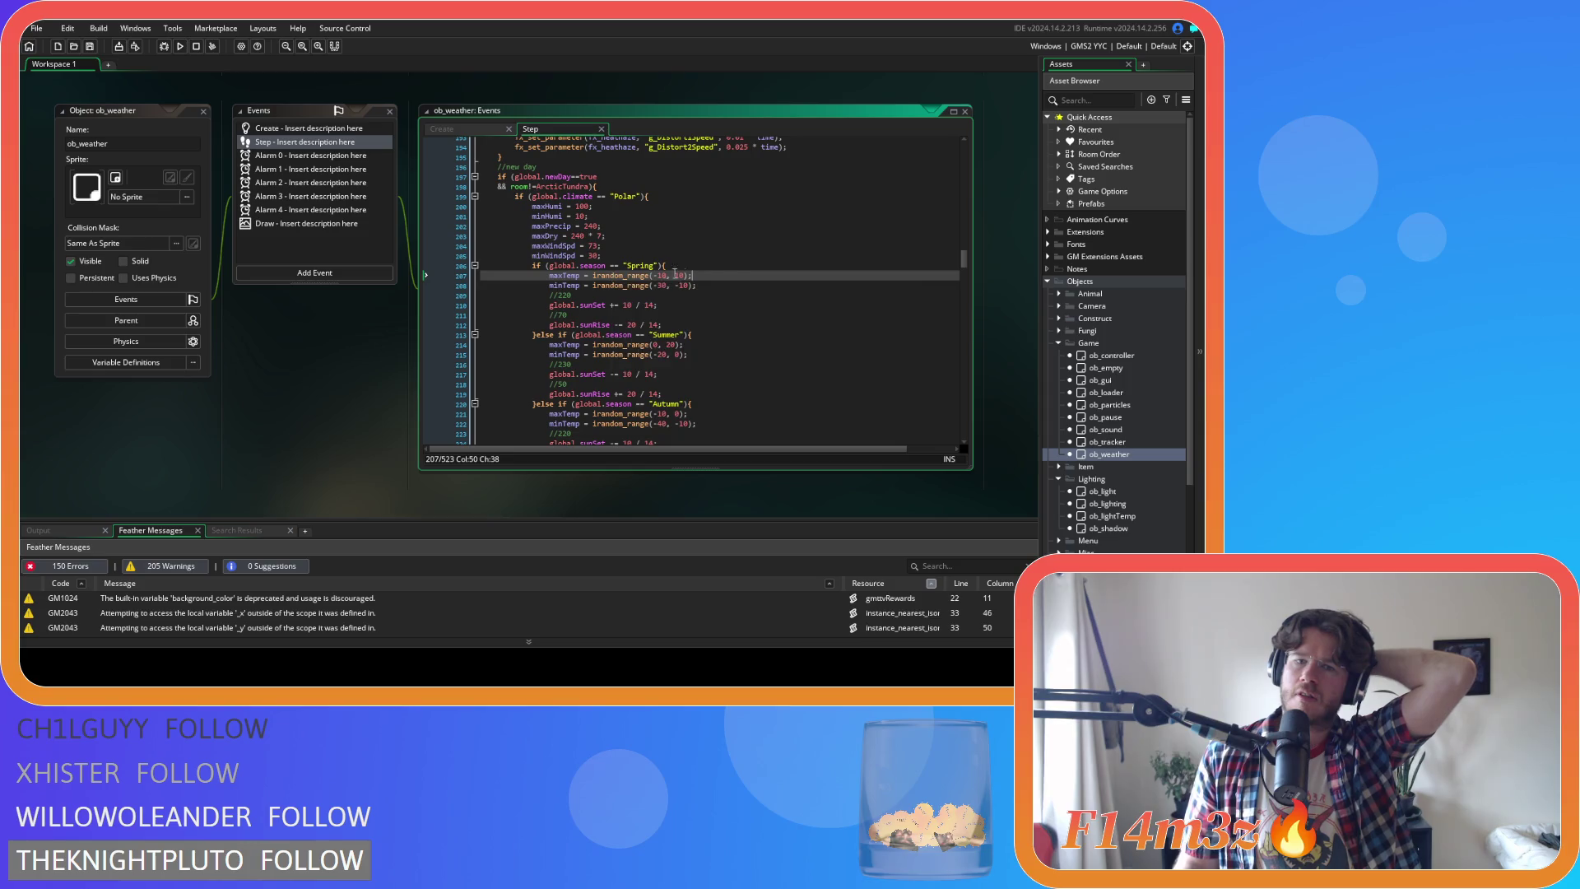
click(735, 285)
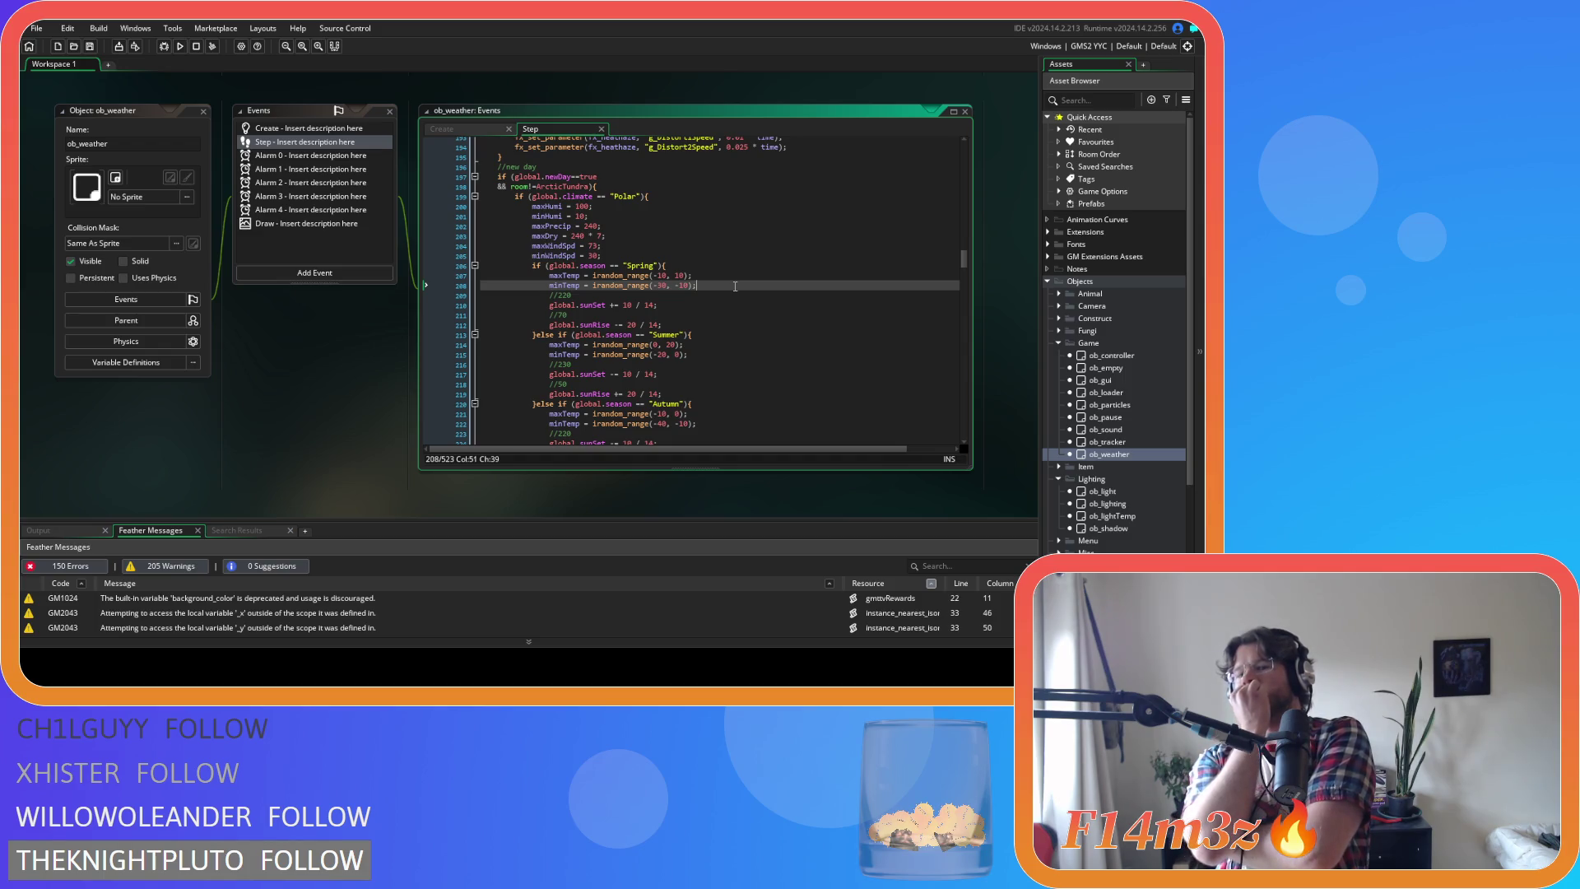
click(448, 129)
click(545, 129)
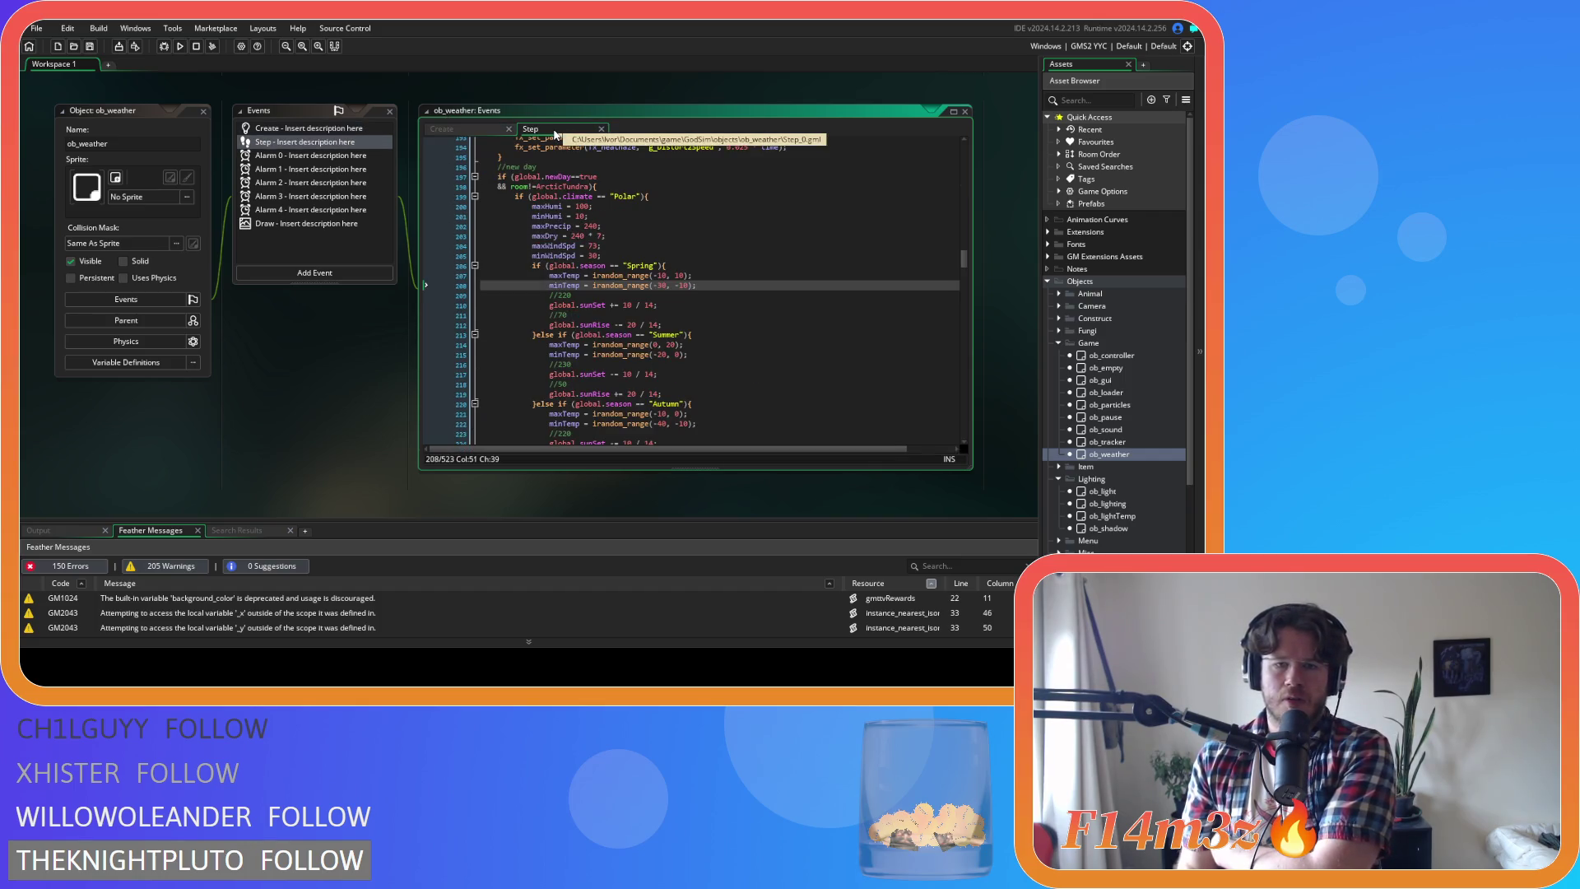
click(462, 132)
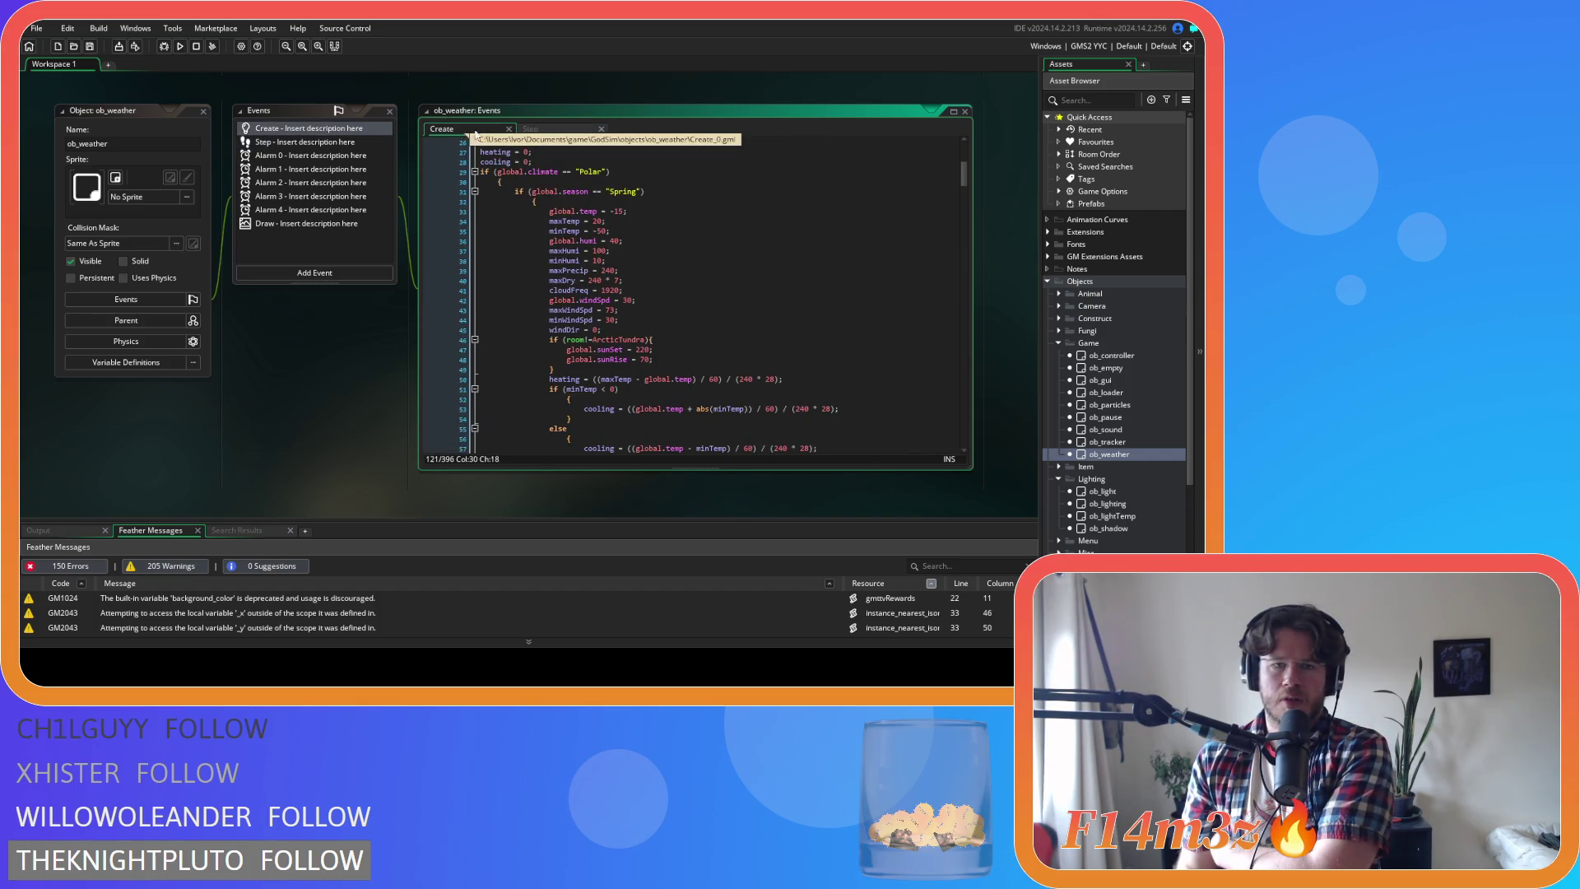
click(549, 130)
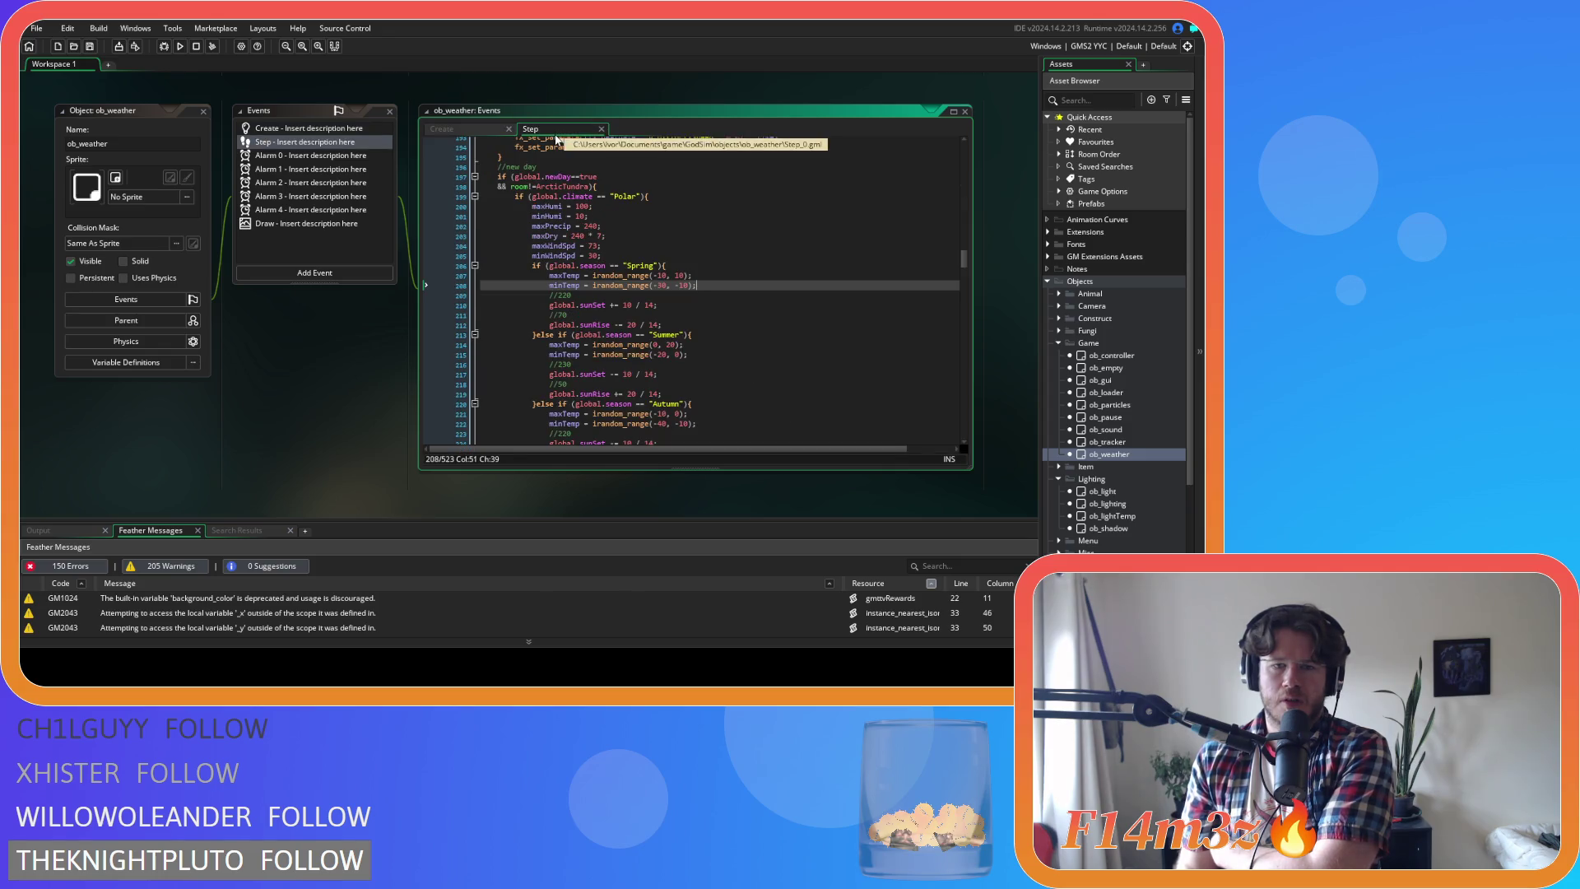
Delete '&& room!=ArcticTundra' from the new-day check and start an if room check in the Spring branch
drag(589, 188, 511, 187)
key(ctrl+c)
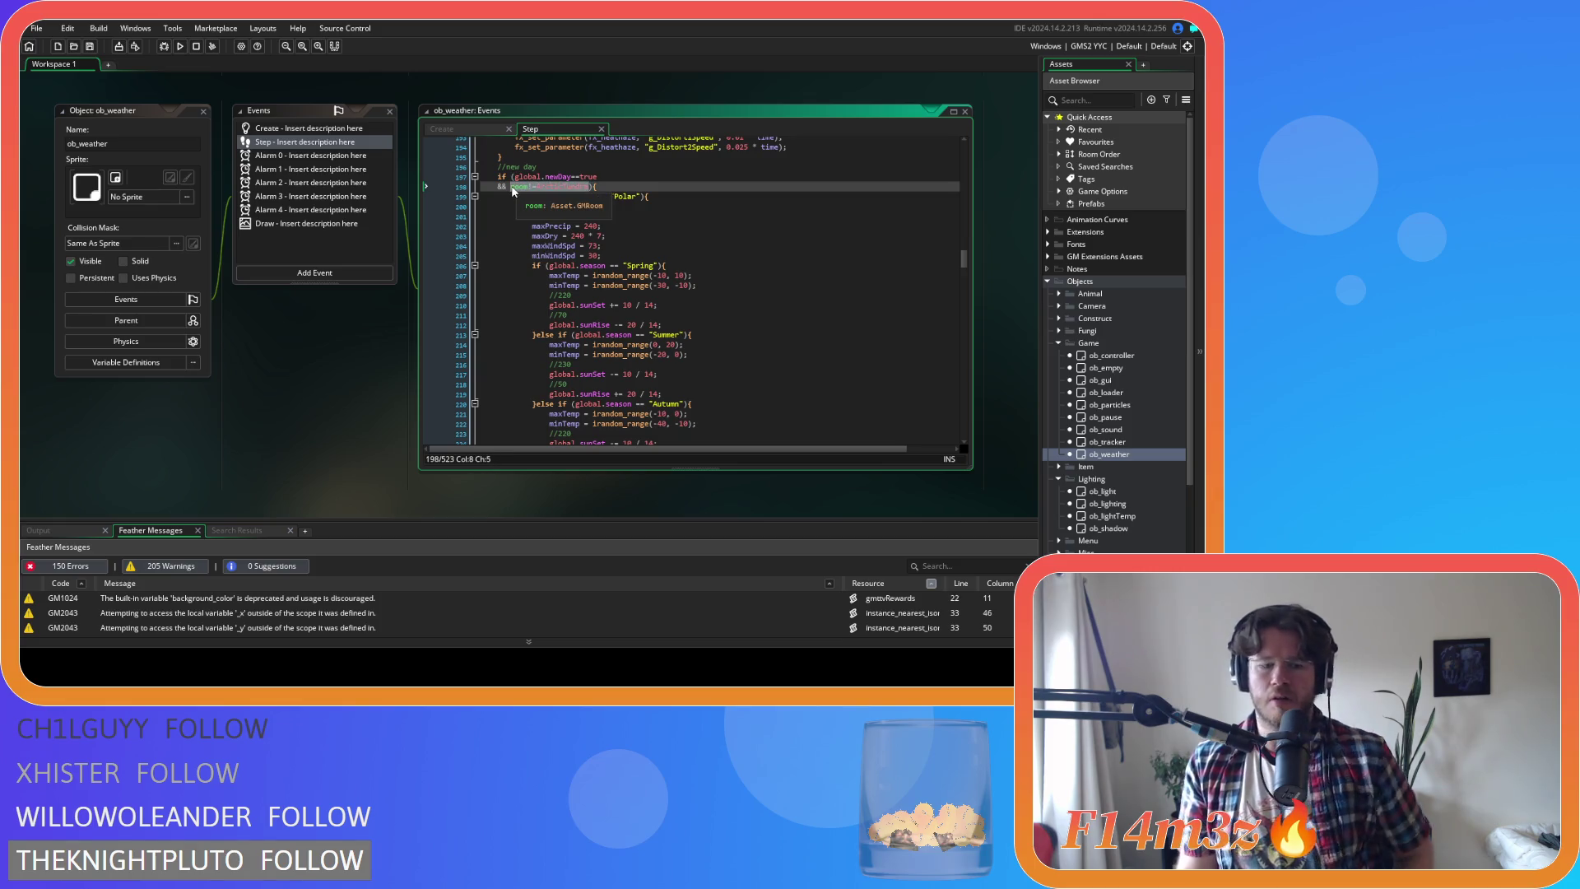
key(BackSpace)
key(BackSpace)
key(BackSpace)
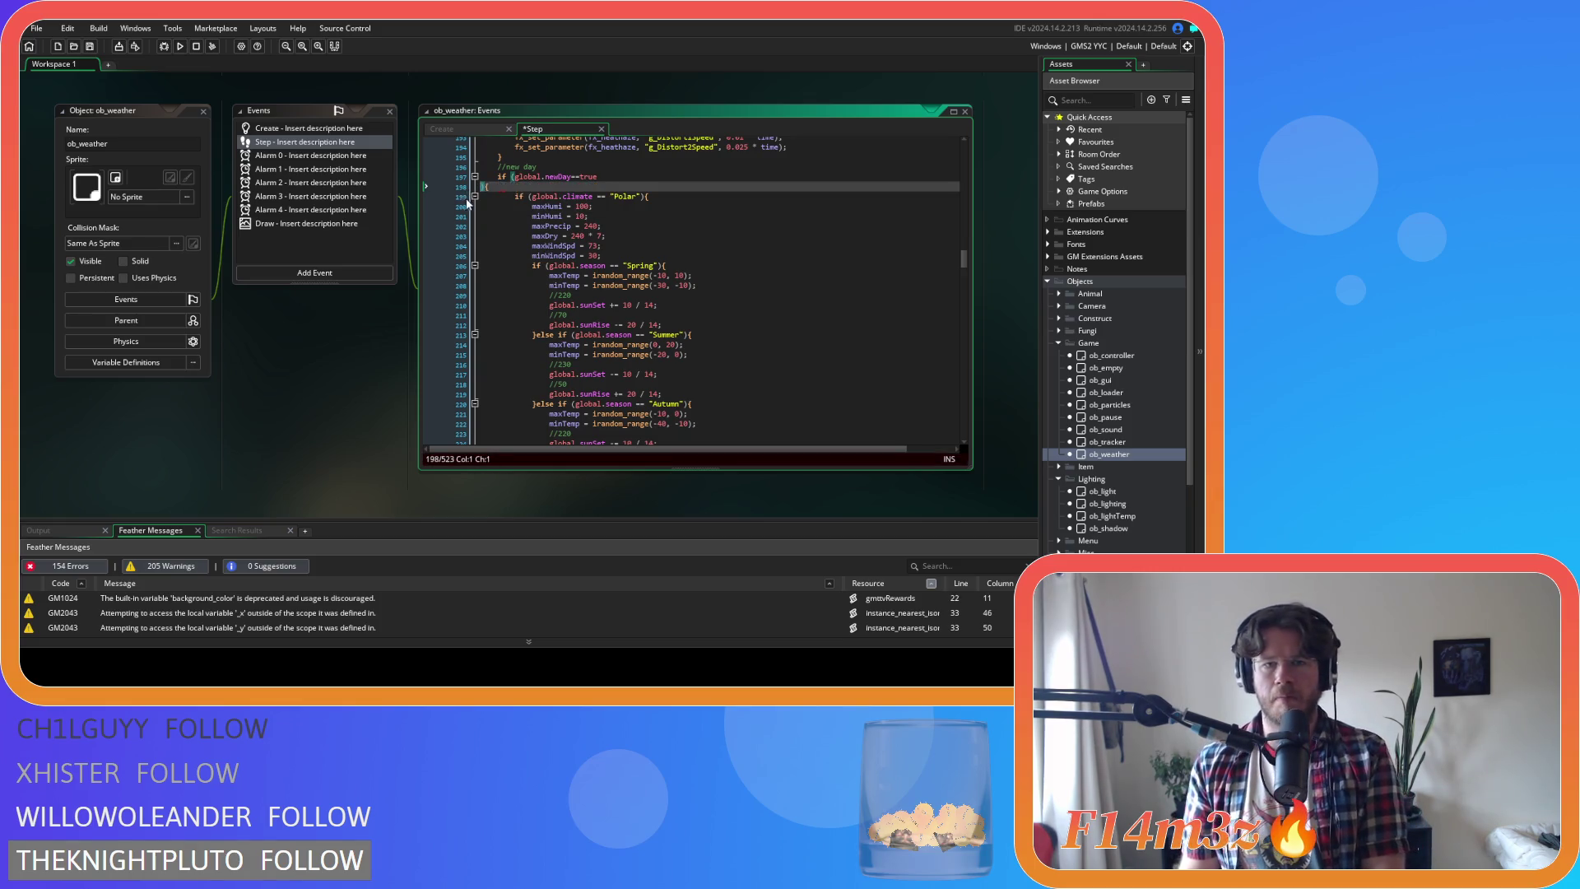
text(){)
click(707, 256)
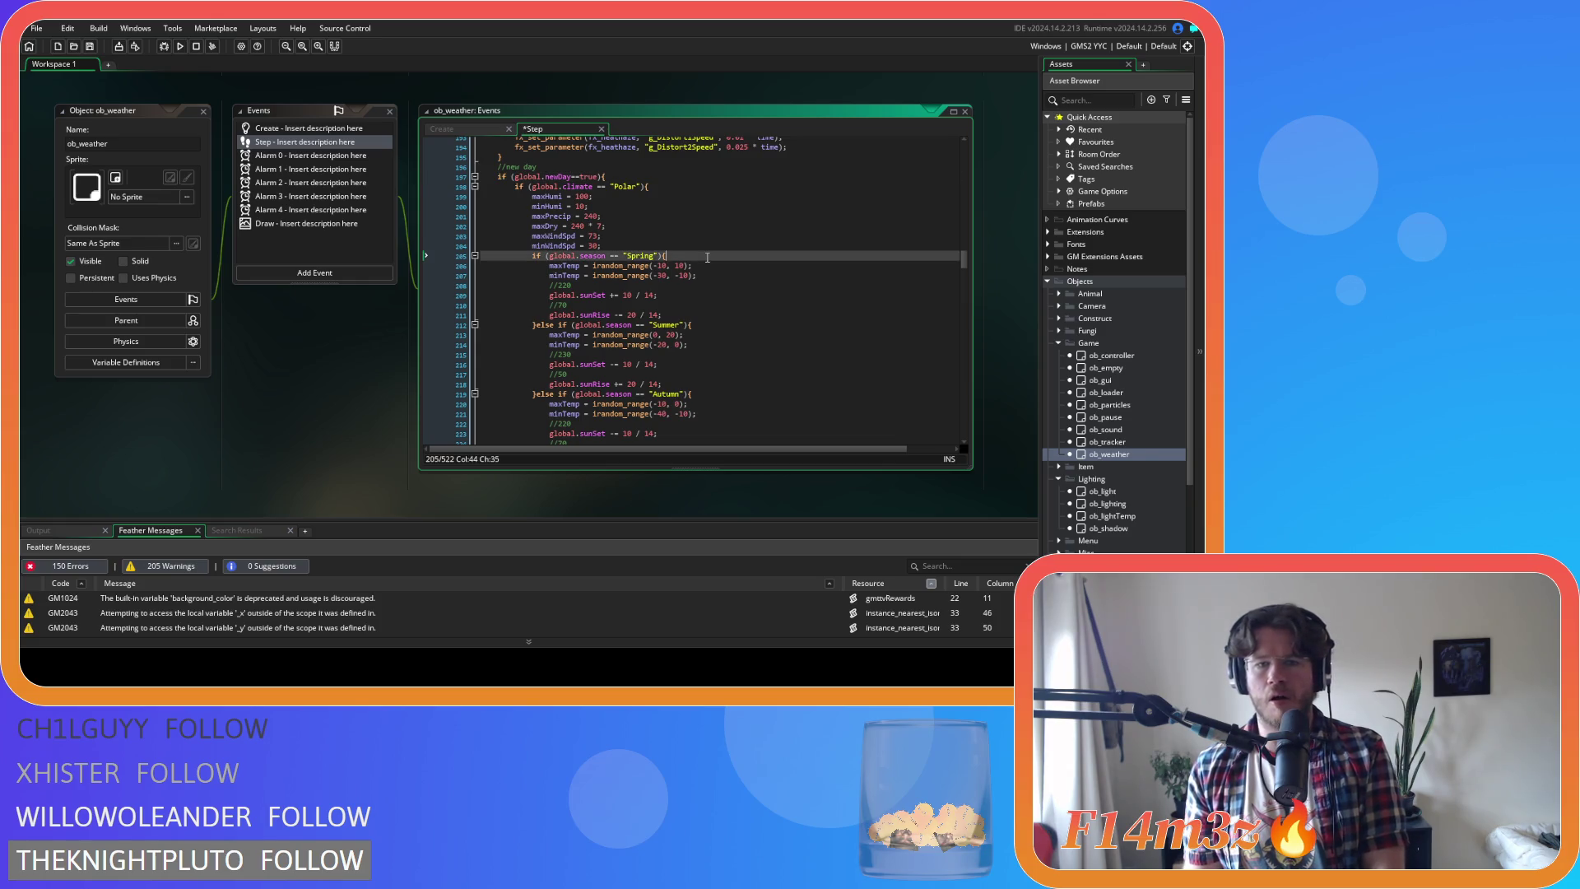
key(Return)
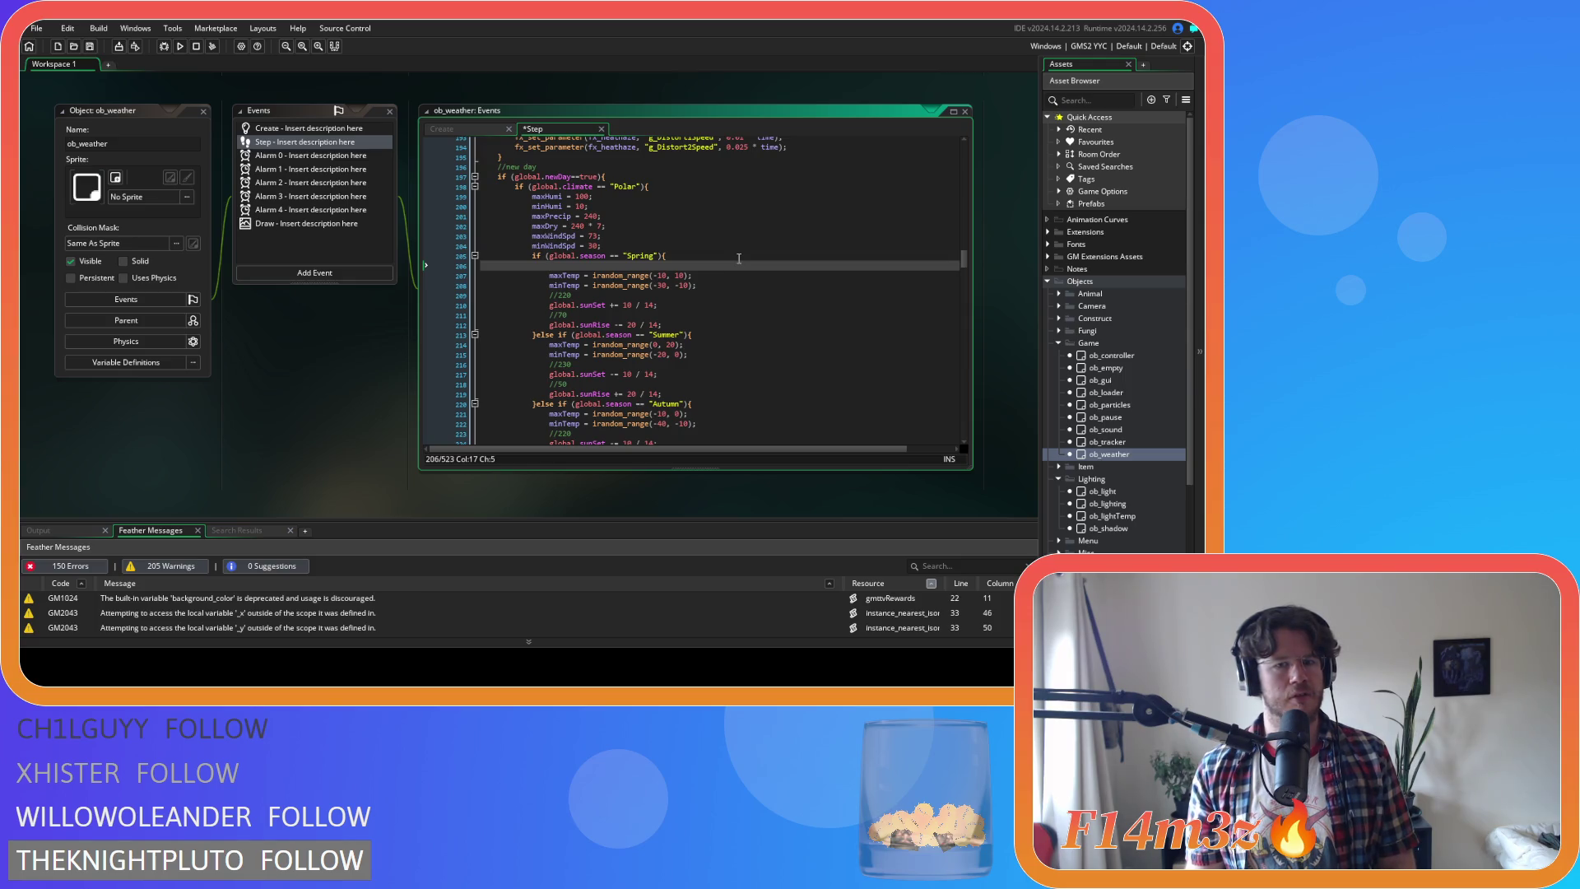
text(room!=ArcticTundra)
key(shift+Home)
text(if)
key(Left)
key(ctrl+v)
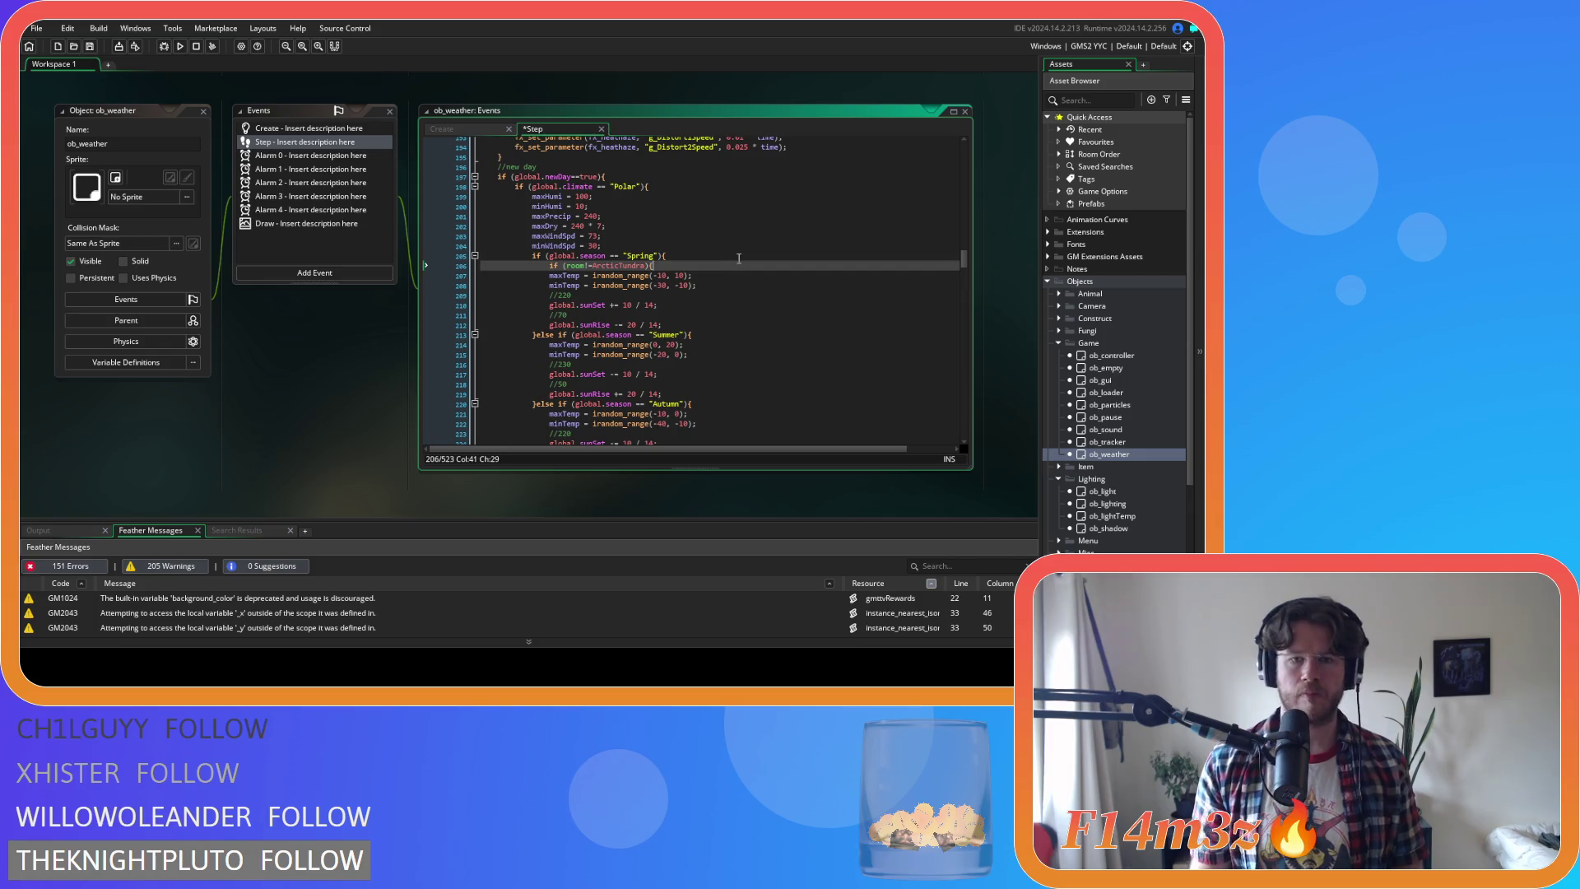
Move the Spring temperature and sun lines into an else block and change the check to room==ArcticTundra
drag(666, 322, 511, 270)
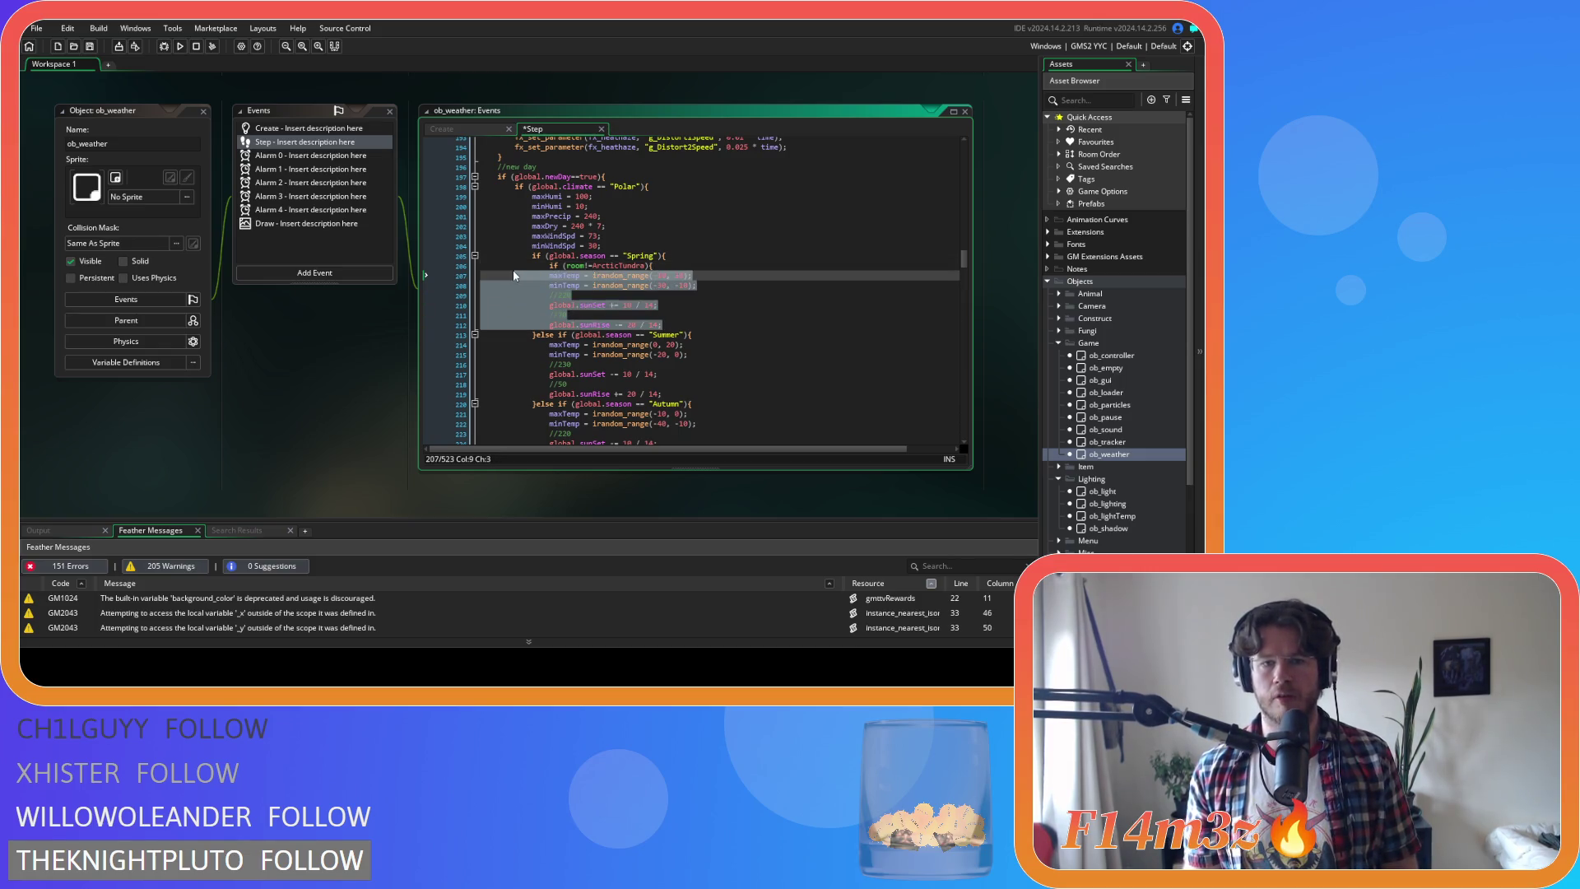
key(Tab)
click(697, 328)
key(Return)
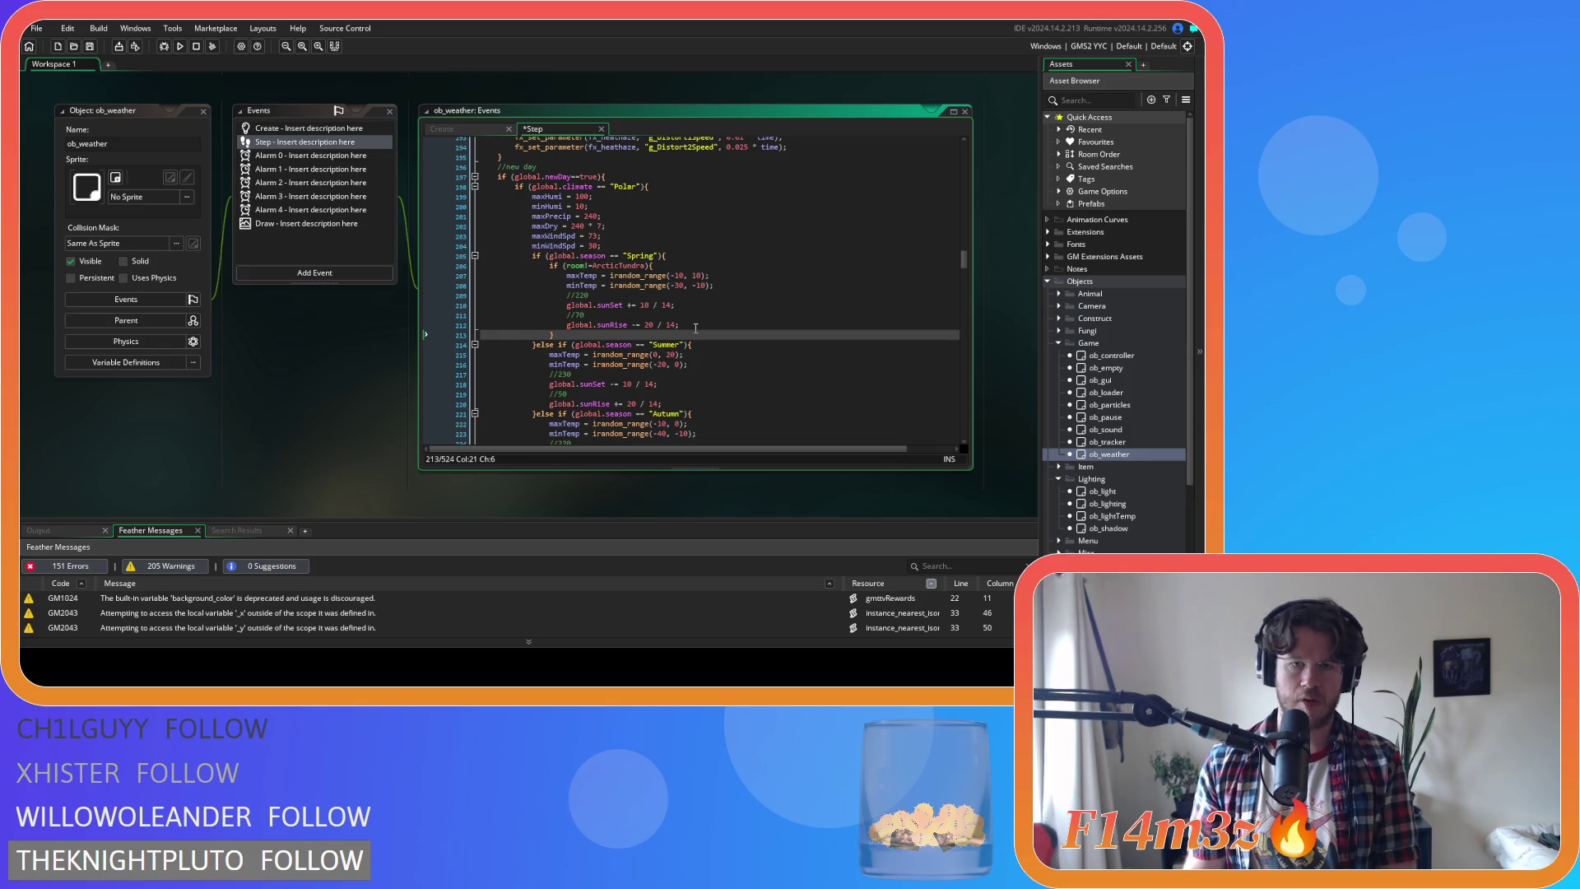
text(else{)
key(Return)
key(Return)
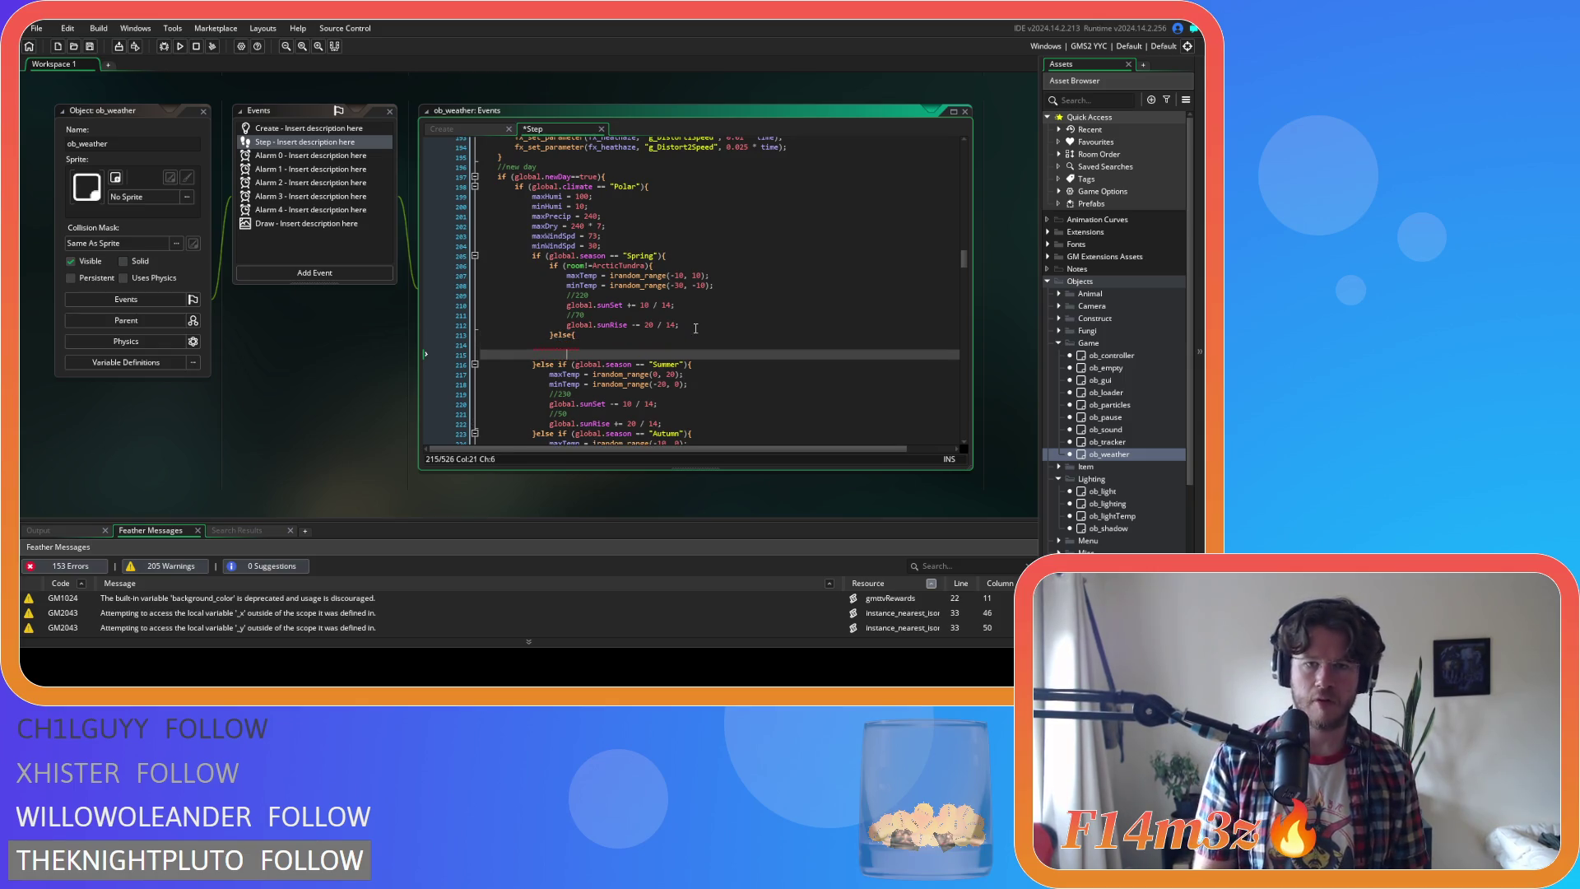
drag(679, 325, 568, 275)
key(BackSpace)
click(589, 297)
text(maxTemp = irandom_range(-10, 10); 					minTemp = irandom_range(-30, -10); 					//220 					global.sunSet += 10 / 14; 					//70 					global.sunRise -= 20 / 14;)
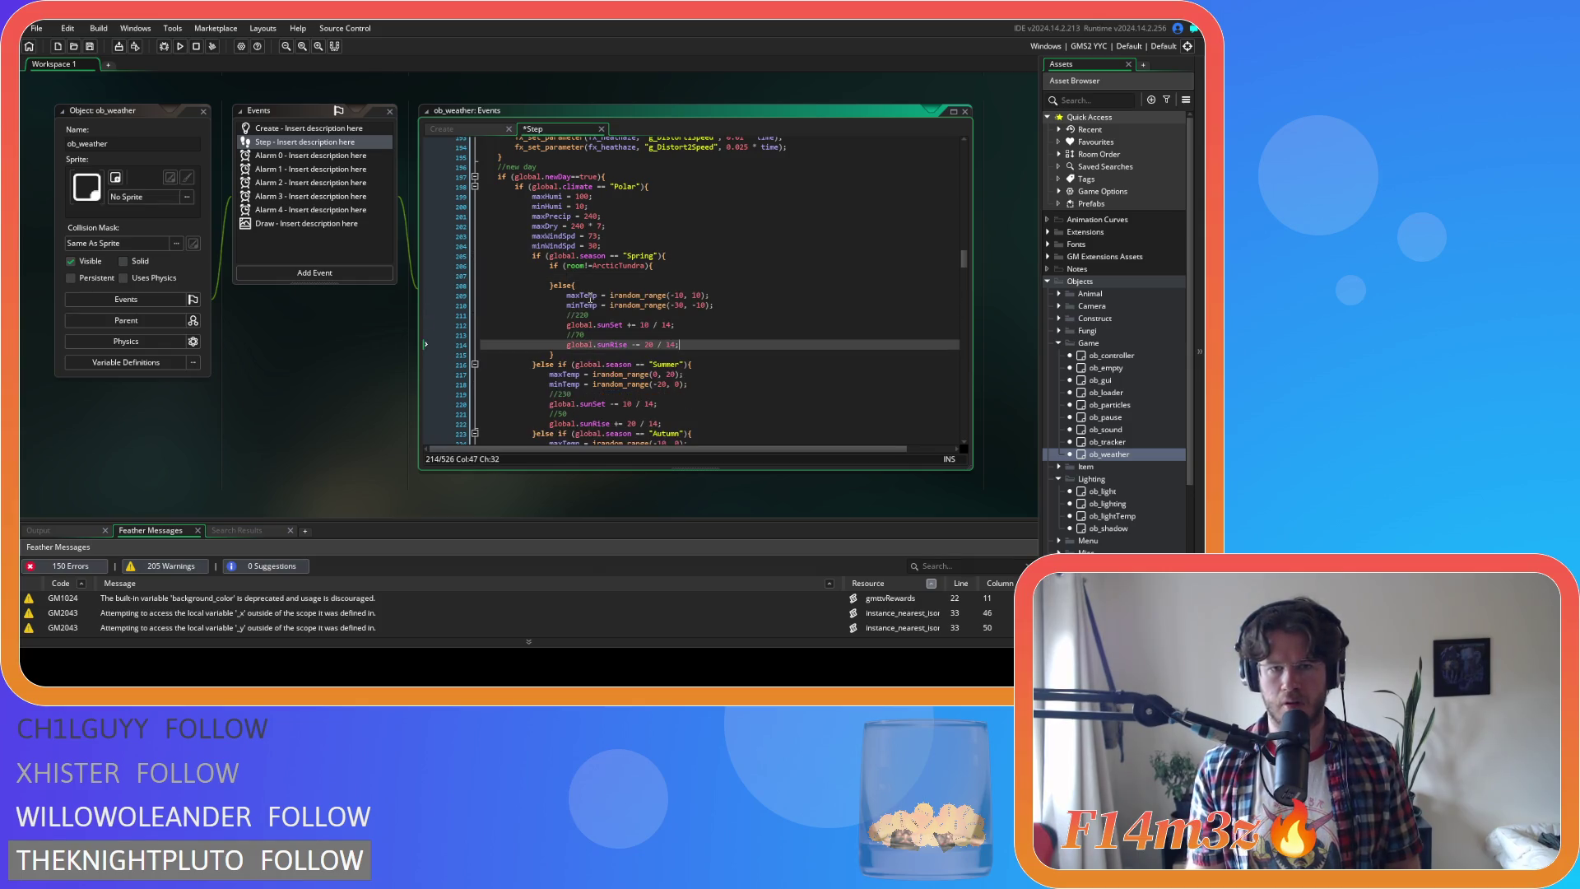
click(590, 266)
text(=)
click(697, 294)
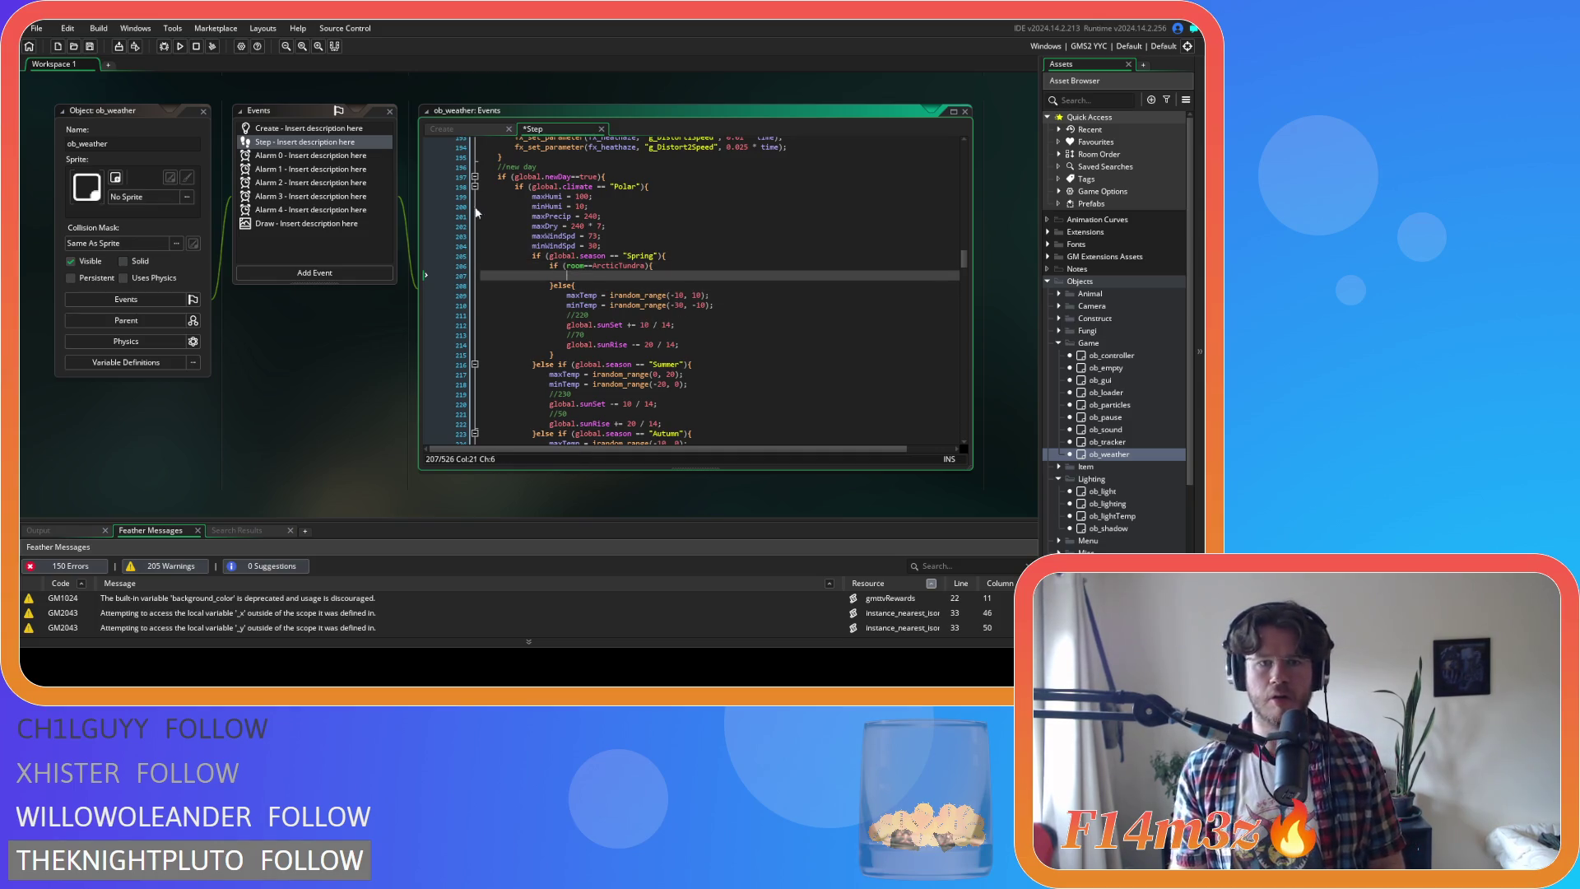
Put fixed maxTemp = 20 and minTemp = -50 lines inside the ArcticTundra branch and align them
click(466, 130)
drag(637, 236, 550, 222)
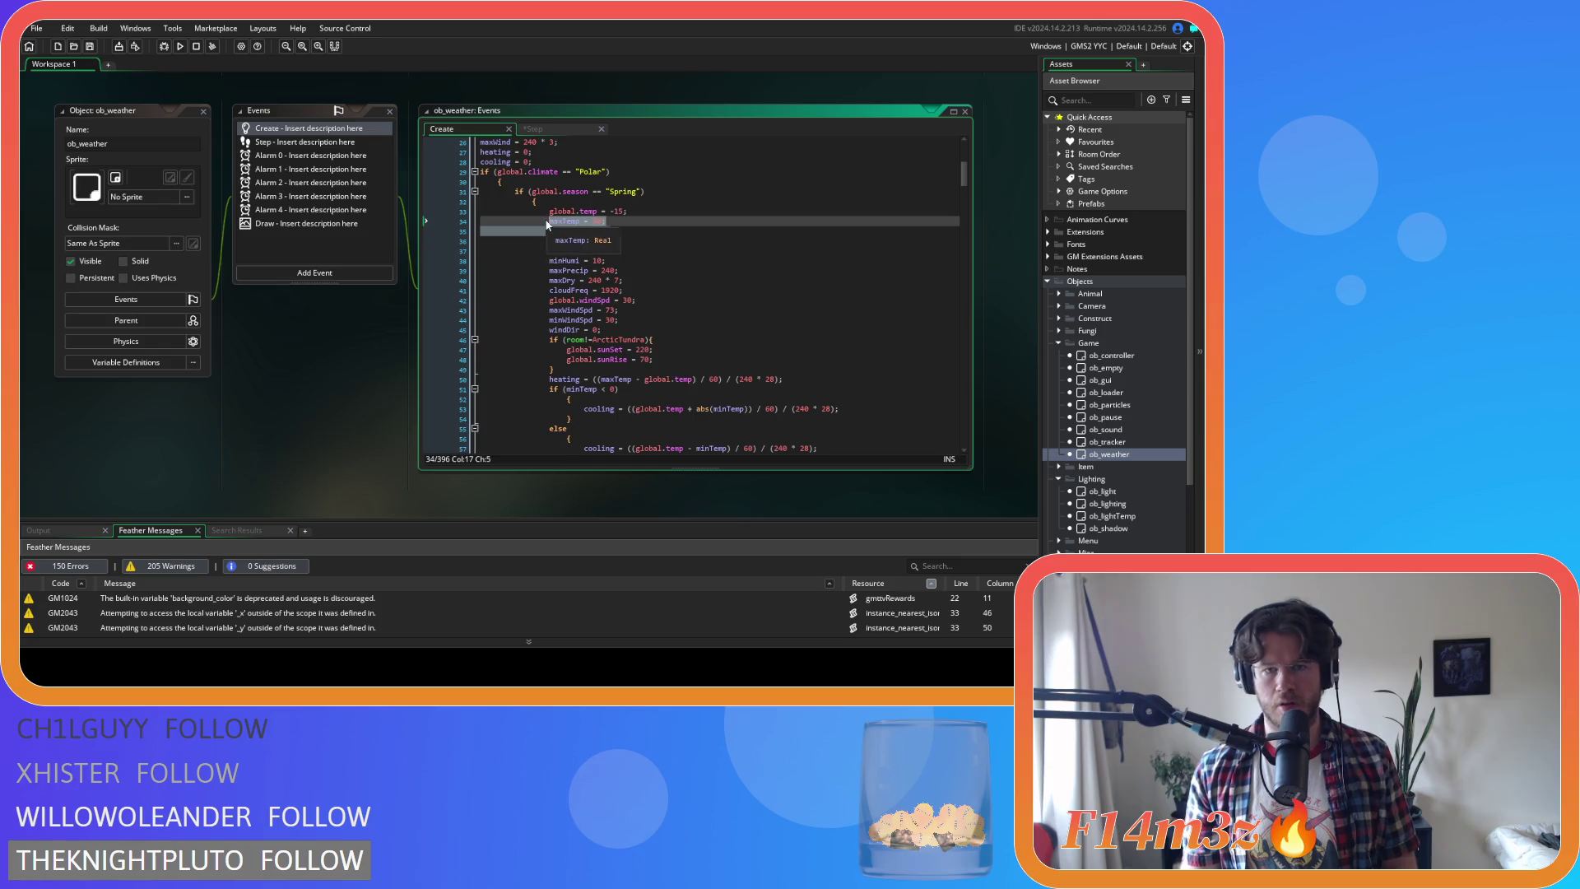
click(553, 129)
text(maxTemp = 20; 				minTemp = -50;)
click(545, 286)
key(Tab)
drag(551, 295, 547, 267)
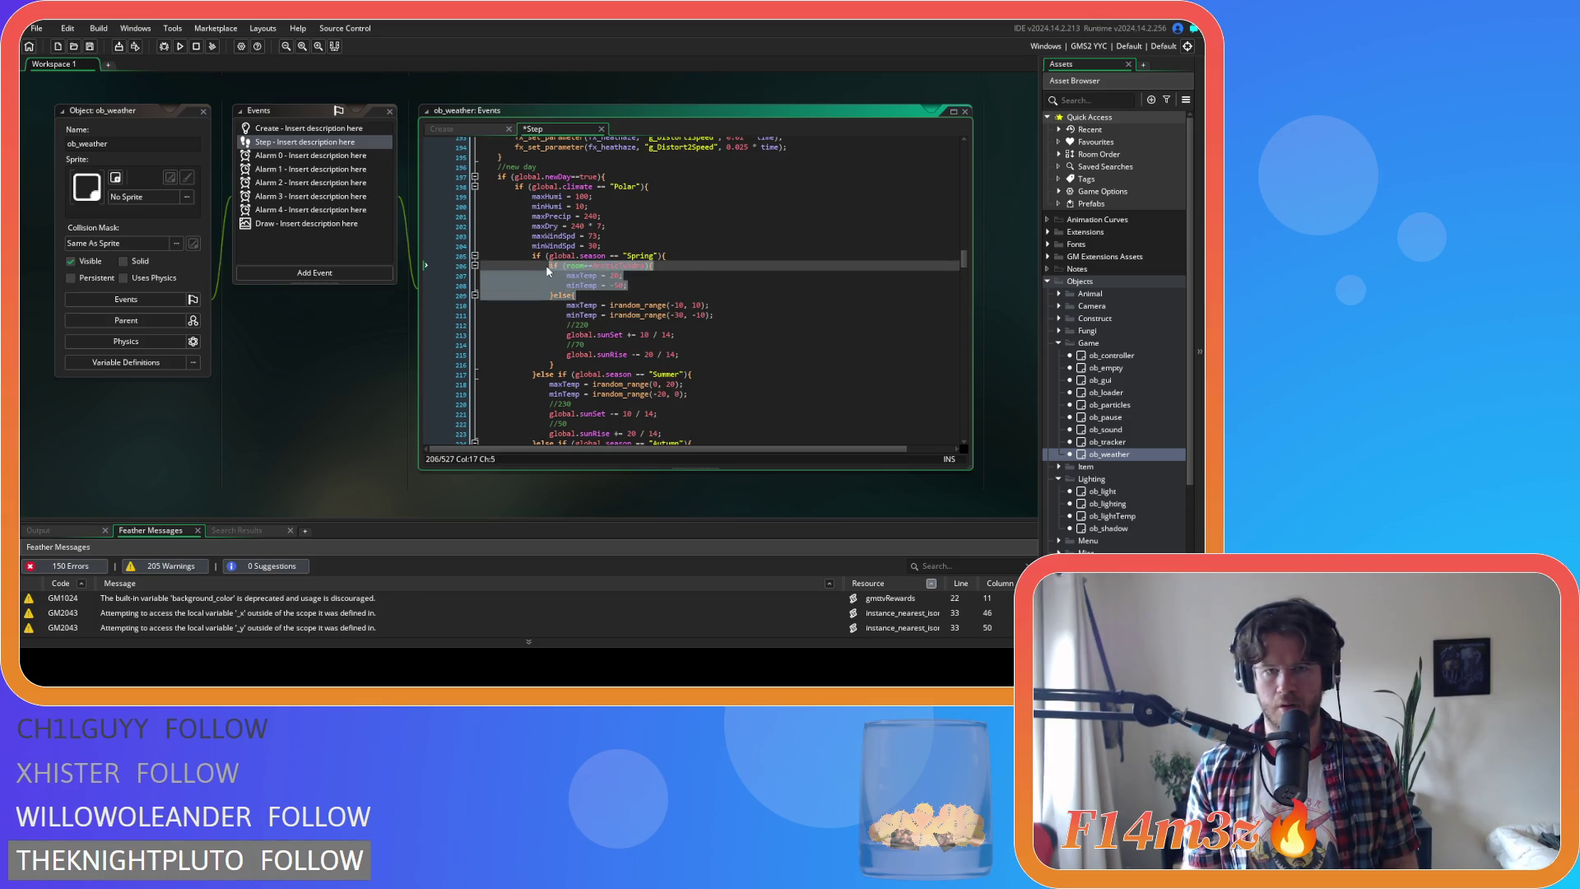
scroll(608, 294, down, 2)
scroll(719, 339, up, 4)
scroll(719, 338, down, 5)
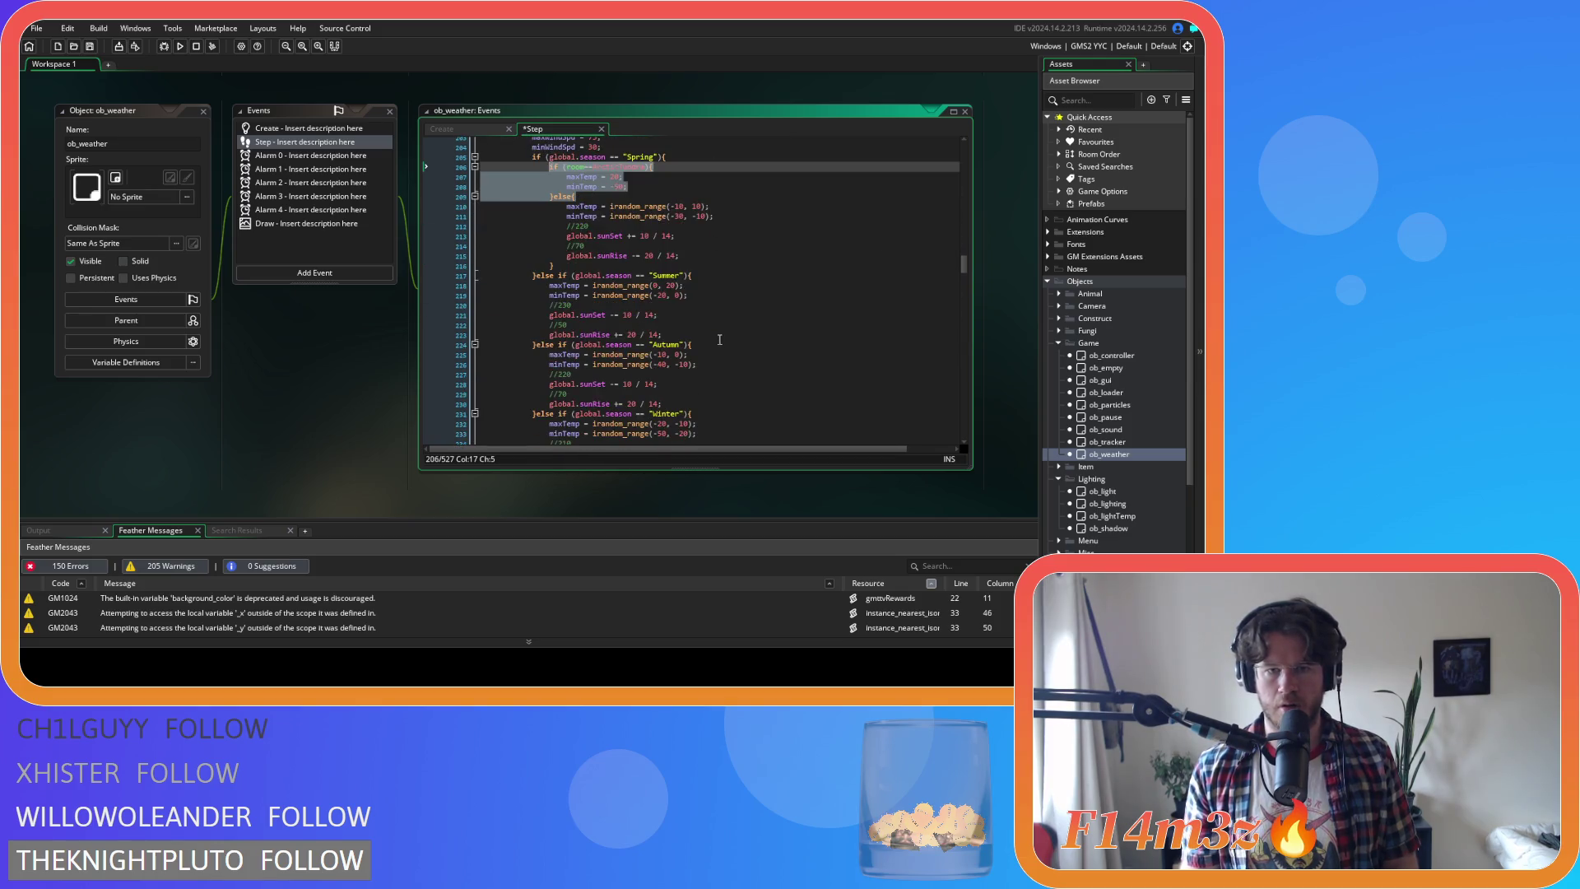
Copy the ArcticTundra override into Polar Summer, indenting its original lines under the else
key(ctrl+c)
click(708, 280)
key(Return)
key(ctrl+v)
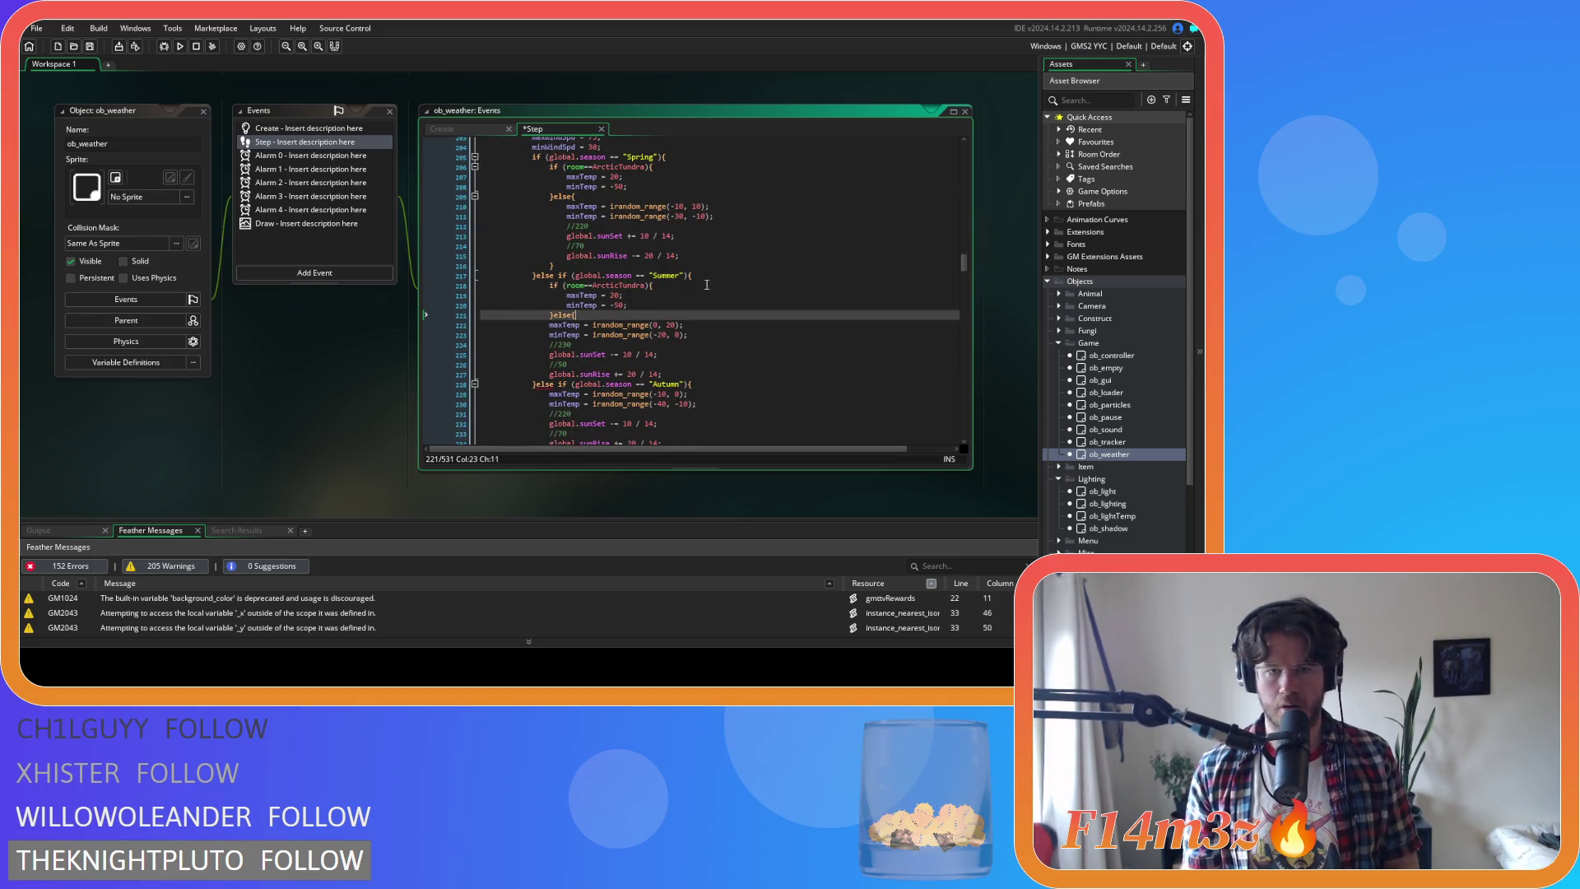
drag(680, 376, 549, 322)
key(Tab)
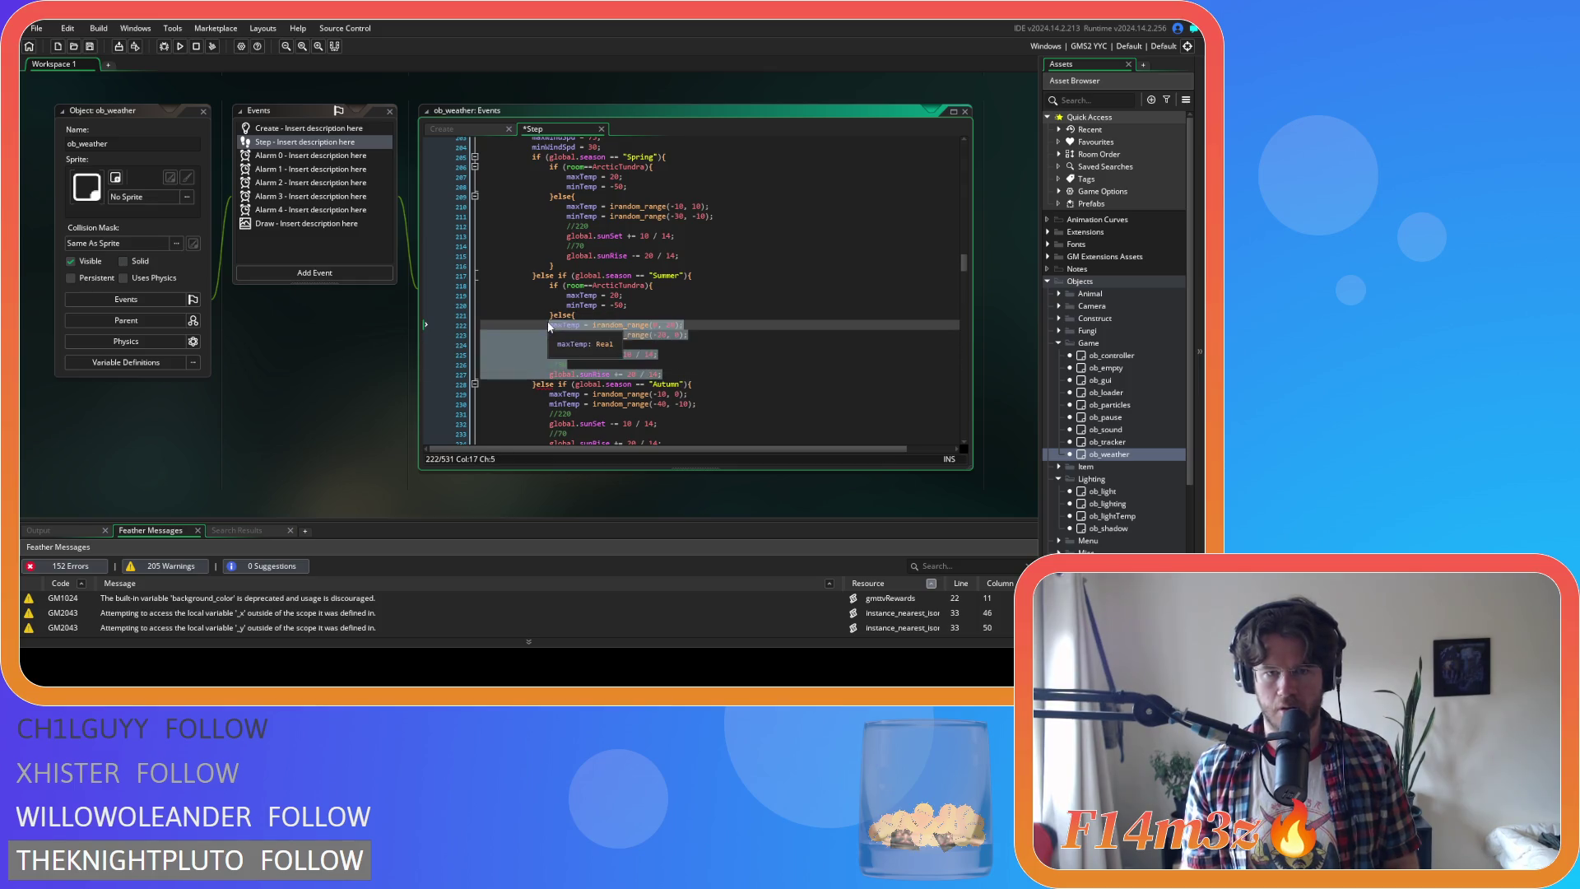
click(701, 372)
key(Return)
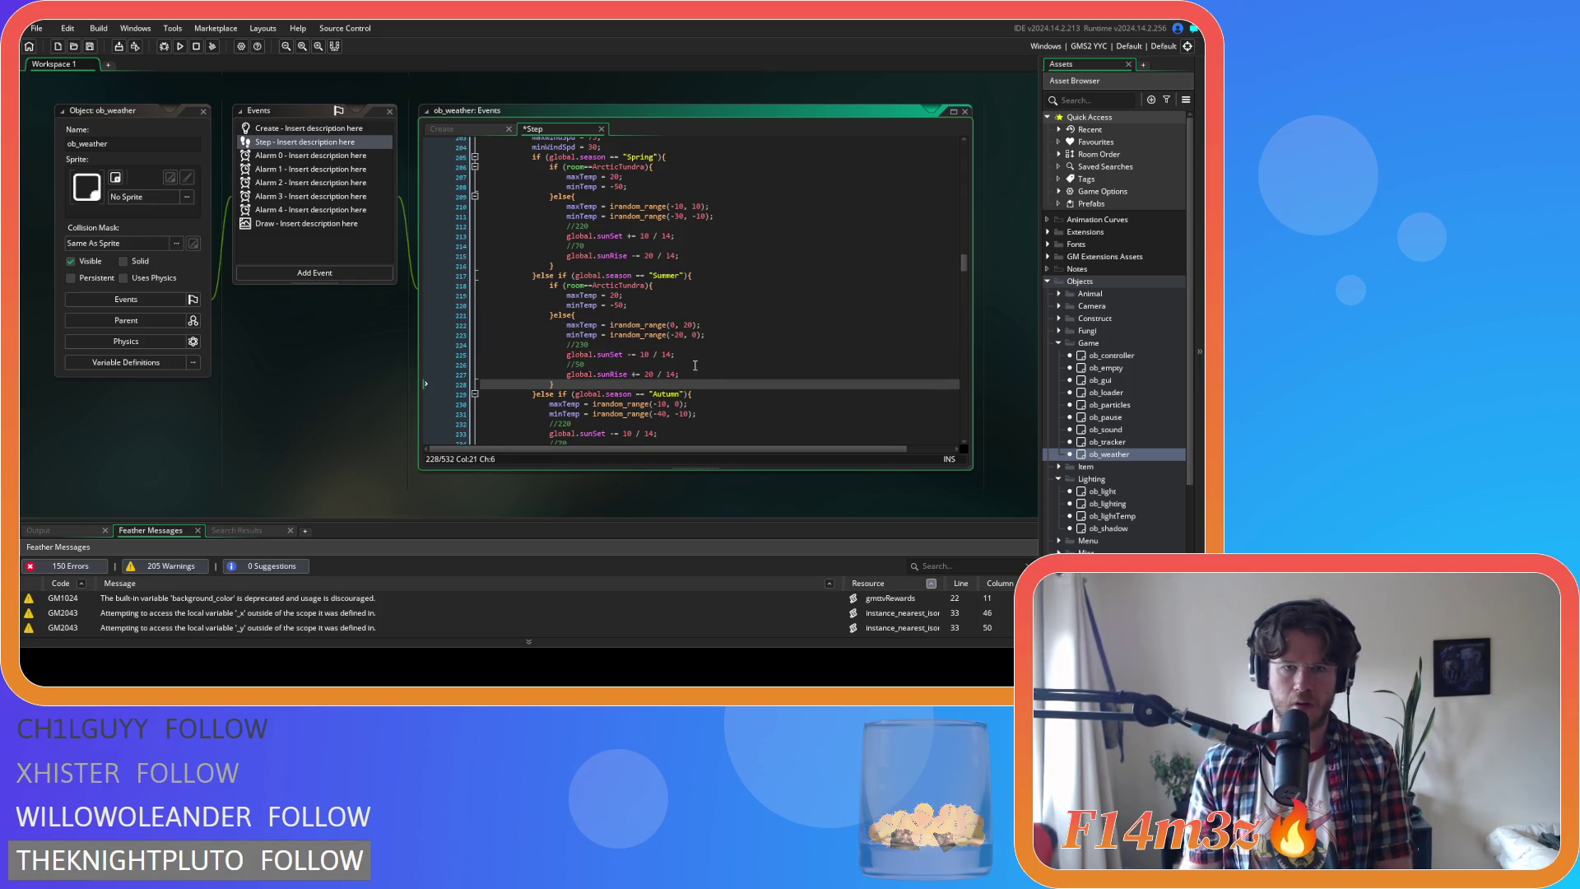
click(654, 305)
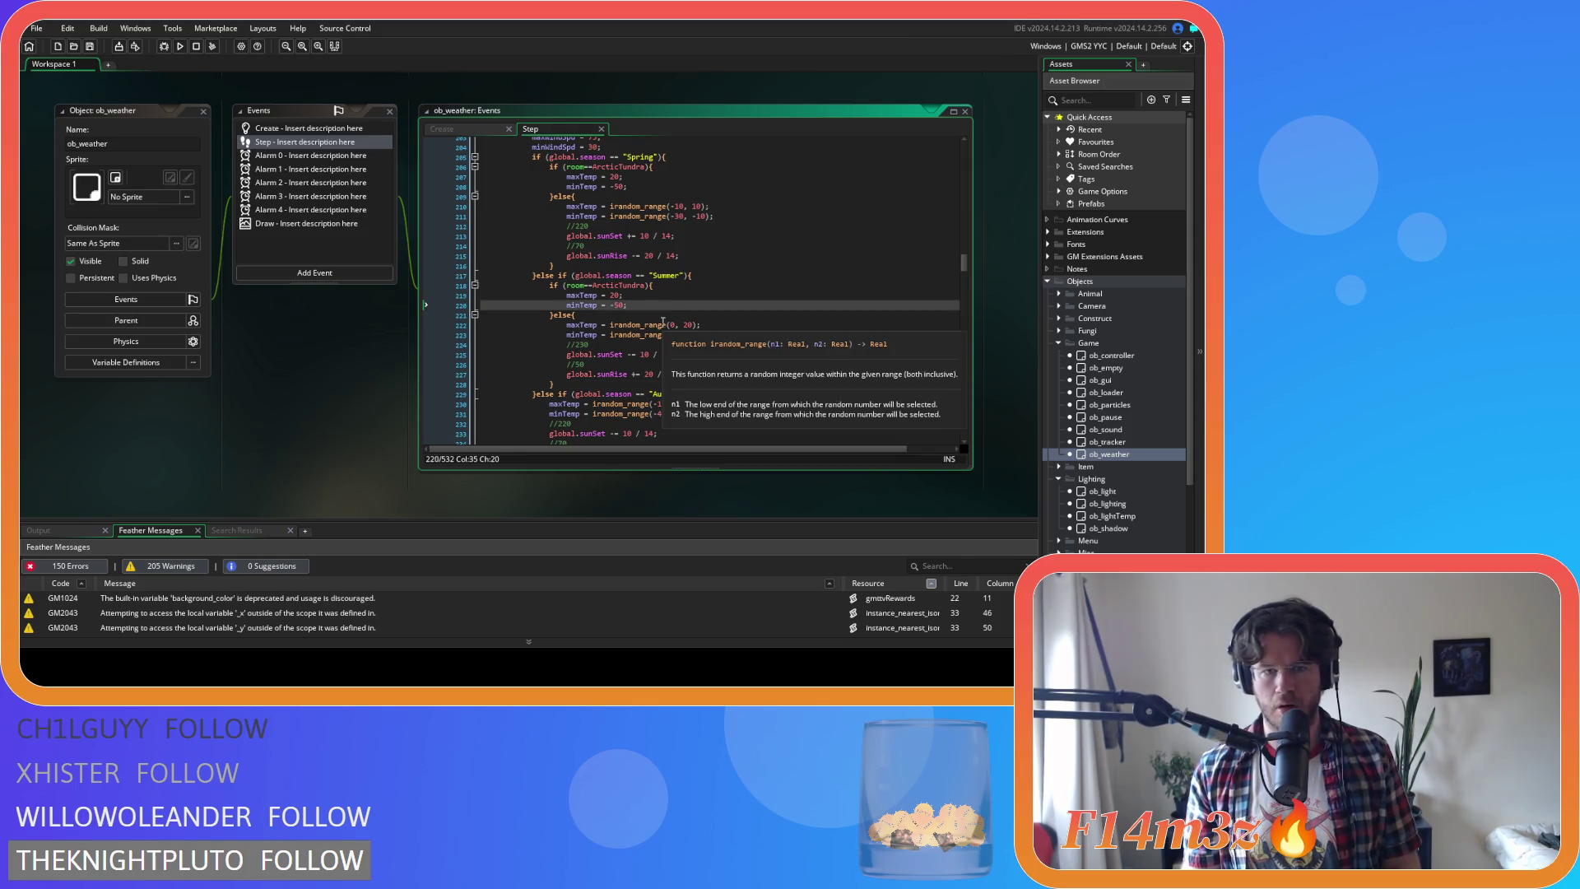
scroll(682, 299, down, 4)
Paste the same 20/-50 ArcticTundra override into Autumn and indent its temperature and sun lines
click(708, 271)
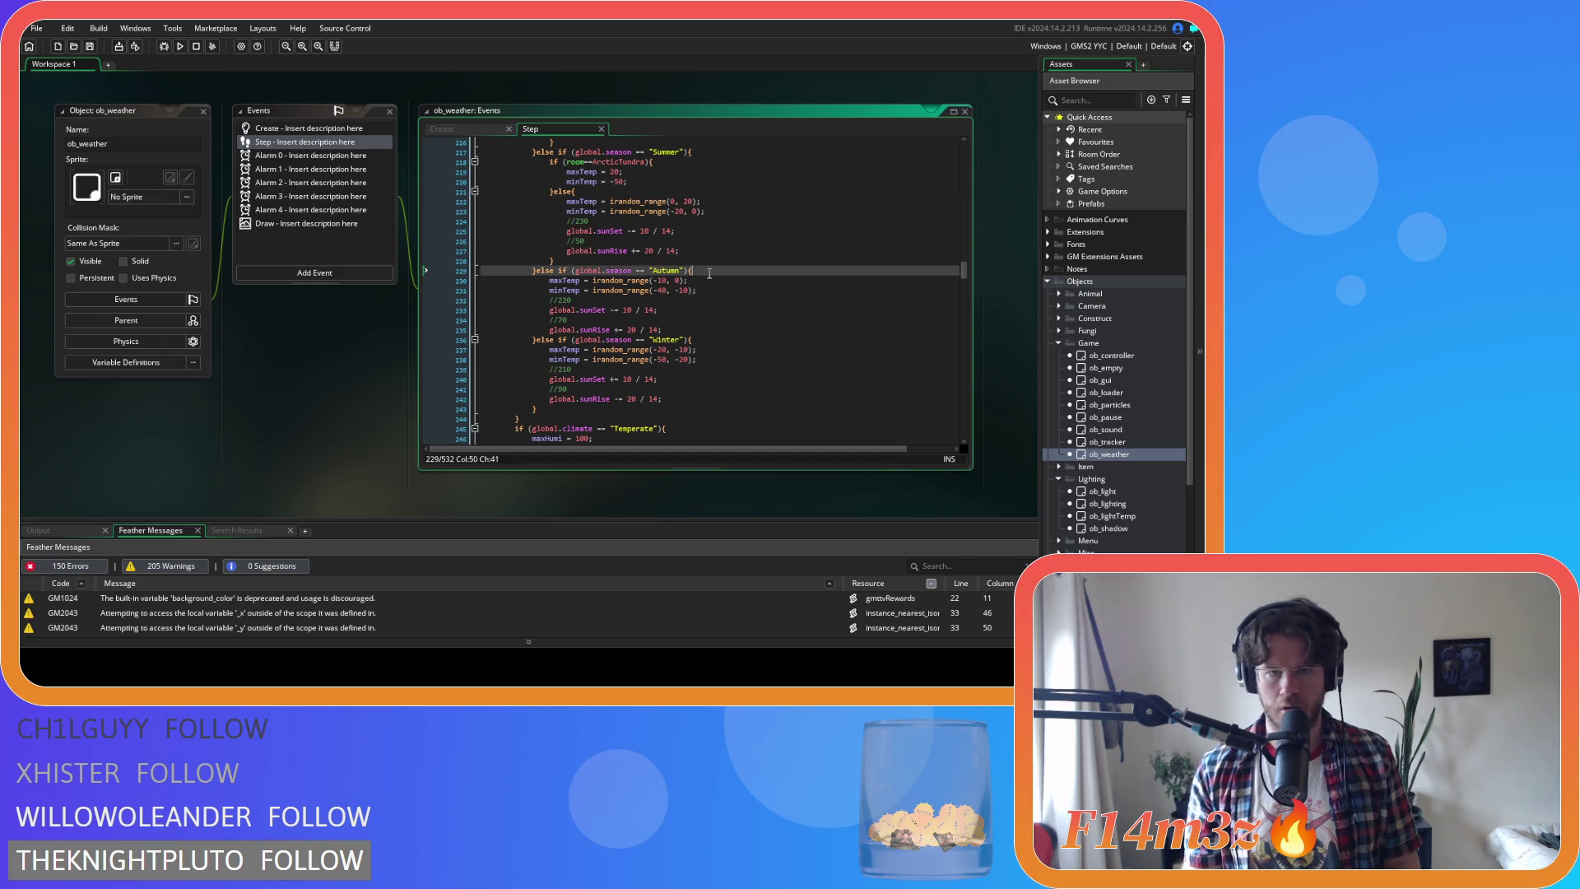
key(ctrl+v)
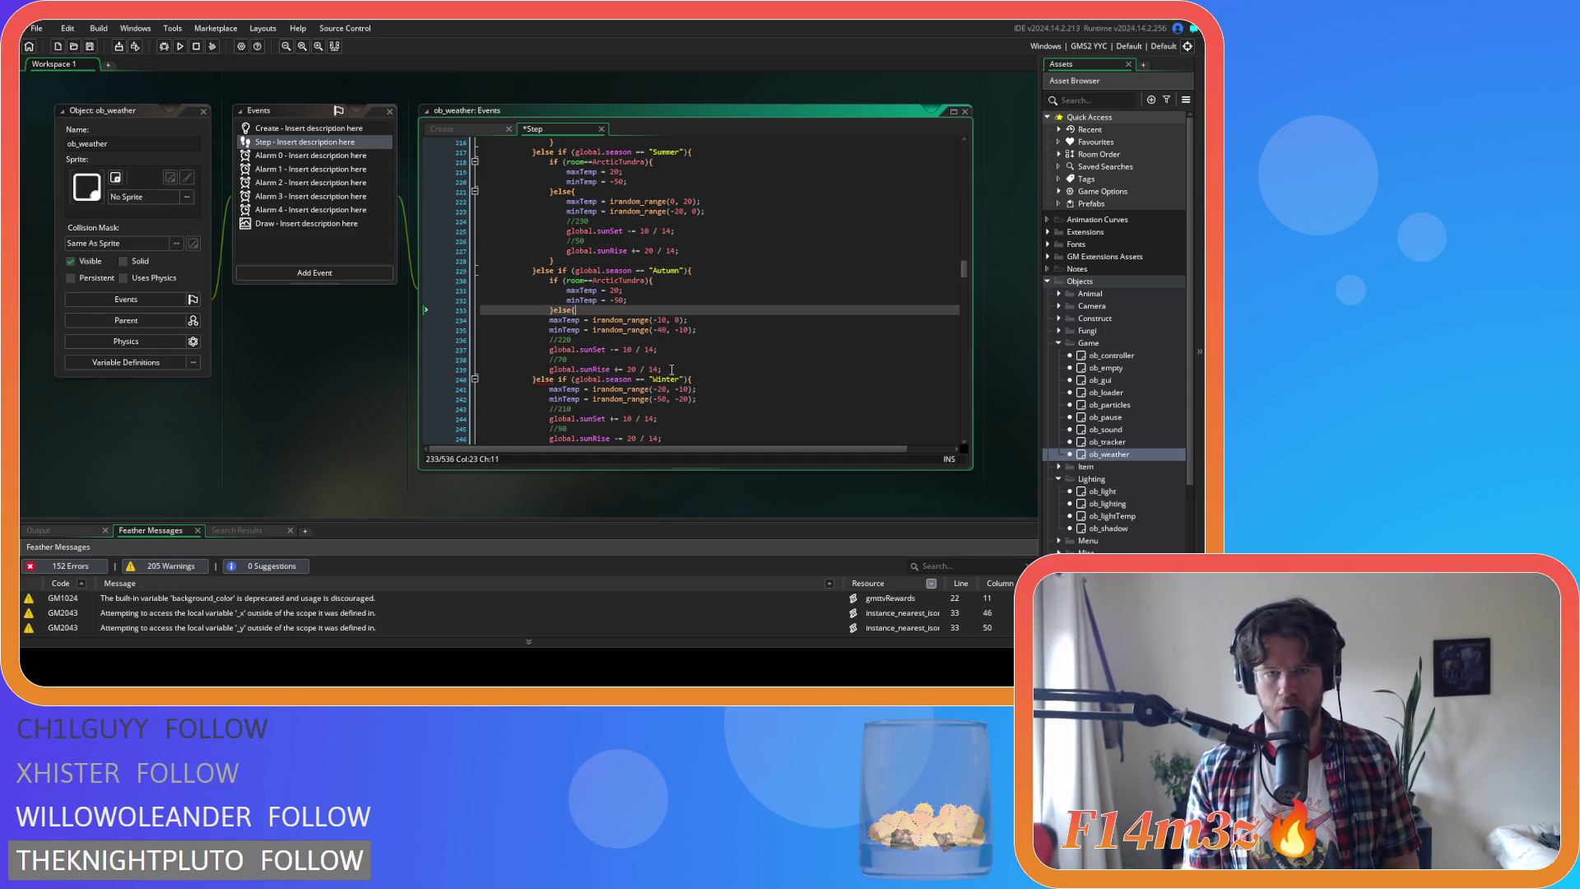
drag(671, 370, 539, 319)
key(Tab)
click(700, 374)
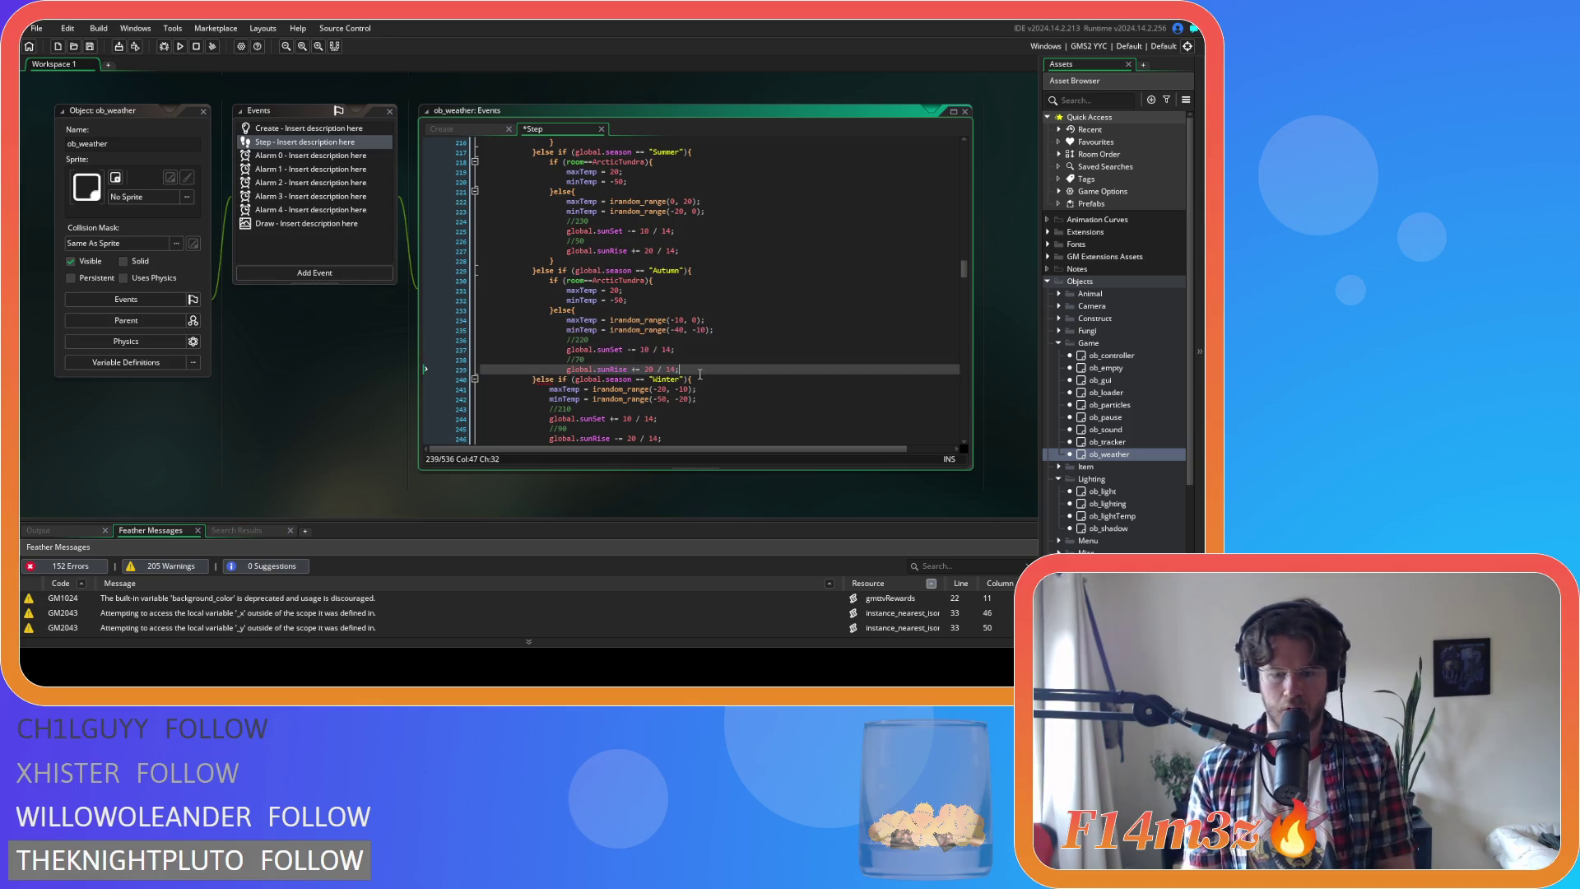
key(Return)
scroll(697, 364, down, 3)
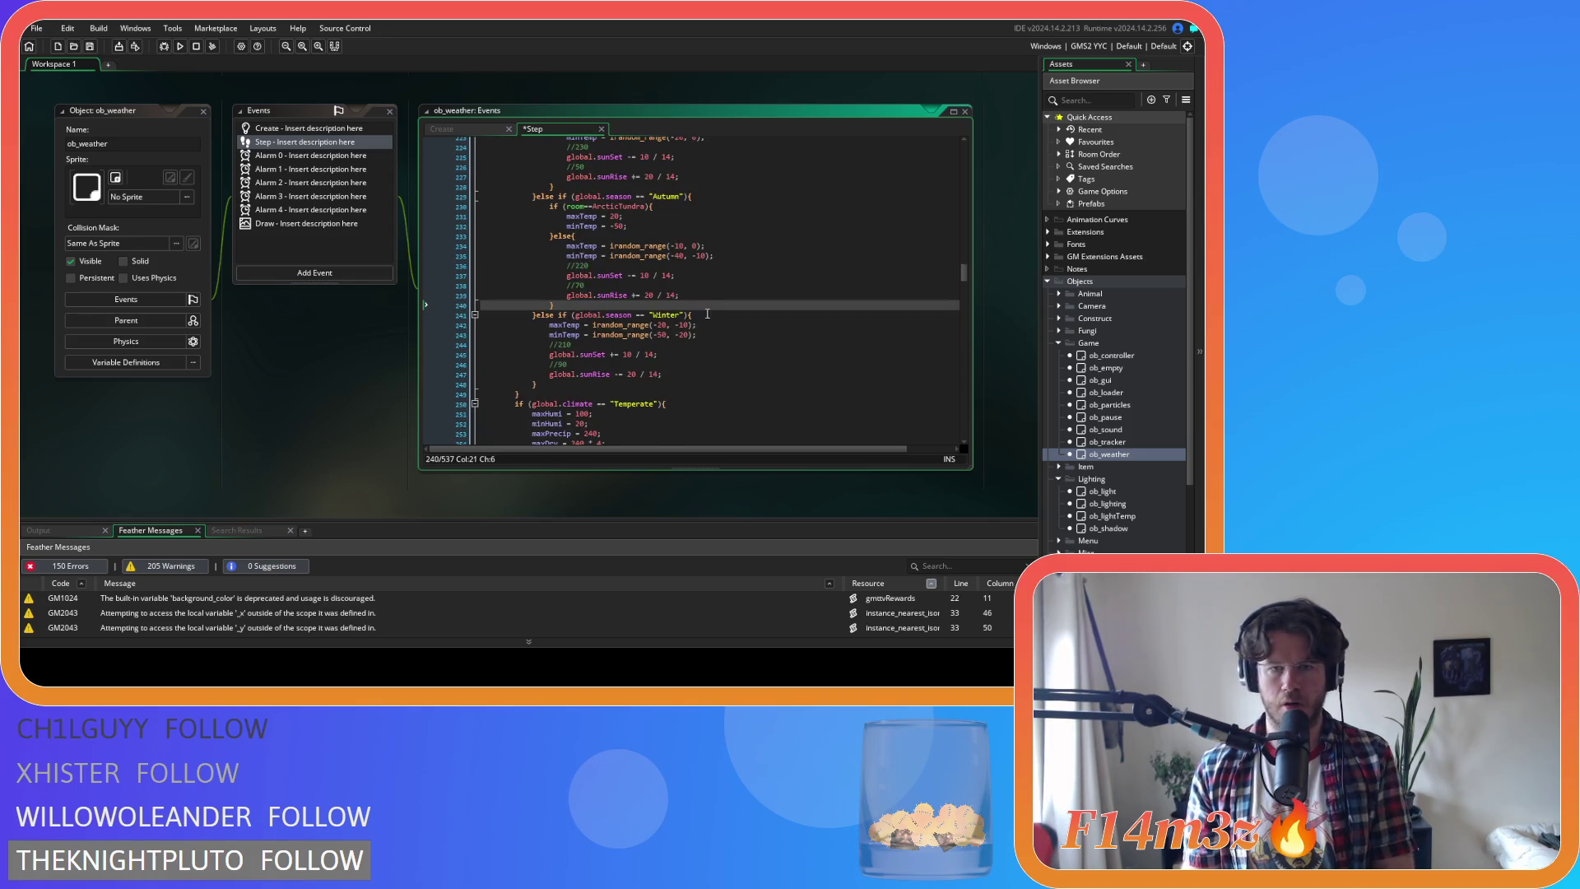
Add the ArcticTundra override to Winter, indenting its existing lines and closing the else
click(707, 313)
key(Return)
key(ctrl+v)
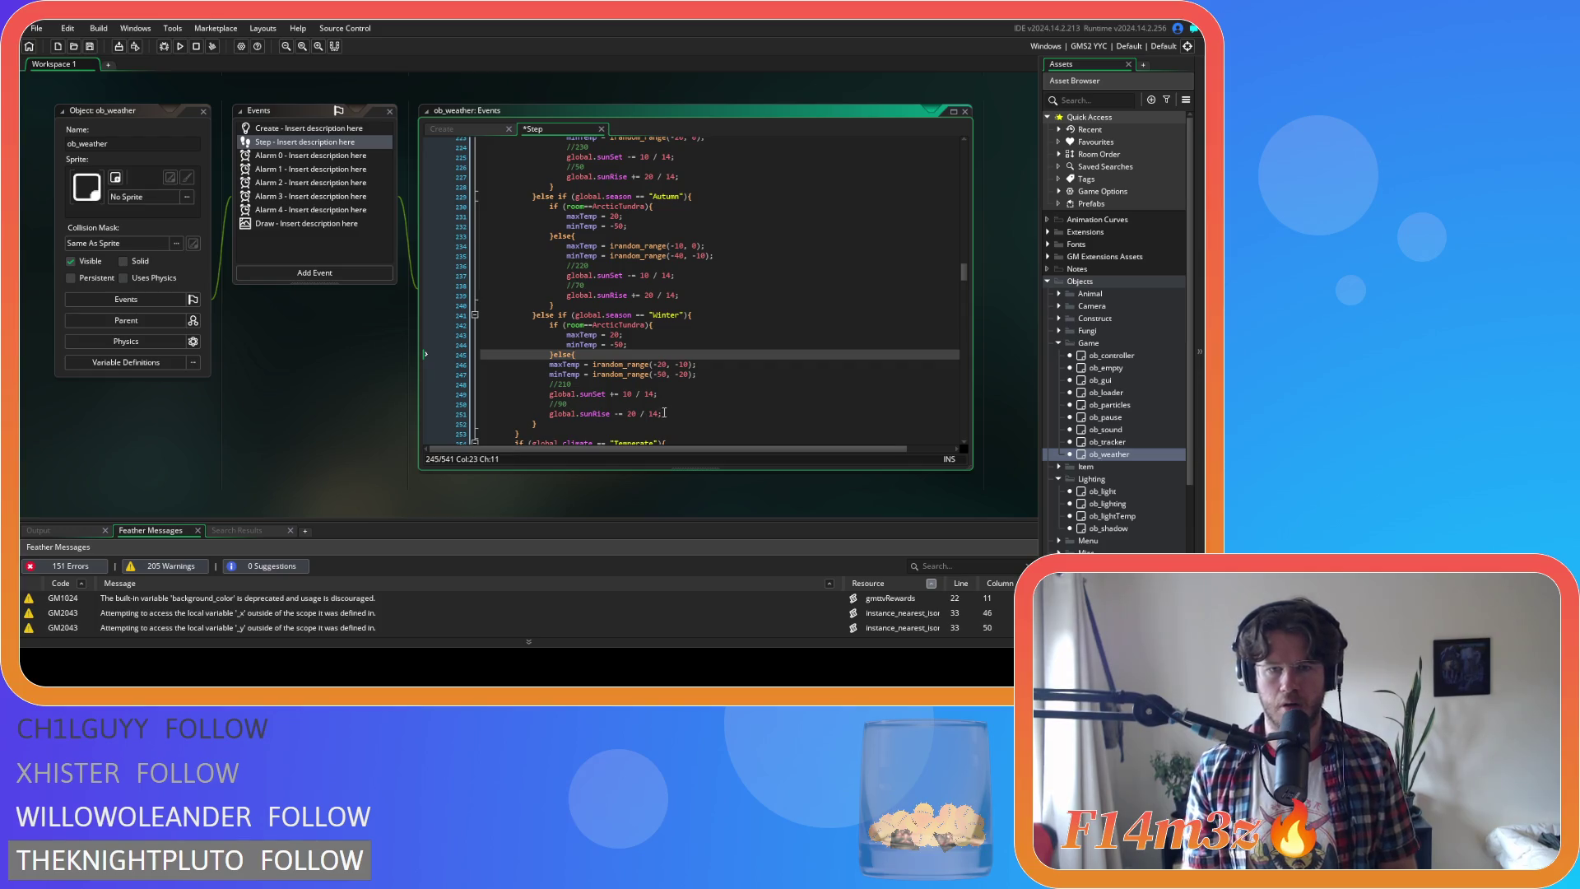
click(664, 413)
key(shift+Up)
key(shift+Up)
key(shift+Up)
key(Tab)
click(679, 413)
key(Return)
Inspect the edited new-day condition and block, then scroll the workspace up to ob_lighting's windows
scroll(704, 411, up, 14)
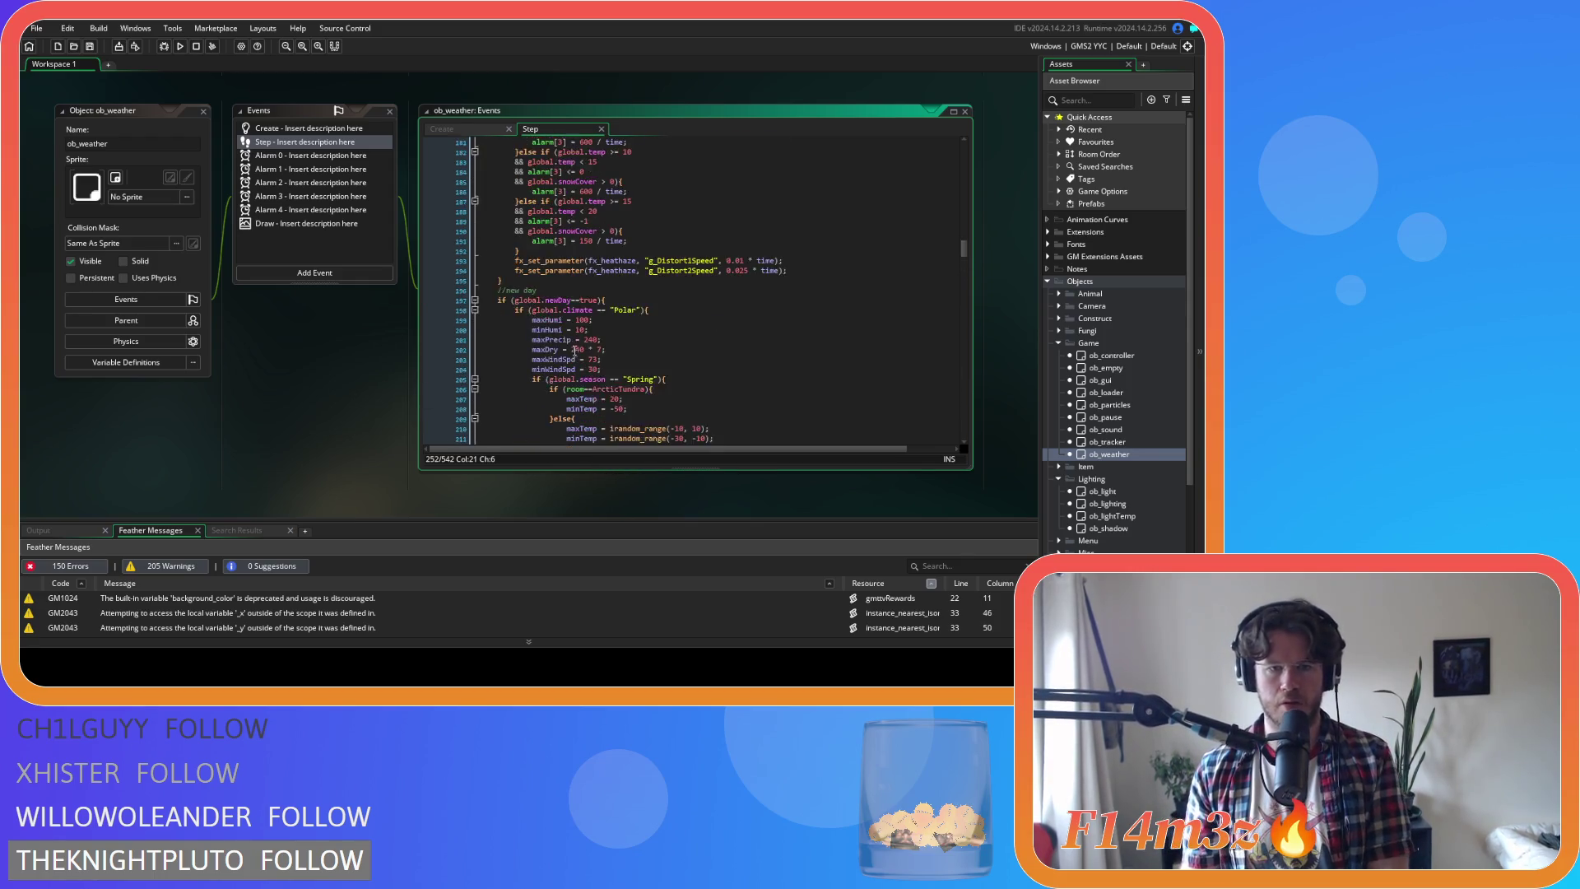
click(631, 299)
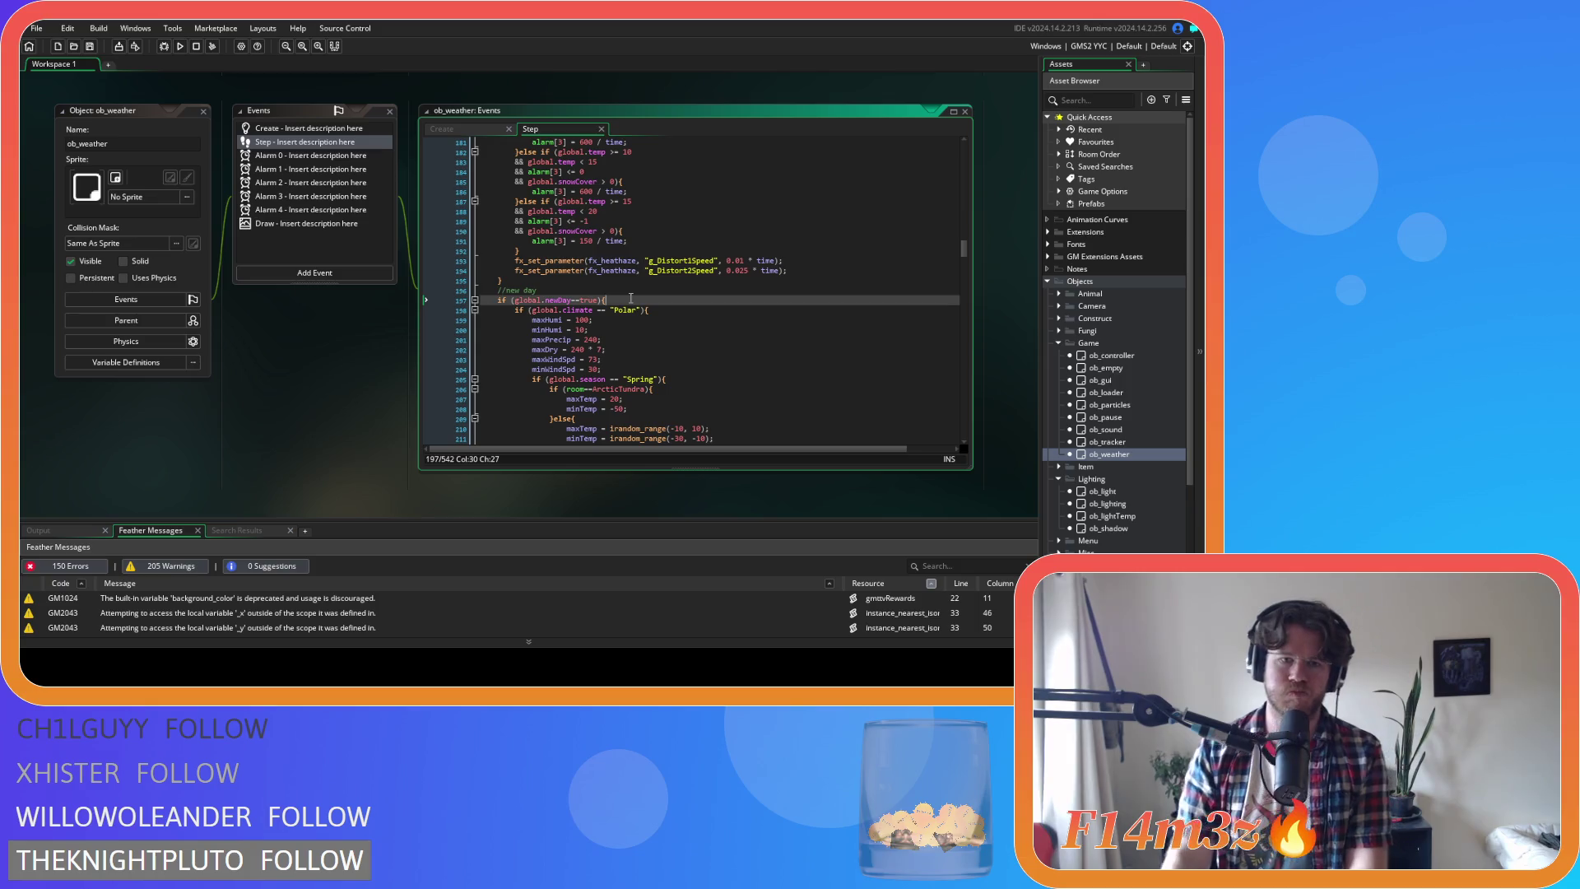
mouse_move(586, 269)
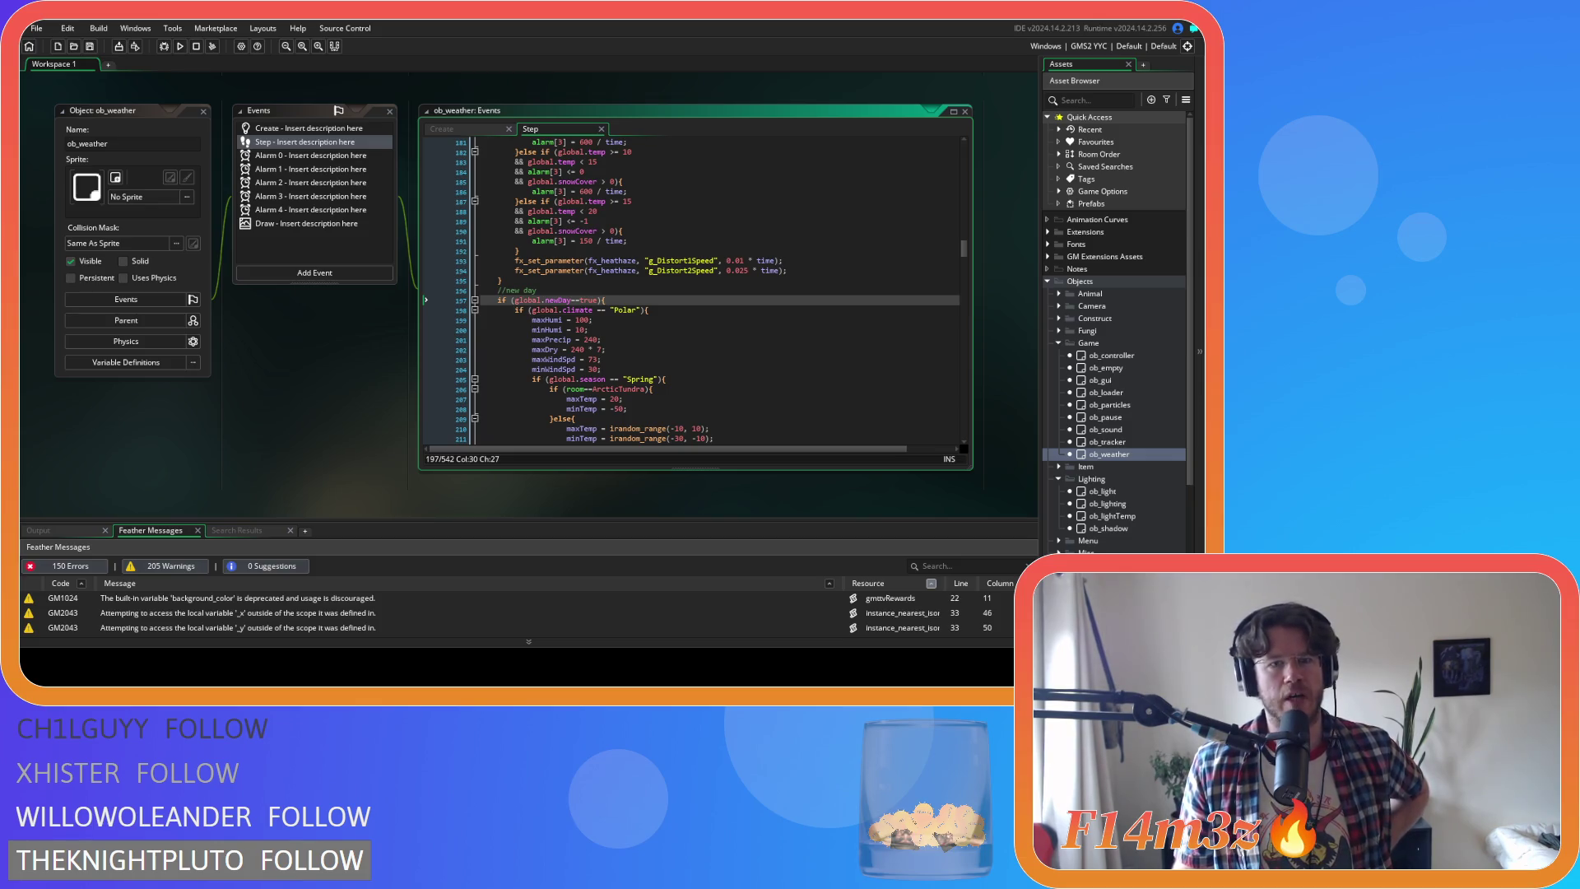
drag(496, 300, 617, 300)
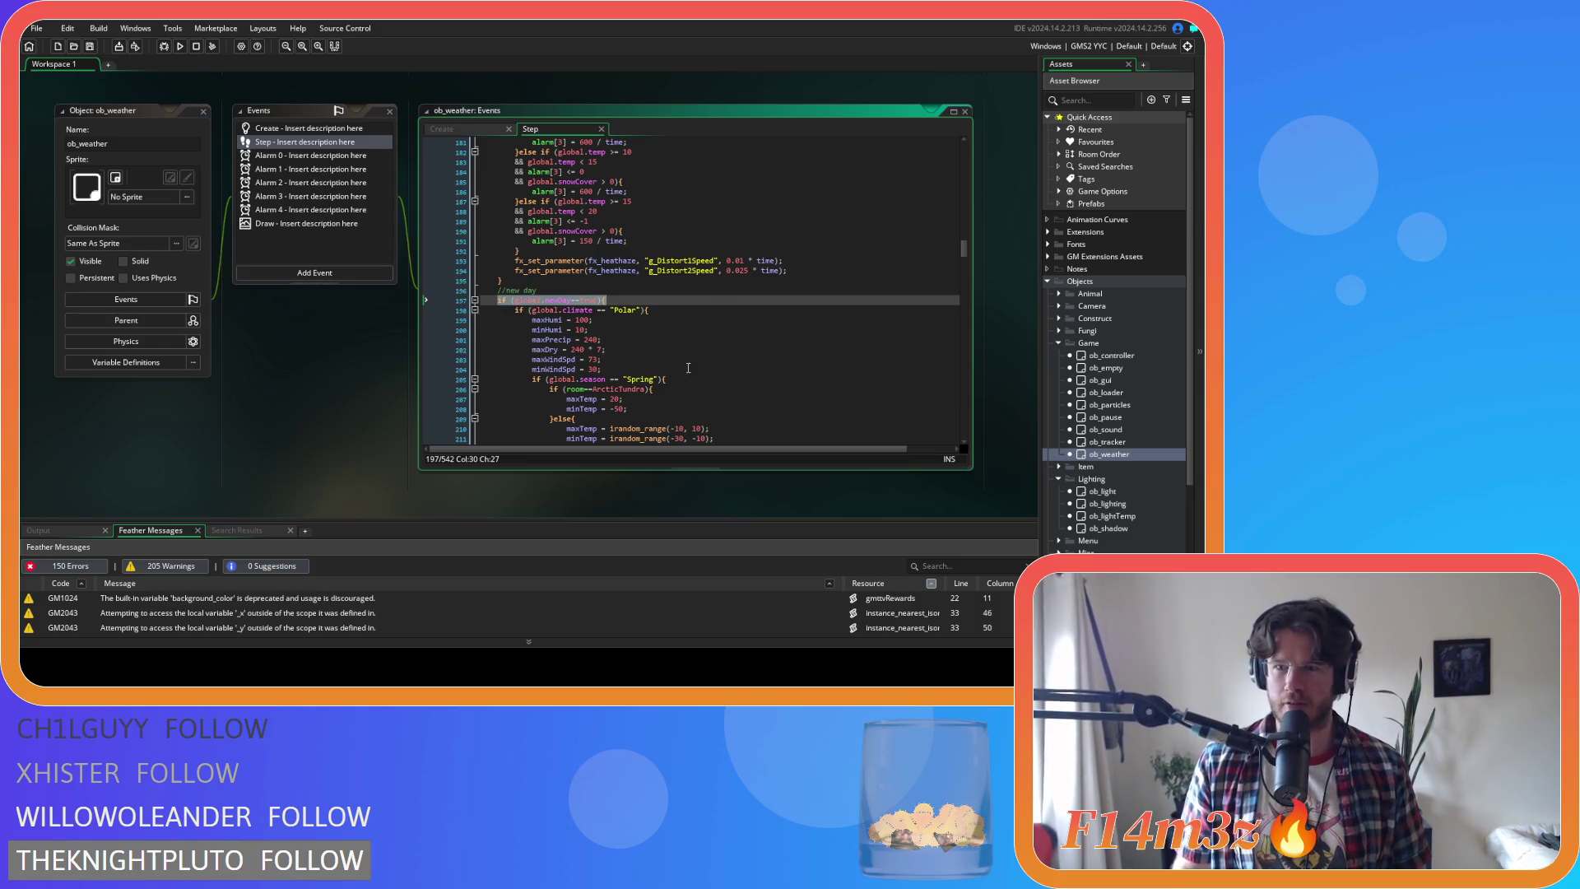
click(556, 319)
click(557, 297)
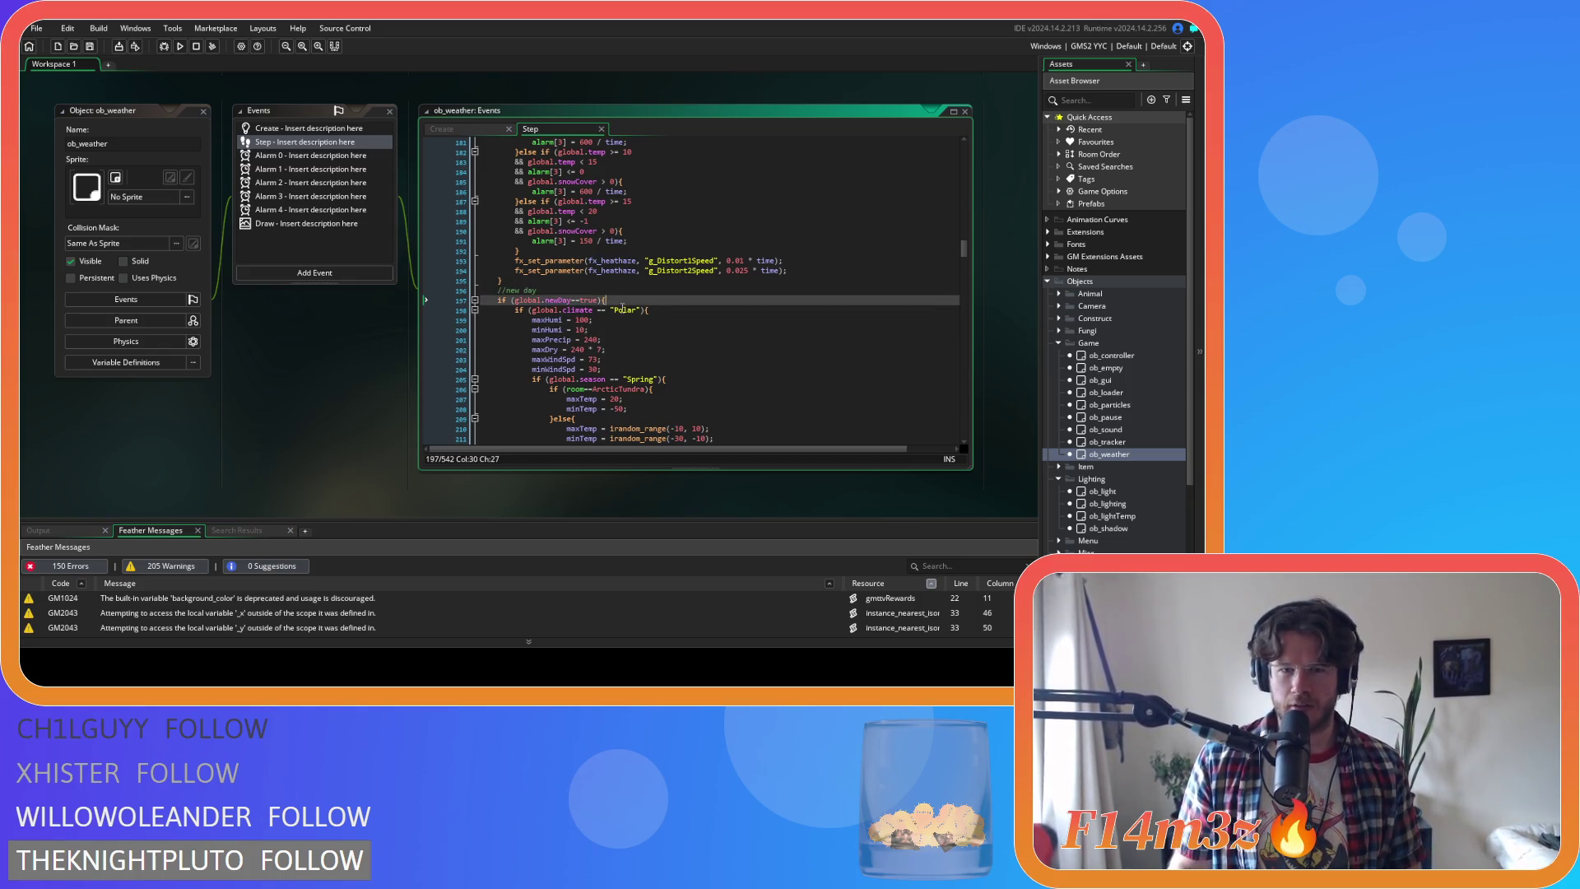
mouse_move(544, 311)
mouse_down()
mouse_move(621, 440)
mouse_move(536, 284)
mouse_up()
drag(676, 361, 673, 329)
scroll(673, 329, up, 15)
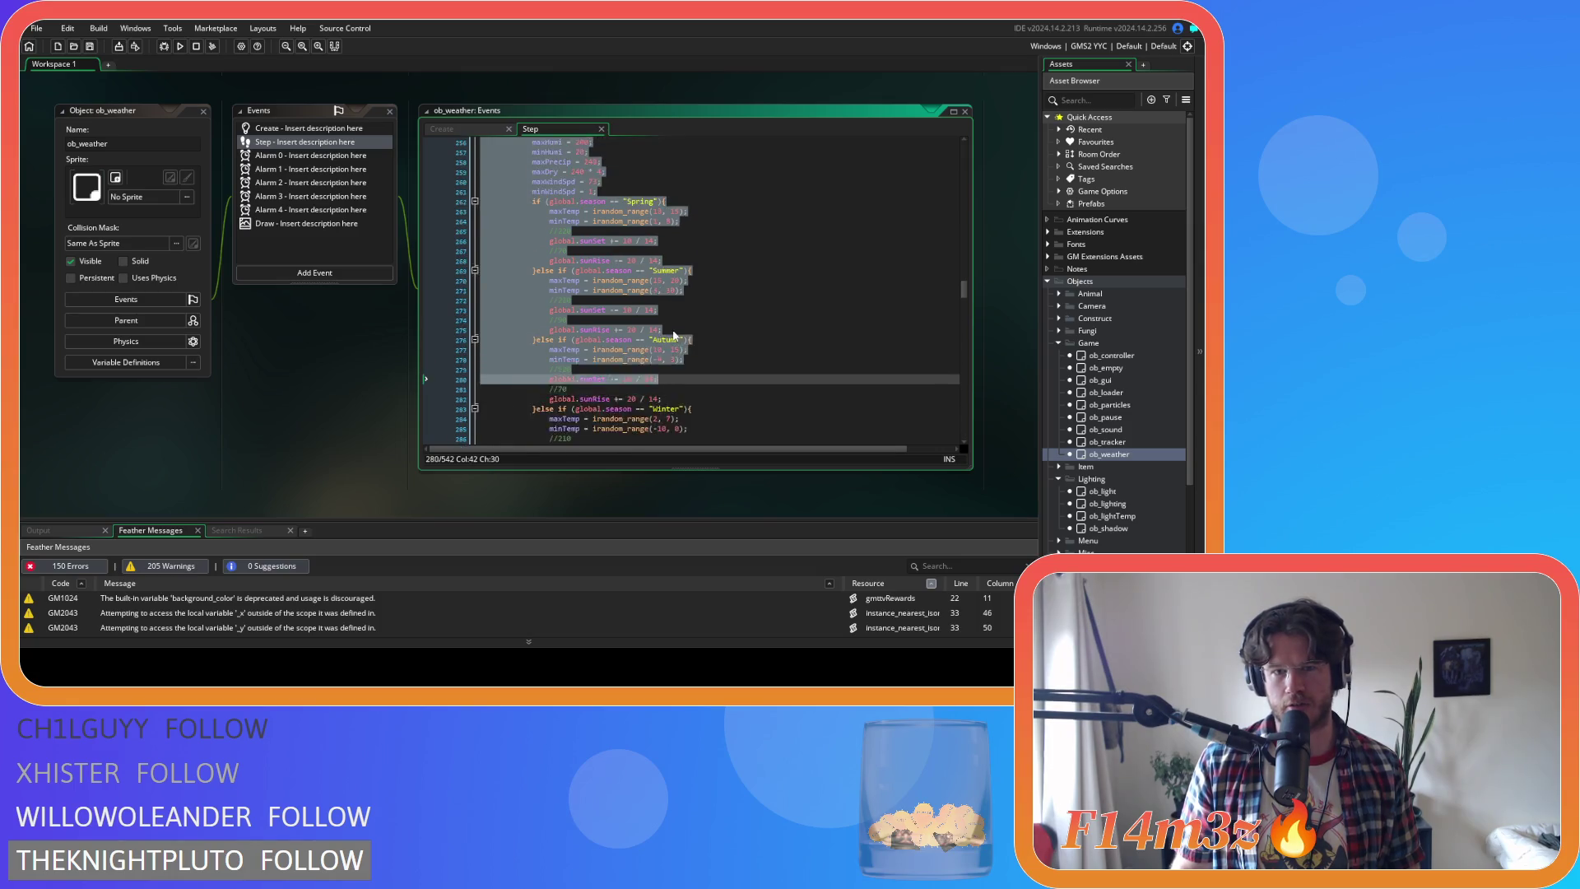
click(634, 252)
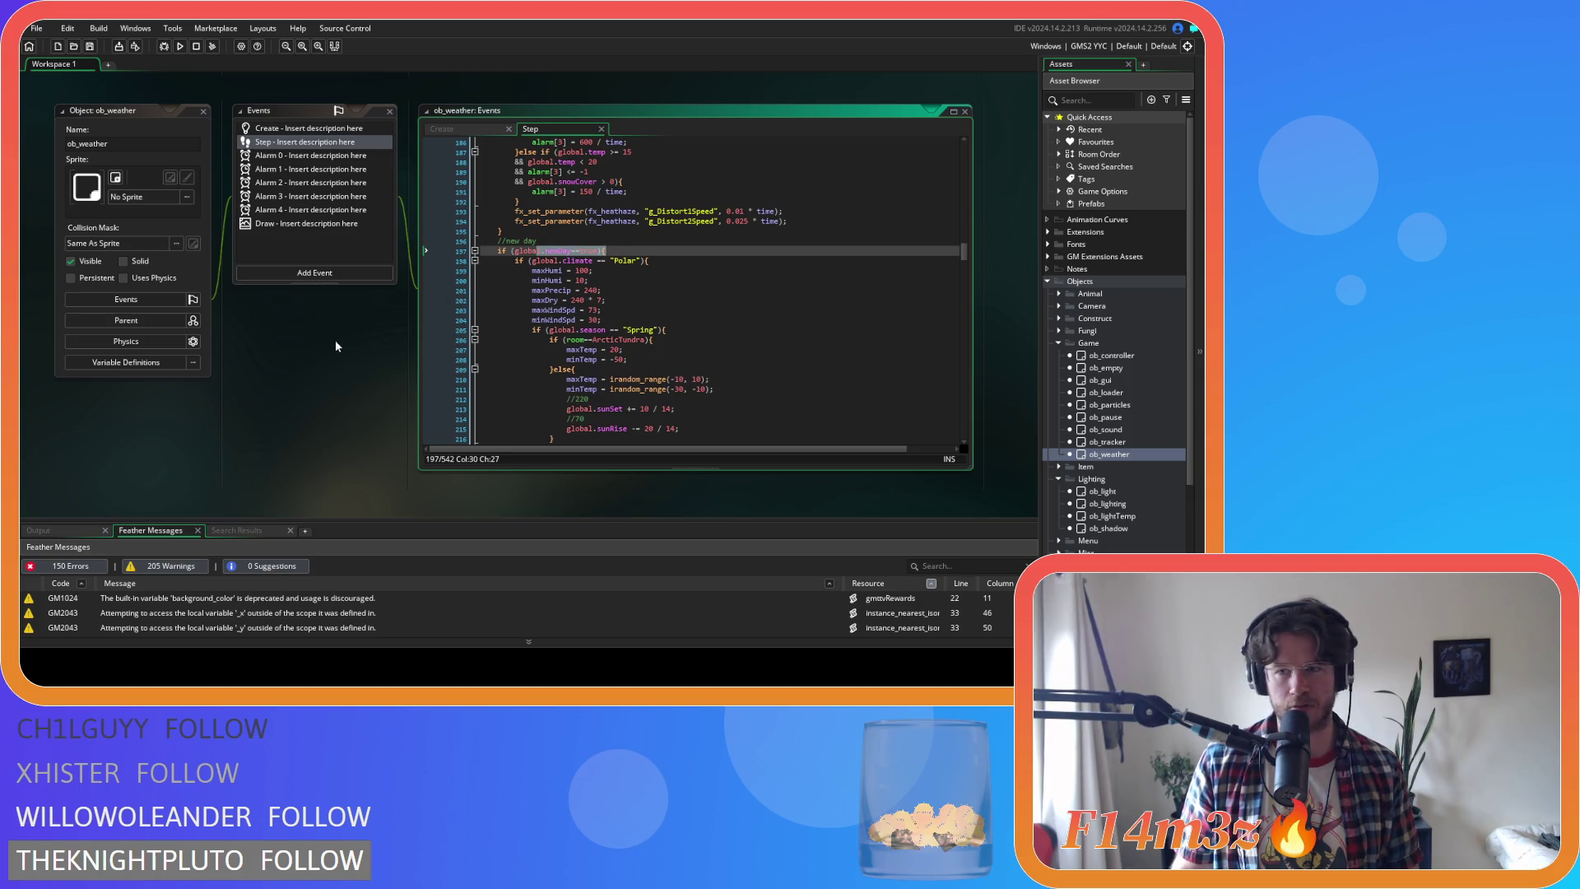
scroll(336, 346, up, 5)
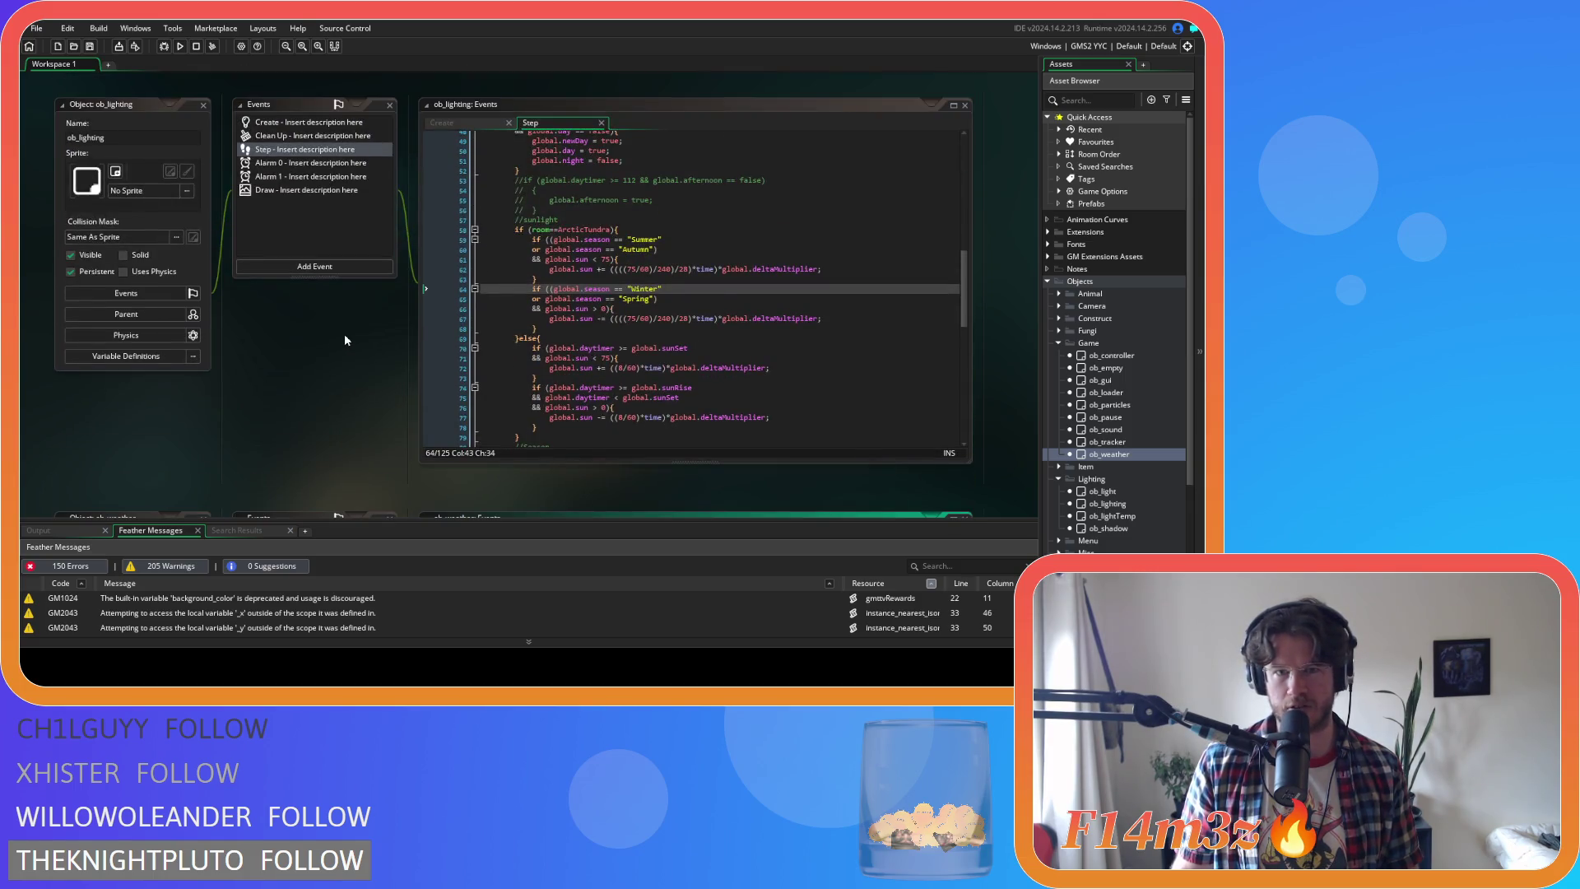
Check ob_lighting's Create and Step sunlight code, then jump via newDay to ob_weather's Step code
scroll(368, 316, up, 1)
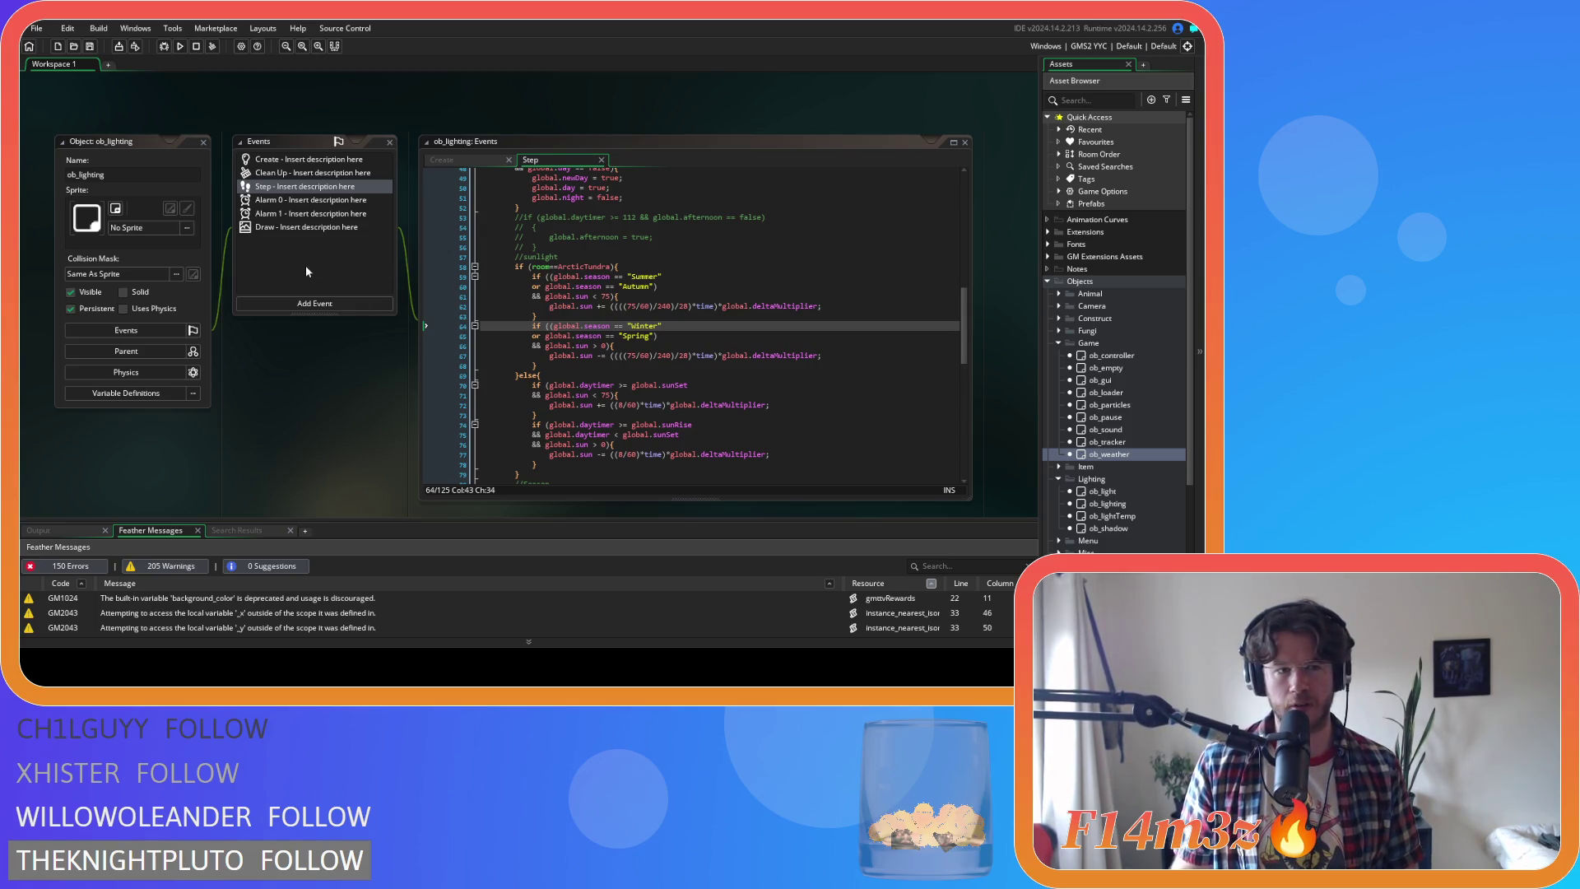
click(304, 159)
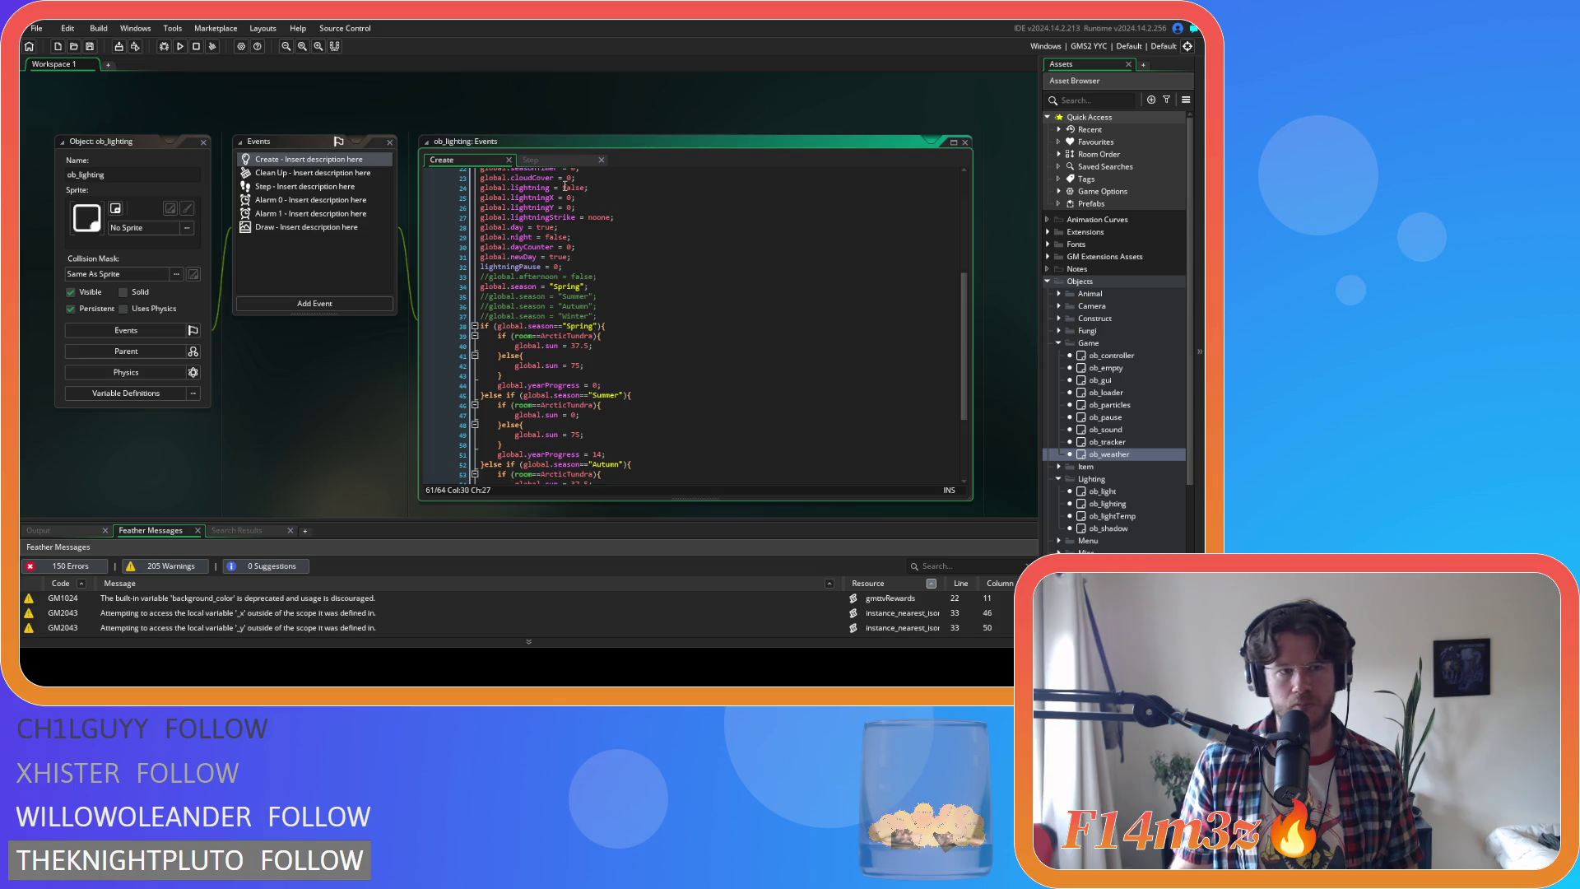
click(549, 162)
scroll(755, 264, up, 7)
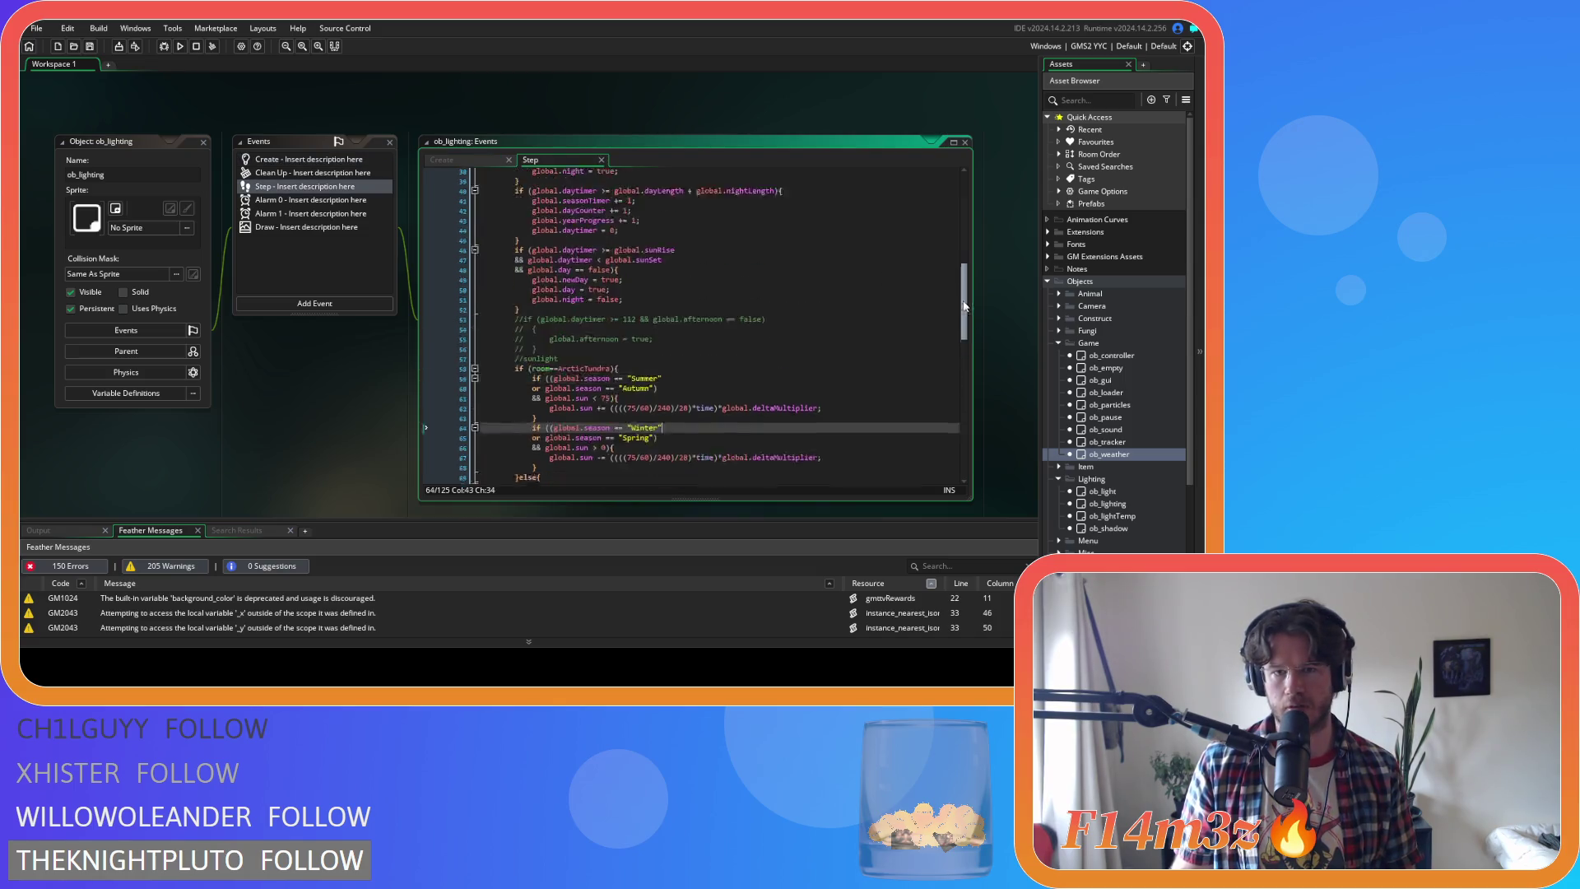
click(650, 291)
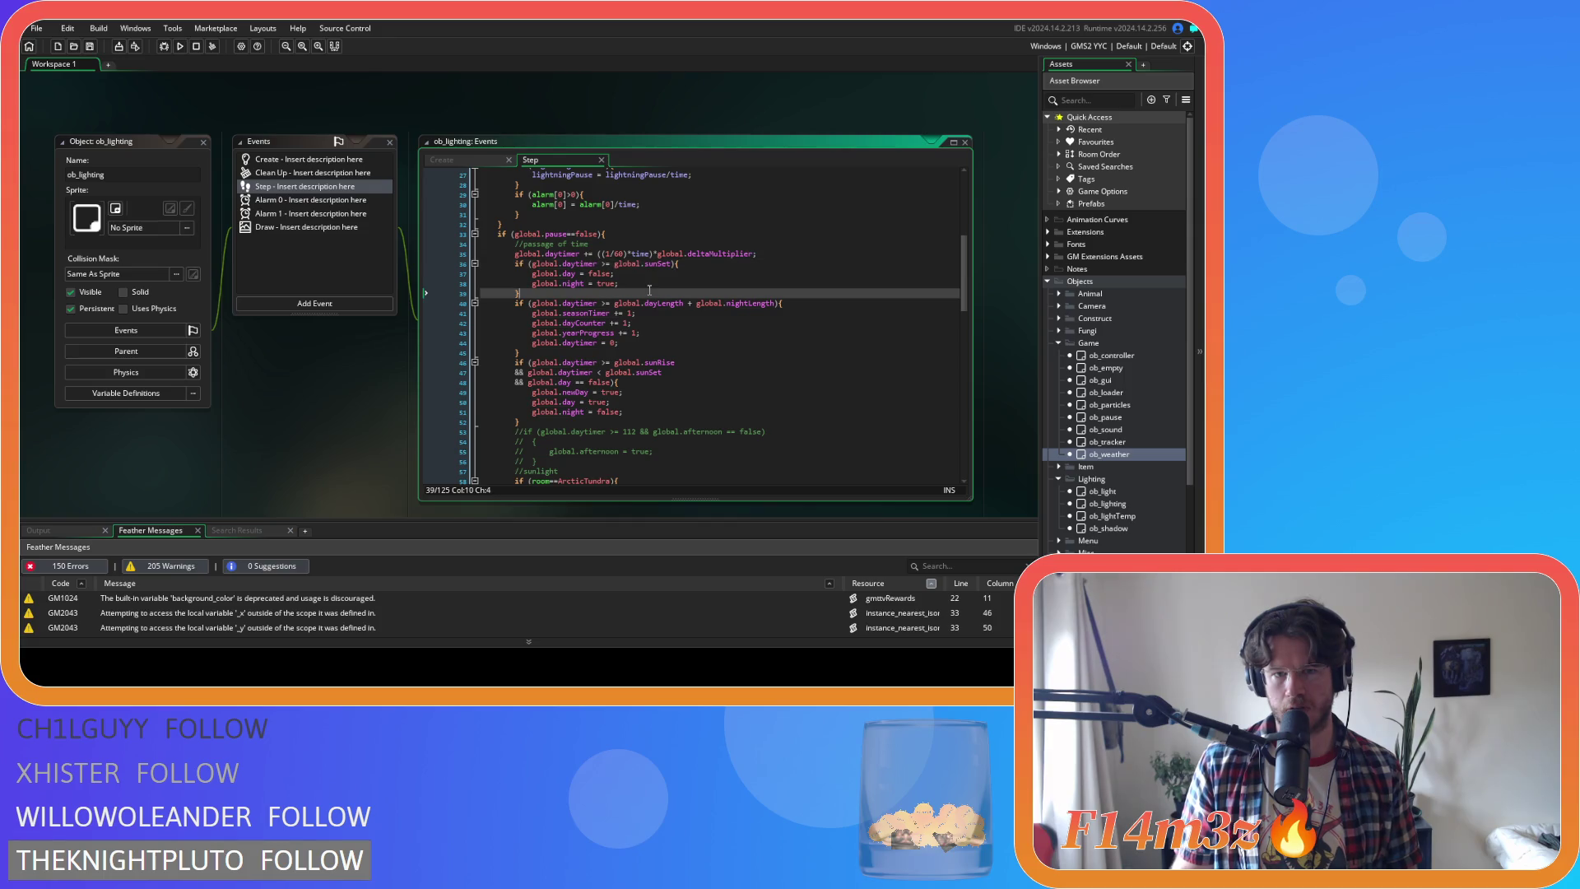
middle_click(555, 392)
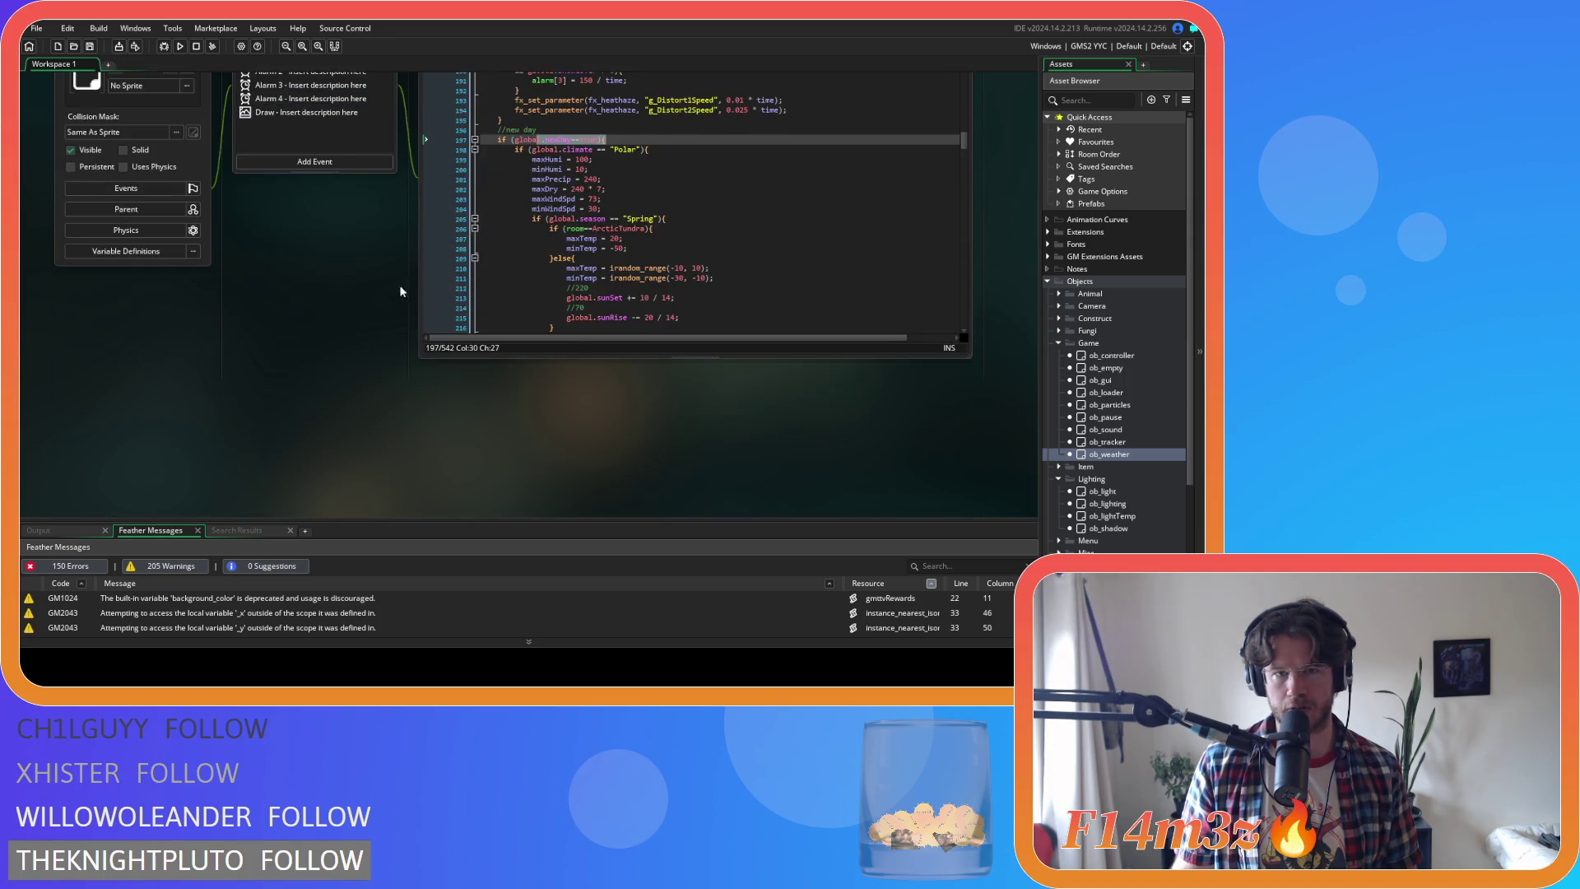
Find and inspect the arctic tundra heating formula and rate-of-change lines in the Step code
click(583, 311)
scroll(630, 262, down, 18)
scroll(630, 262, down, 14)
scroll(636, 266, down, 14)
click(534, 244)
drag(534, 244, 812, 253)
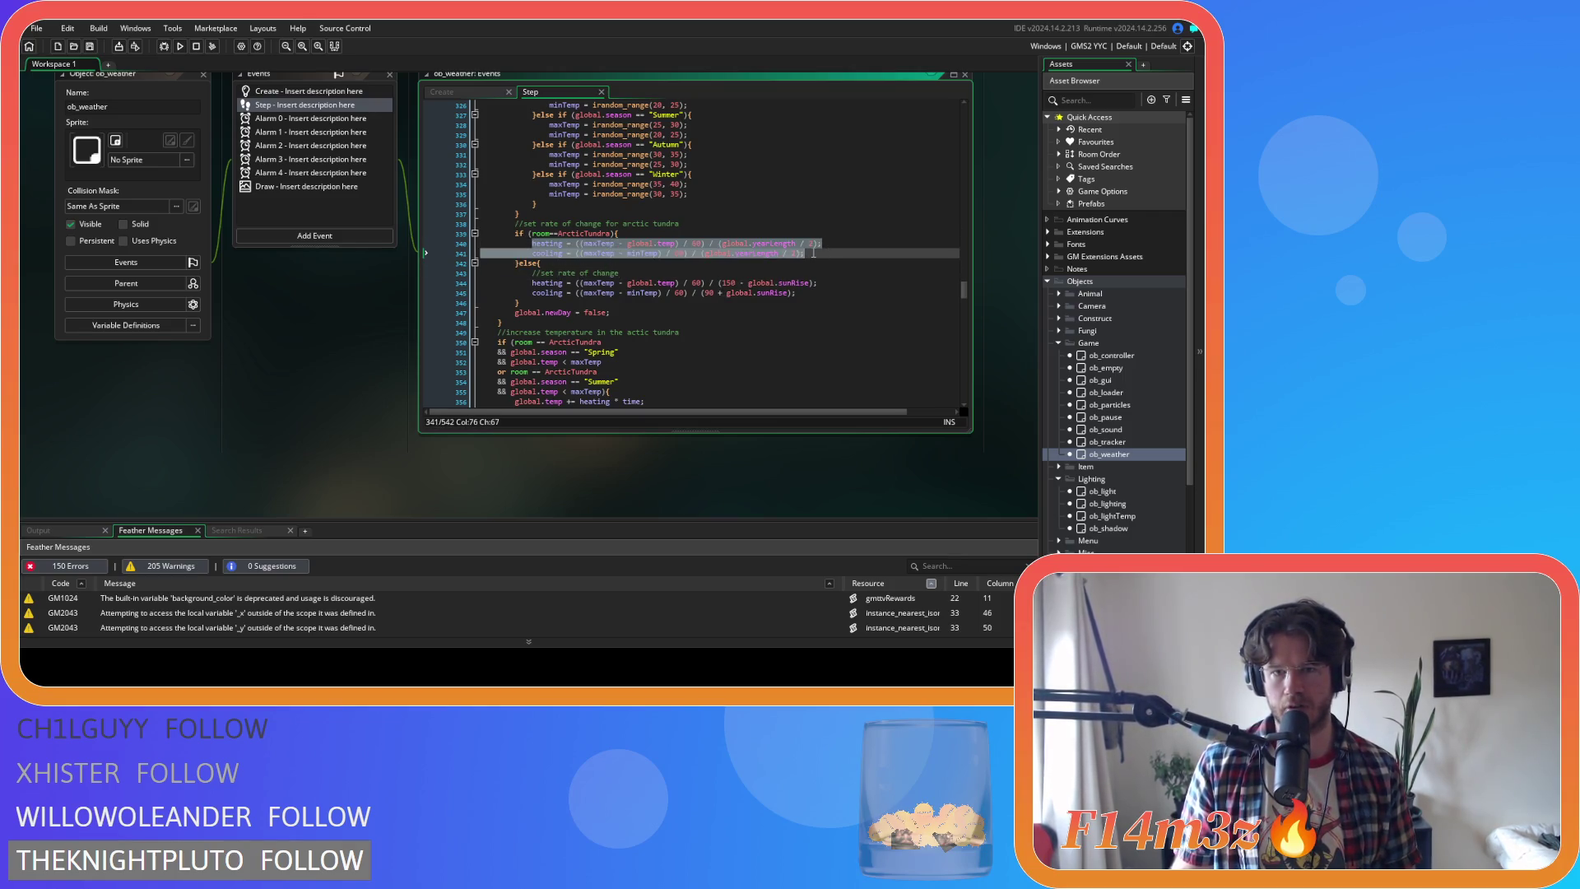
scroll(813, 254, up, 1)
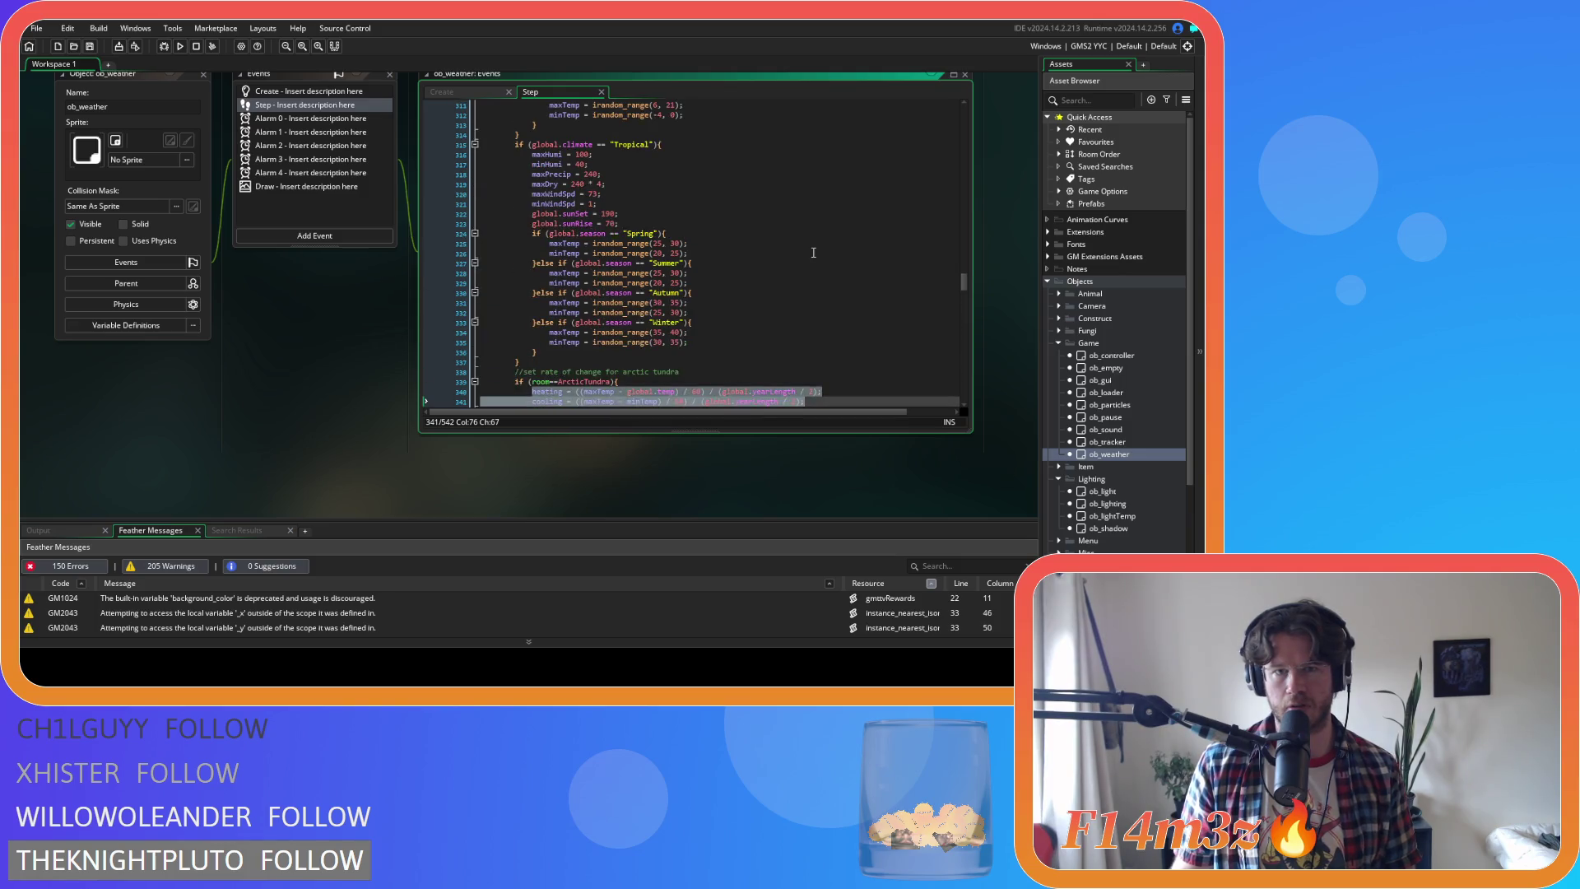
click(609, 280)
drag(580, 278, 582, 258)
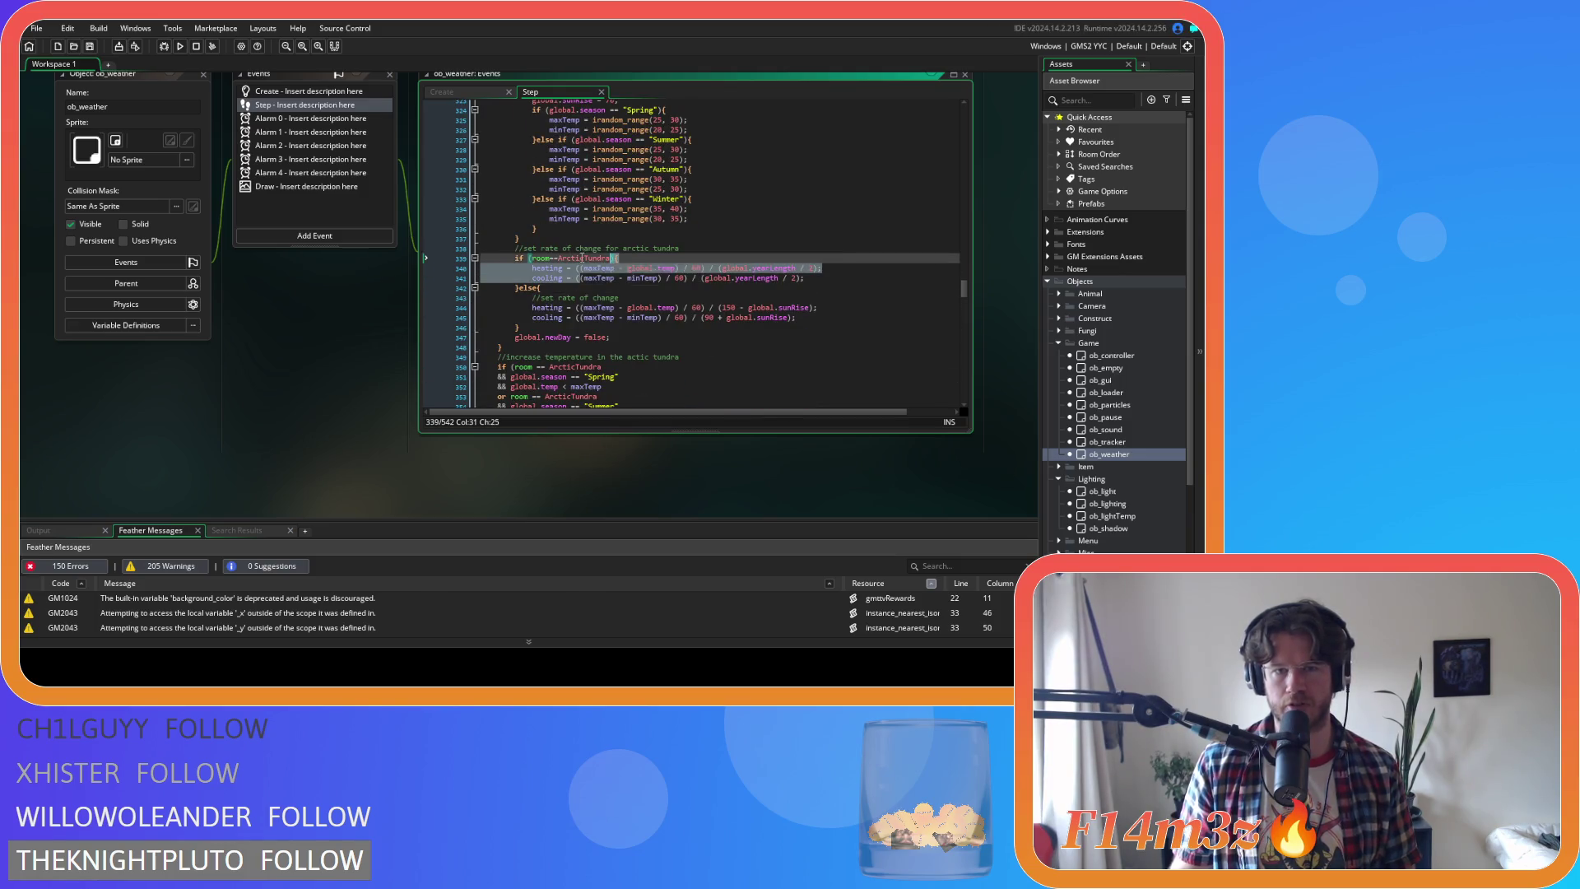
click(536, 269)
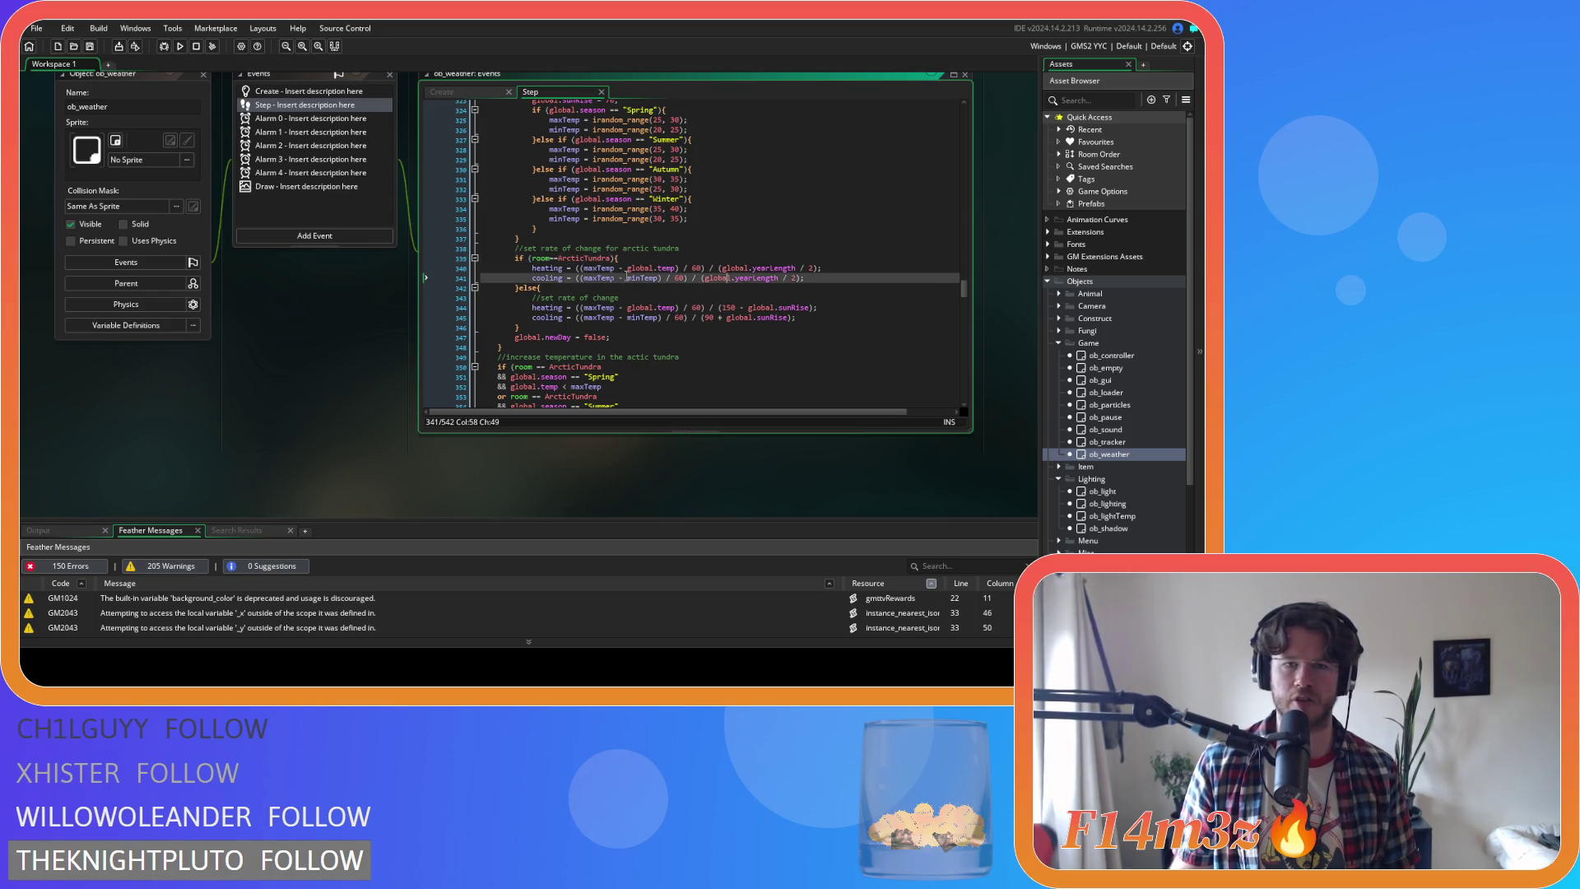
Select both arctic tundra heating and cooling lines, then switch to the Create event at Polar Spring
click(821, 280)
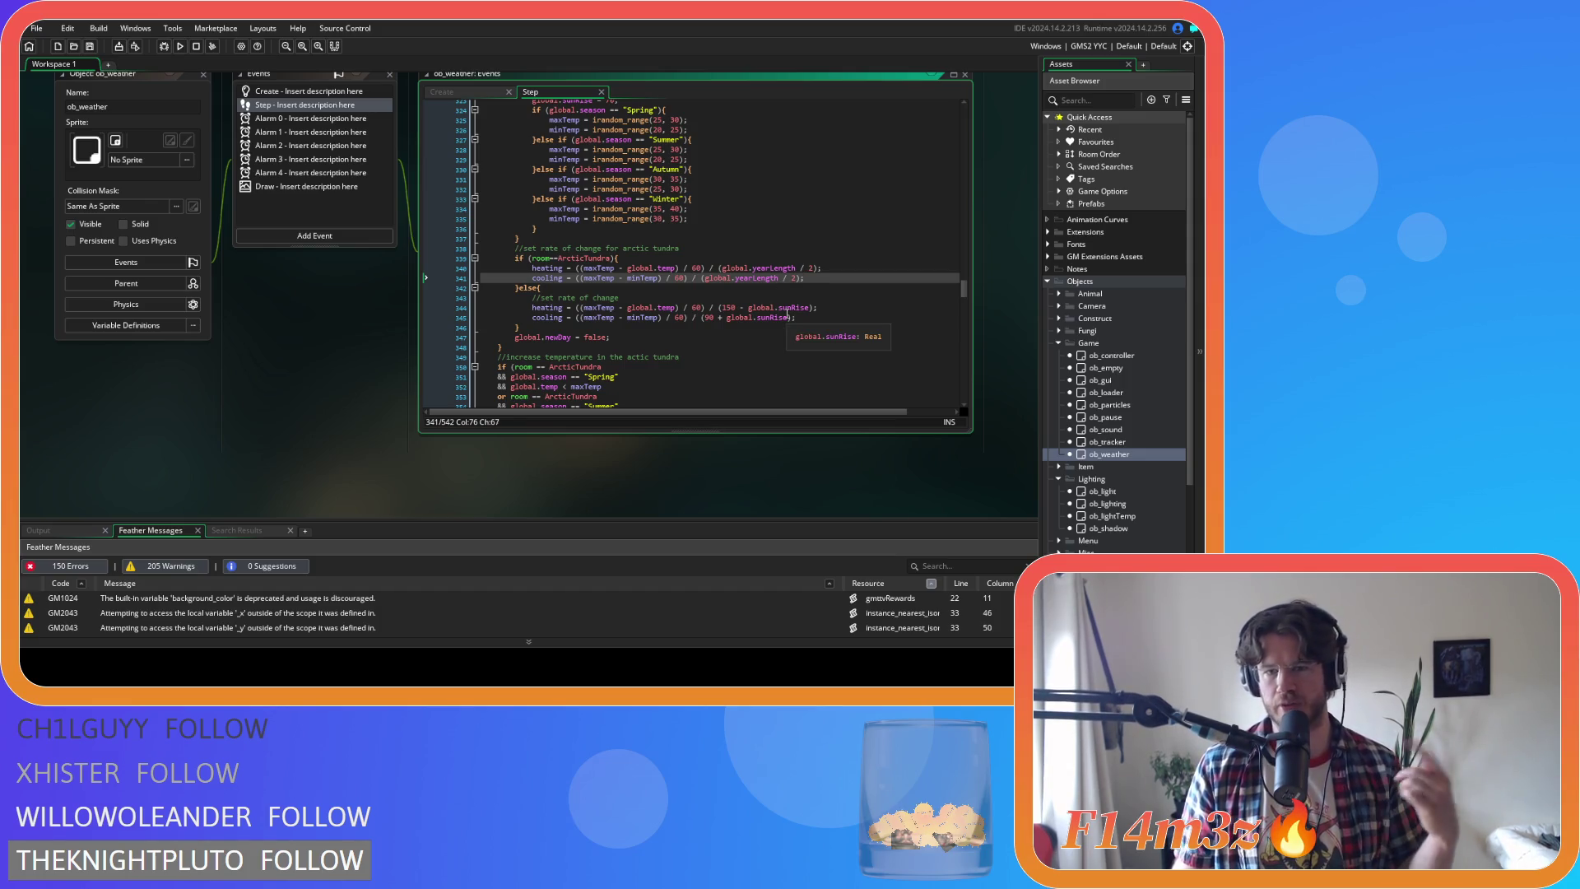
key(Down)
click(817, 279)
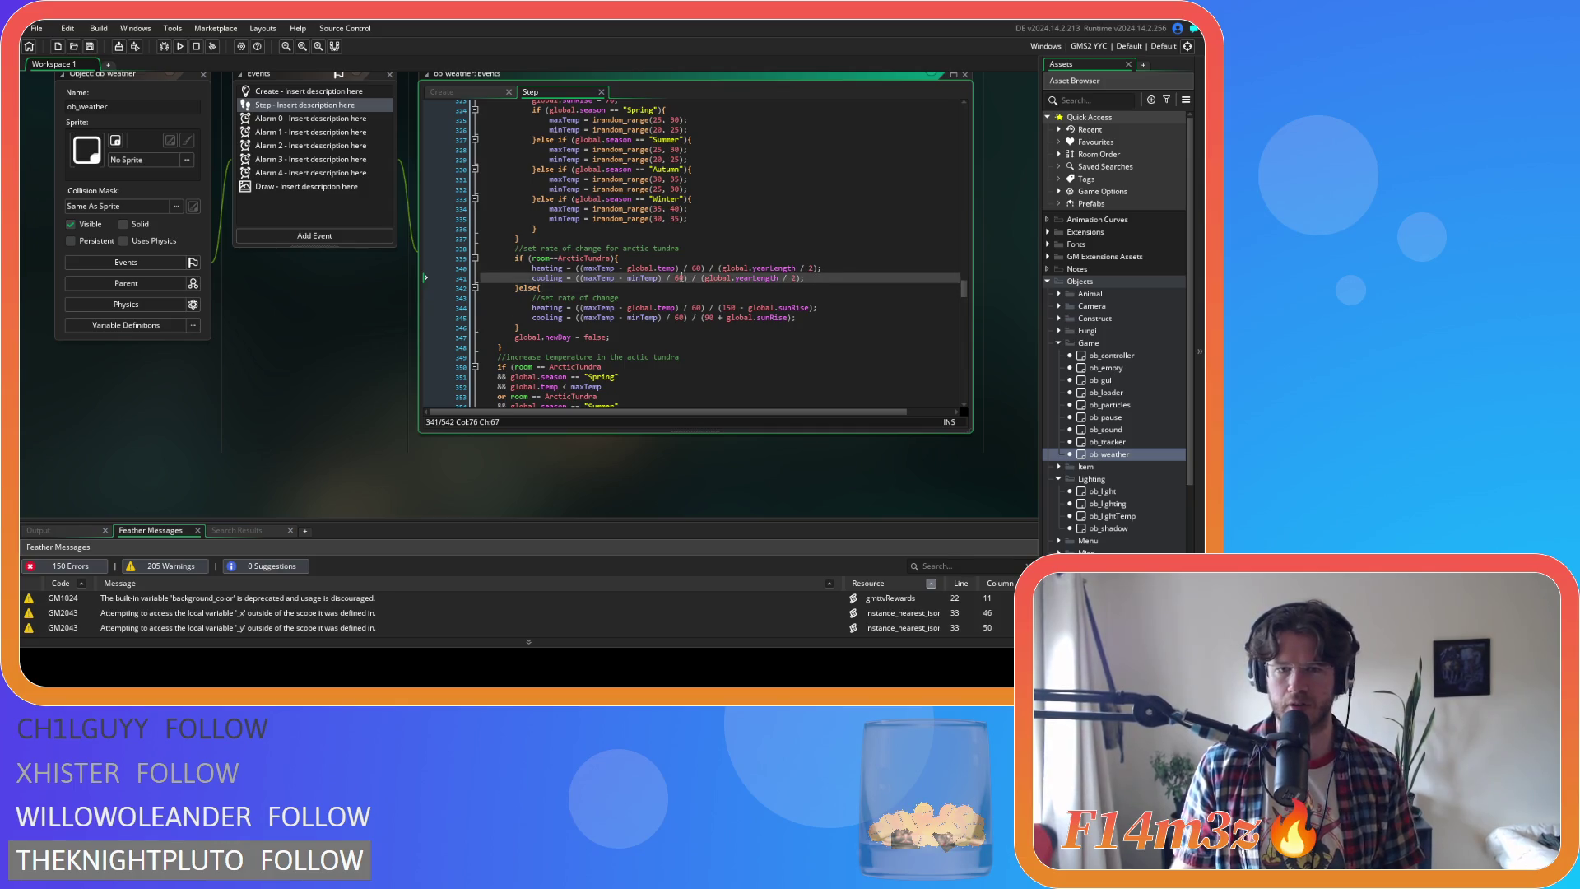
drag(532, 268, 595, 269)
click(853, 282)
scroll(852, 283, down, 3)
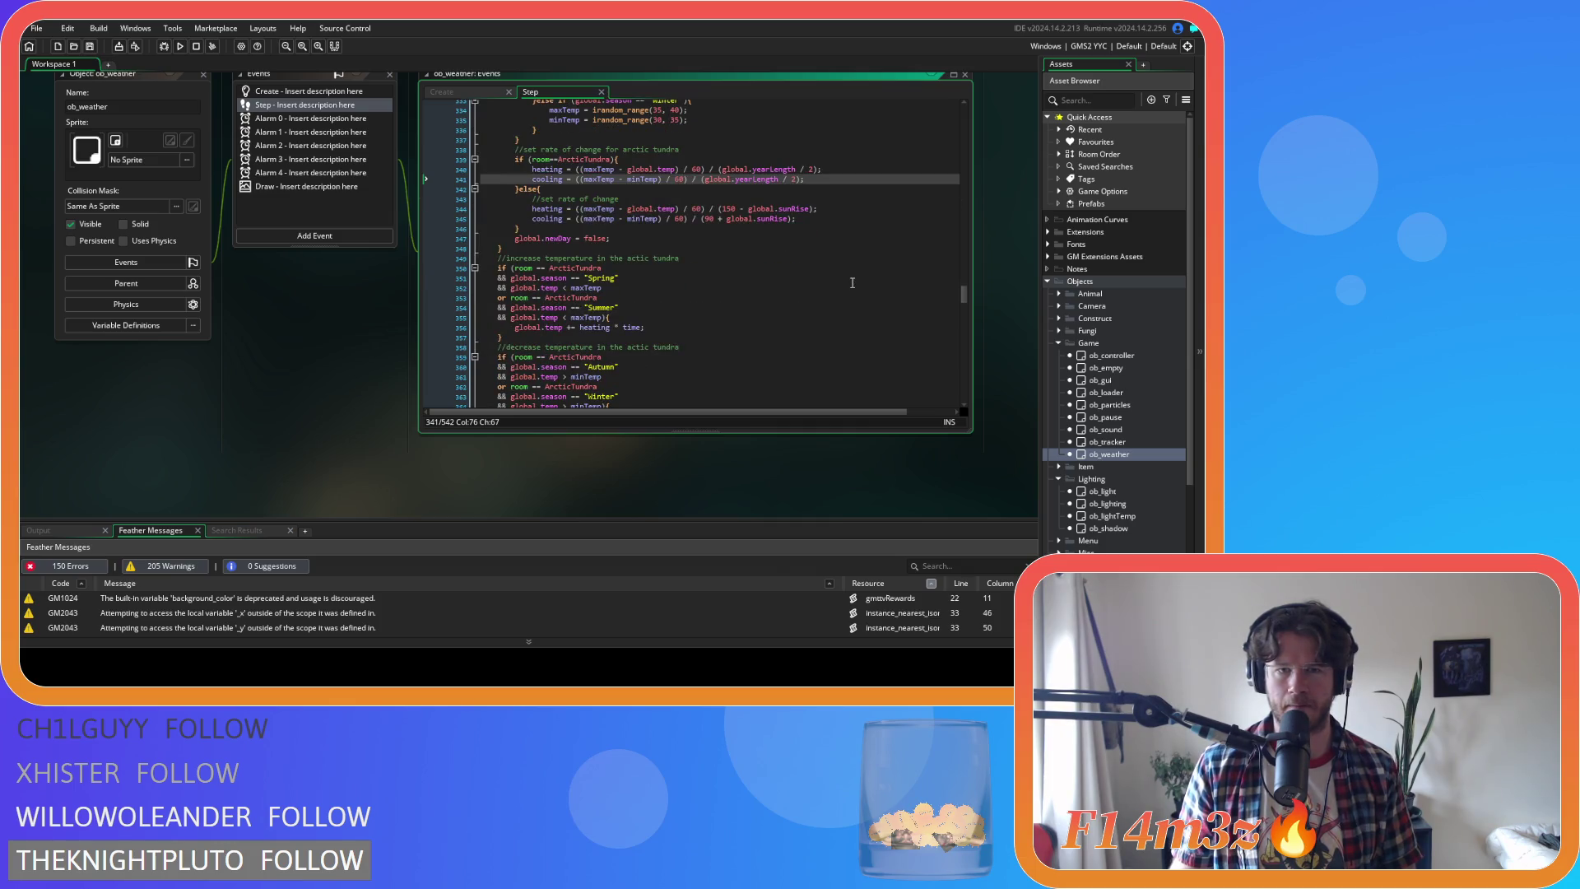
drag(810, 180, 531, 173)
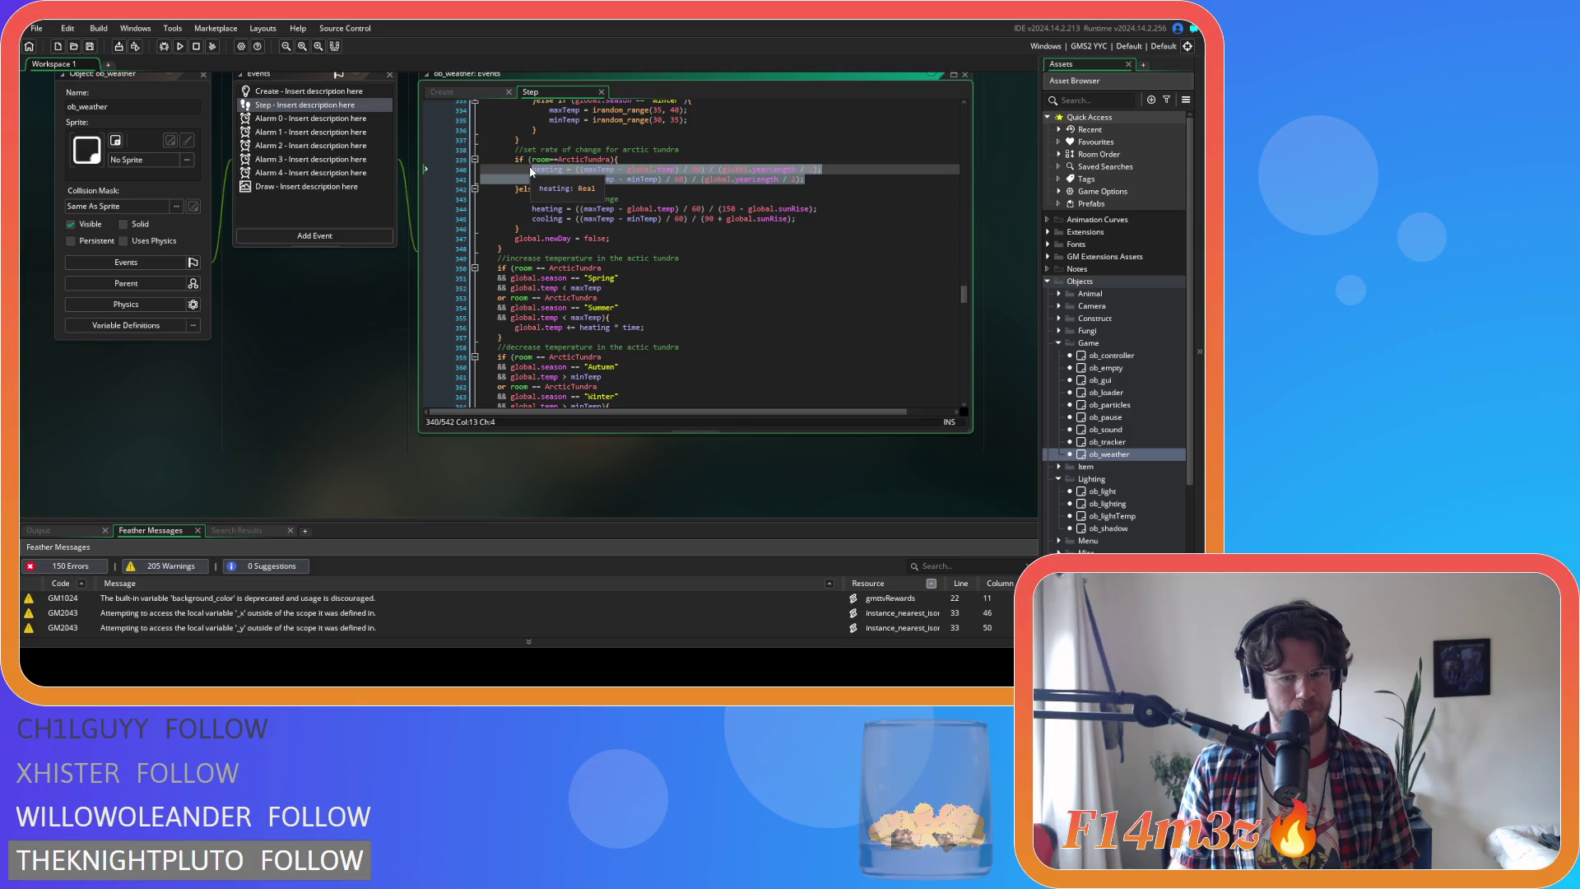
click(479, 92)
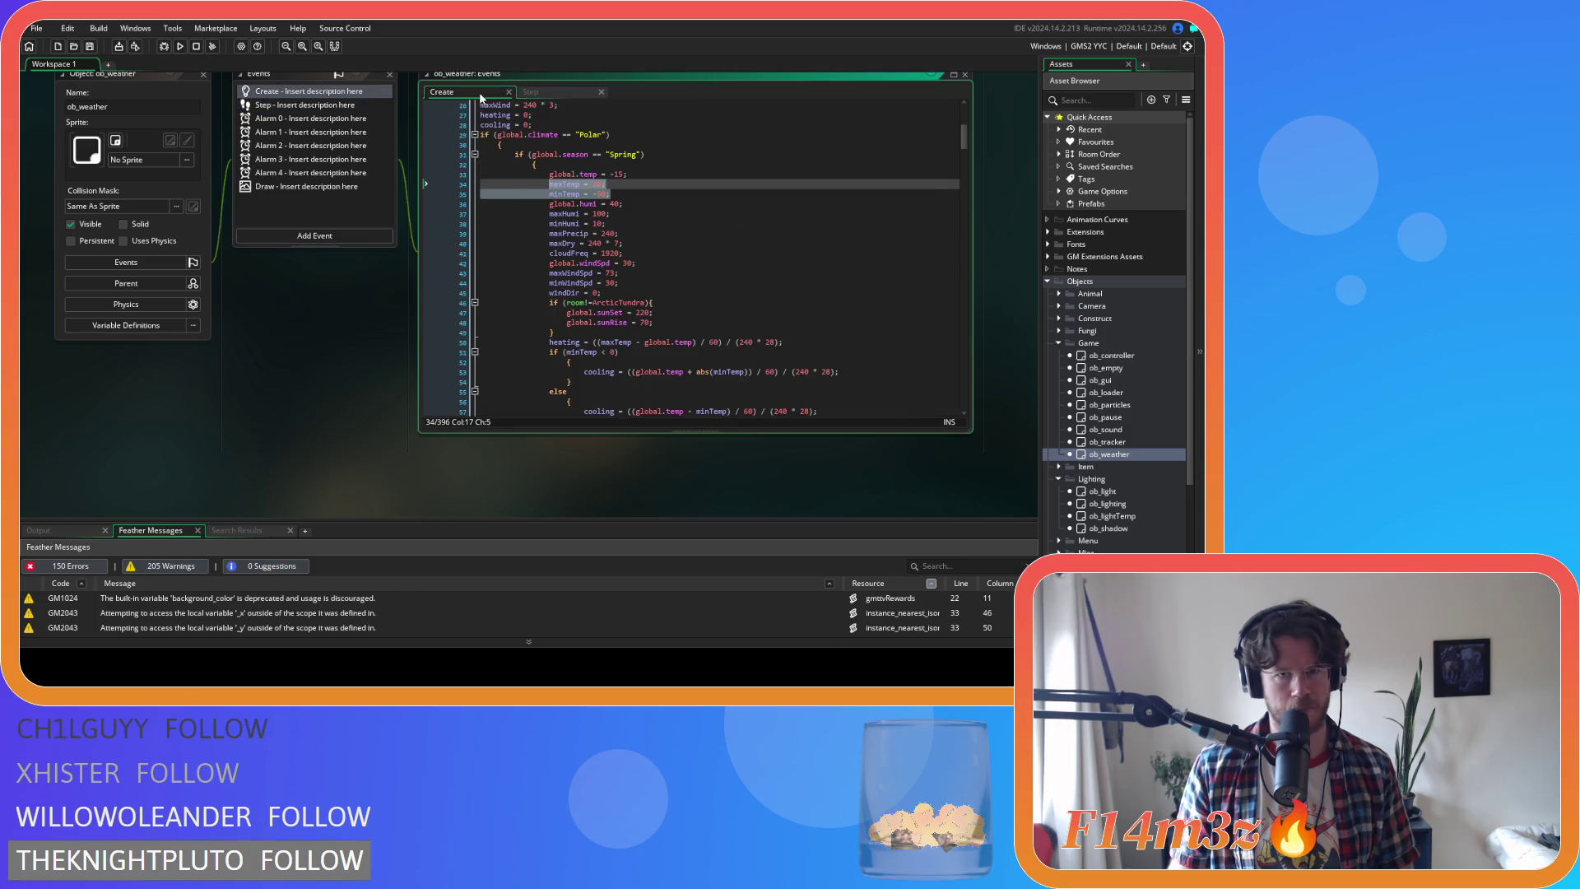
scroll(684, 207, up, 5)
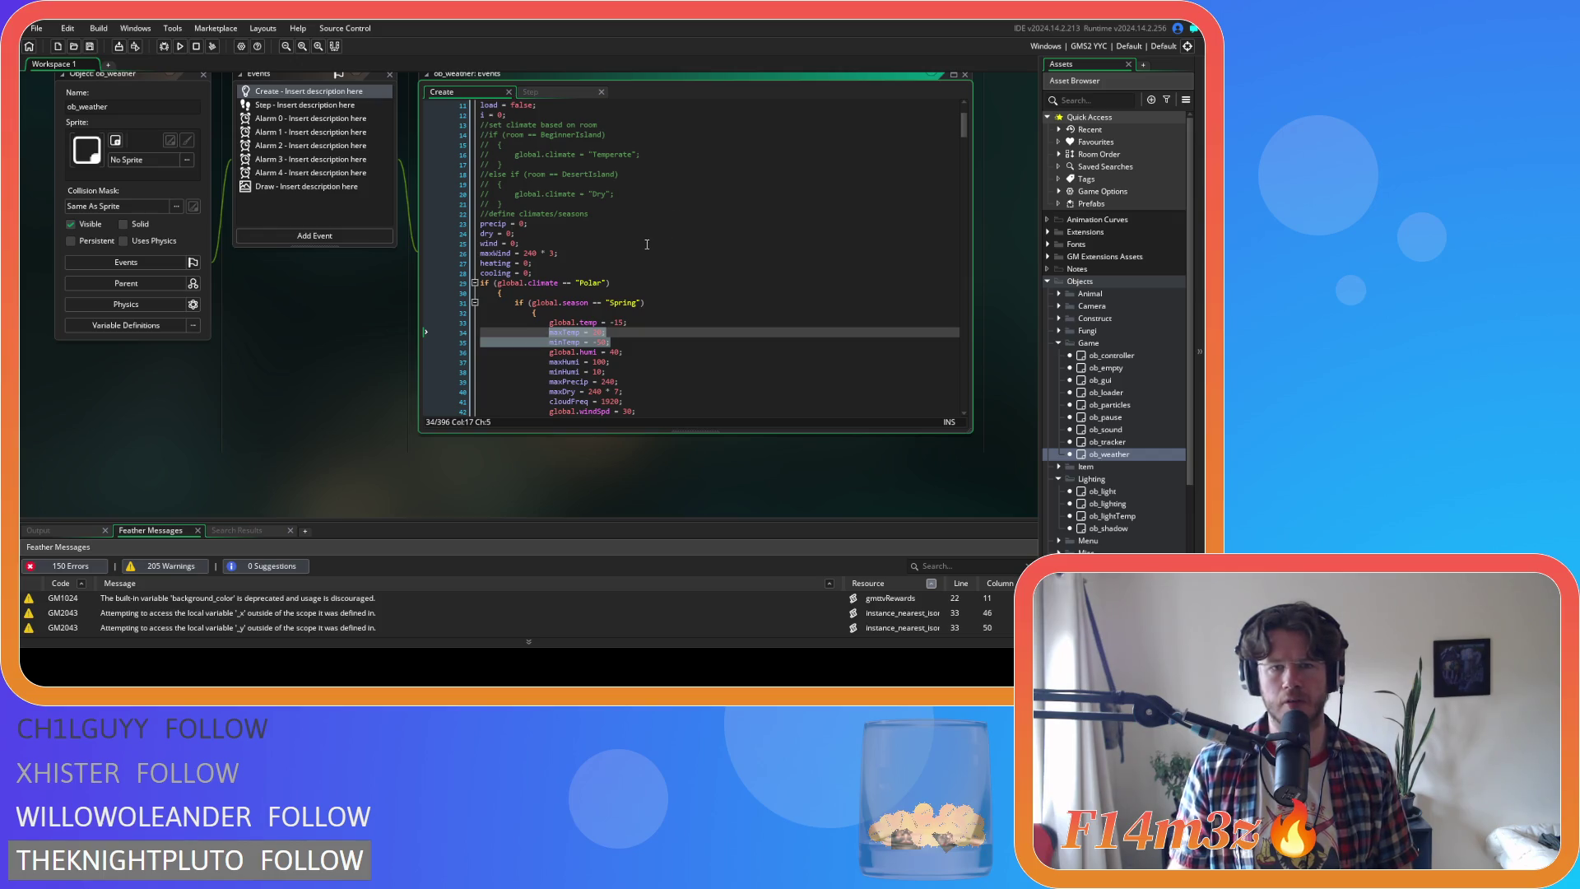
scroll(647, 244, up, 1)
scroll(646, 244, down, 3)
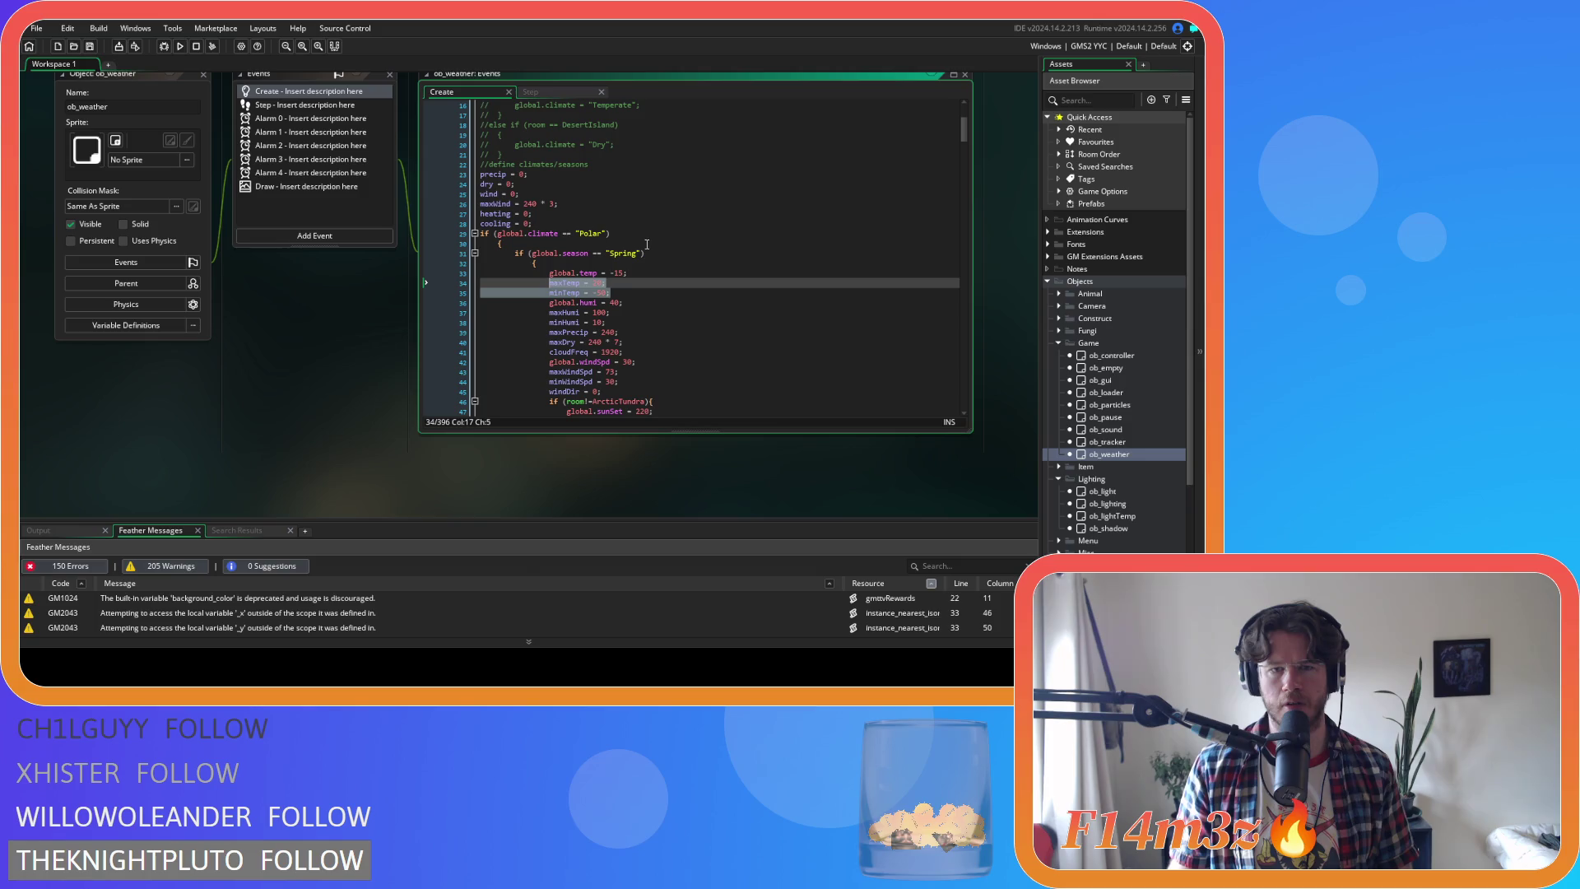
scroll(647, 244, down, 3)
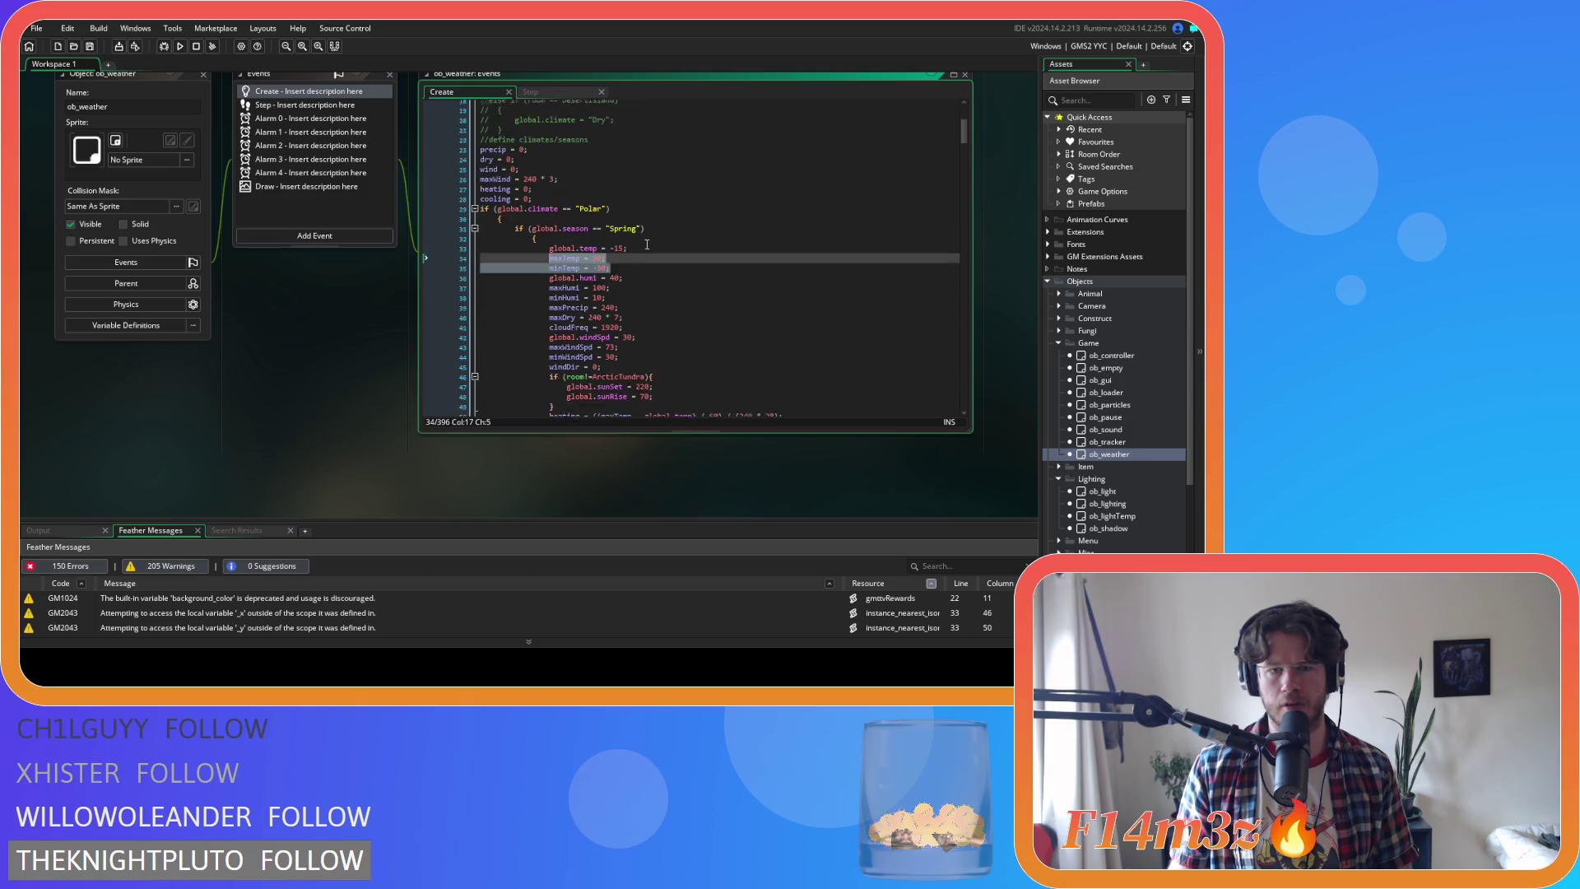
scroll(647, 245, down, 12)
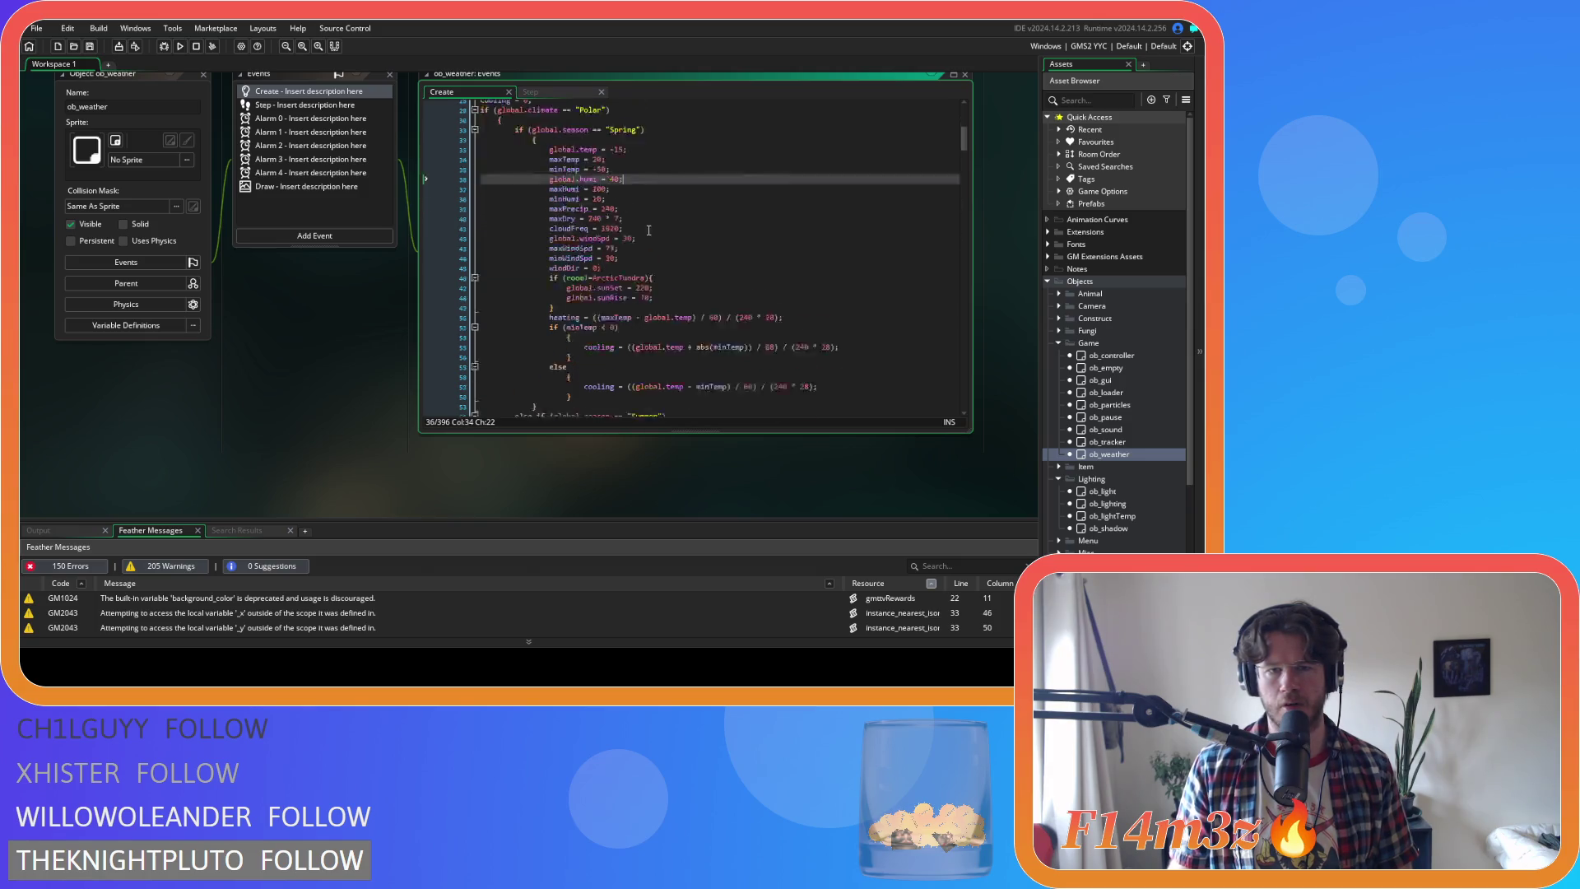
click(648, 233)
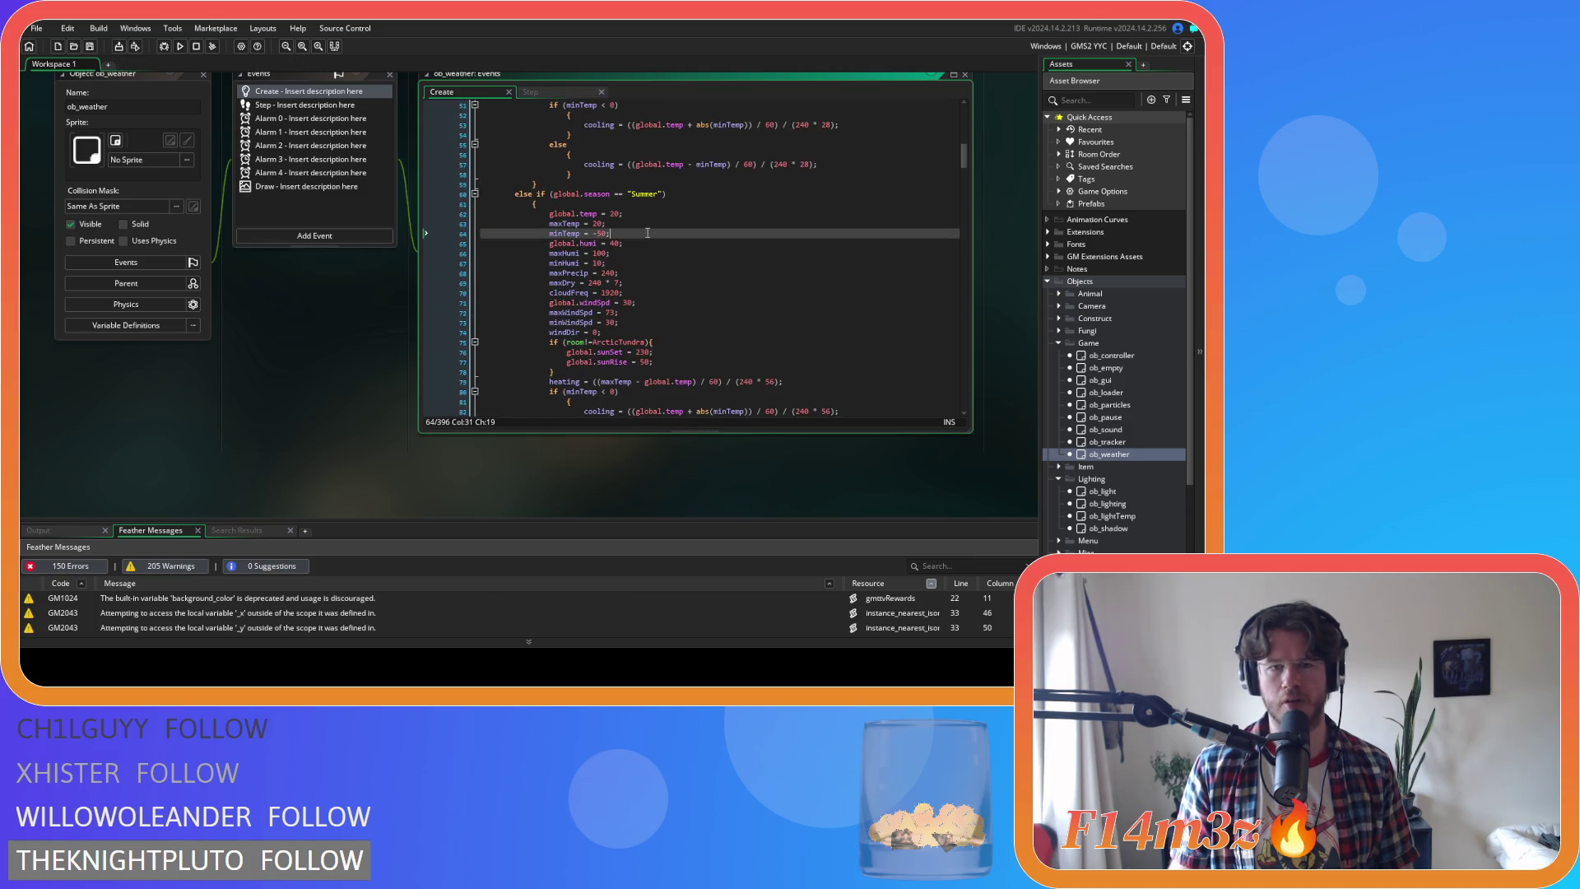
scroll(634, 234, up, 10)
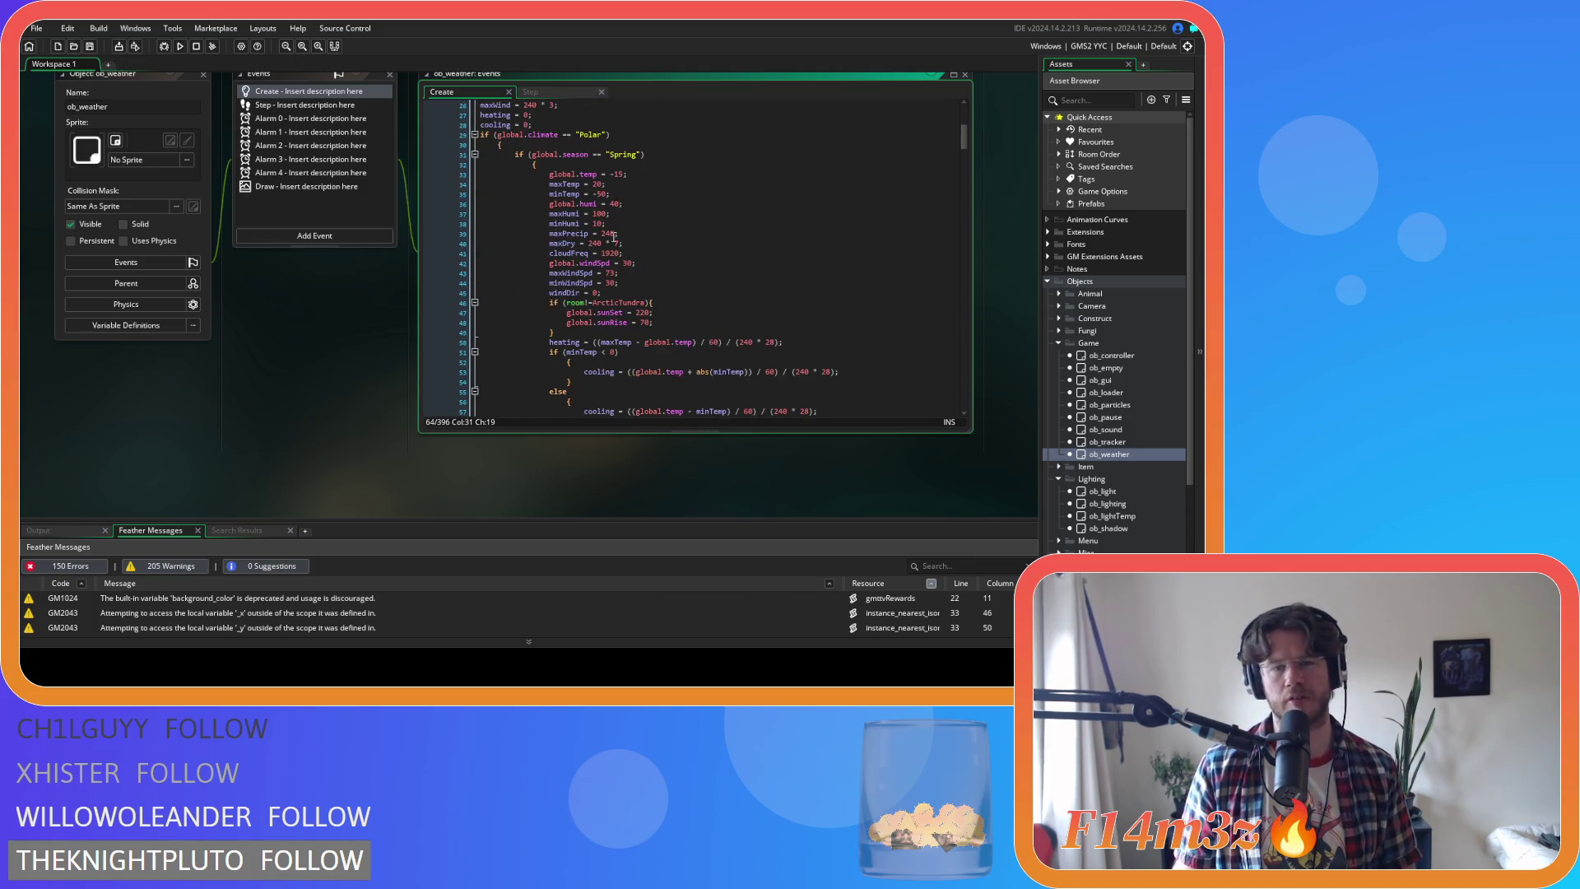
mouse_move(581, 211)
mouse_down()
mouse_move(580, 186)
mouse_move(549, 187)
mouse_up()
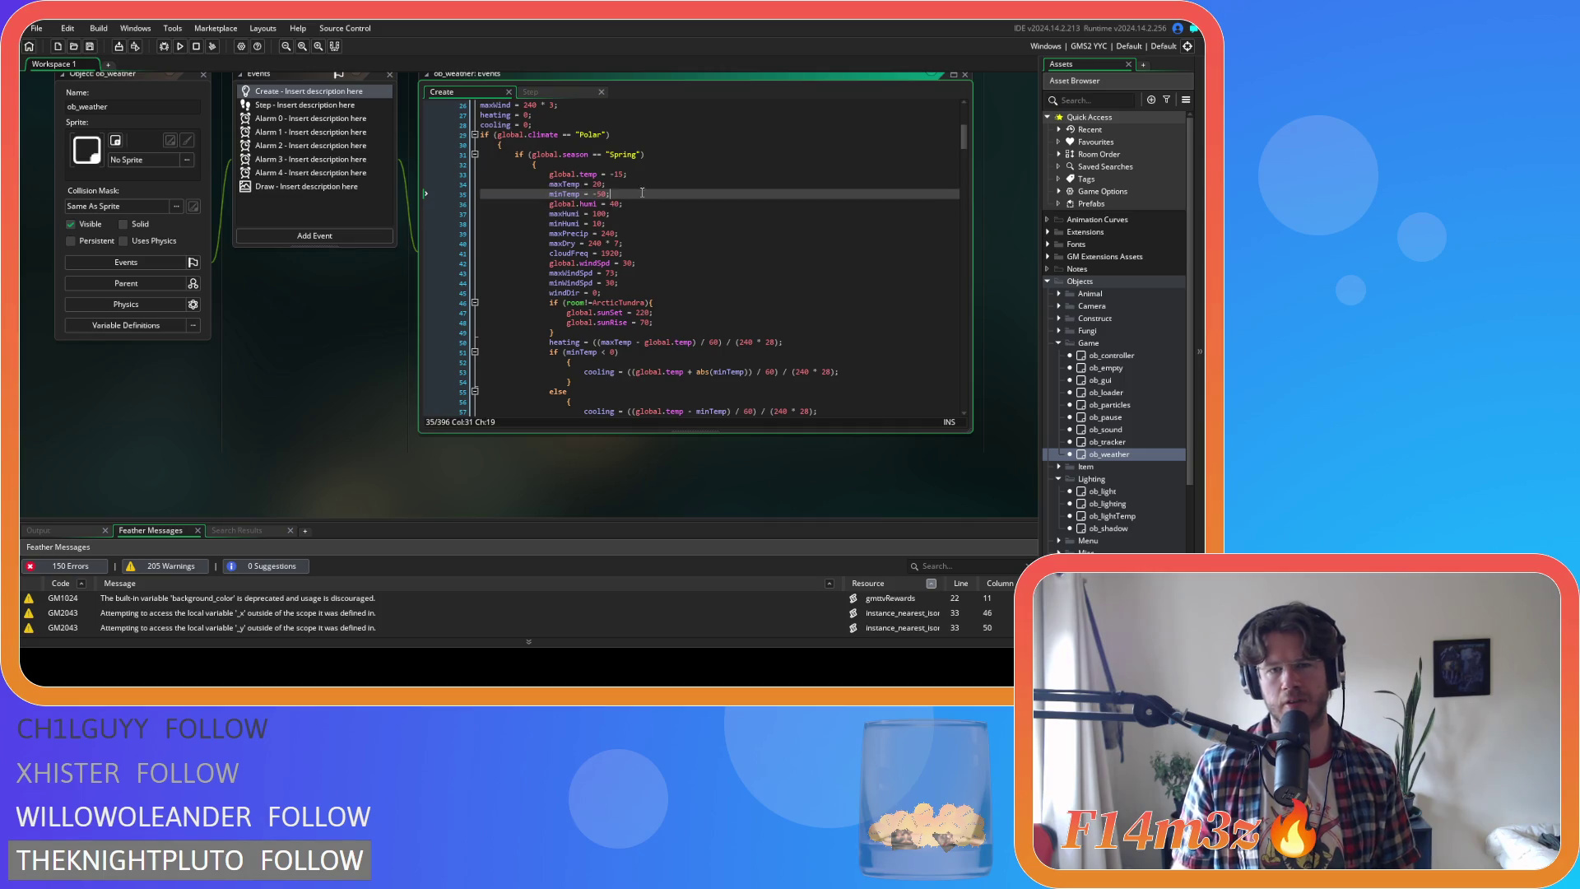
click(530, 91)
scroll(704, 205, up, 20)
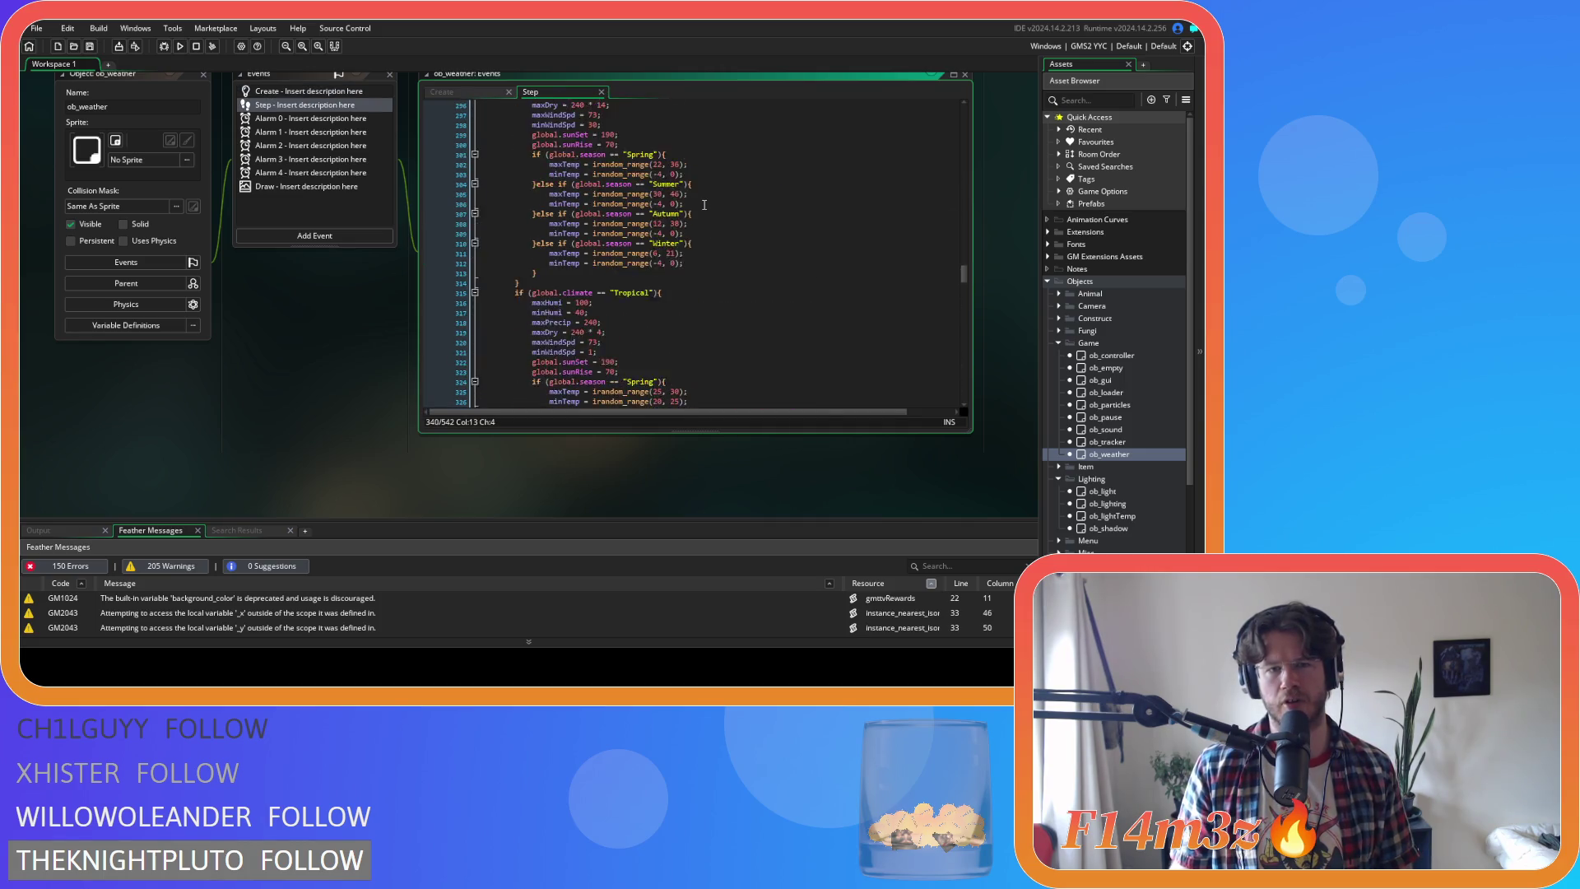
scroll(660, 228, up, 9)
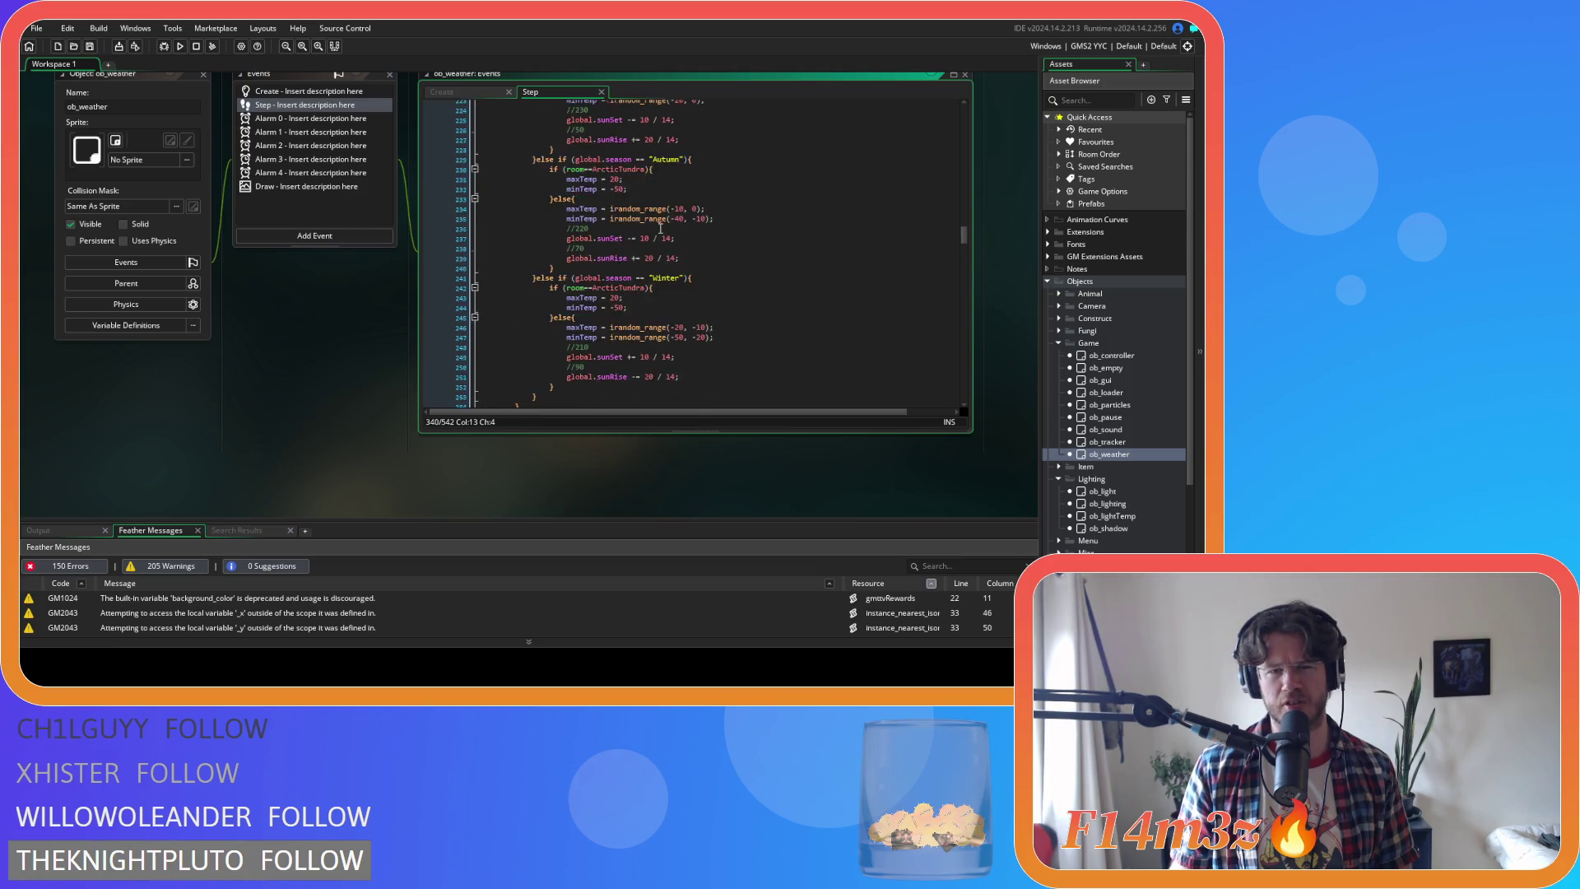
drag(566, 282, 645, 296)
scroll(655, 294, up, 4)
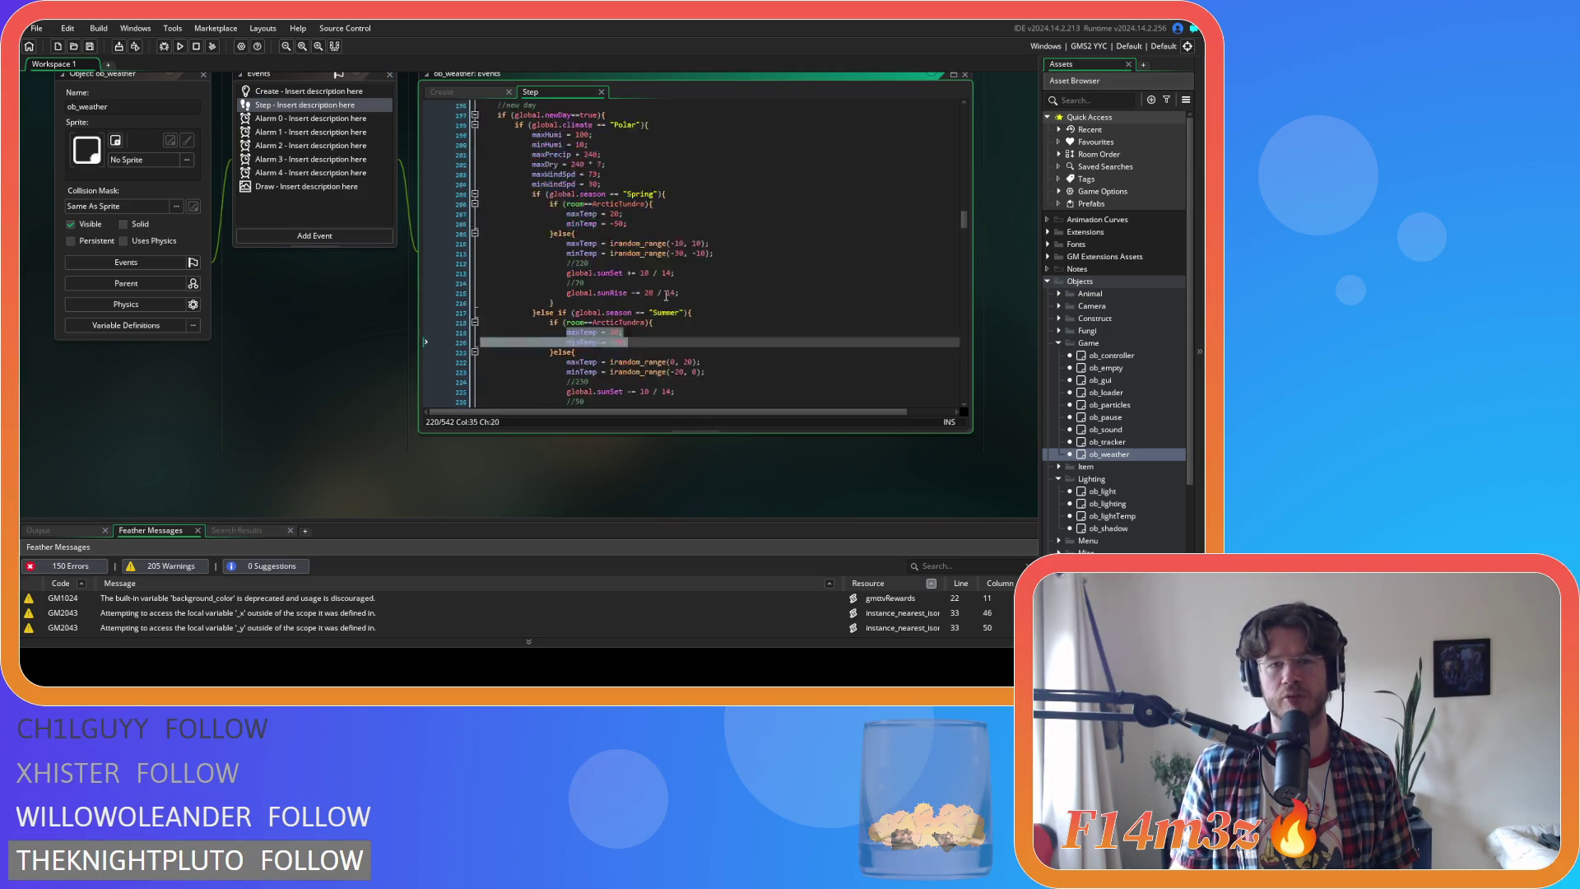
click(644, 228)
scroll(644, 220, down, 20)
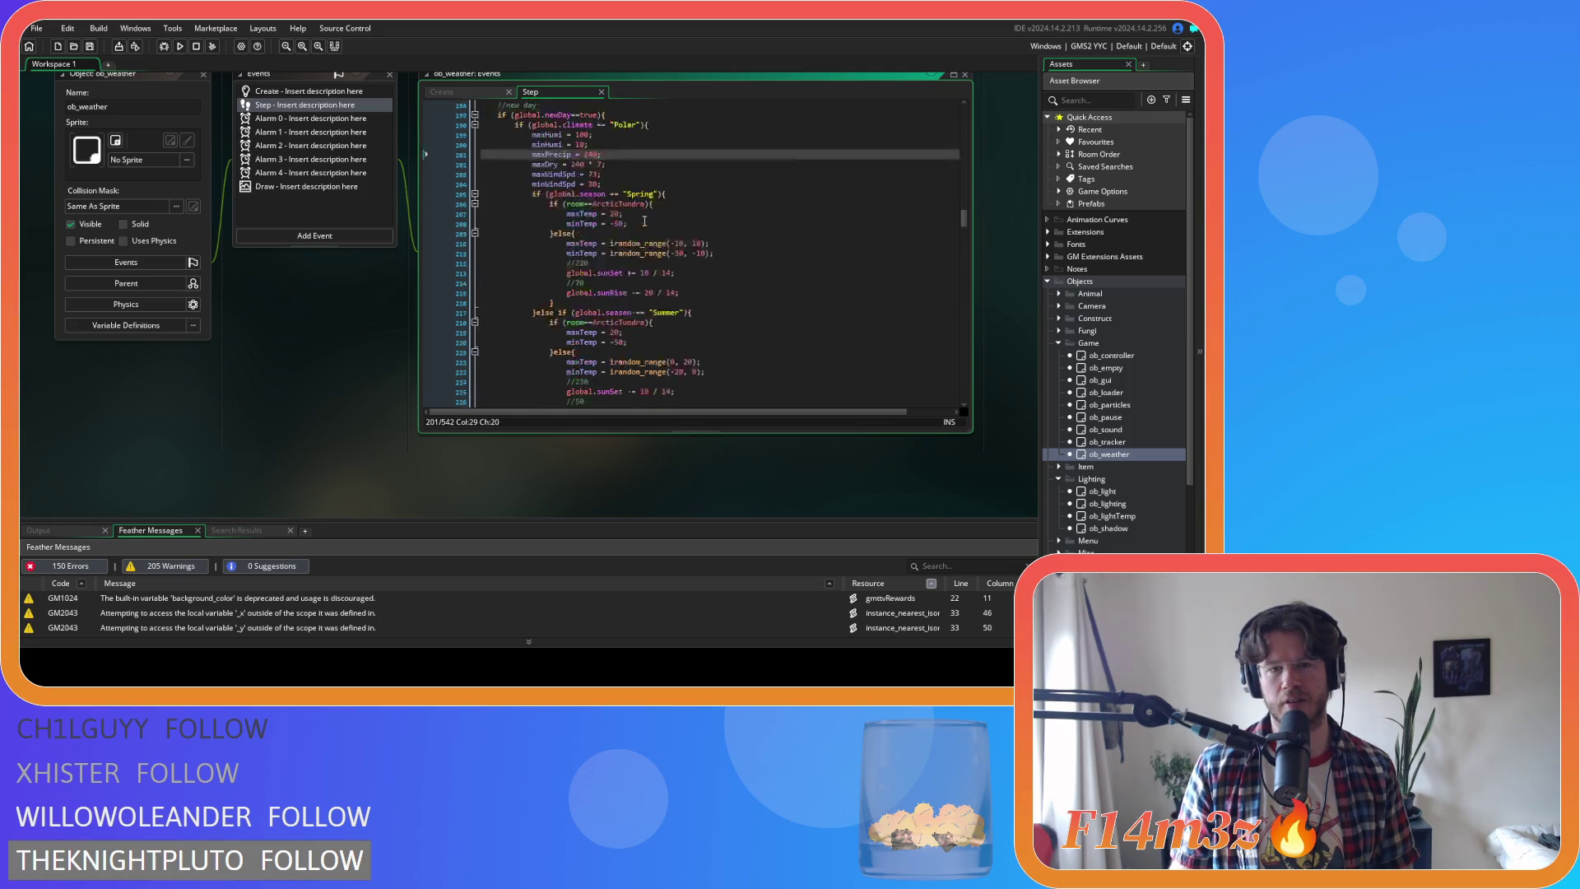
scroll(644, 221, down, 15)
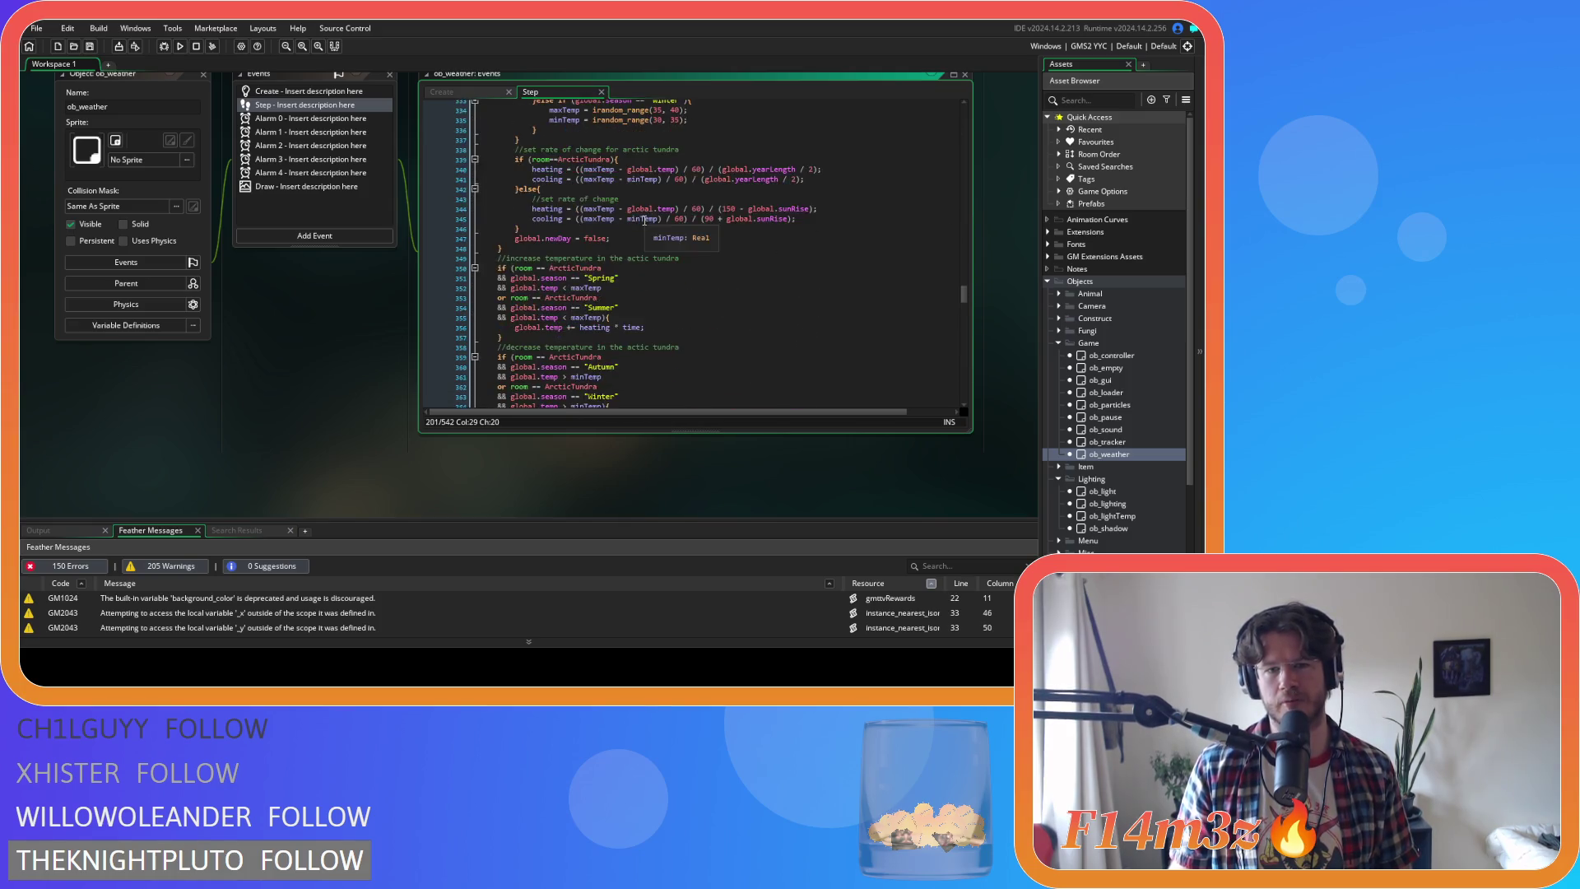
drag(529, 233, 805, 257)
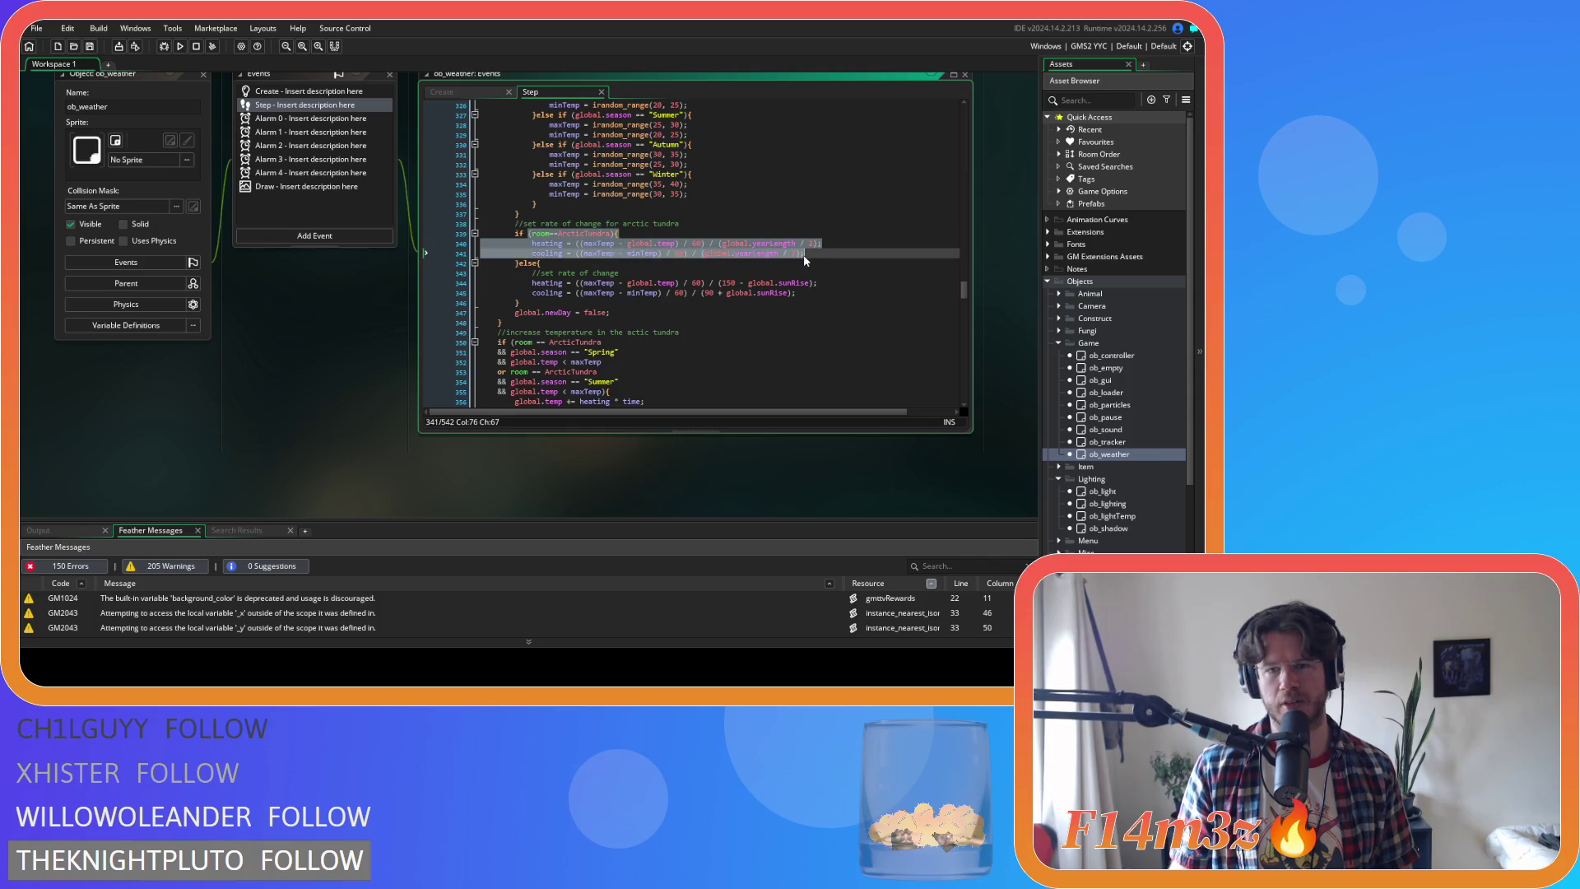
click(847, 243)
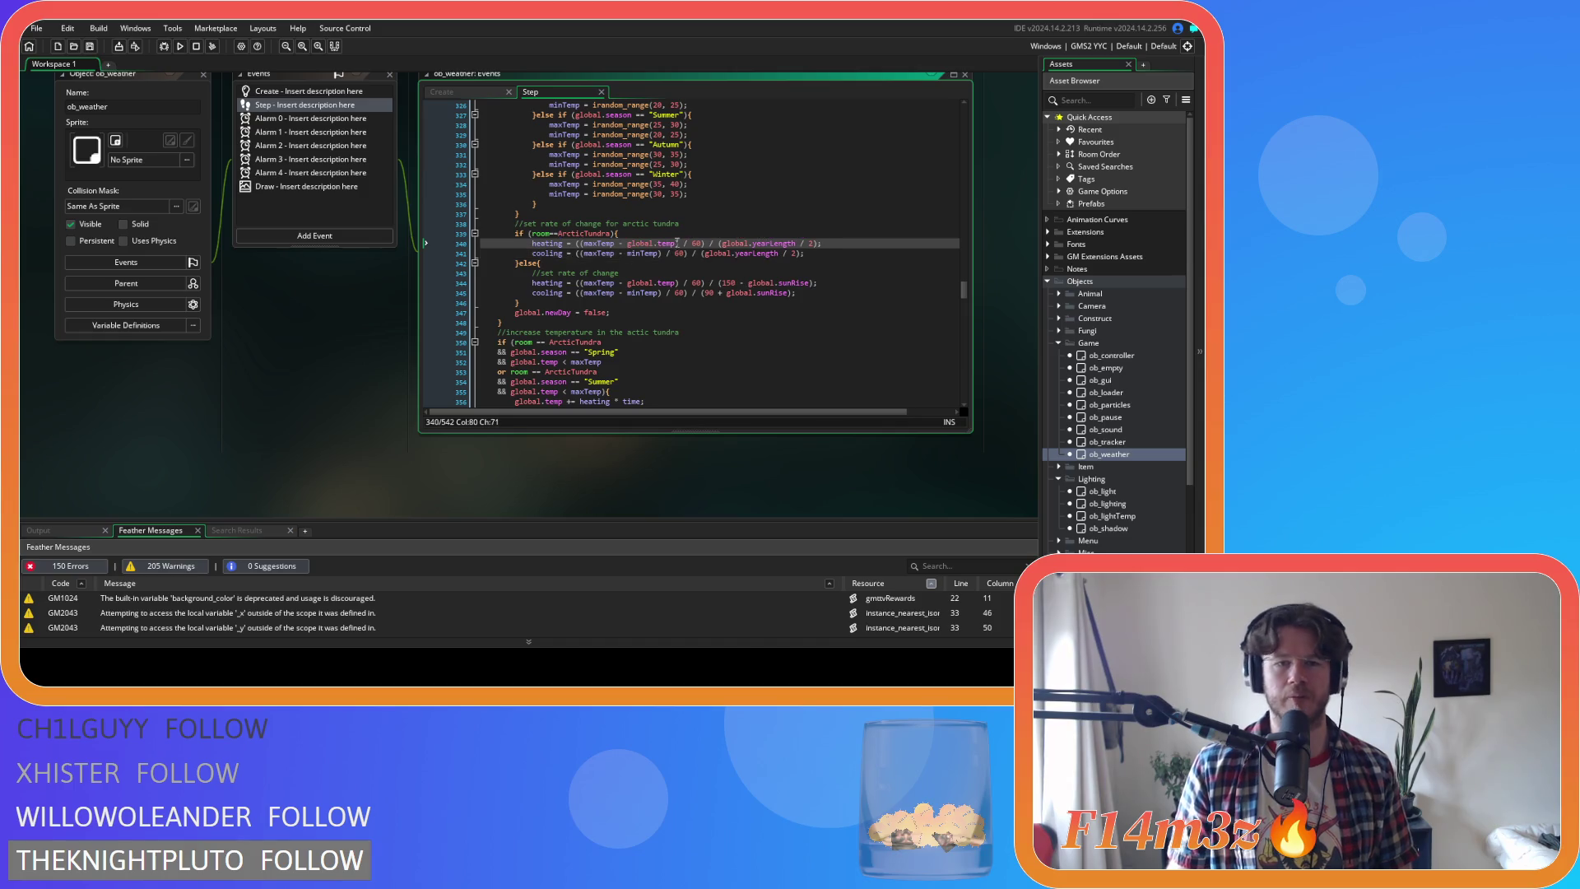
drag(805, 253, 501, 243)
scroll(637, 323, down, 3)
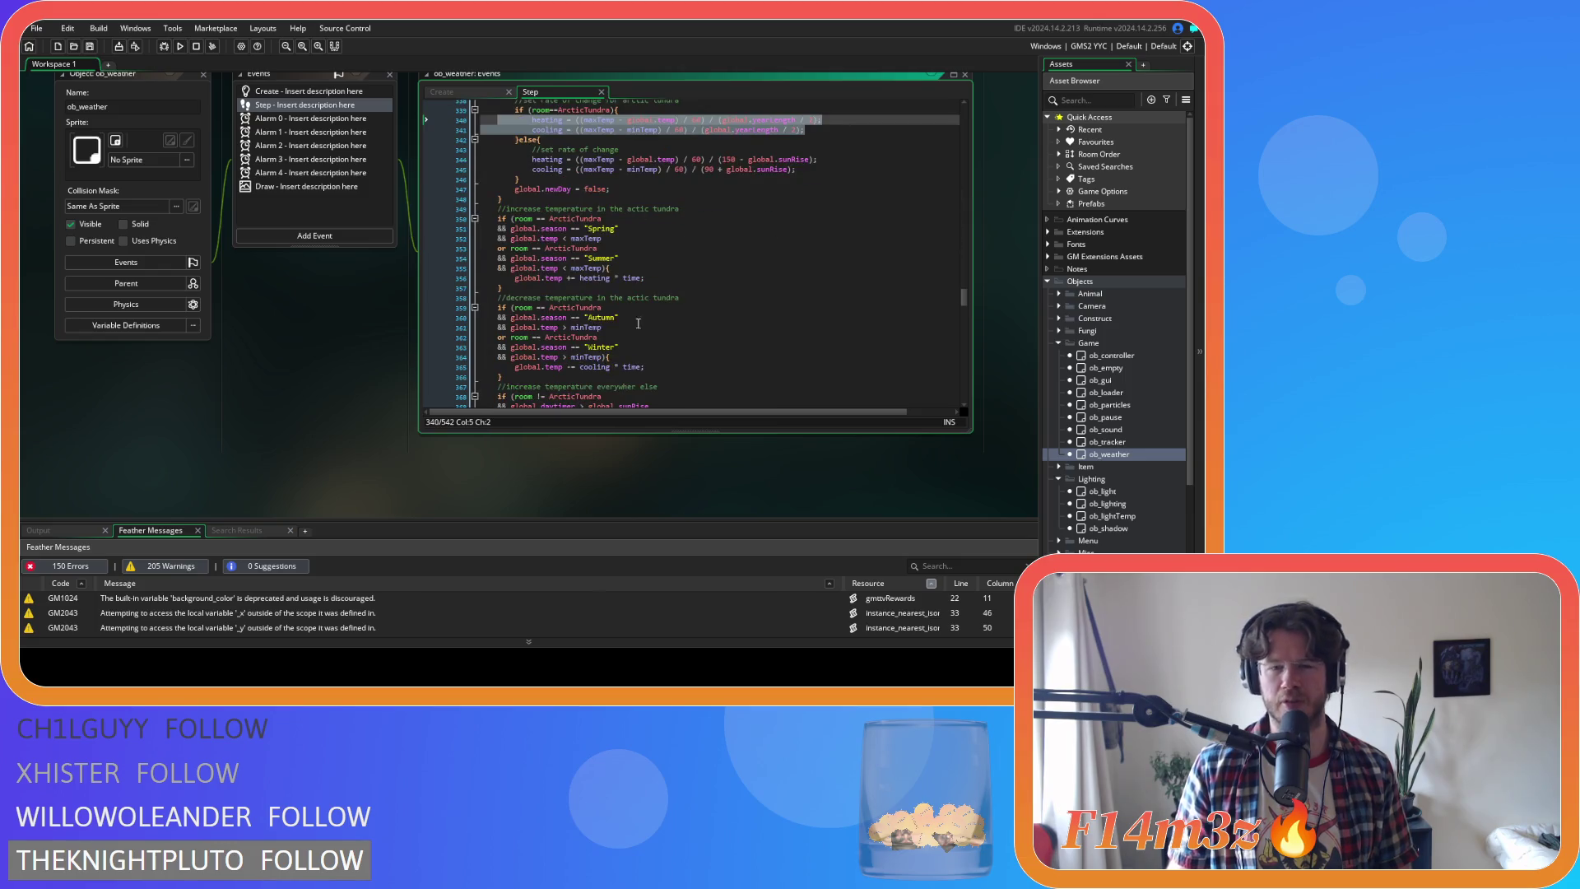
scroll(748, 192, up, 3)
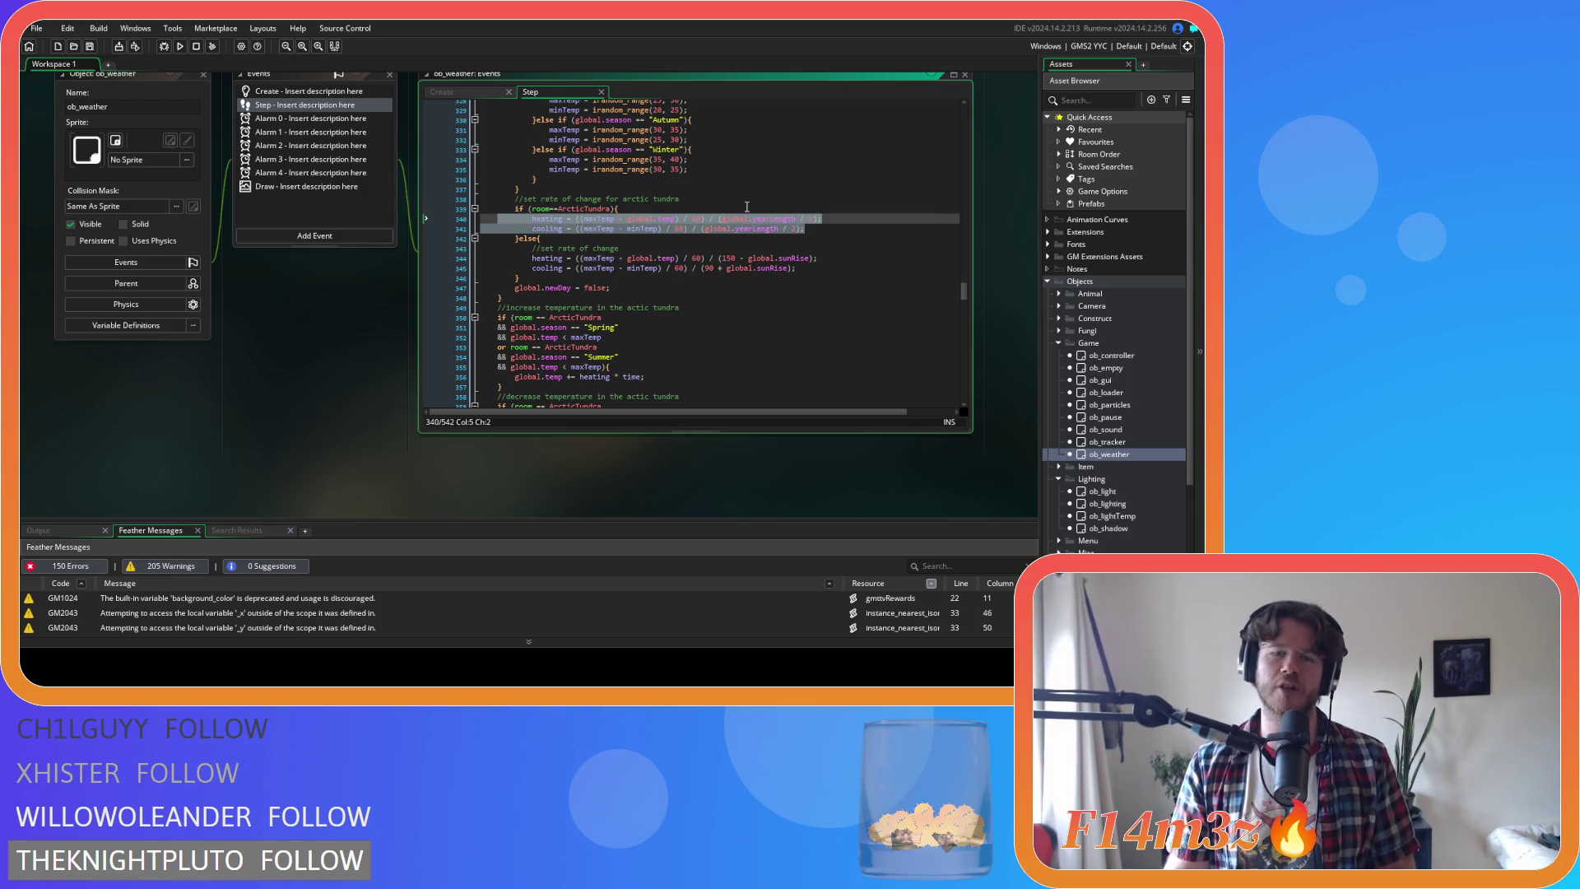
drag(802, 230, 524, 220)
key(Up)
key(Up)
scroll(552, 224, up, 20)
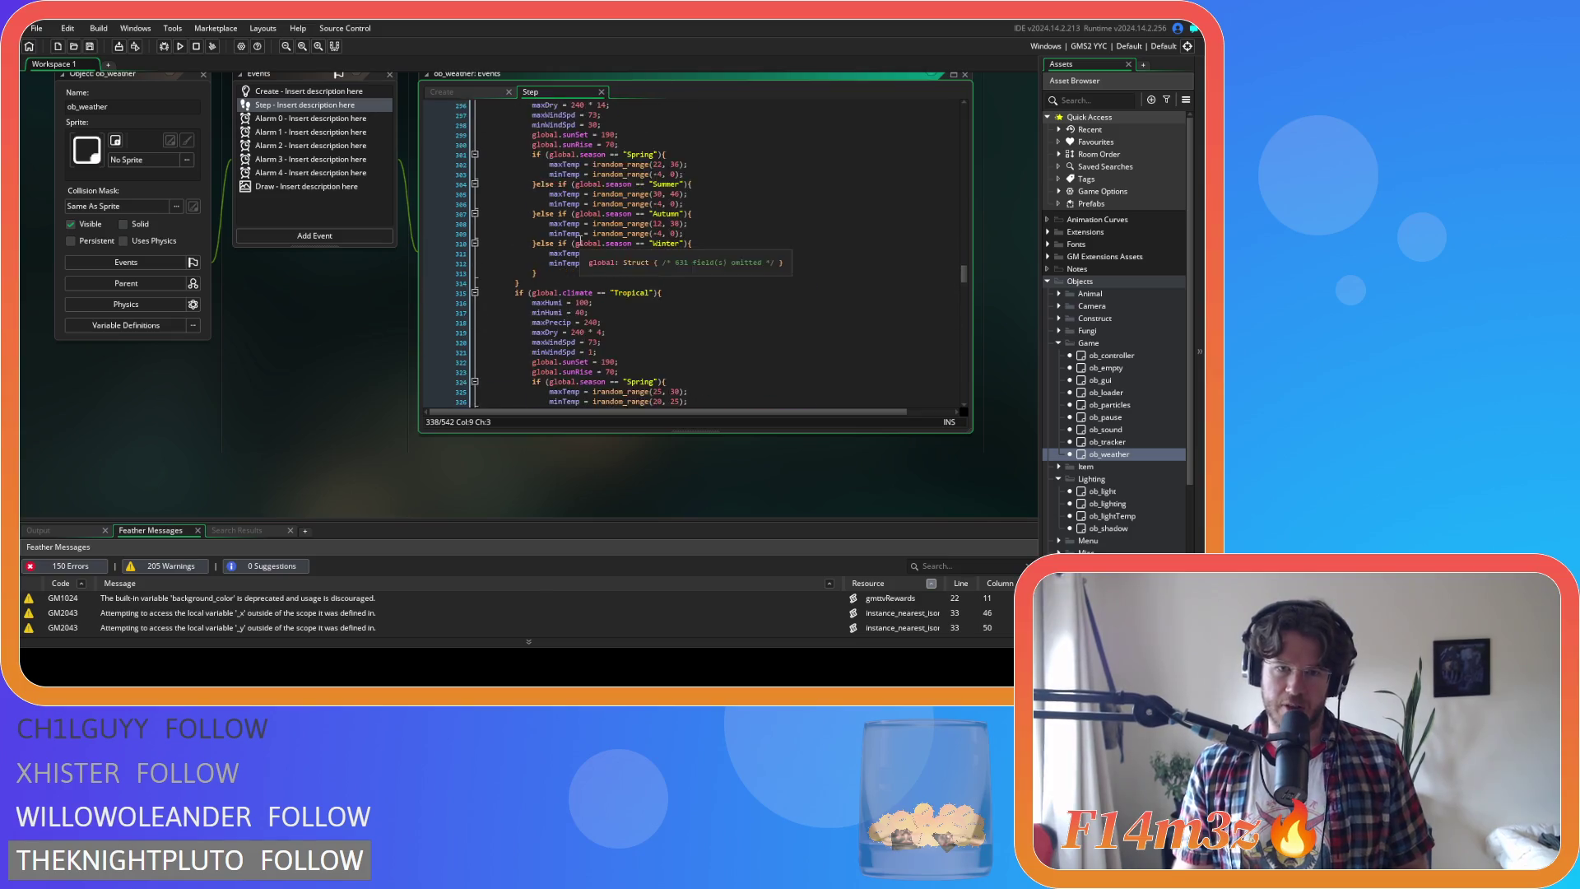
scroll(574, 229, up, 20)
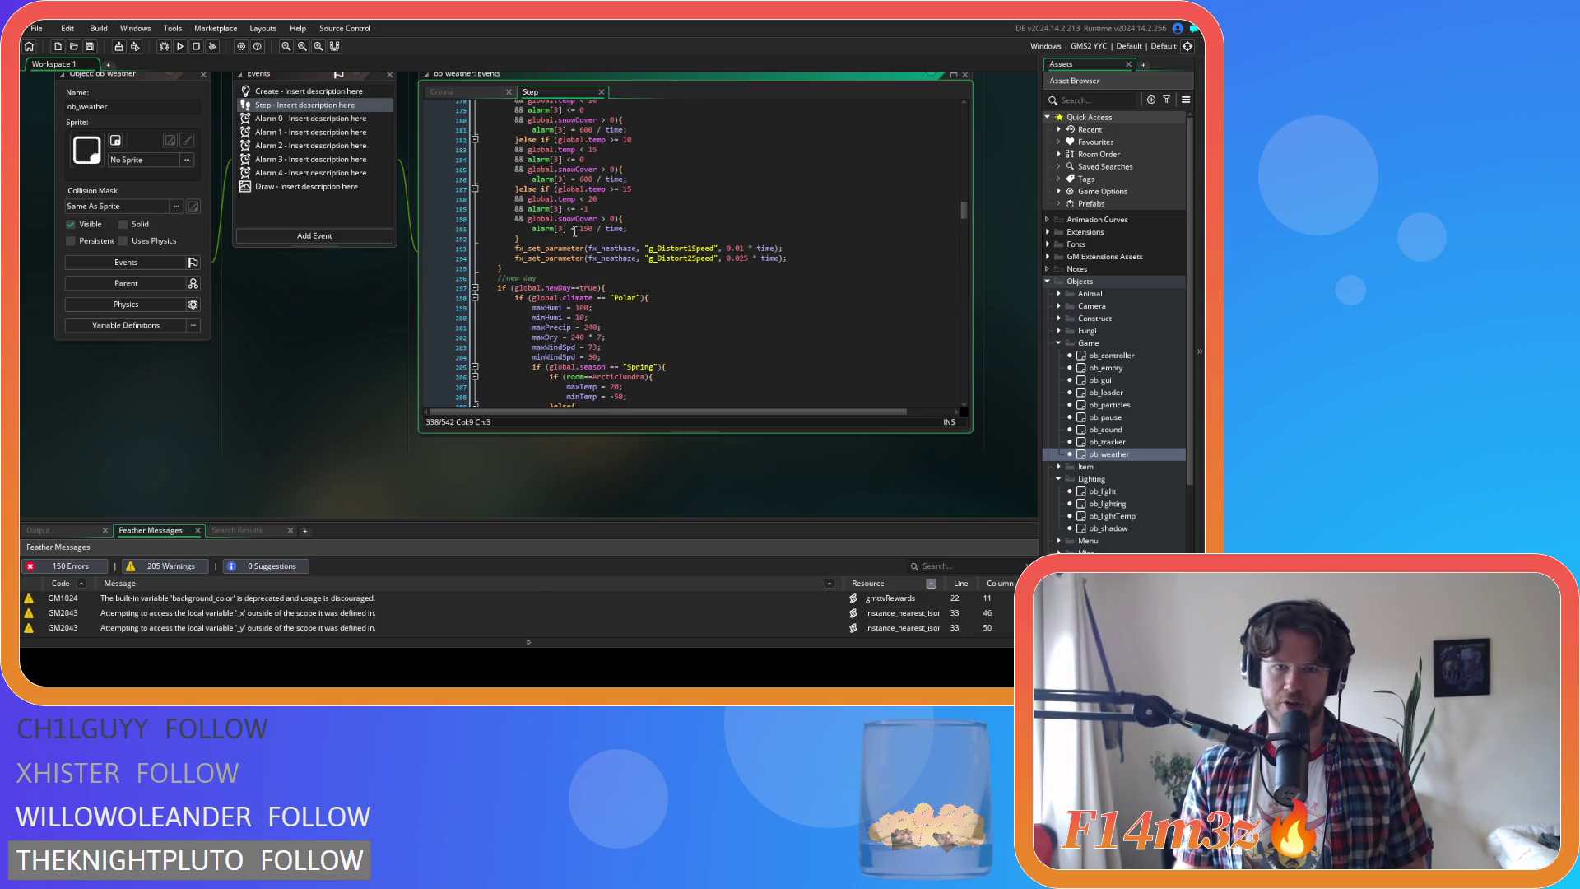
scroll(709, 364, down, 5)
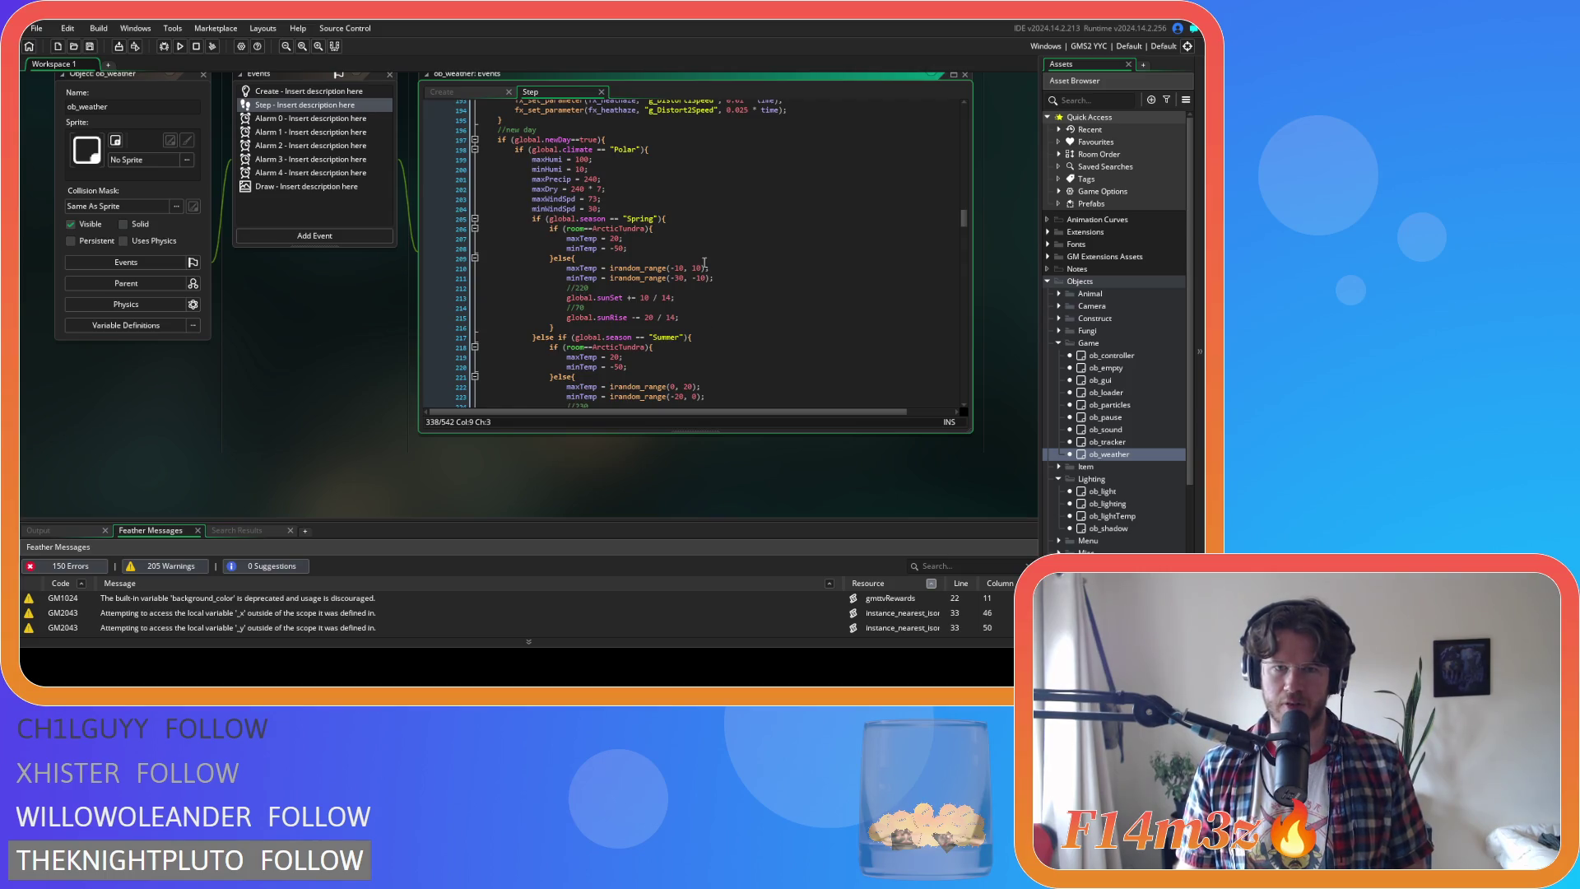
click(701, 164)
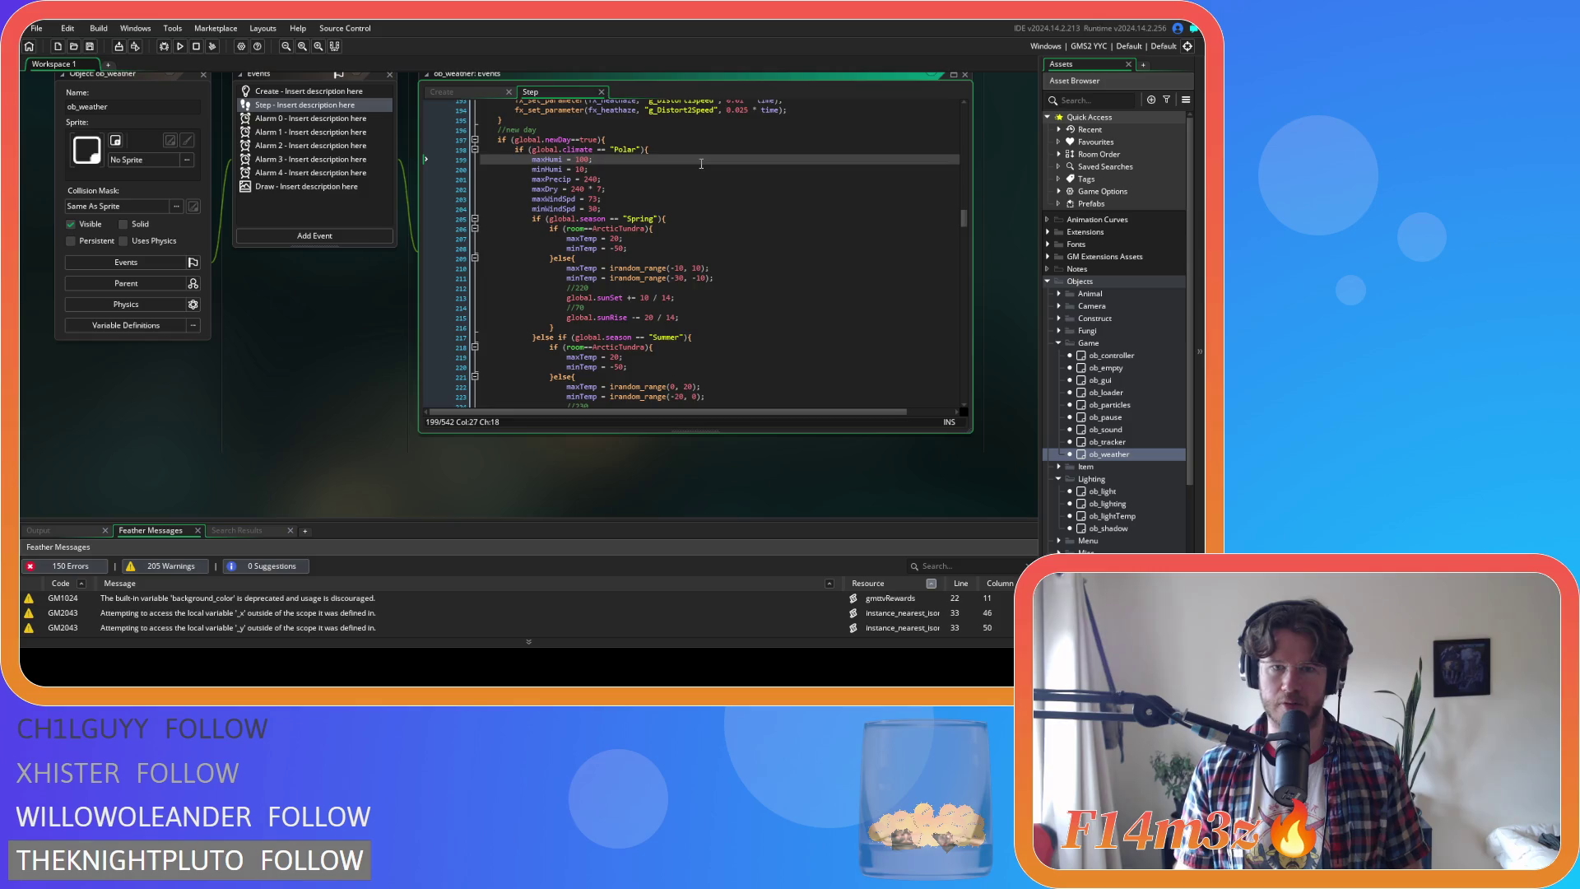
scroll(741, 235, down, 4)
scroll(693, 208, down, 20)
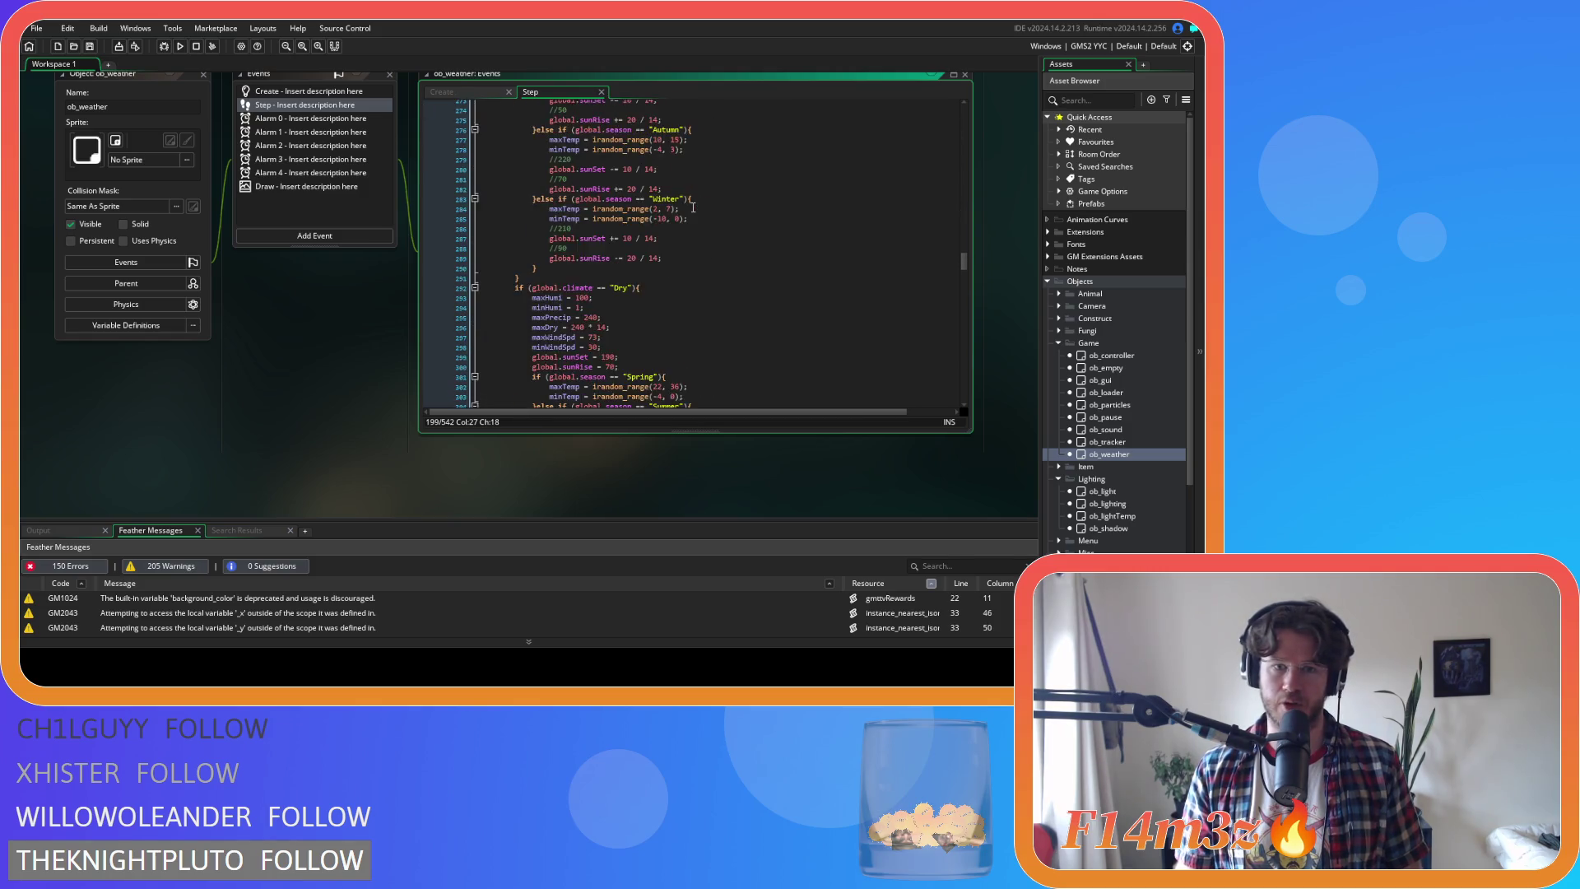
scroll(692, 208, down, 16)
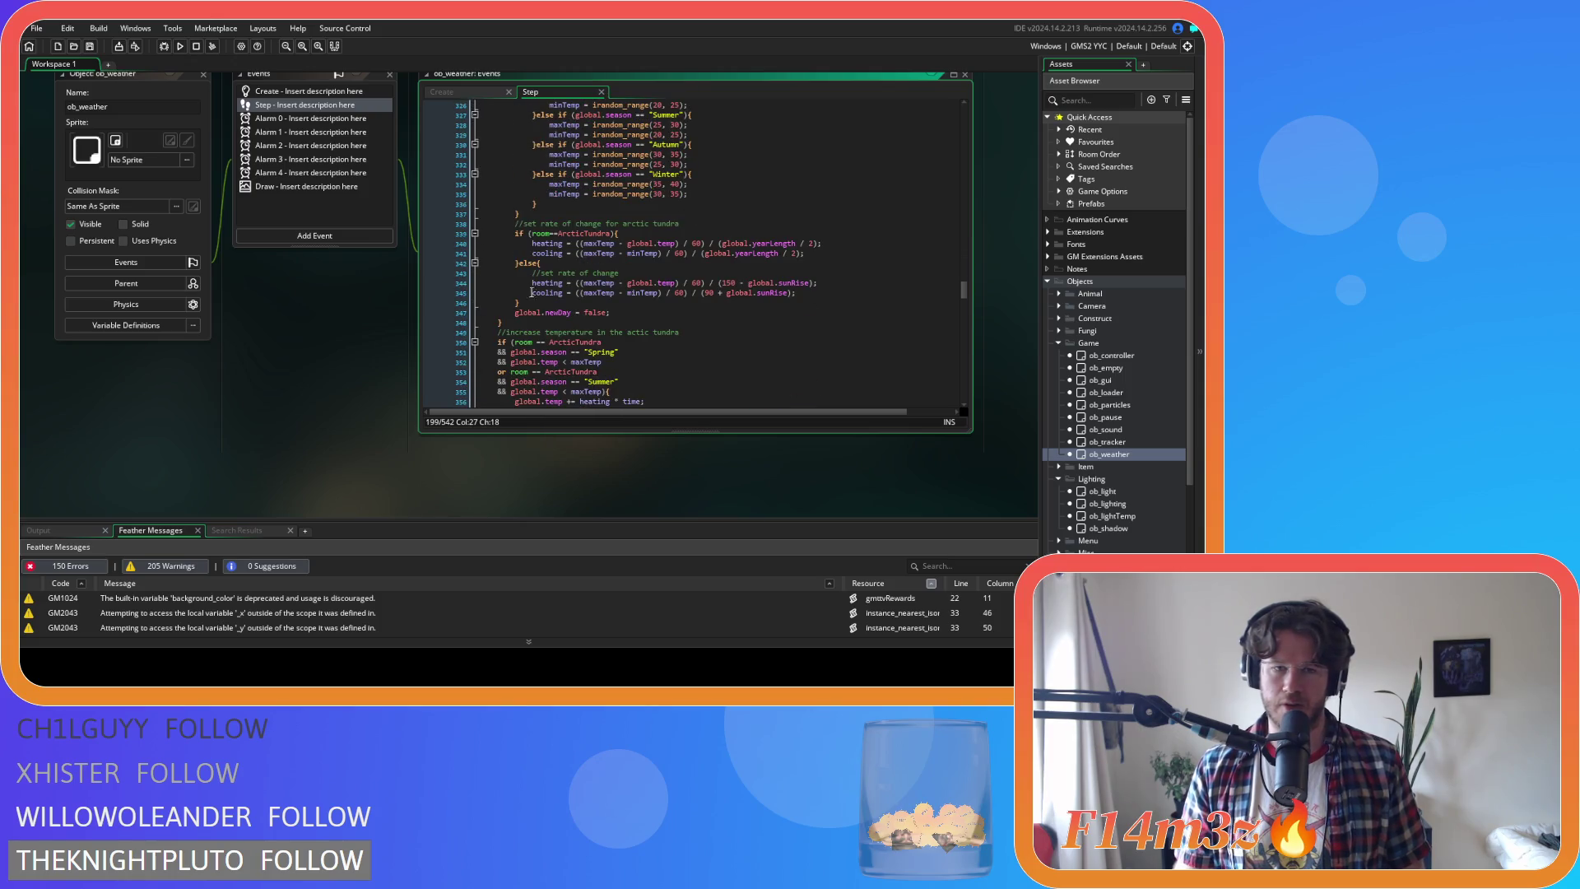
drag(610, 313, 515, 318)
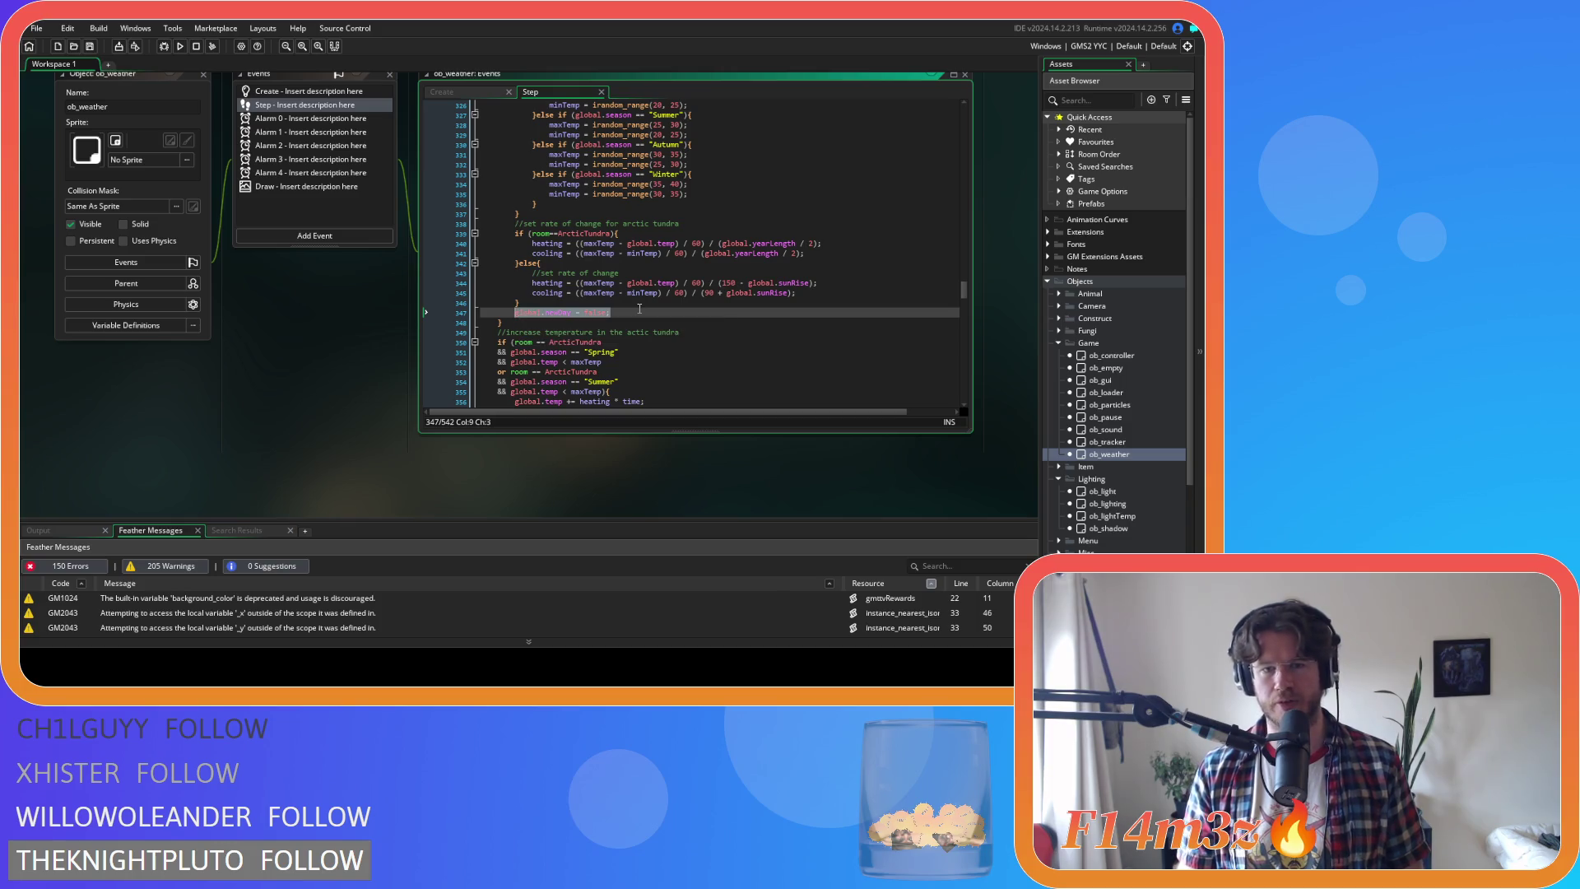
scroll(640, 309, down, 4)
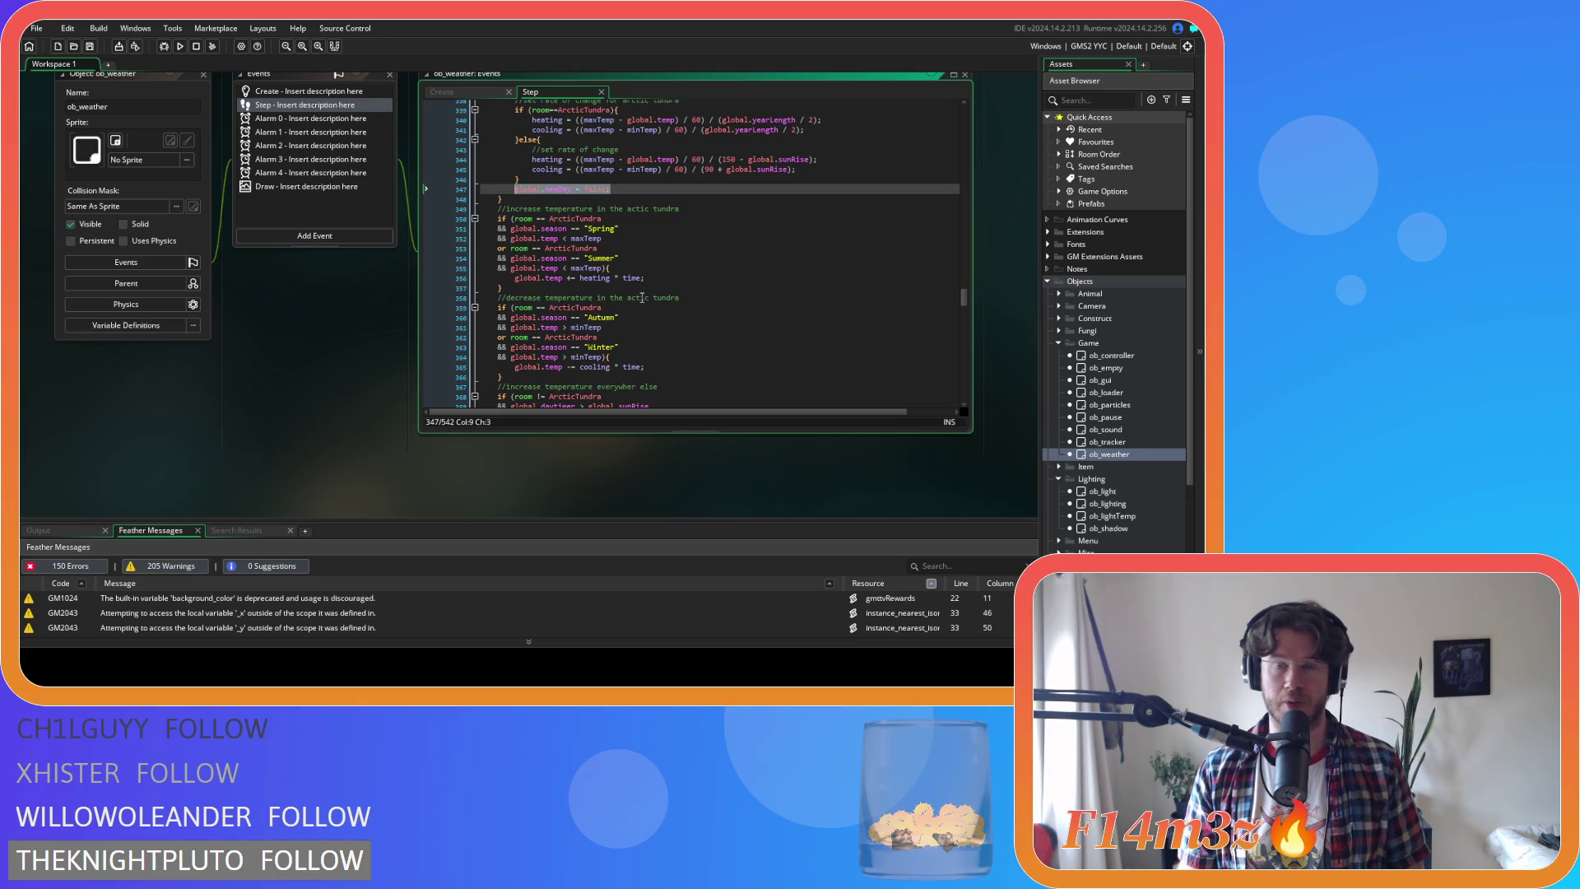
scroll(641, 297, up, 3)
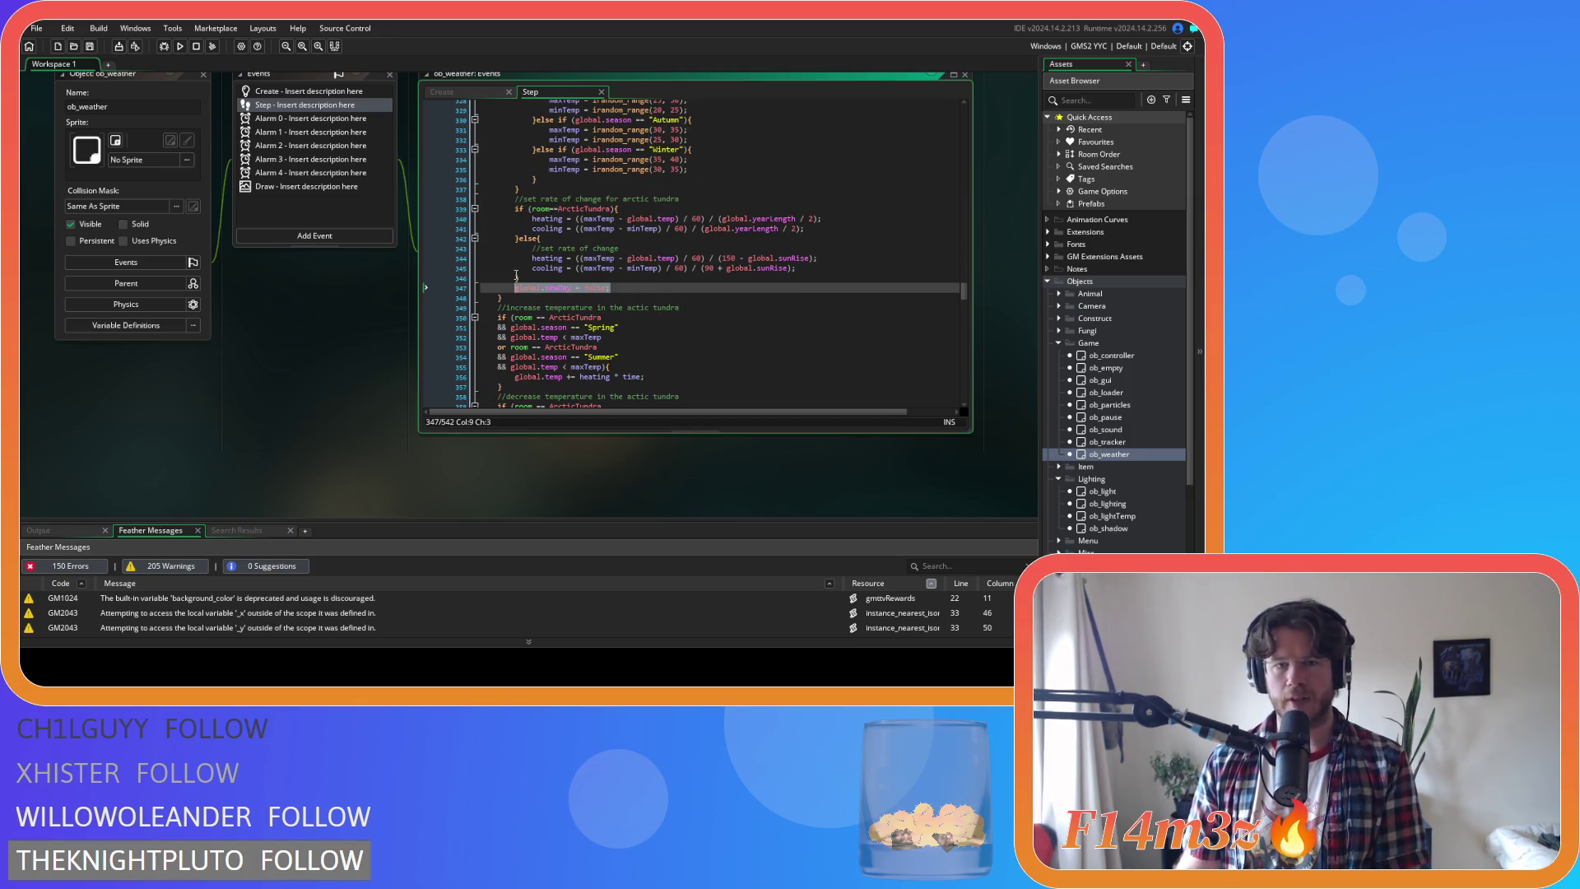
drag(524, 288, 521, 278)
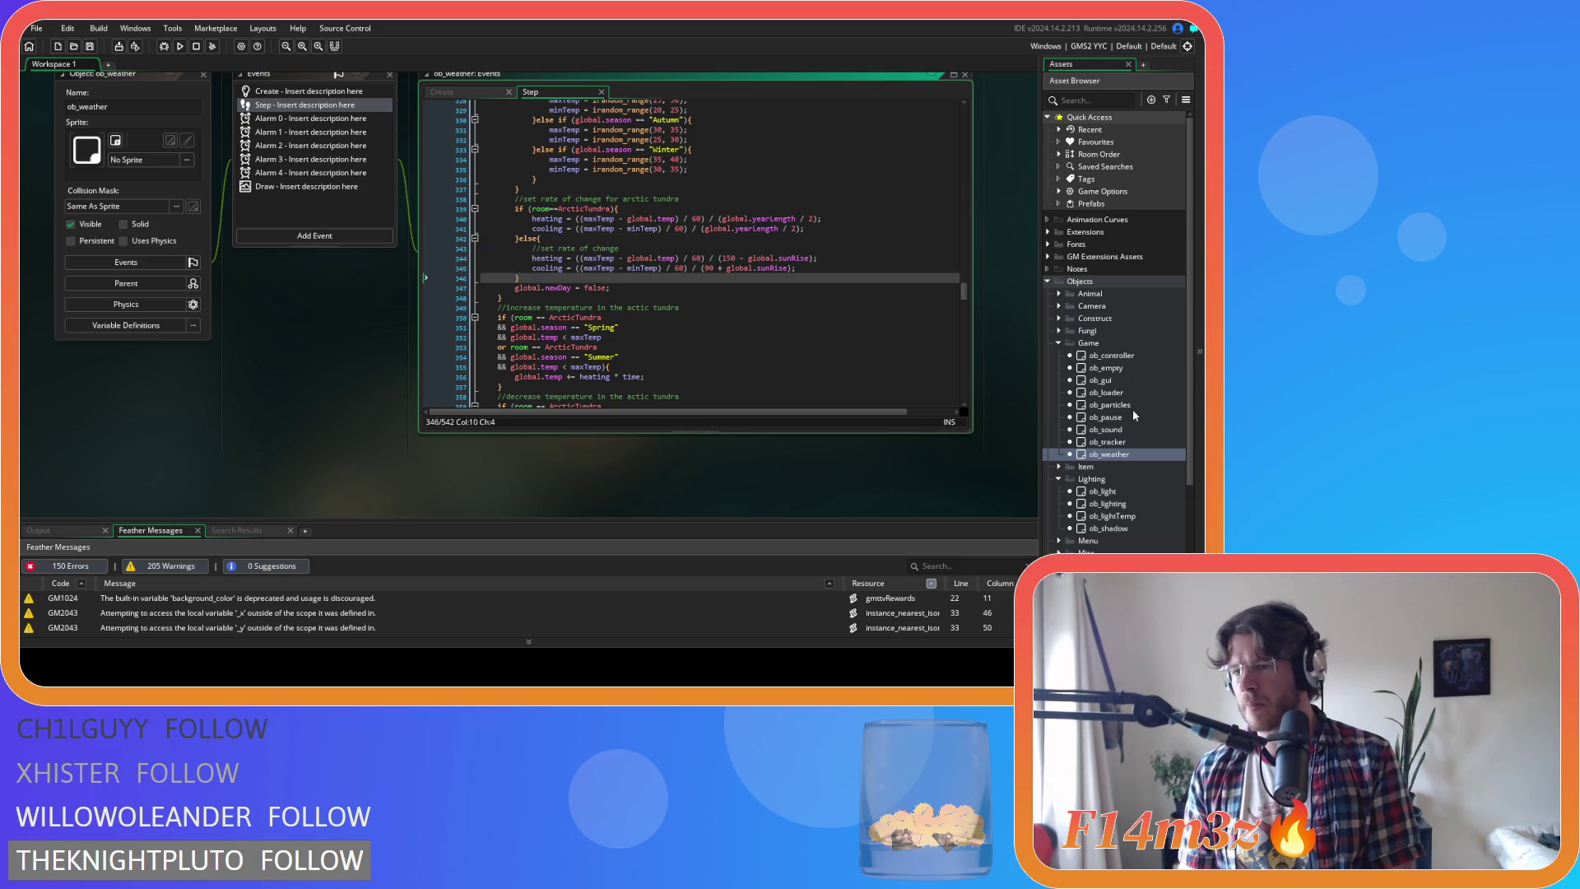
Expand Scripts > Game in the Asset Browser to list sc_abandonedBaby, sc_fireHeat and sc_fireSpread
scroll(1123, 405, down, 3)
scroll(1123, 405, down, 2)
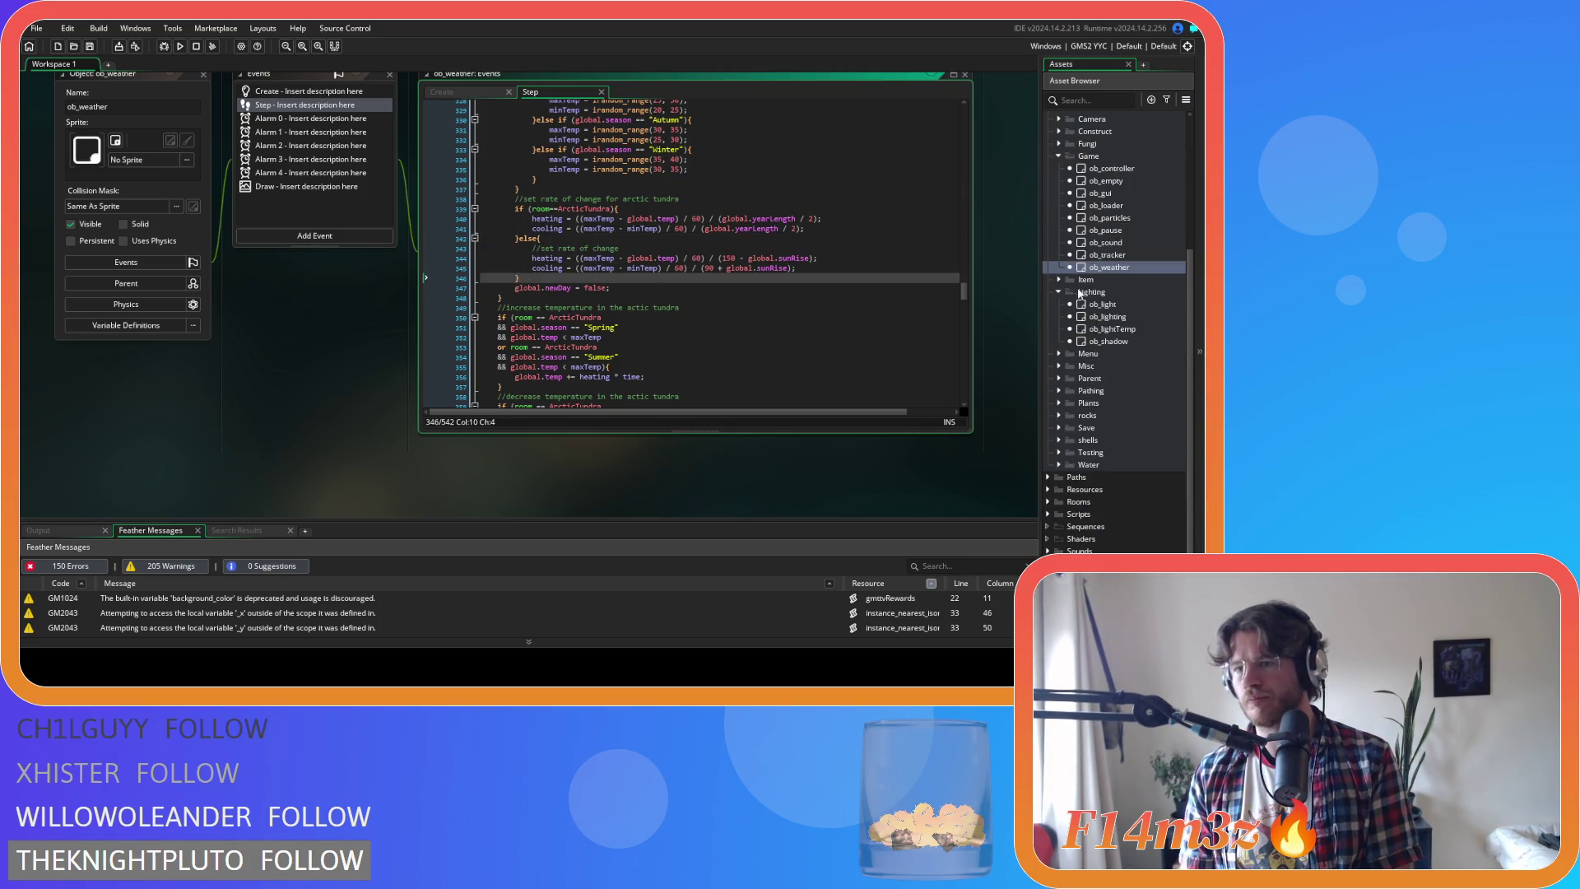
click(1058, 156)
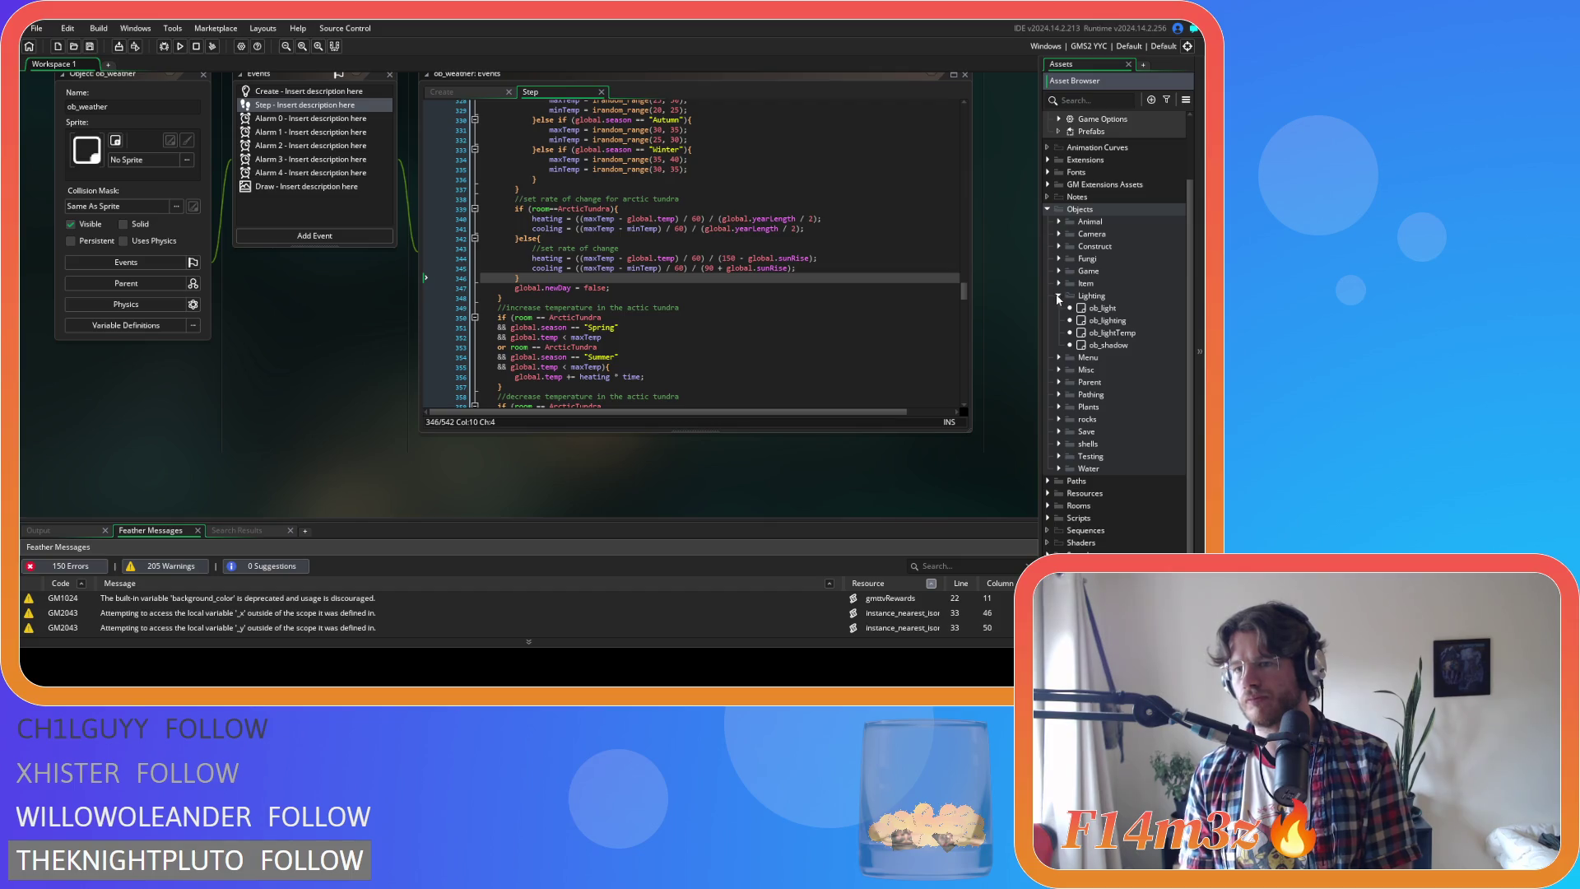
click(1058, 271)
scroll(1151, 450, down, 3)
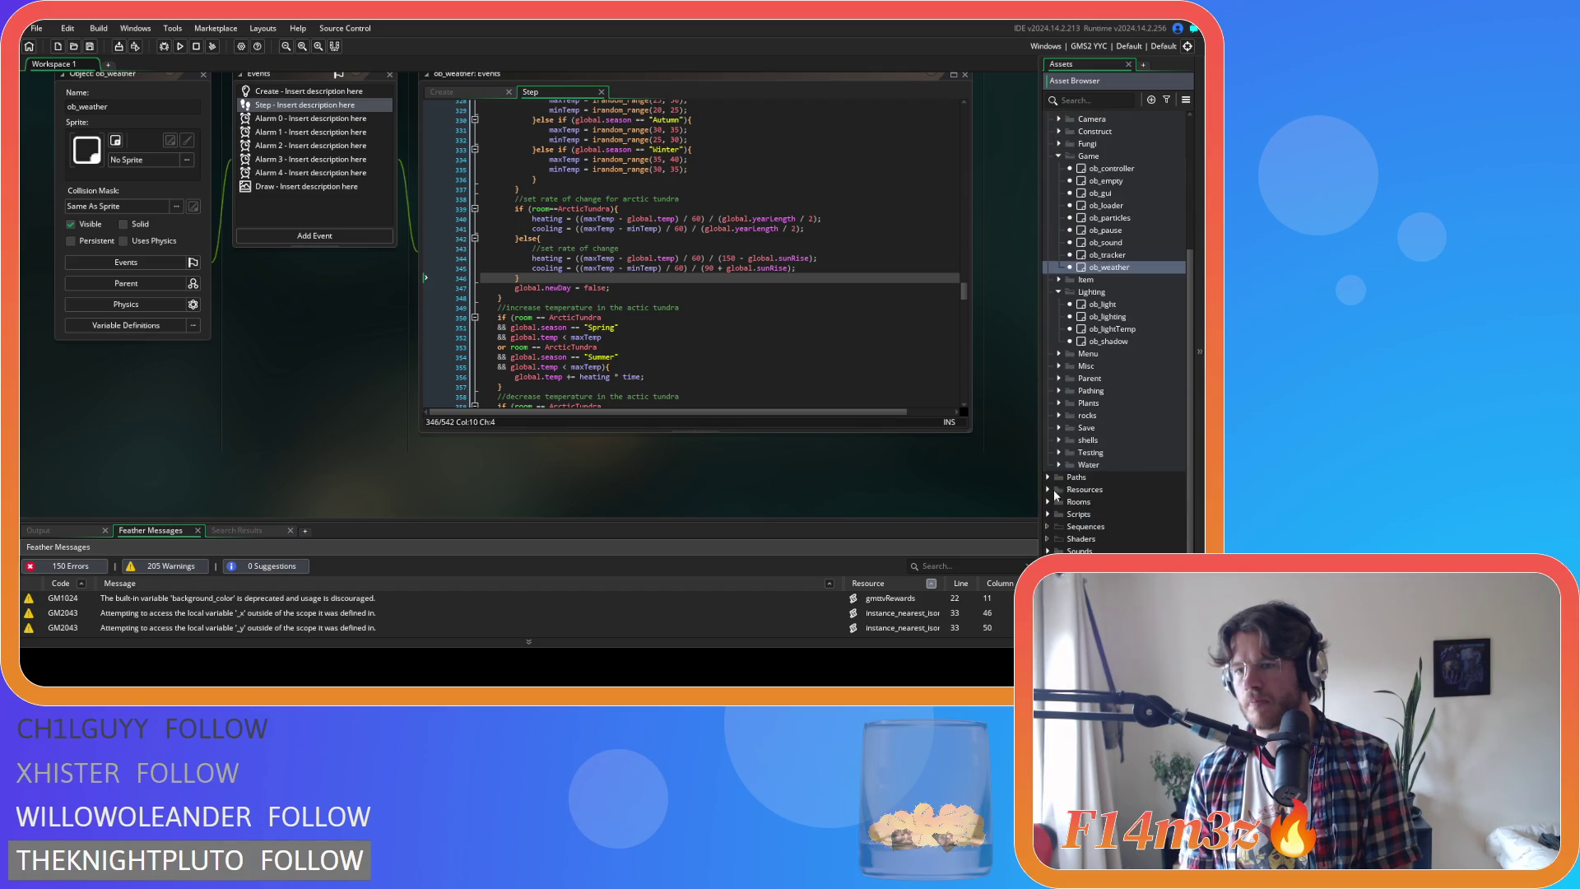
click(1048, 514)
scroll(1107, 461, down, 9)
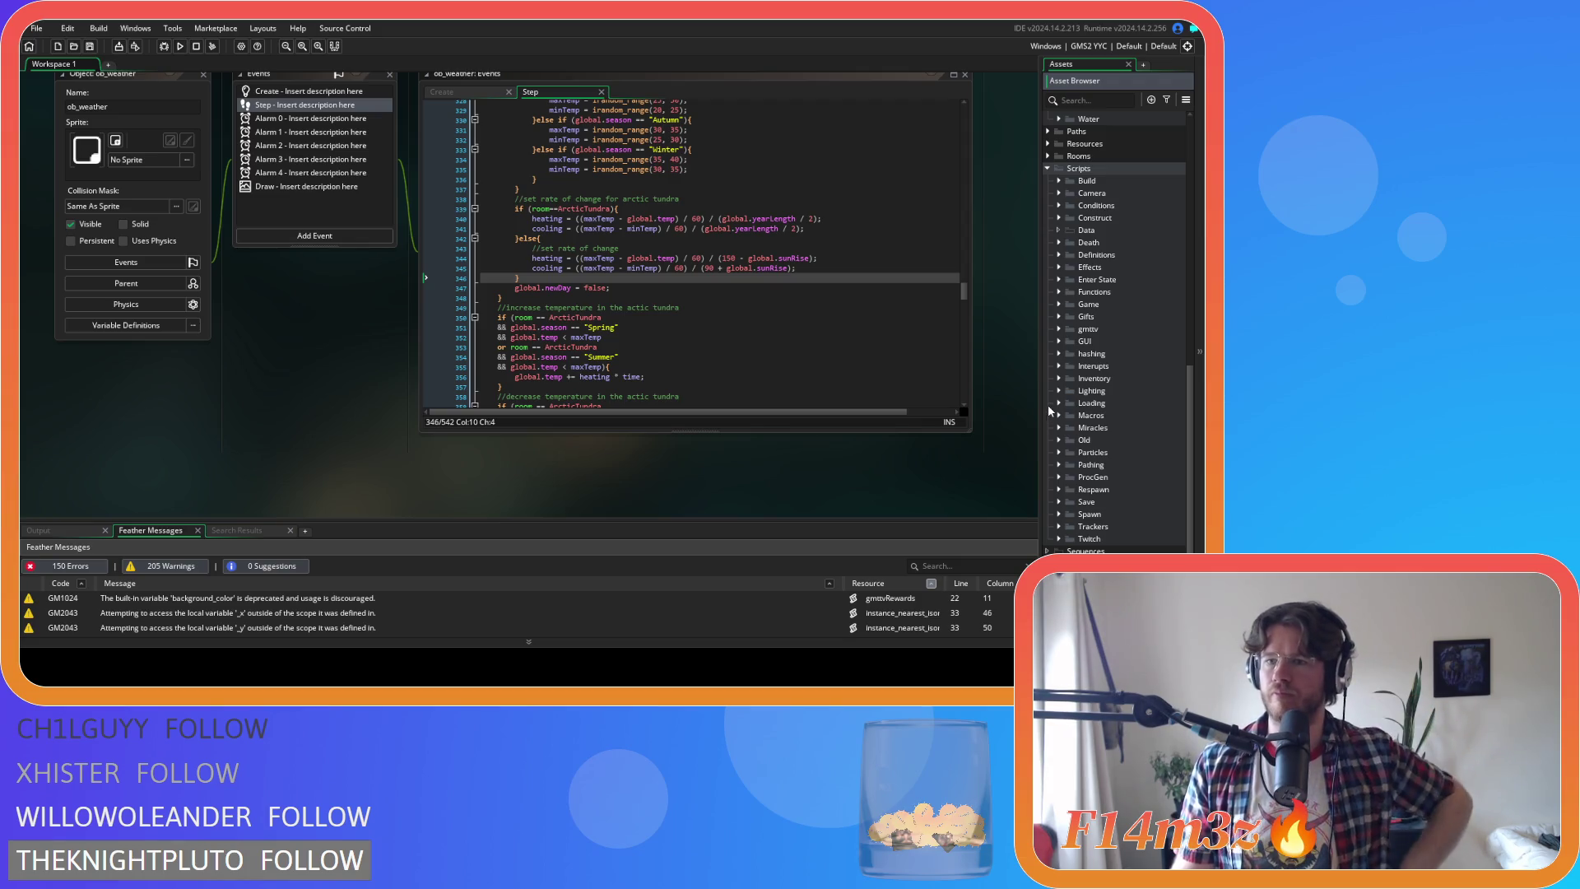
click(1059, 304)
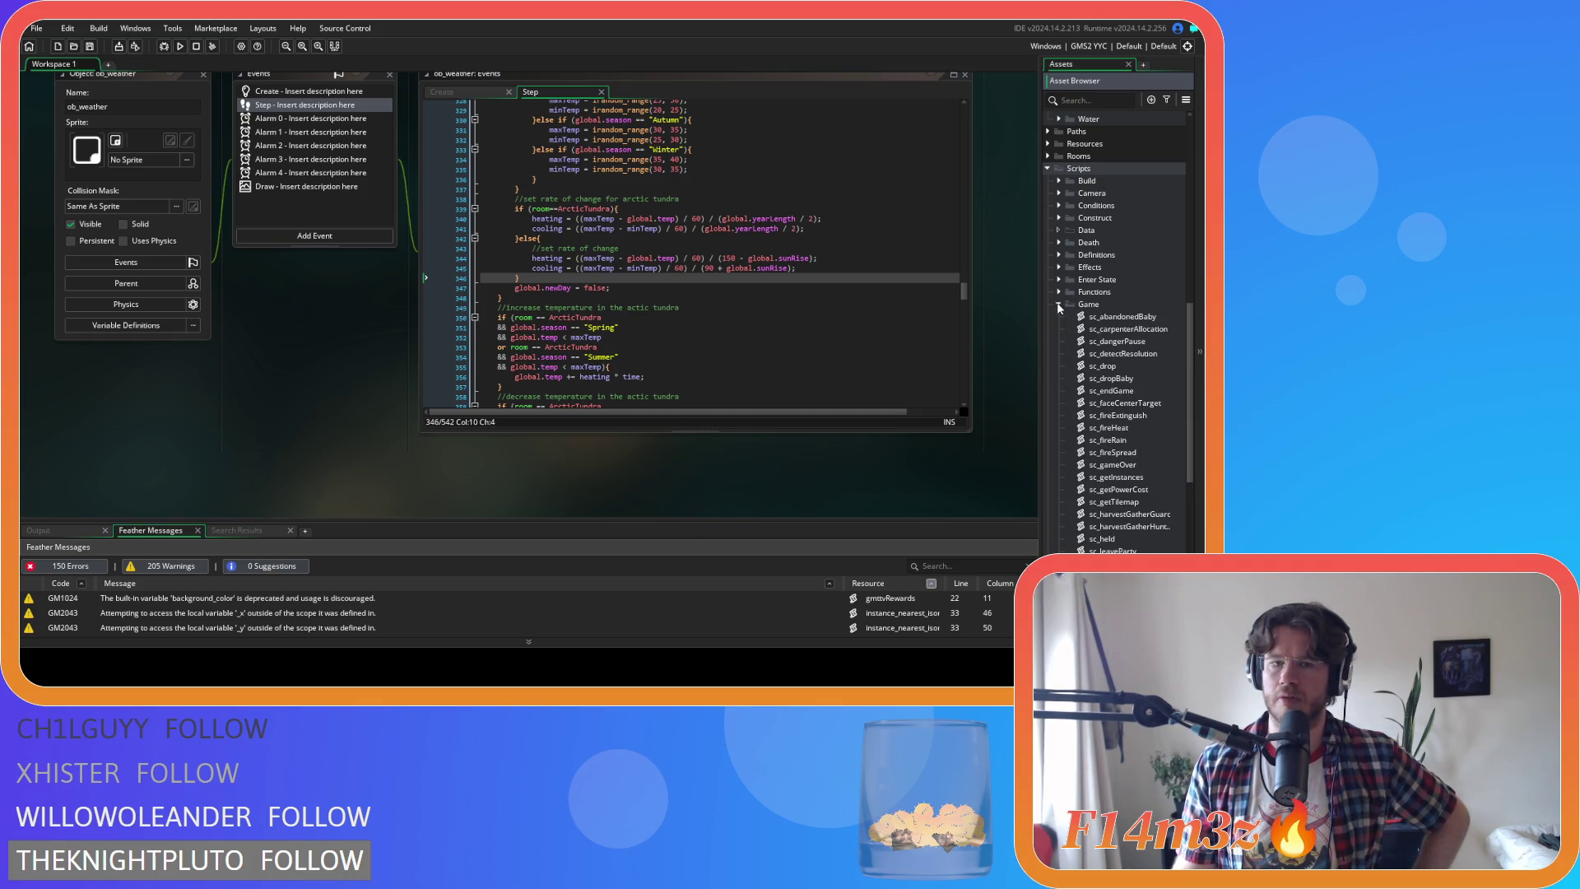
scroll(1074, 309, down, 2)
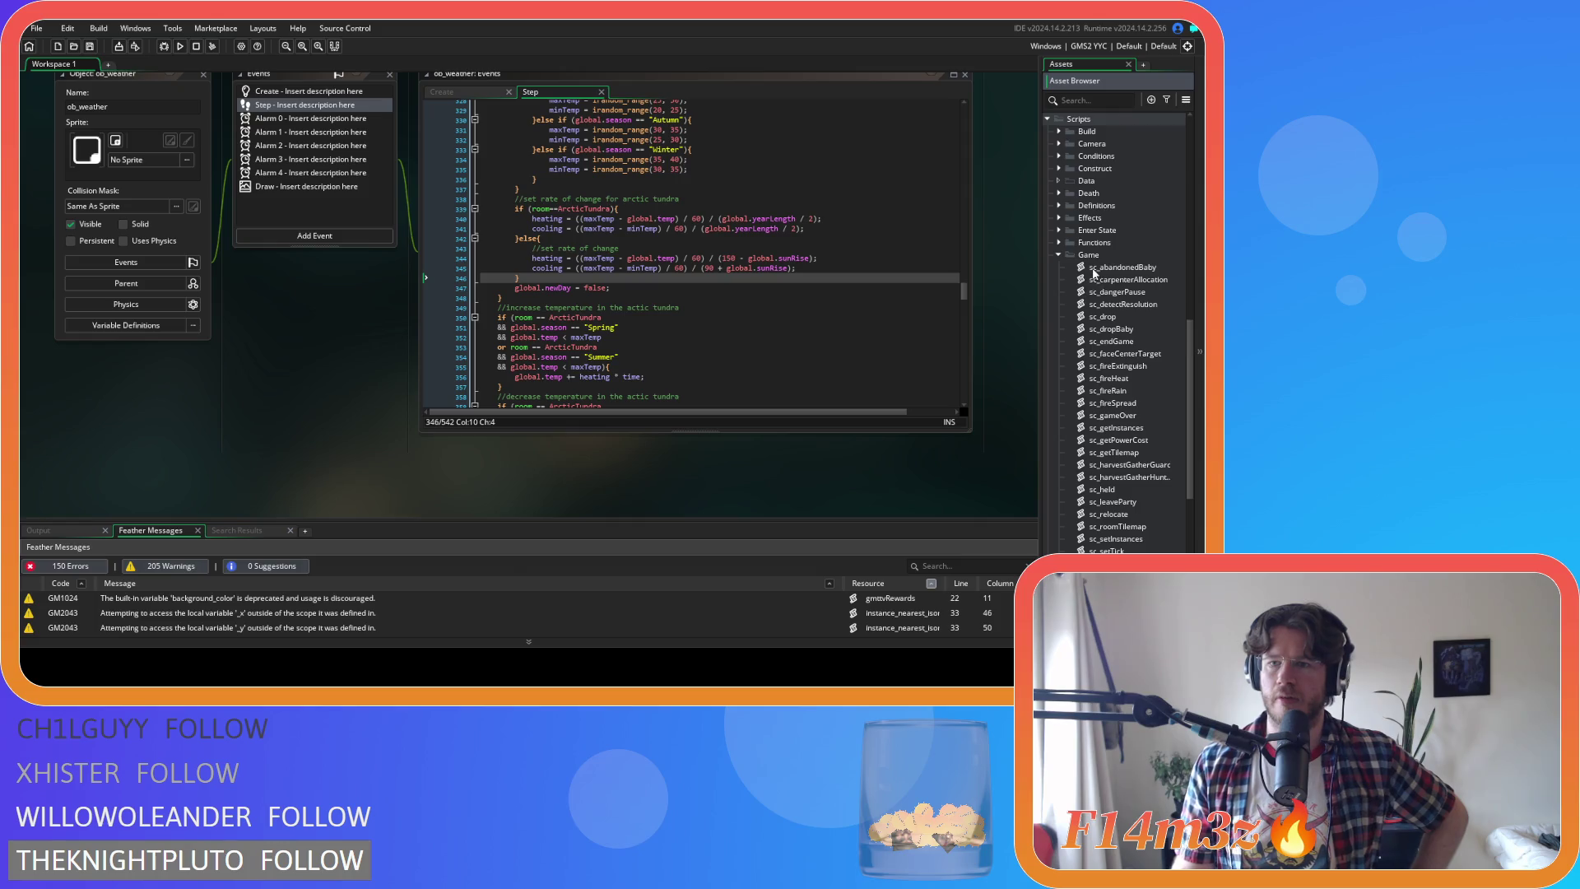
Create a new script in the Game scripts group named sc_newDay
right_click(1088, 255)
mouse_move(1027, 257)
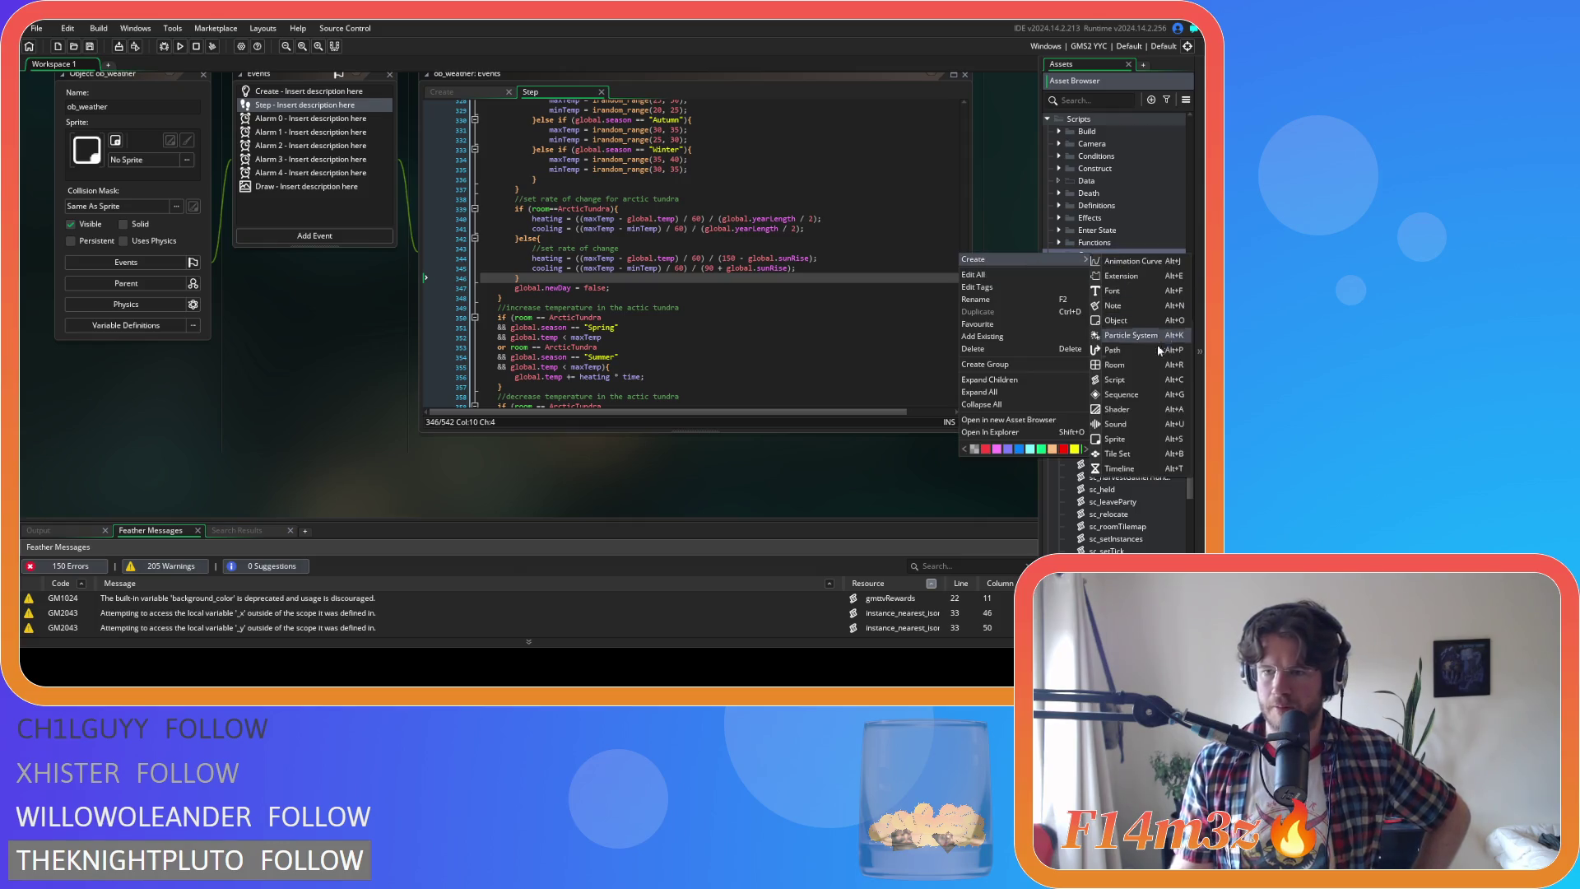
click(1137, 374)
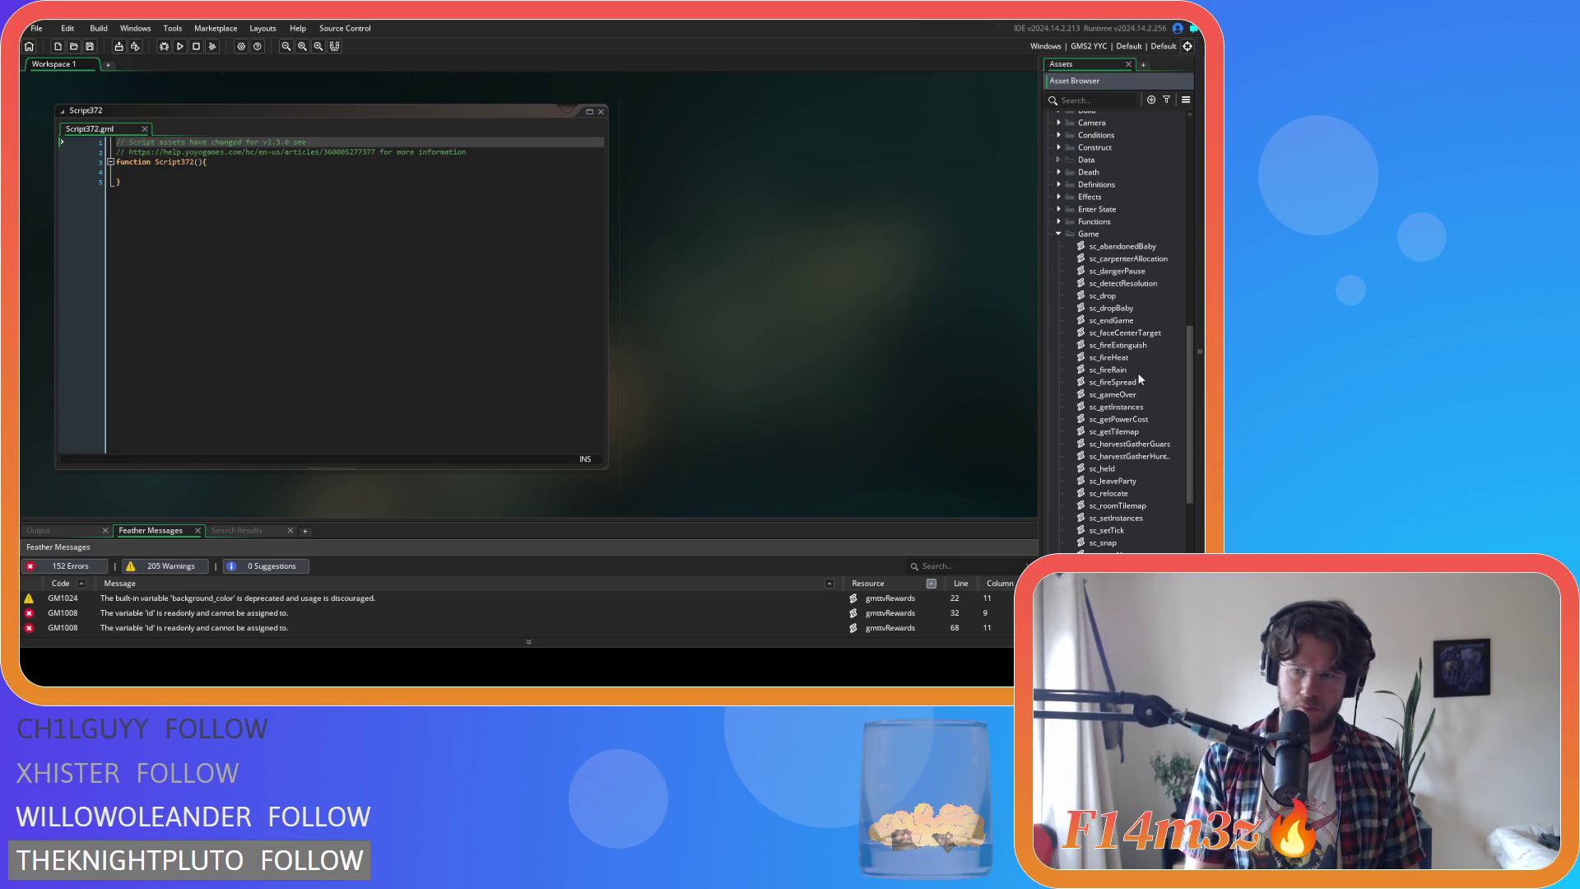
key(Return)
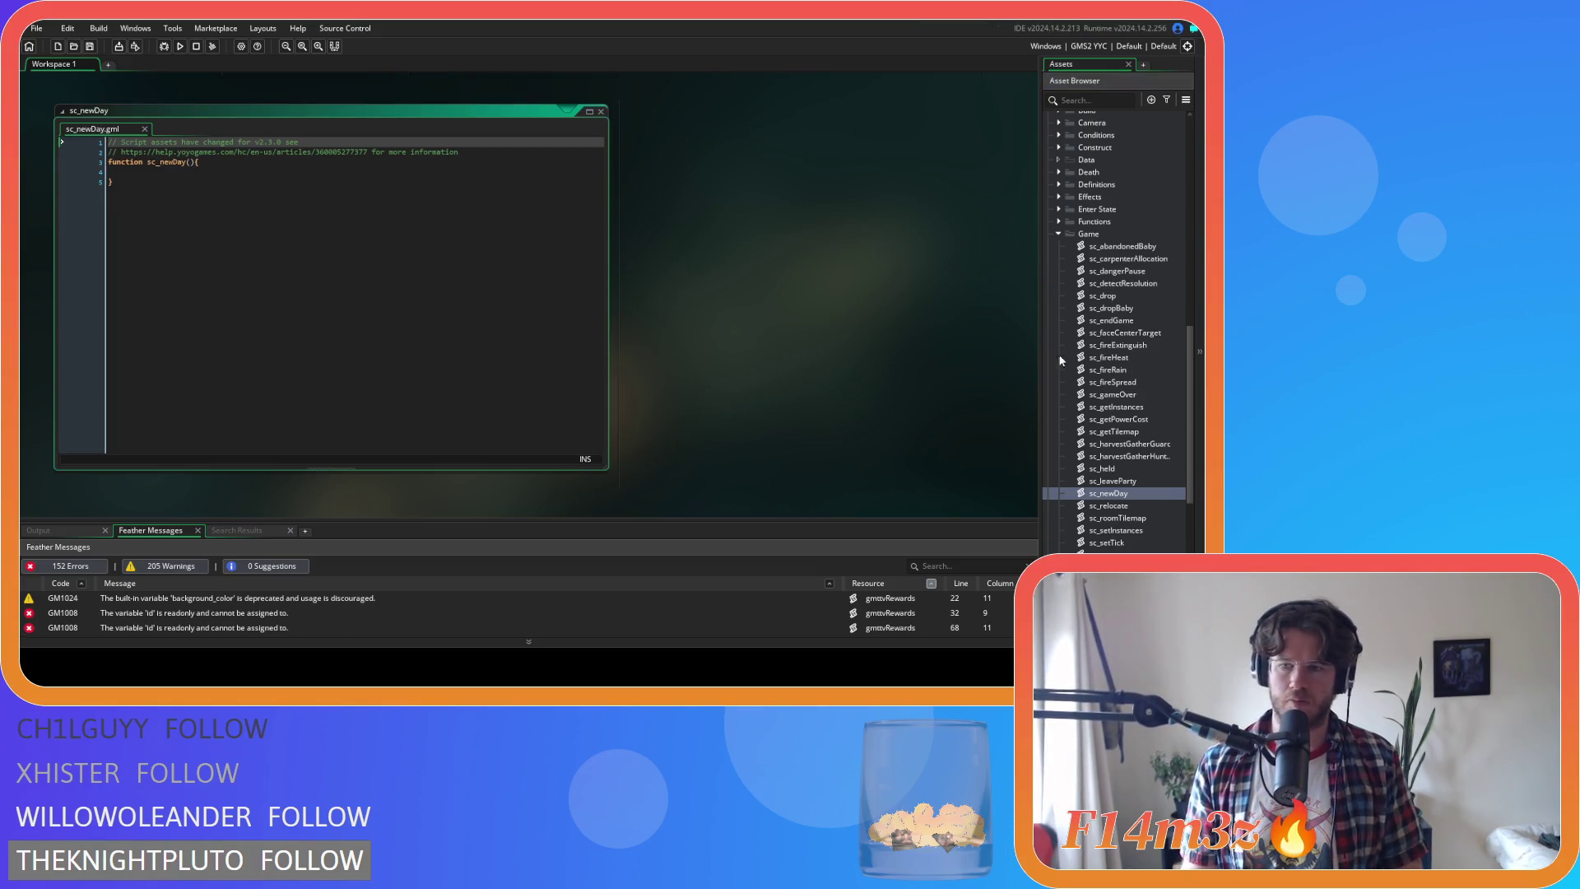
Write function newDay(controller) containing an empty with(controller){ } block
click(163, 162)
key(BackSpace)
key(BackSpace)
key(BackSpace)
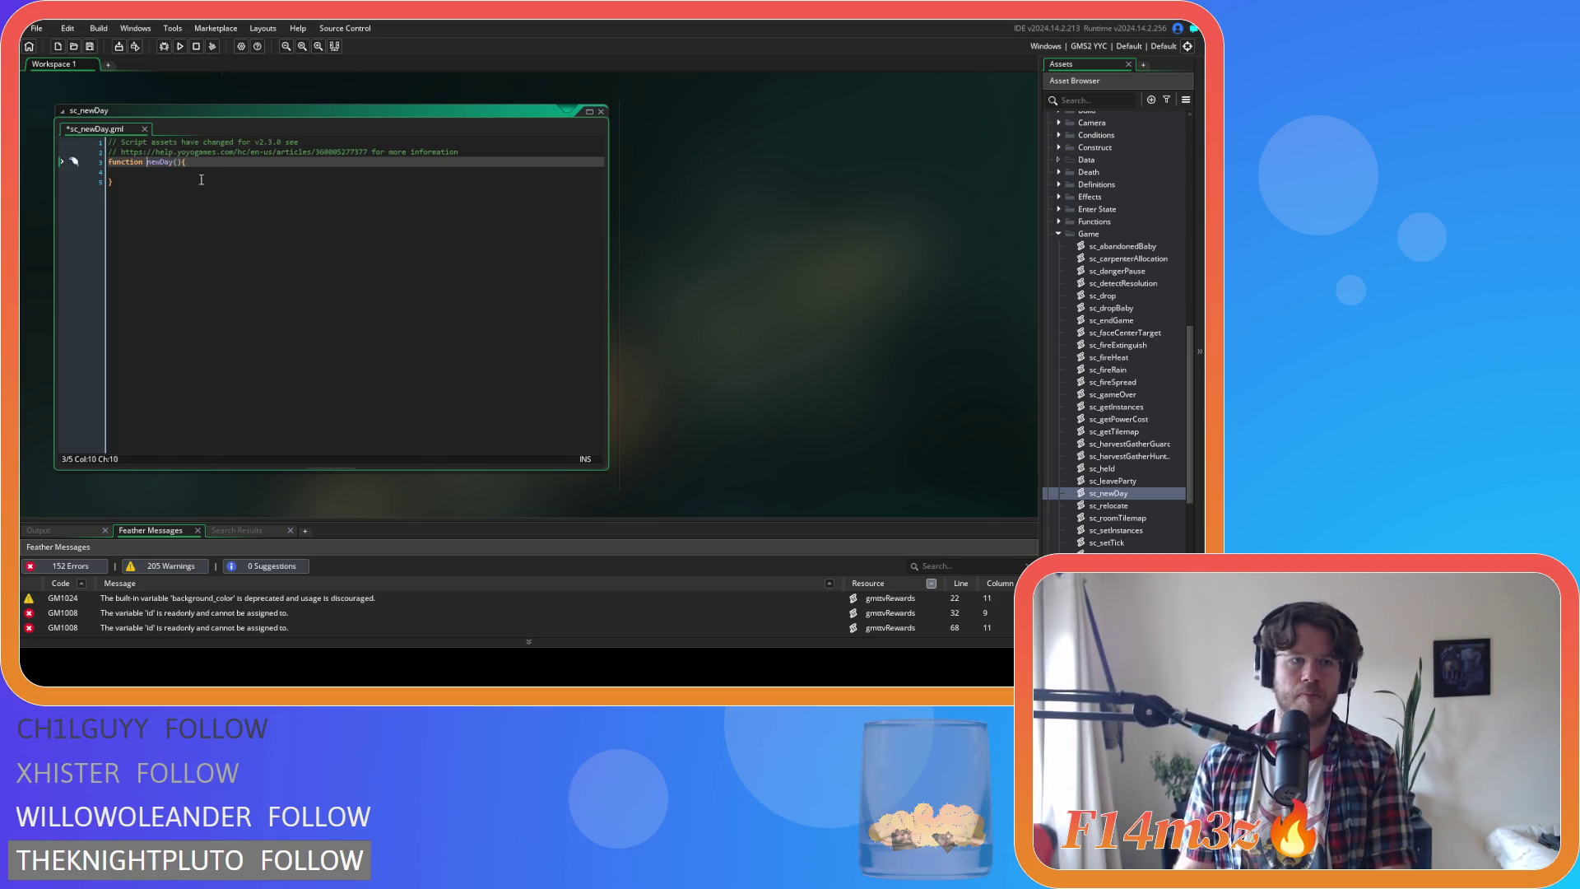
text(control)
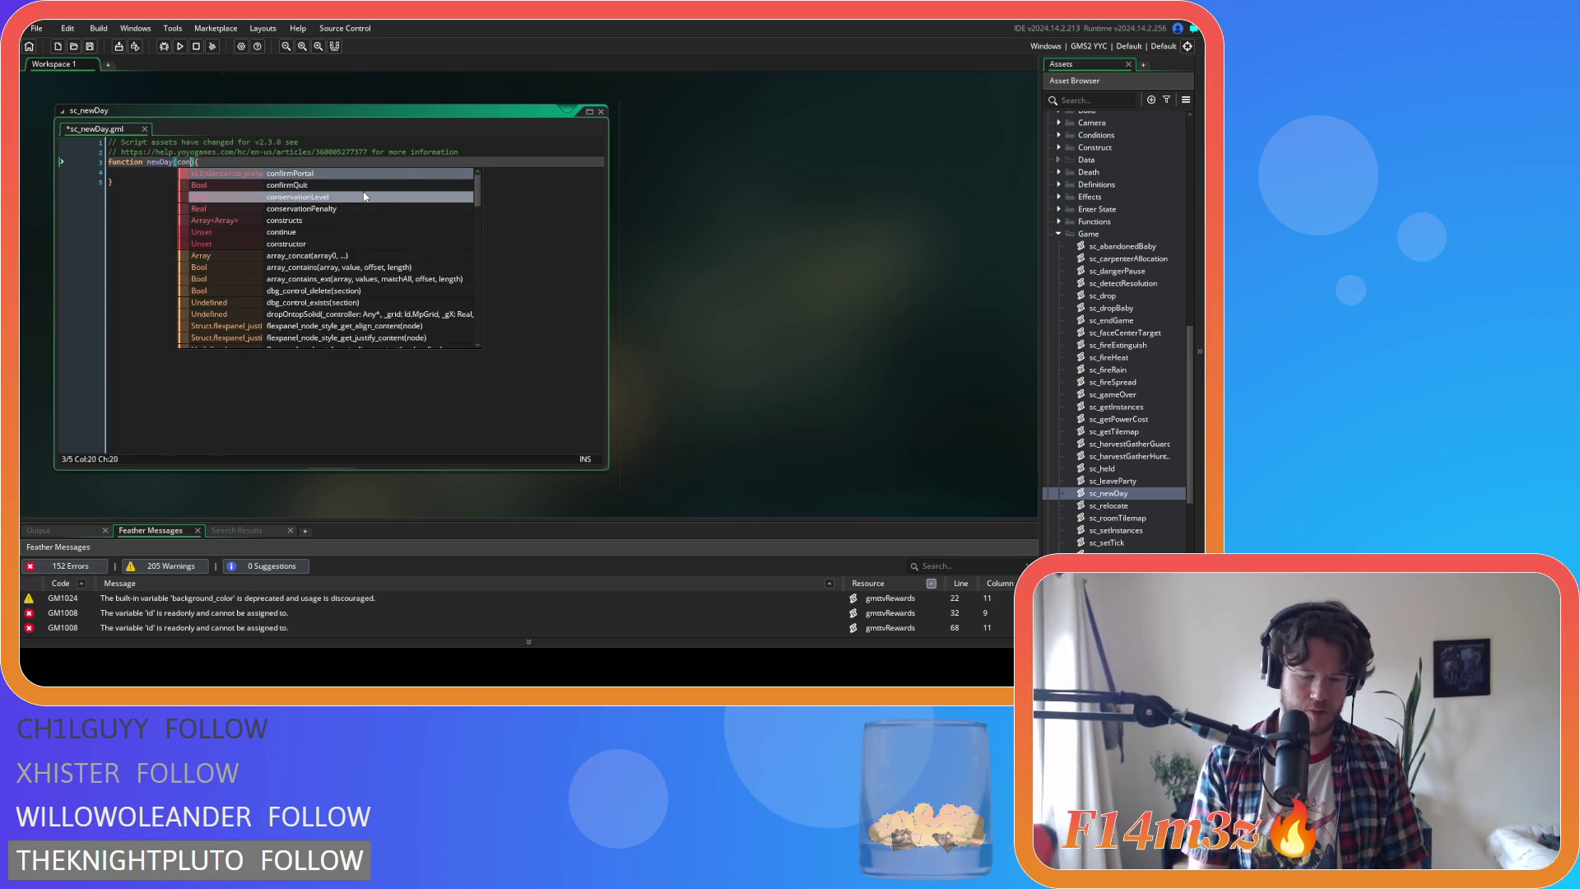
text(ler)
click(246, 163)
key(Return)
text(wit)
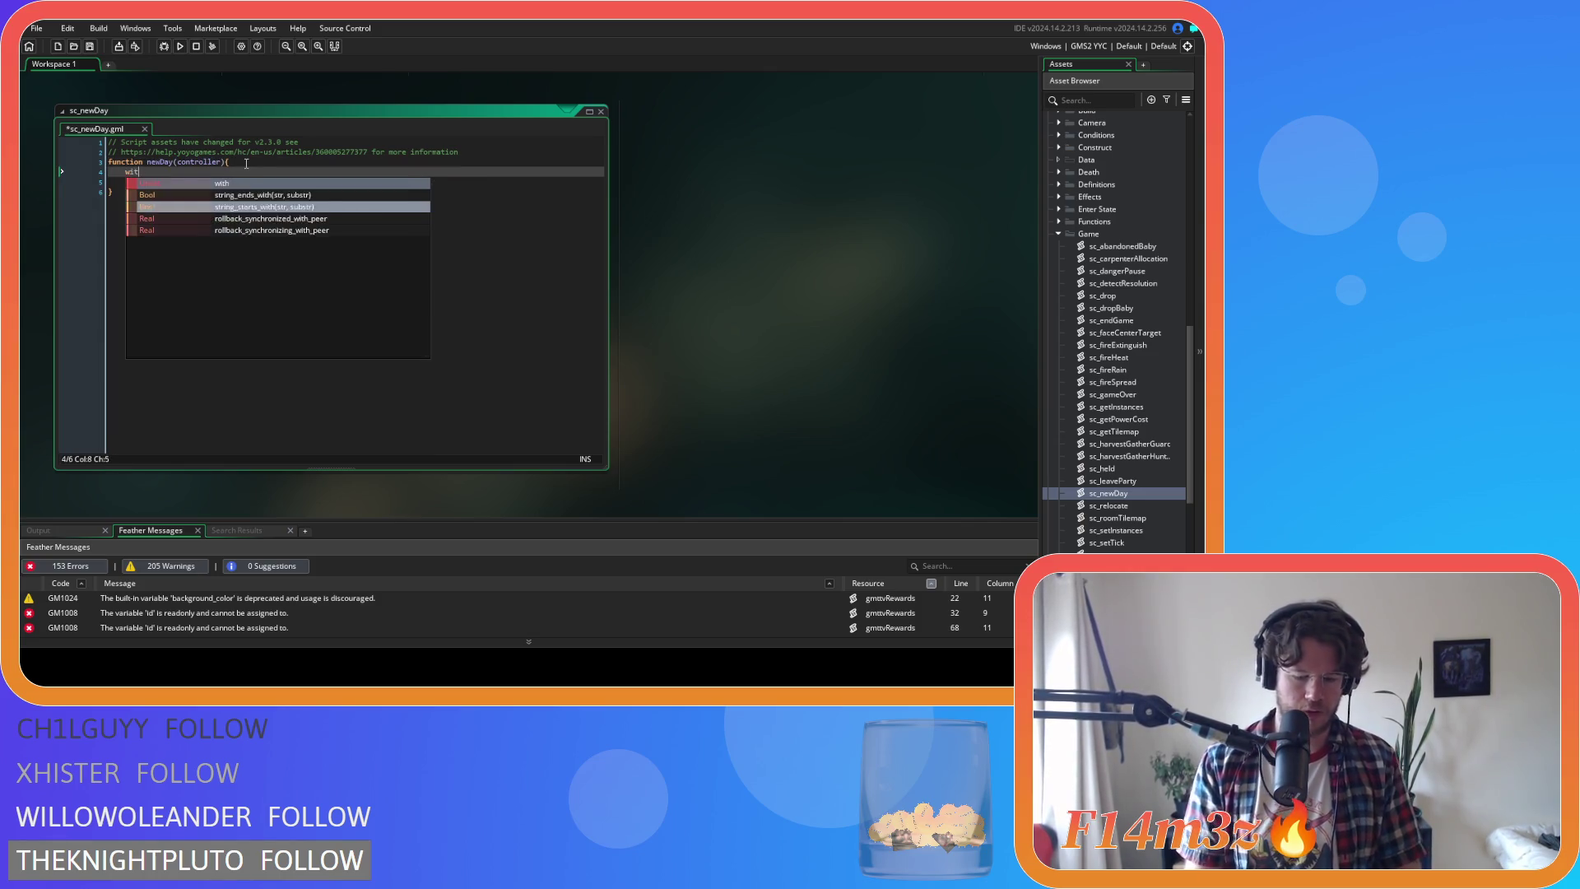
text(h(controller){)
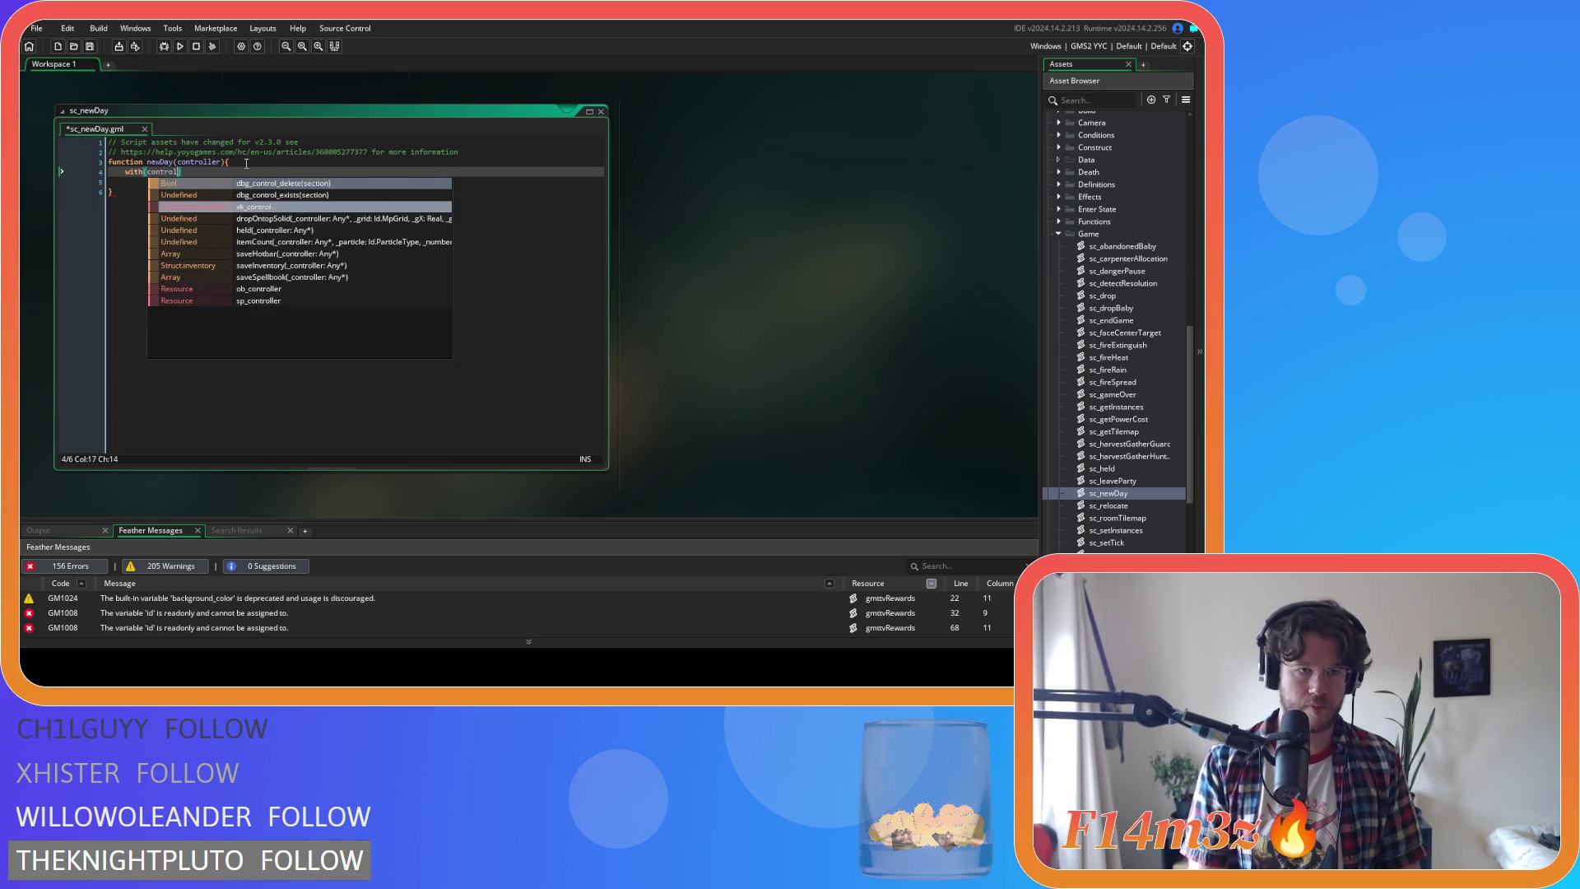
key(Return)
key(Return)
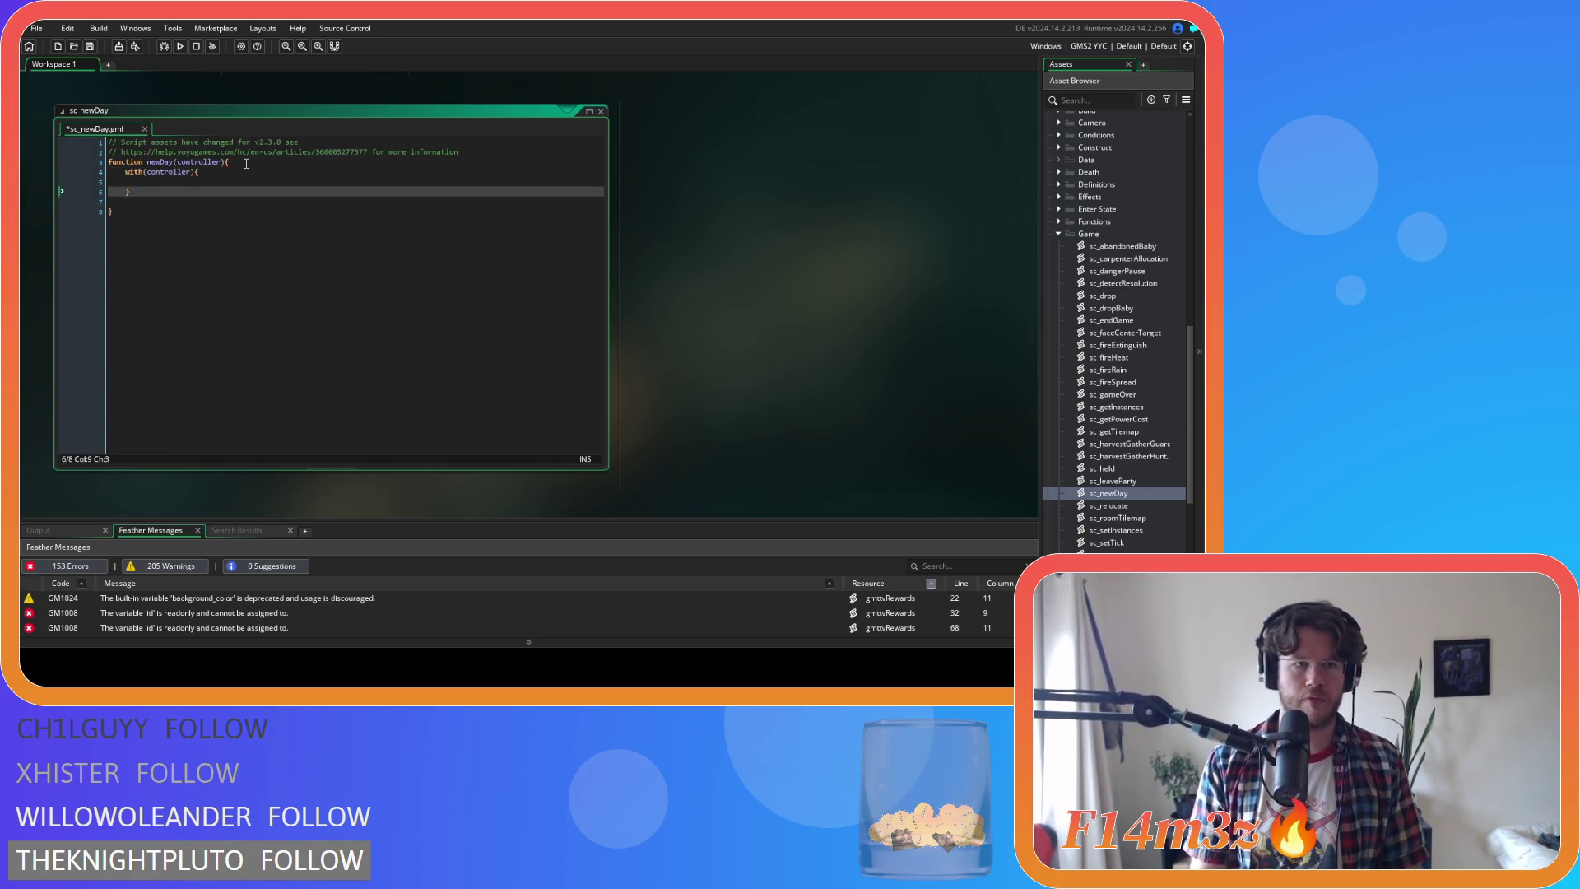
key(BackSpace)
key(BackSpace)
key(Delete)
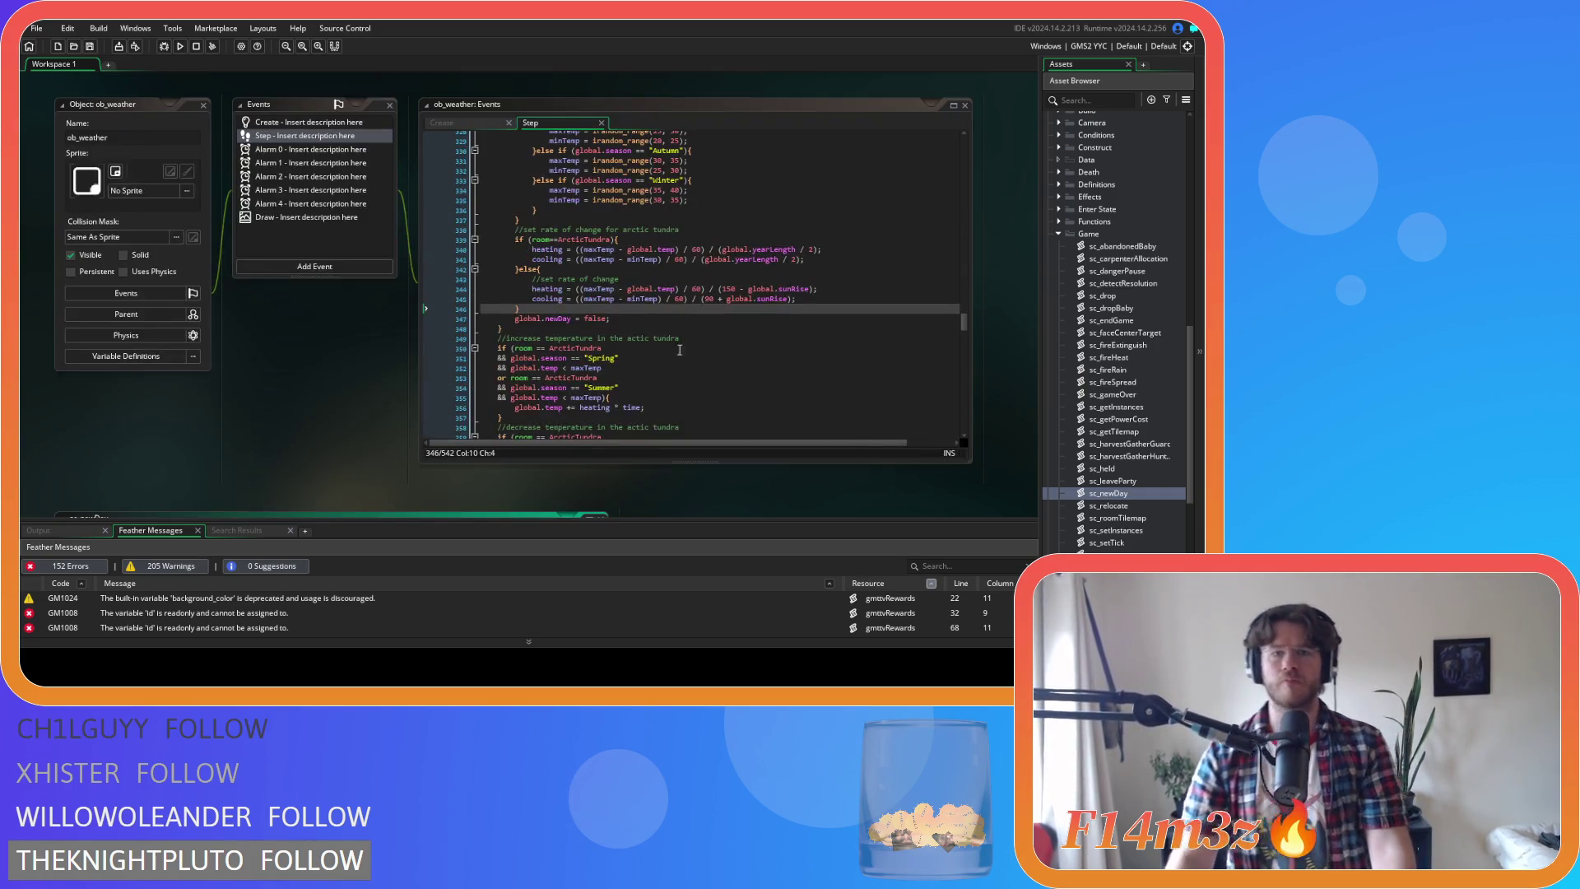
Cut the new-day climate block out of ob_weather's Step event and place the caret in newDay
click(572, 329)
mouse_move(573, 329)
mouse_down()
mouse_move(547, 135)
mouse_move(546, 244)
mouse_move(543, 136)
mouse_move(537, 245)
mouse_move(514, 255)
mouse_up()
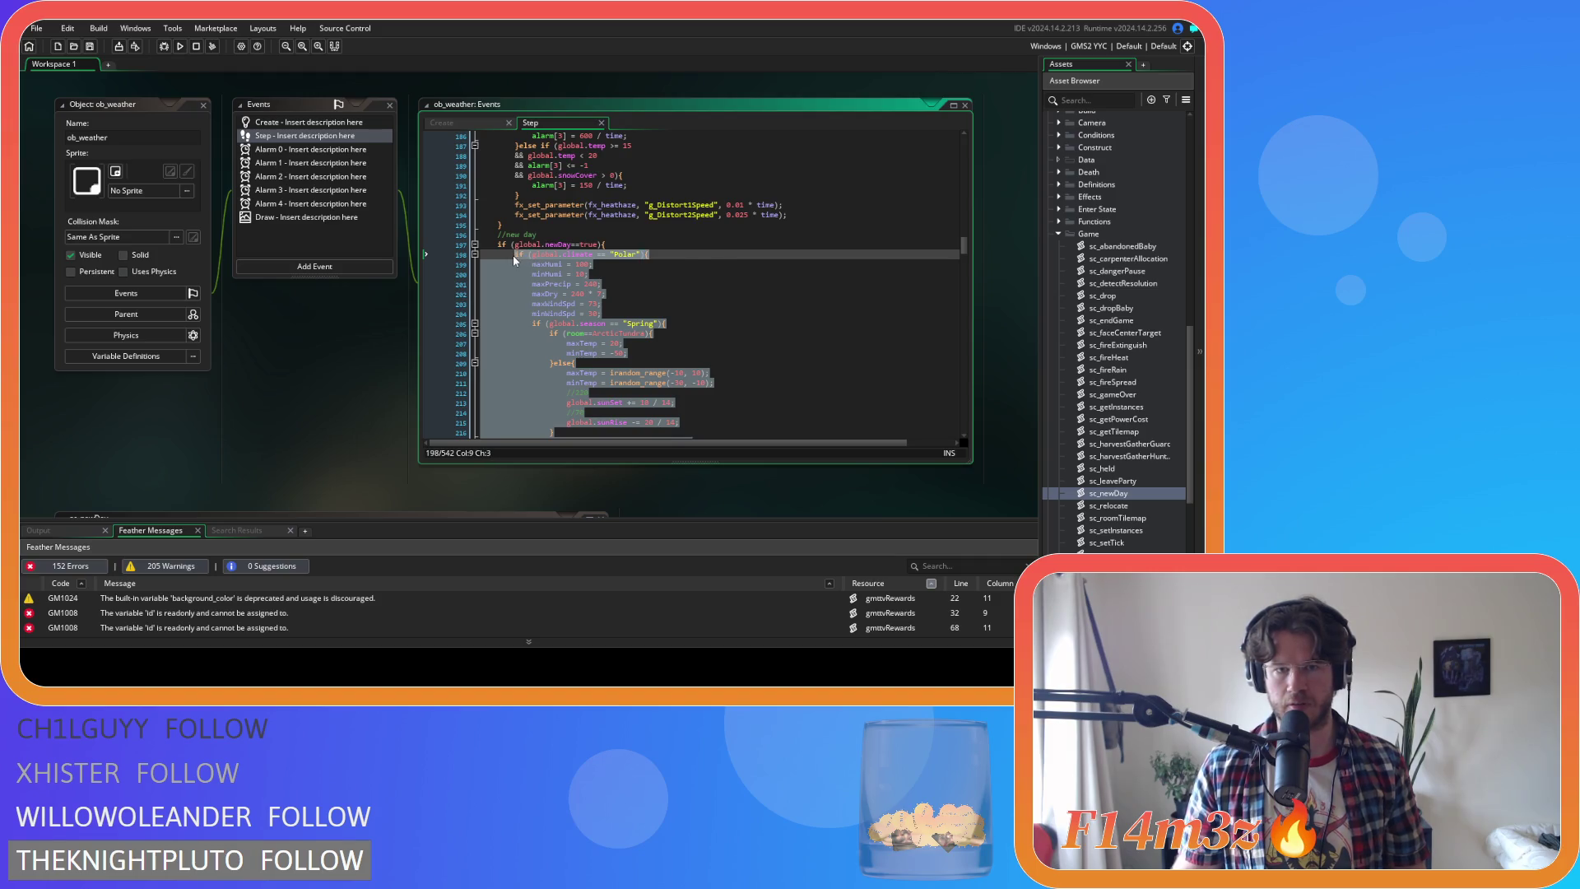
key(Delete)
scroll(322, 309, down, 5)
click(186, 185)
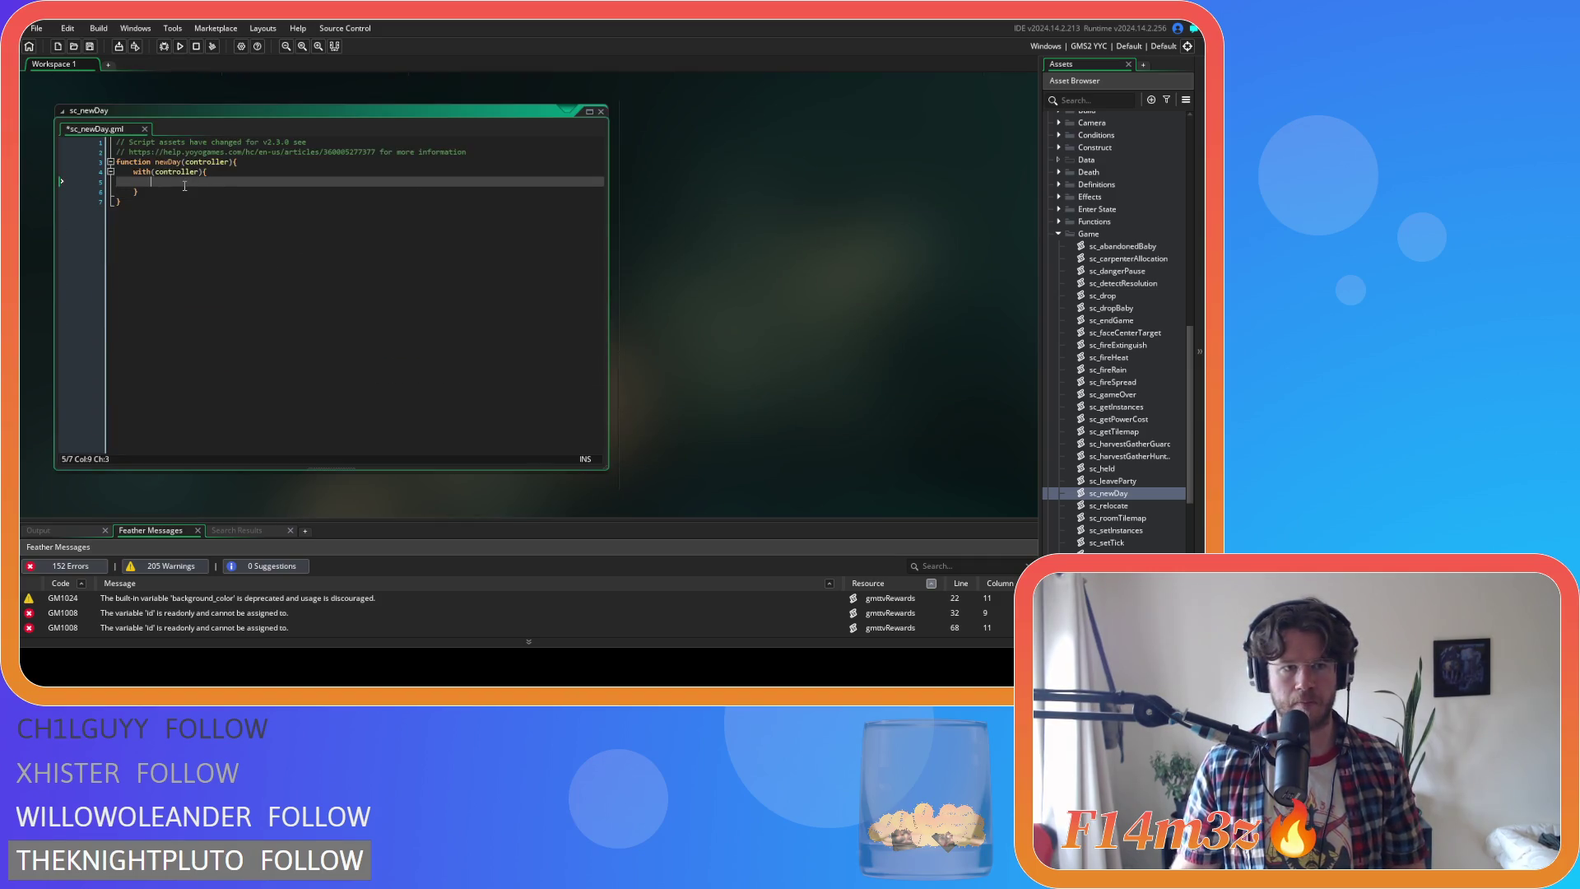
Paste the climate and season code into newDay's with(controller) block and review it
key(ctrl+v)
scroll(484, 368, up, 15)
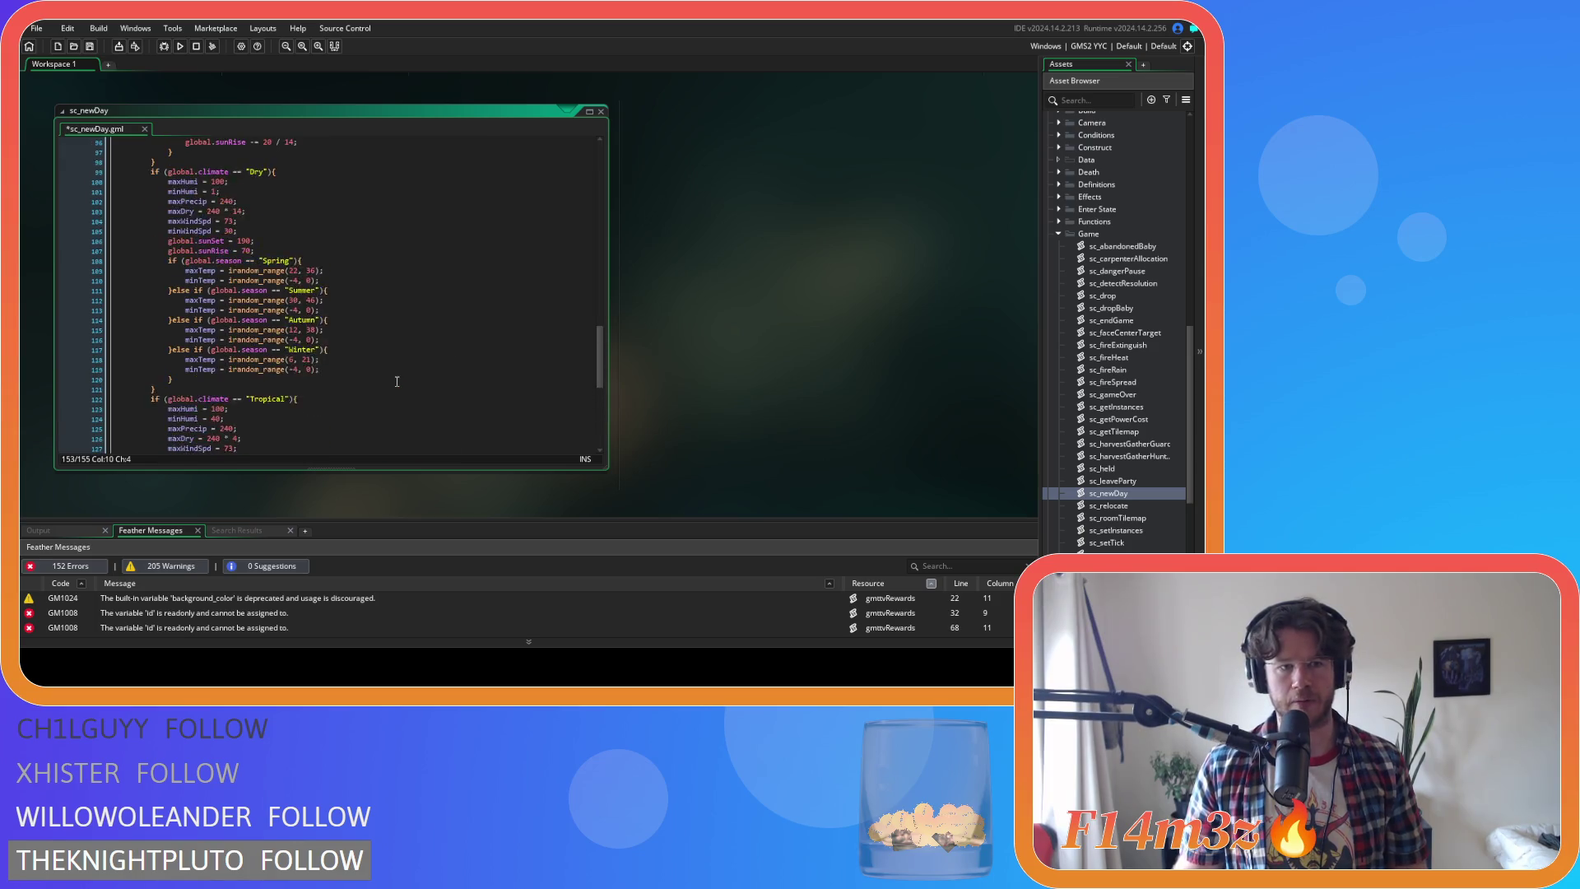
scroll(485, 369, up, 20)
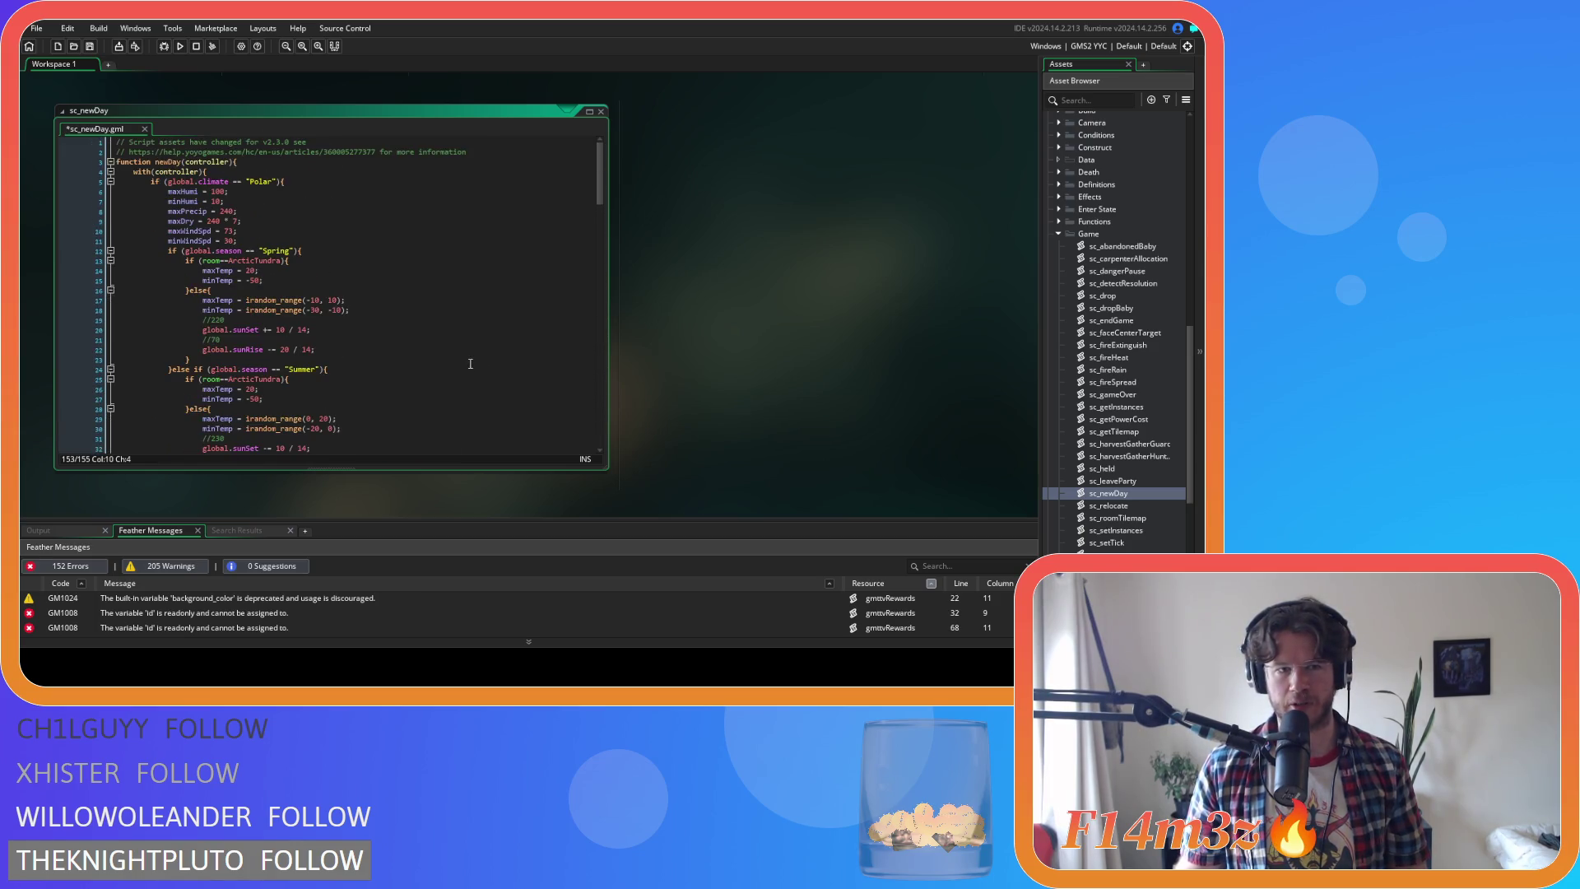
scroll(836, 298, up, 5)
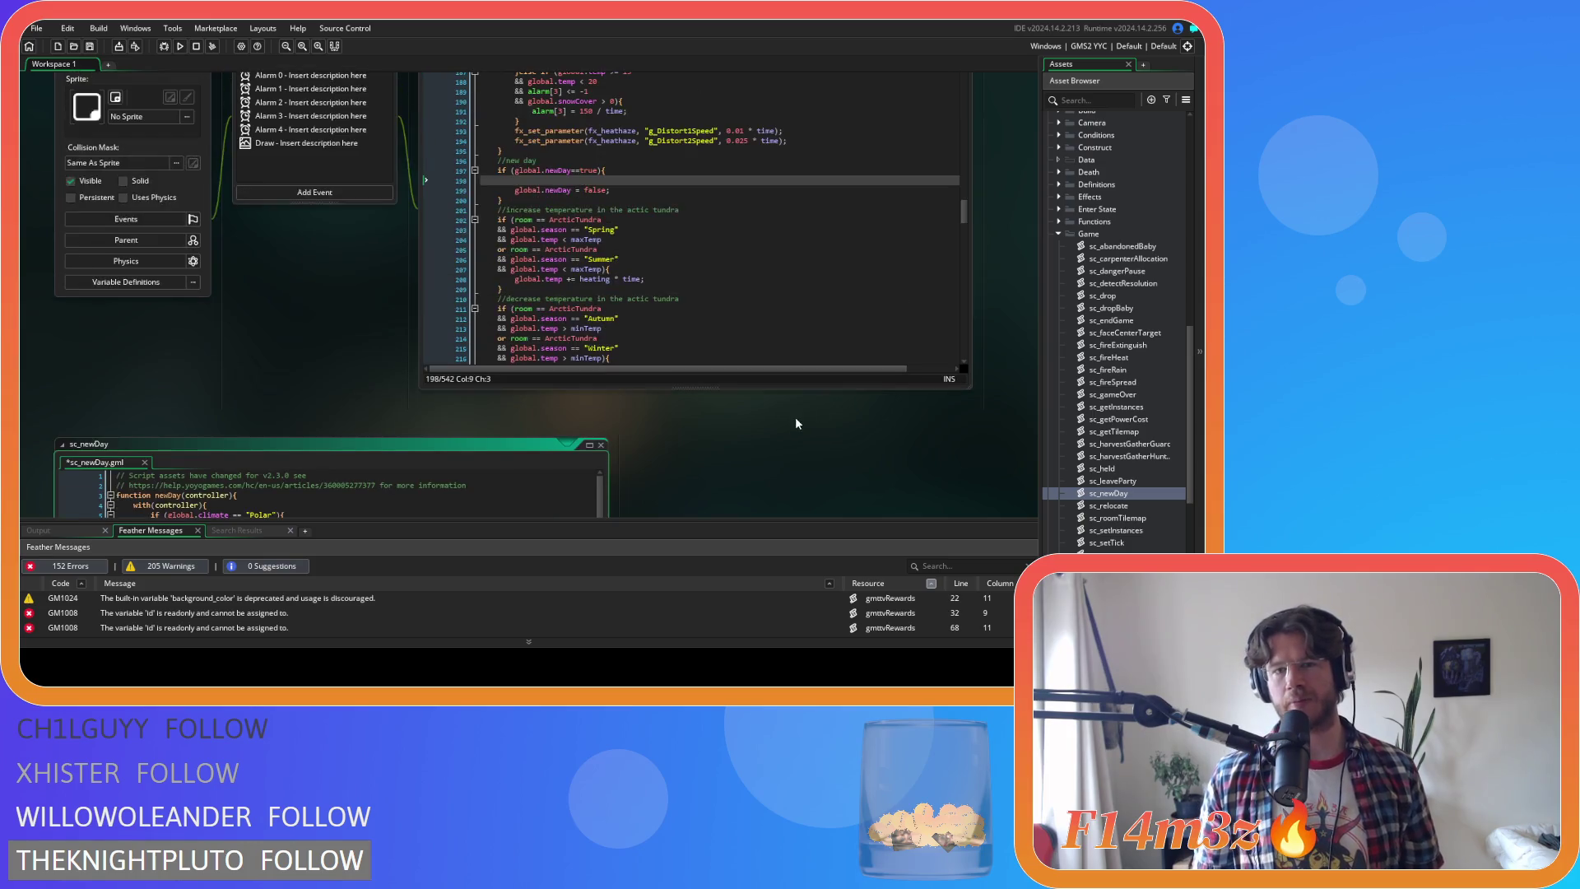
scroll(668, 423, down, 2)
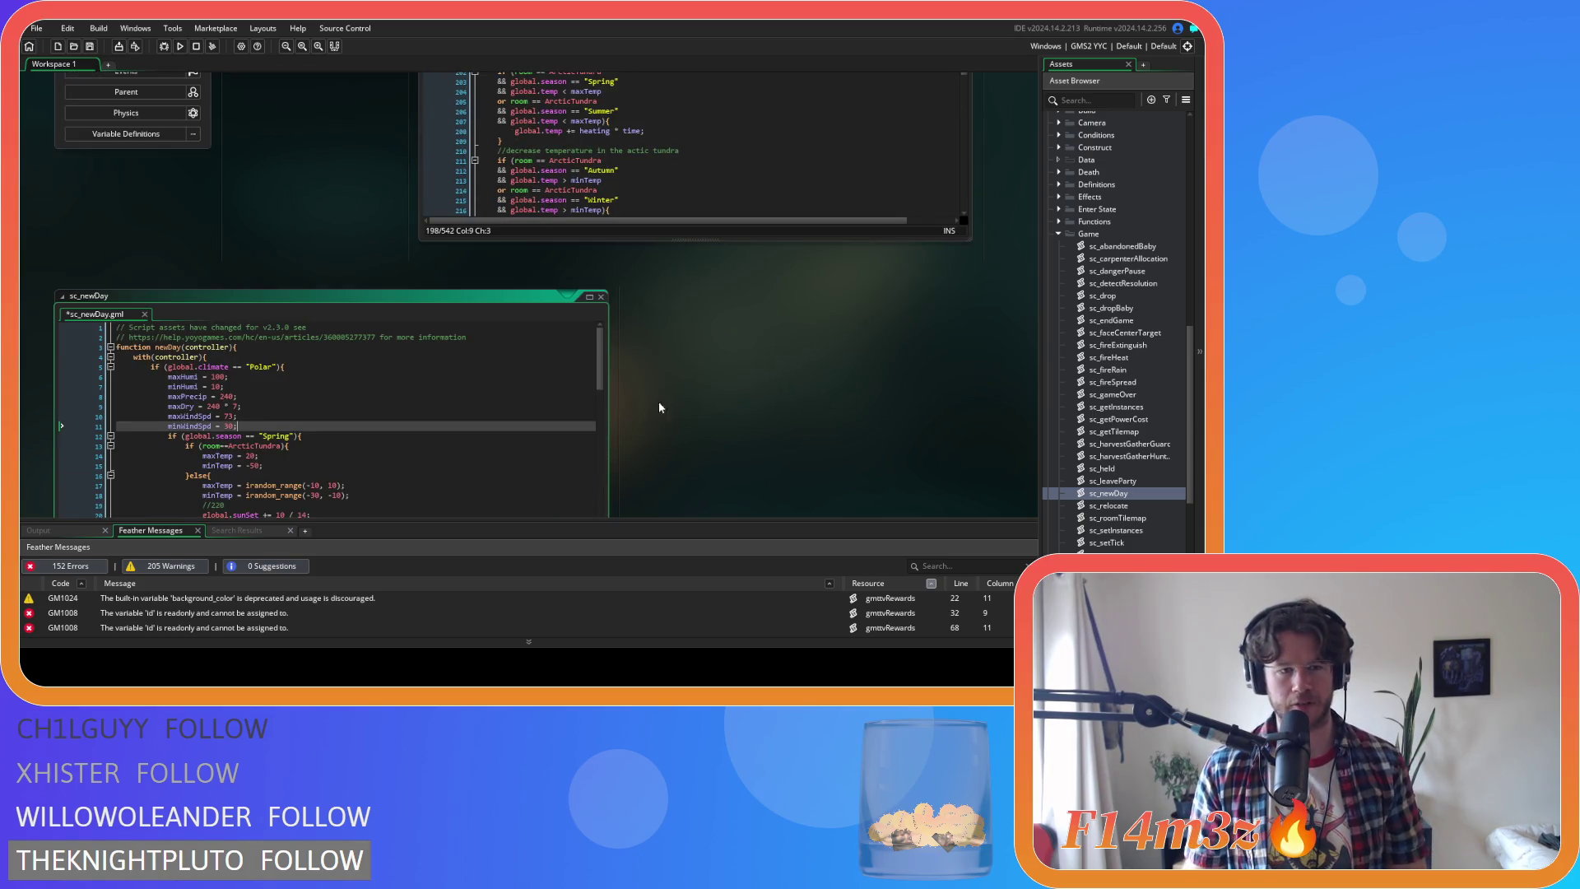
scroll(659, 405, down, 3)
scroll(666, 370, up, 1)
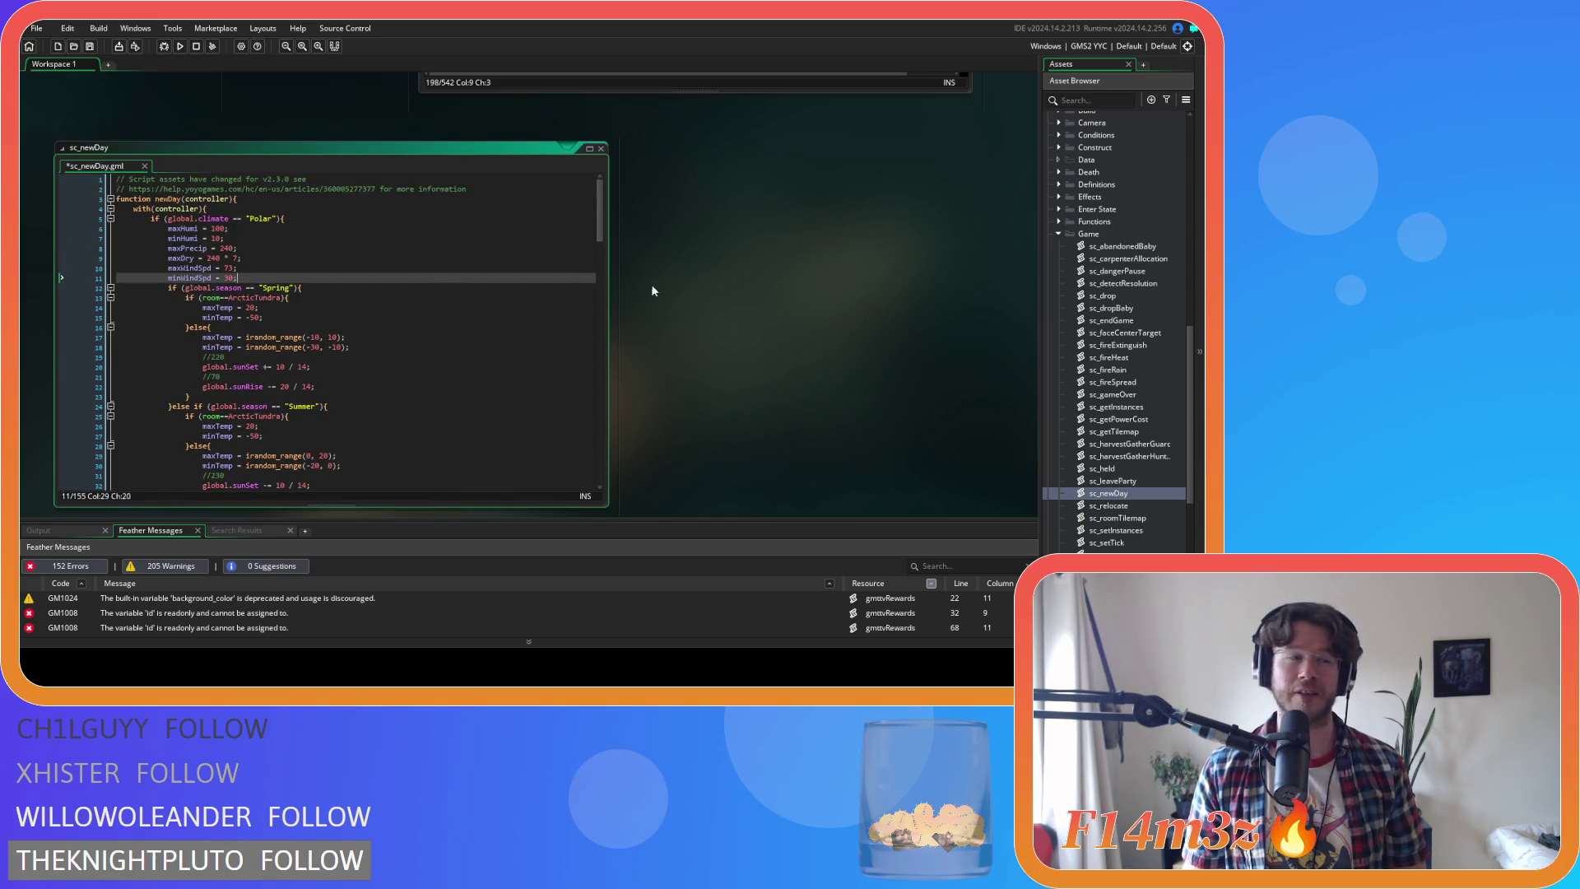
click(399, 286)
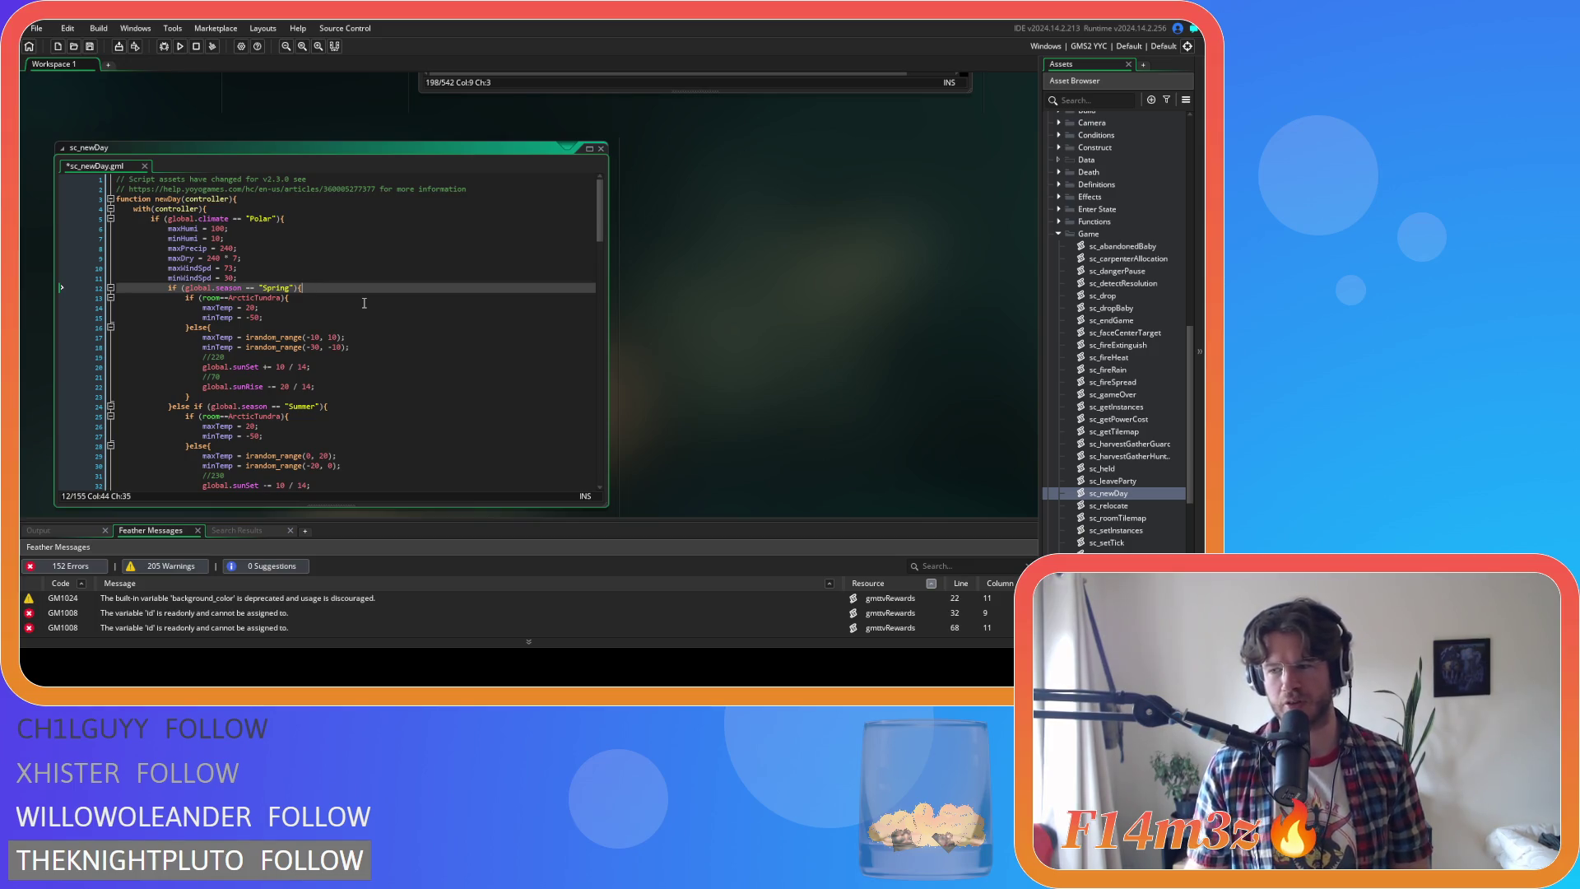
Save sc_newDay while checking the Spring else branch, tundra minTemp and sunrise lines
click(359, 323)
key(ctrl+s)
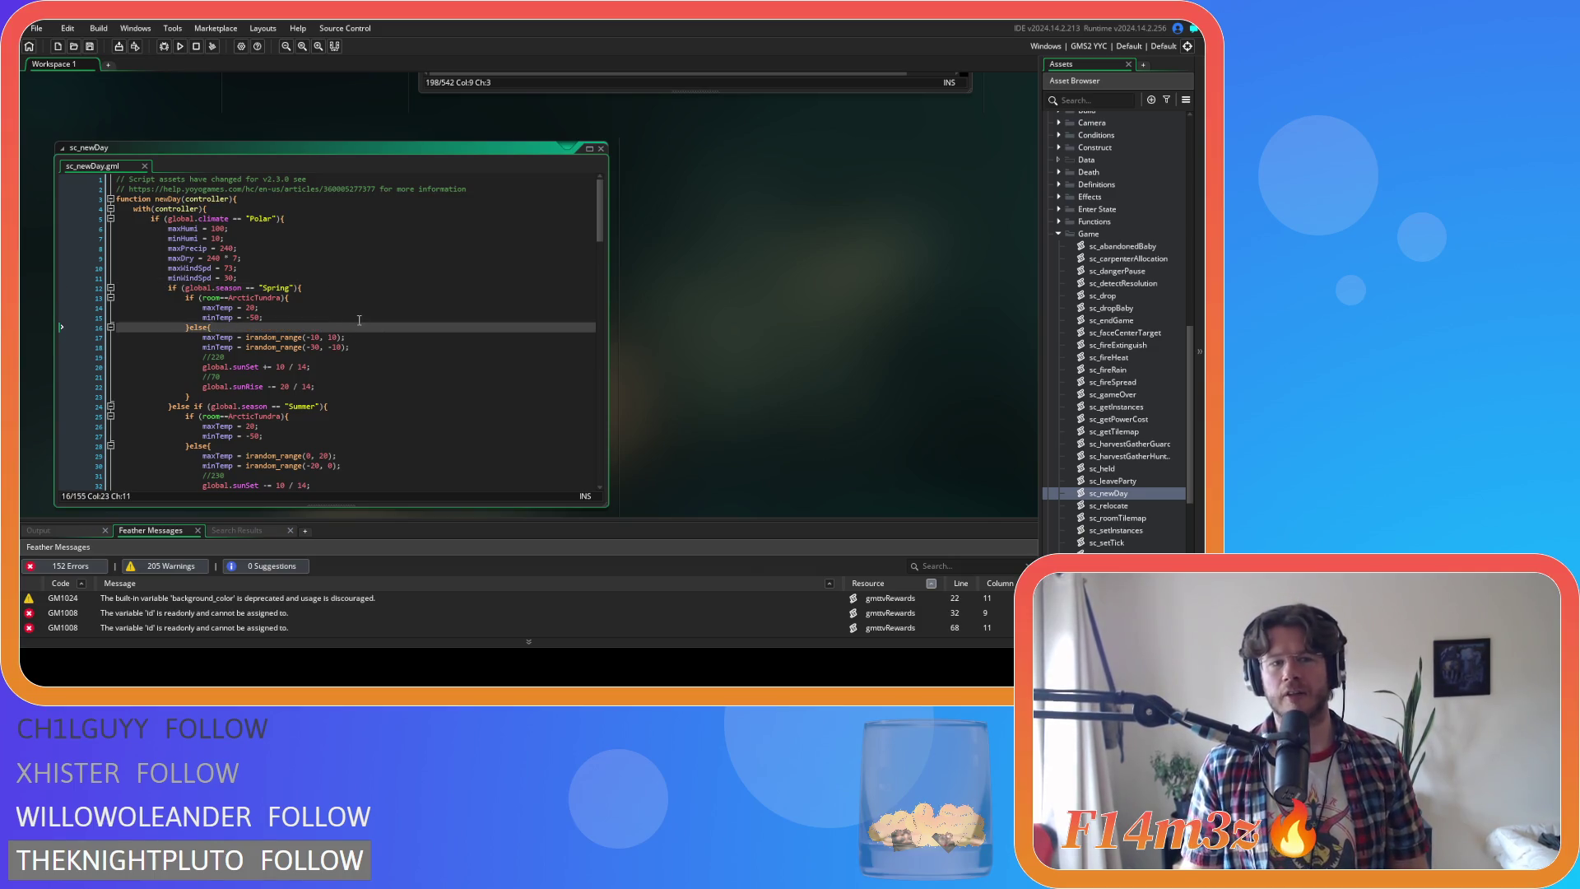
click(393, 313)
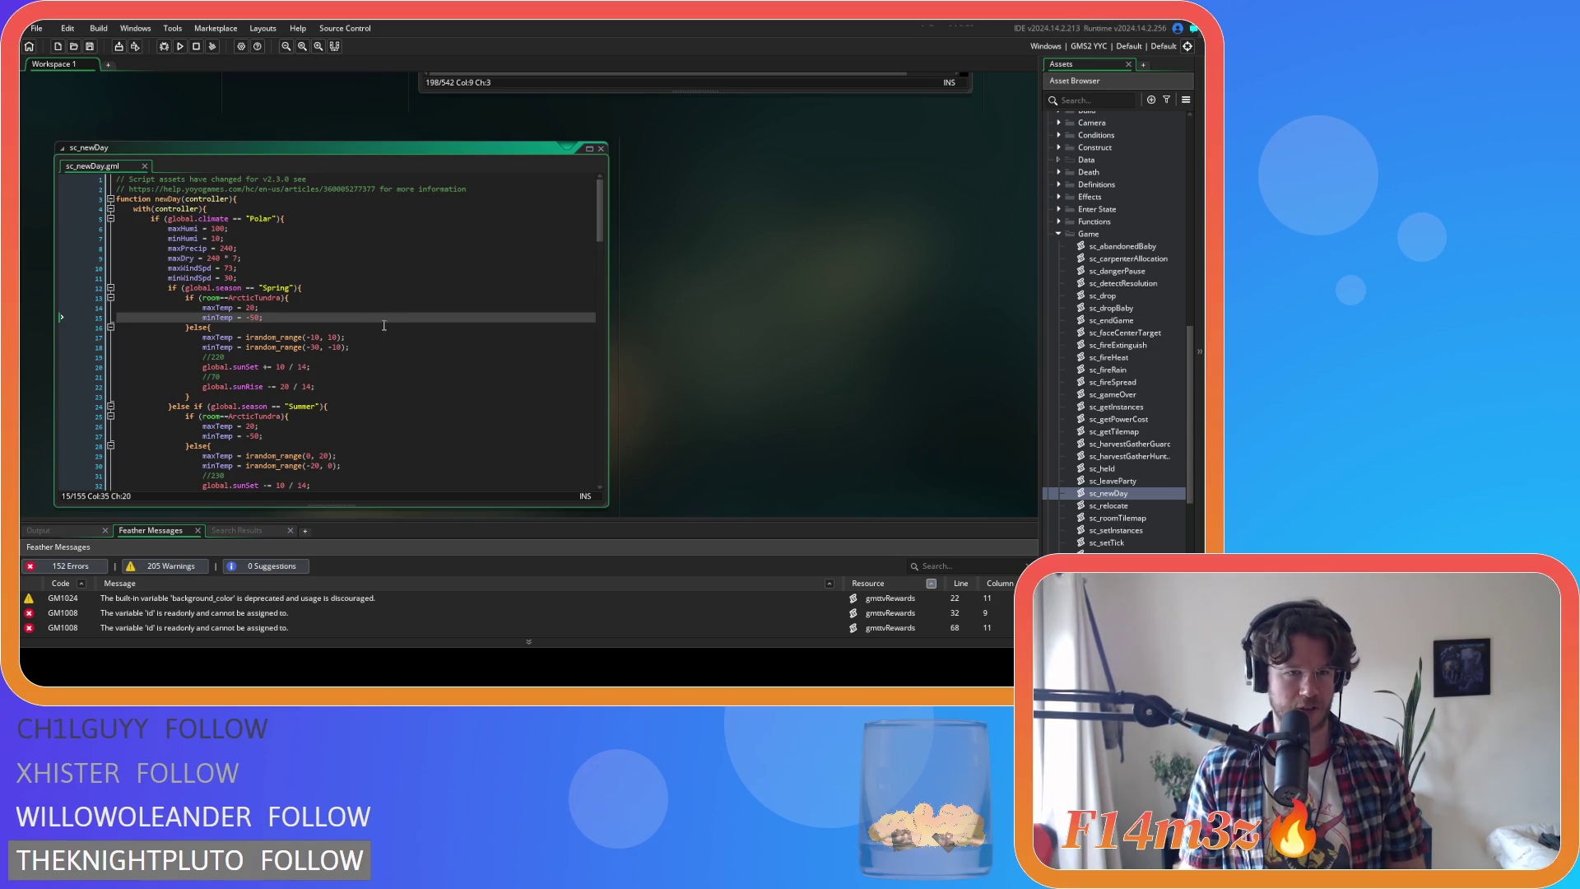
click(398, 375)
Review the Polar maxDry, maxWindSpd and Spring settings, then pan back to ob_weather's Step code
scroll(365, 368, down, 6)
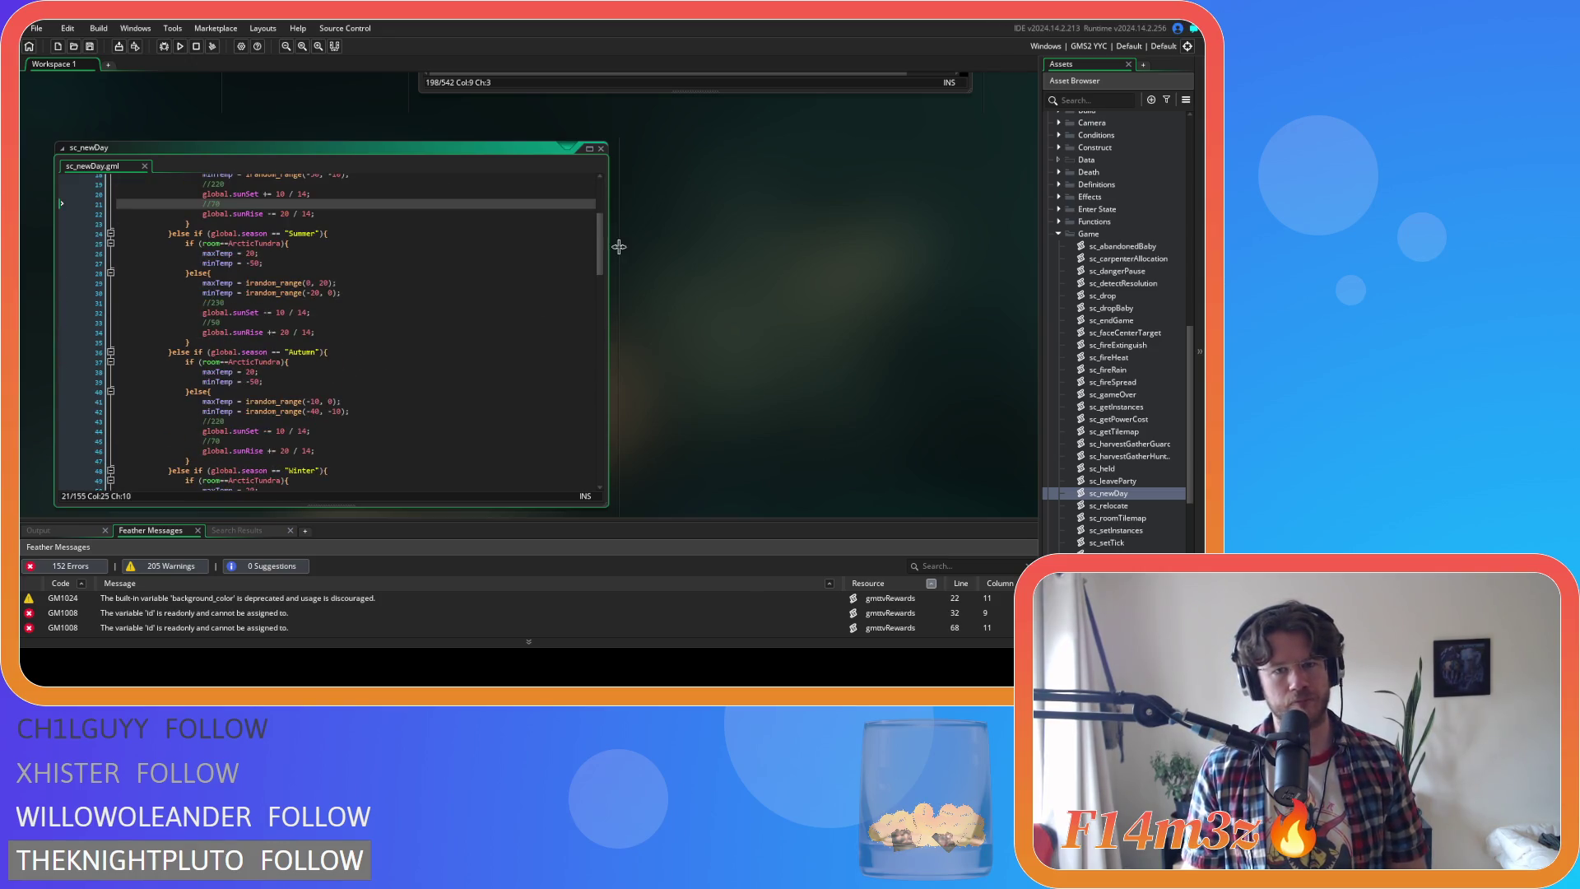
mouse_move(601, 255)
mouse_down()
mouse_move(599, 329)
mouse_move(600, 198)
mouse_up()
click(275, 288)
click(266, 246)
click(359, 255)
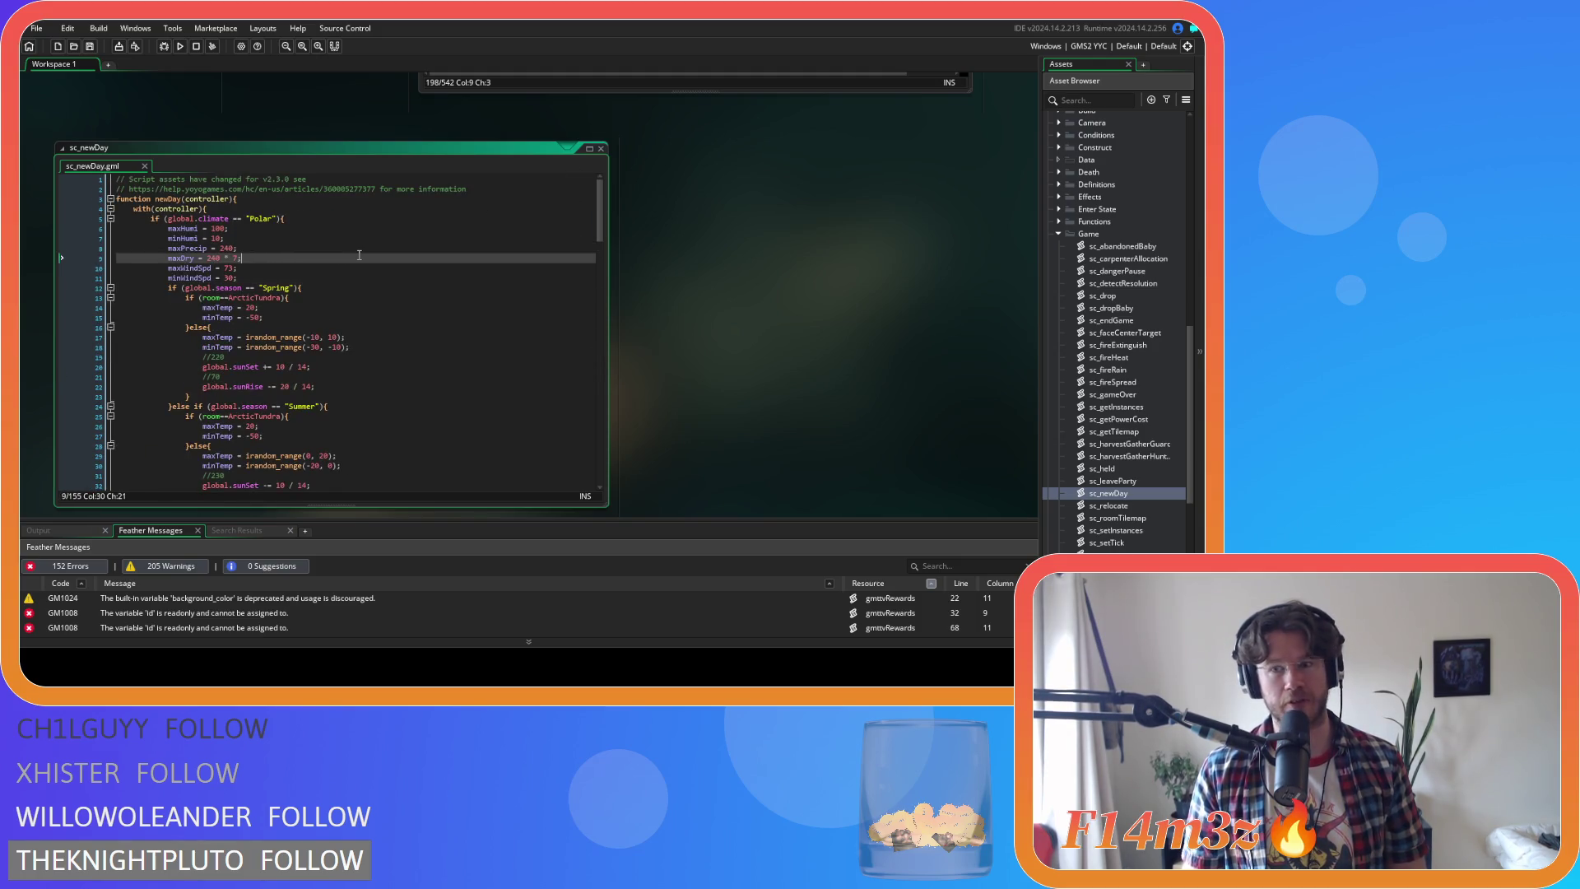
click(357, 289)
click(234, 307)
click(376, 298)
click(376, 288)
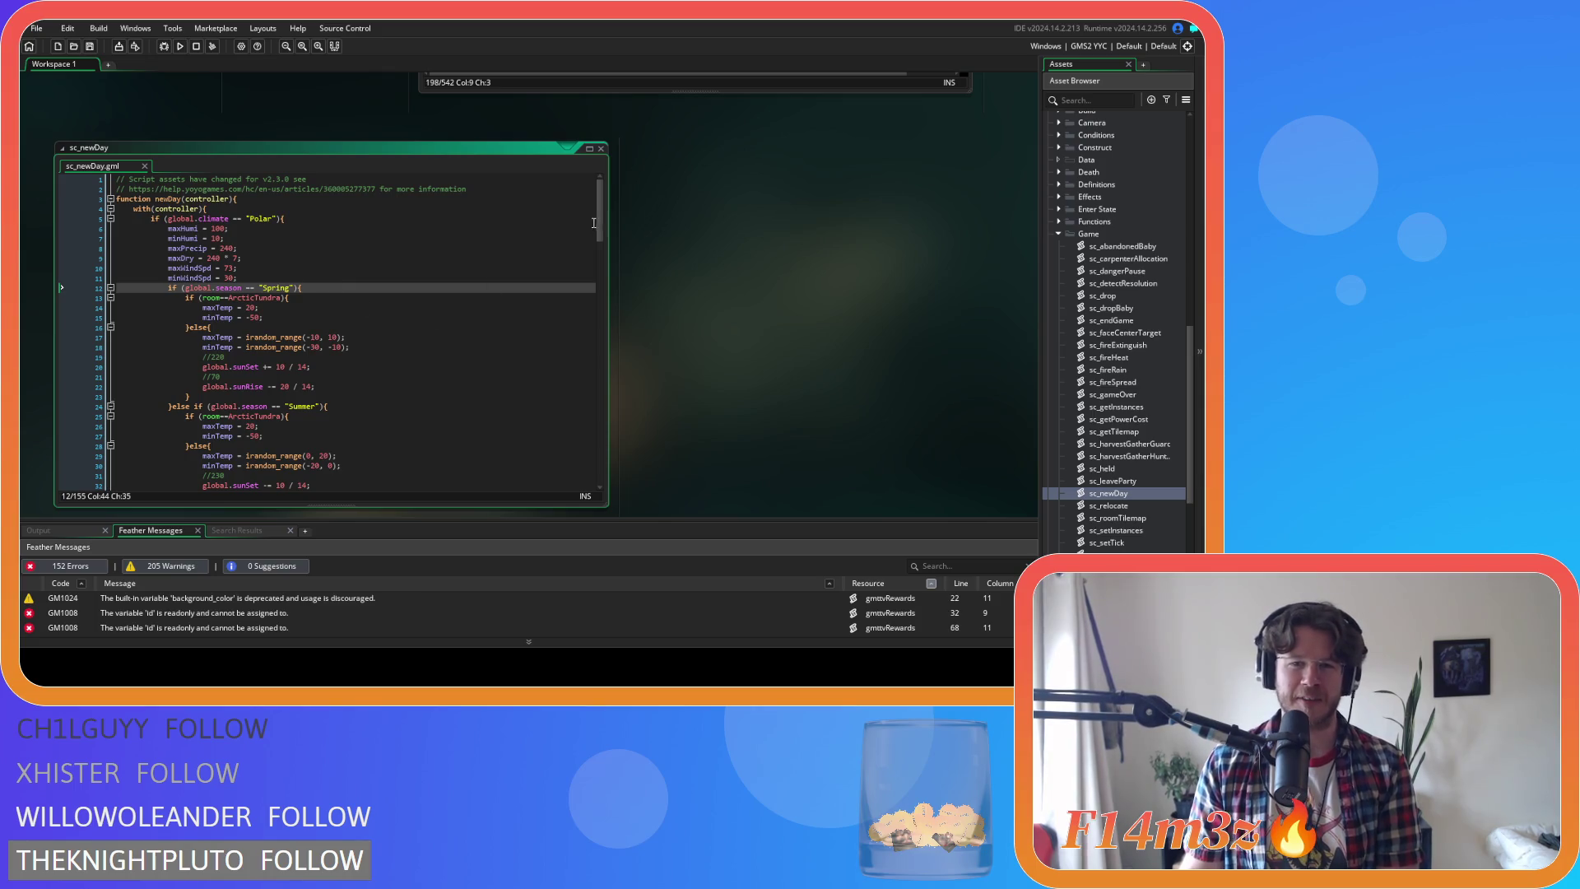
scroll(598, 220, down, 2)
scroll(599, 219, up, 2)
mouse_move(598, 220)
mouse_down()
mouse_move(591, 485)
mouse_move(565, 206)
mouse_up()
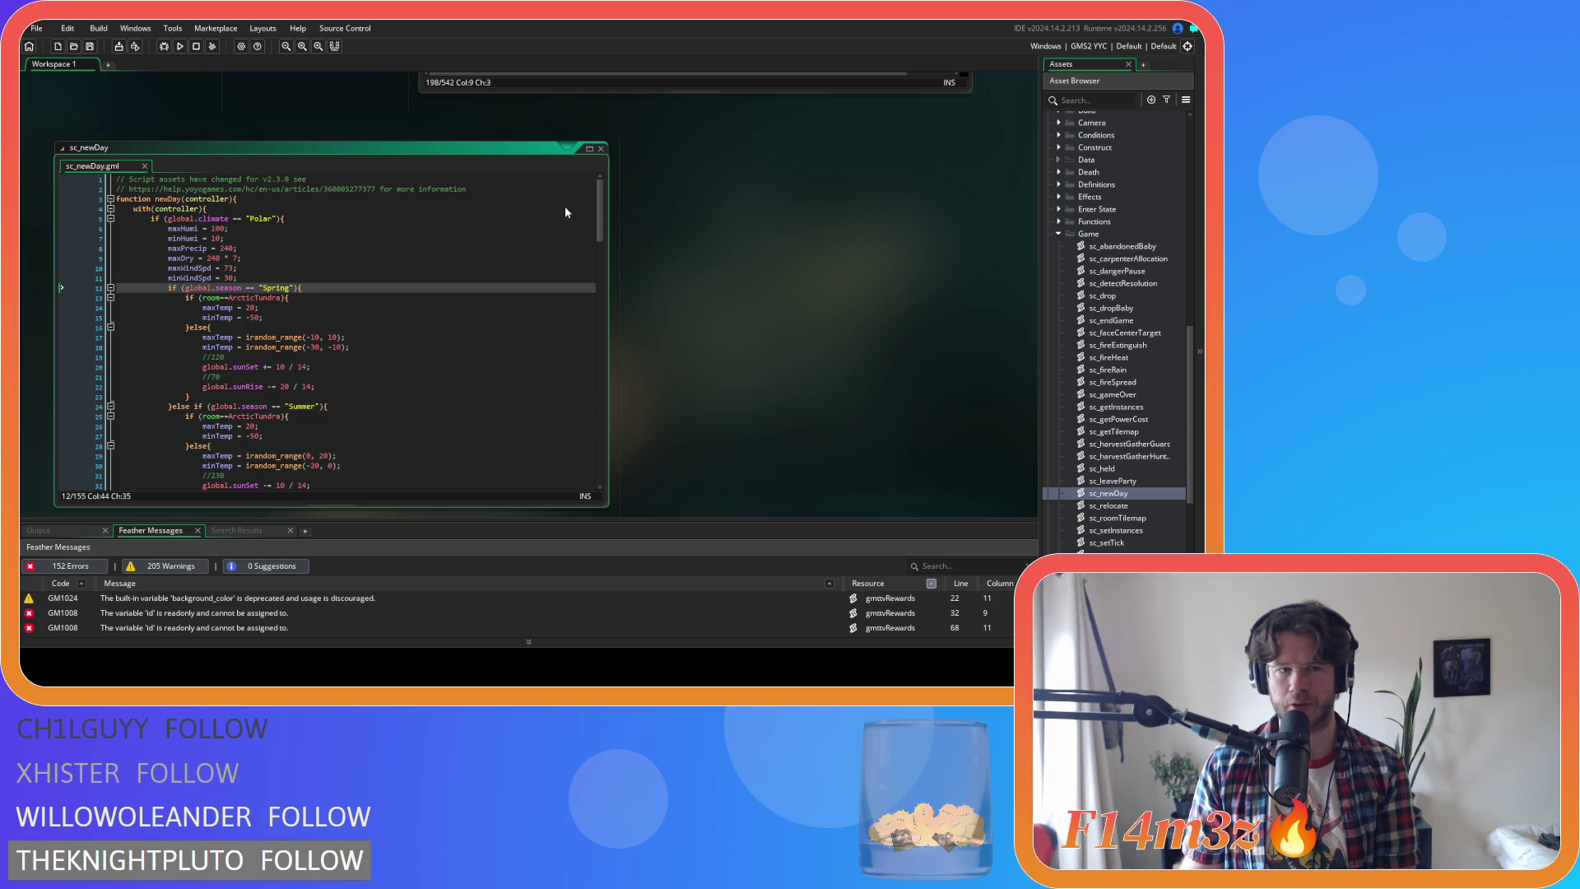
scroll(810, 350, up, 5)
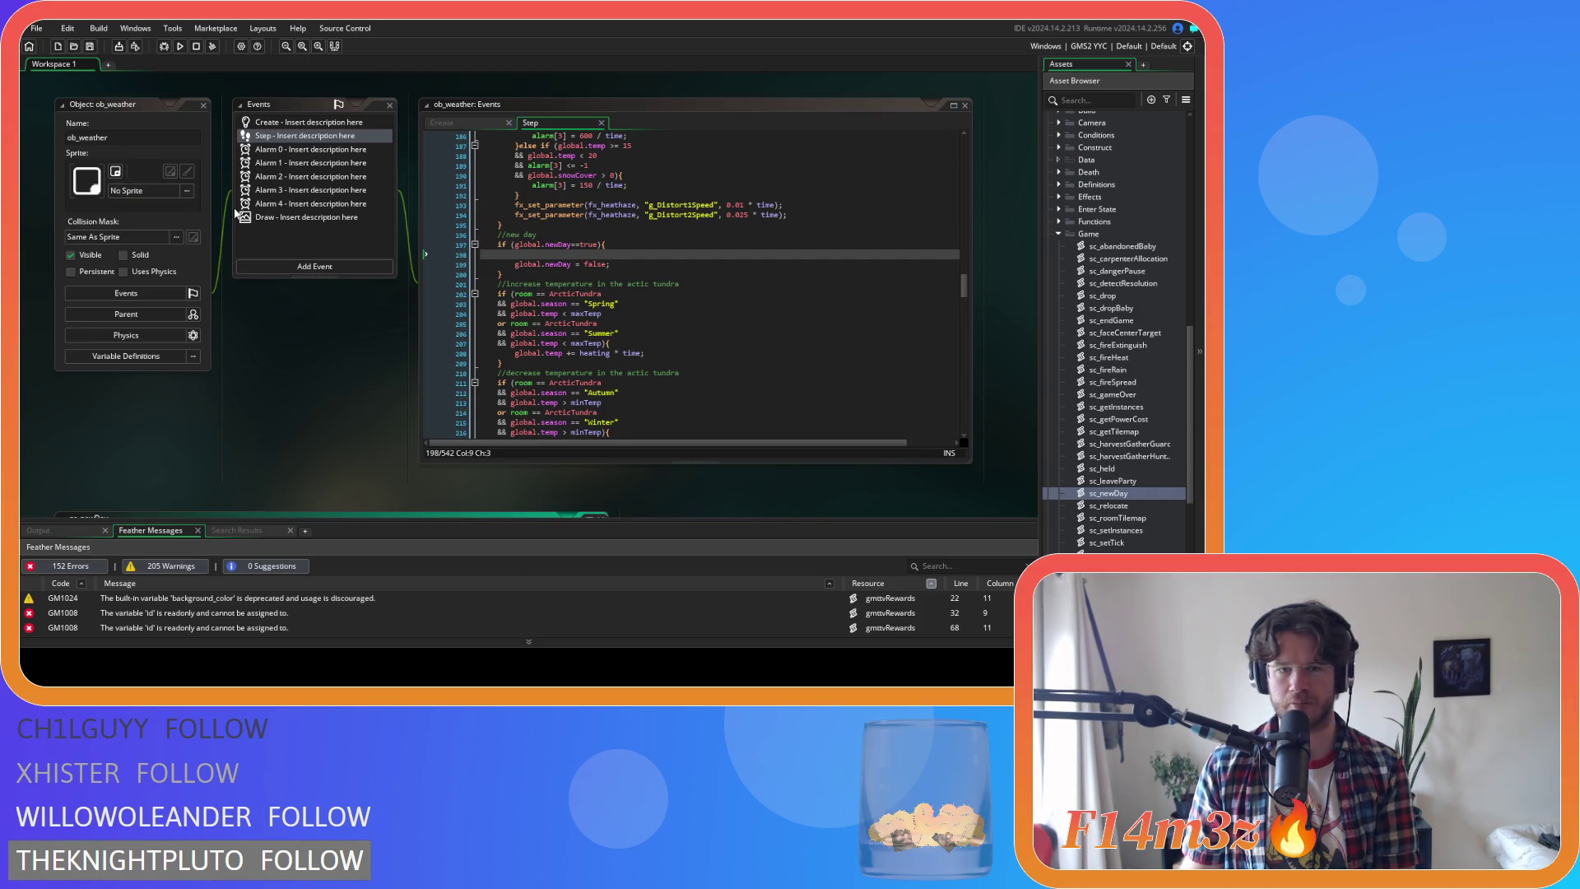
Delete the leftover new-day block from ob_weather's Step event and save it
drag(437, 273, 428, 232)
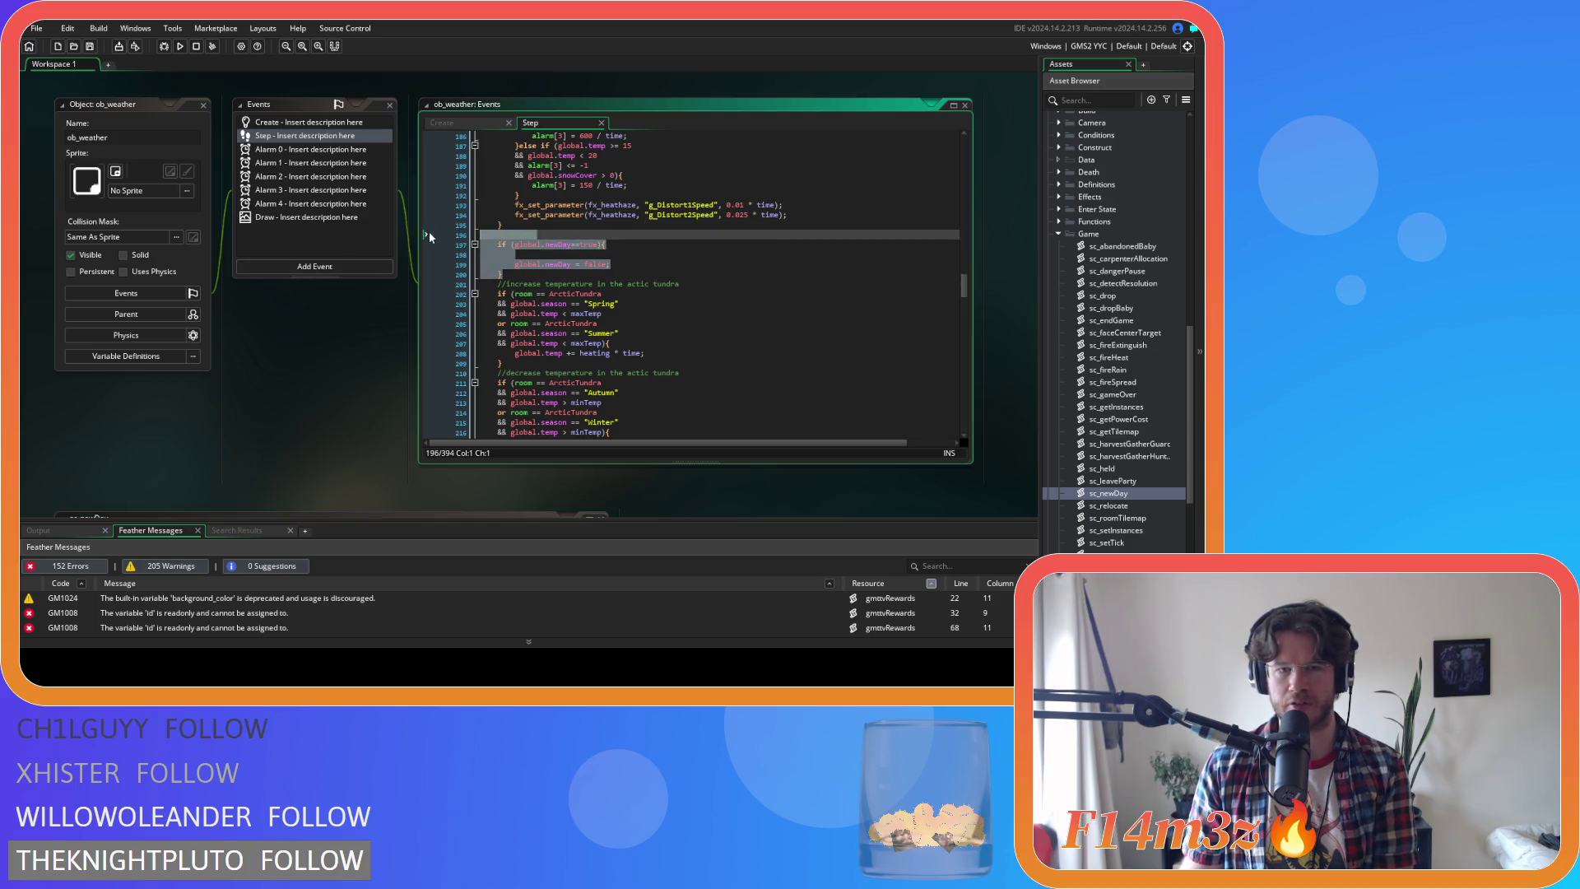
key(BackSpace)
key(ctrl+s)
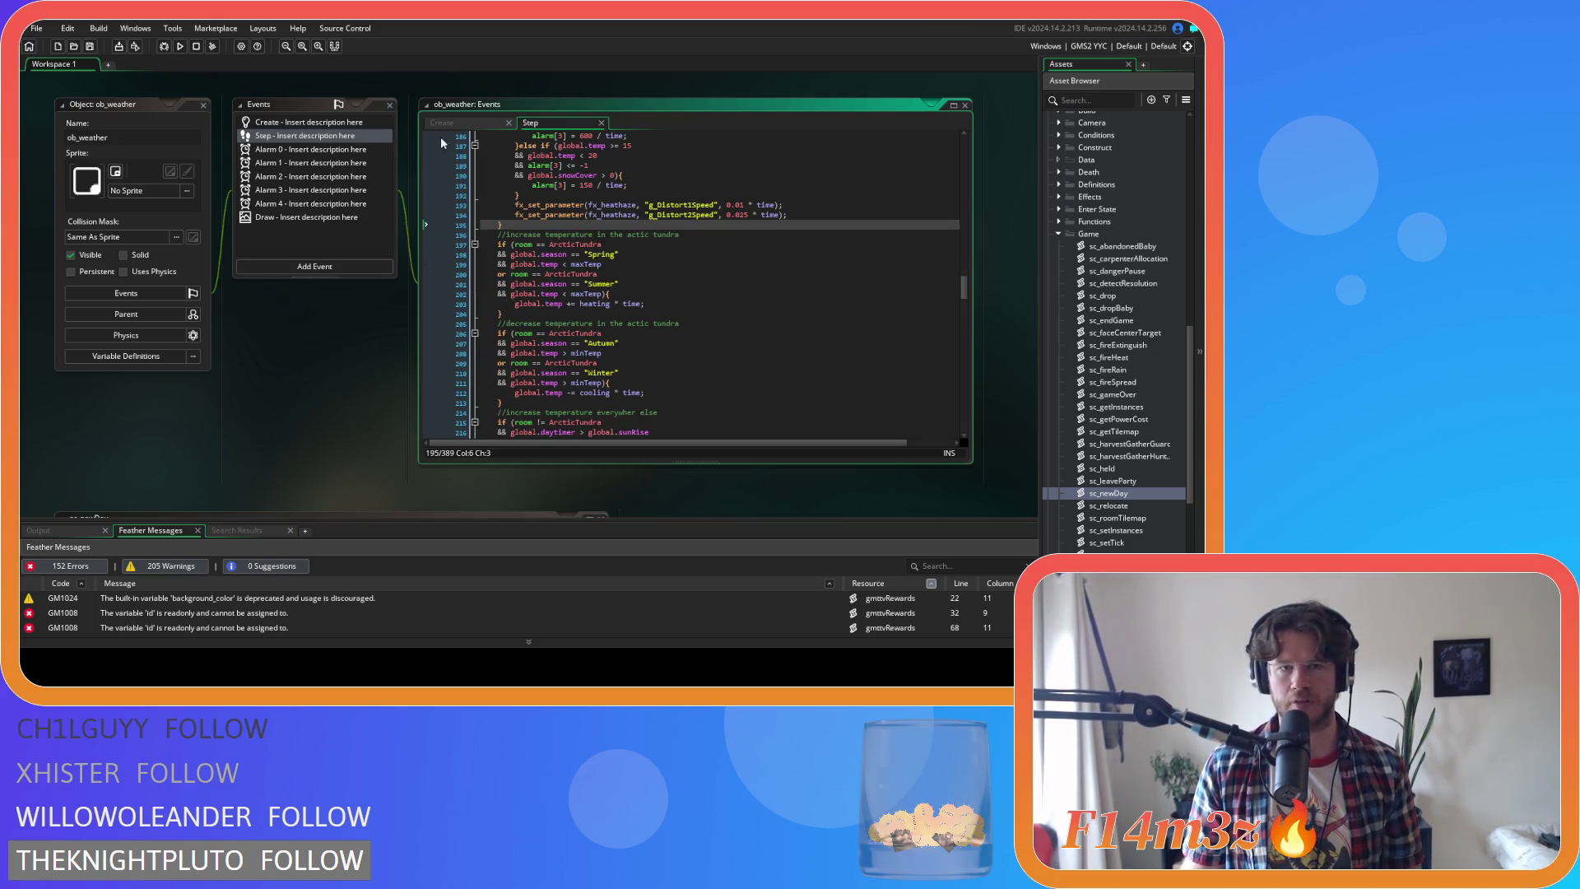
View ob_weather's Create event code, then open the ob_lighting object
click(441, 123)
scroll(558, 251, up, 4)
scroll(594, 236, down, 9)
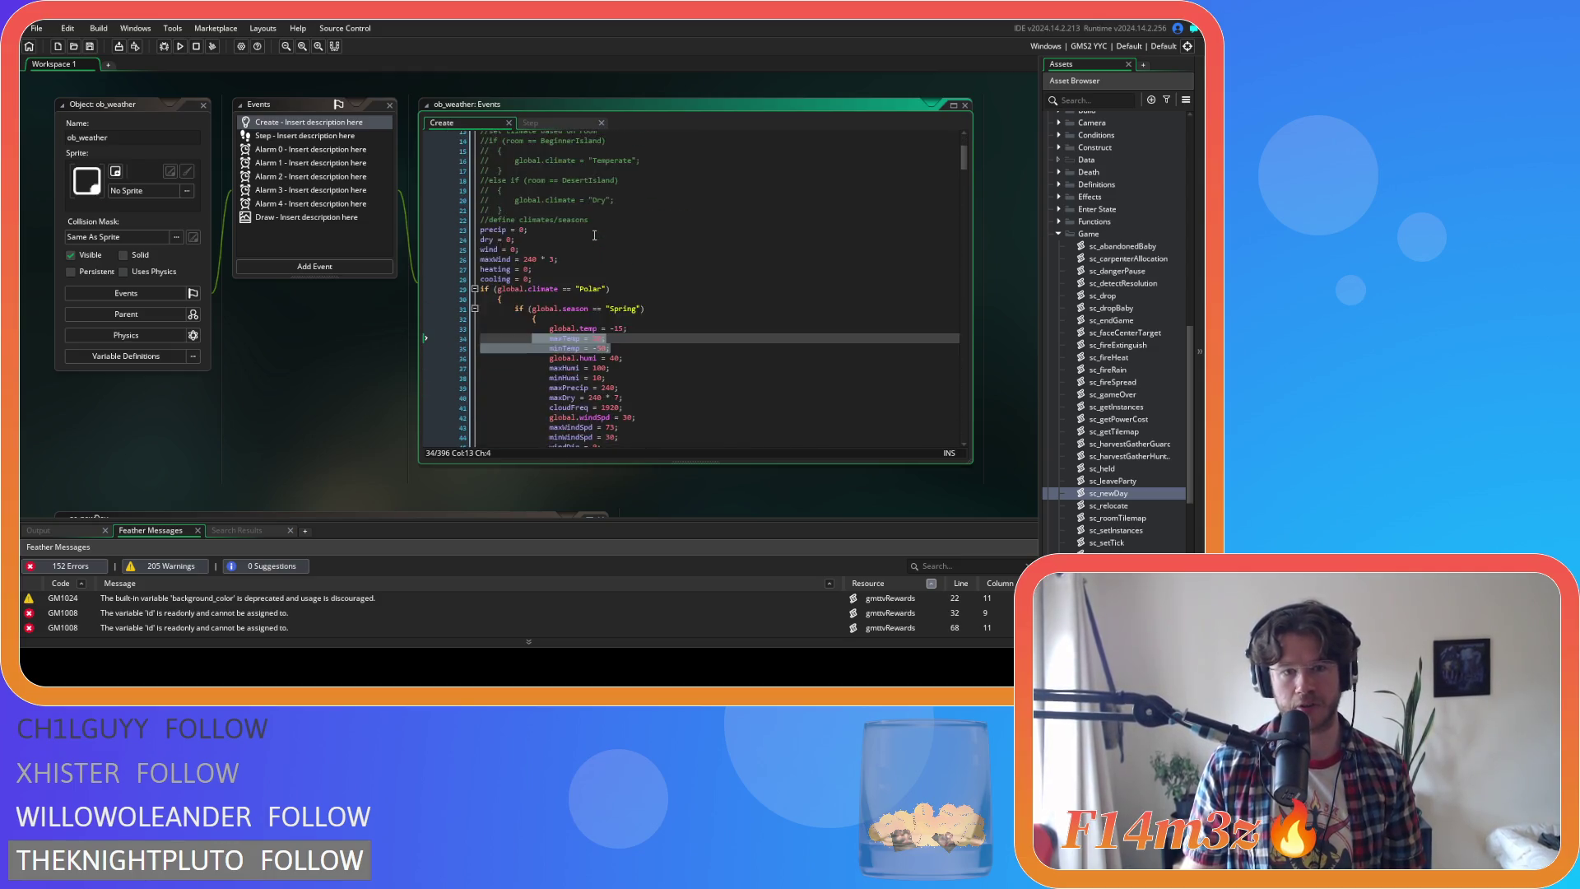
scroll(594, 236, up, 13)
scroll(1148, 313, up, 5)
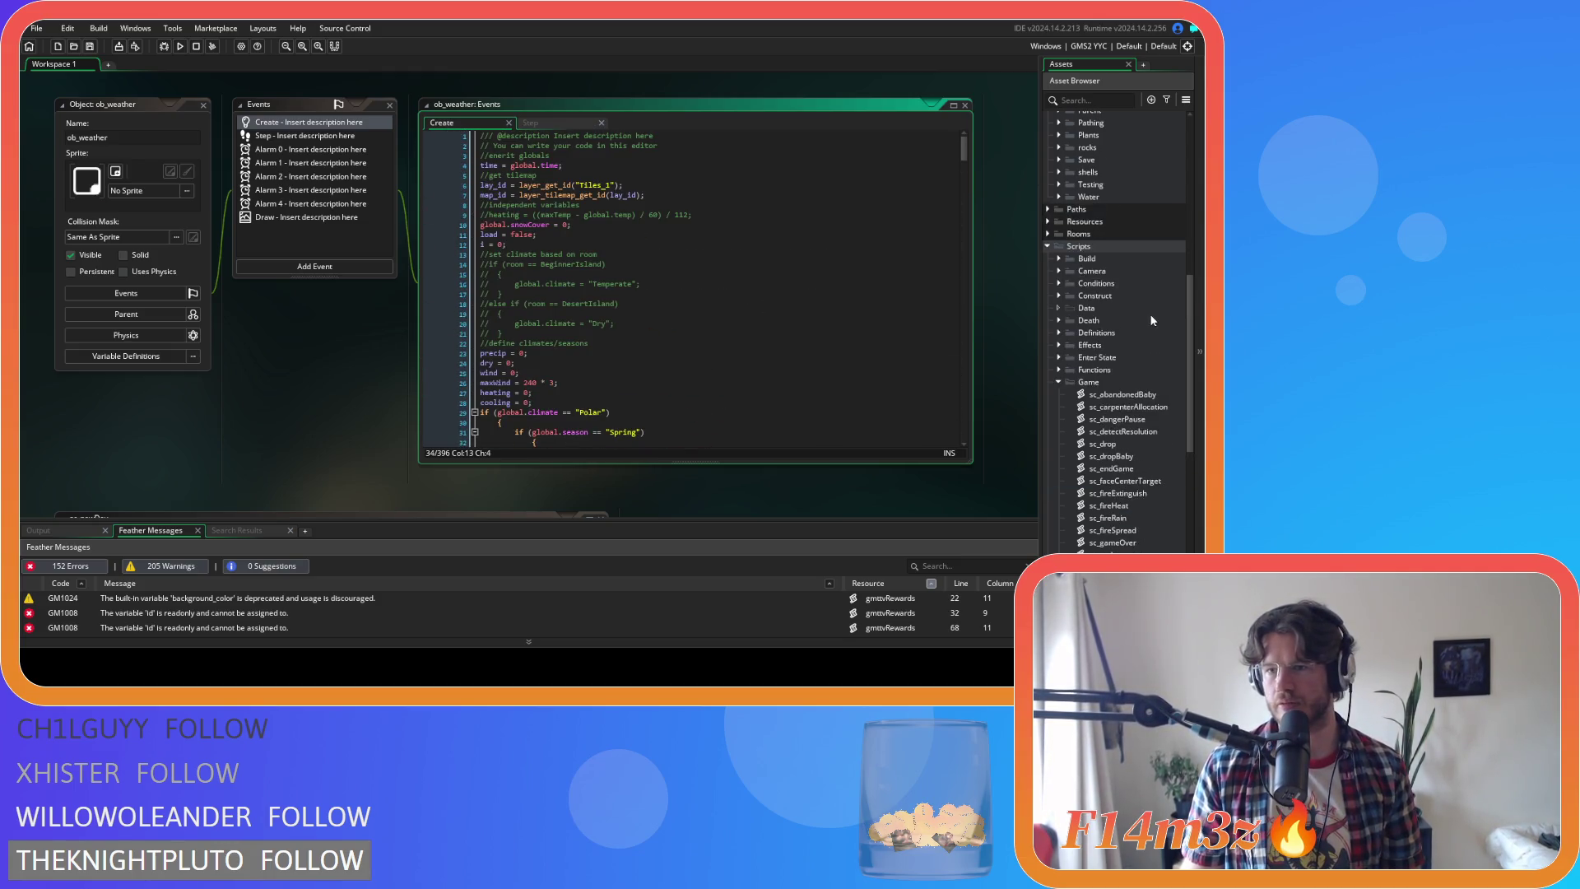
scroll(1107, 360, up, 6)
double_click(1126, 370)
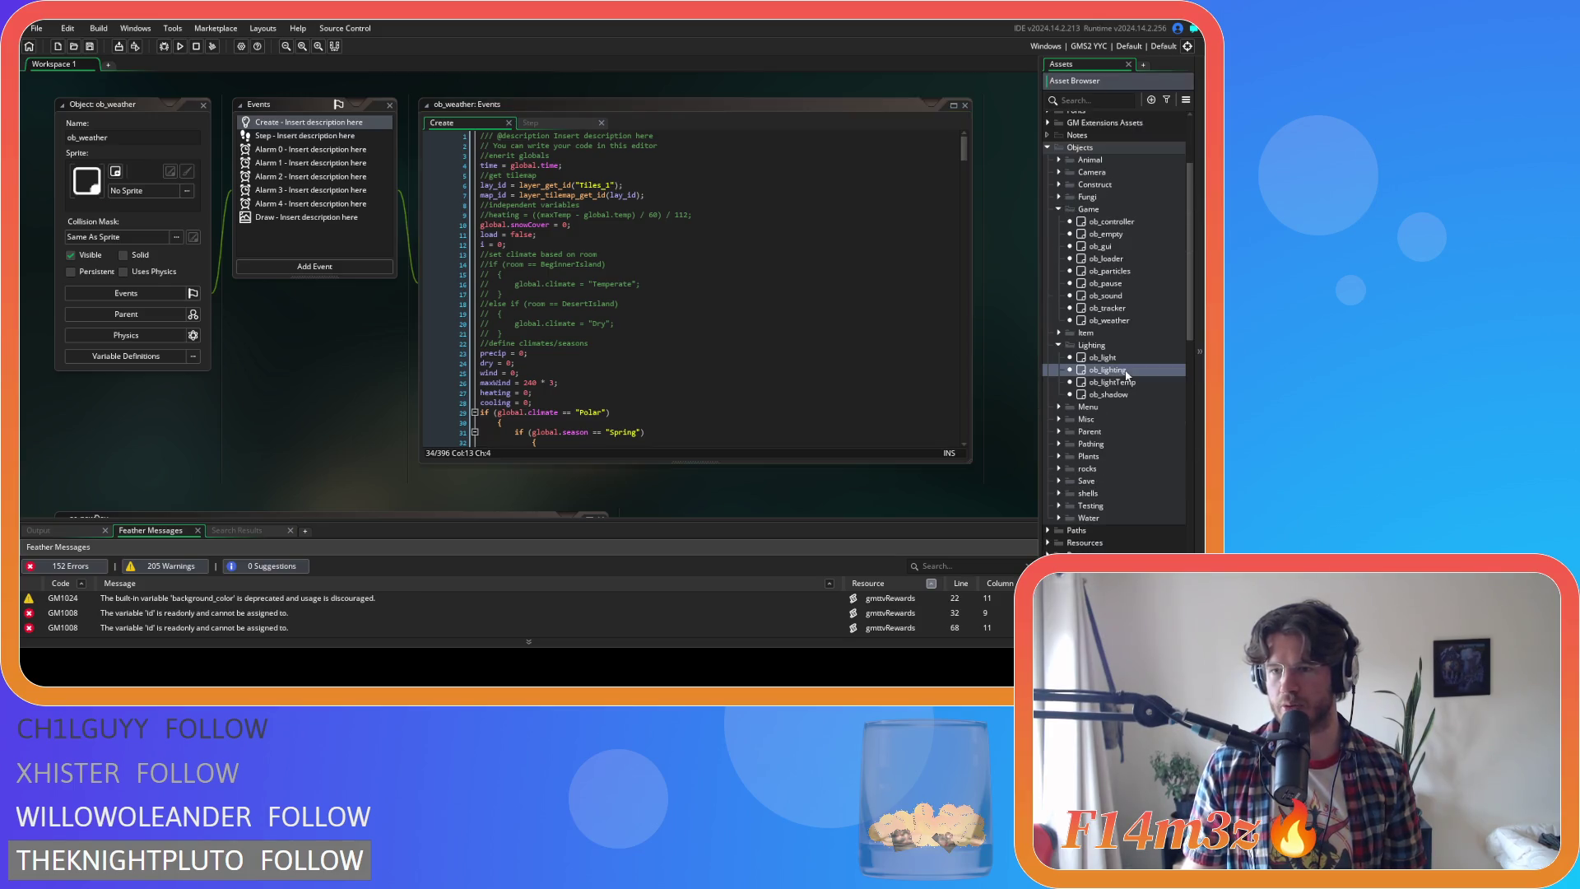
Delete the global.newDay = true line from ob_lighting's Create event
click(445, 129)
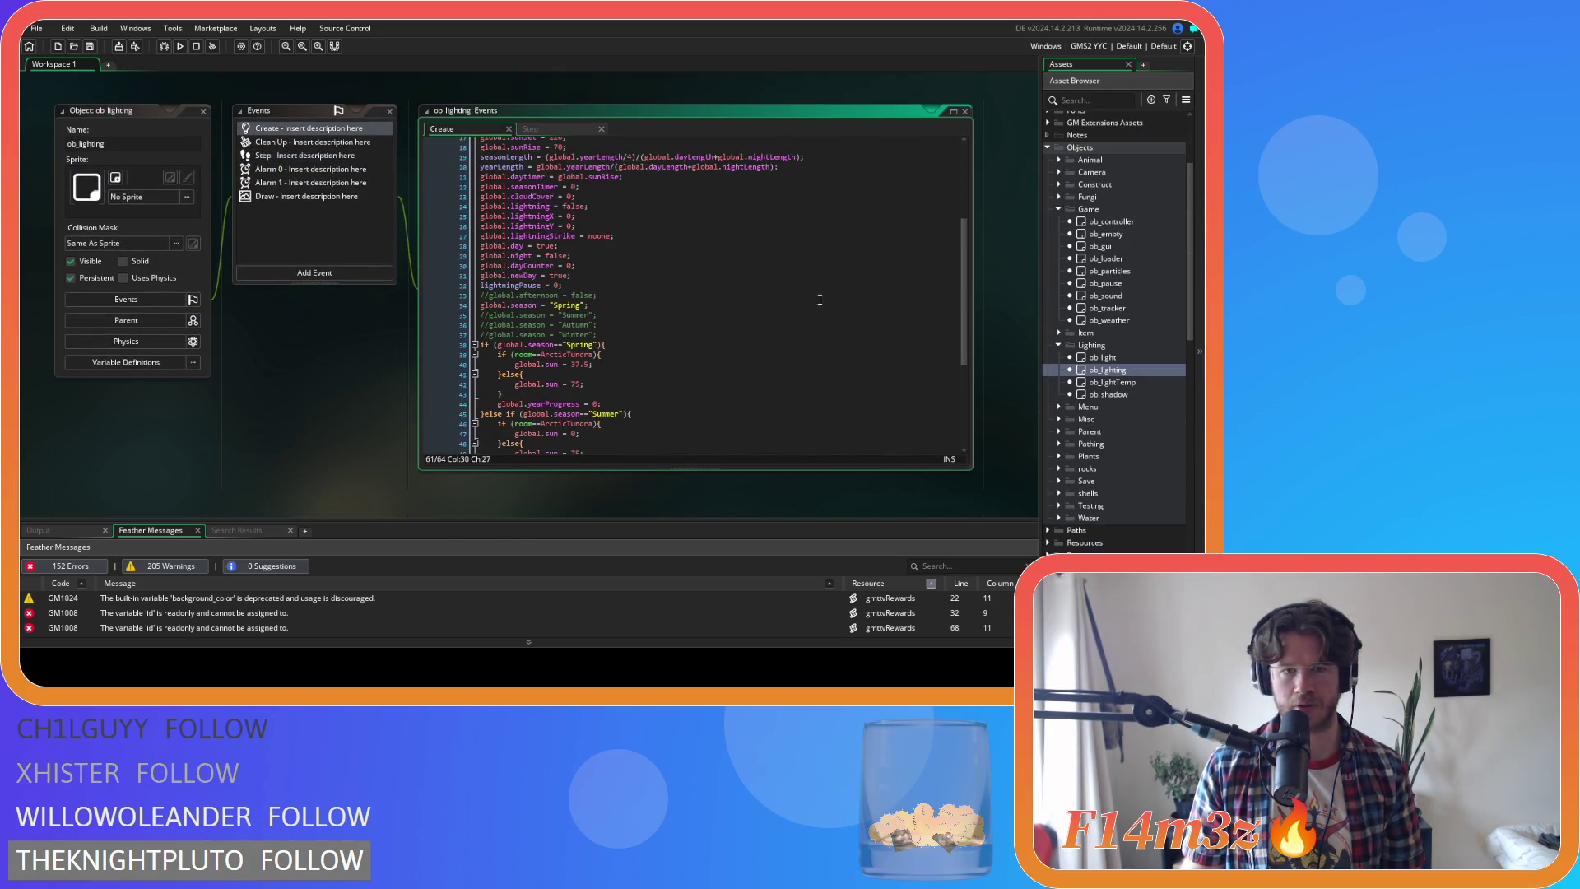
drag(595, 274, 417, 281)
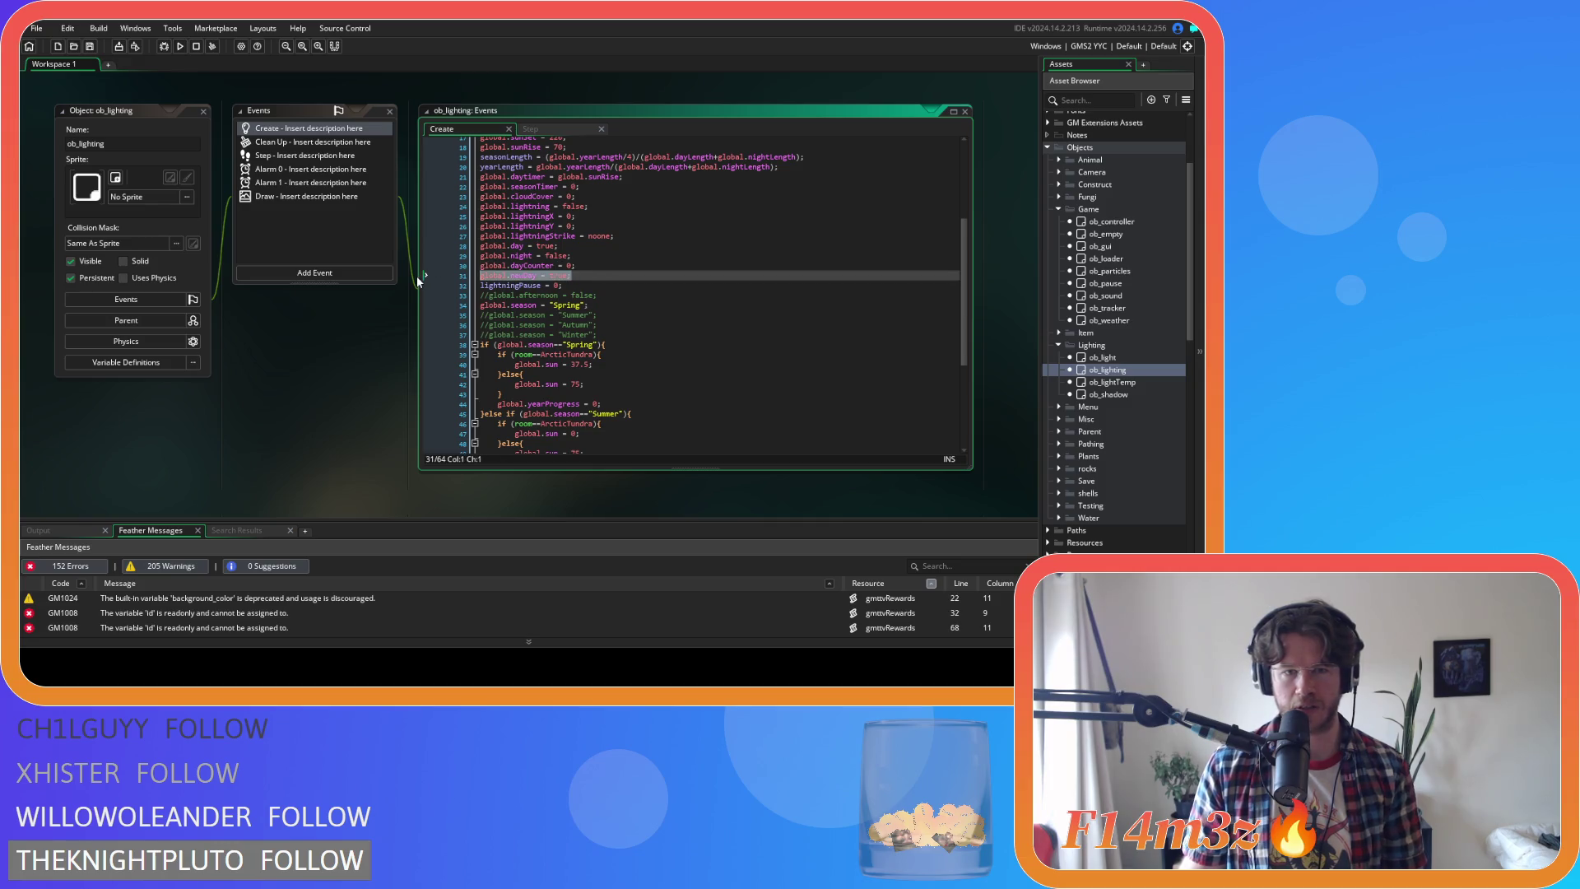
key(BackSpace)
key(BackSpace)
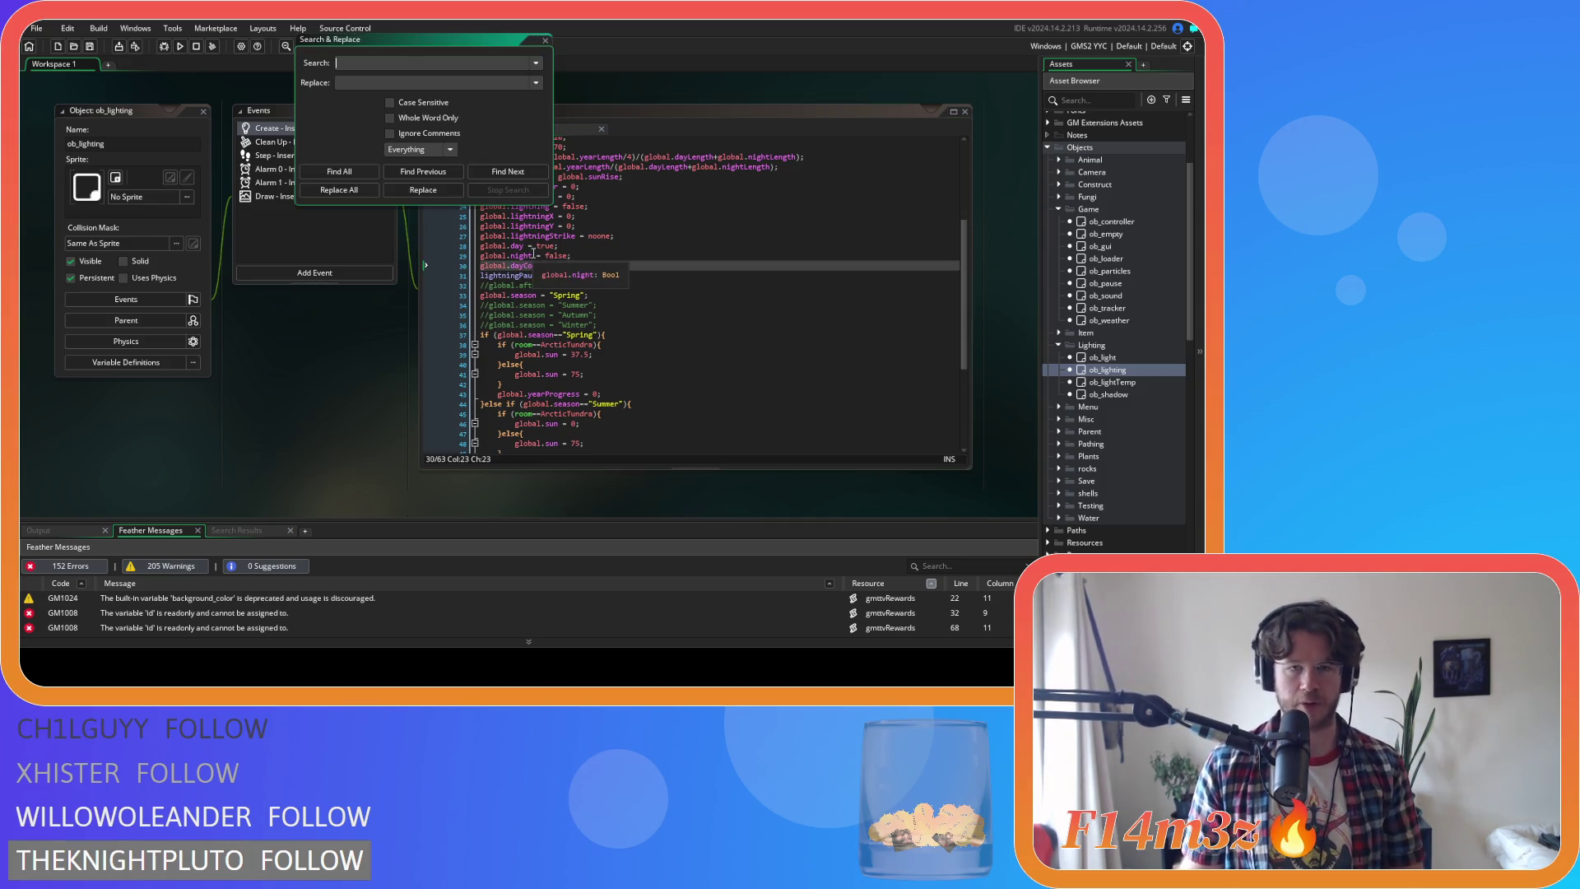
Search the project for all uses of global.newDay and jump to the ob_lighting Step match
key(ctrl+shift+f)
text(global.newDay)
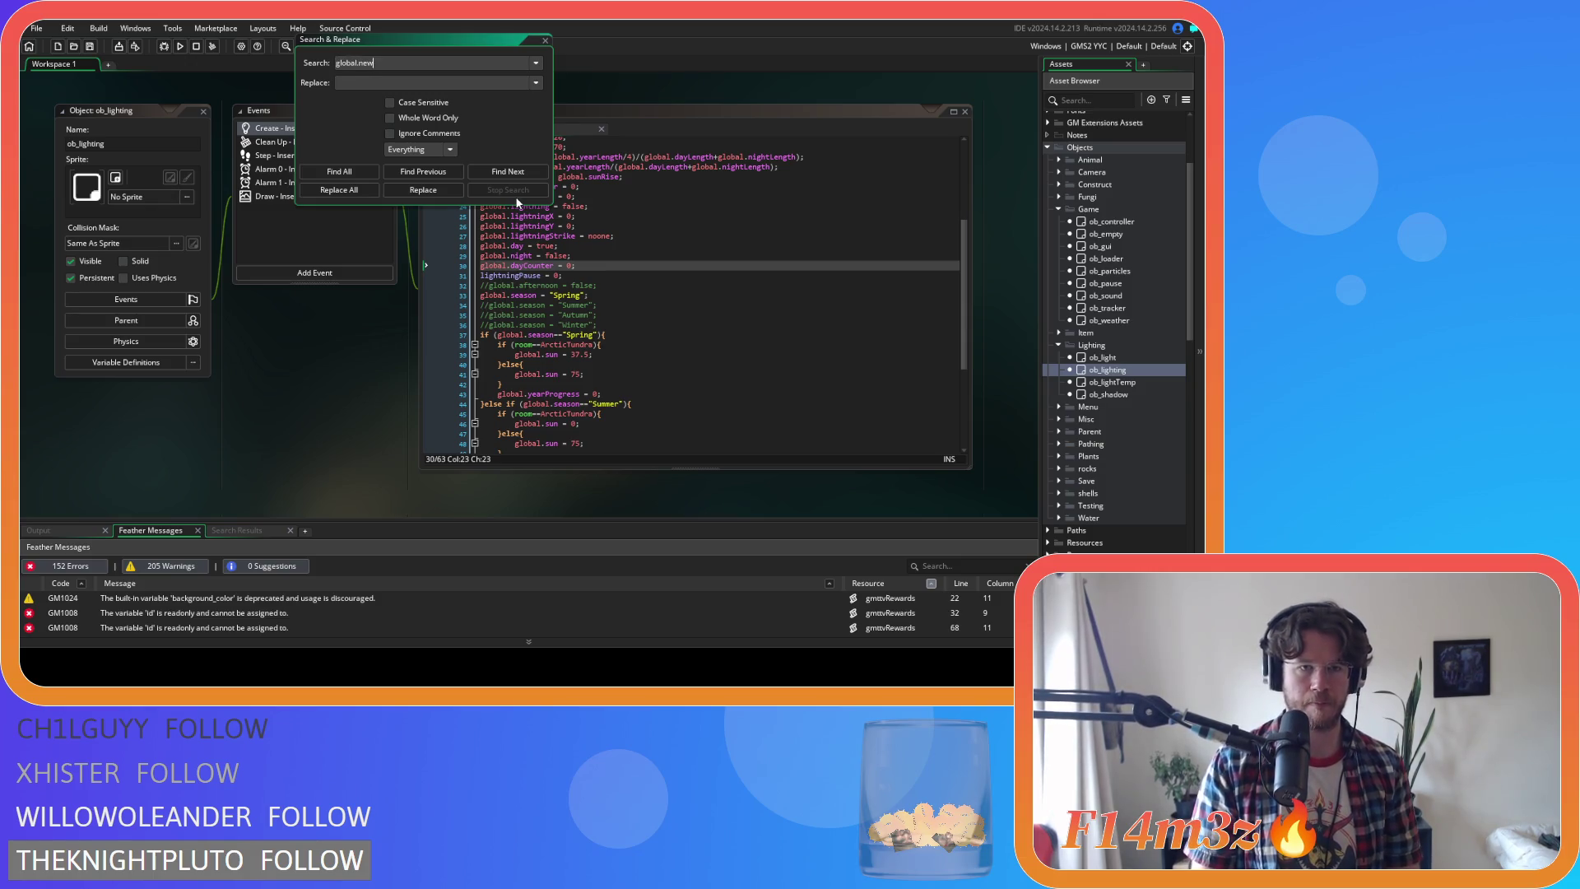
click(337, 171)
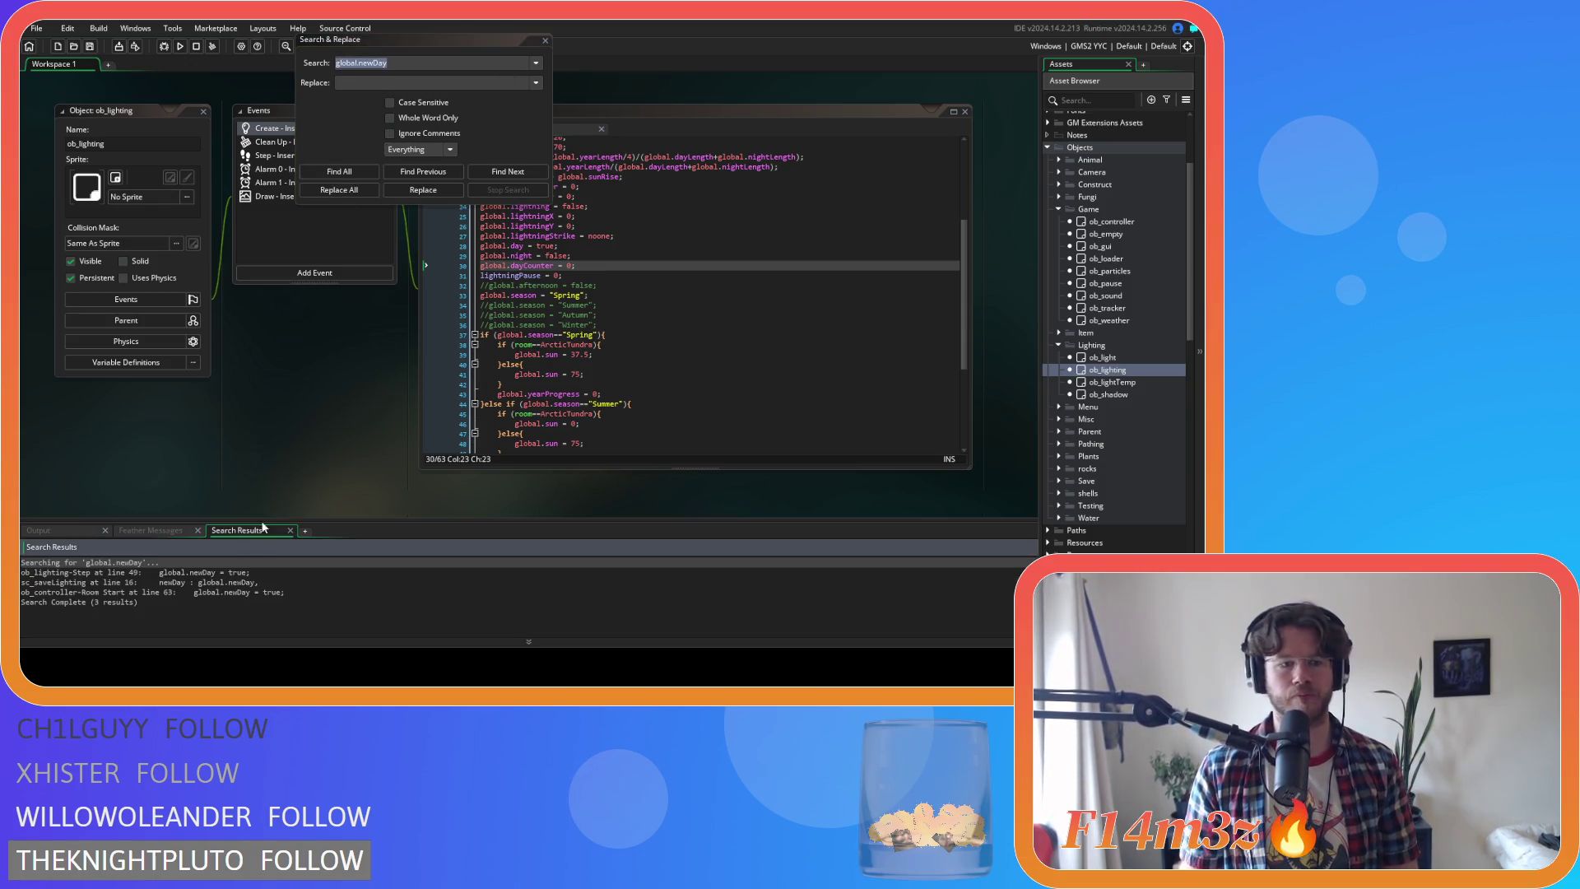
double_click(230, 572)
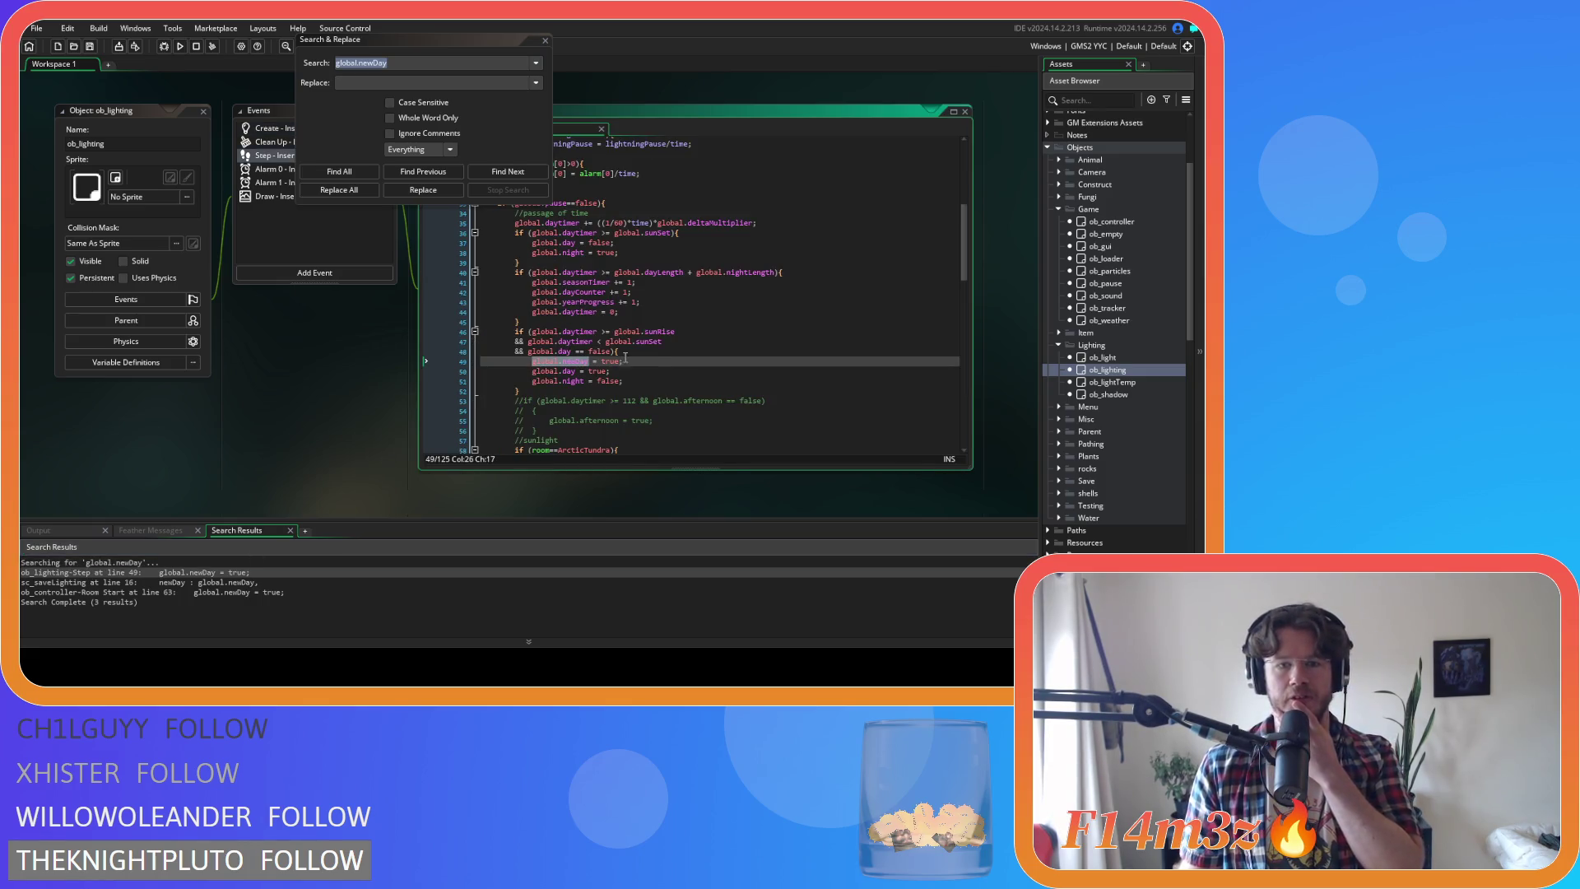
Replace global.newDay = true in the daytime check with newDay(ob_weather); and save
drag(624, 361, 438, 367)
key(BackSpace)
key(BackSpace)
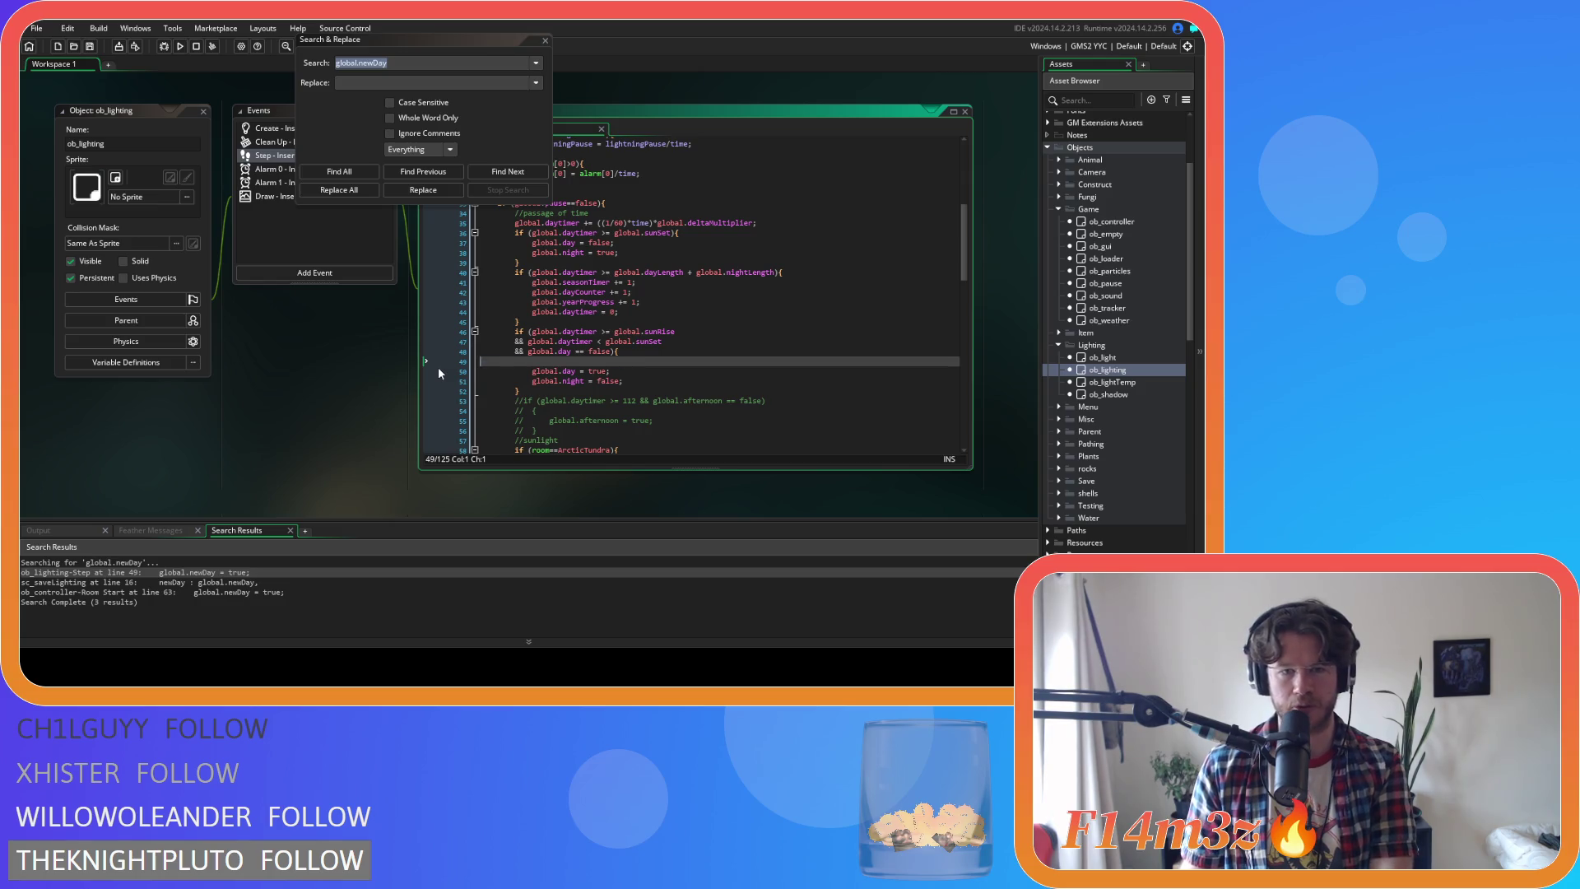
drag(464, 53, 335, 86)
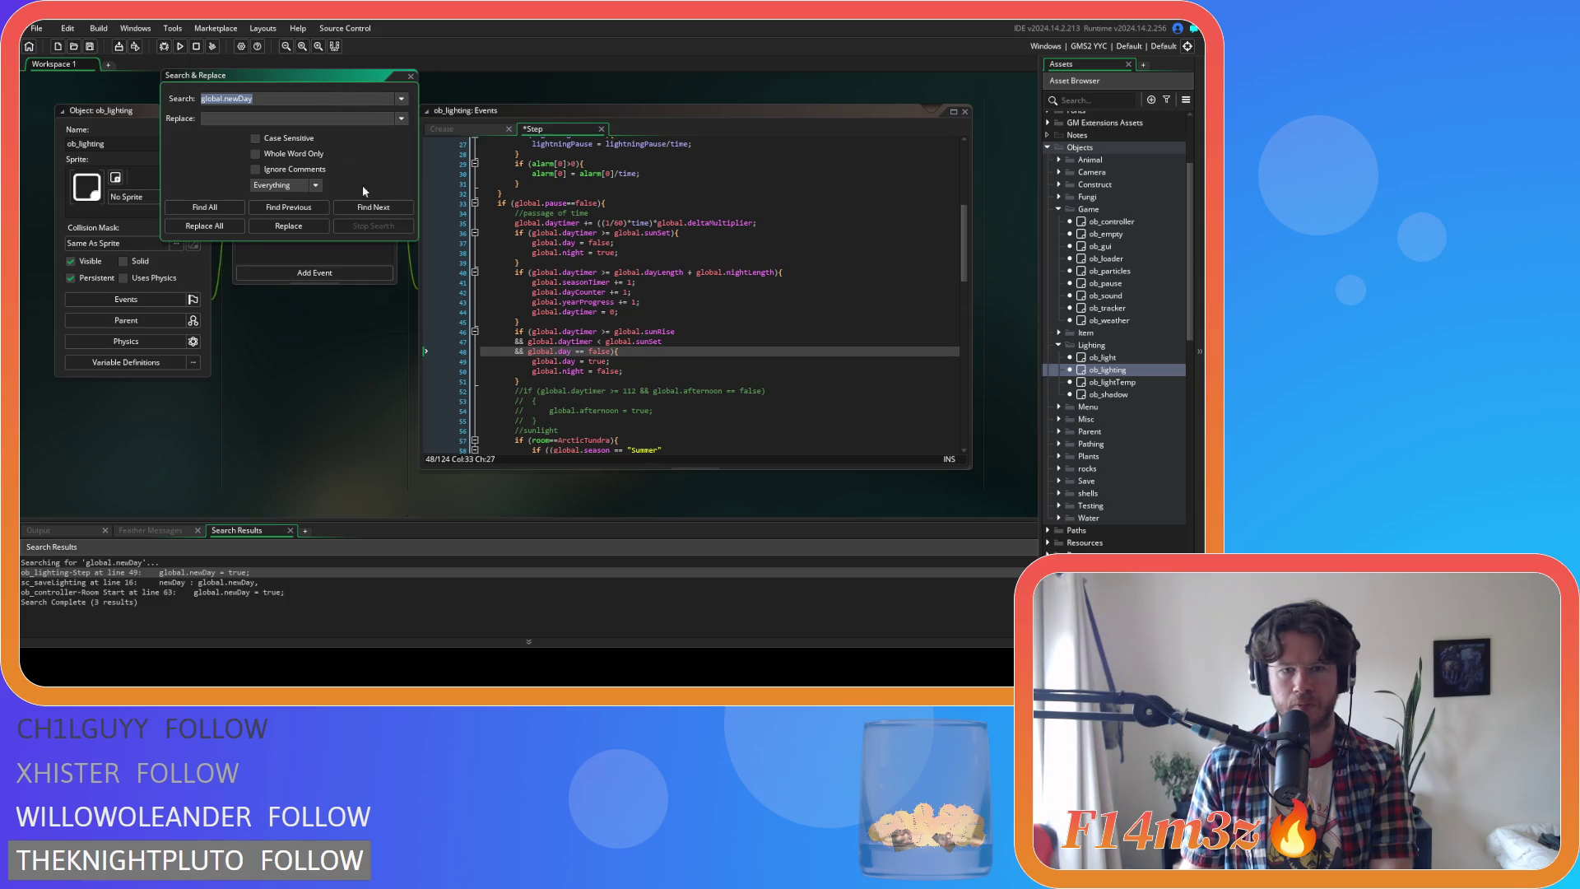
click(637, 352)
key(Return)
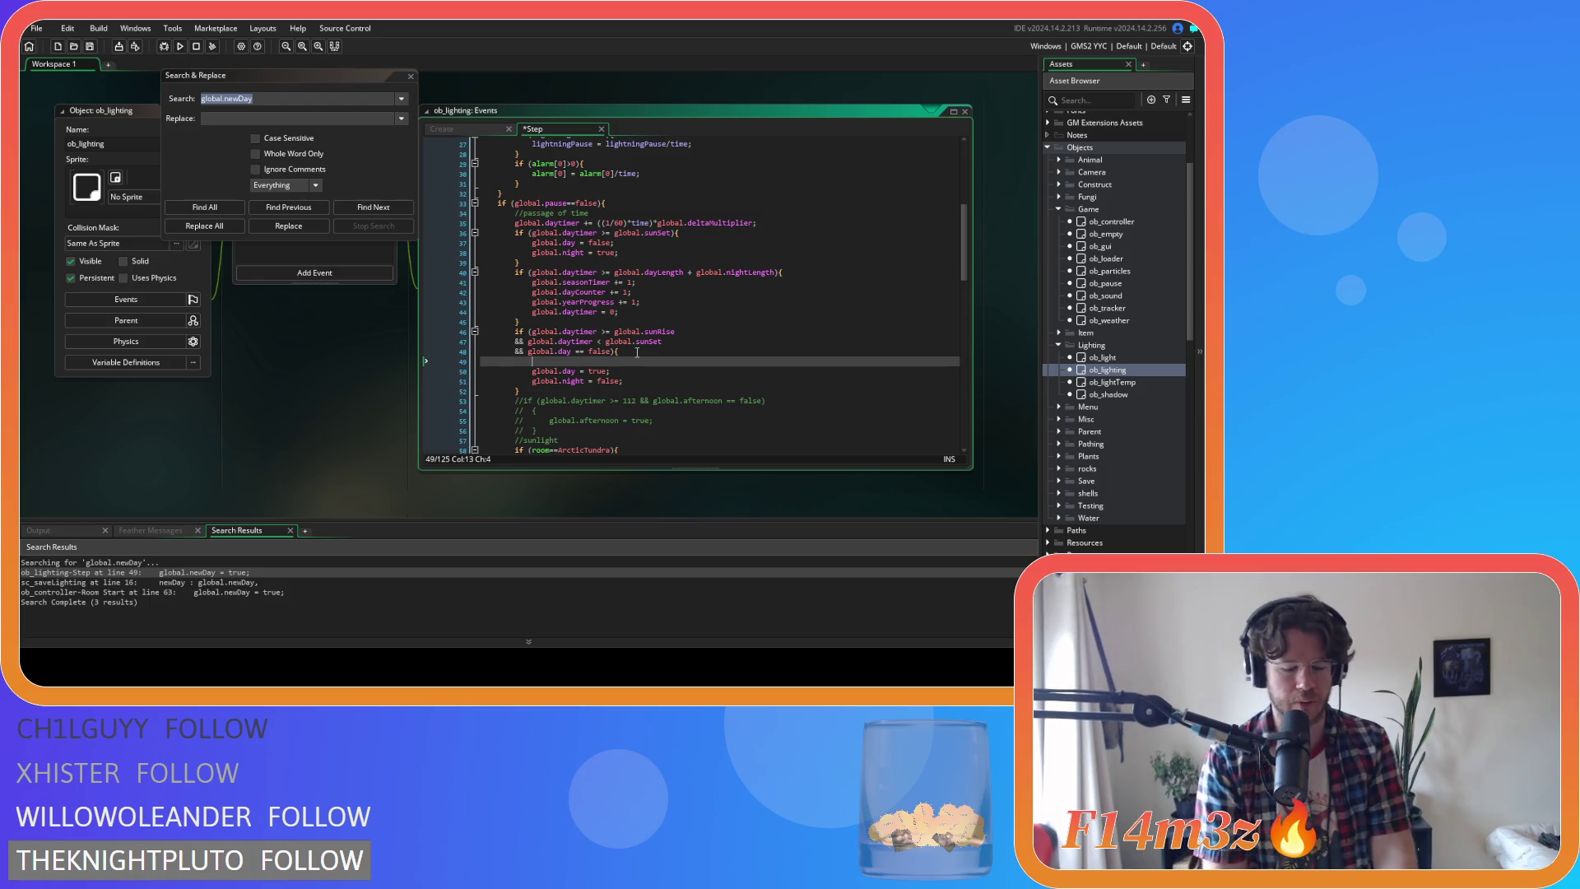
text(newDay()
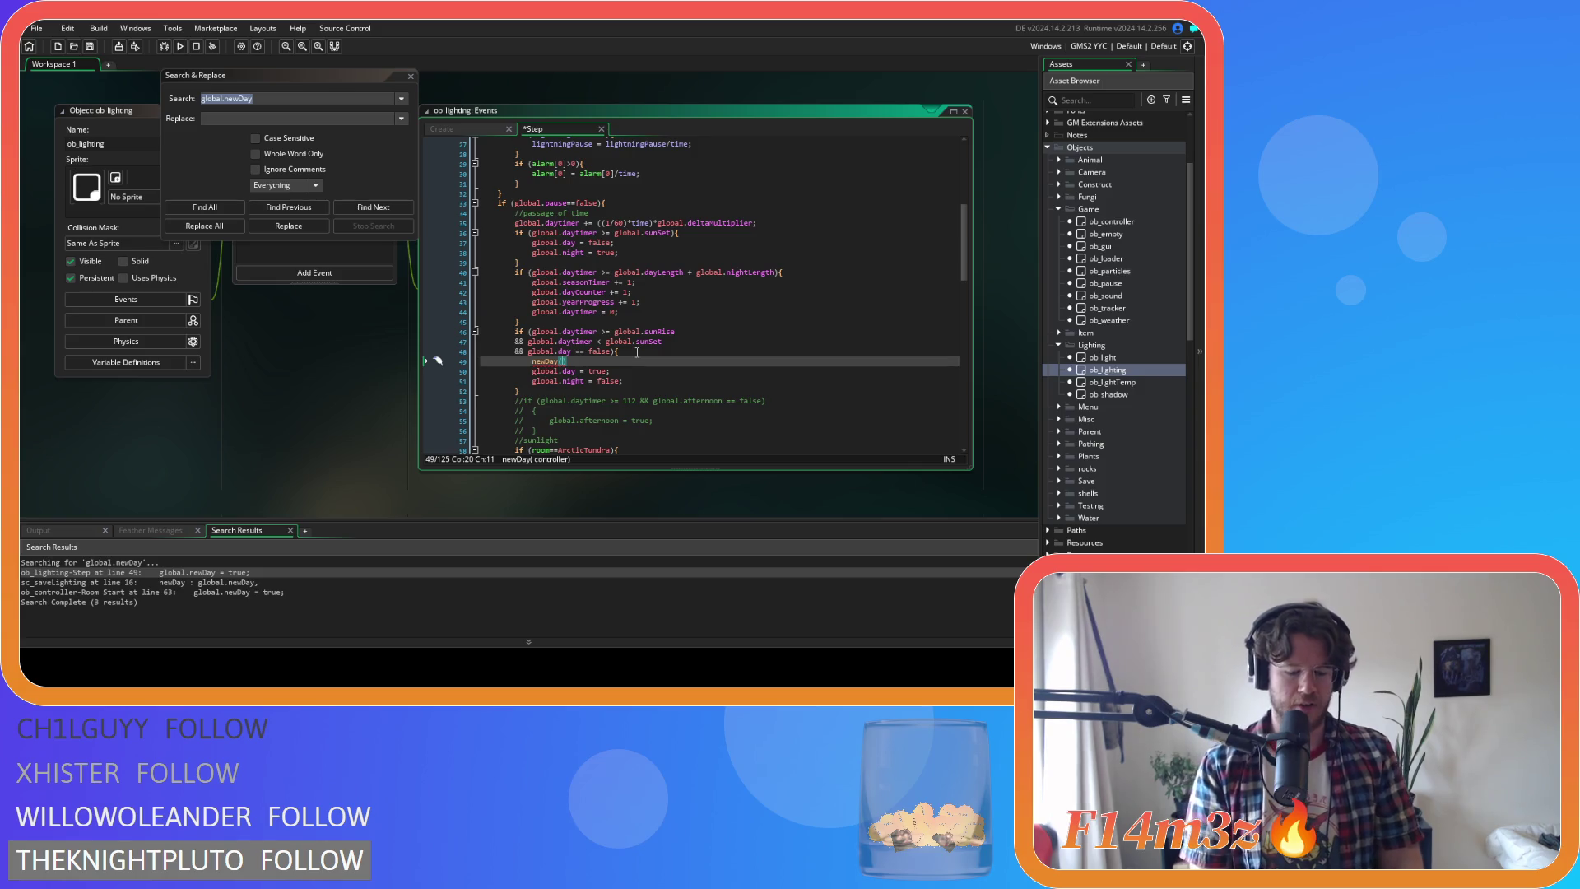
text(ob_)
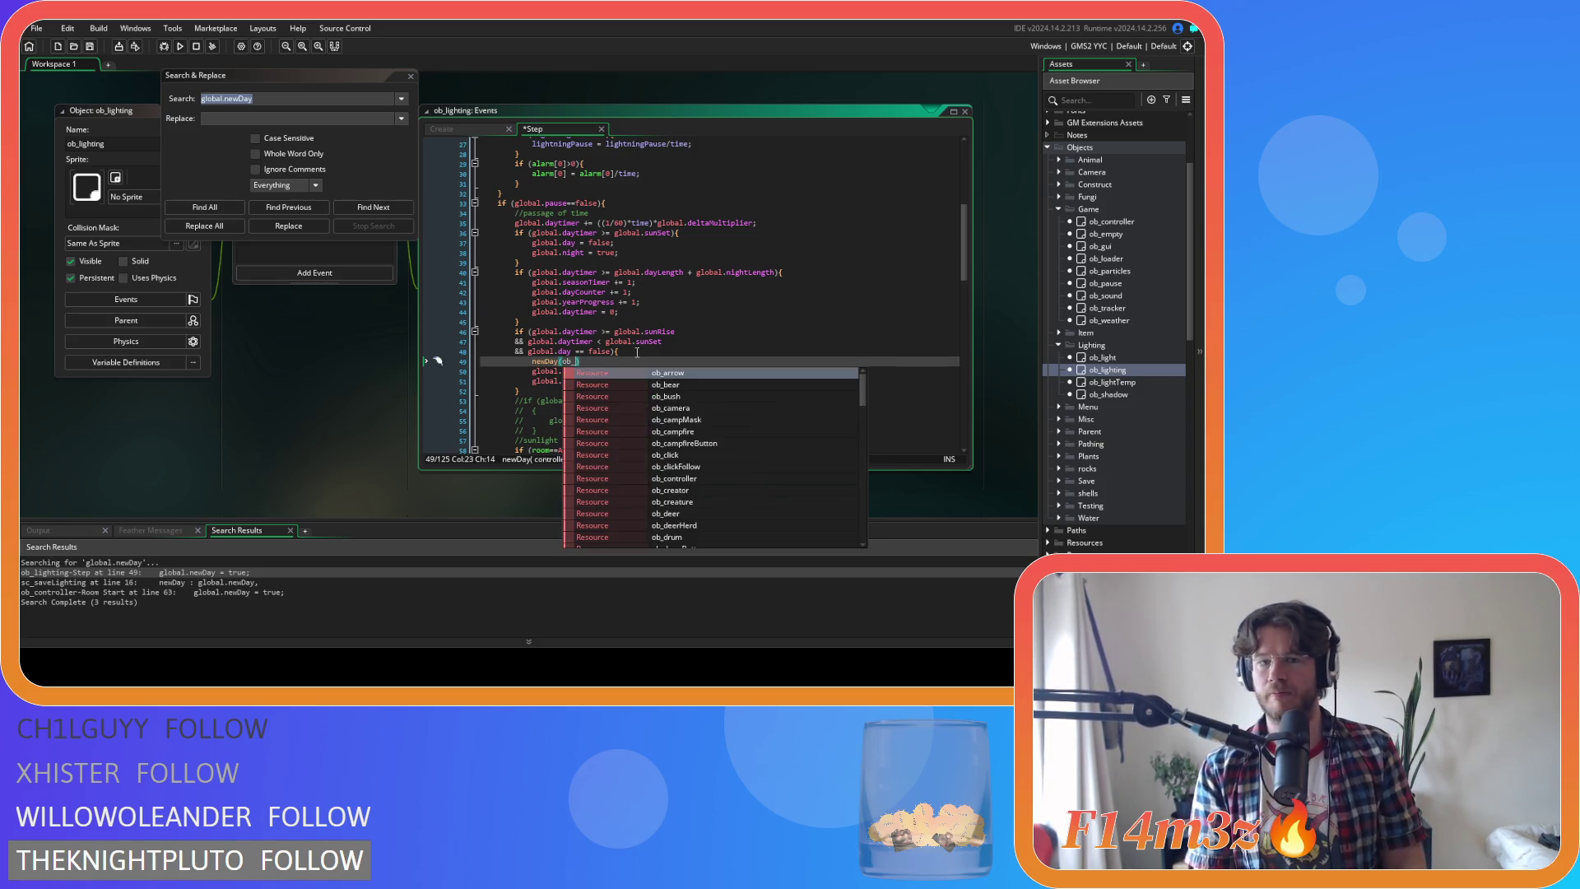
text(we)
key(Return)
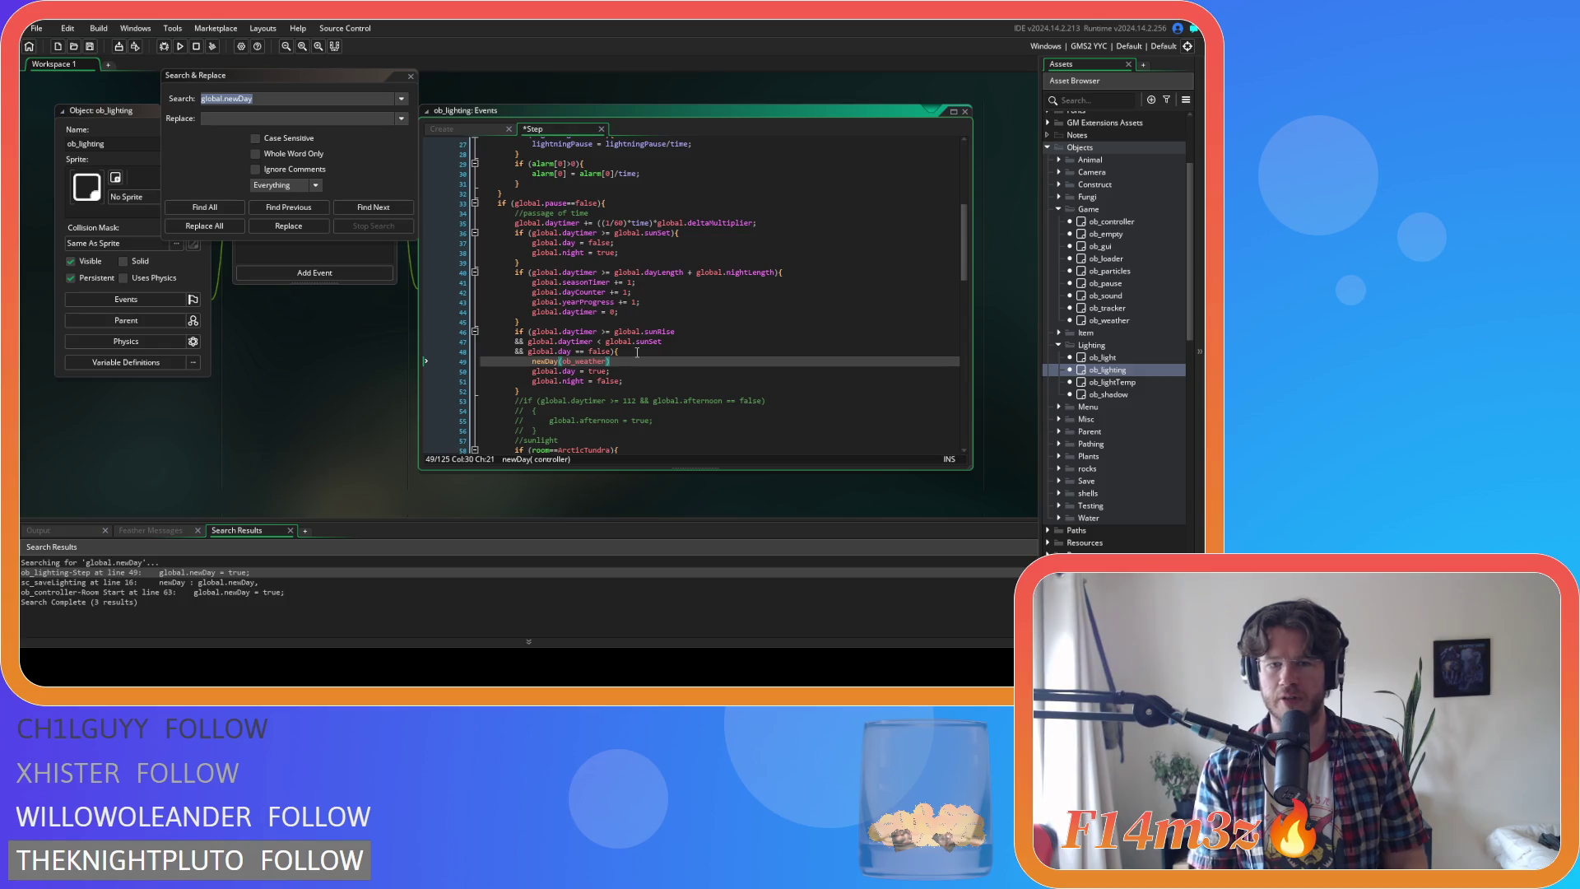
text();)
key(ctrl+s)
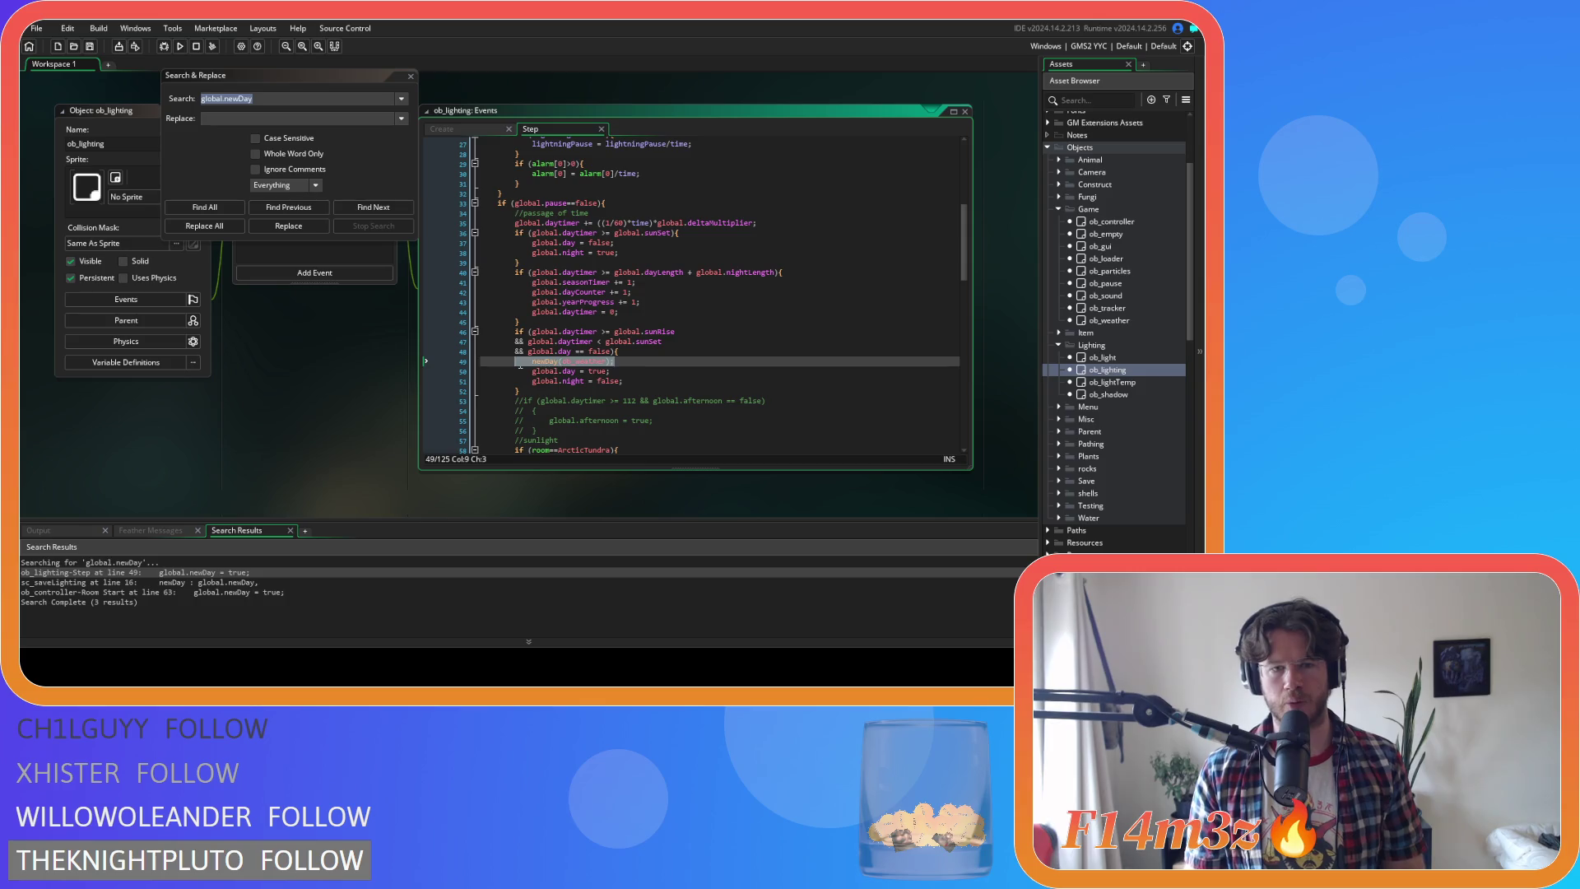
Check the newDay call's parameter hint and close the Search & Replace dialog
click(604, 363)
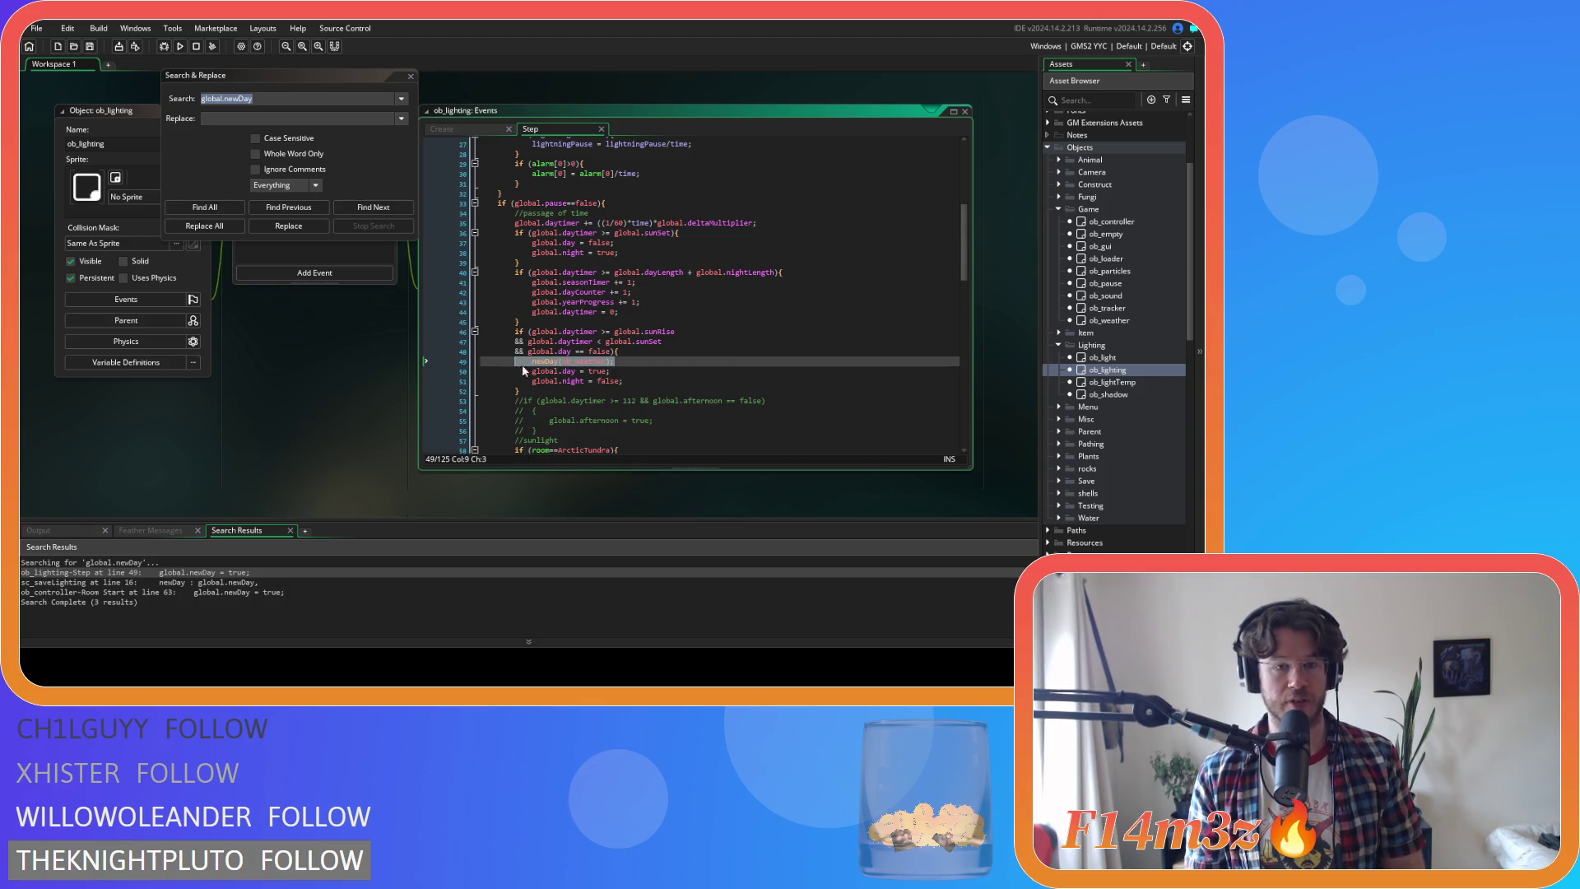
key(End)
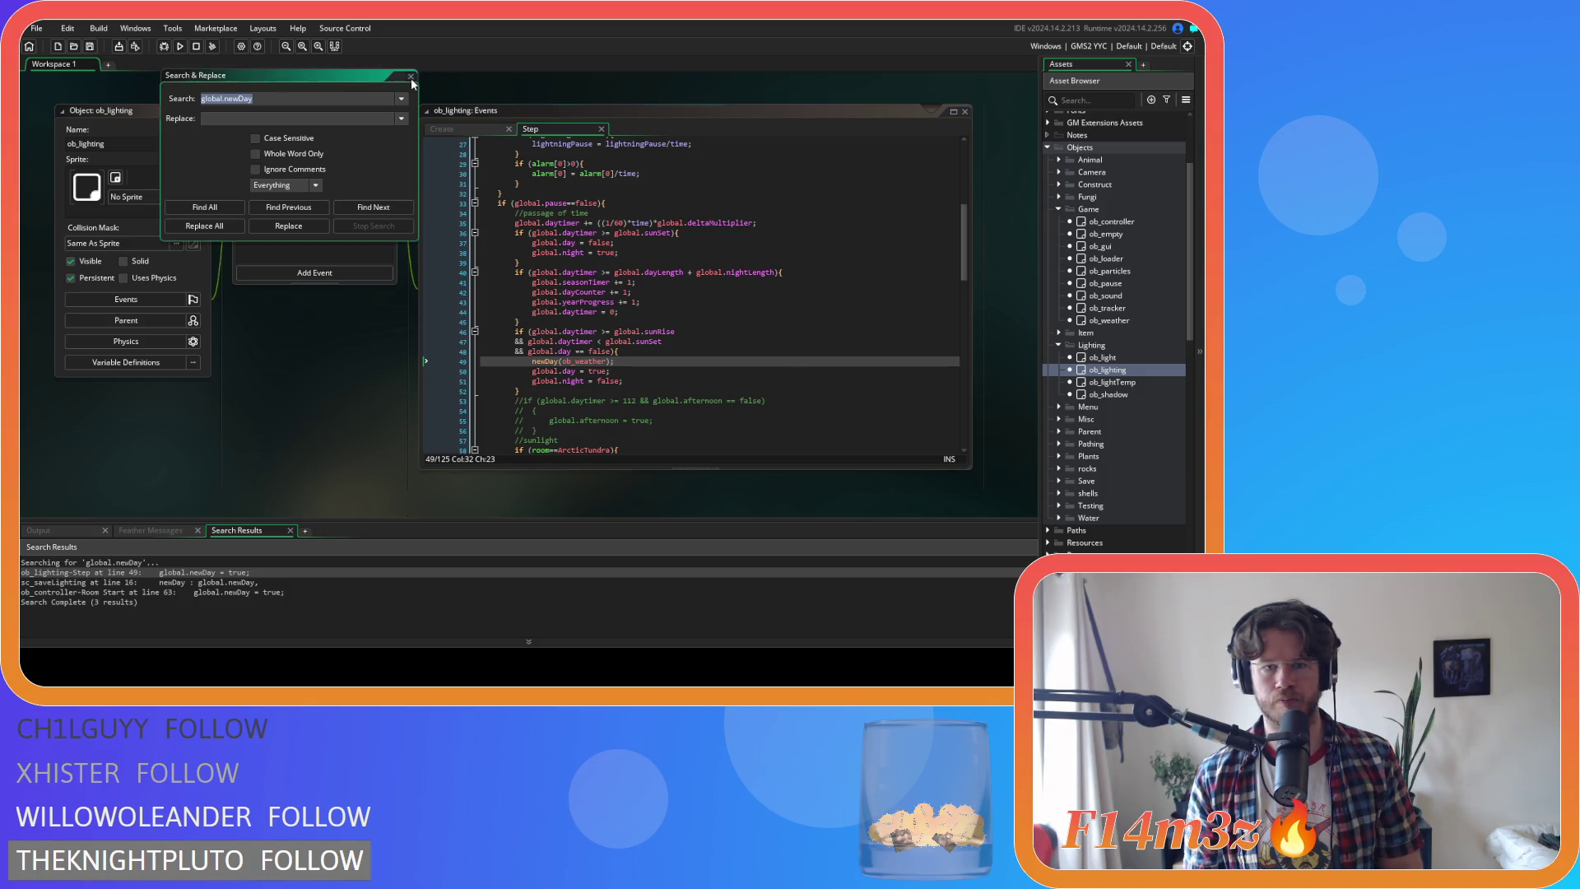
click(410, 75)
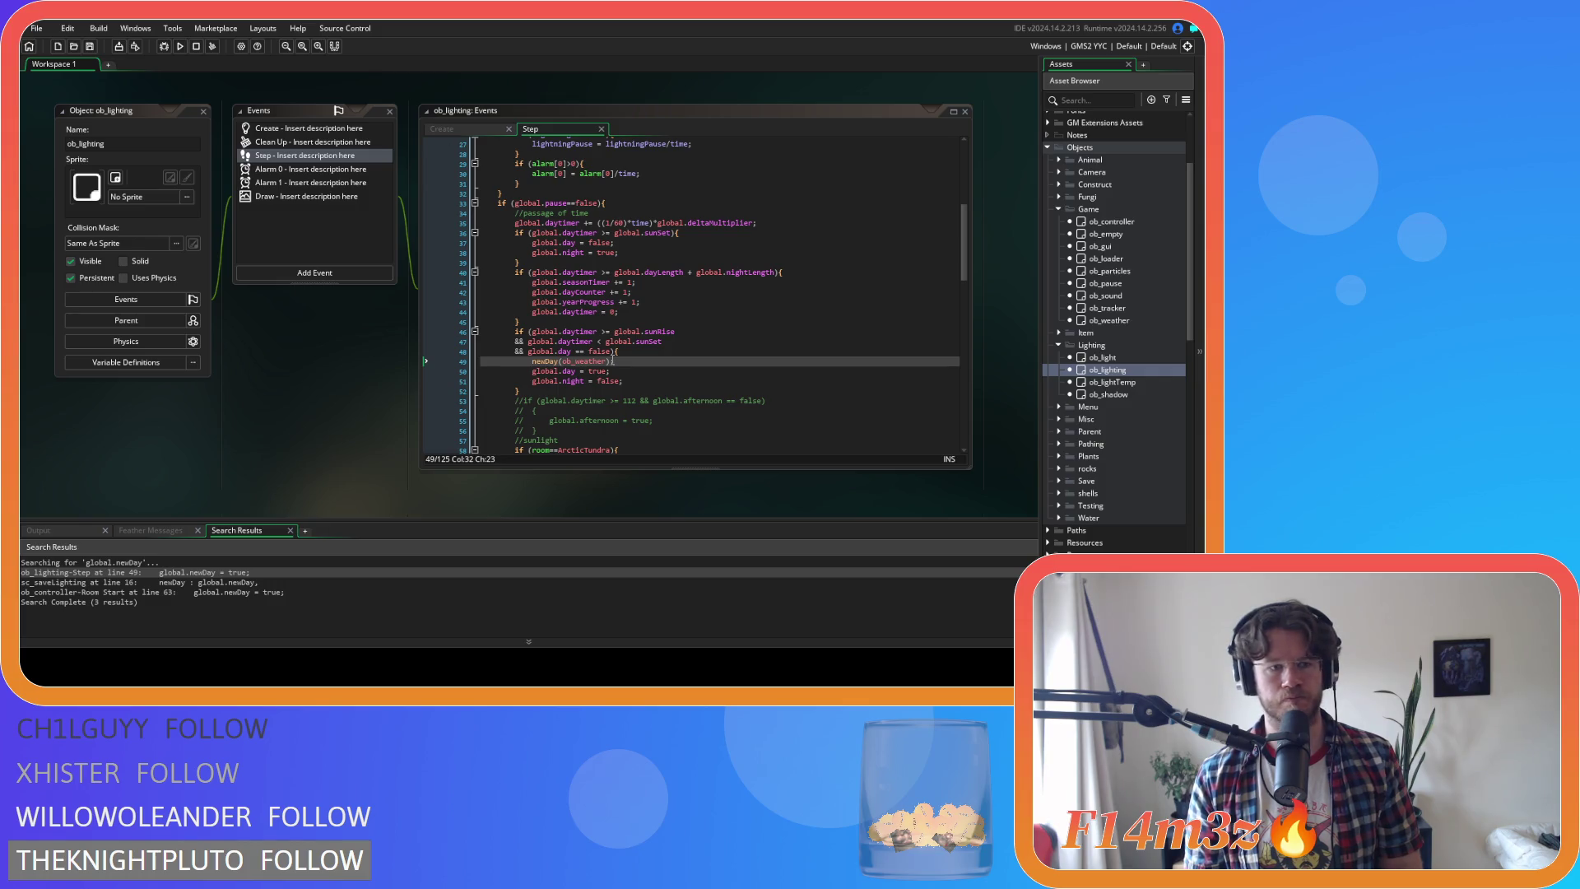
Delete the newDay : global.newDay entry at line 16 of sc_saveLighting
double_click(140, 581)
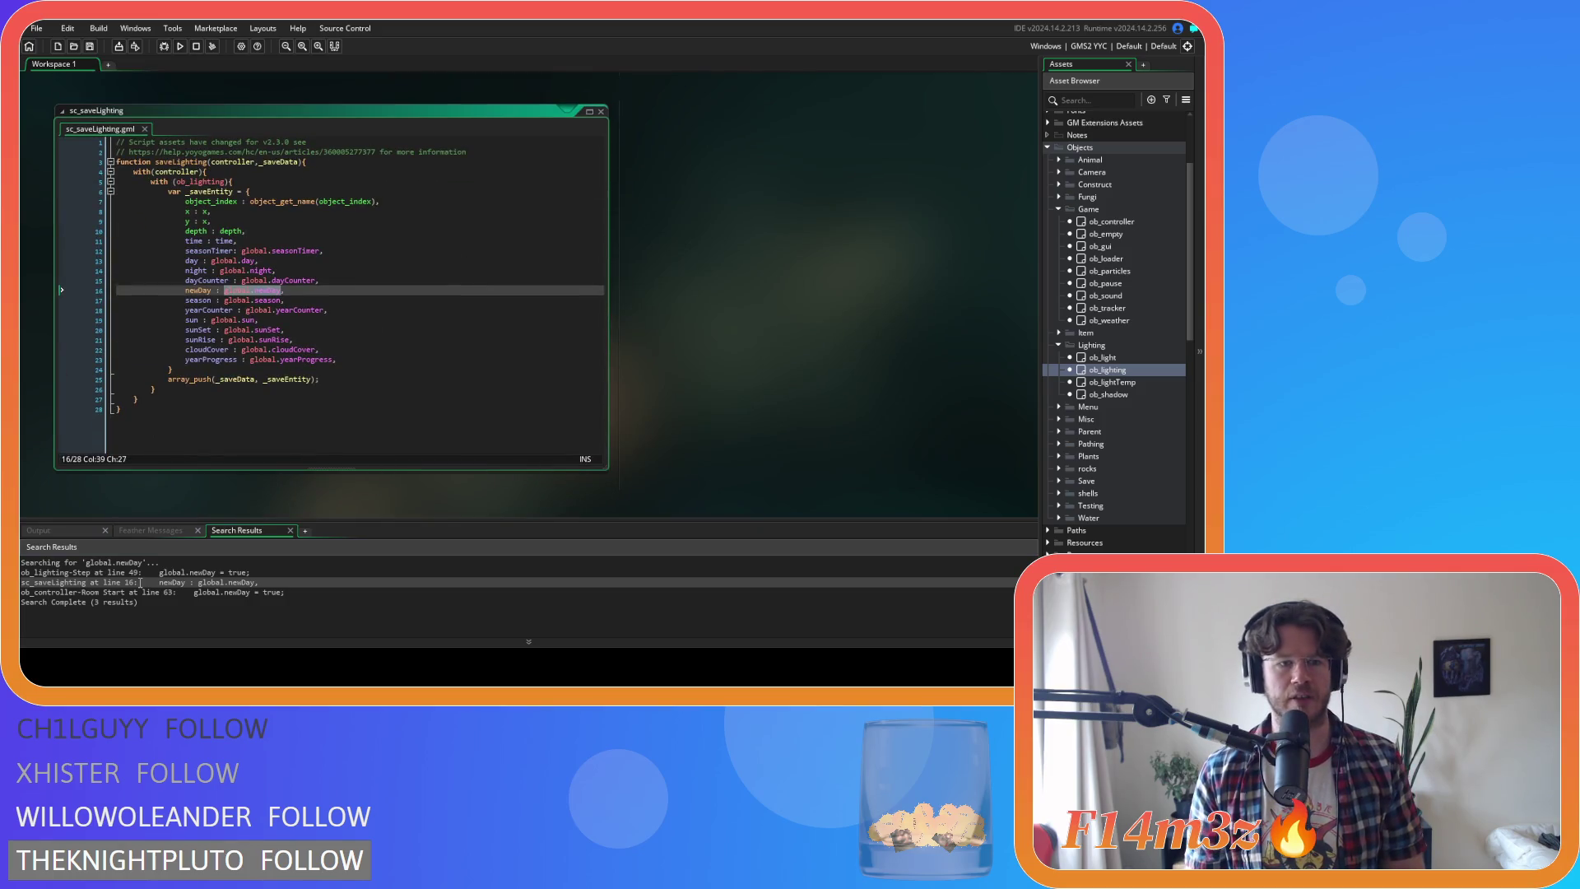
click(89, 291)
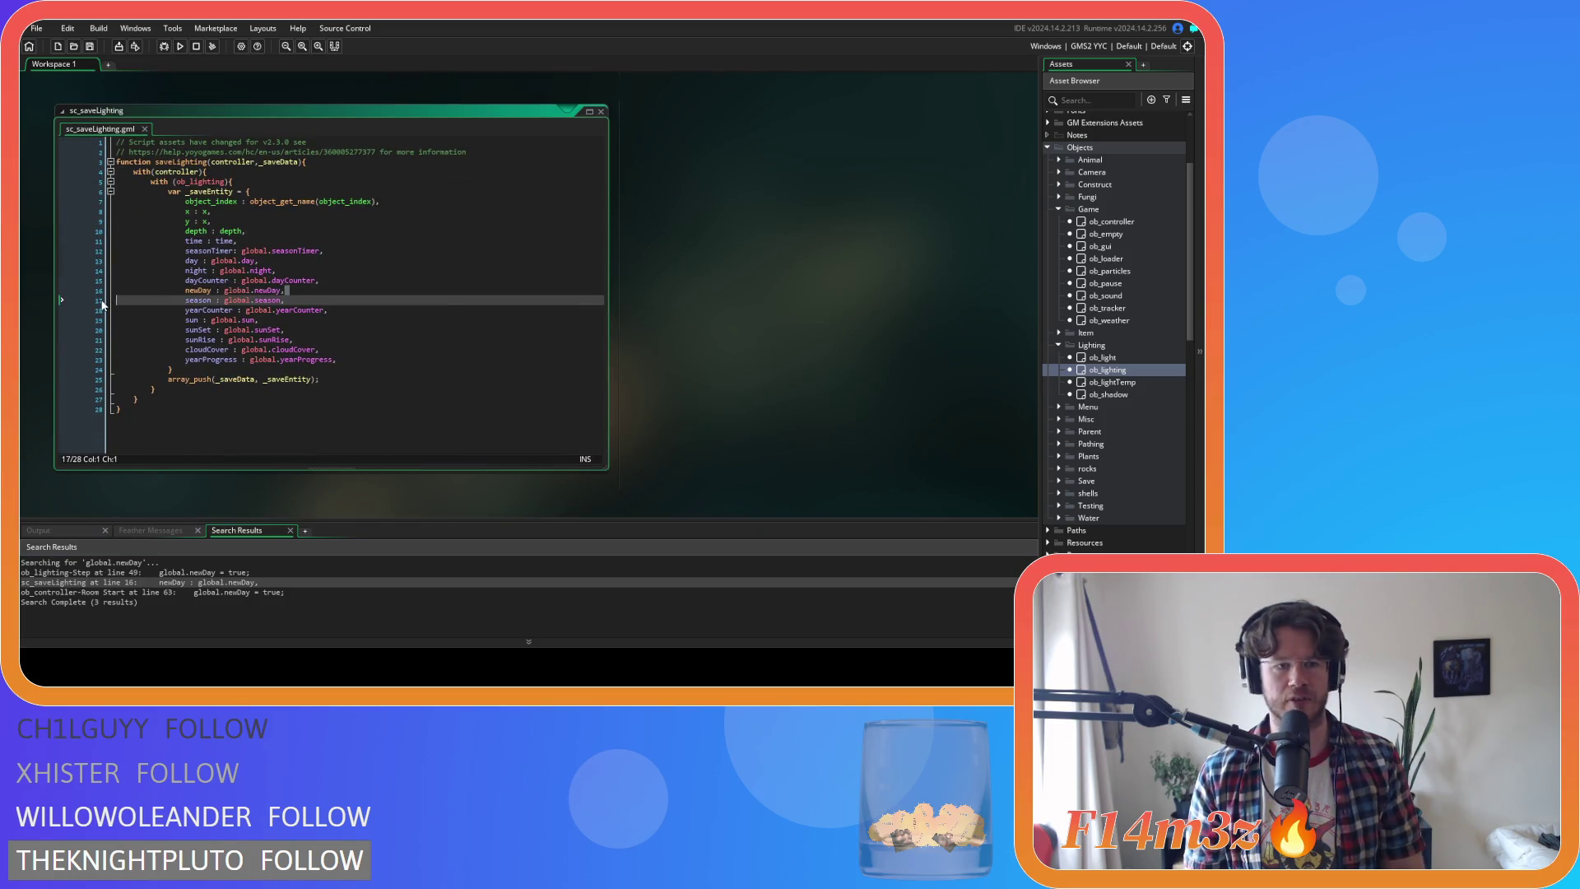
key(BackSpace)
key(BackSpace)
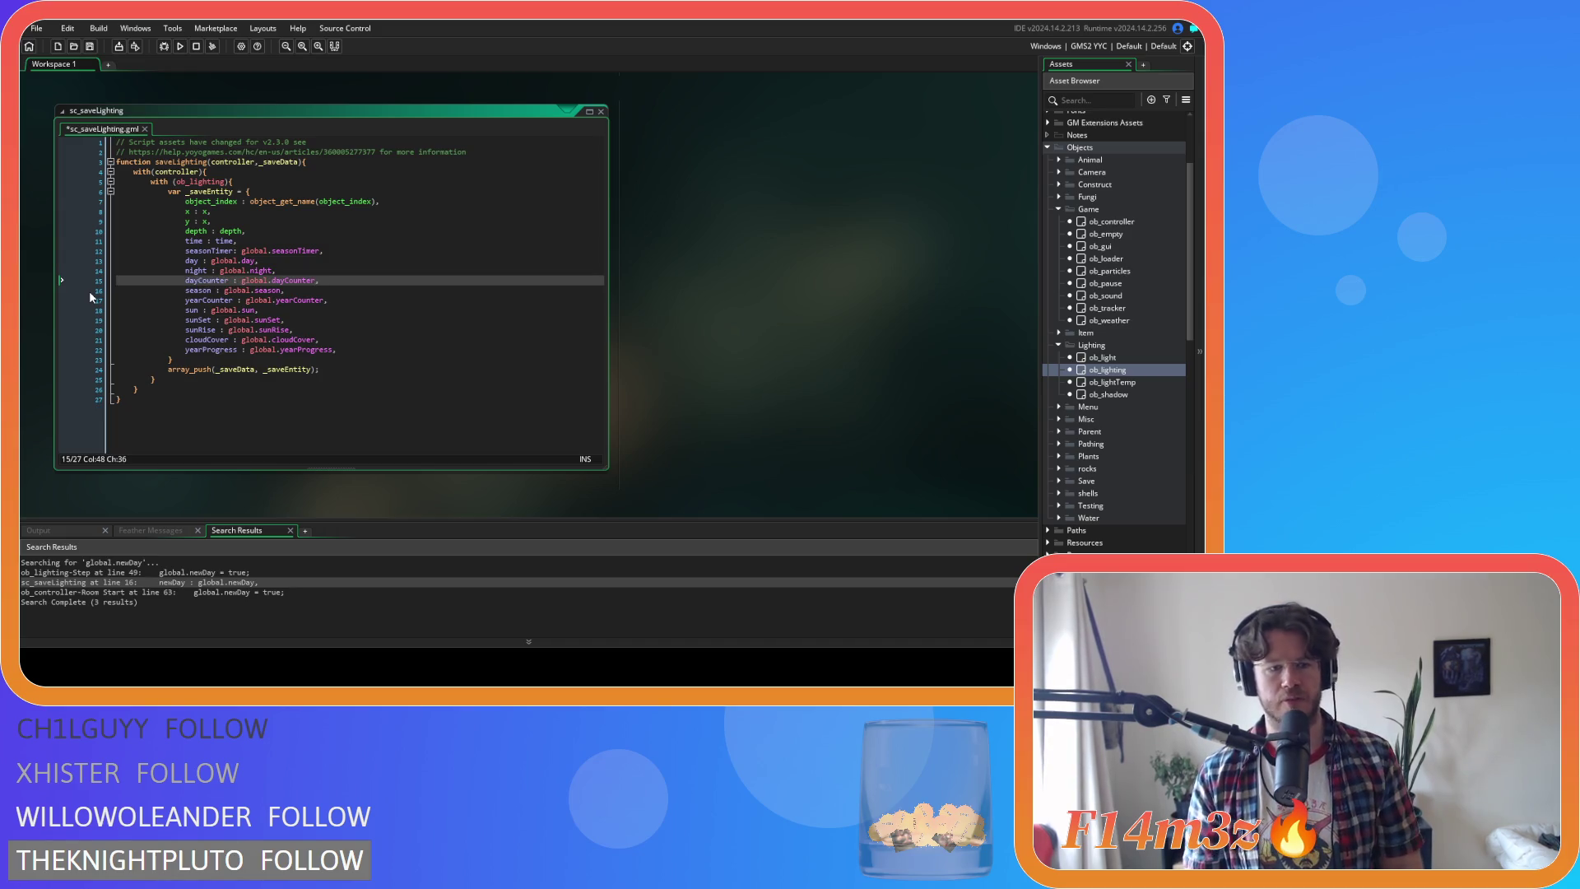
click(206, 592)
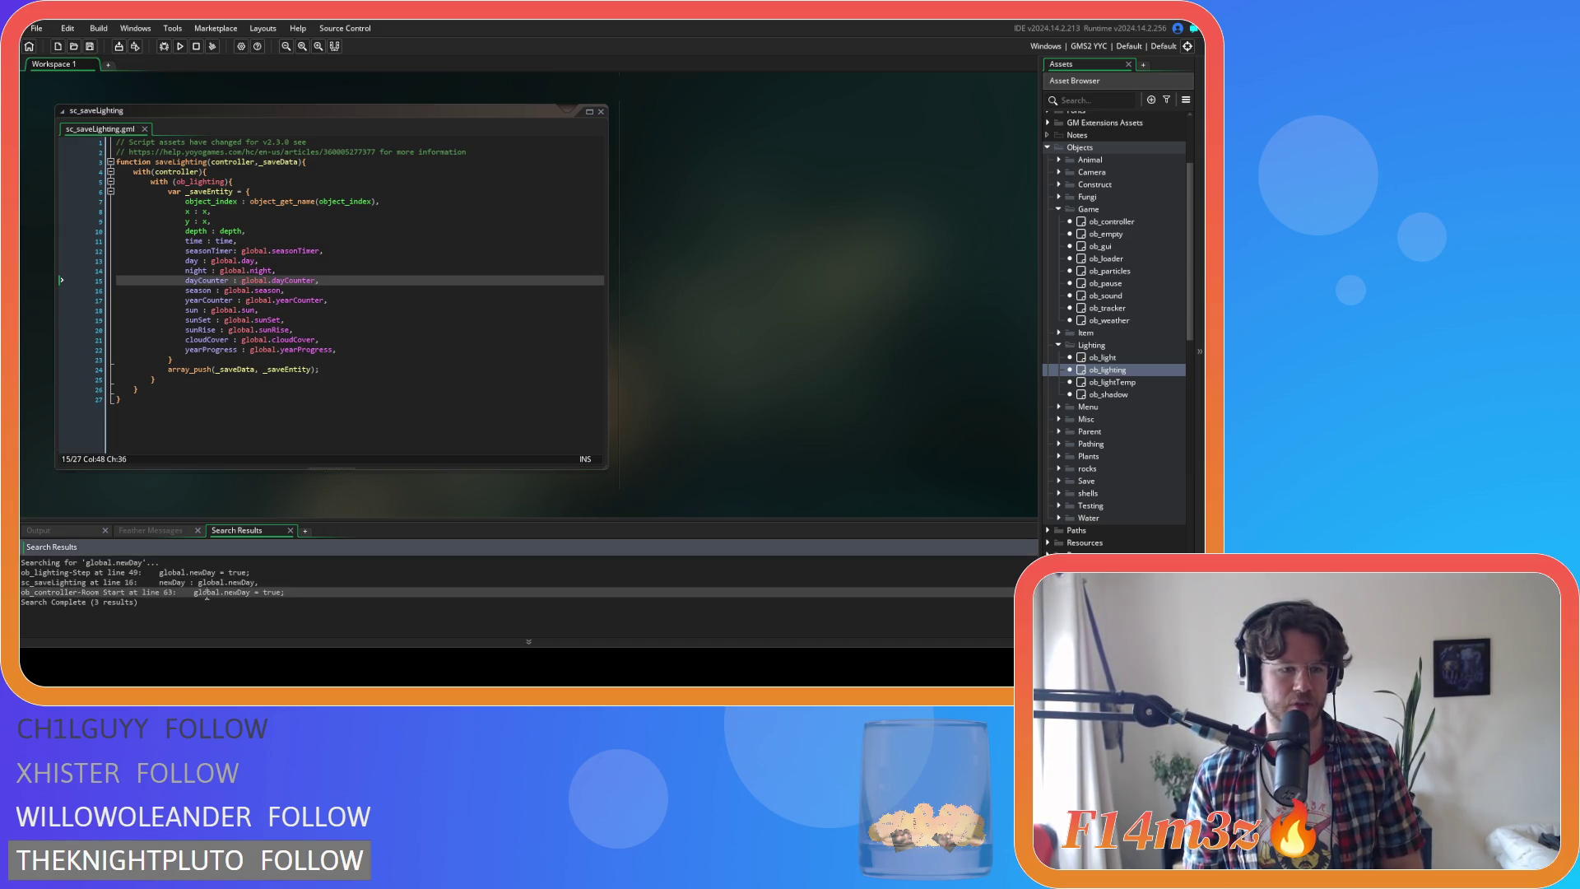
Open ob_controller's Room Start code at line 63 where global.newDay is set true
double_click(206, 593)
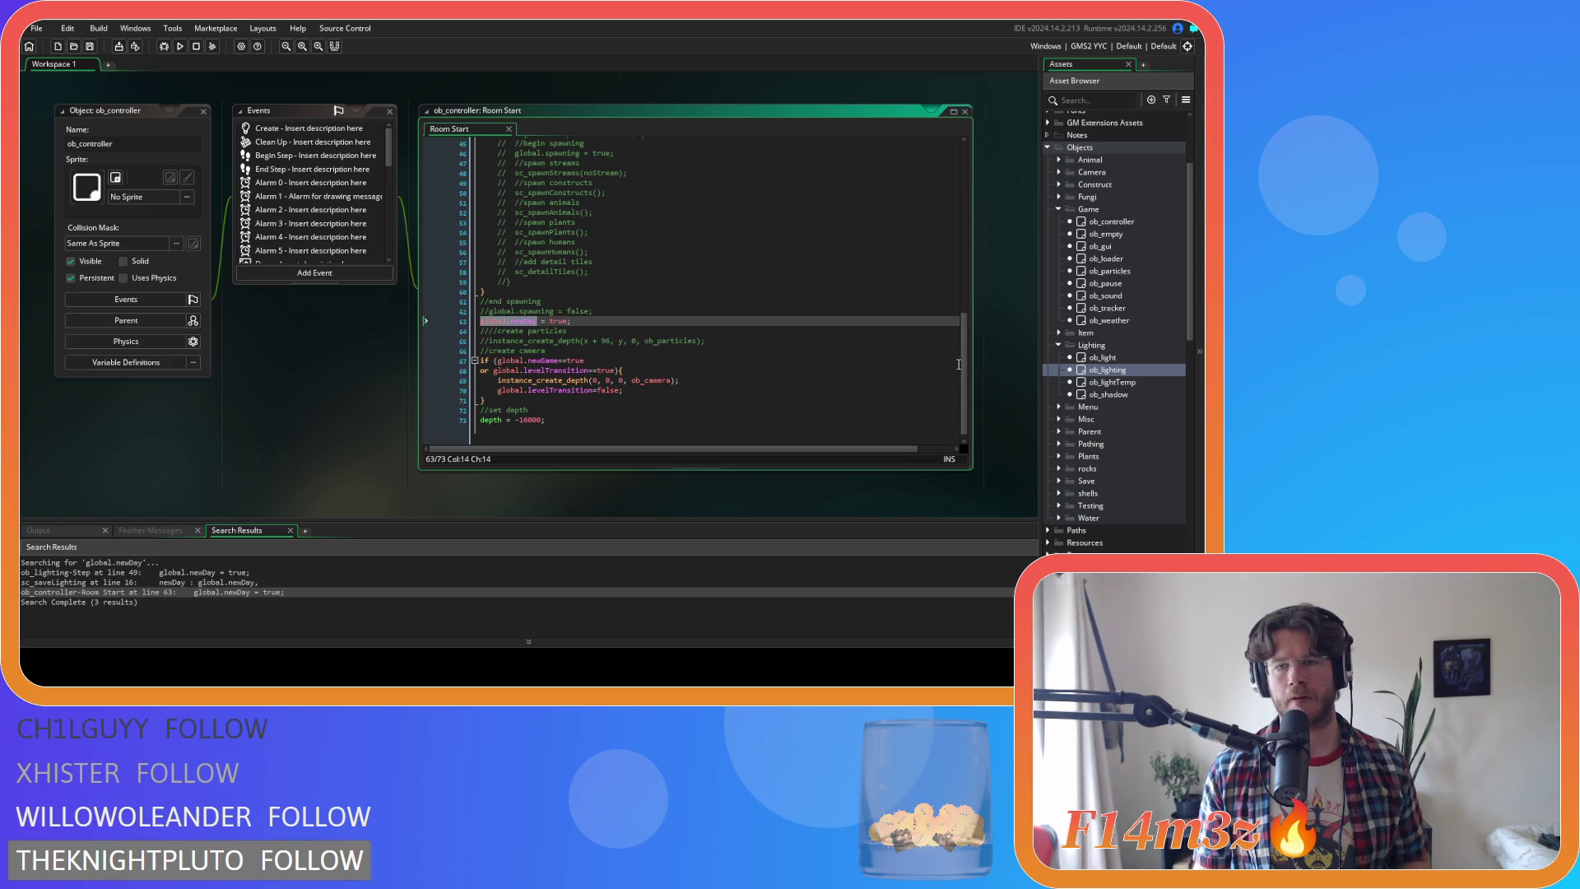
drag(962, 364, 971, 167)
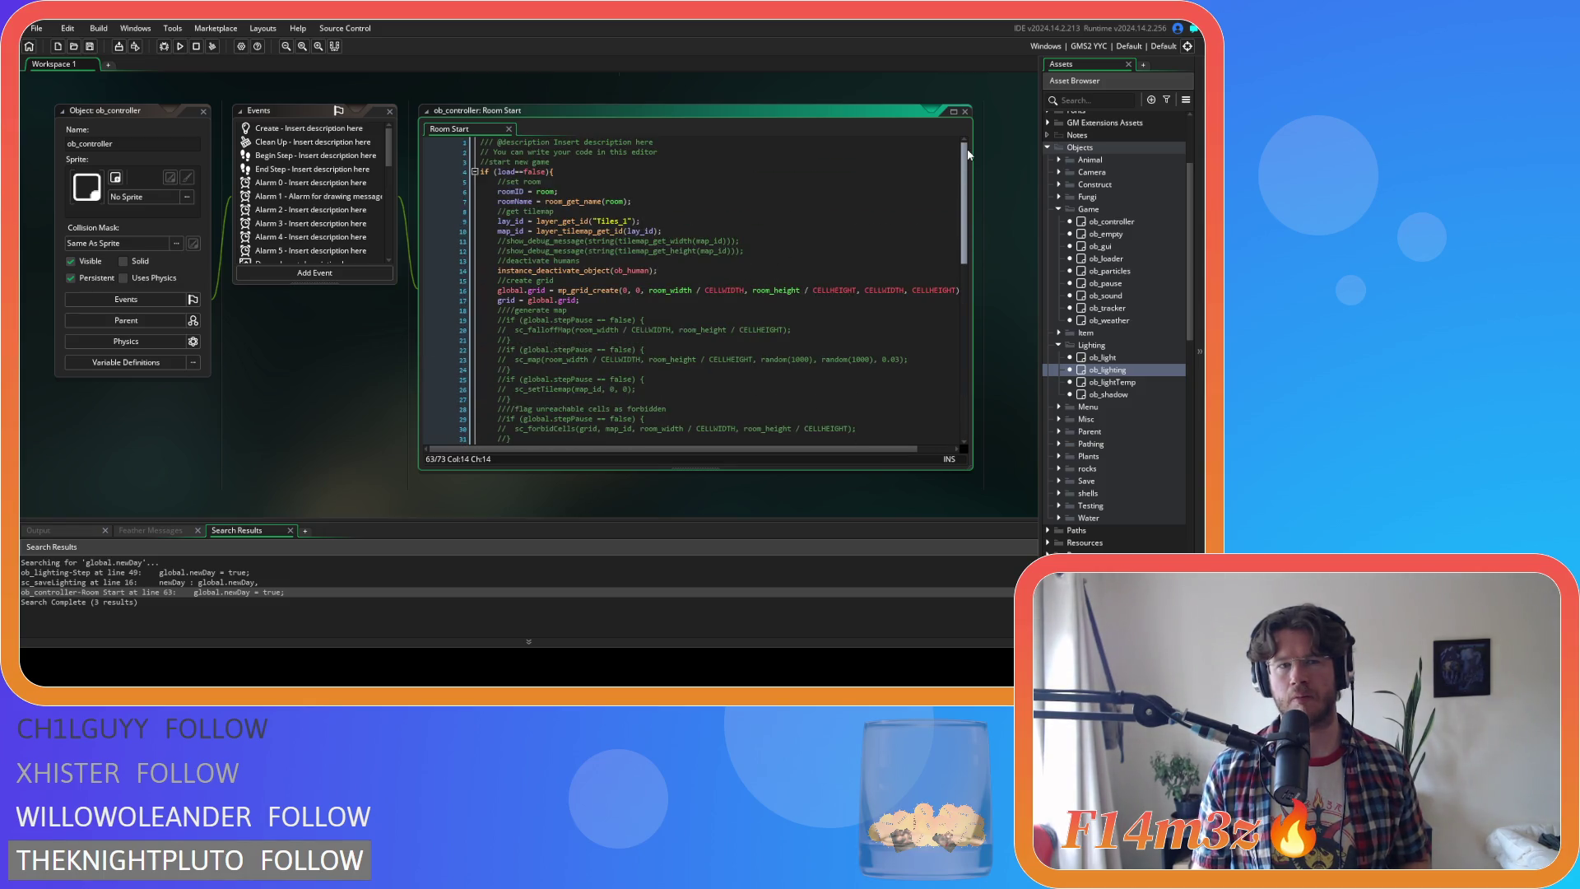
Replace line 63's global.newDay = true with newDay(ob_weather) and save
drag(967, 154, 968, 367)
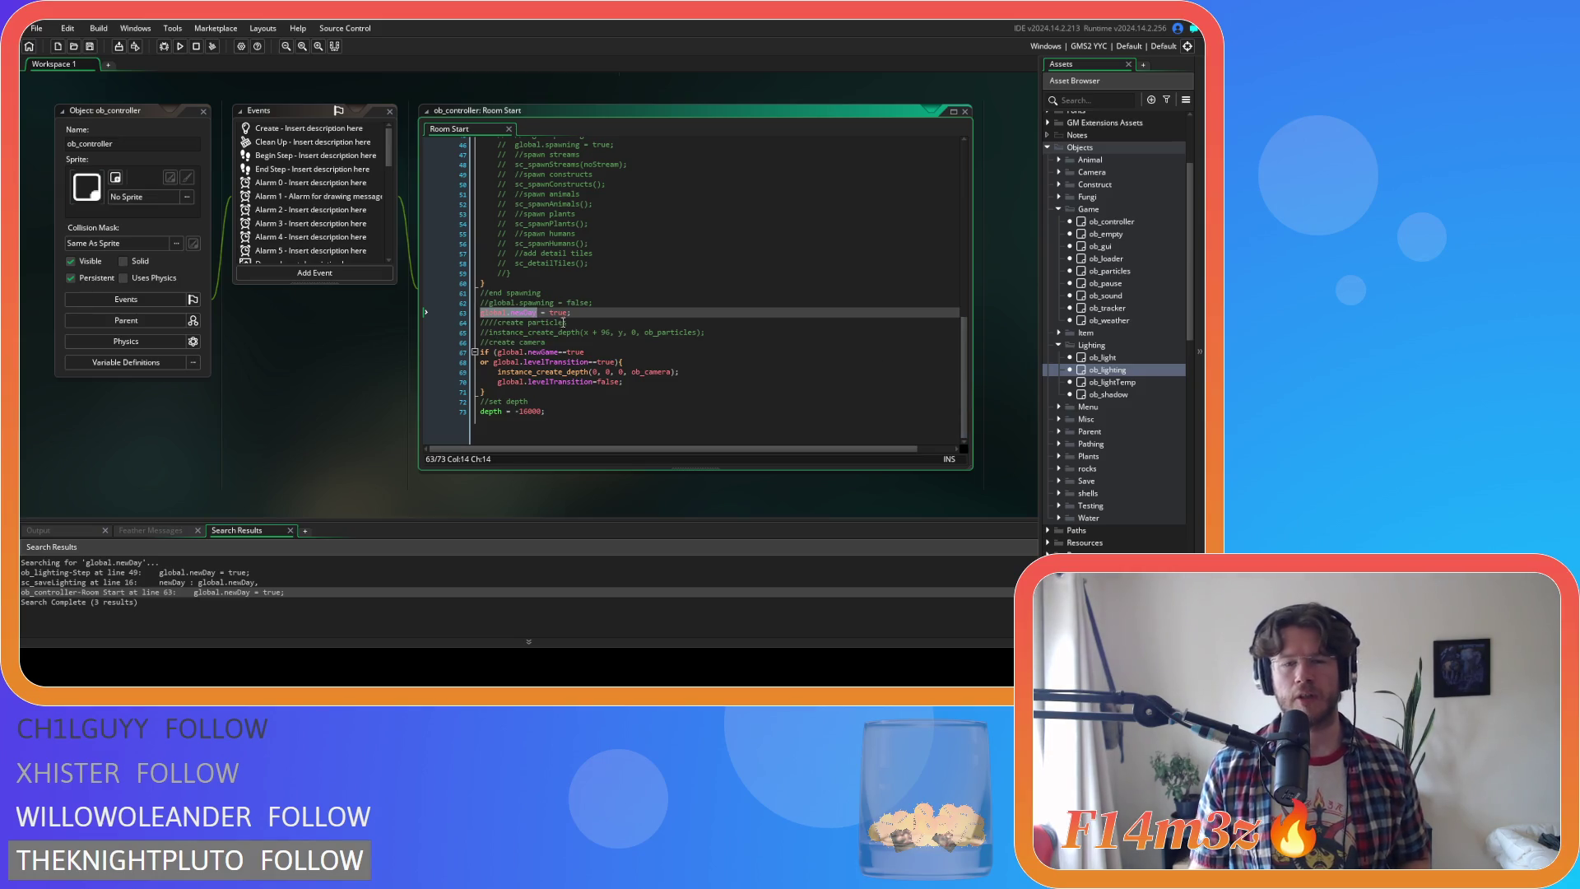
scroll(563, 322, up, 1)
drag(572, 321, 483, 328)
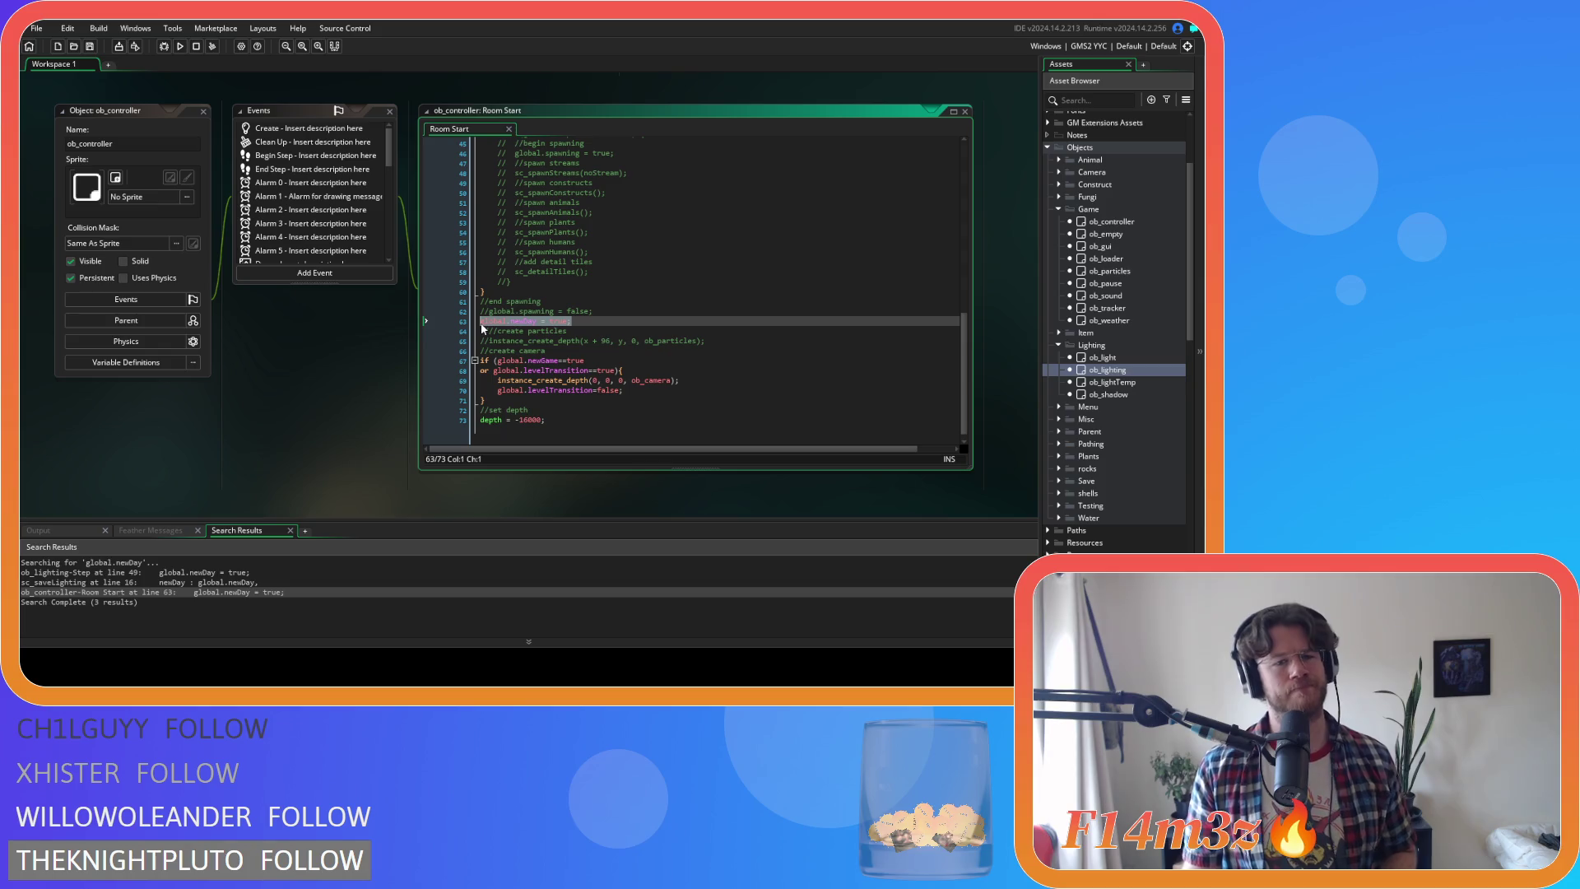
text(new)
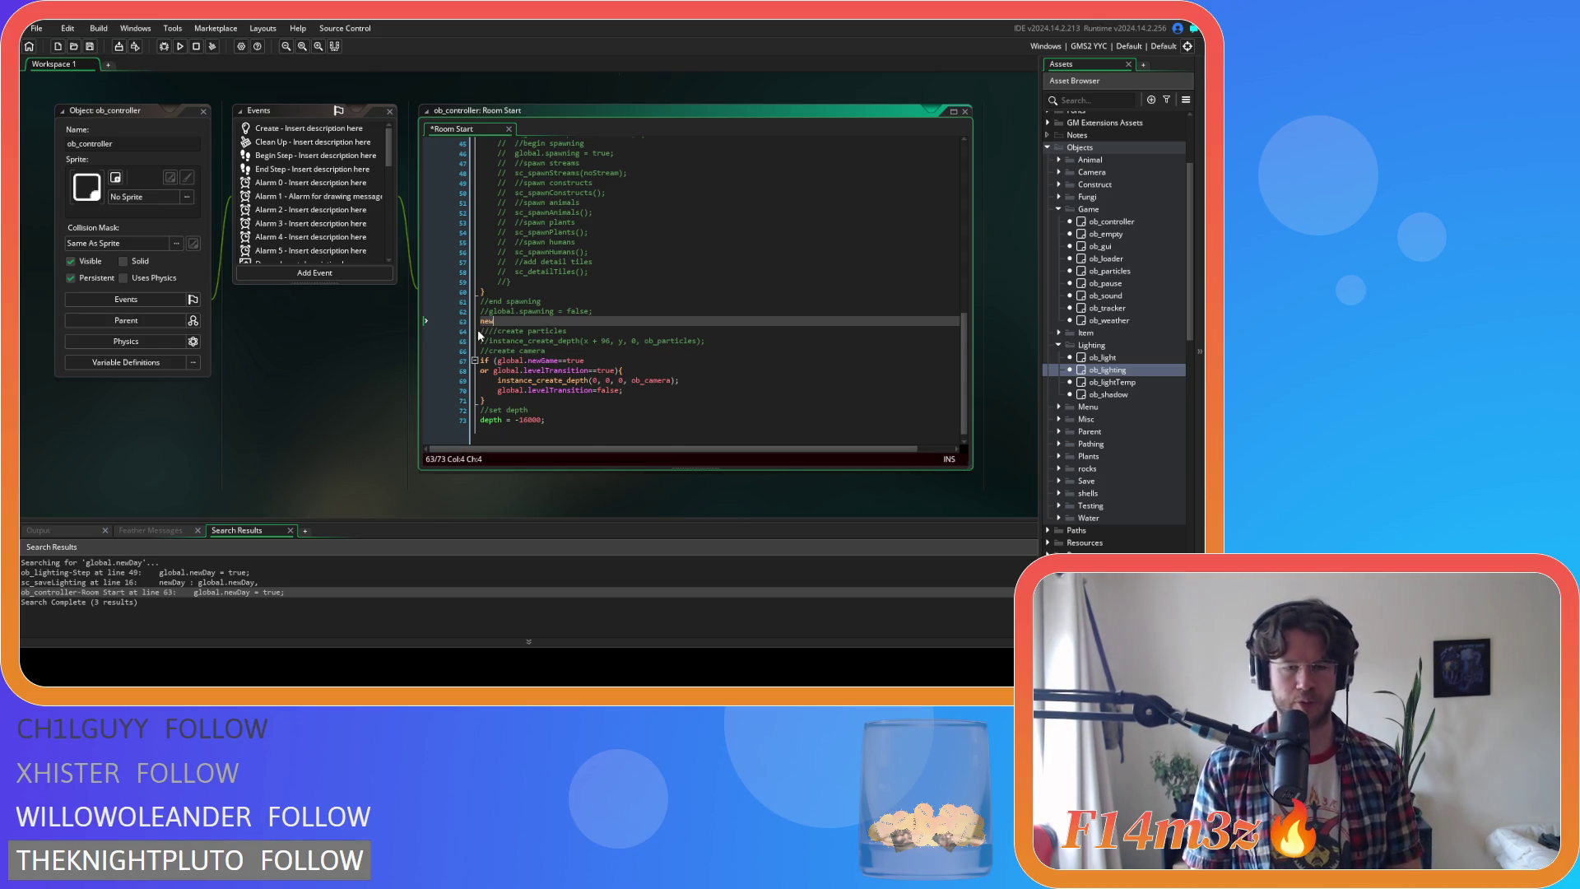
text(Day(ob_weatheri)
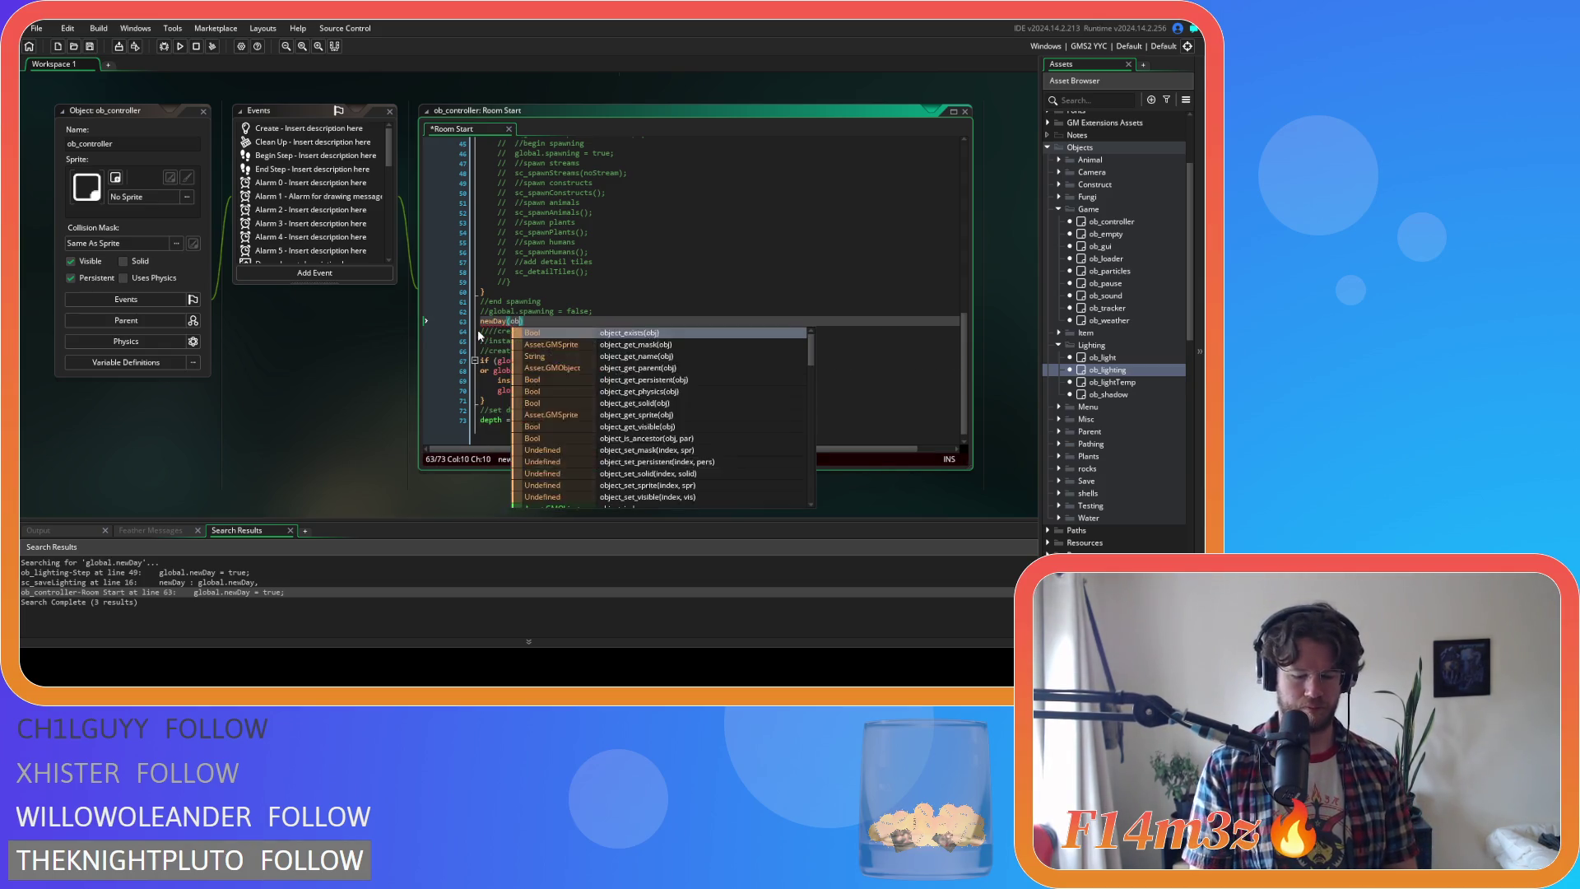
key(BackSpace)
key(BackSpace)
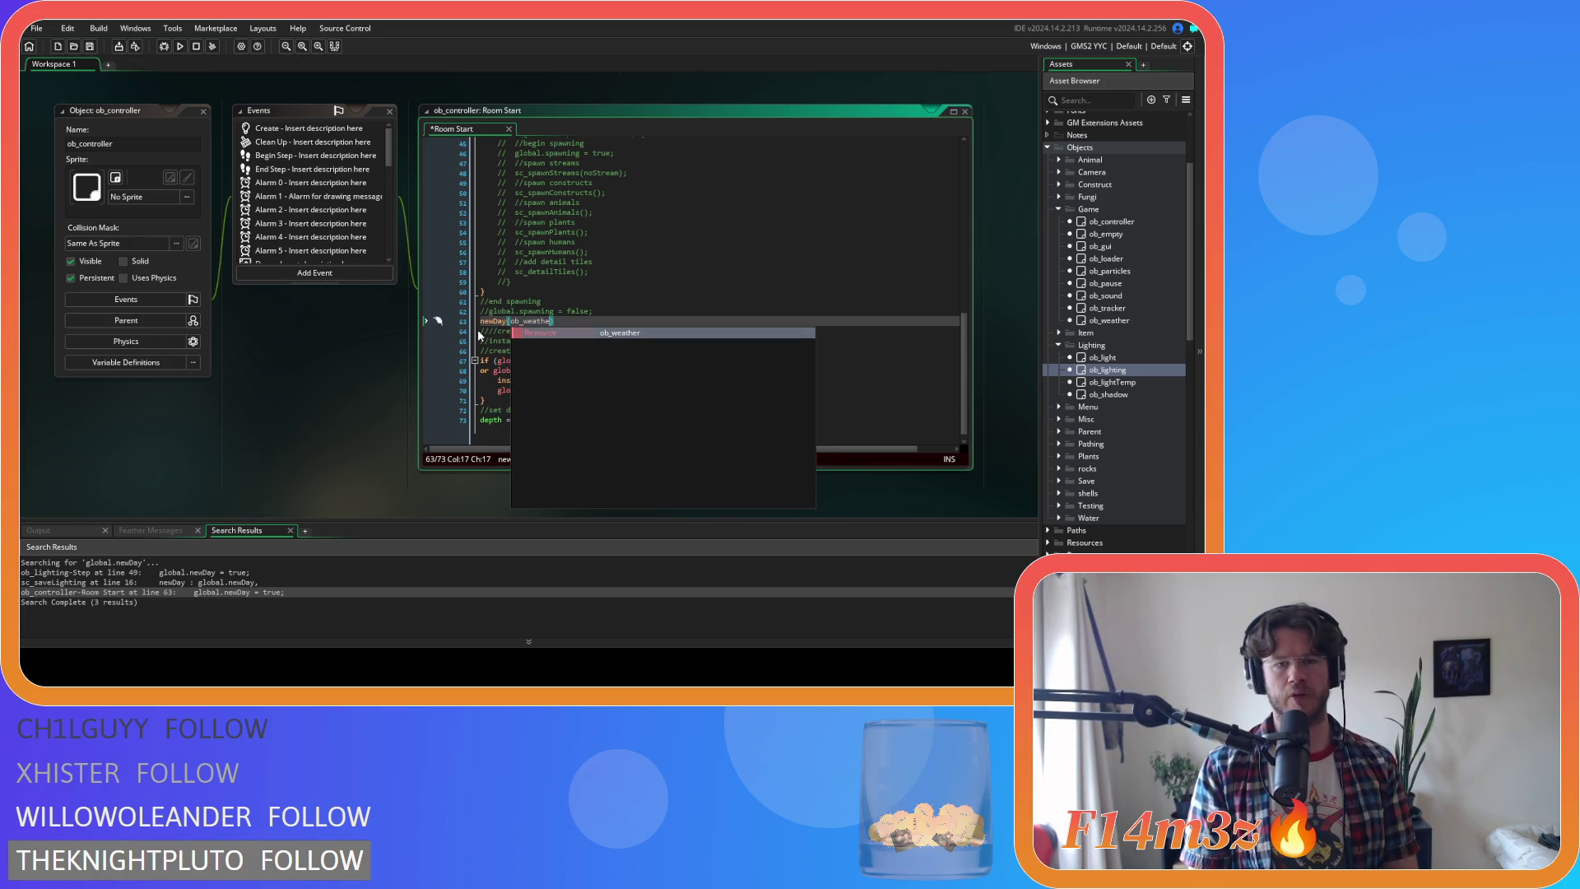
text(r);)
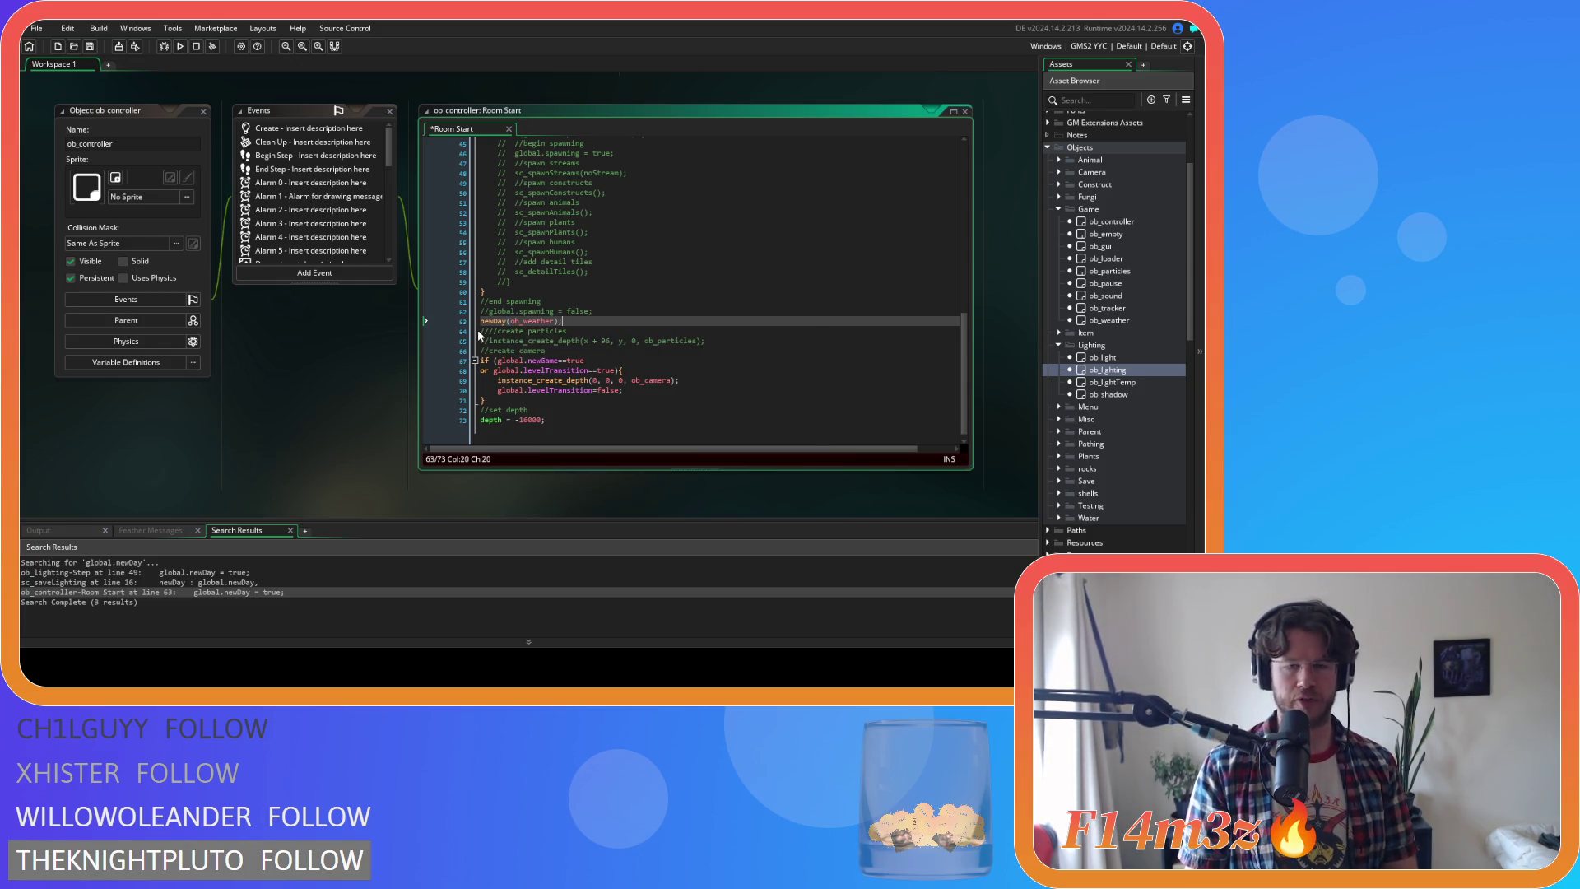
key(ctrl+s)
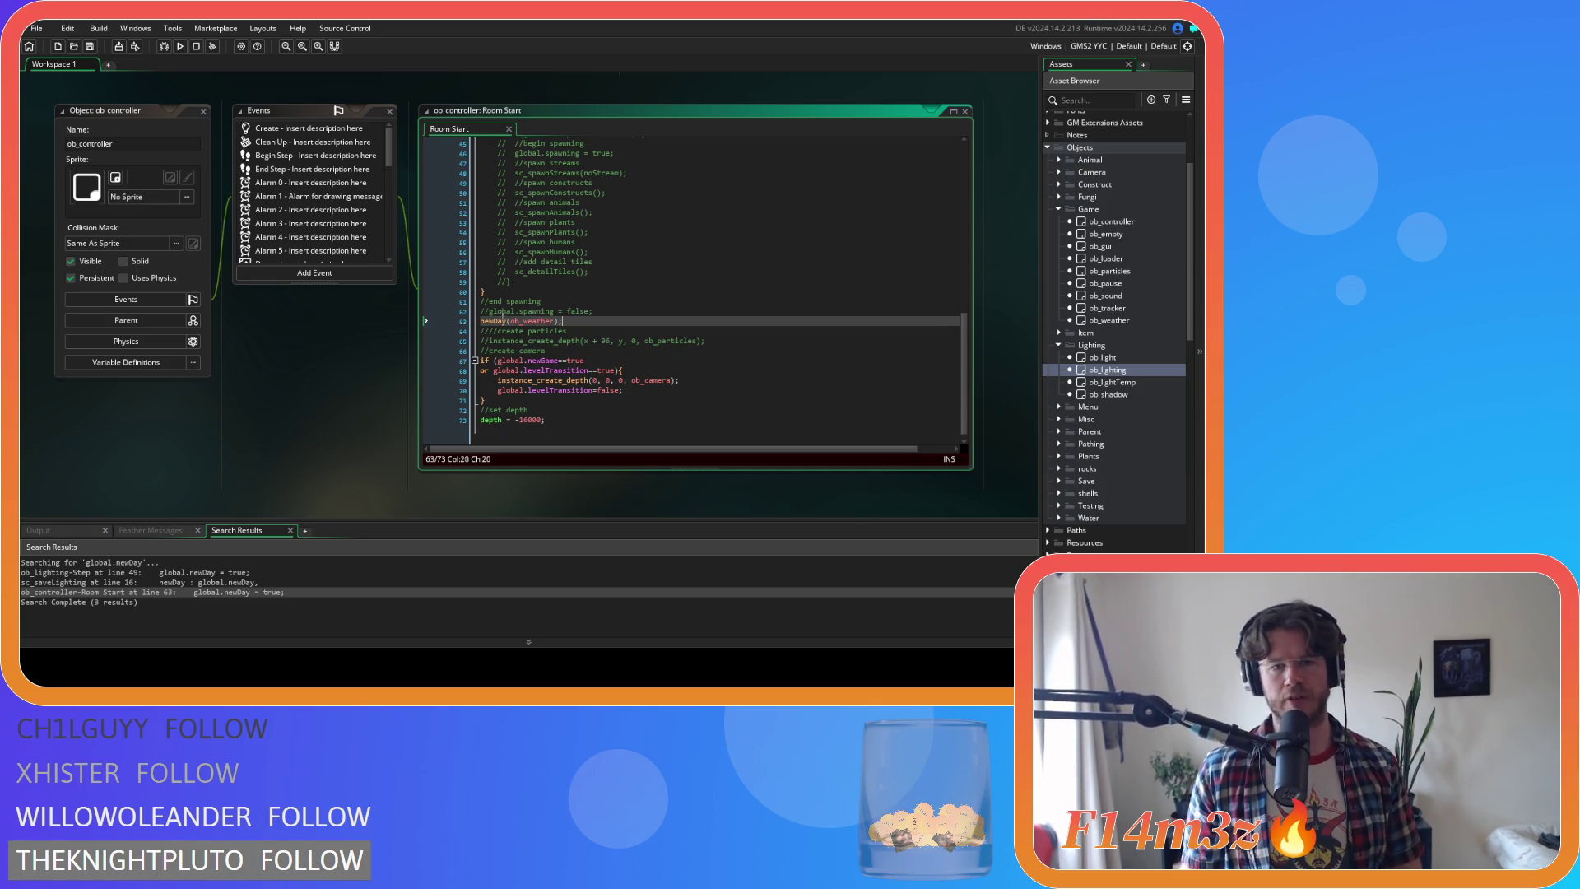
Inspect the ob_weather argument on line 63, then expand the Menu objects folder
click(527, 323)
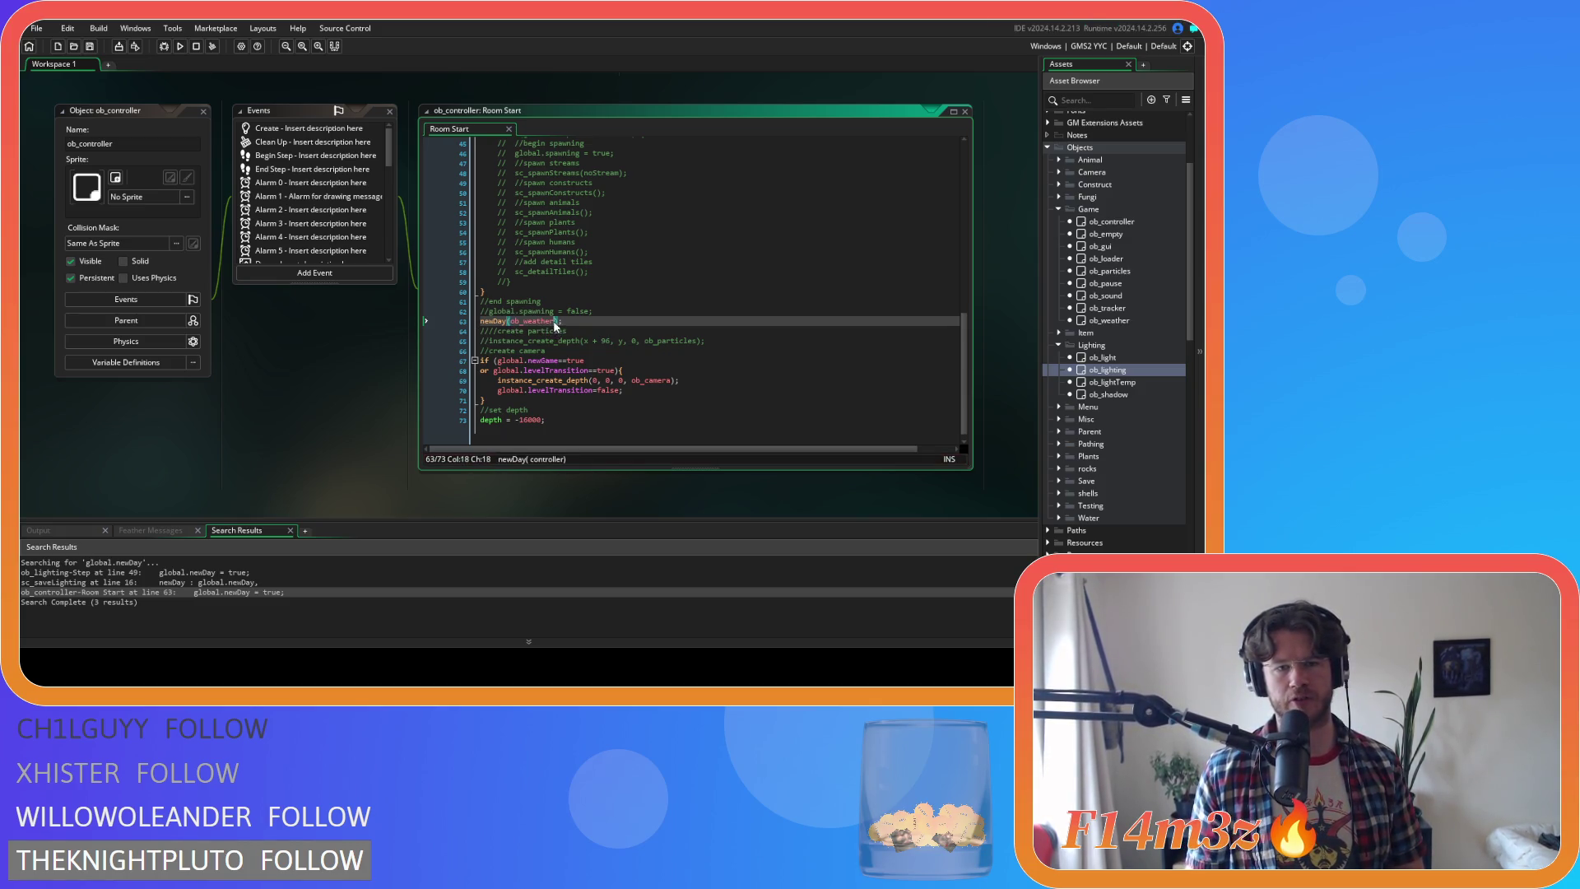
drag(480, 321, 602, 325)
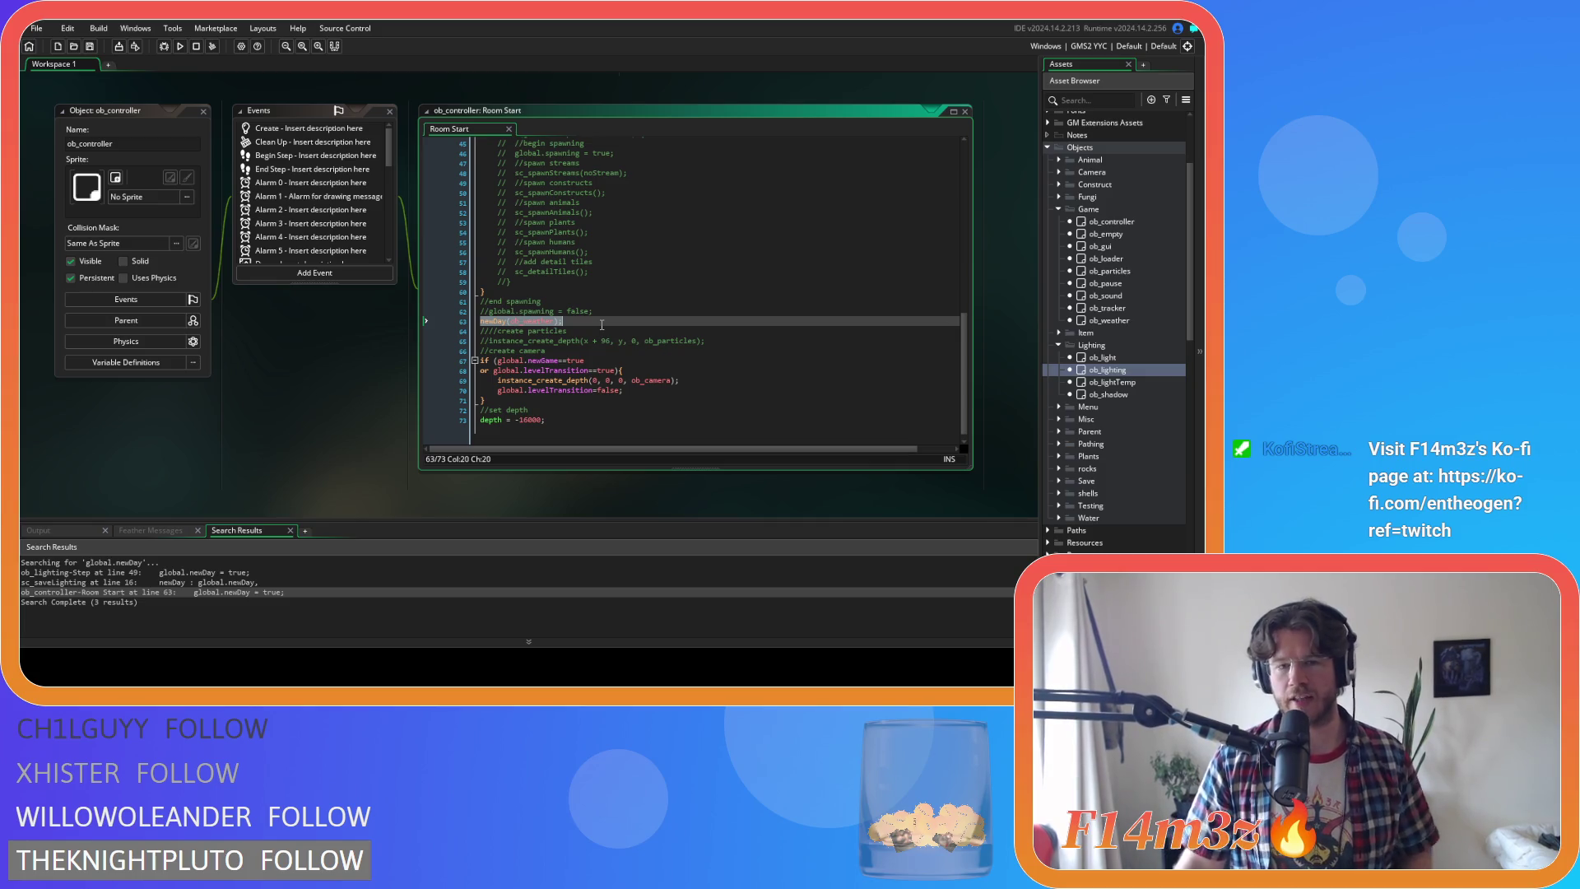
click(603, 326)
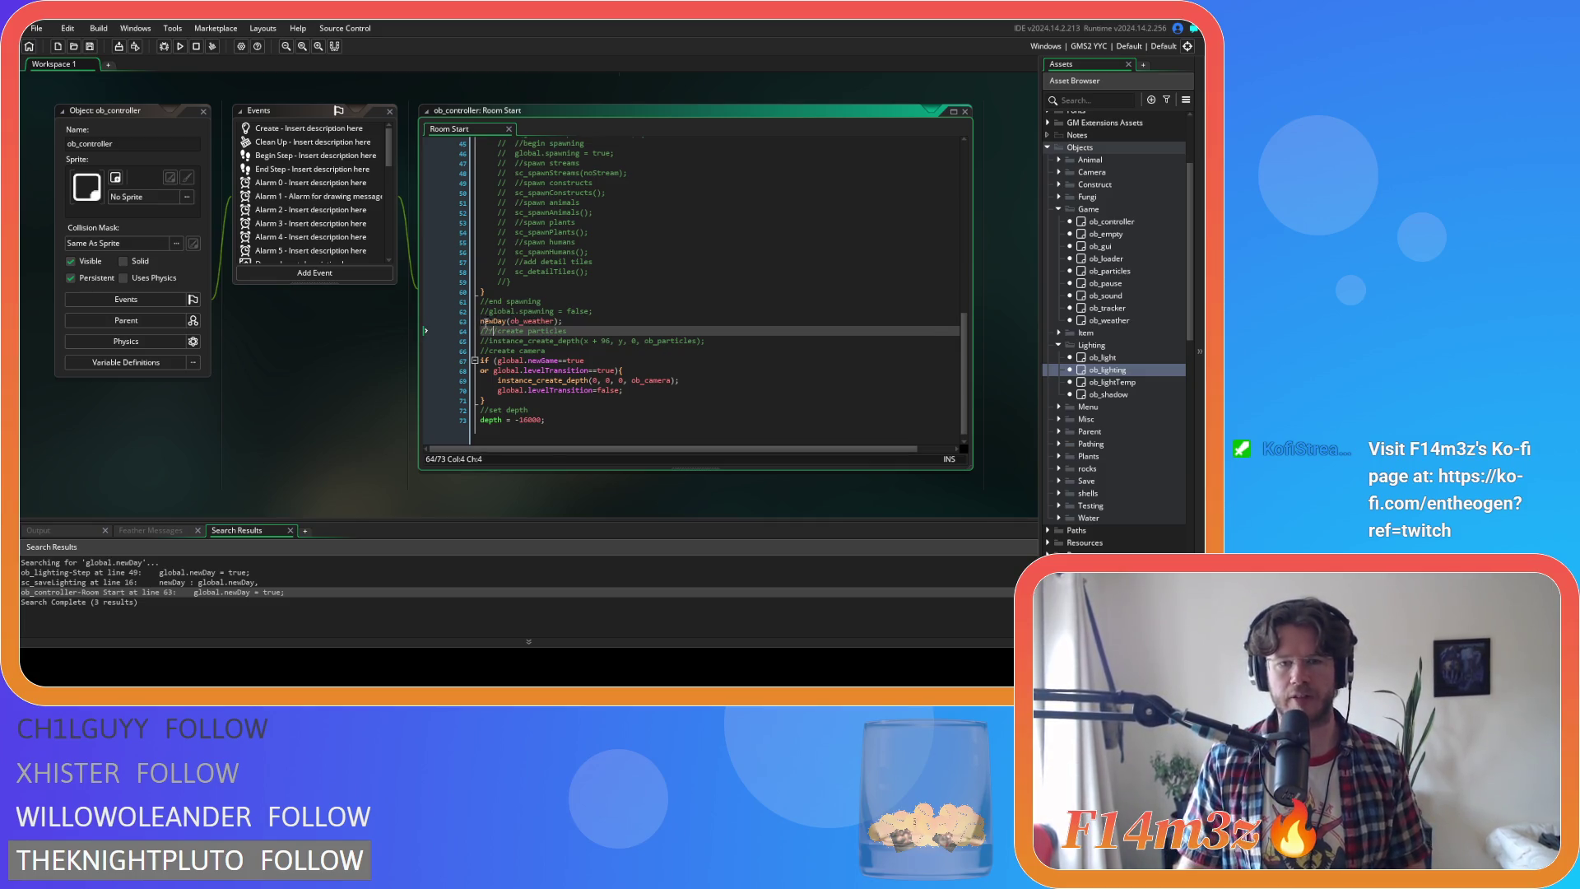
drag(481, 321, 575, 324)
double_click(543, 323)
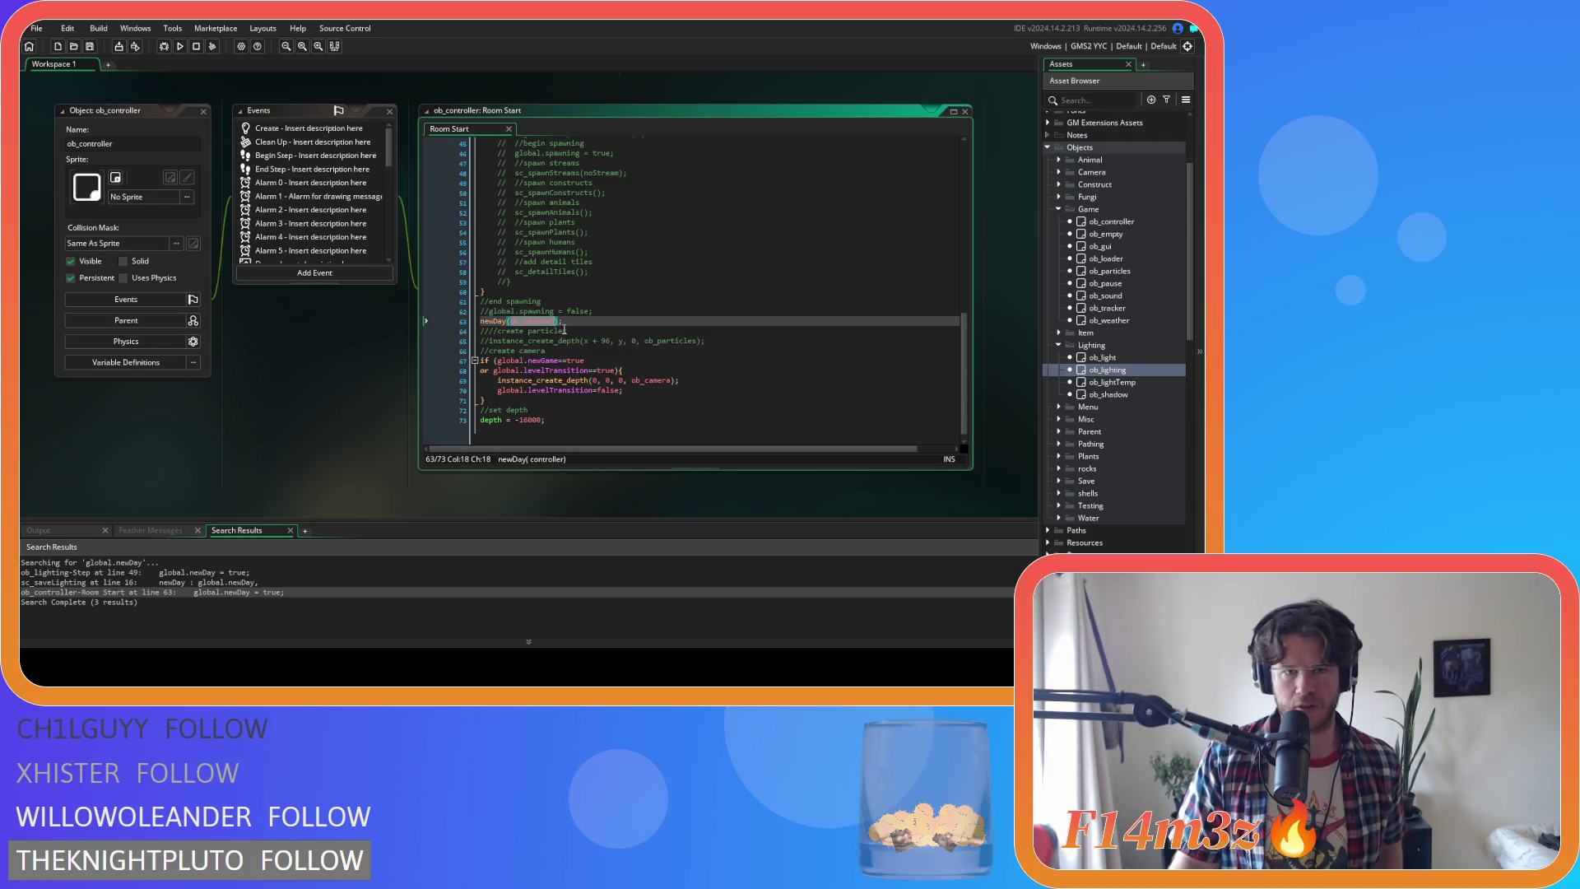
click(614, 321)
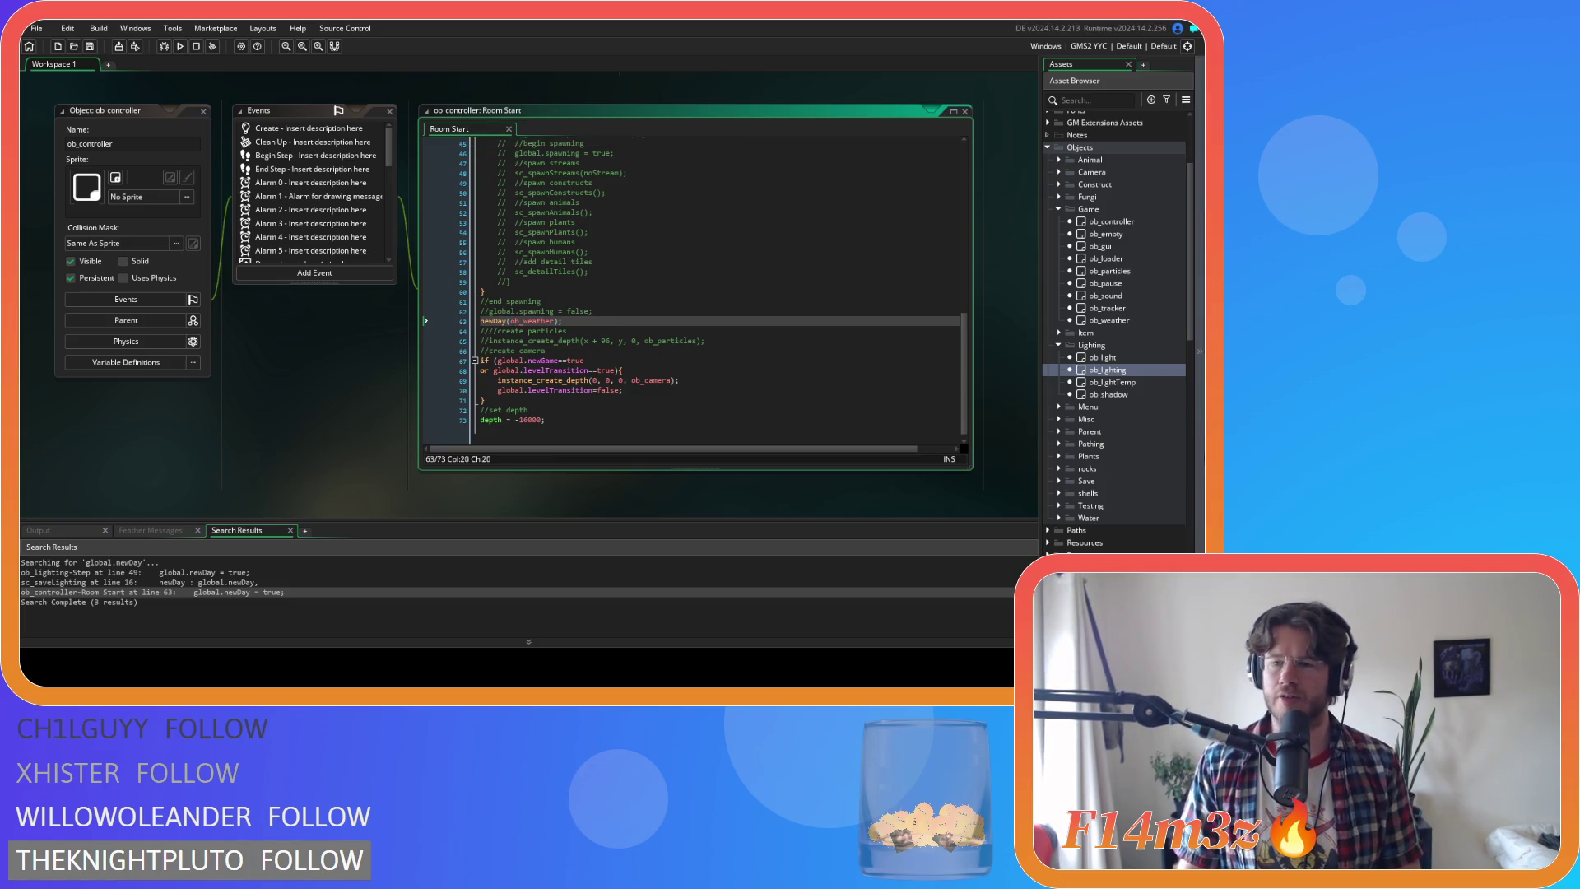
scroll(1061, 359, down, 2)
click(1060, 358)
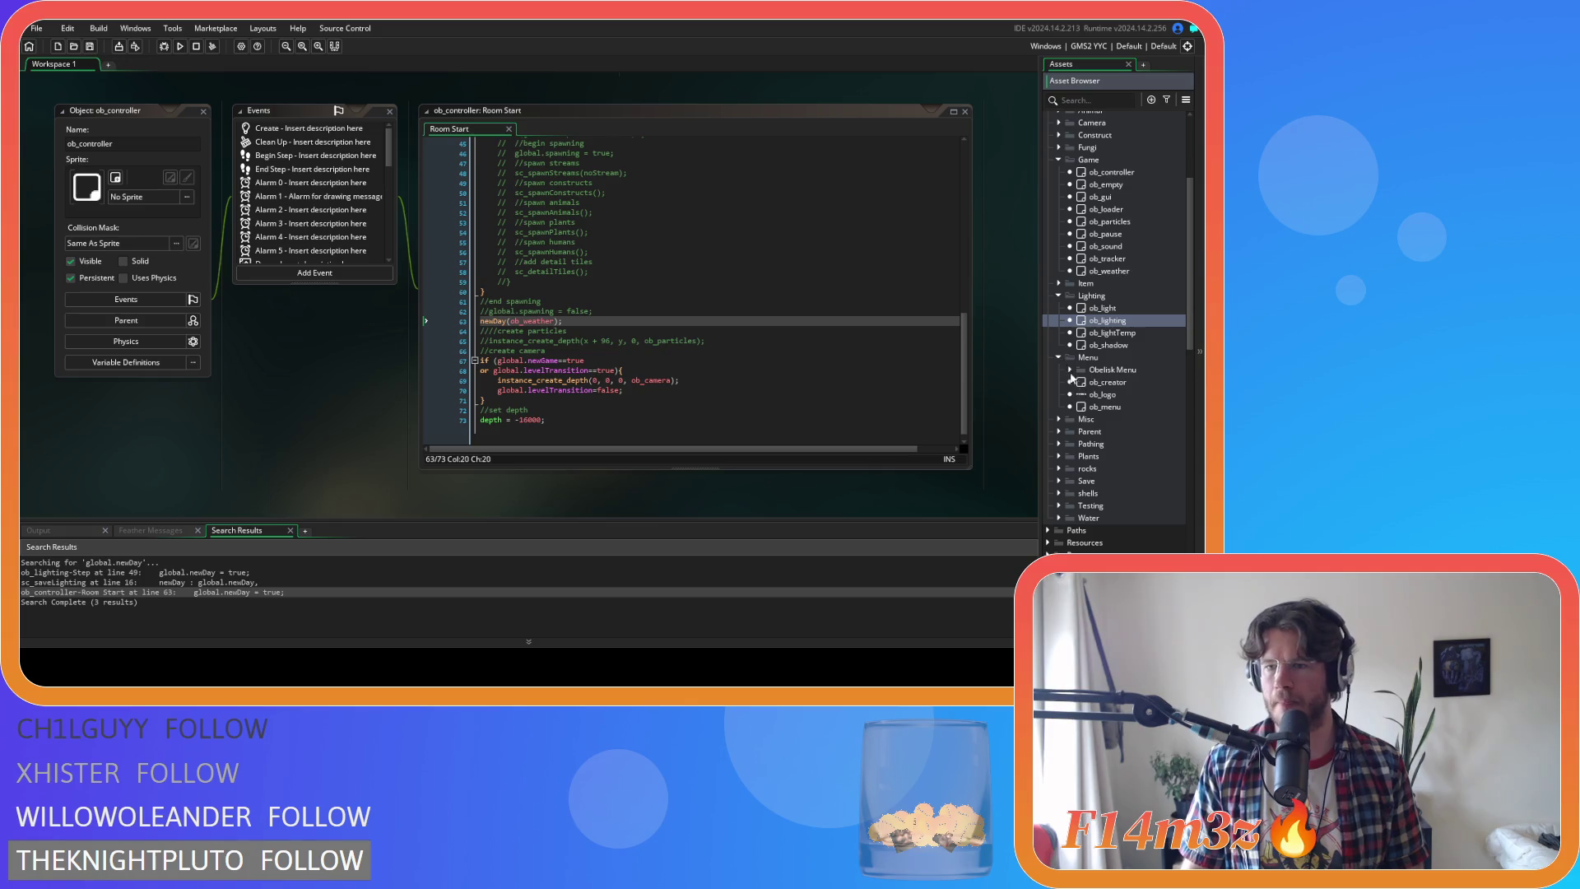
Open ob_menu's Key Press - Enter code and review the lines creating ob_pause and ob_loader
double_click(1106, 406)
scroll(315, 229, down, 2)
scroll(315, 229, down, 3)
click(329, 214)
scroll(815, 306, down, 20)
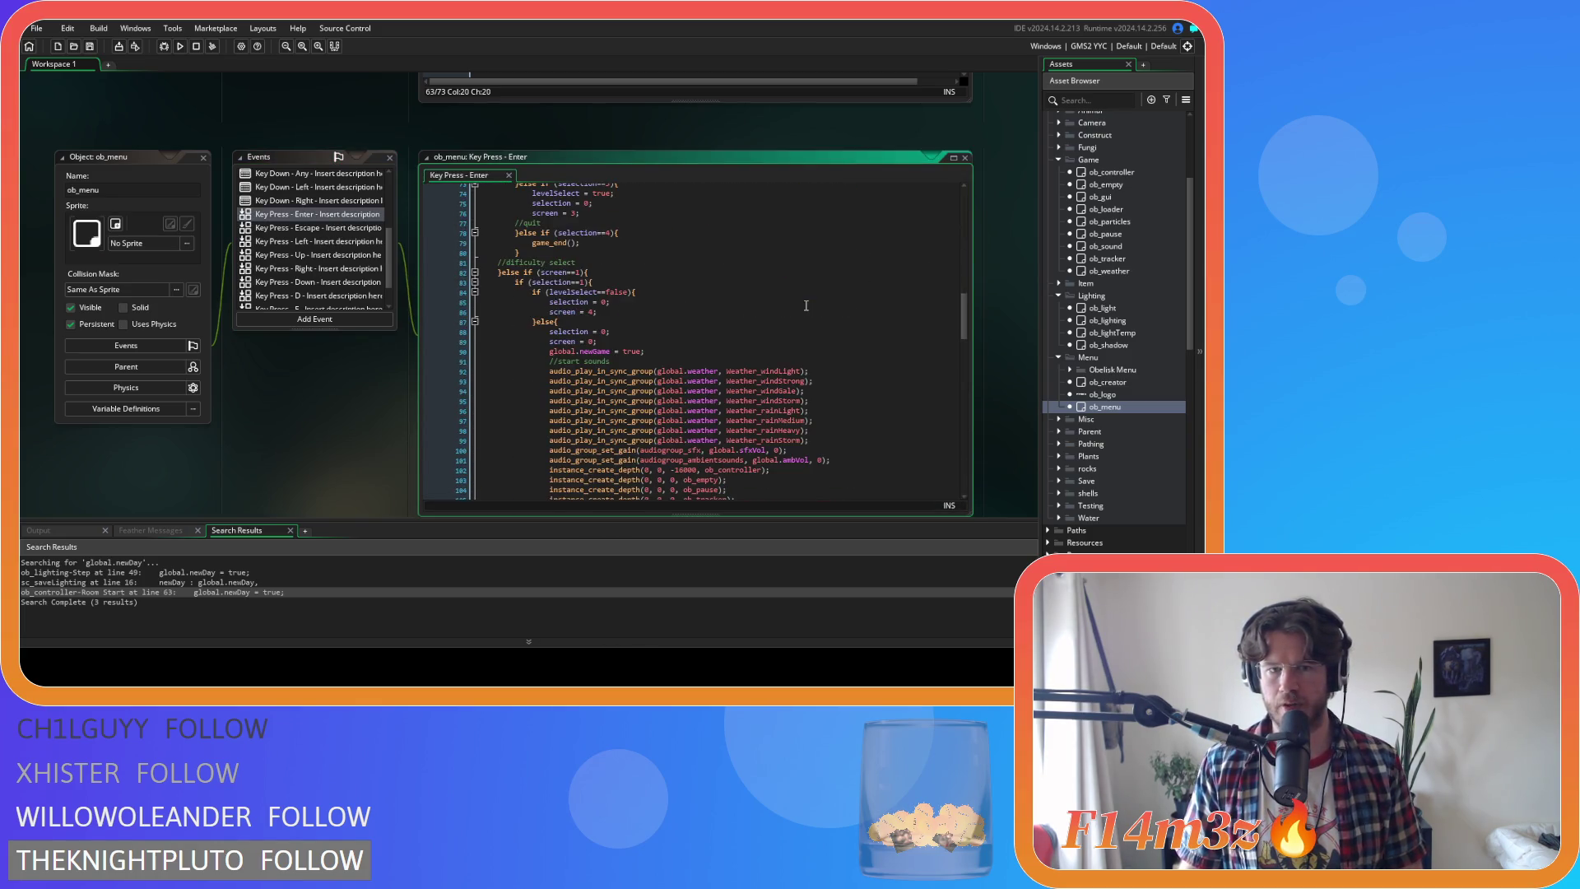
scroll(807, 305, down, 12)
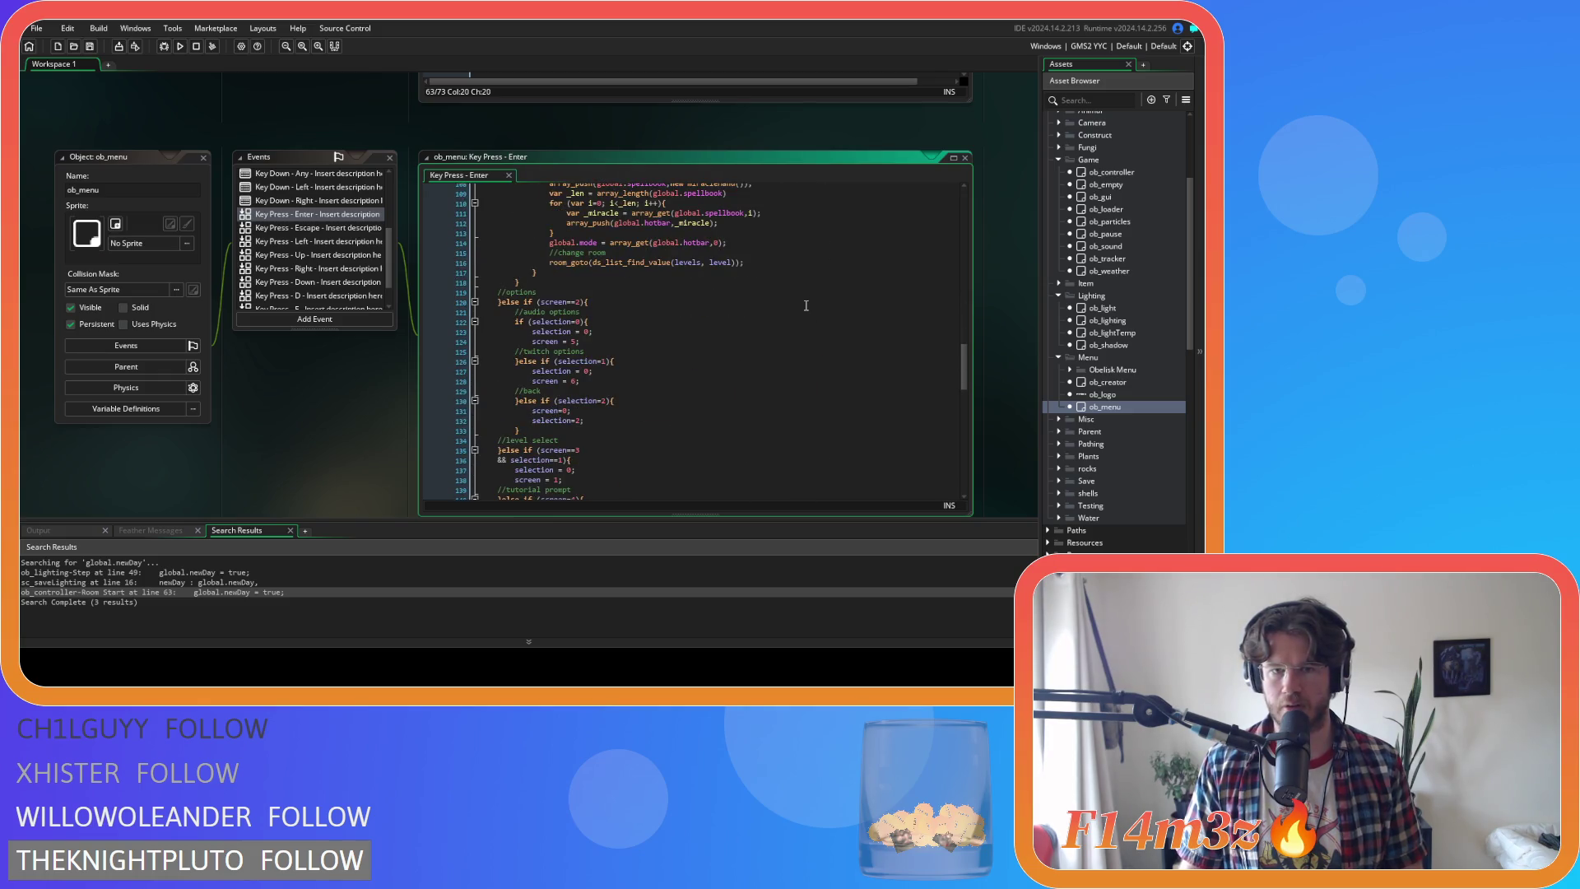
scroll(806, 306, up, 7)
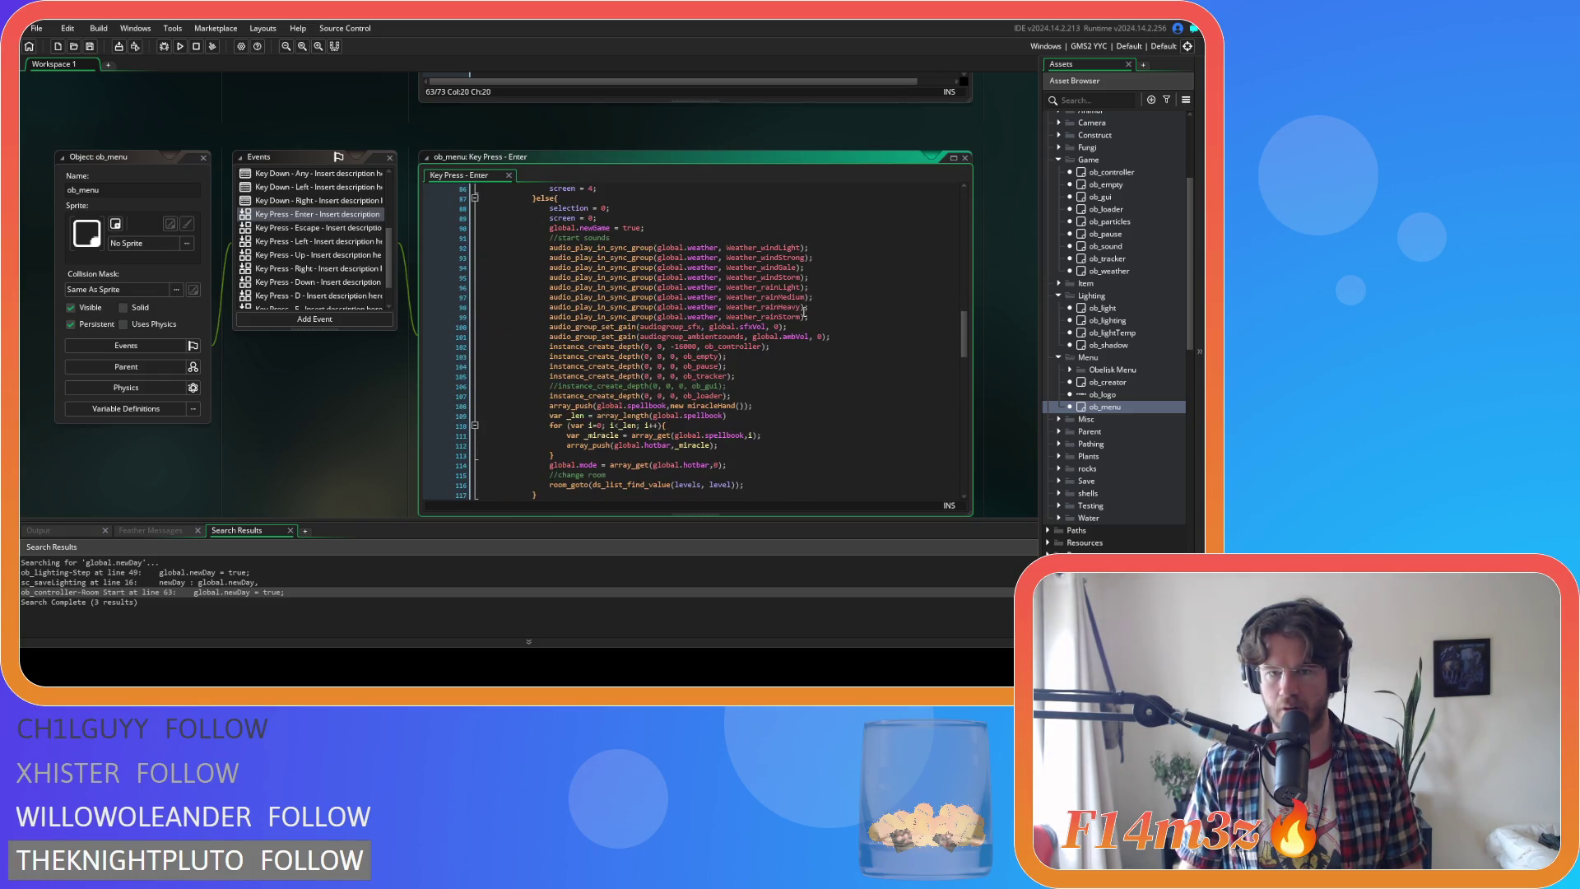
click(774, 366)
click(764, 394)
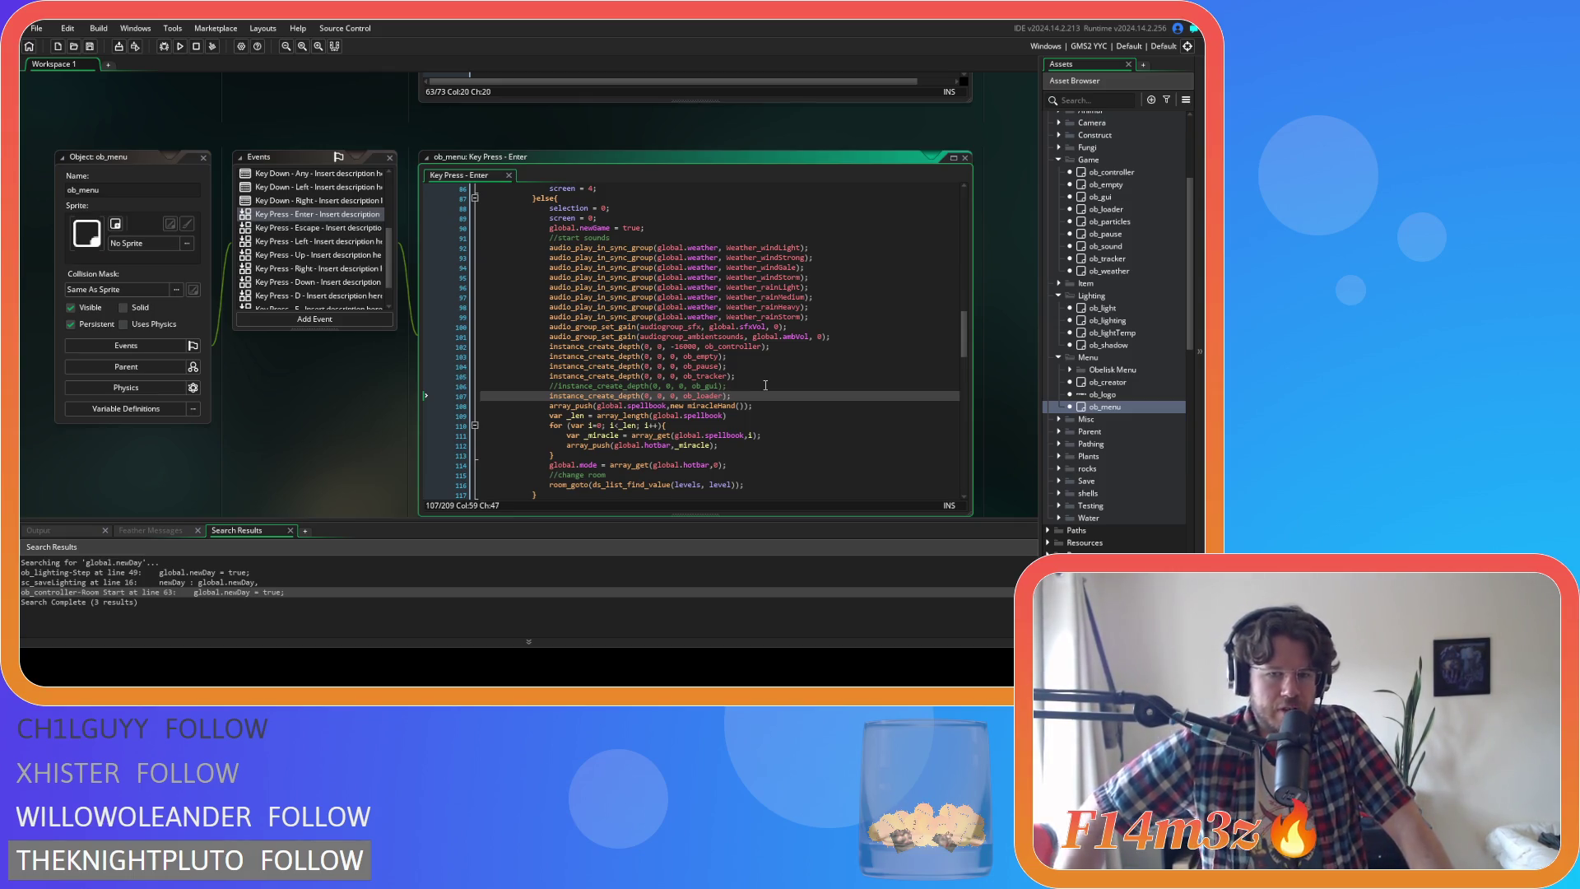
Return to ob_controller's Room Start code and select the newDay(ob_weather) call on line 63
scroll(775, 371, down, 1)
drag(532, 459, 745, 460)
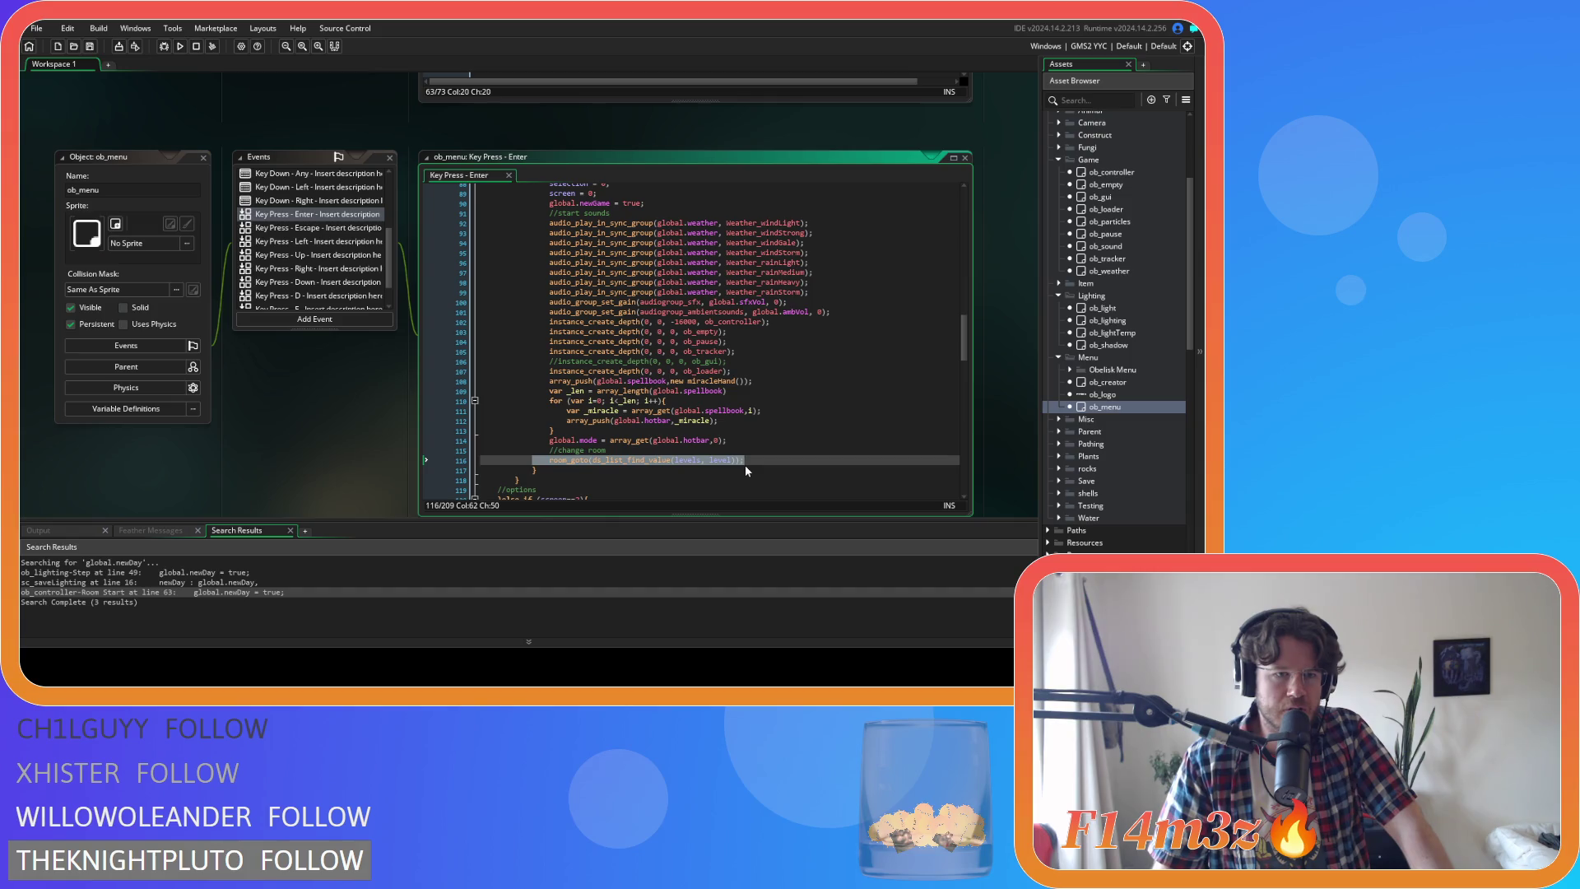
scroll(437, 397, up, 3)
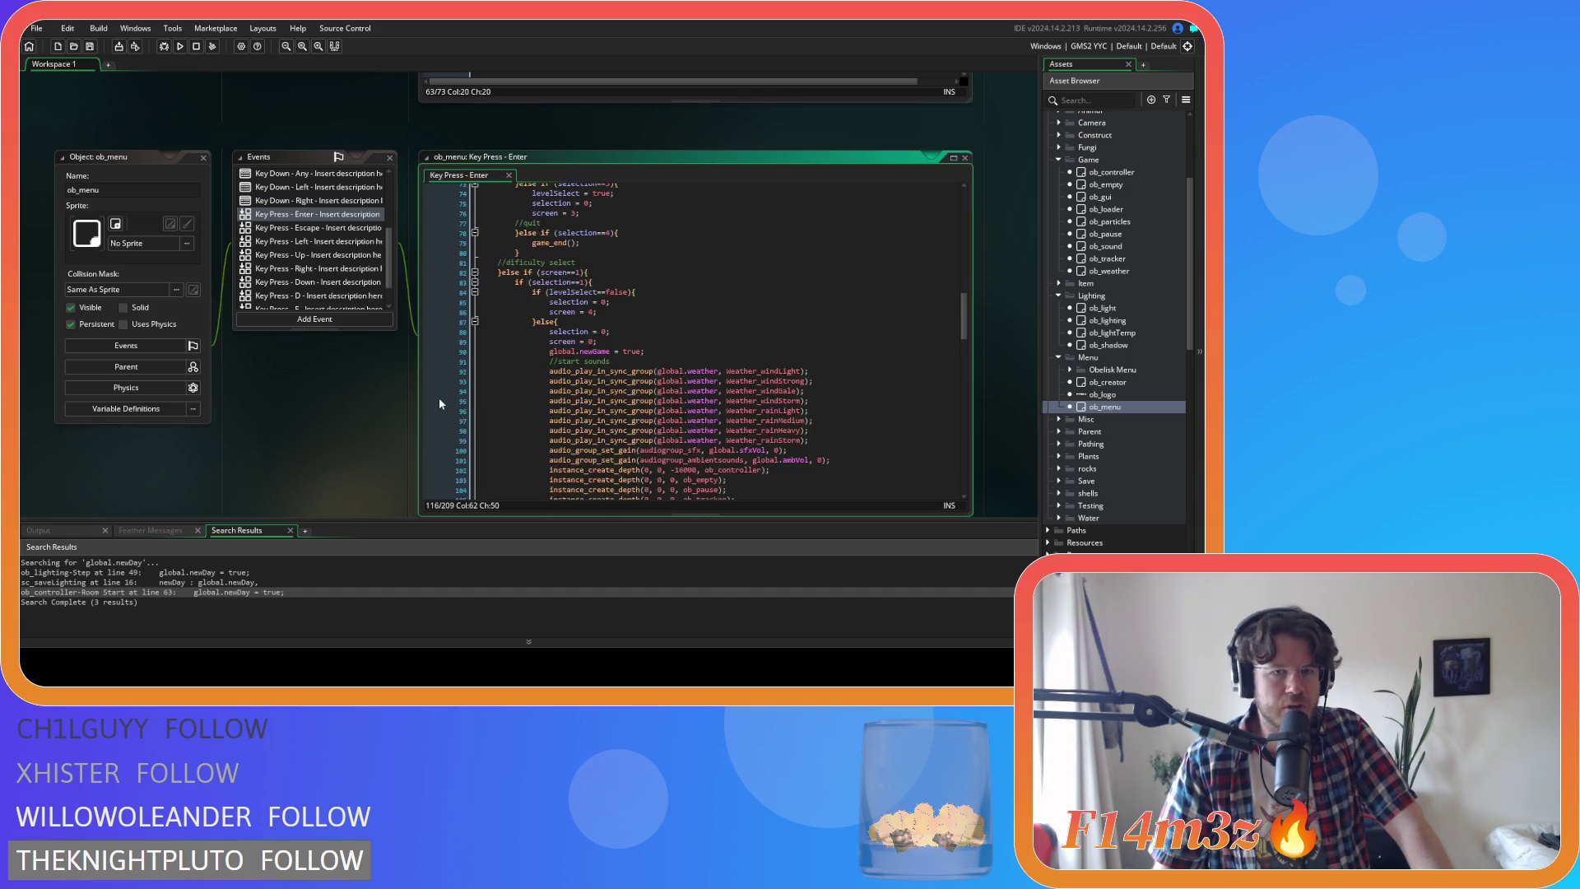
scroll(353, 334, up, 5)
drag(557, 285, 460, 292)
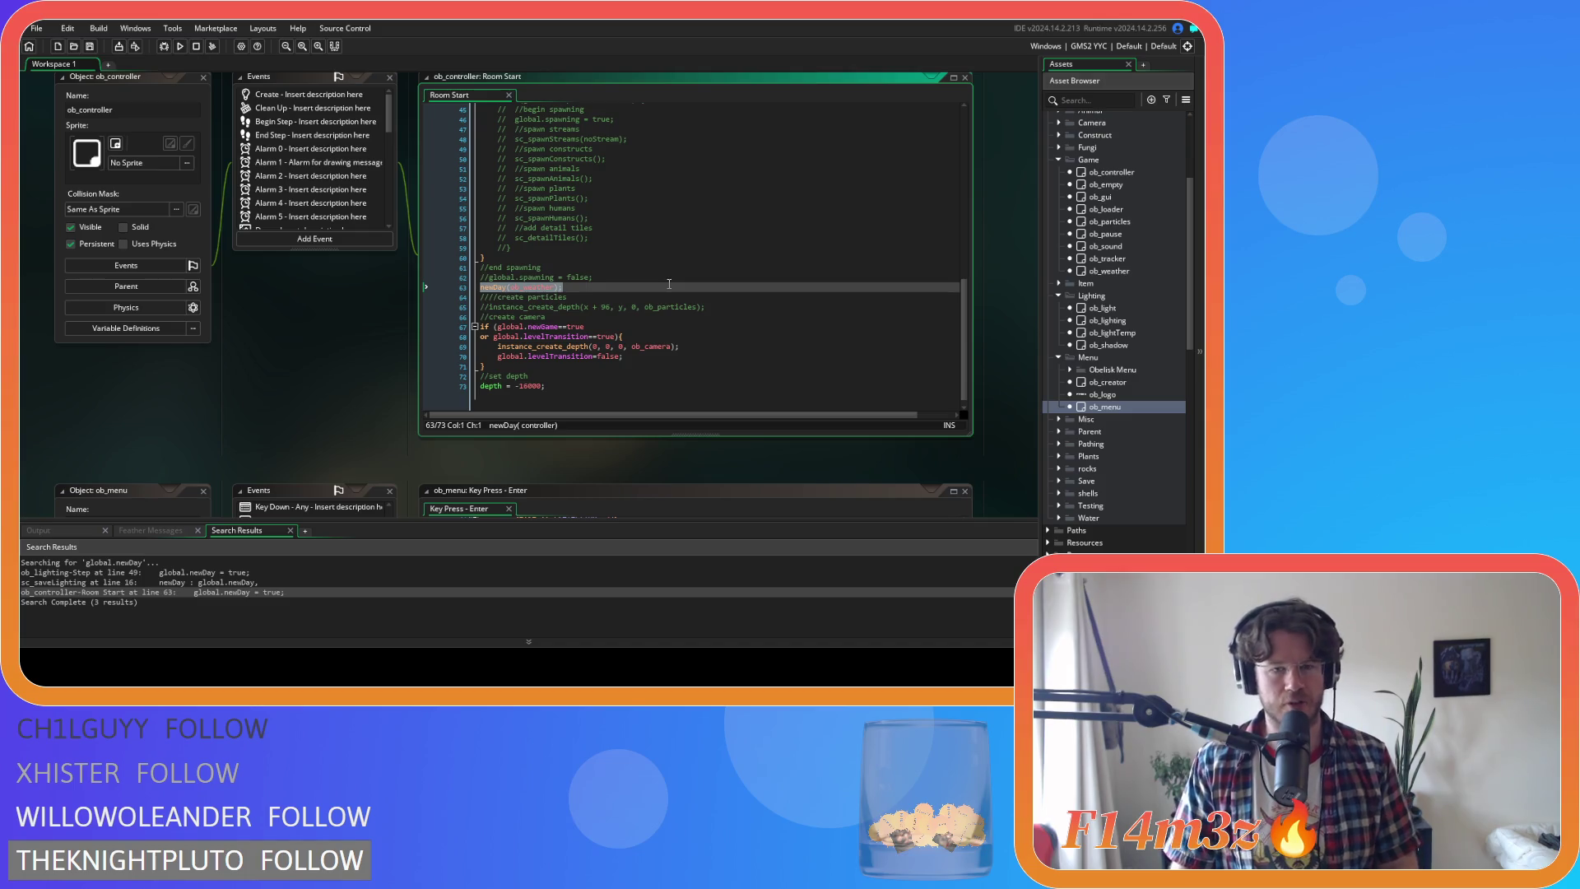
Delete the newDay(ob_weather) line and the commented-out spawning and particle lines
key(Delete)
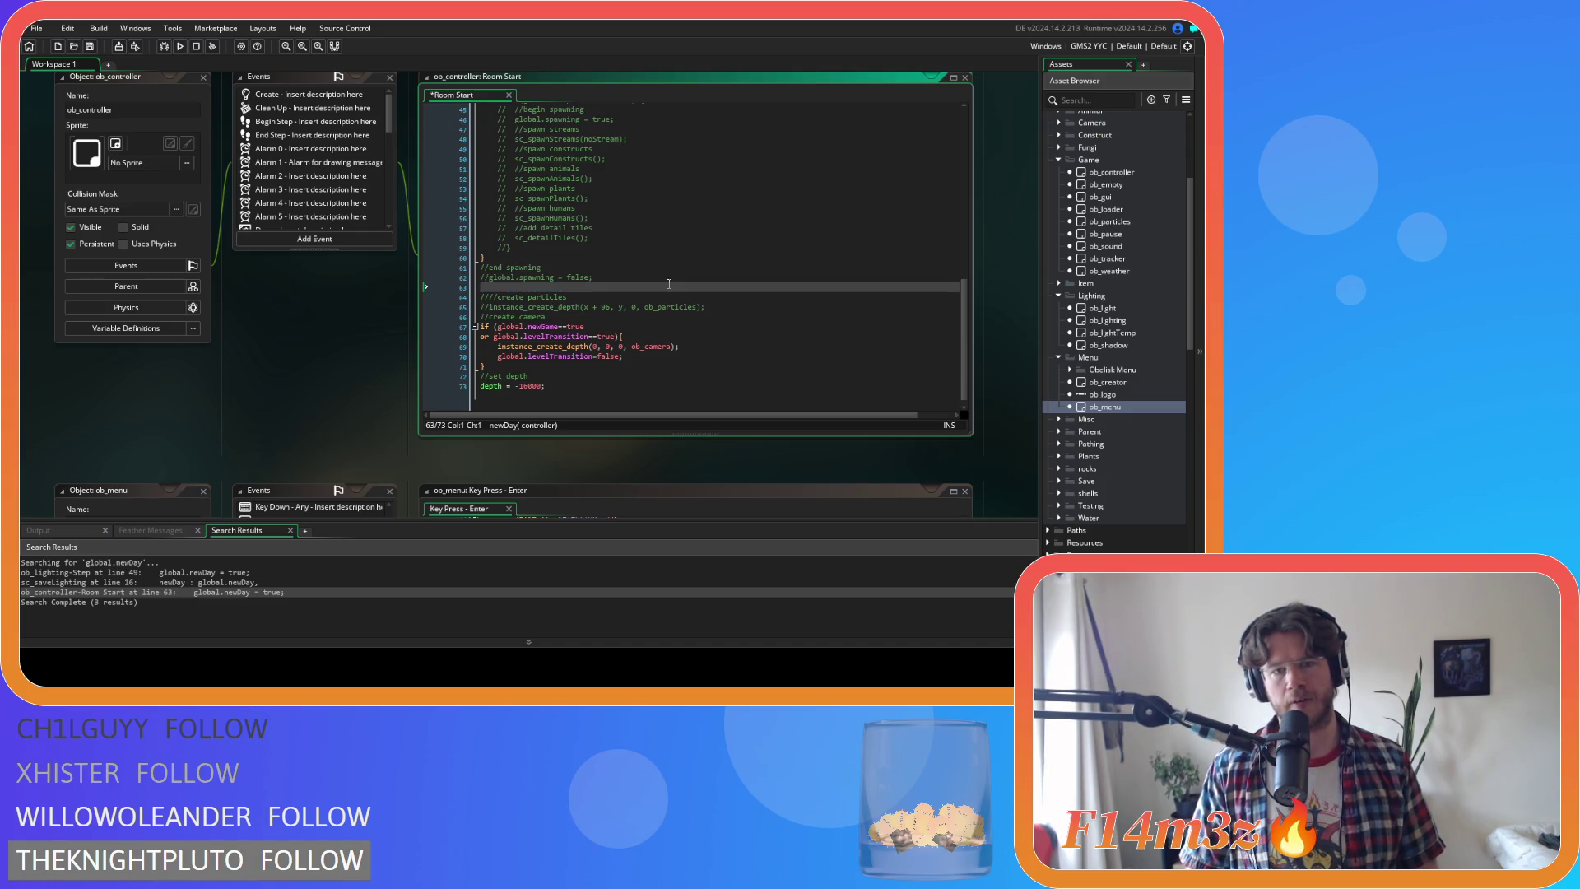
key(BackSpace)
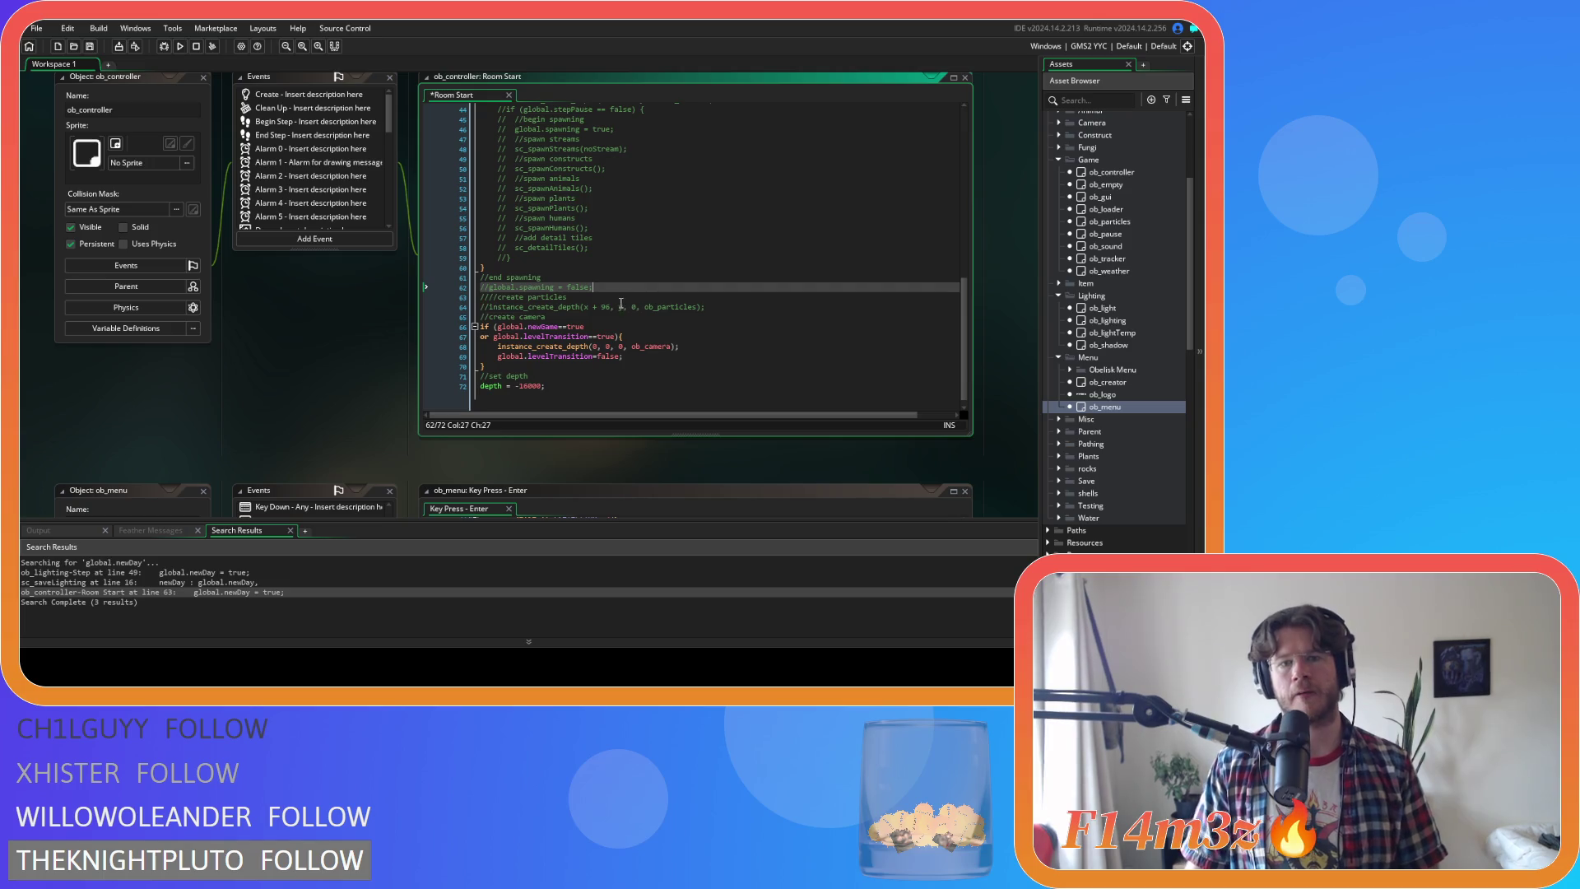
mouse_move(480, 288)
mouse_down()
mouse_move(620, 288)
mouse_move(430, 288)
mouse_up()
drag(594, 288, 436, 287)
mouse_move(570, 307)
mouse_down()
mouse_move(667, 307)
mouse_move(451, 303)
mouse_move(439, 275)
mouse_up()
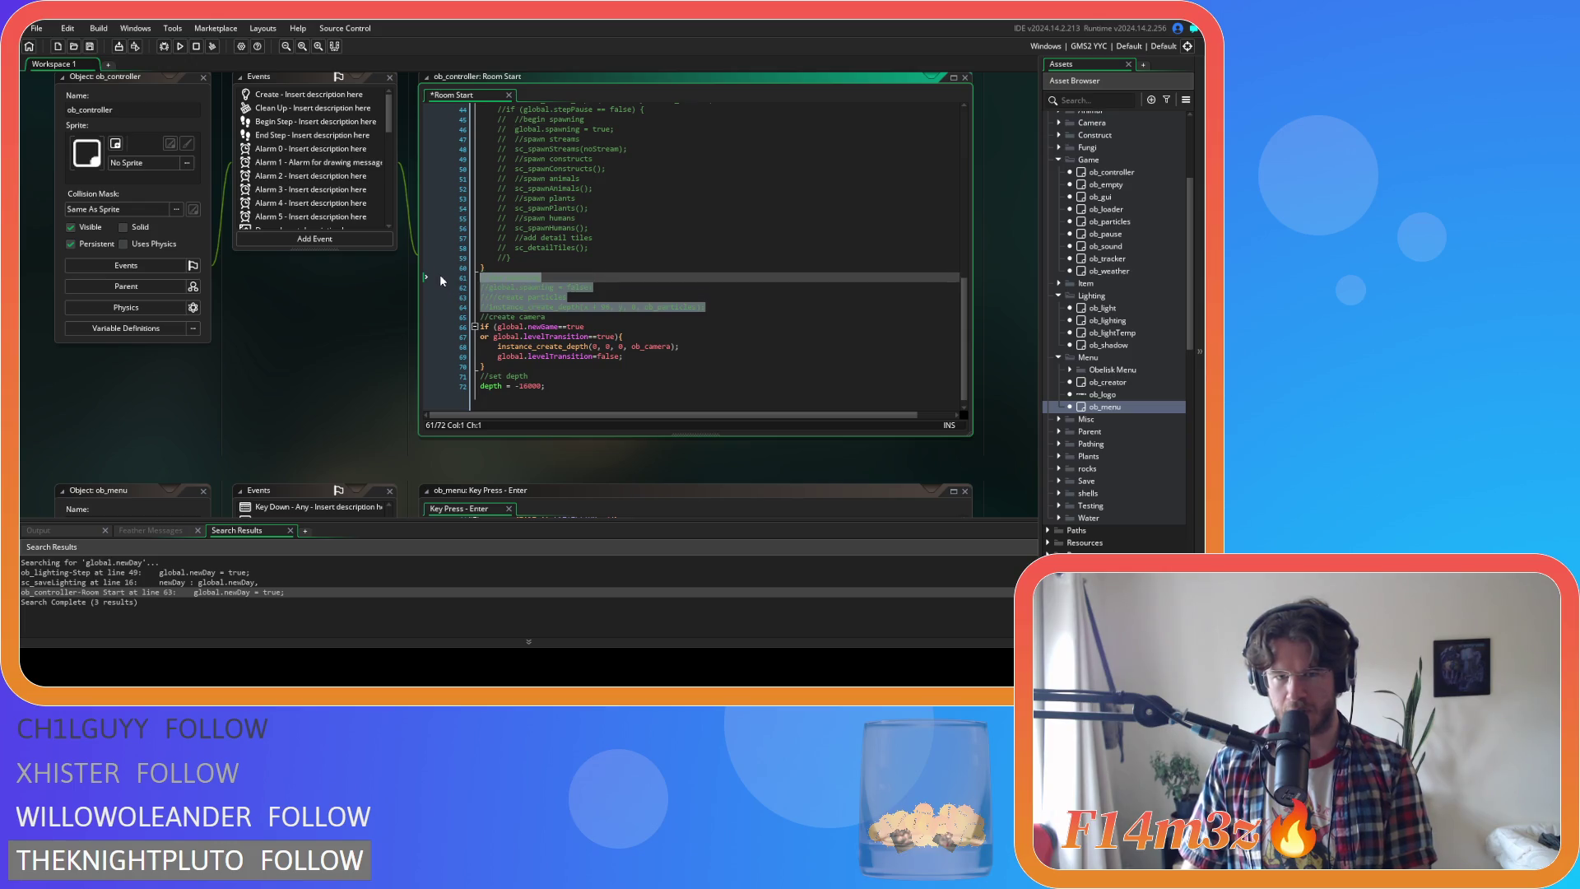
key(BackSpace)
key(BackSpace)
Save the Room Start code with Ctrl+S and close all ob_controller windows
scroll(673, 288, up, 10)
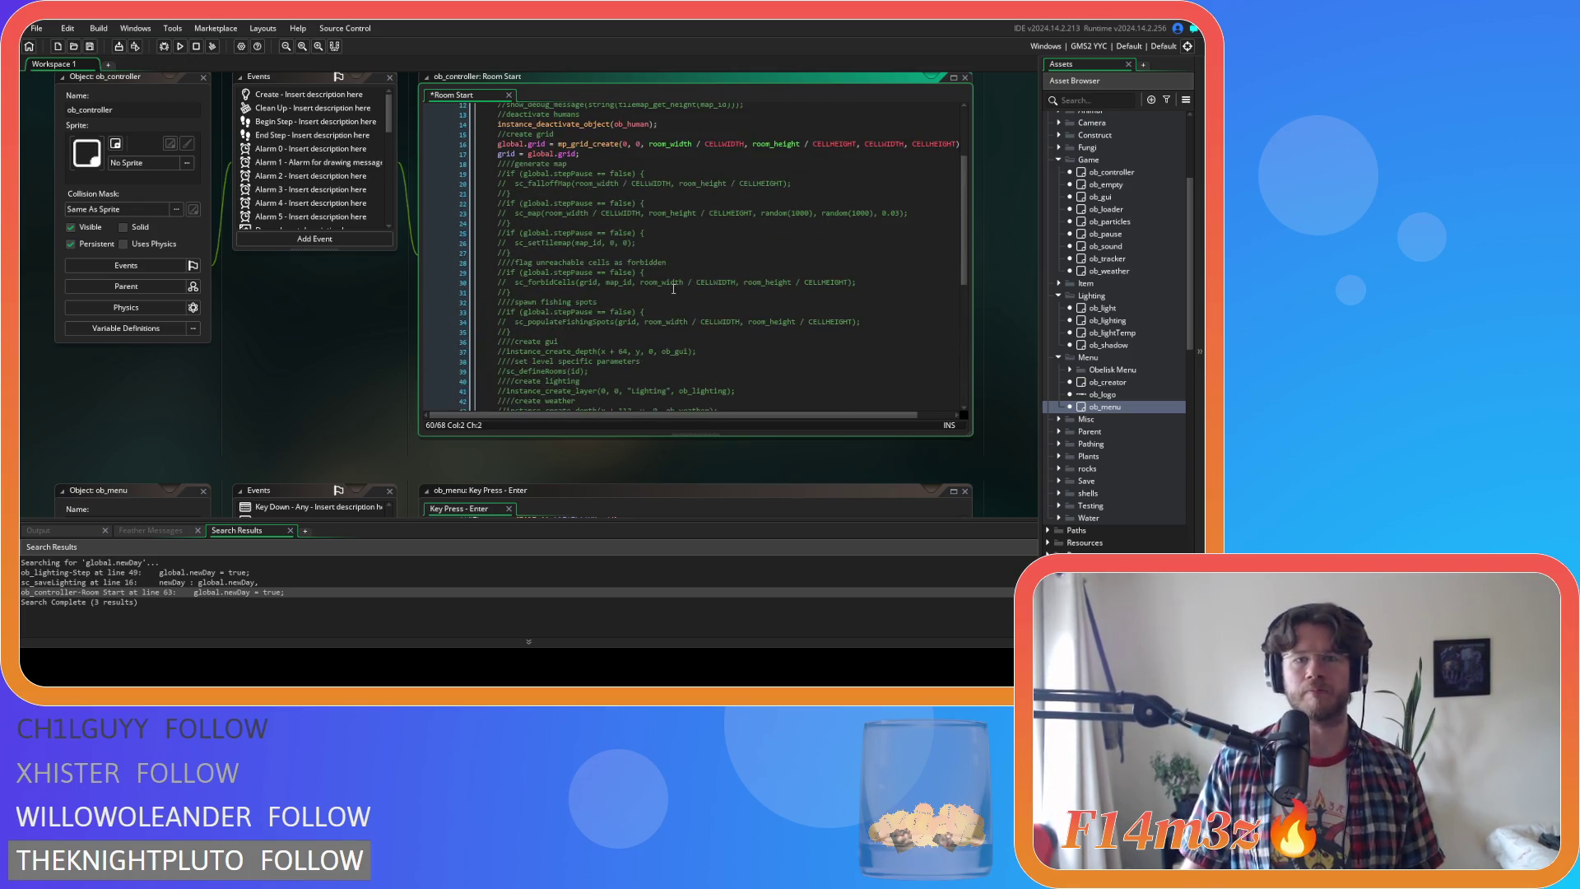
scroll(673, 287, down, 10)
key(ctrl+s)
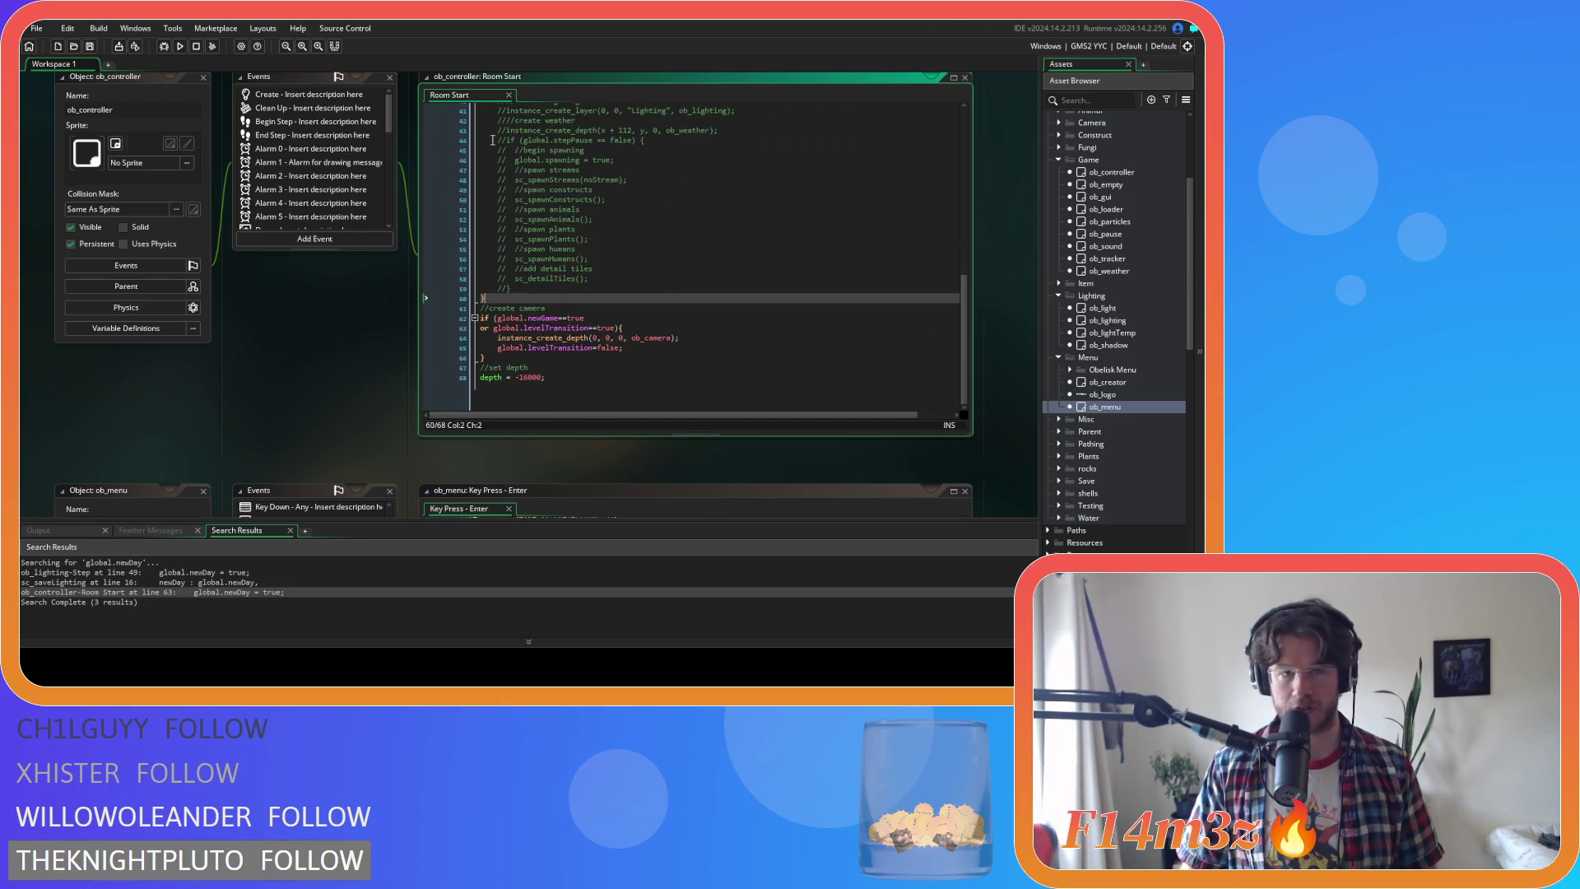
scroll(203, 162, up, 1)
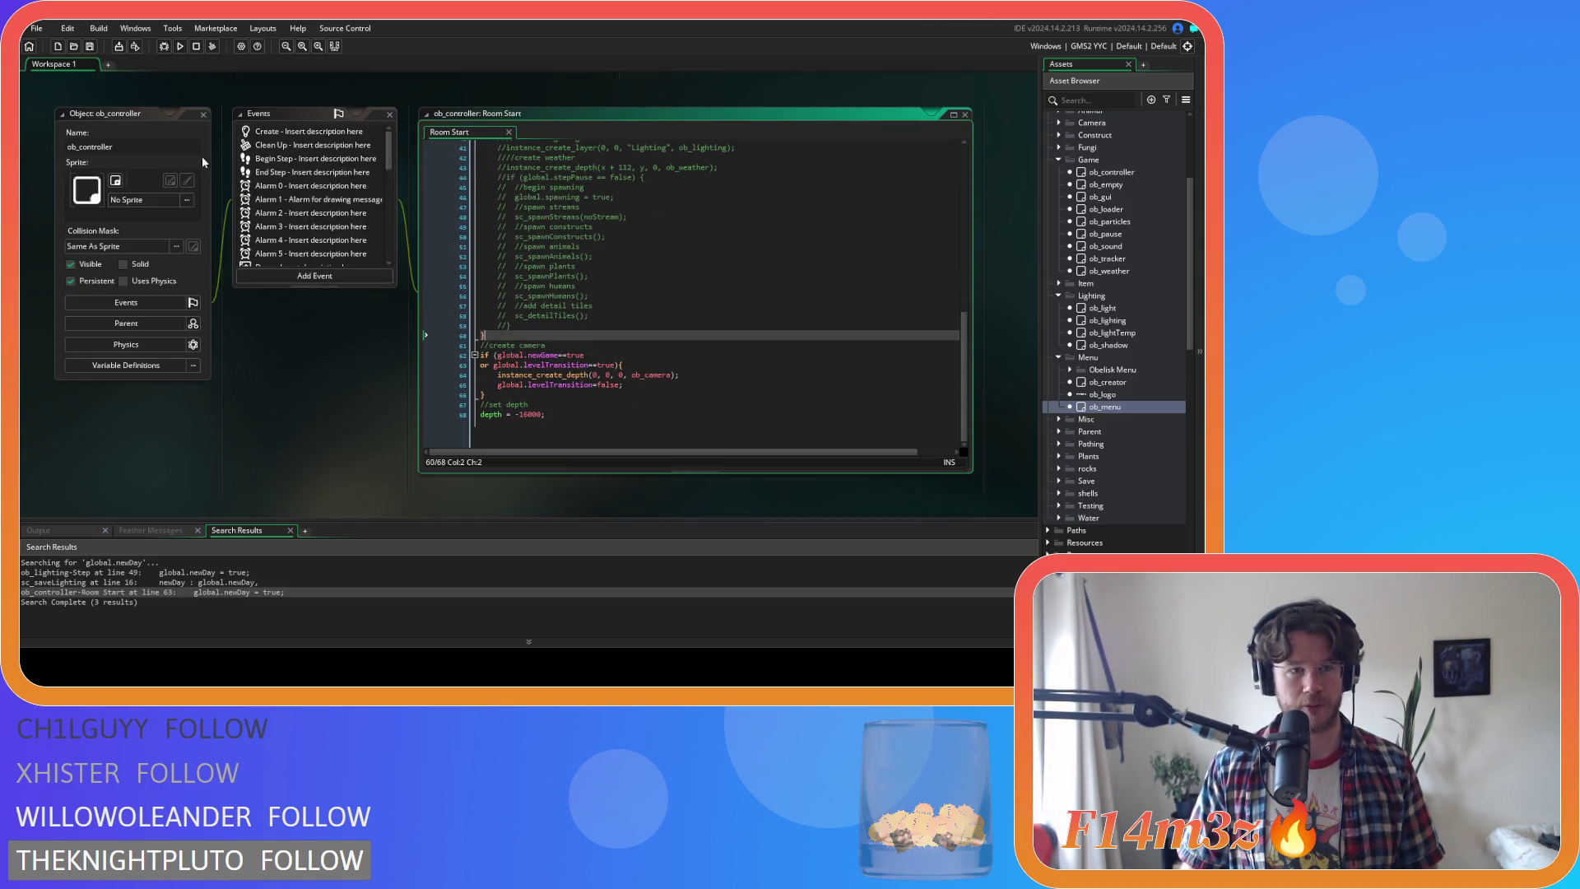
click(204, 110)
scroll(744, 375, up, 1)
click(434, 336)
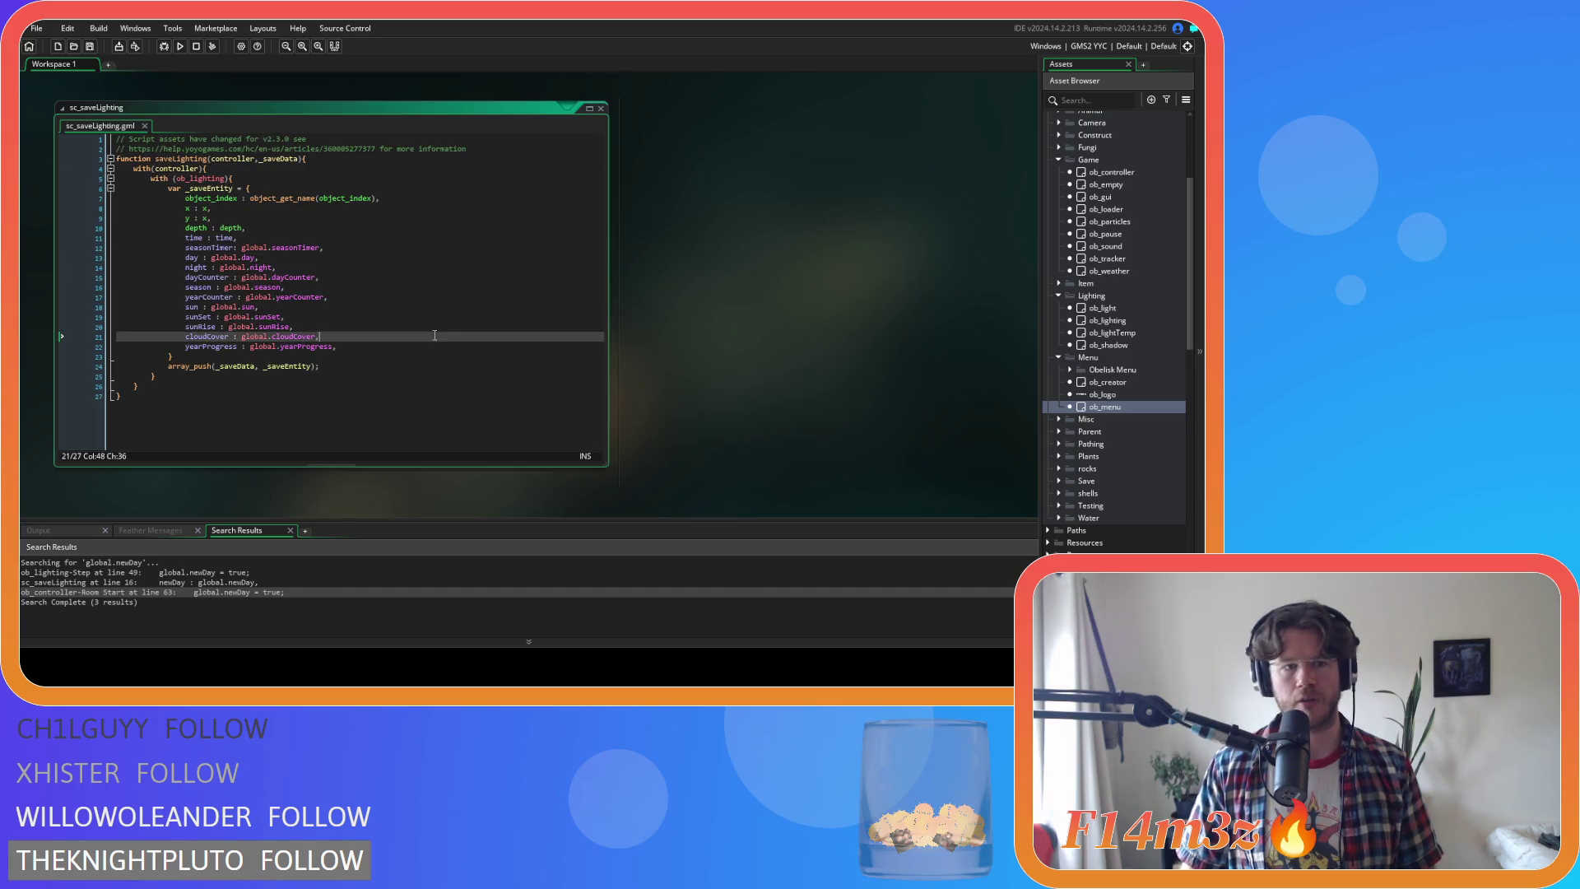
Close sc_saveLighting, view ob_loader's Create, Step and Draw GUI code, then open ob_weather
click(602, 108)
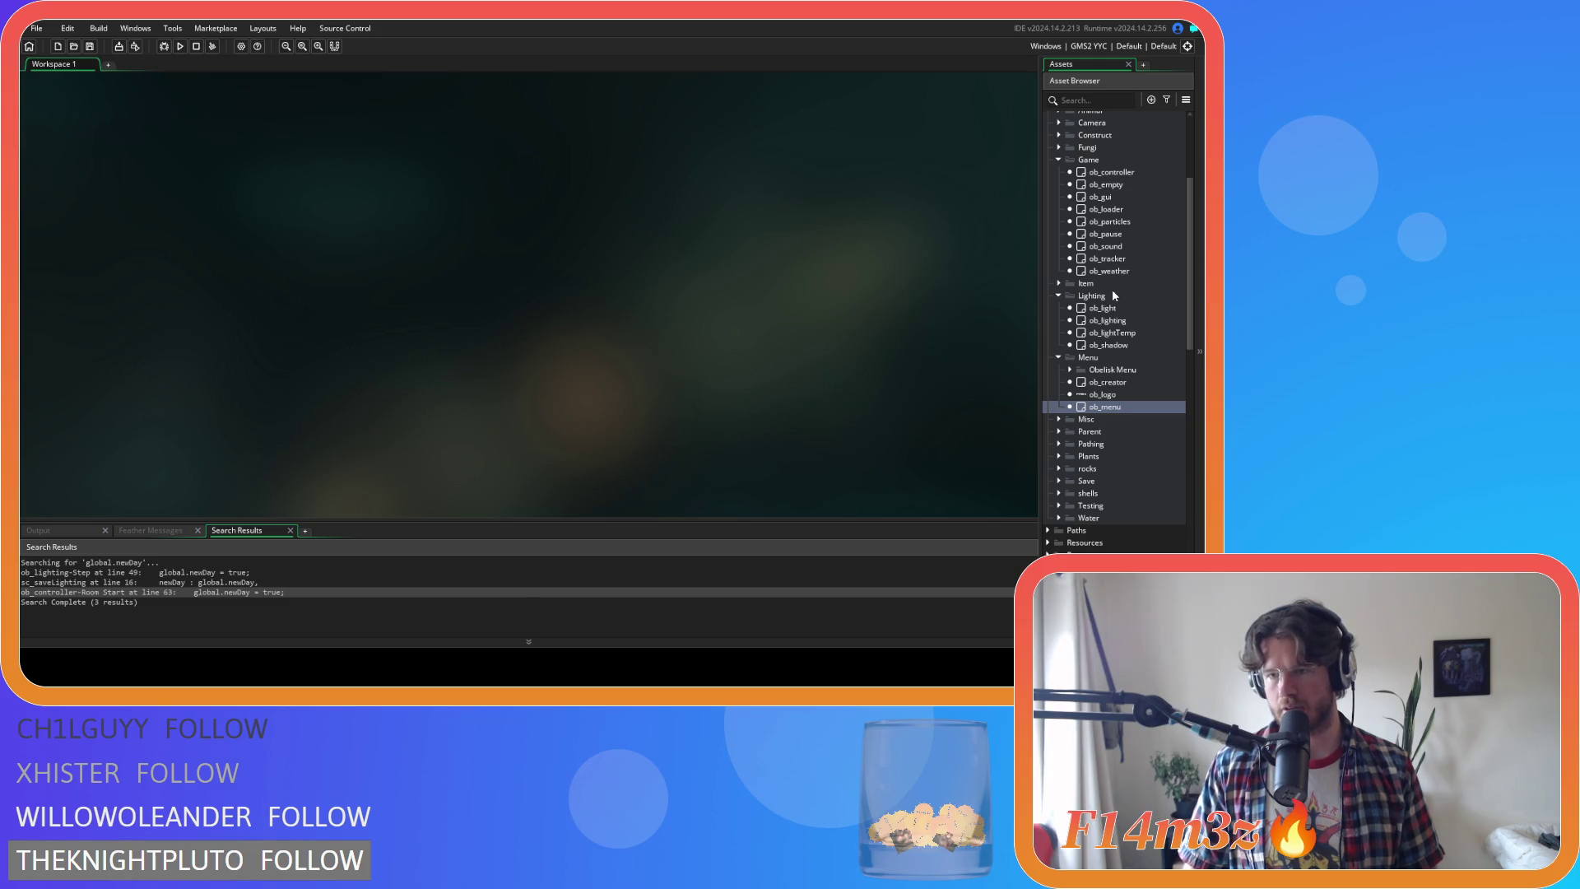
scroll(1112, 288, up, 1)
double_click(1119, 234)
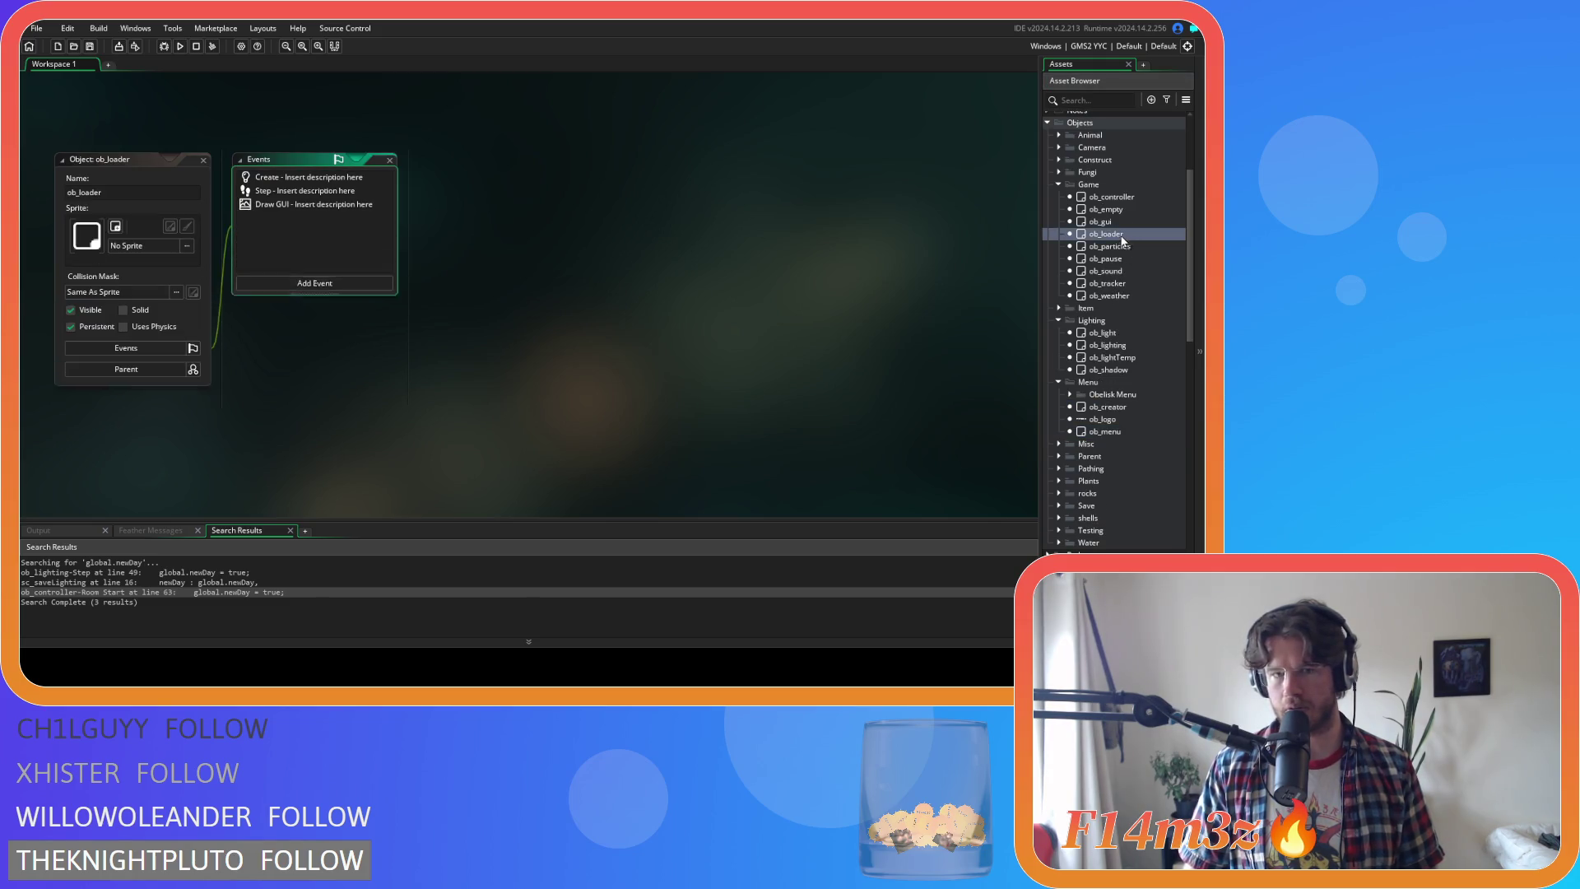
click(282, 179)
click(281, 194)
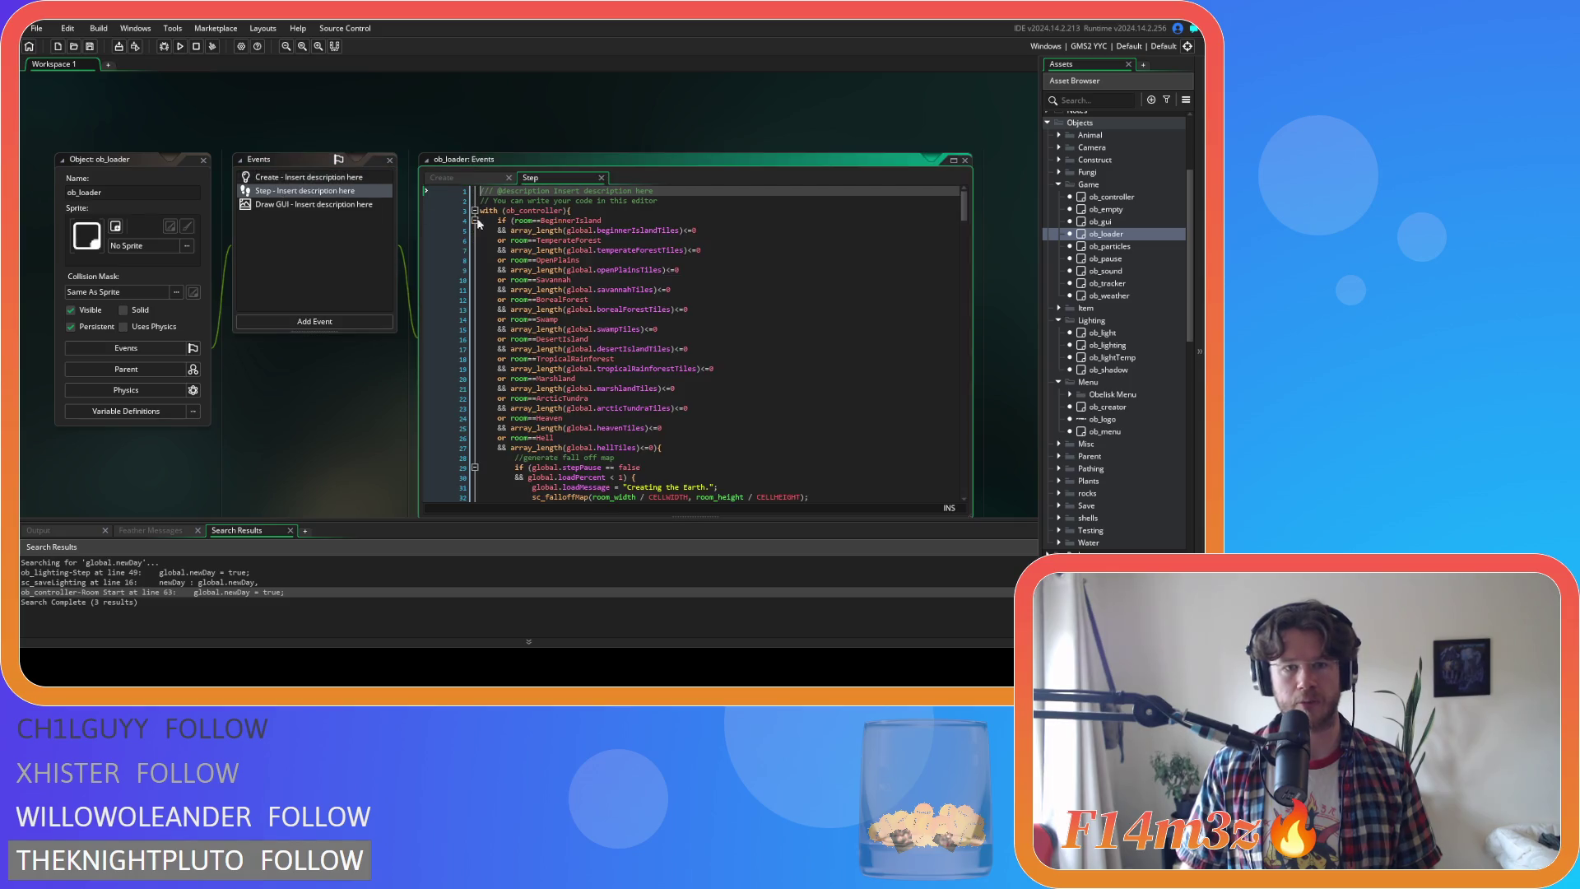
mouse_move(967, 213)
mouse_down()
mouse_move(974, 399)
mouse_move(959, 232)
mouse_move(995, 441)
mouse_move(990, 194)
mouse_up()
click(290, 206)
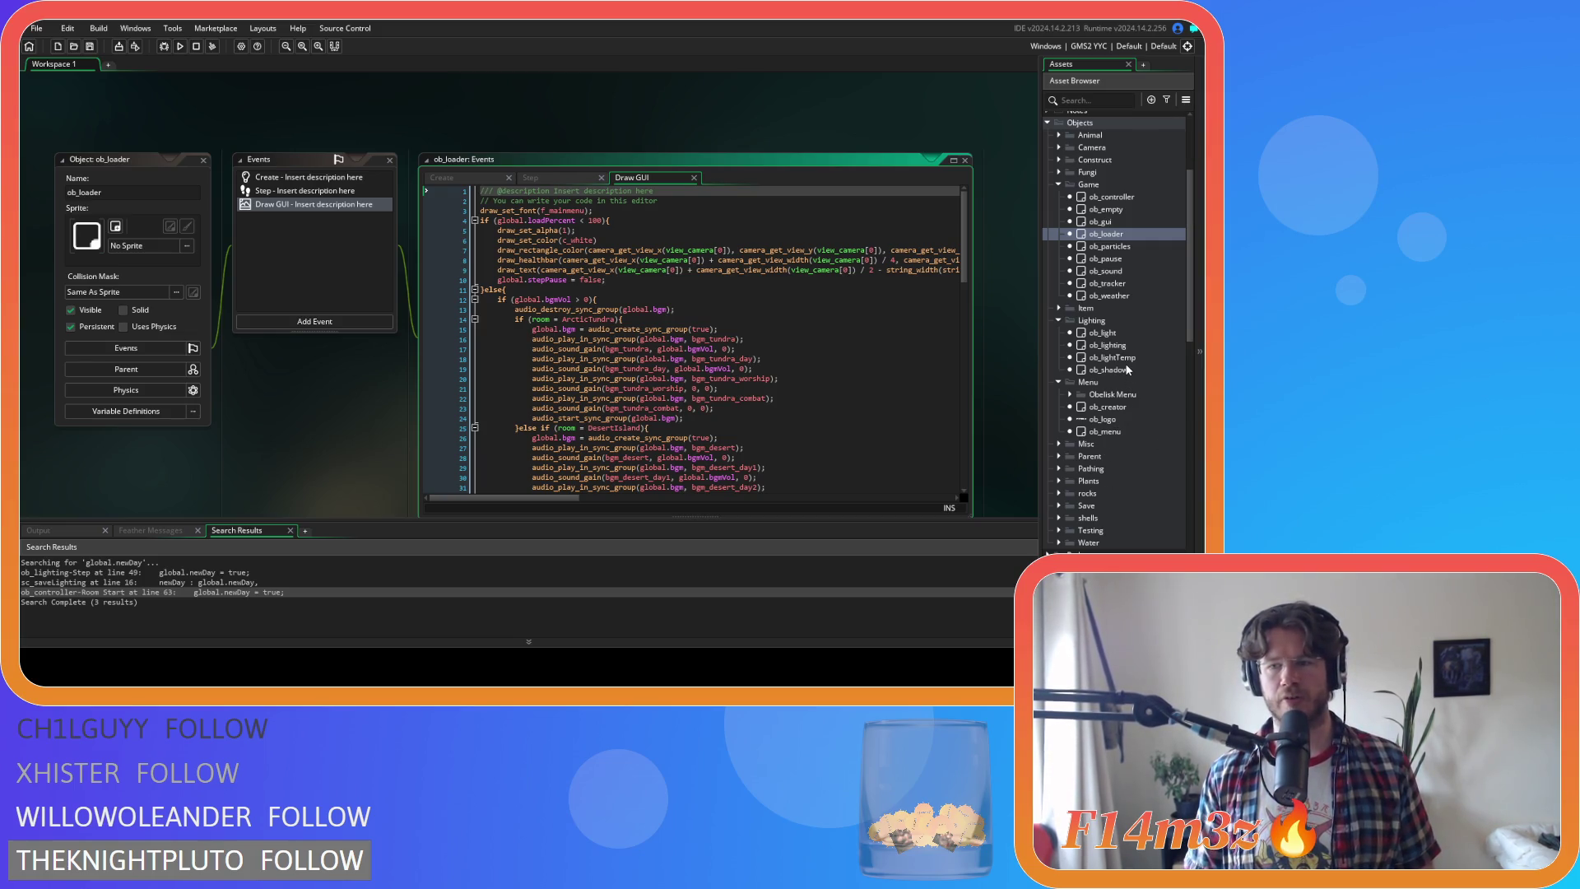
double_click(1108, 296)
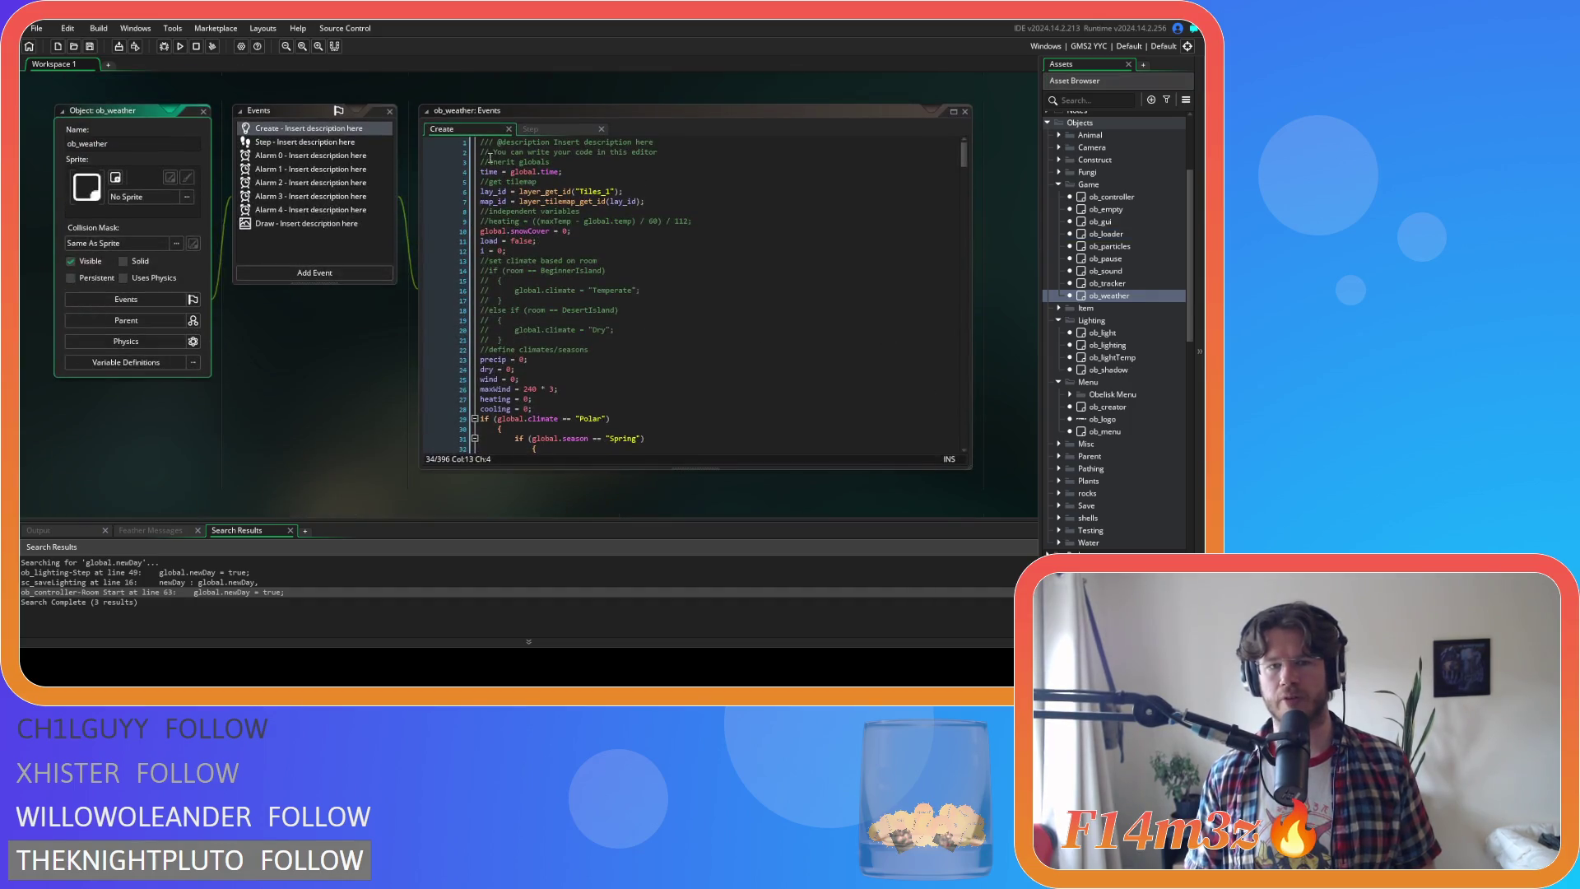
Compare ob_weather's Create and Step code, then close it to reveal ob_lighting's Step code
scroll(700, 330, down, 5)
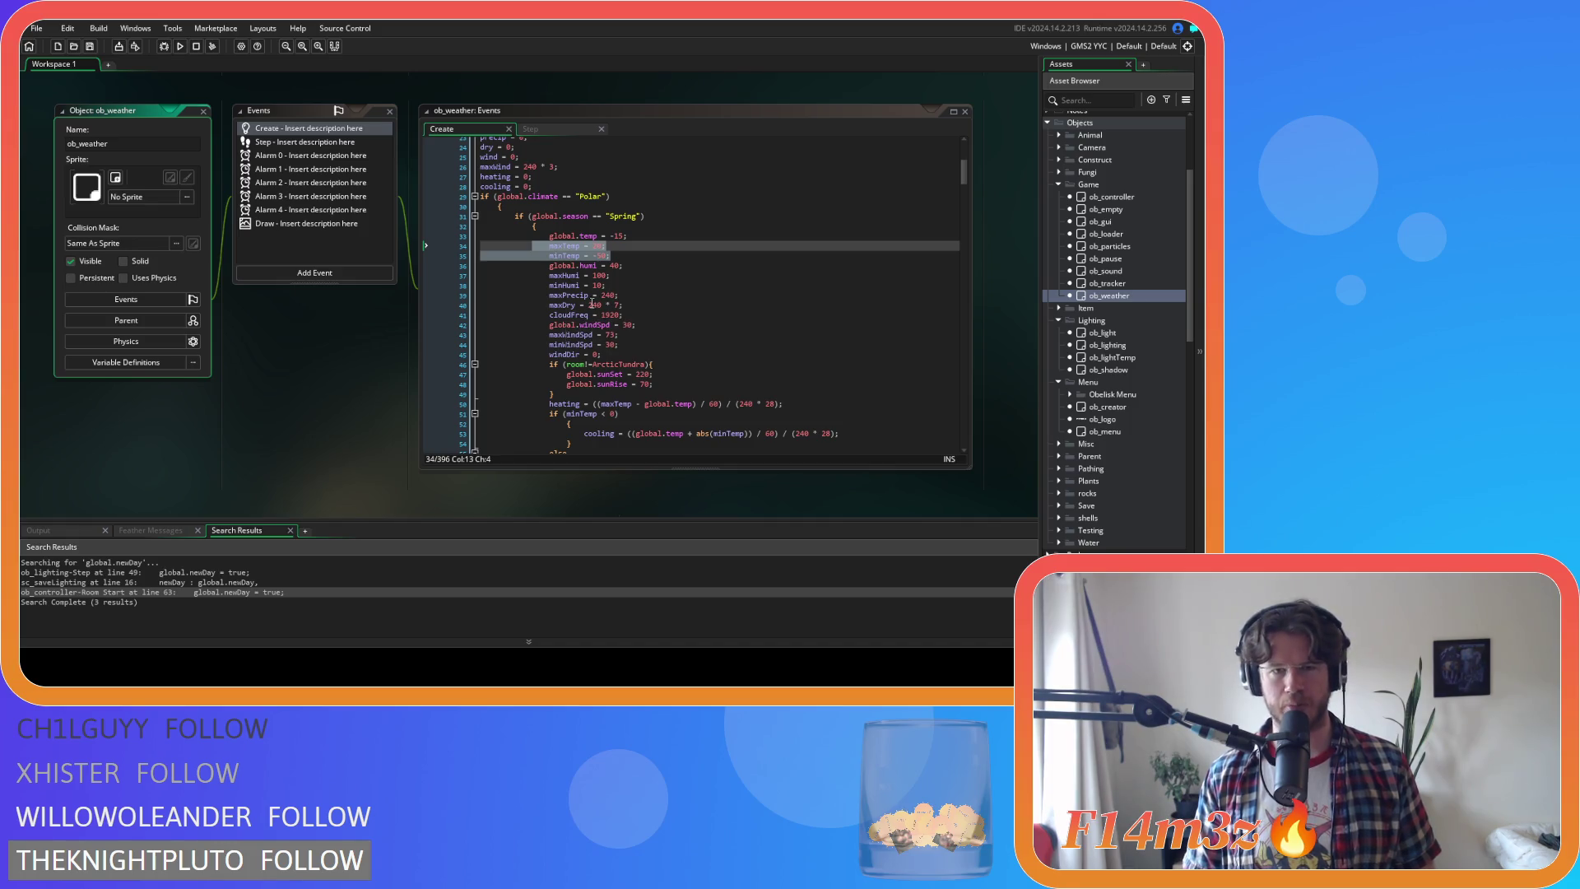
click(530, 129)
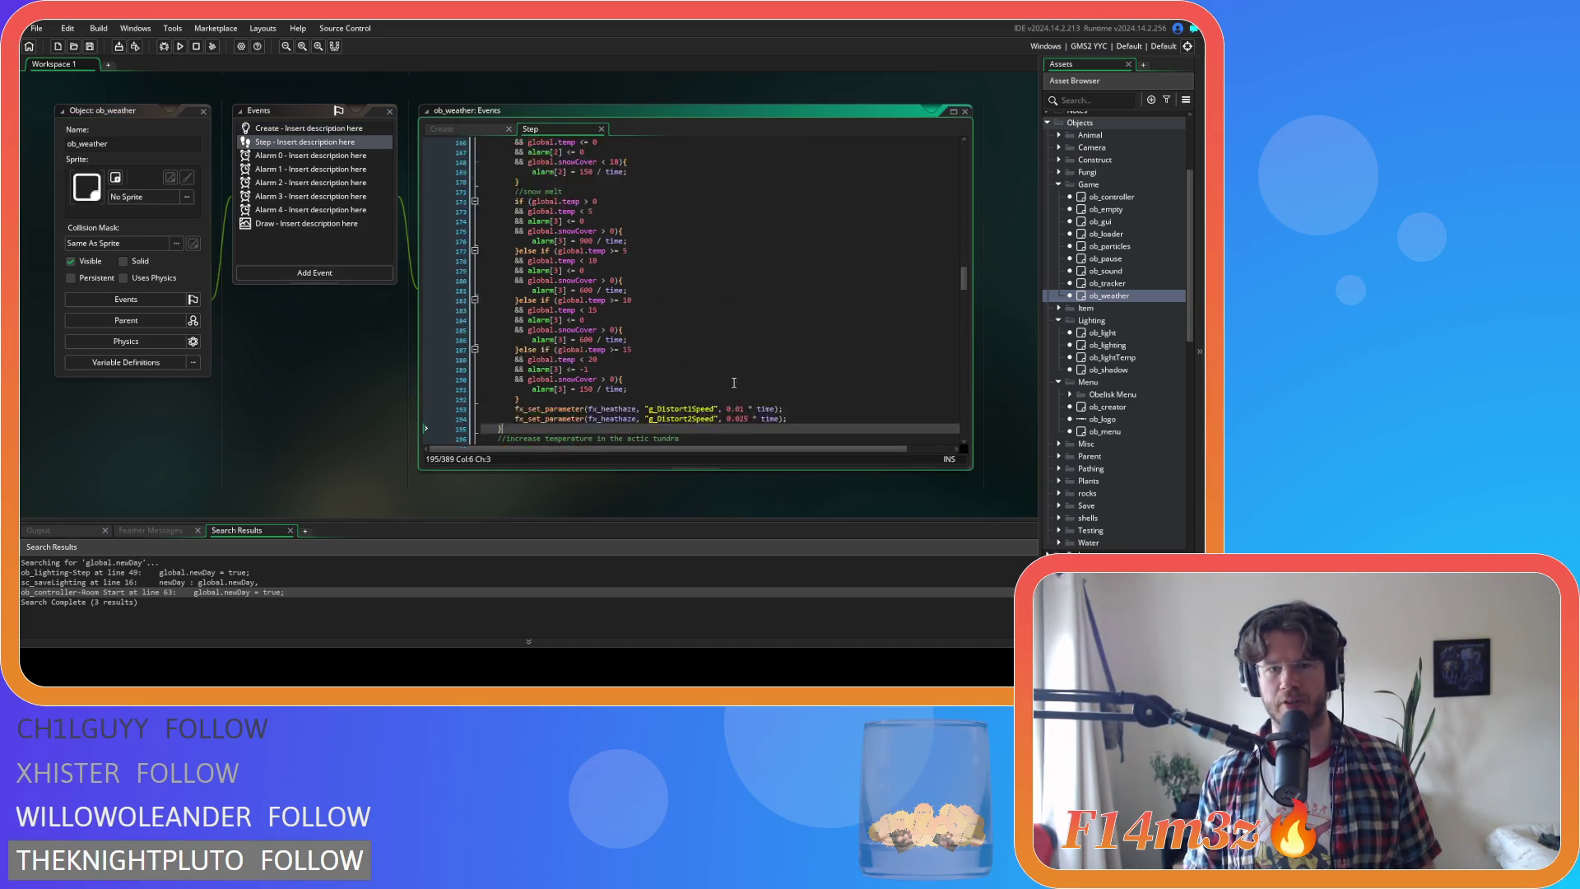
key(ctrl+Tab)
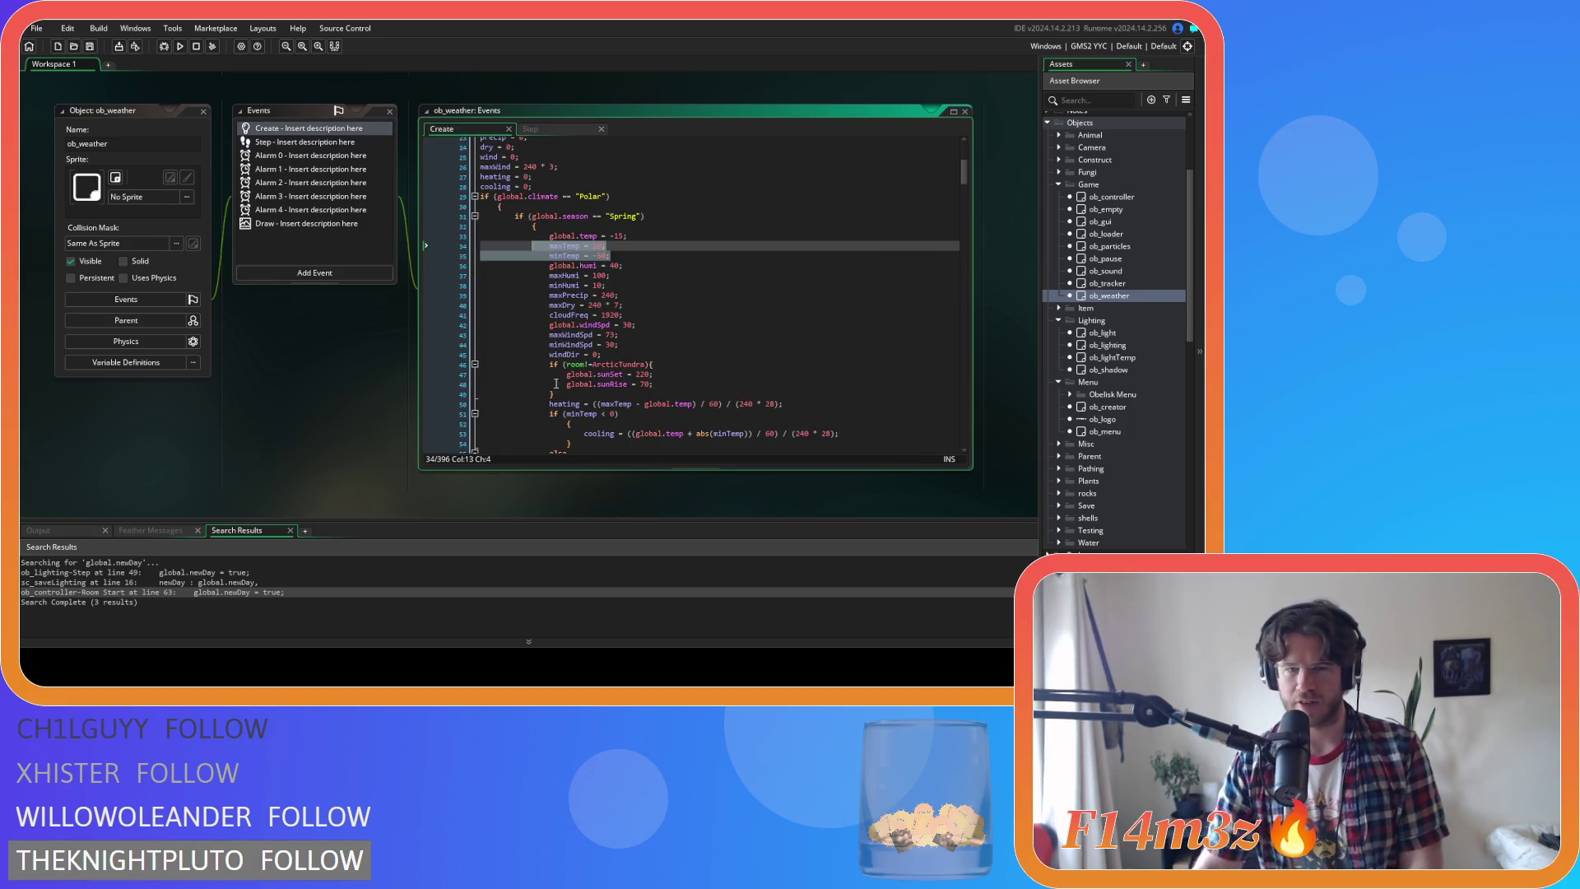
click(540, 130)
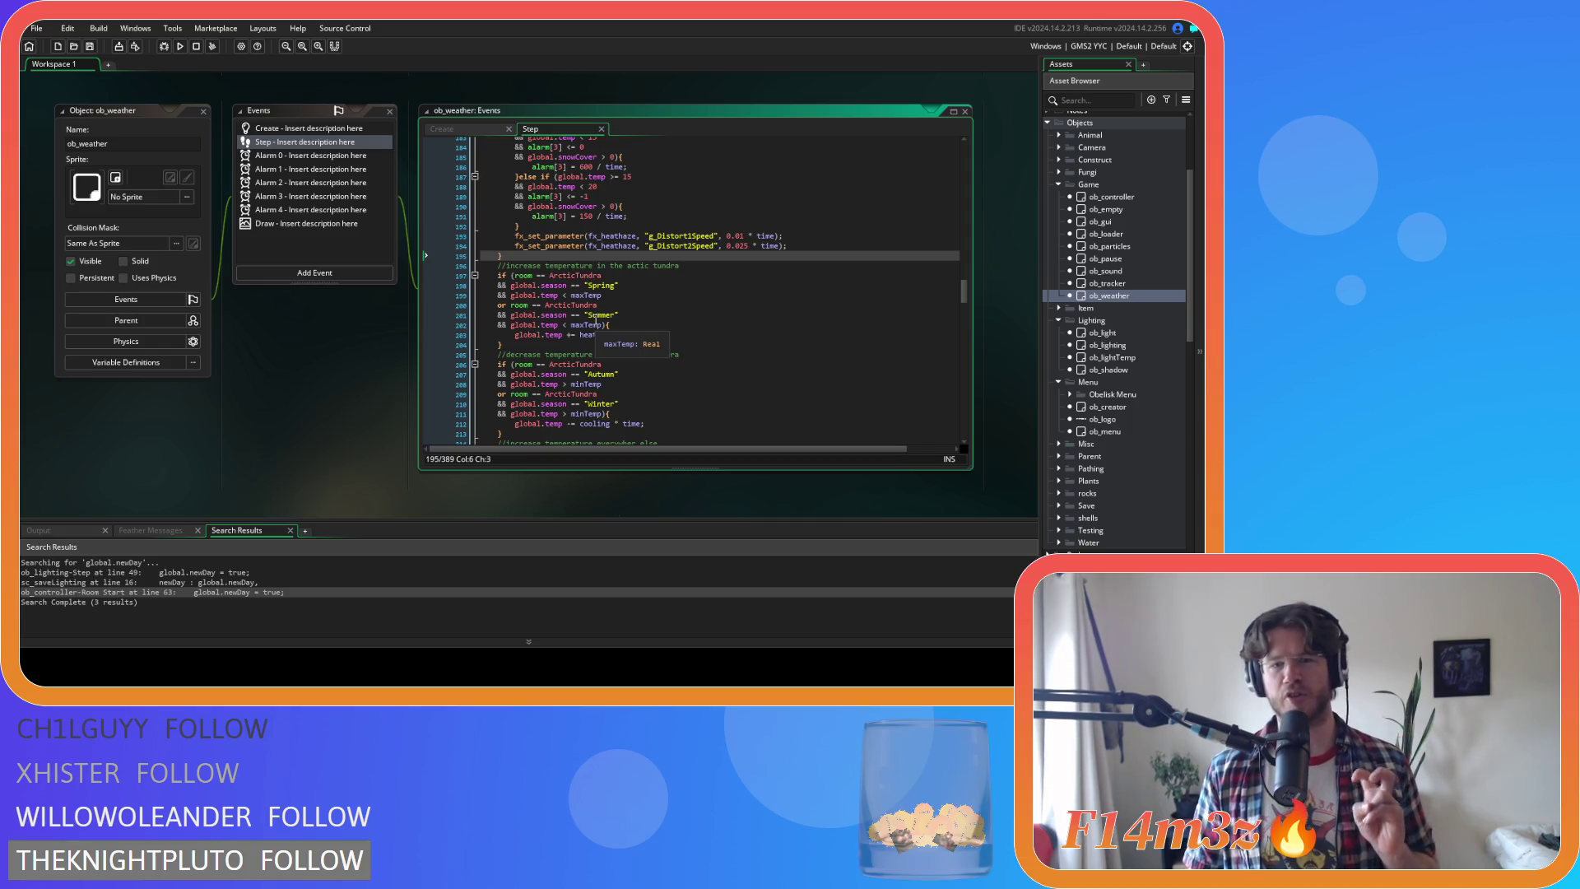
click(474, 130)
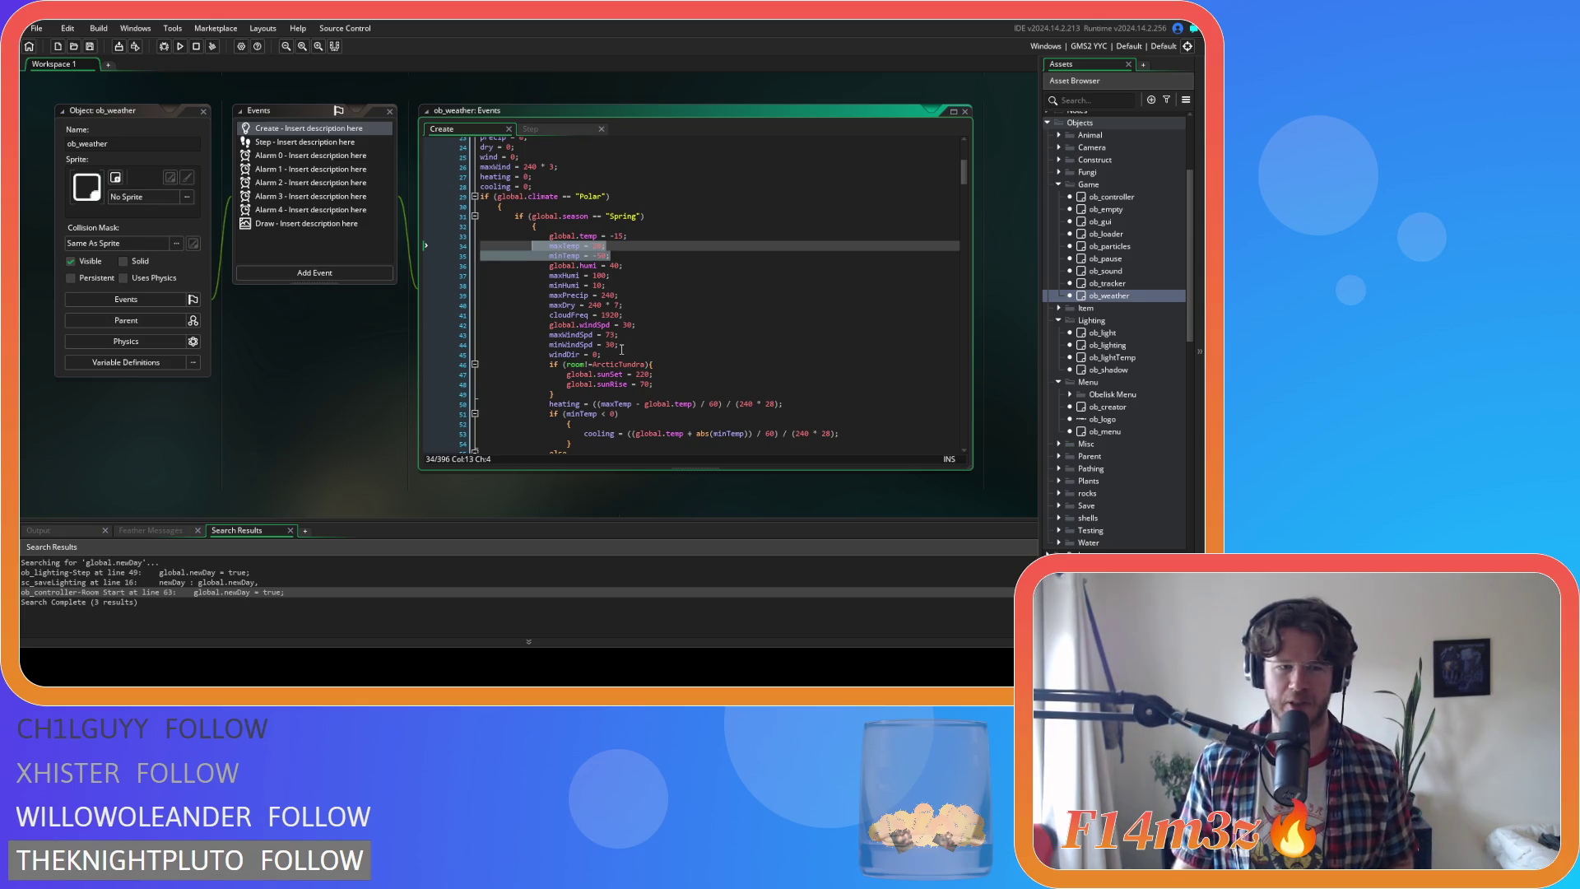
scroll(318, 359, up, 3)
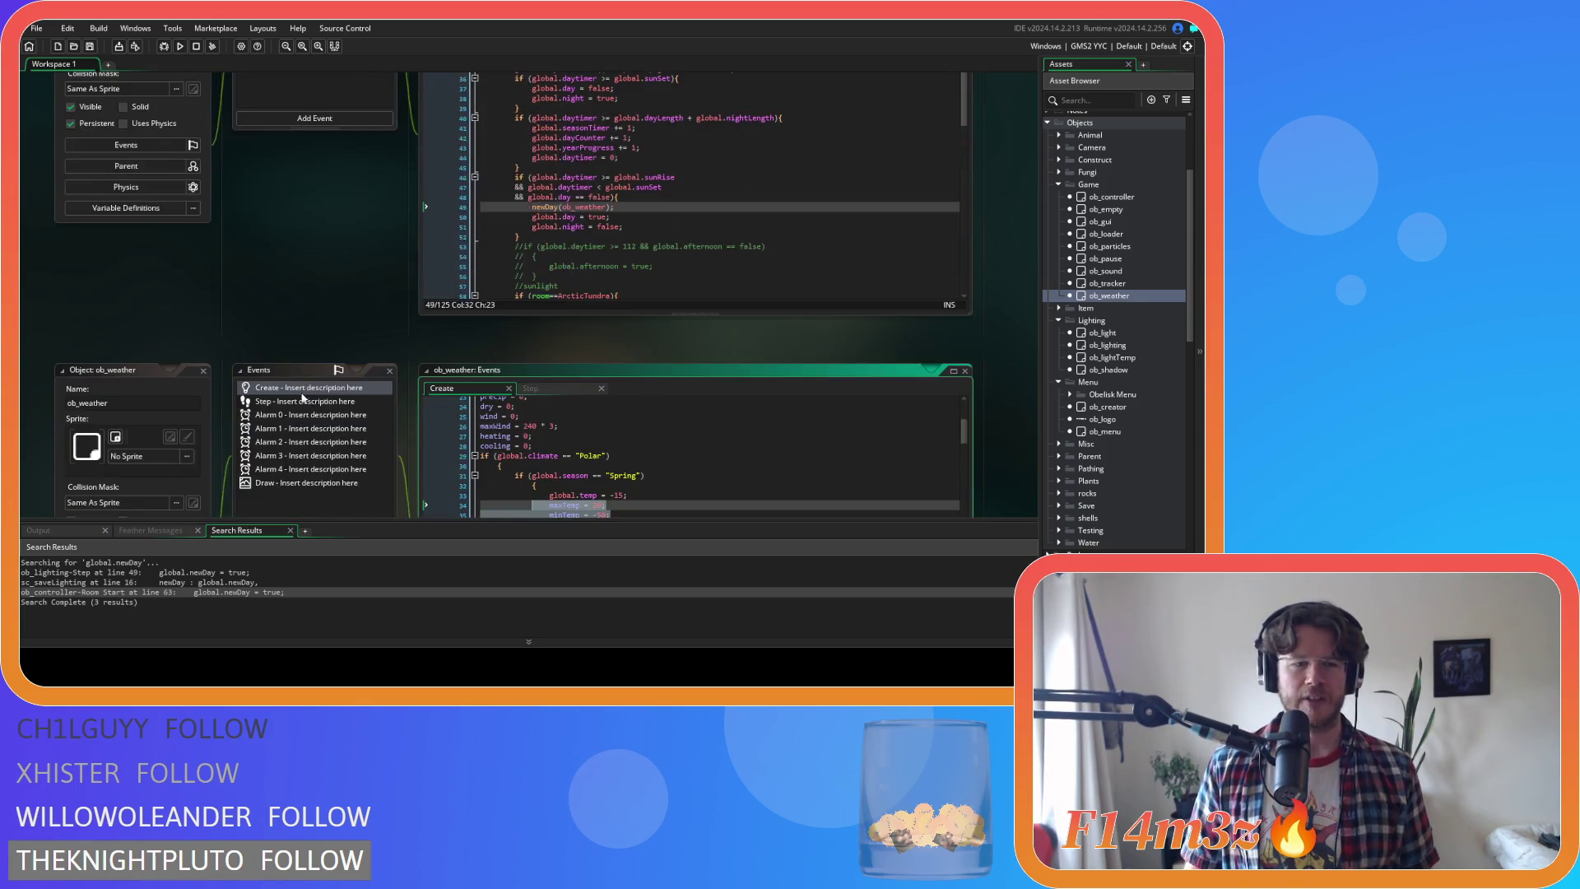
click(202, 373)
scroll(360, 439, up, 2)
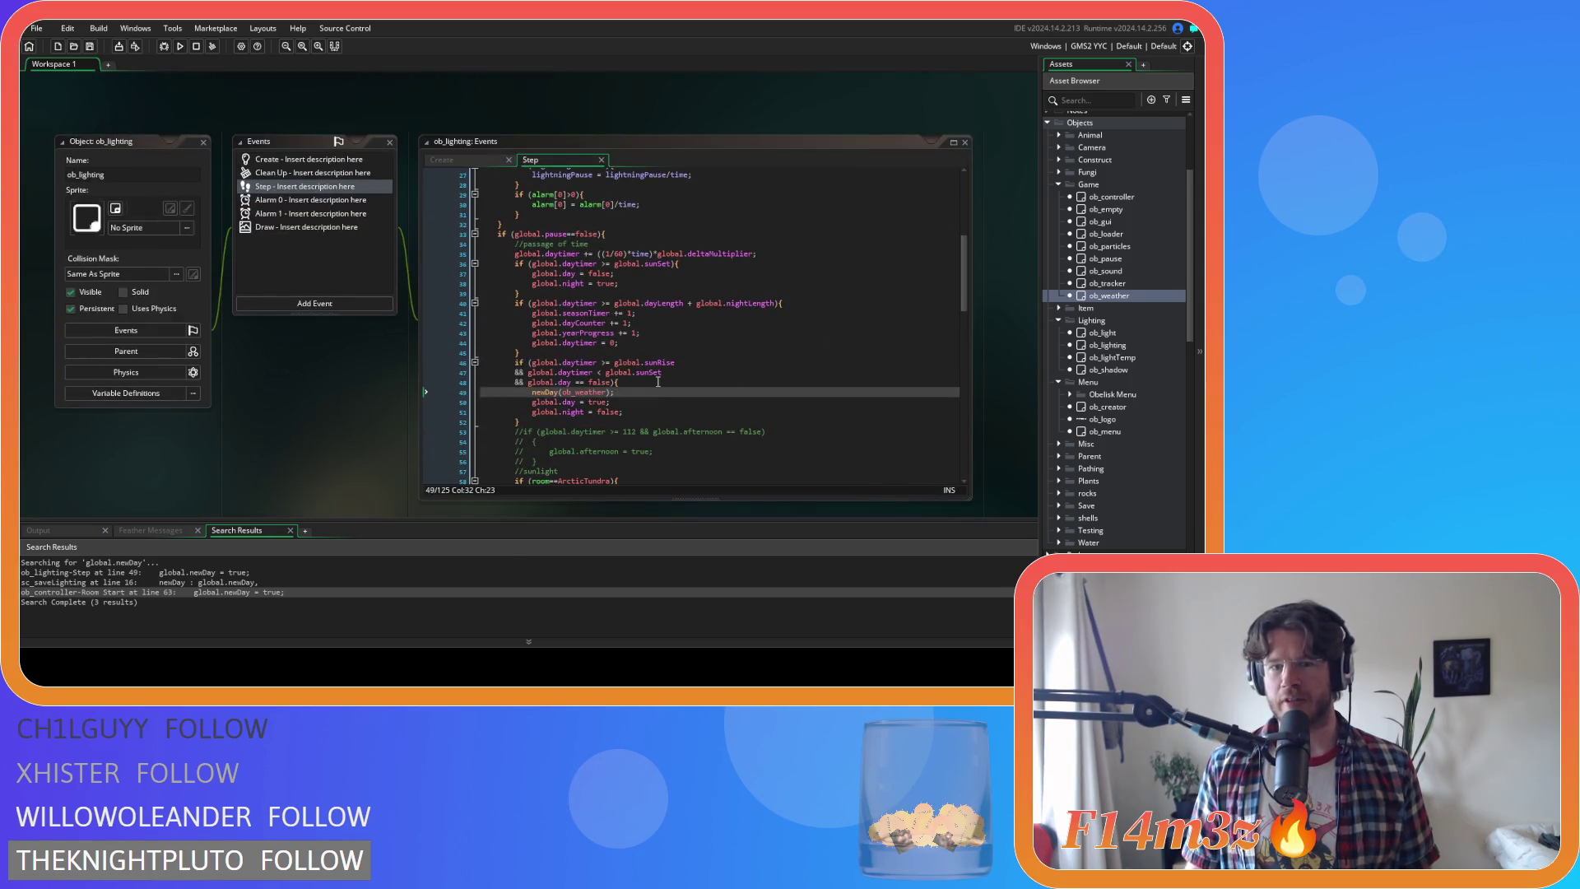
scroll(323, 394, up, 1)
In ob_loader's Step code, add newDay(ob_weather); after the first ob_weather creation line
scroll(273, 415, down, 2)
scroll(357, 360, up, 1)
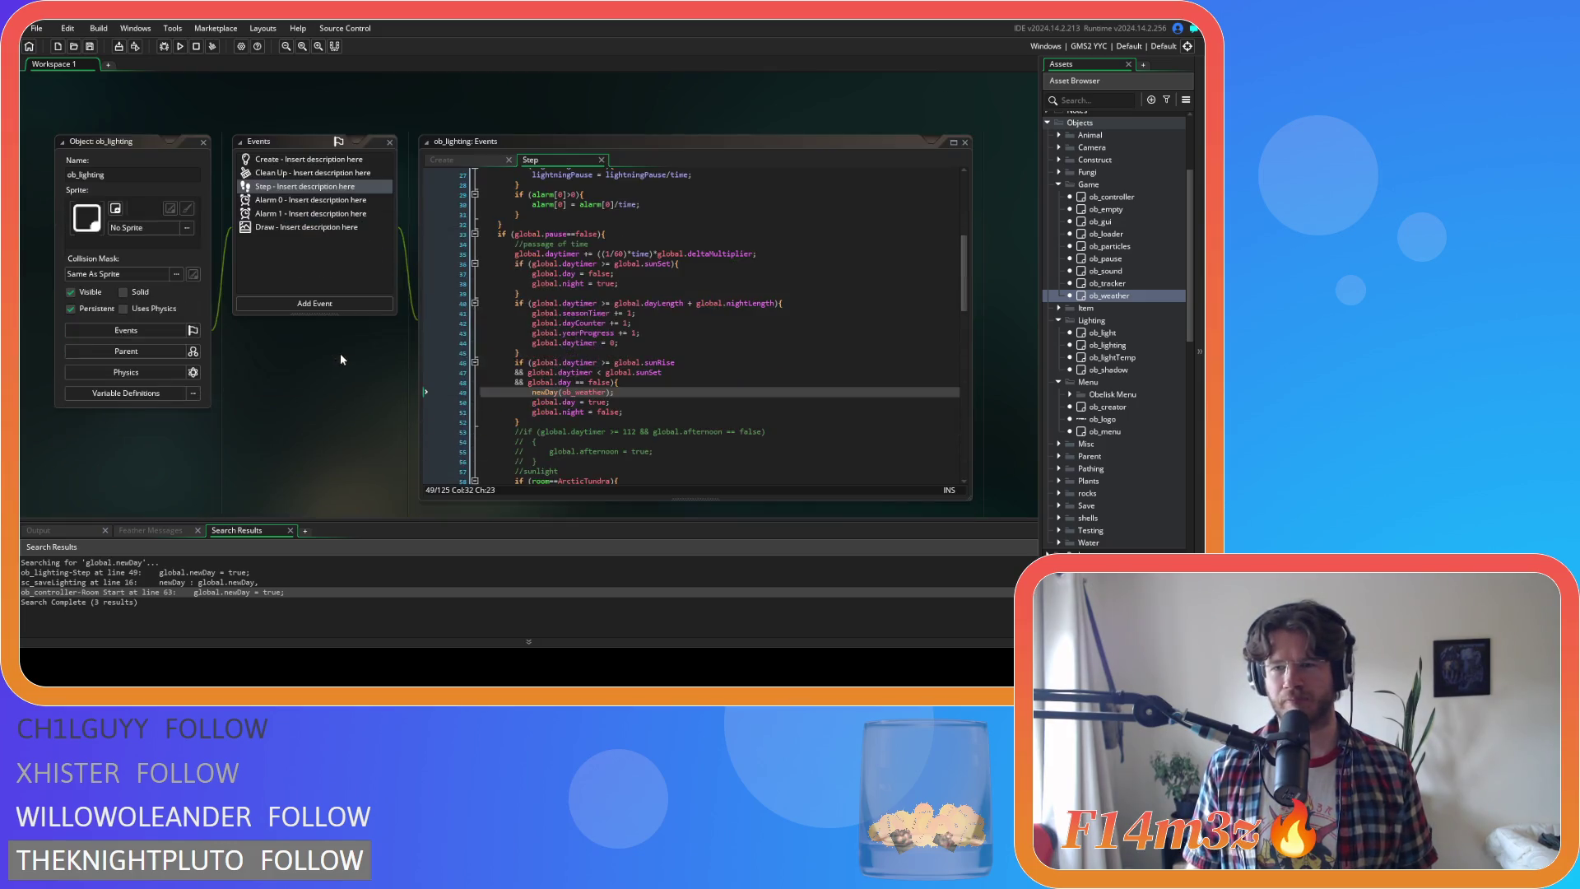
double_click(1132, 234)
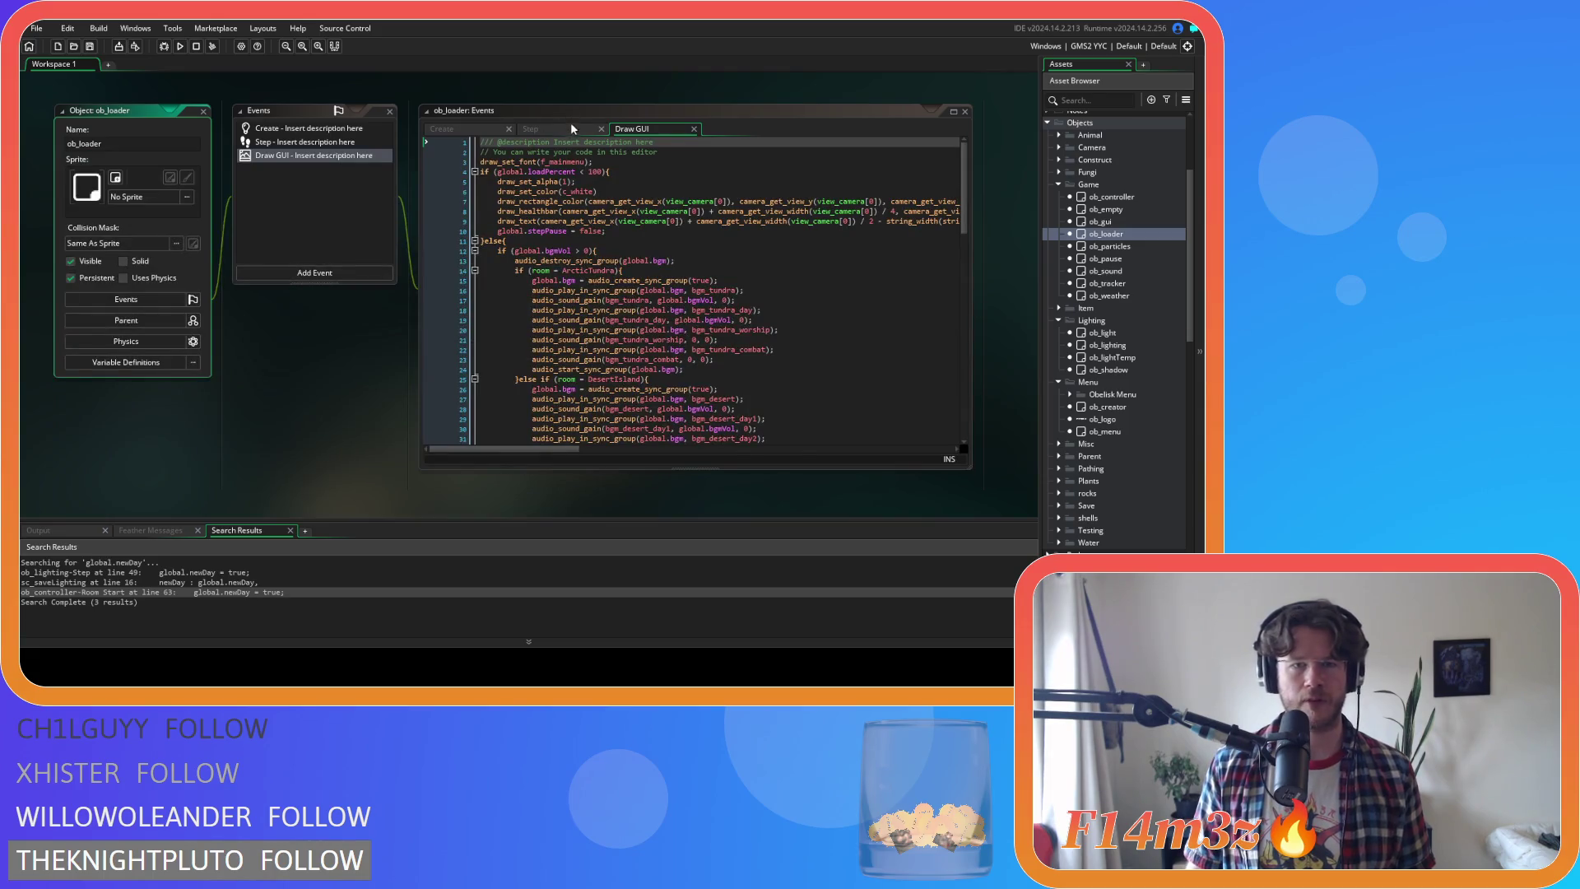
click(571, 129)
scroll(794, 270, down, 10)
scroll(952, 183, down, 13)
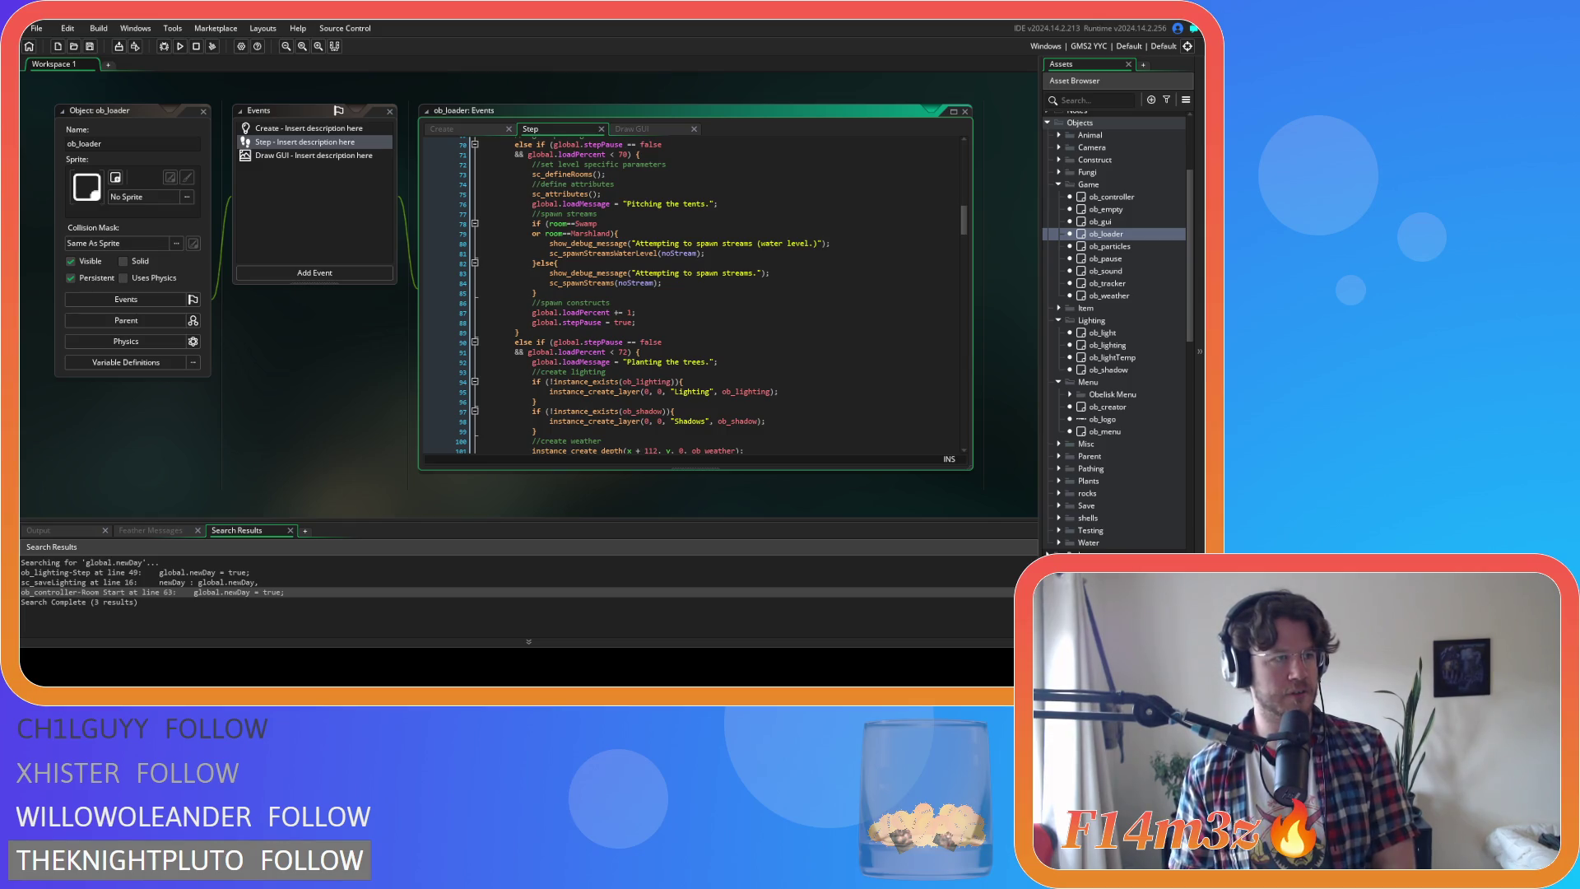
scroll(759, 277, down, 5)
click(759, 277)
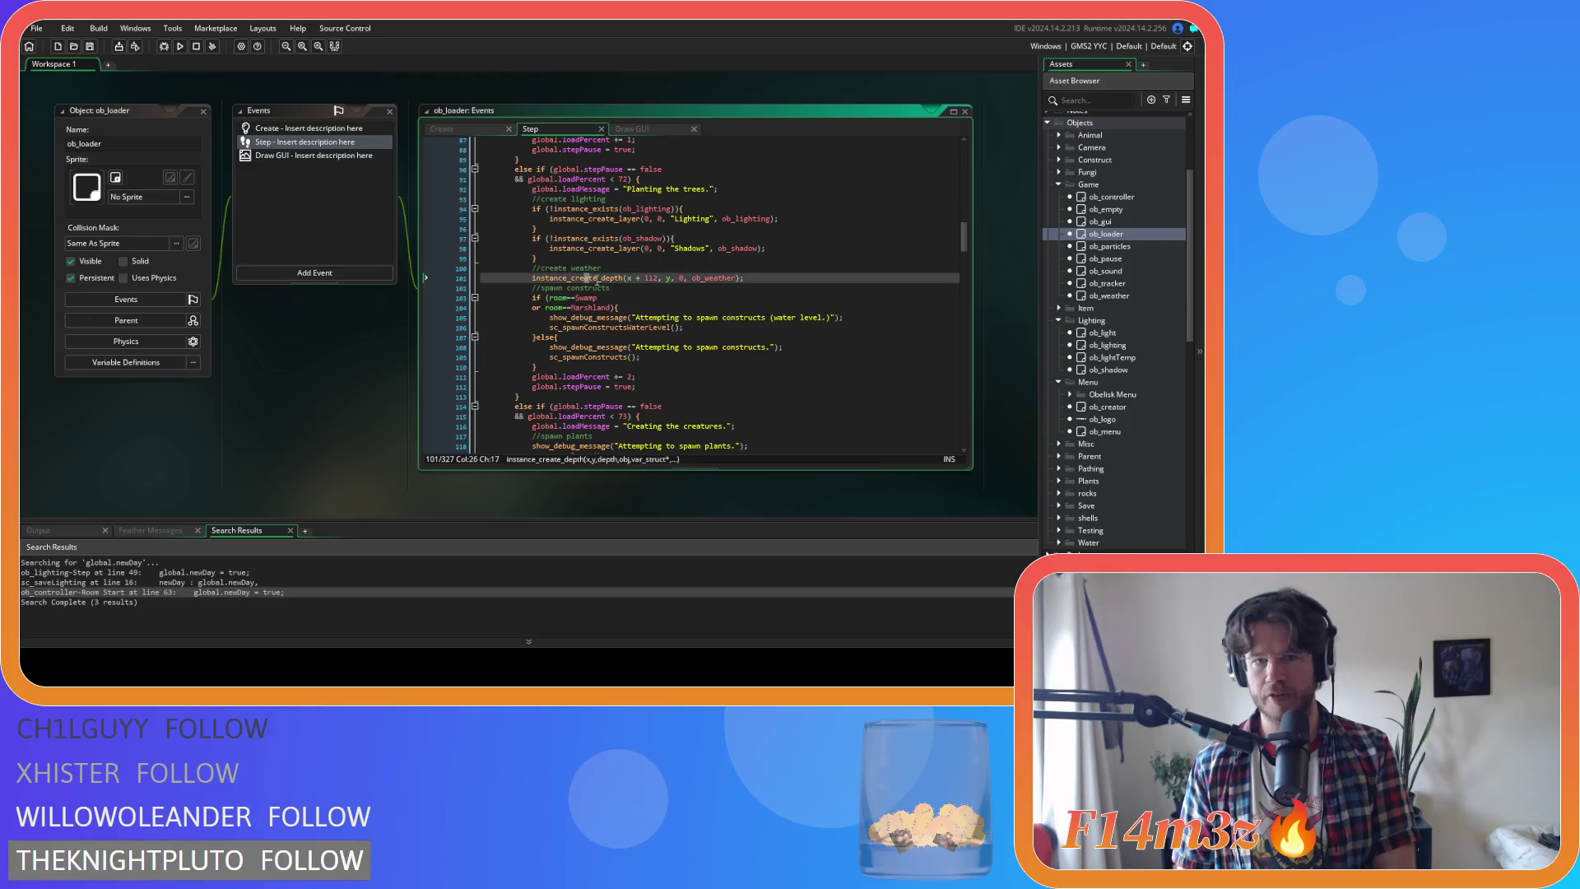
key(Return)
text(newDay(ob_weather);)
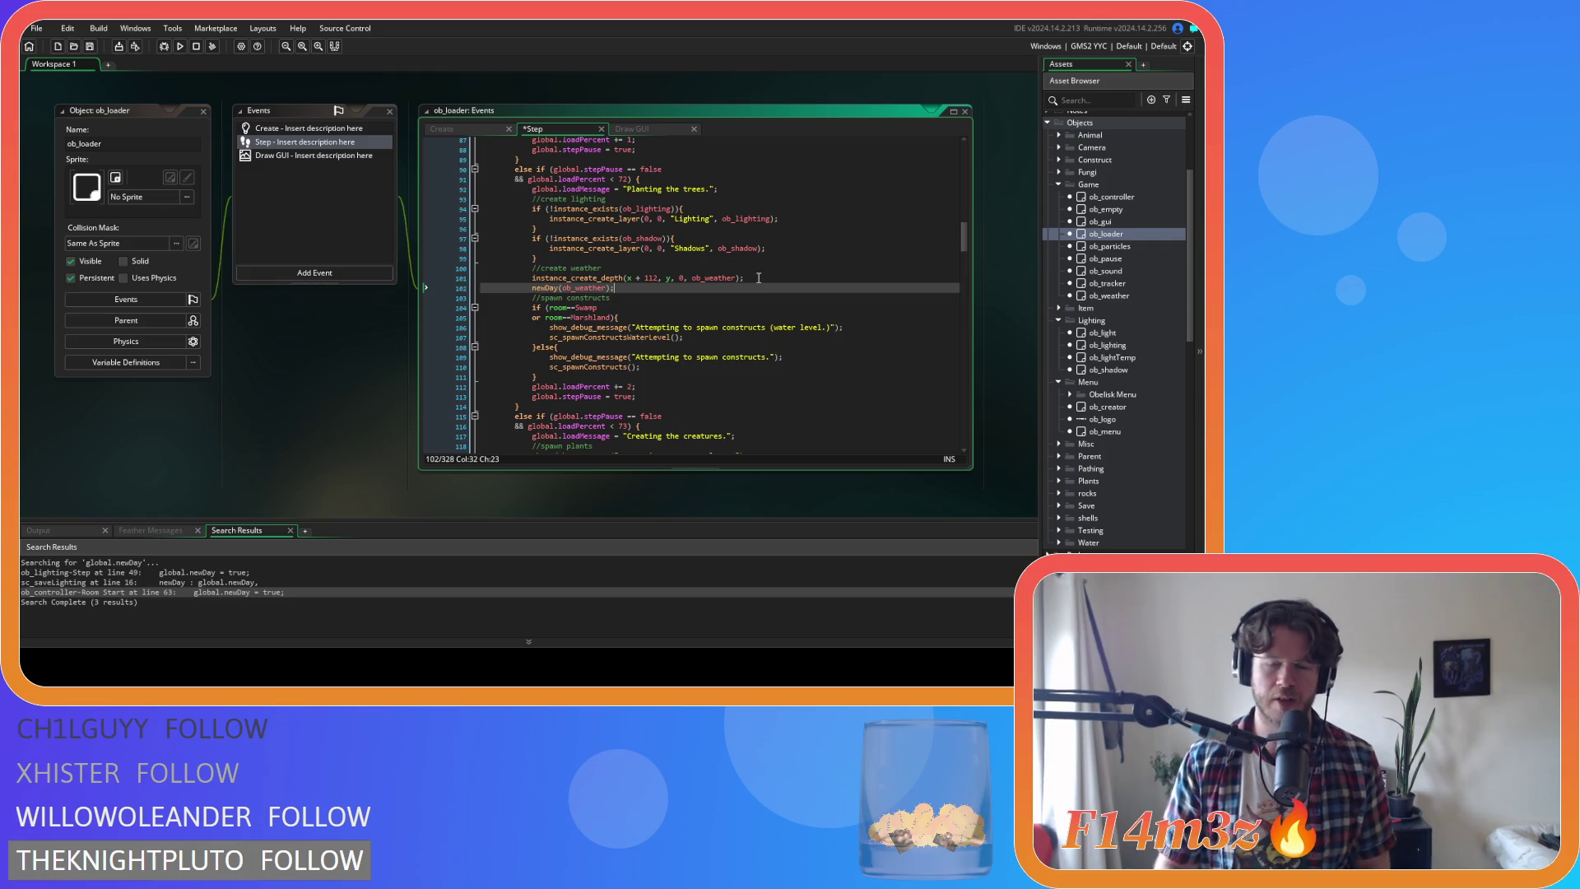
Add newDay(ob_weather); after the second ob_weather creation, save, and open the sc_newDay script
scroll(761, 280, down, 5)
scroll(761, 280, down, 20)
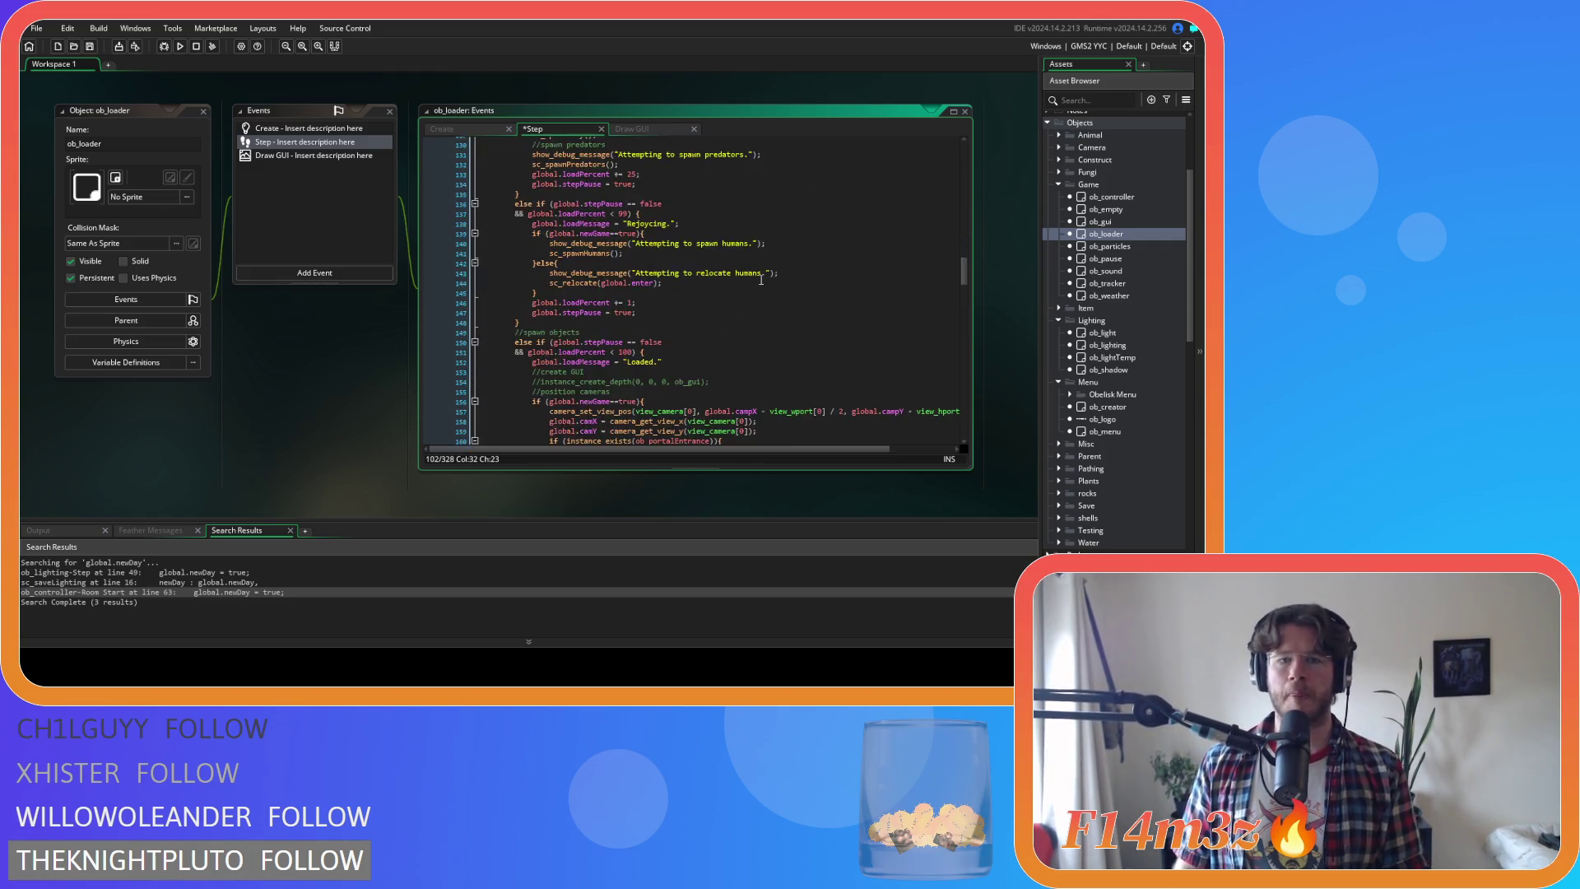
scroll(761, 280, down, 10)
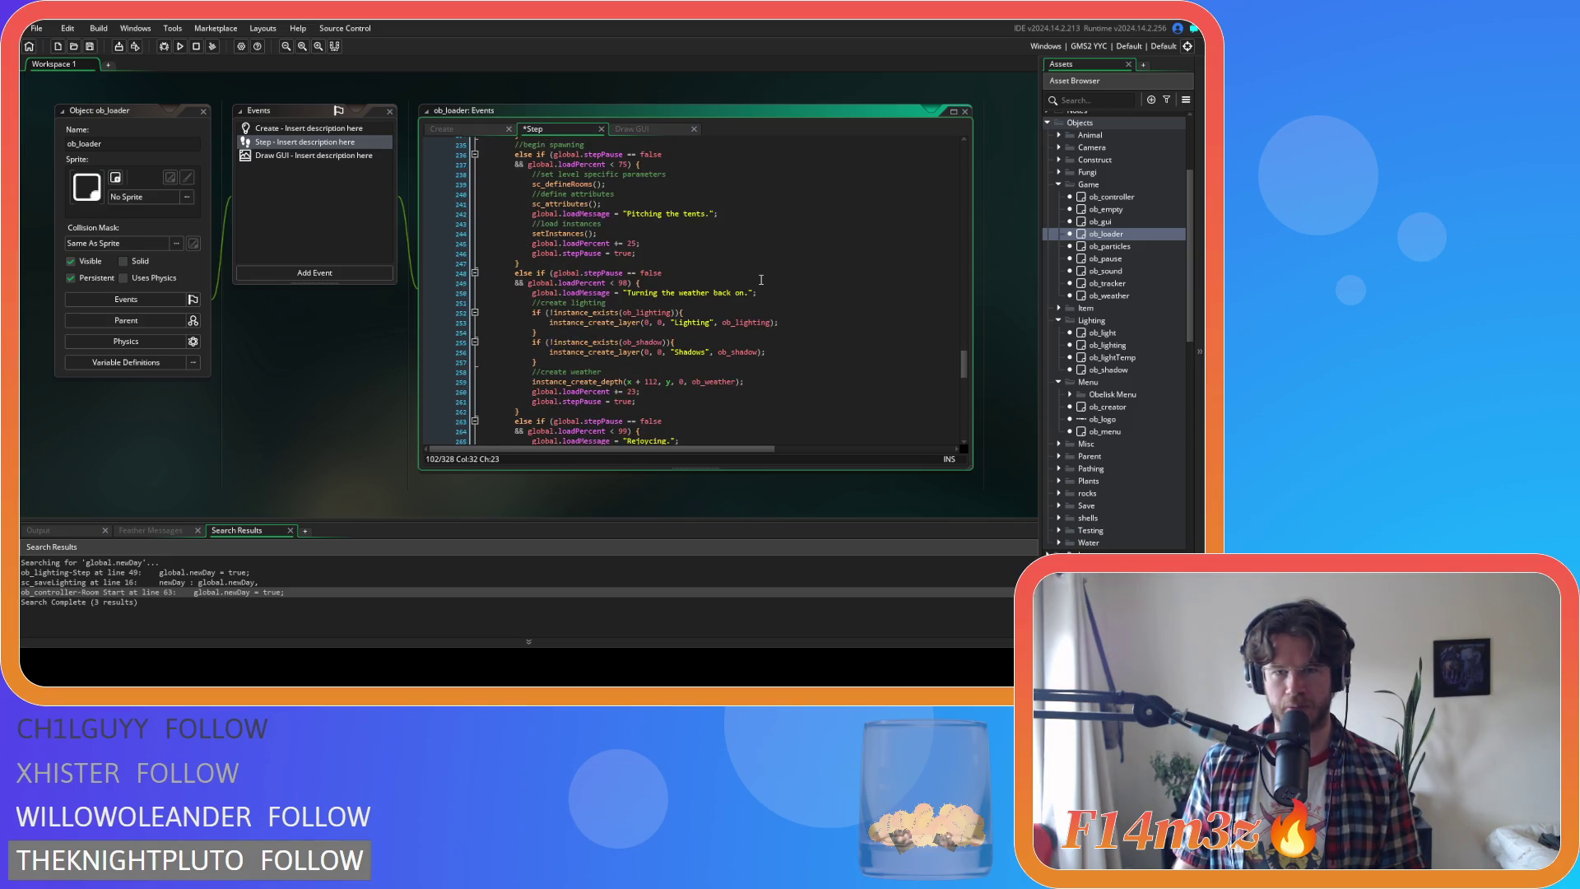
scroll(761, 279, down, 2)
click(748, 308)
key(Return)
text(newDay(ob_weather);)
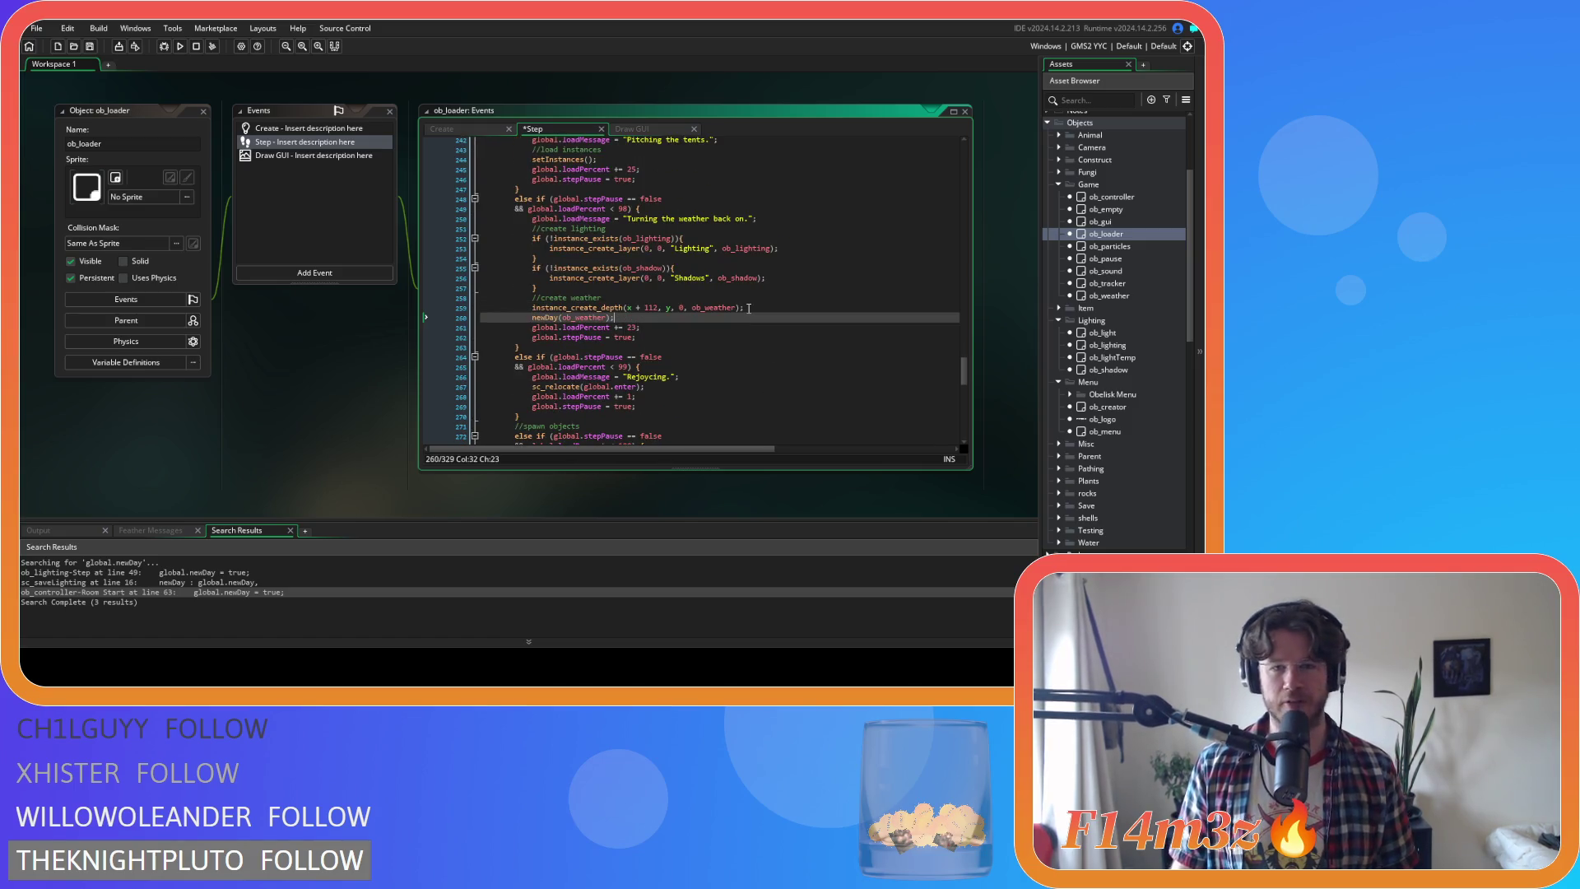
key(ctrl+s)
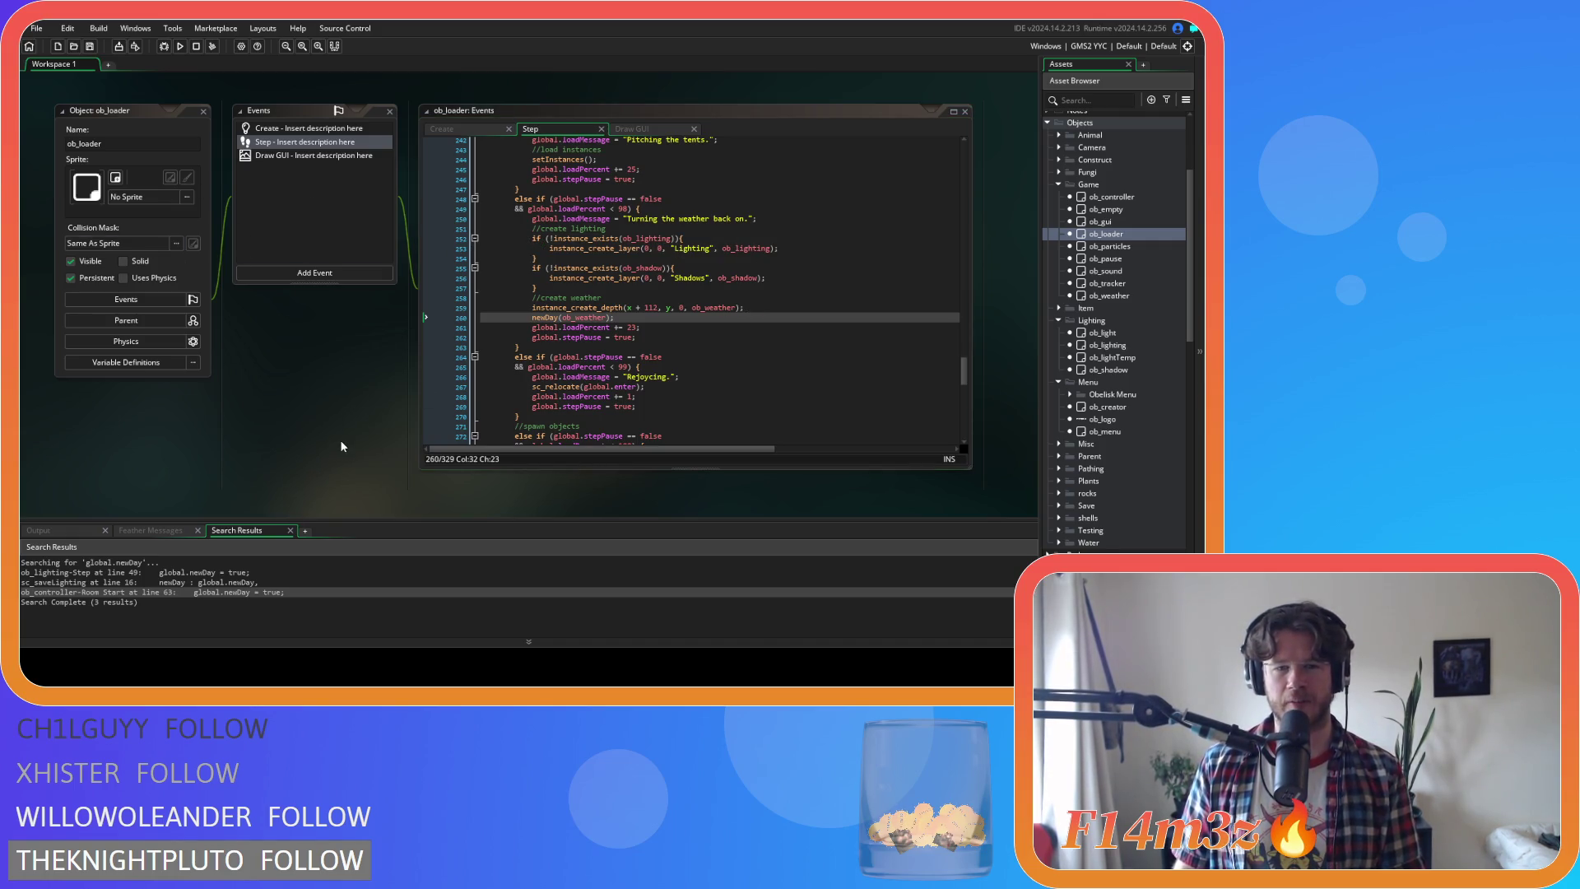
middle_click(547, 318)
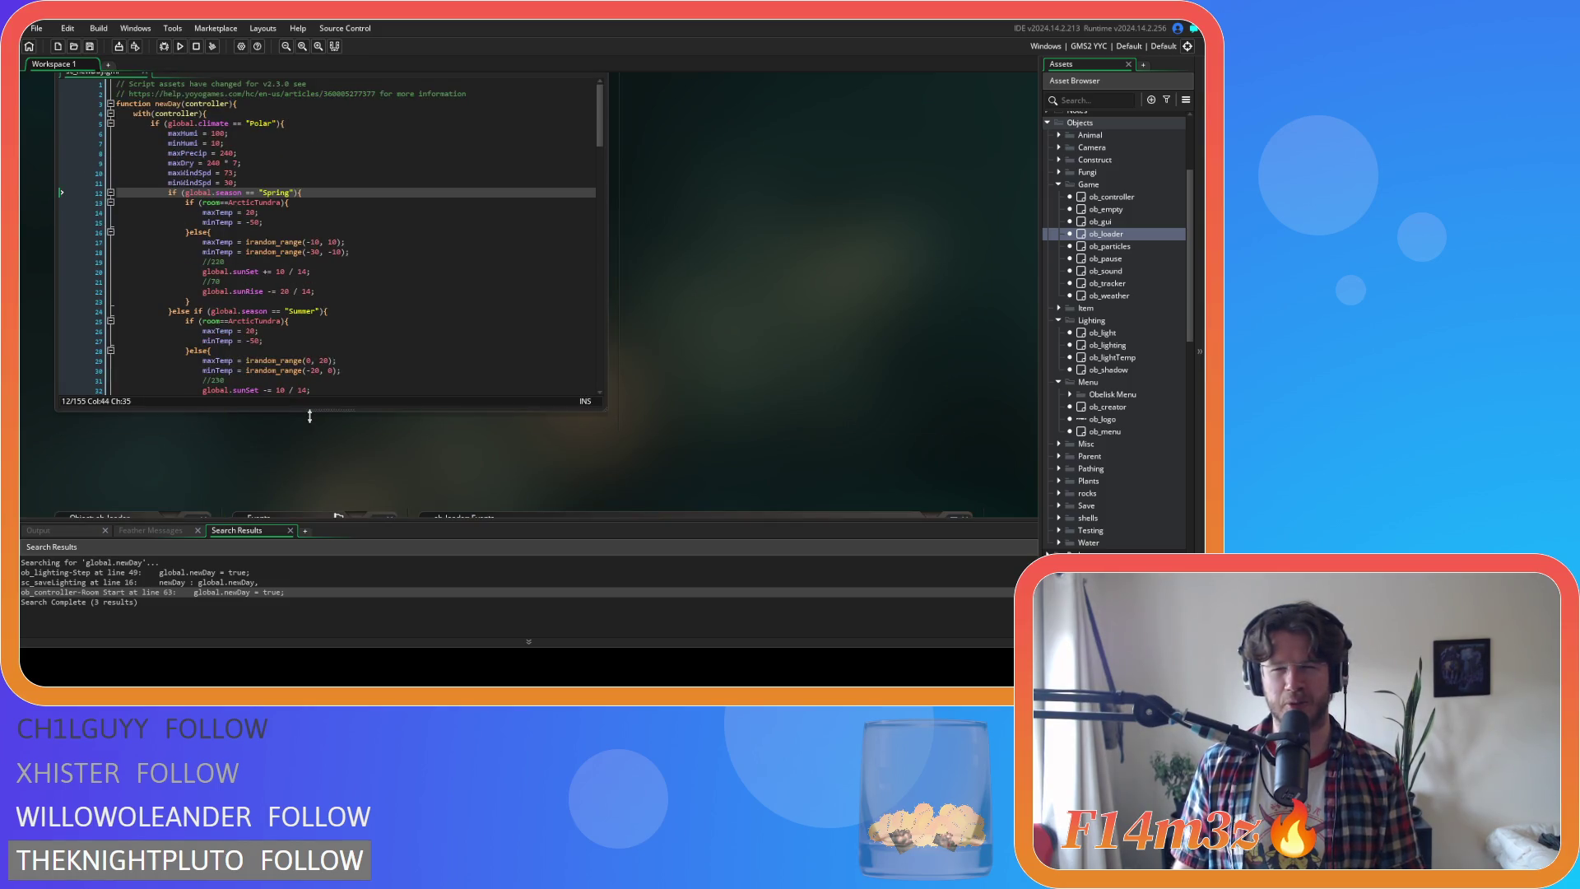
Close all open editor windows from the workspace's Windows menu
right_click(722, 304)
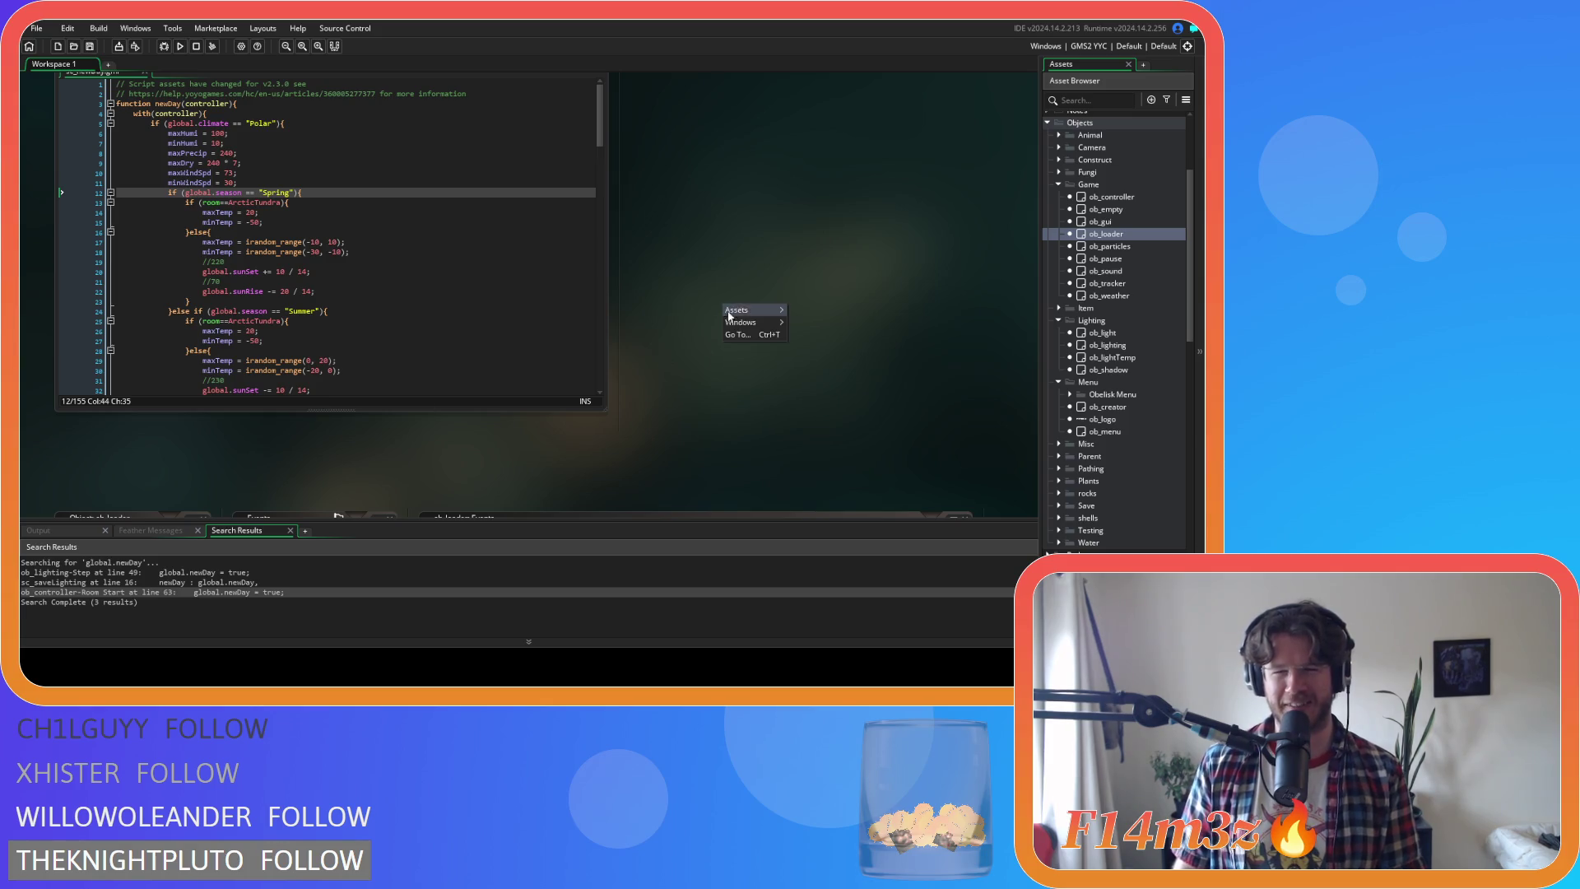
mouse_move(745, 322)
click(826, 387)
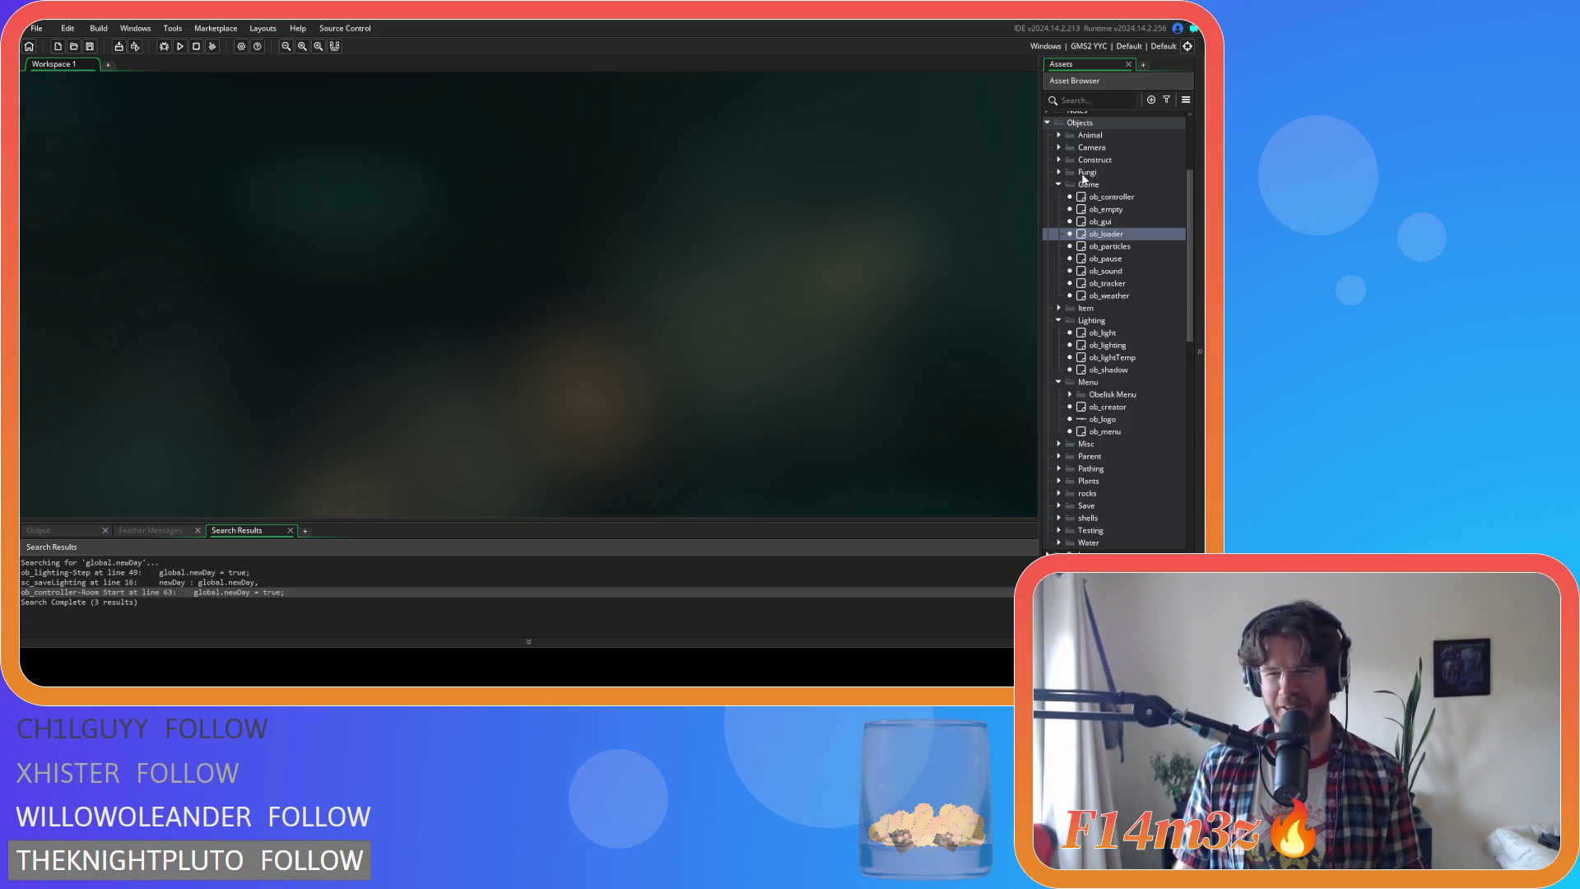
Collapse the Game, Lighting, Menu, Scripts and Objects folders, then build and run with F5
click(1058, 184)
click(1058, 208)
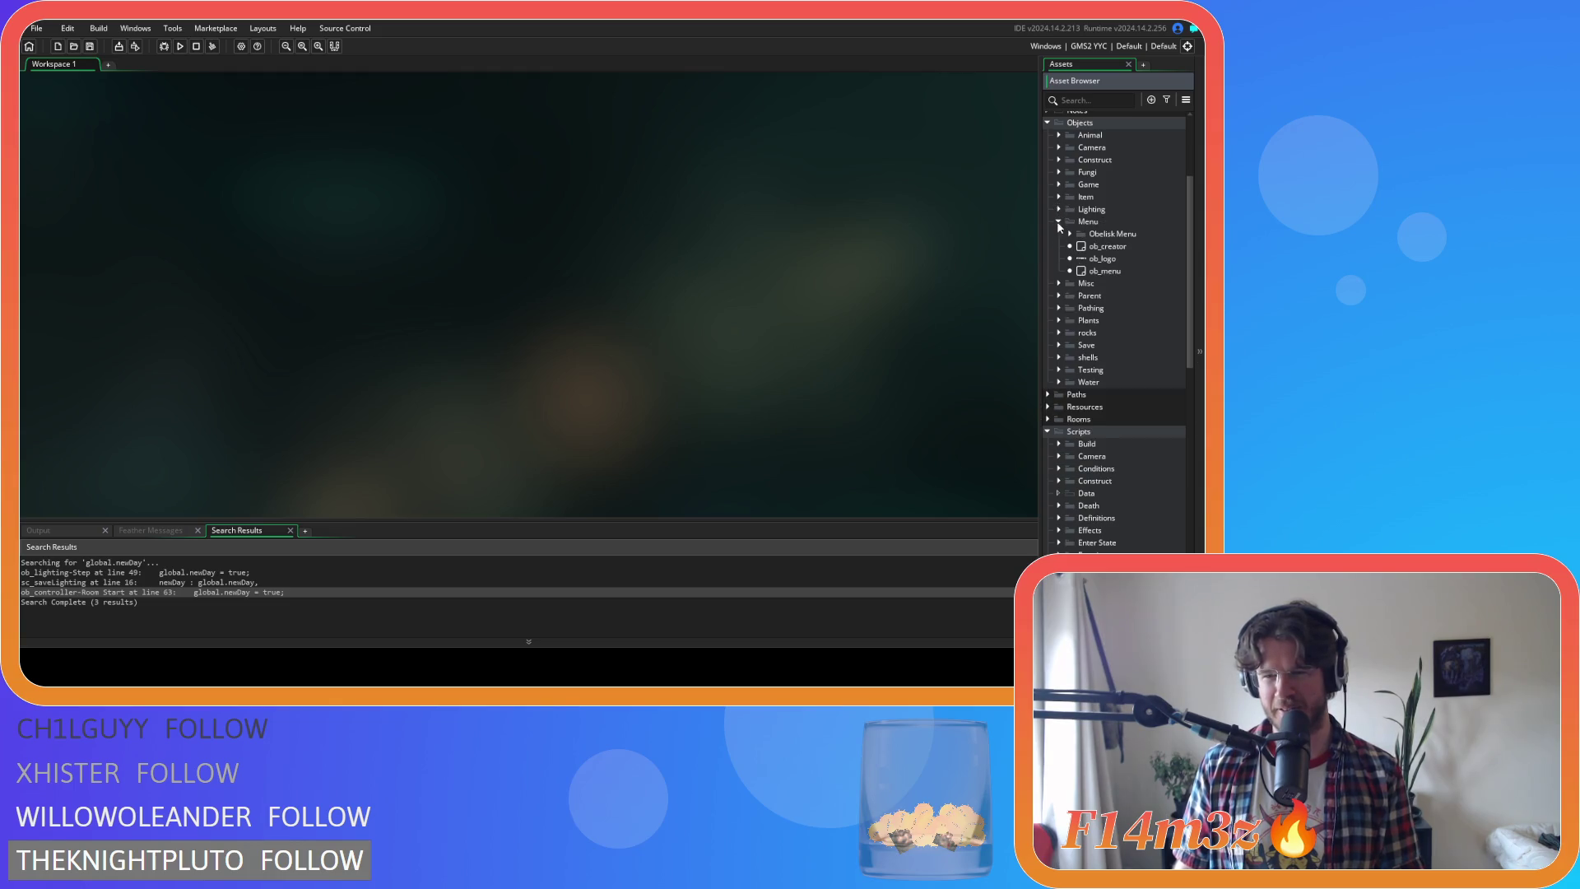
click(1059, 221)
click(1047, 382)
scroll(1045, 332, up, 3)
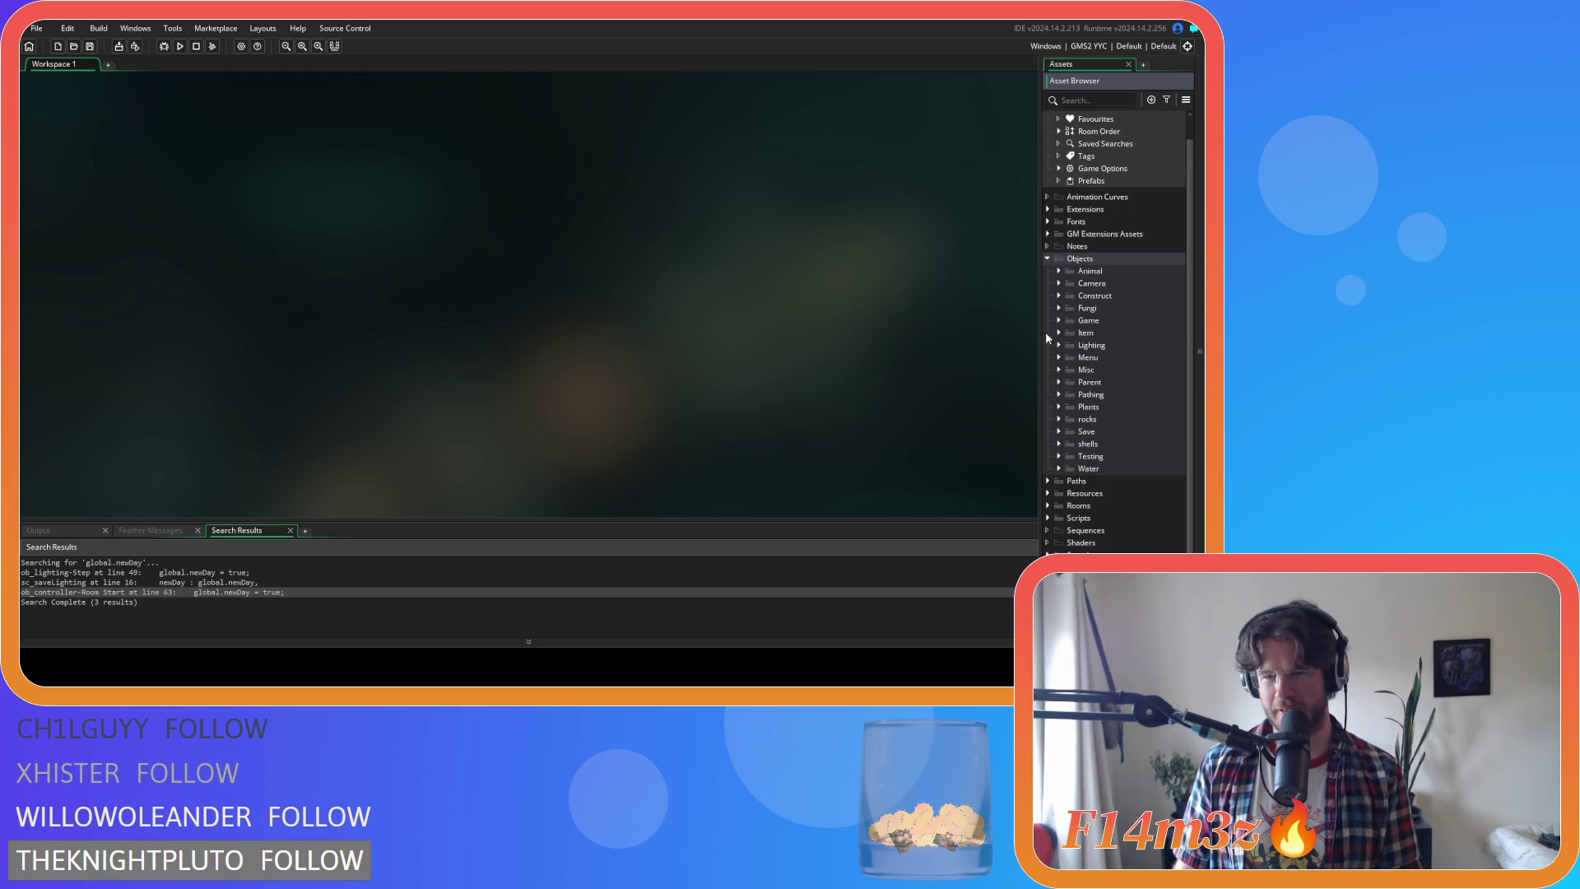
click(1048, 258)
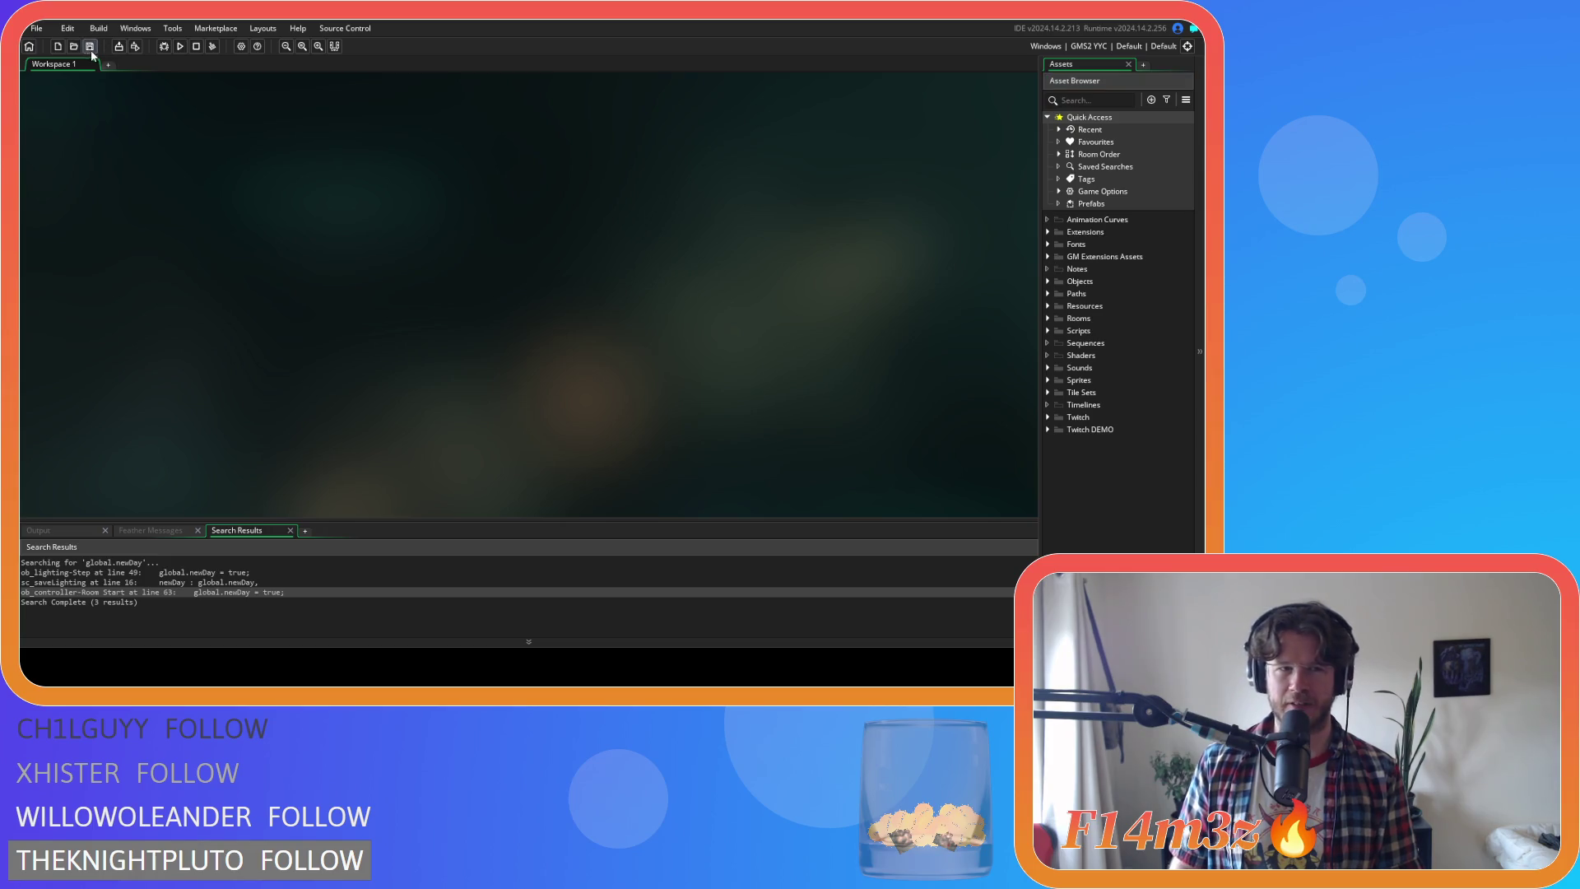
key(F5)
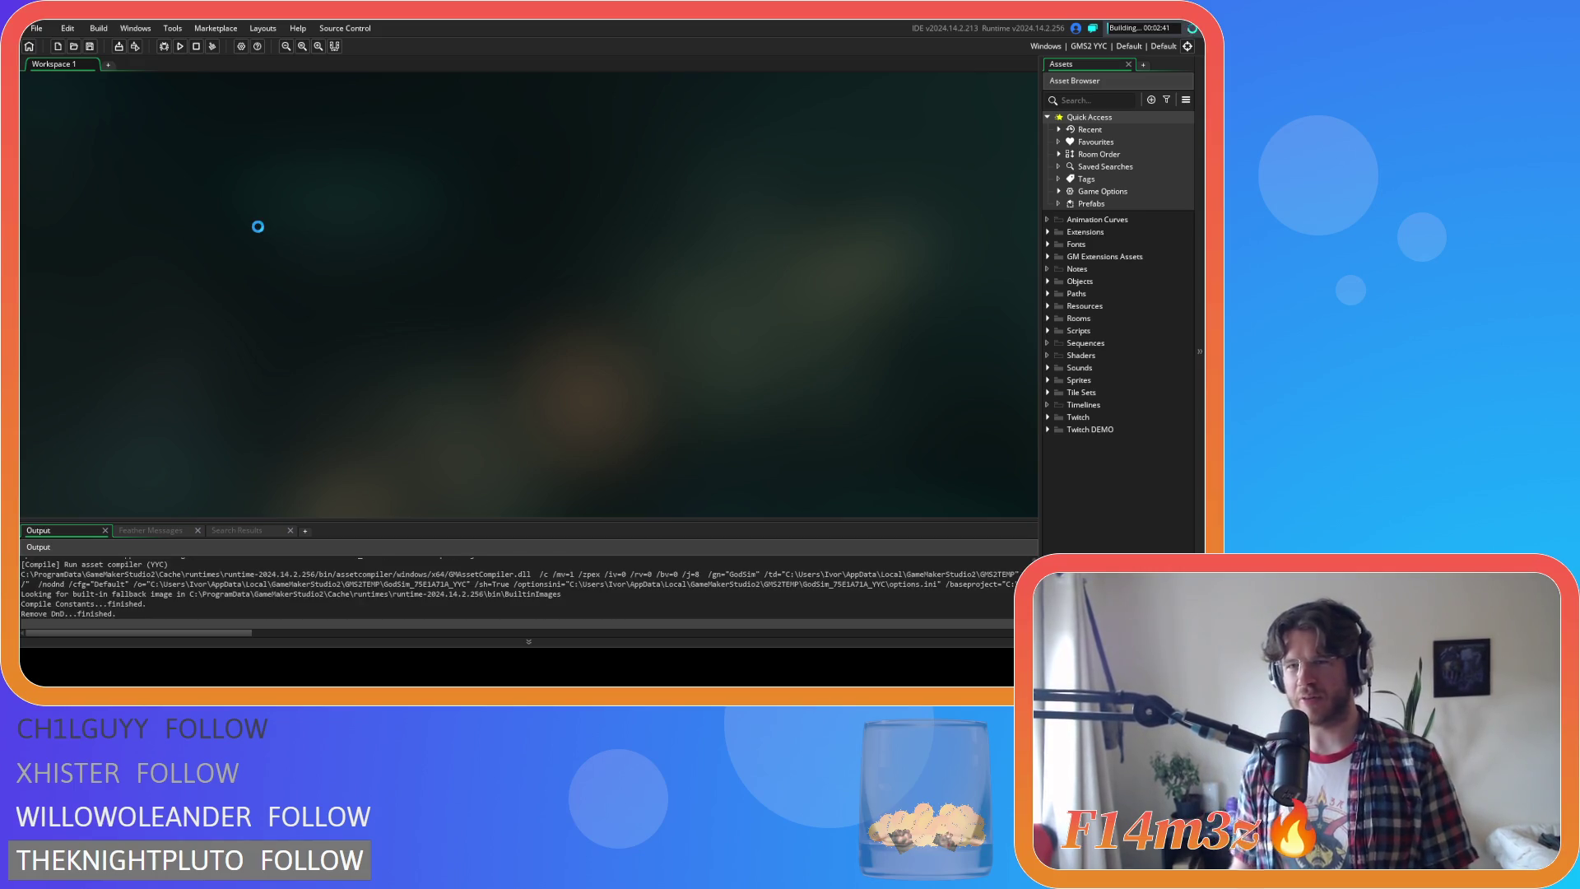
Switch the build target to GMS2 VM and run the game again
click(1088, 47)
click(856, 78)
key(F5)
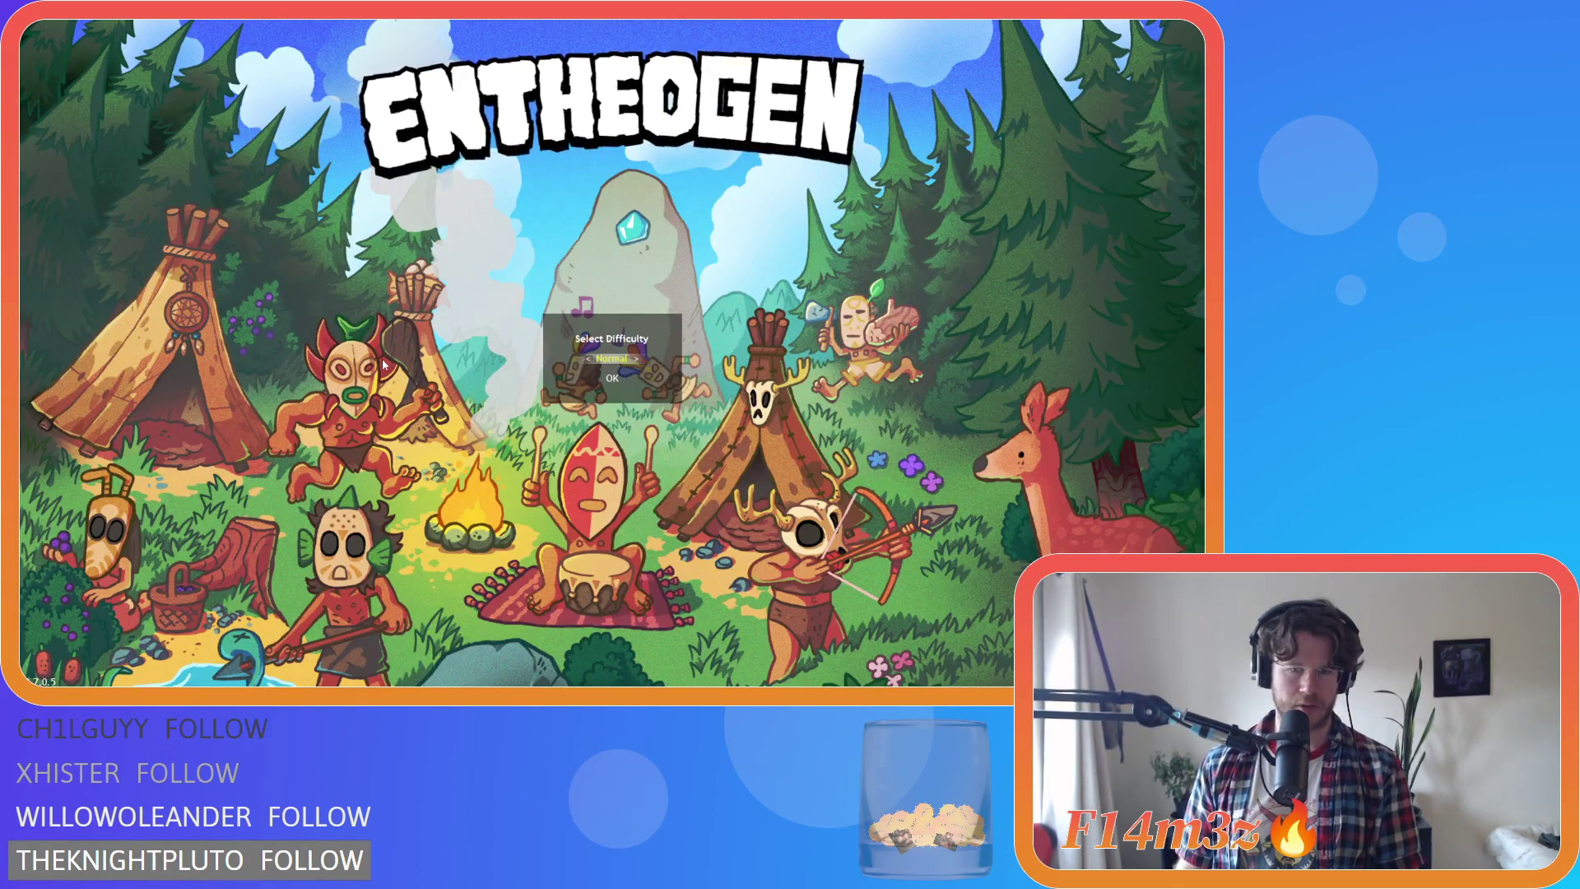
Confirm Arctic Tundra as the level to play
key(Return)
key(Return)
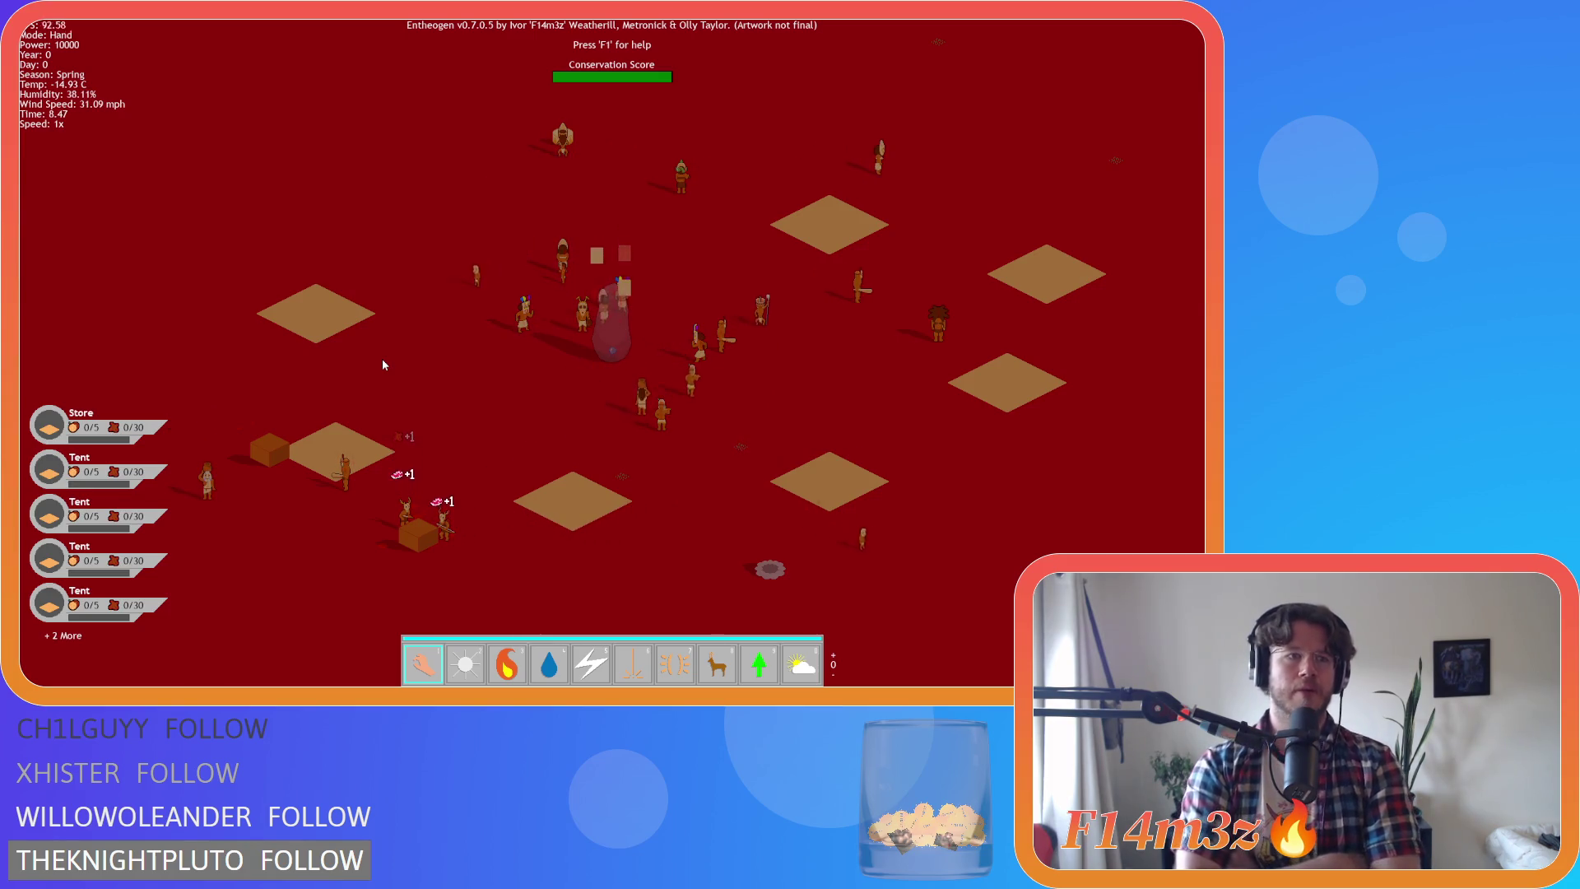
Zoom out over the Arctic Tundra map and back in, then bring up the quit prompt
scroll(540, 433, down, 5)
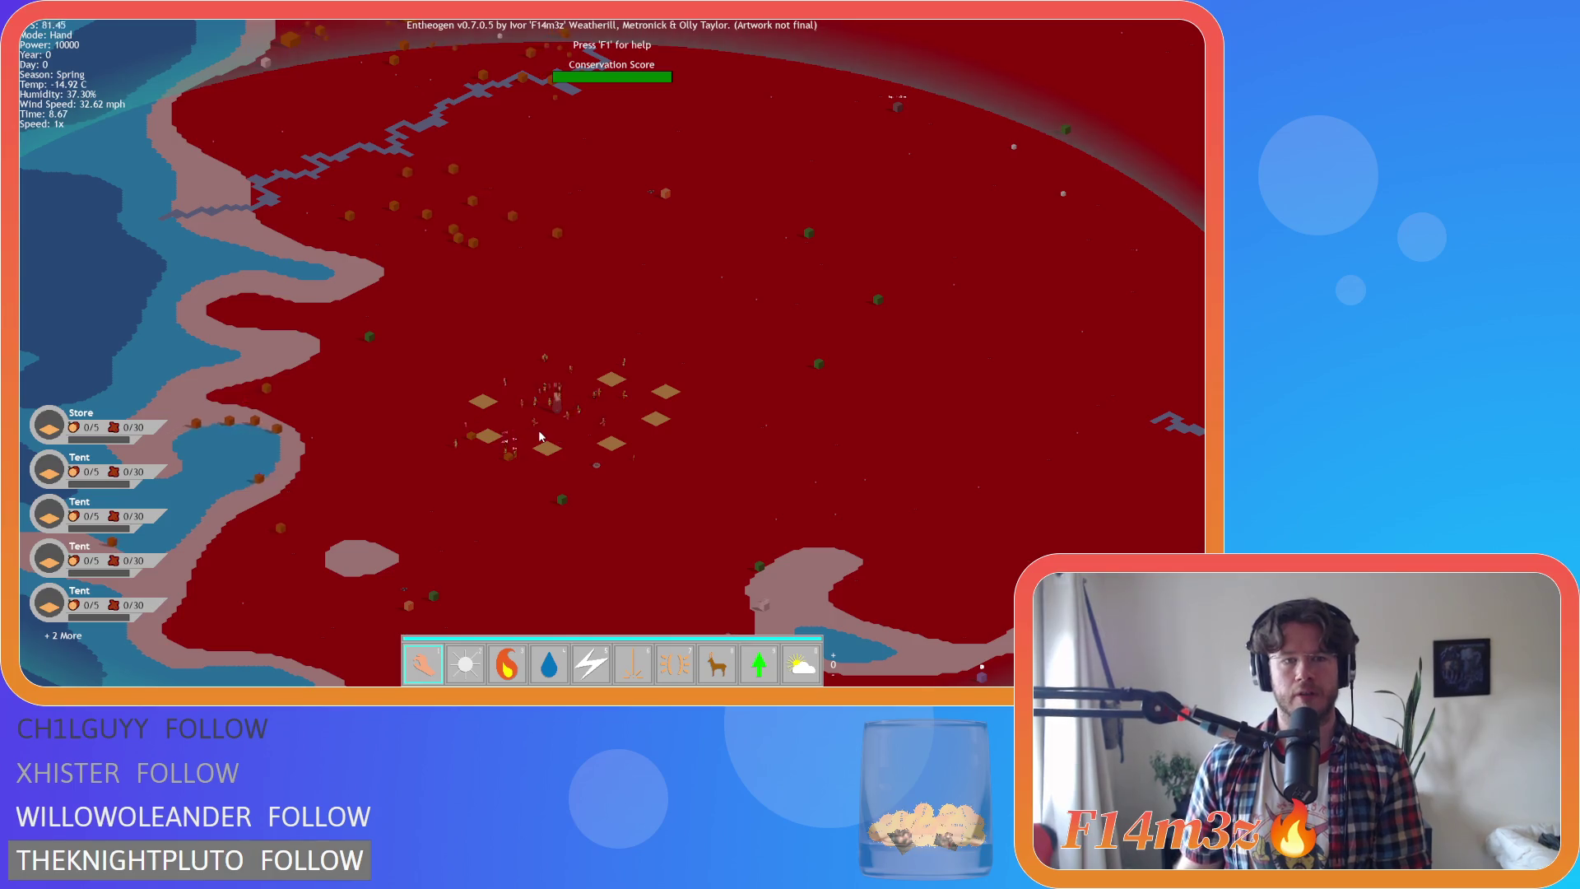
scroll(540, 437, up, 5)
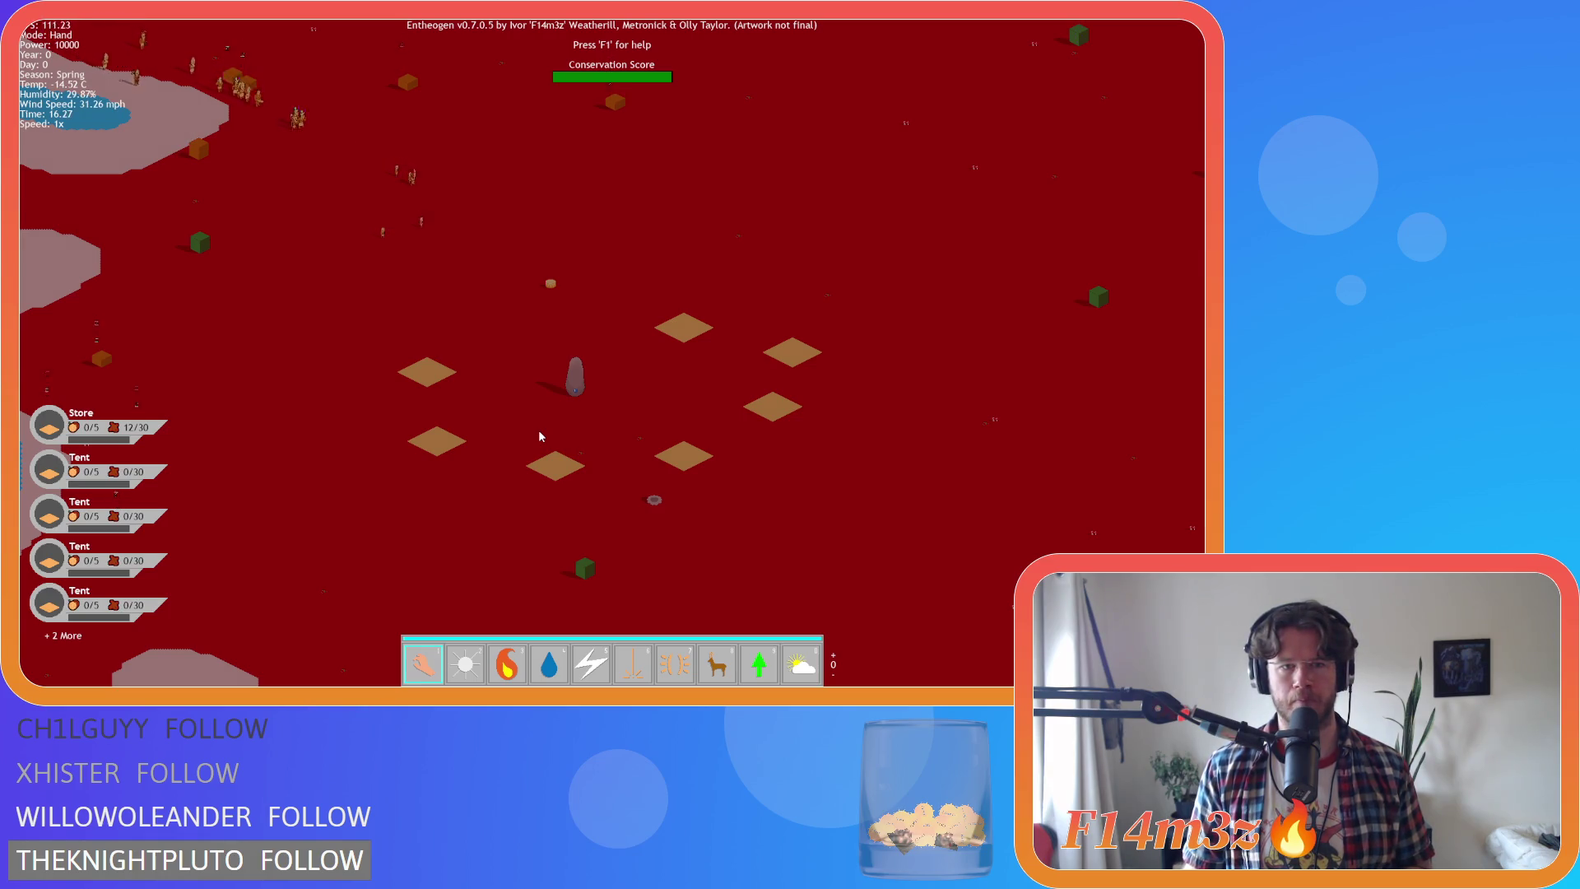
key(Escape)
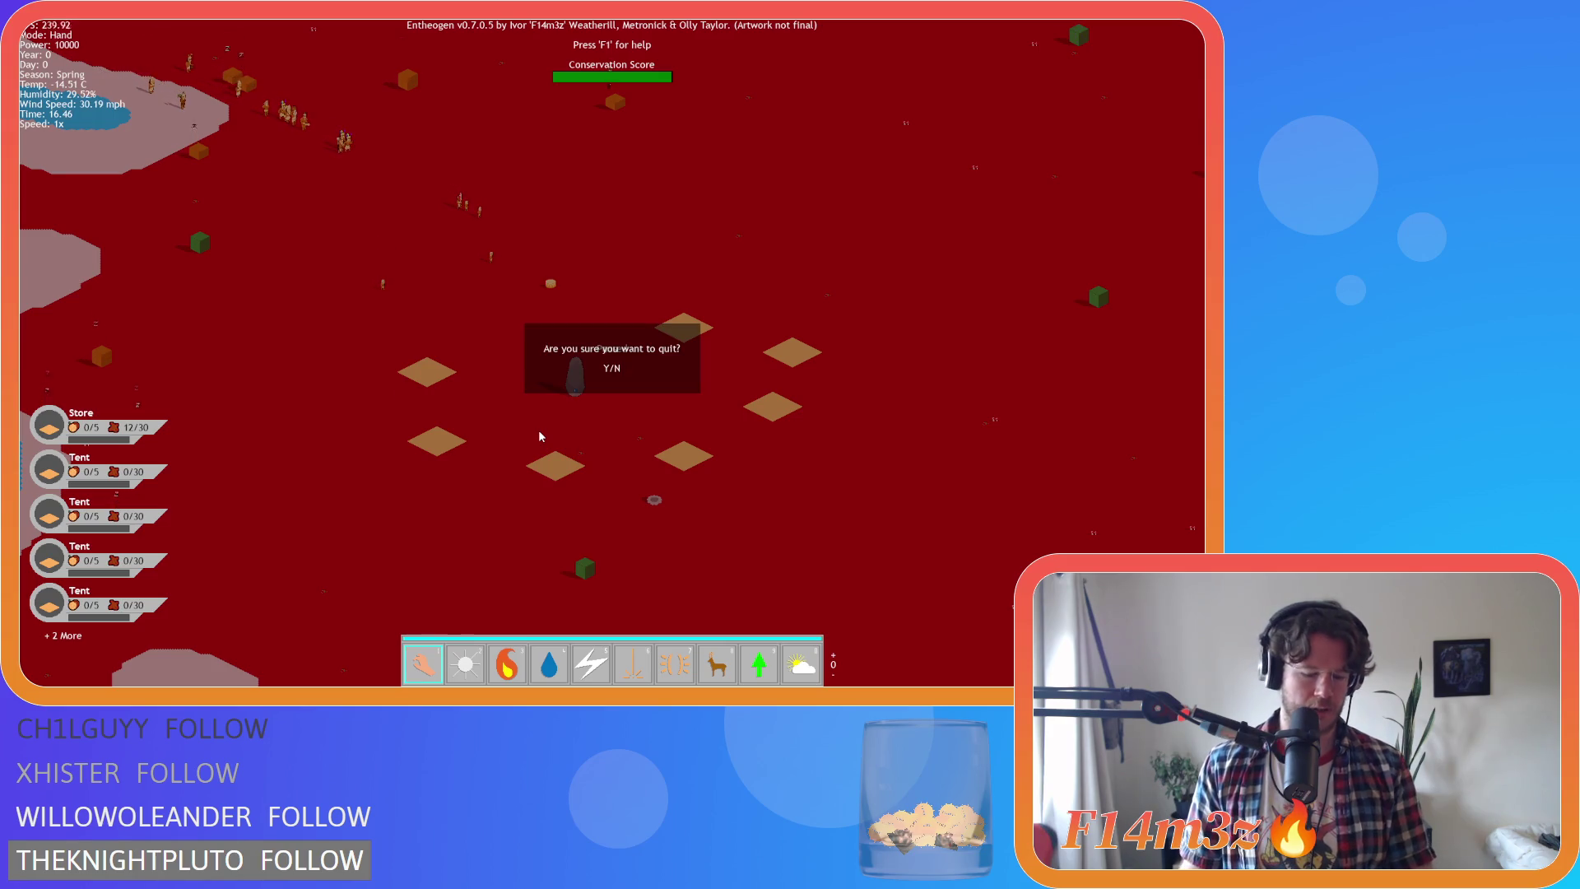
Quit to the main menu and start a new game on Temperate Forest
key(y)
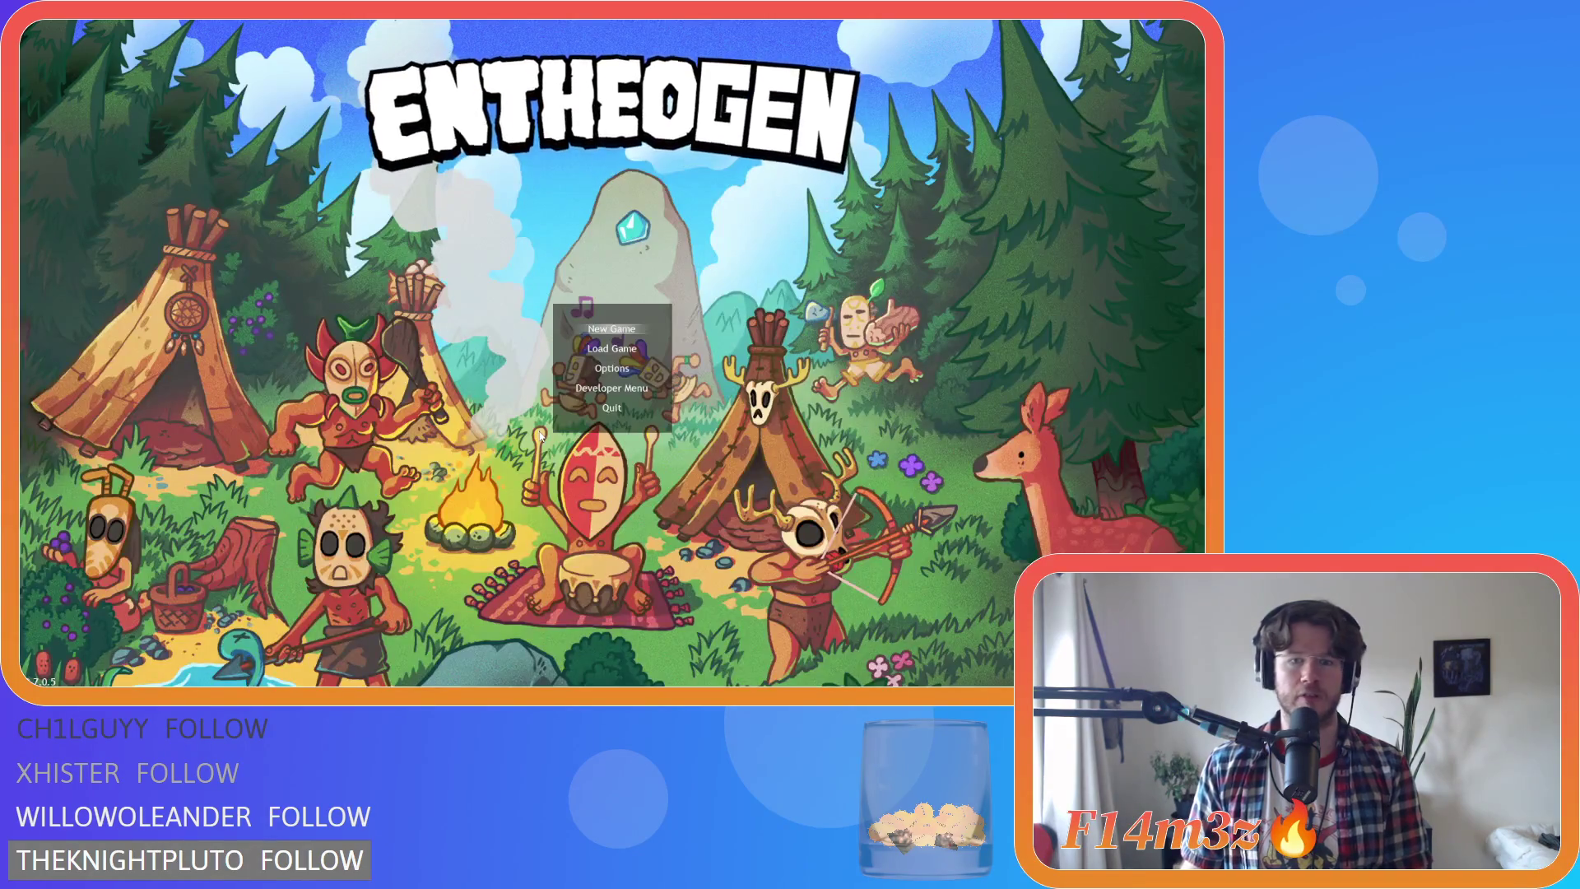
key(Return)
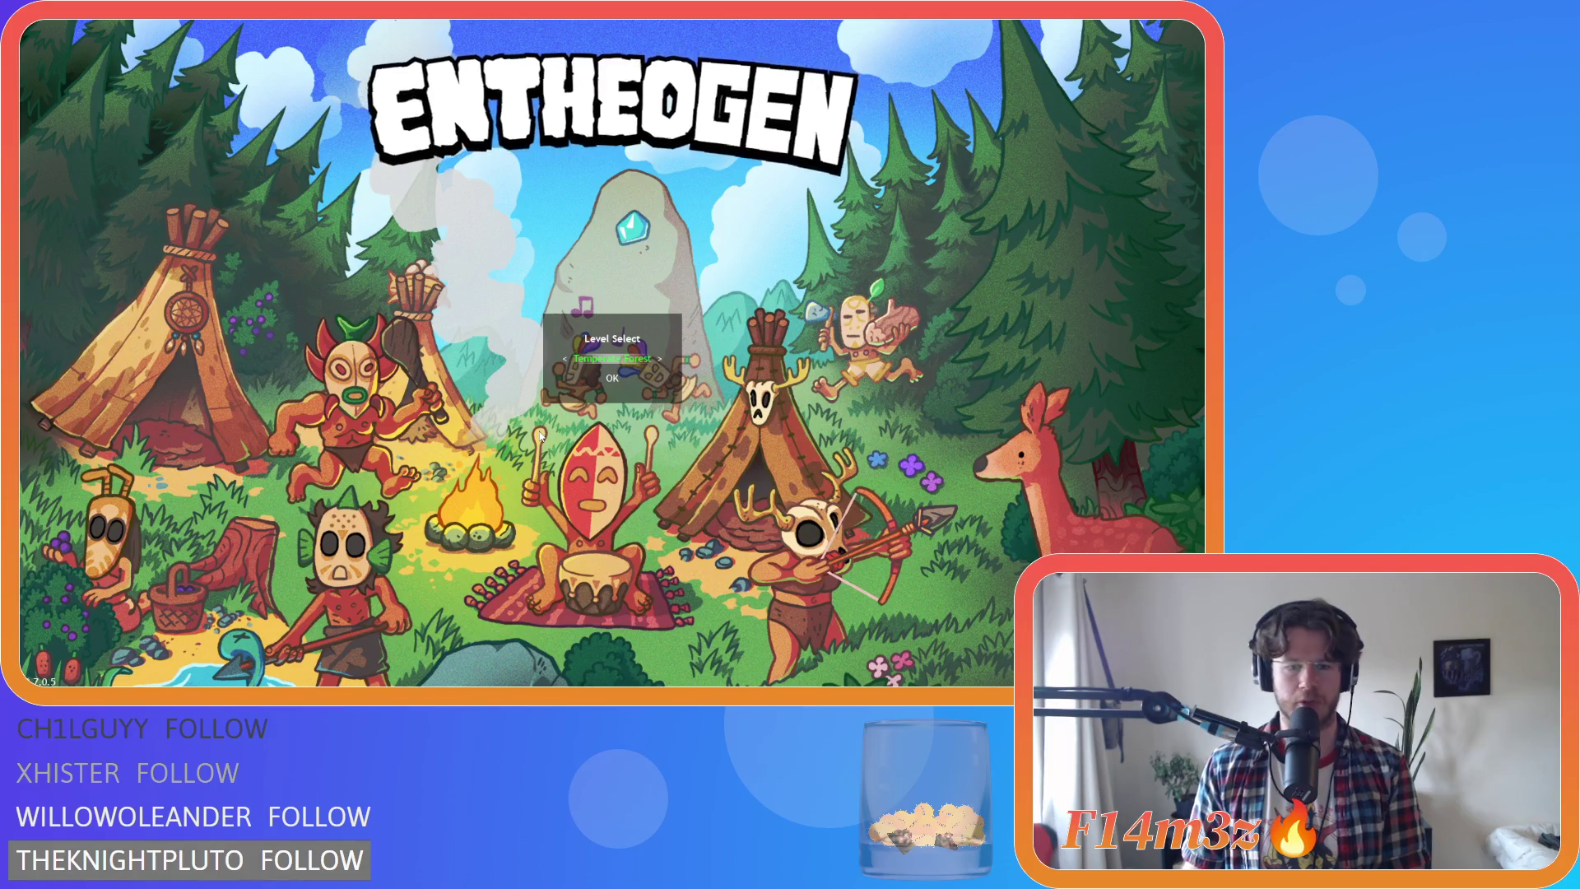
key(Return)
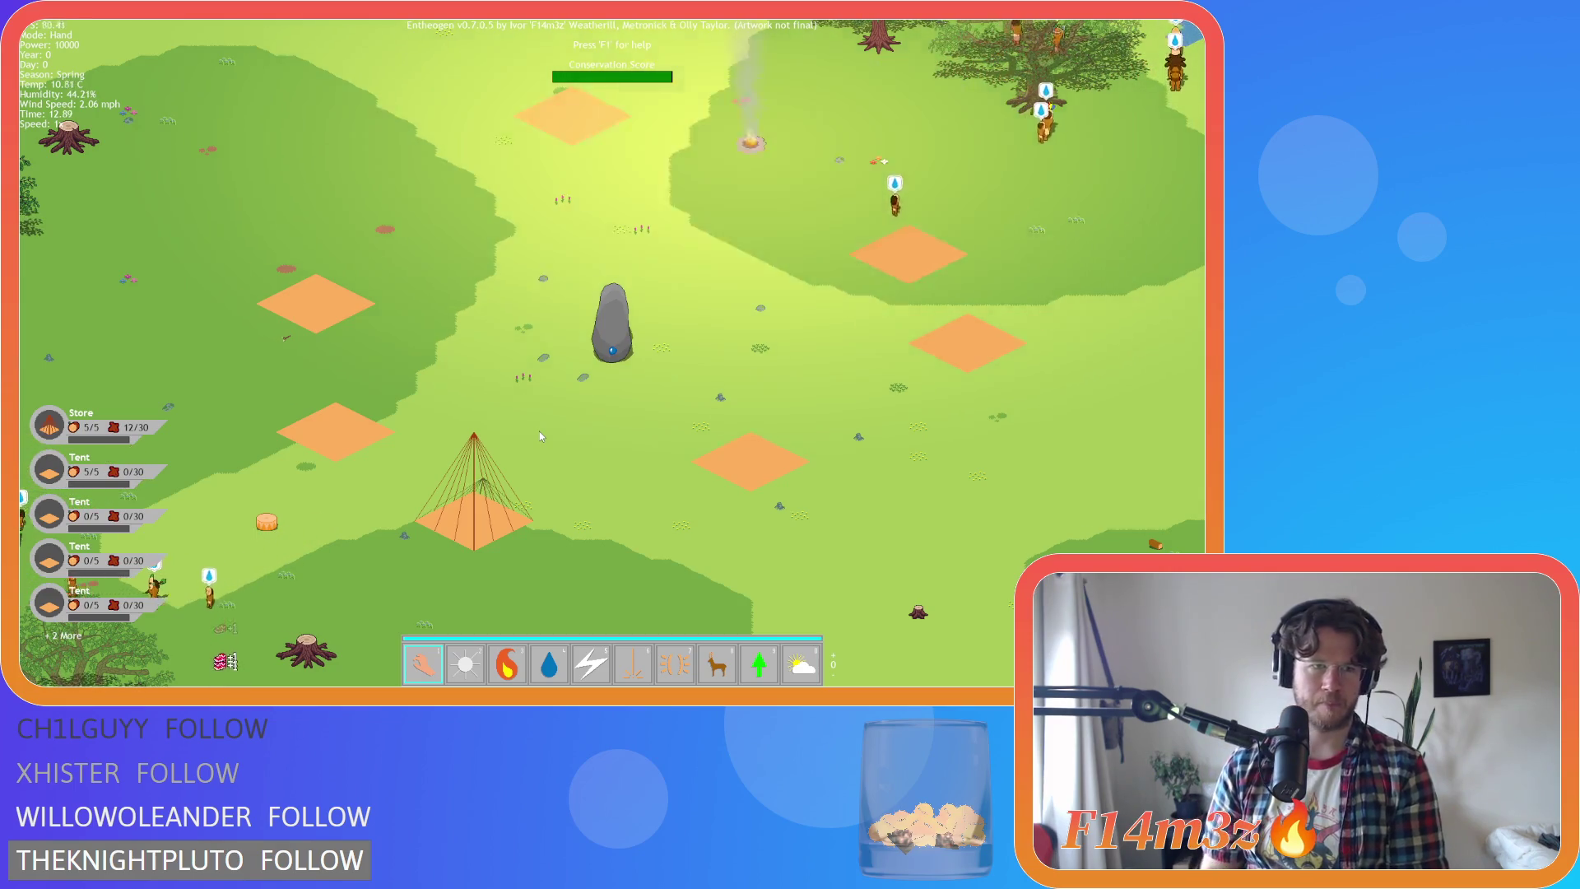
Pan around the green Temperate Forest map with the arrow and WASD keys
key(Down)
key(Left)
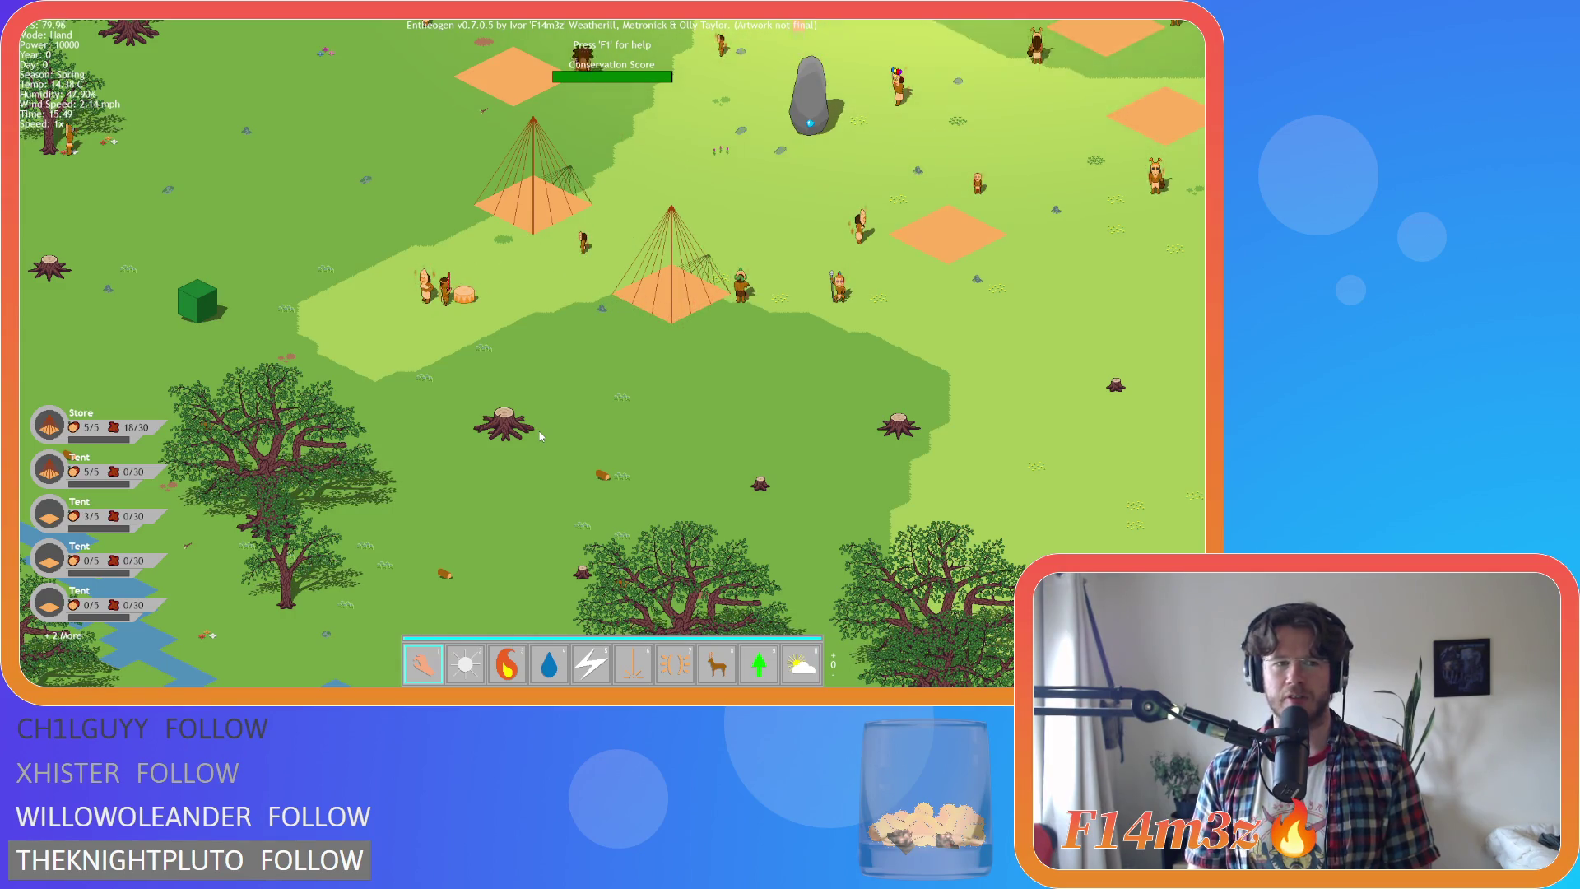
key(w)
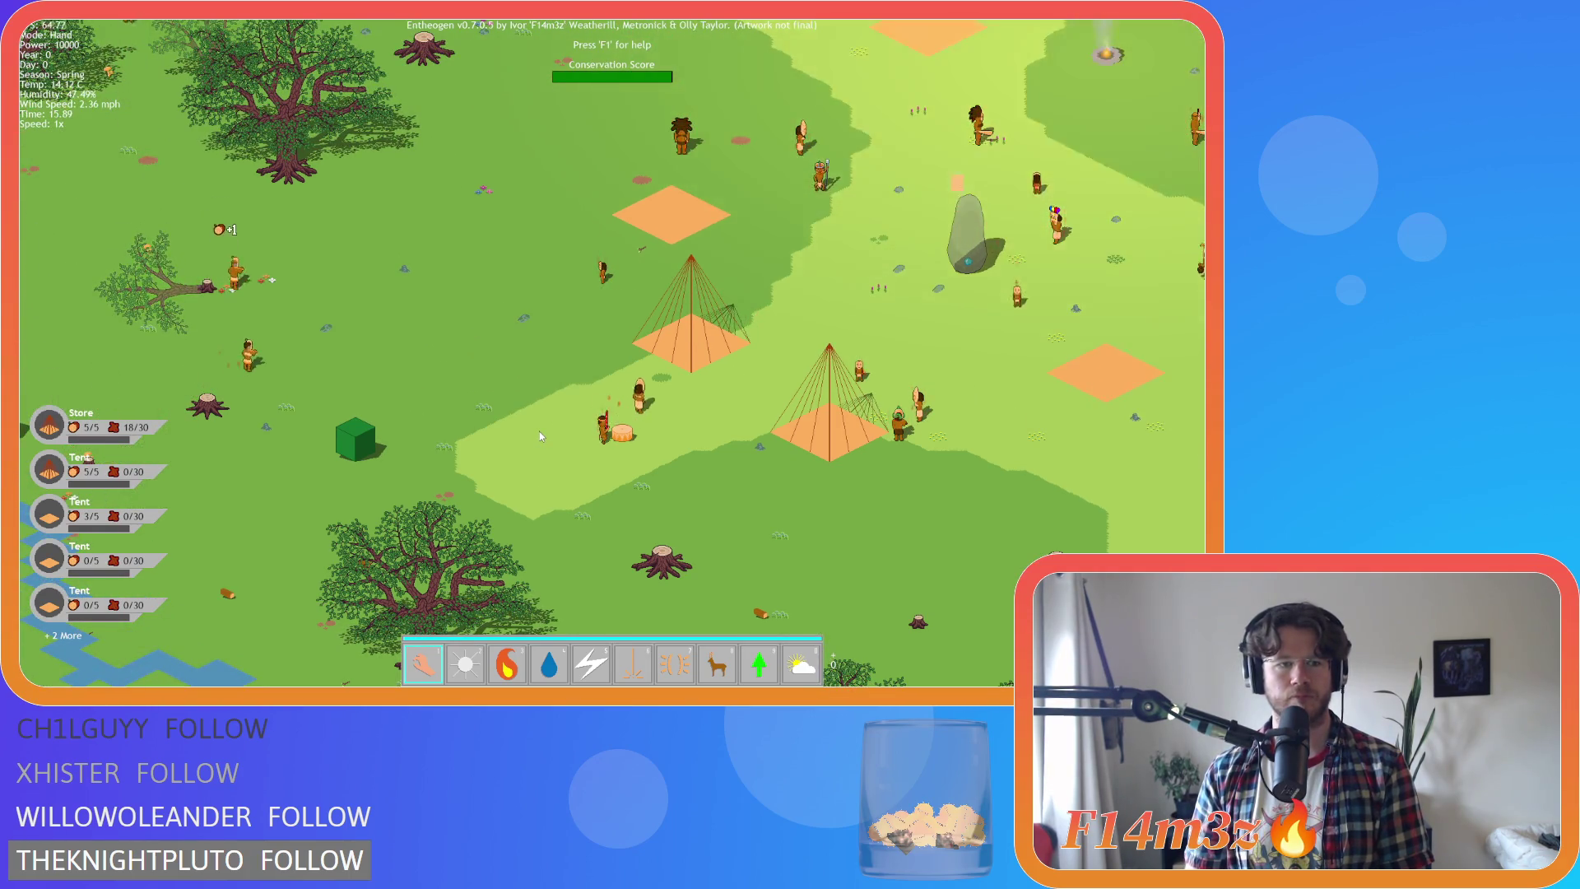
key(s)
key(d)
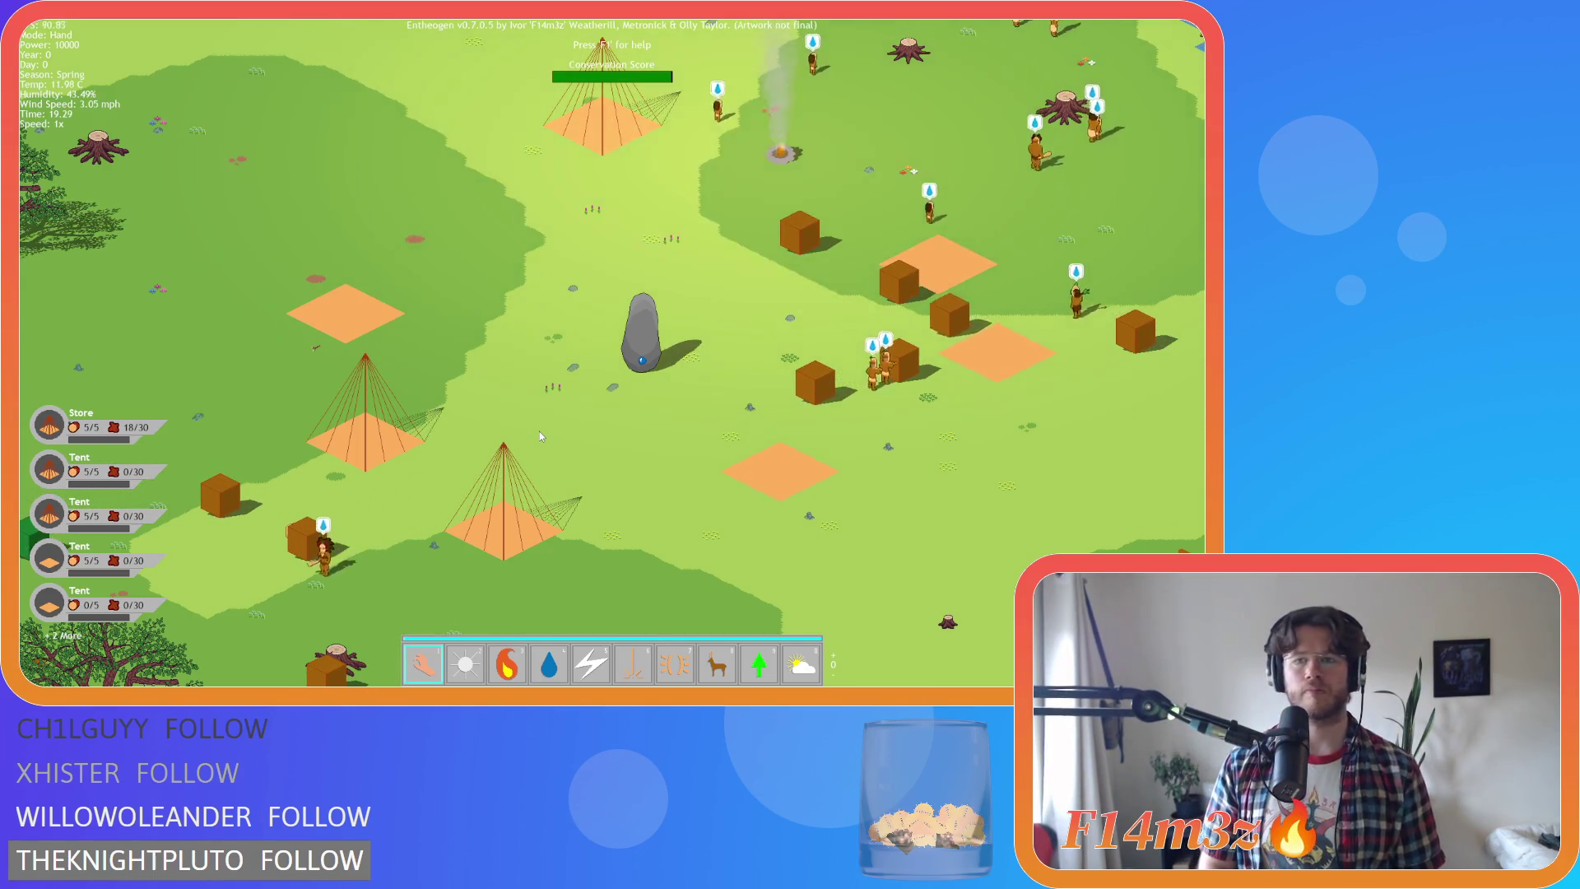
Pan the camera across the camp, then down and along the river away from camp
key(w)
key(d)
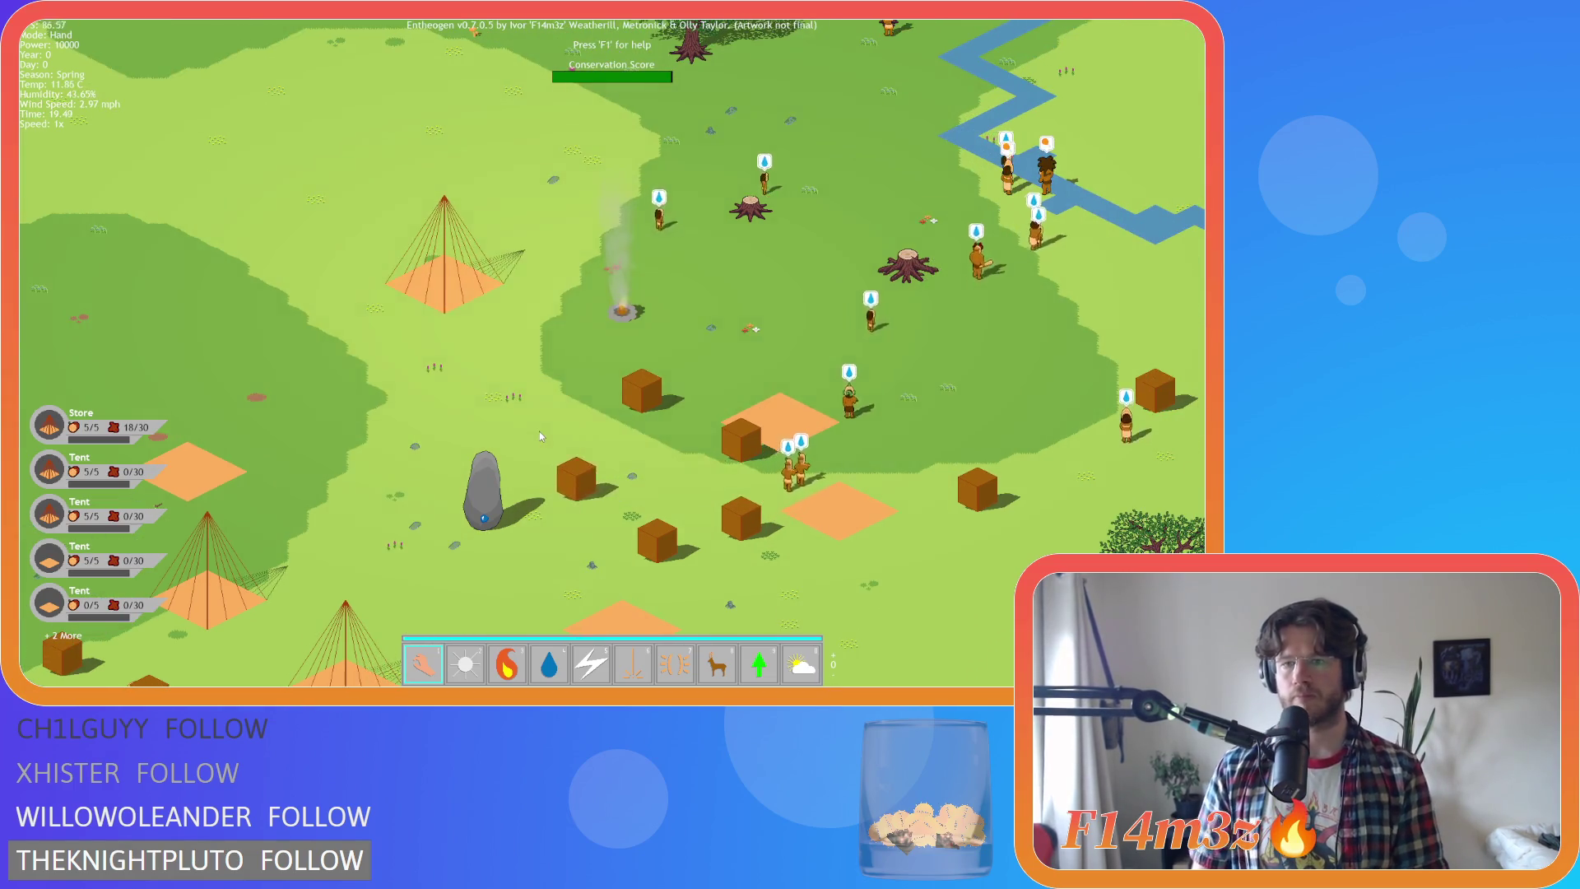
key(s)
key(a)
key(s)
key(a)
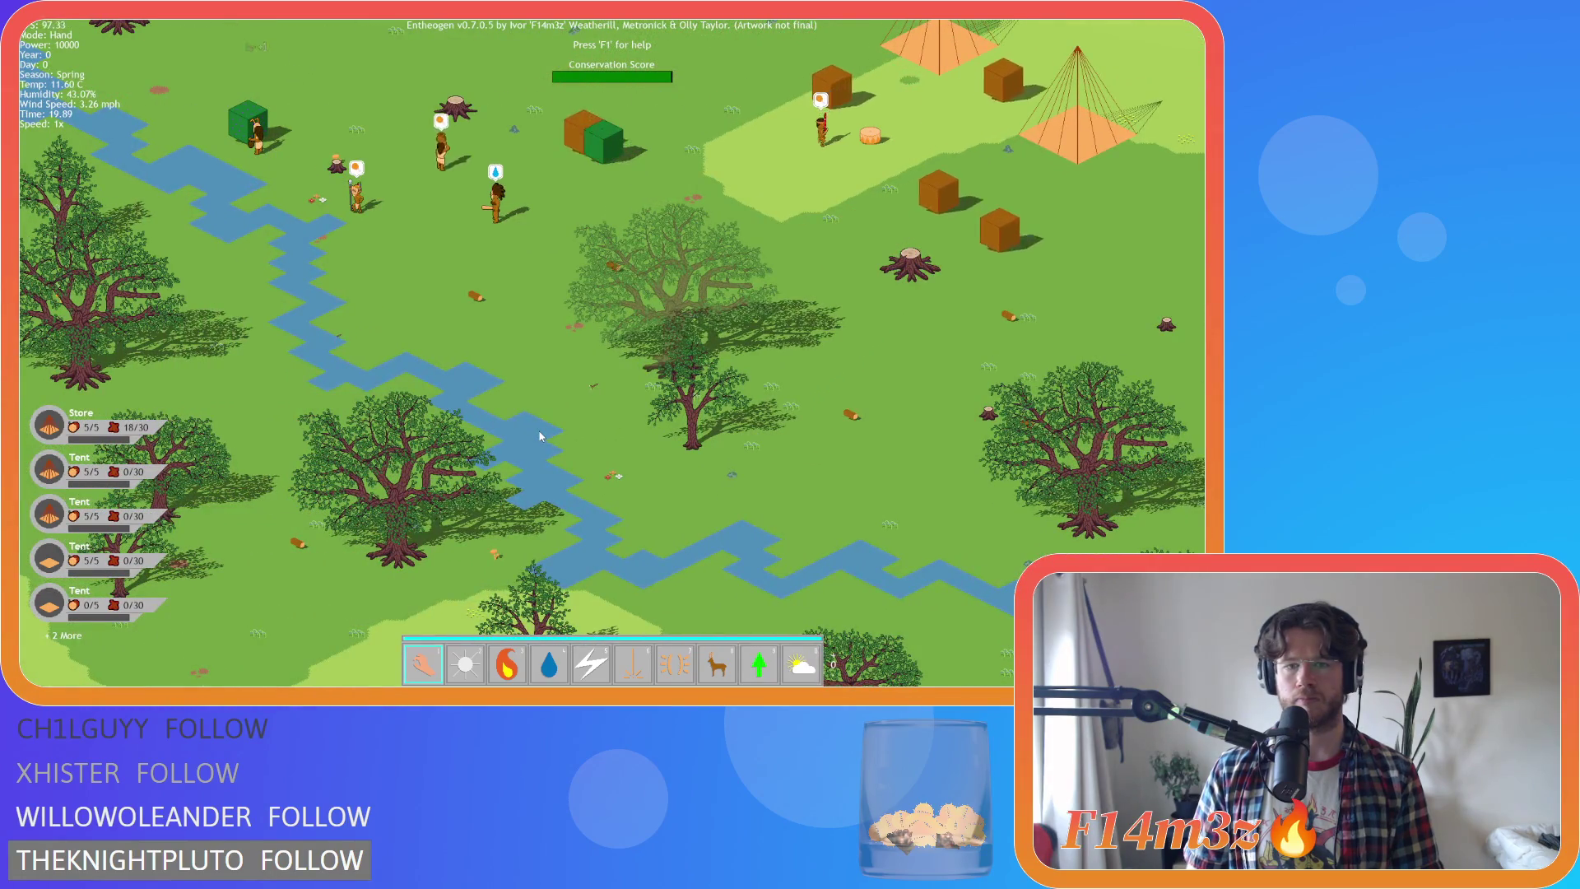
key(s)
key(a)
key(a)
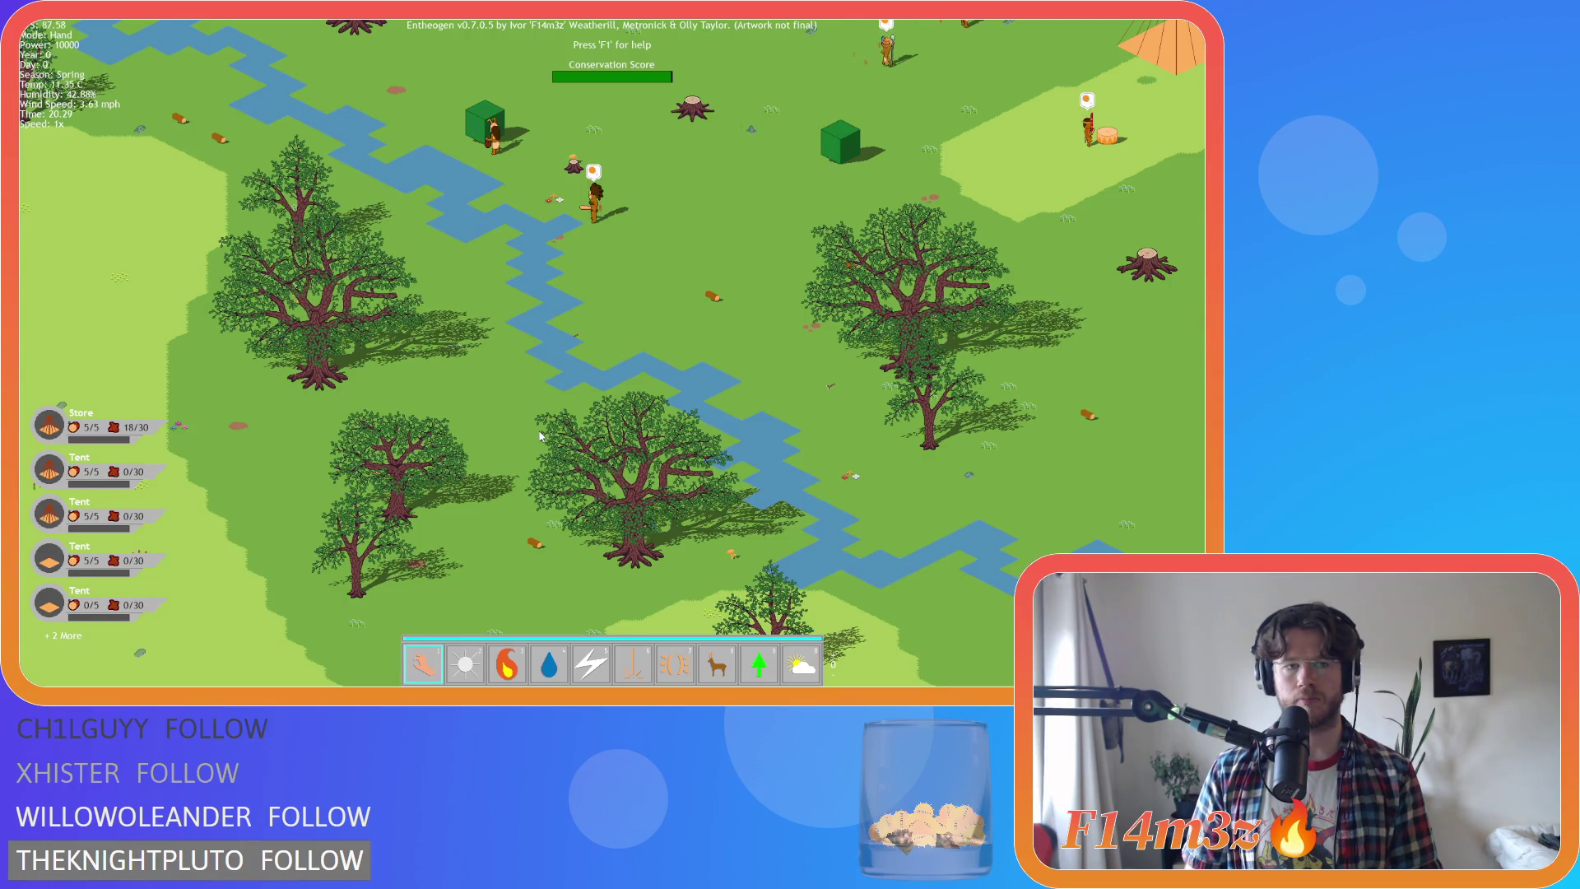
Sweep the view over the forest and return to centre on the tents and standing stone
key(w)
key(a)
key(w)
key(d)
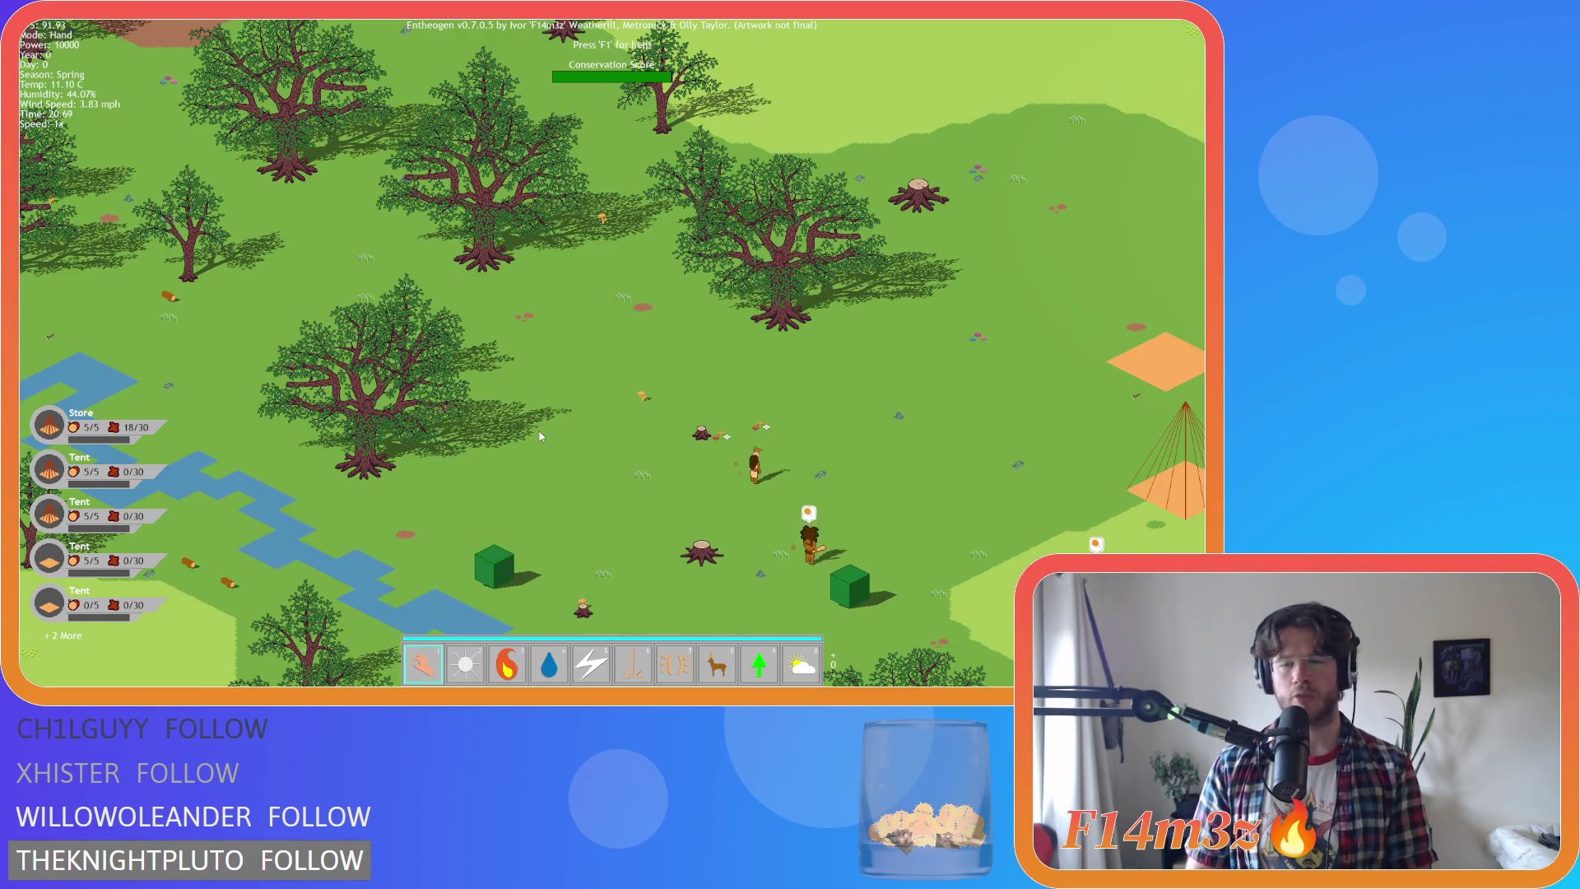
key(d)
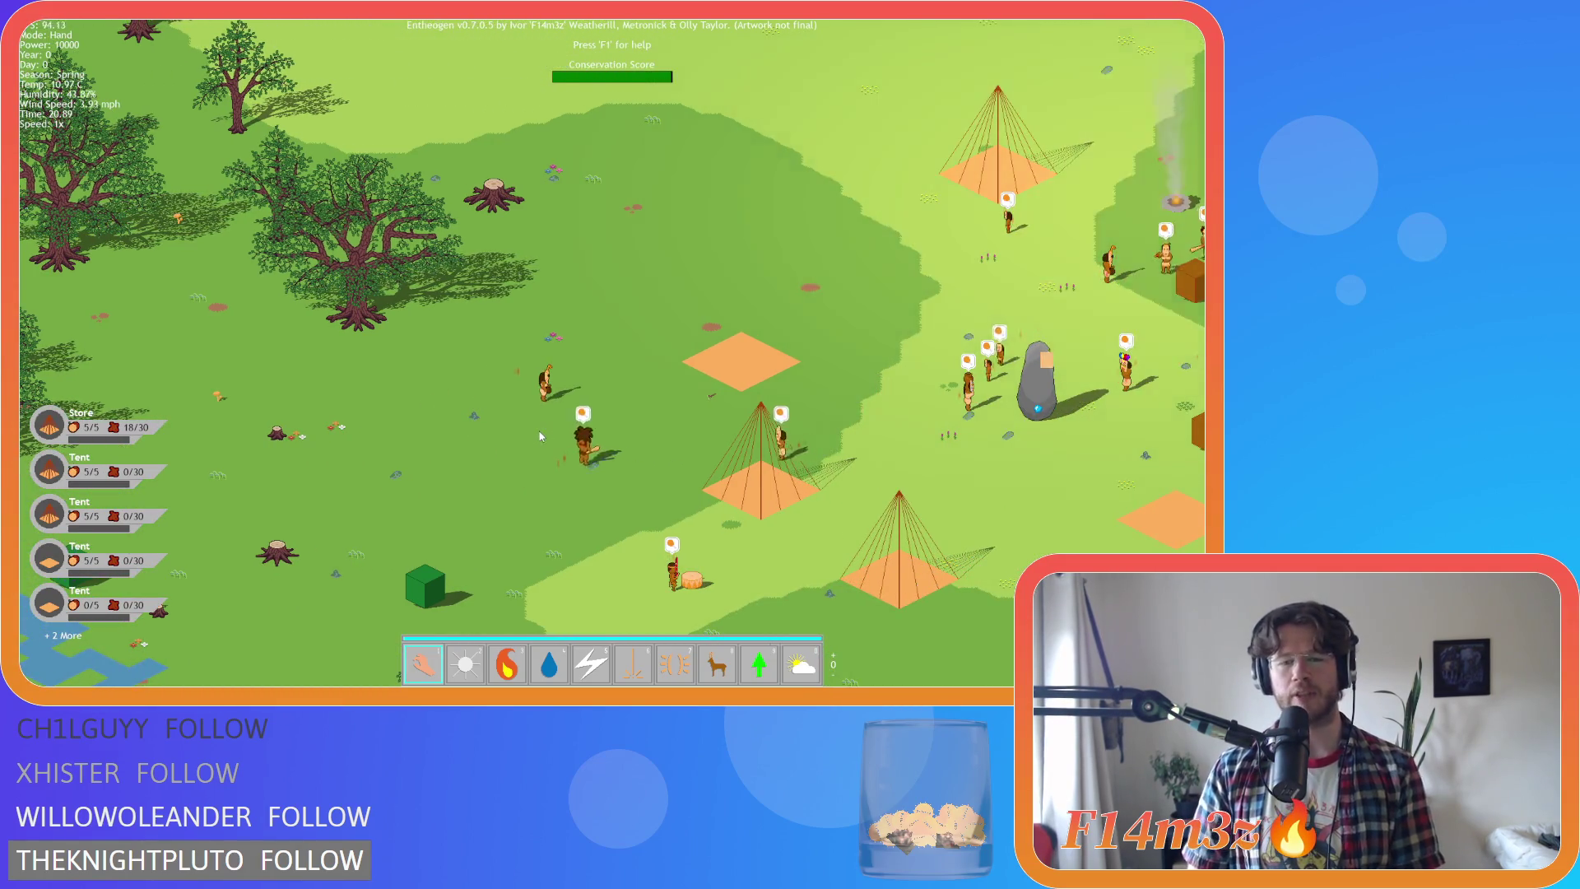
key(d)
key(s)
key(a)
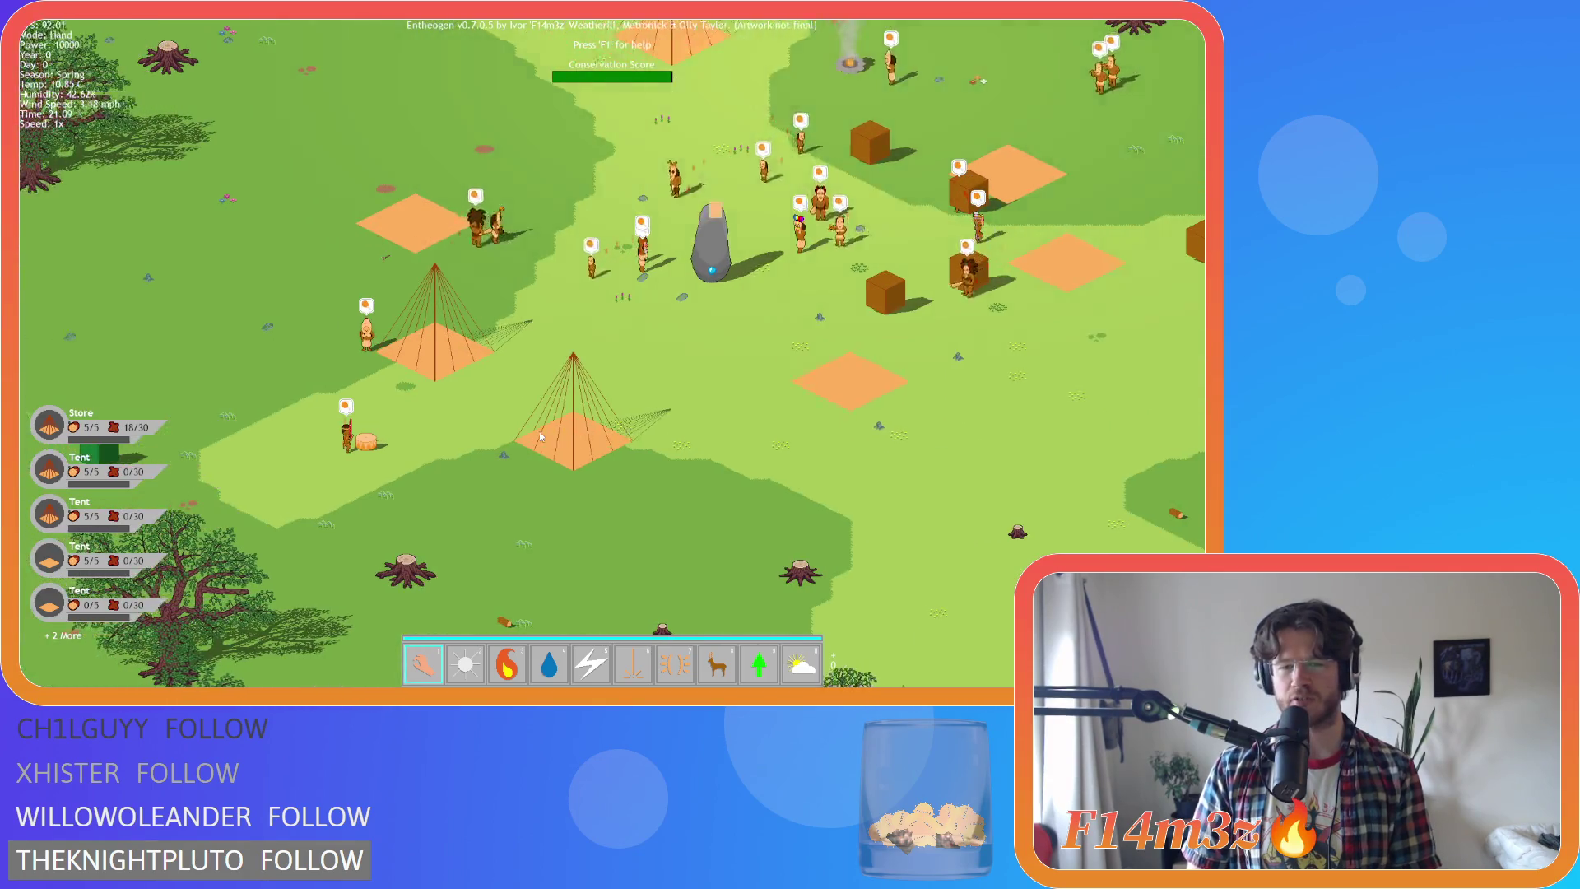
key(s)
key(s)
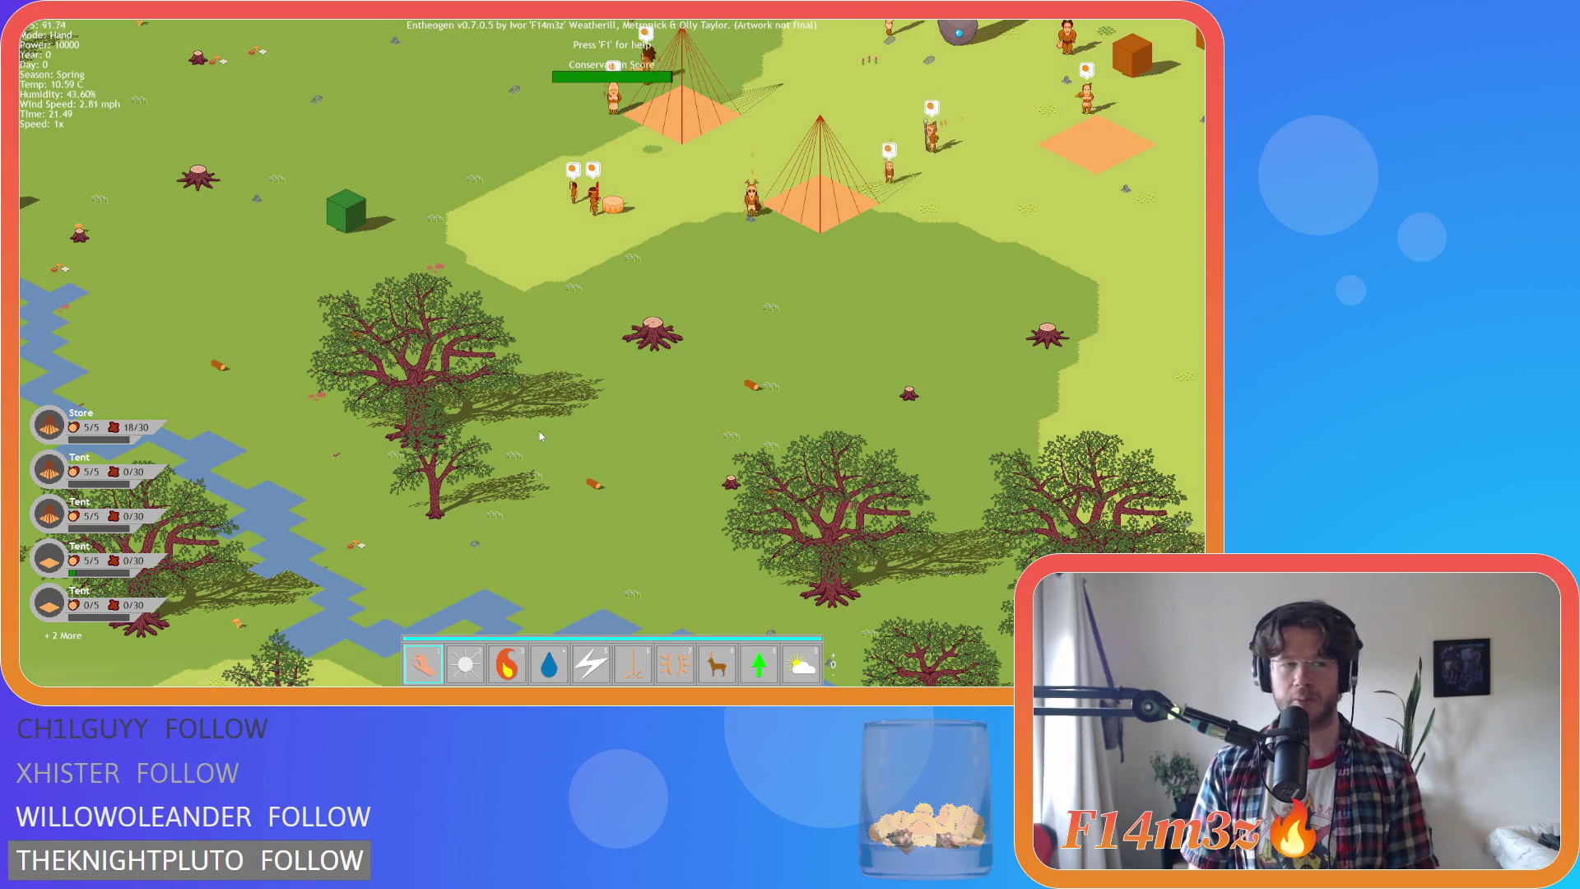
key(w)
key(d)
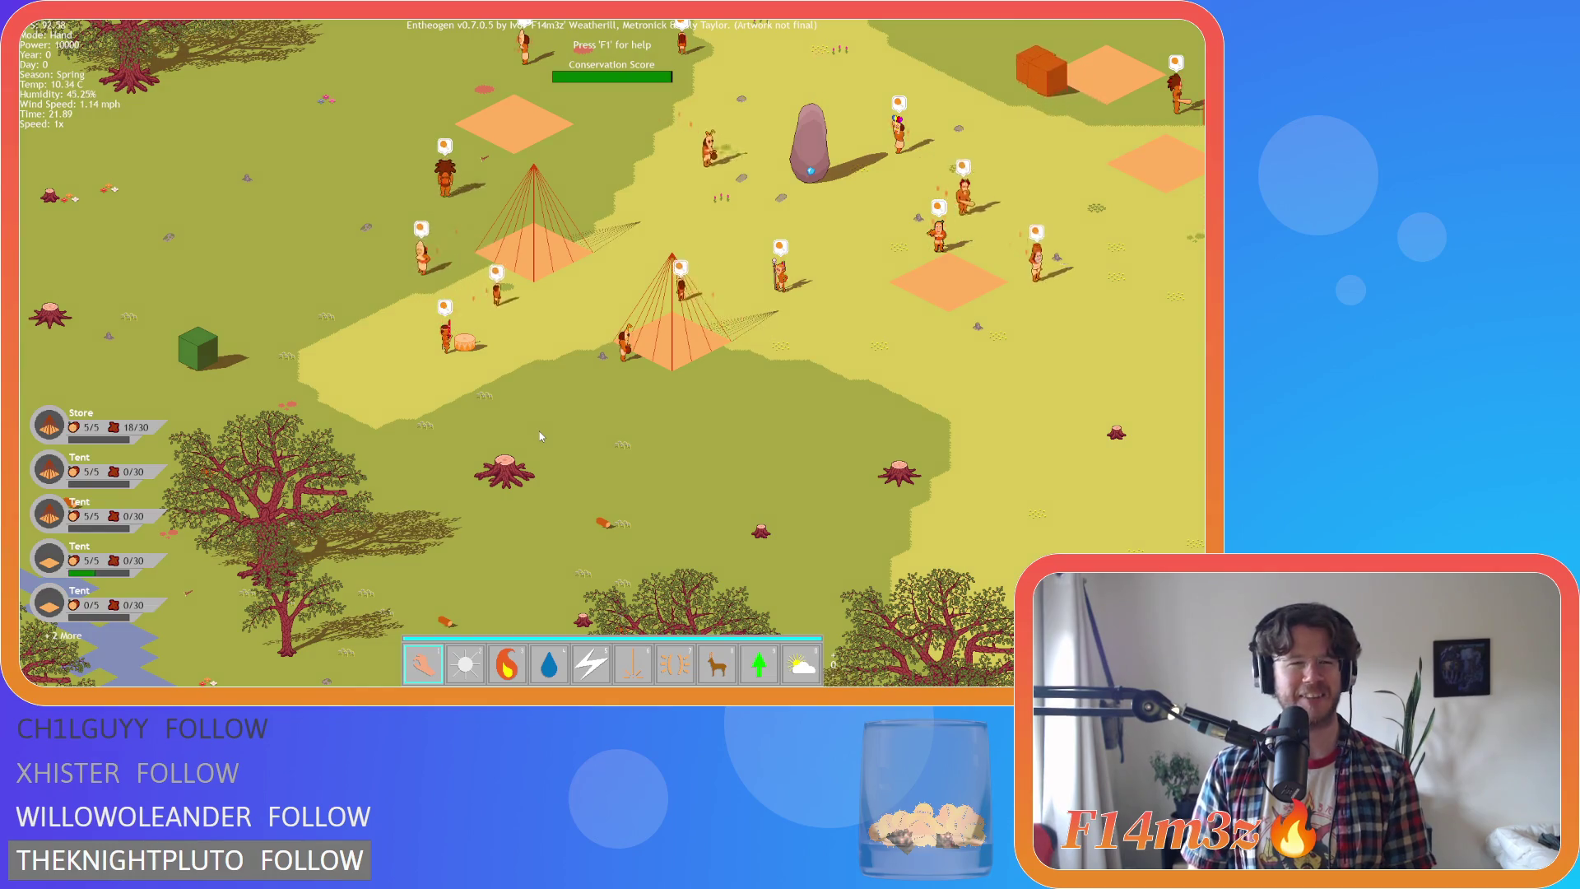
Pan around the standing stone, glimpse the river and a tree, then return to the camp as dusk falls
key(d)
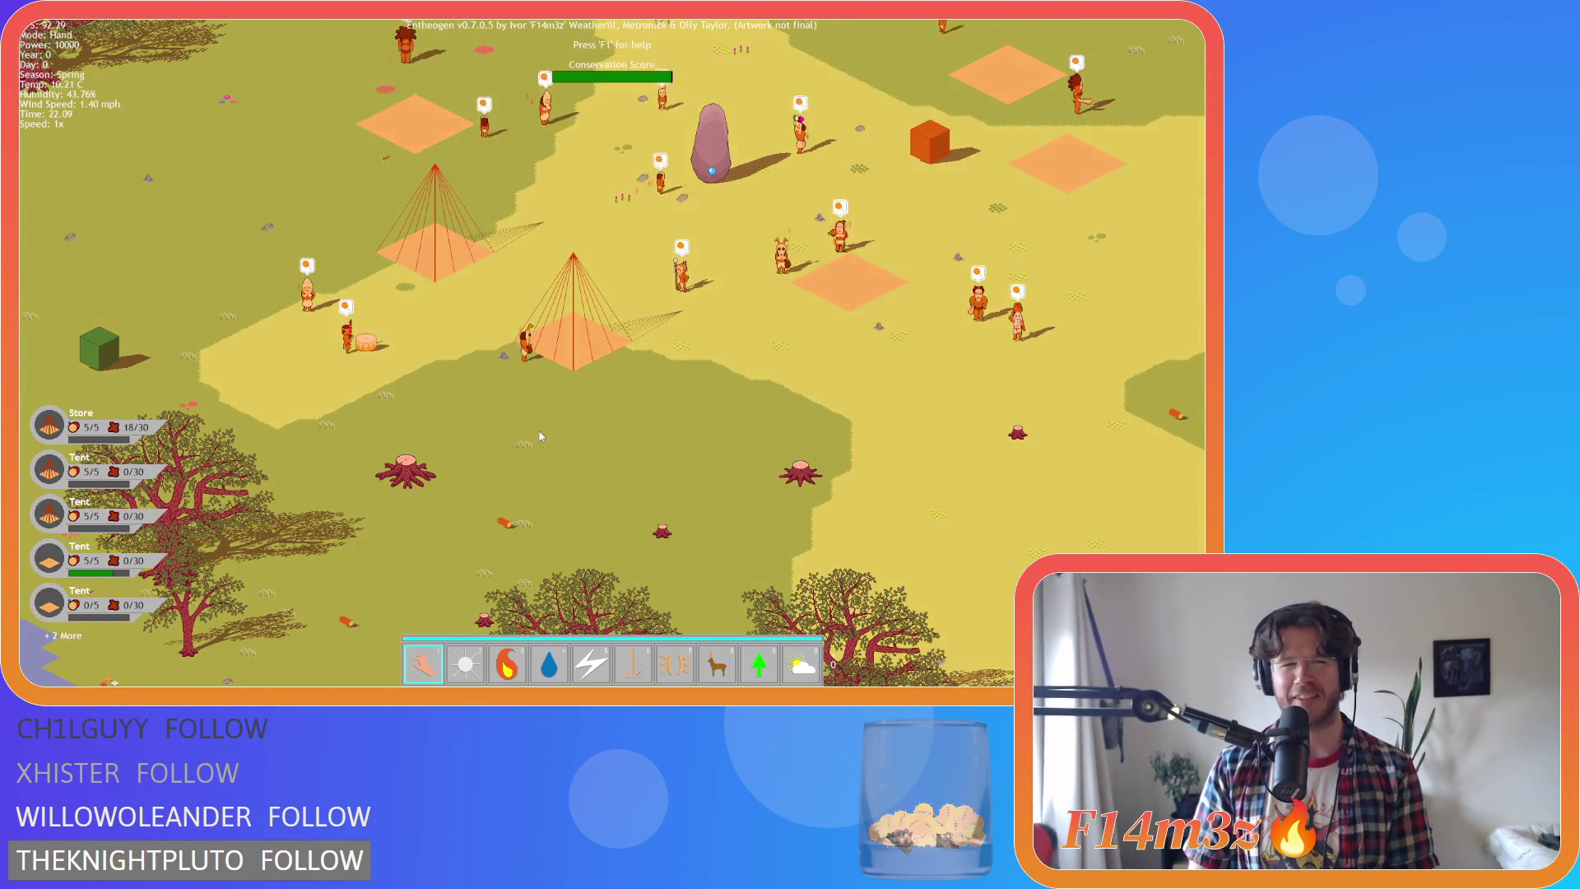
key(w)
key(d)
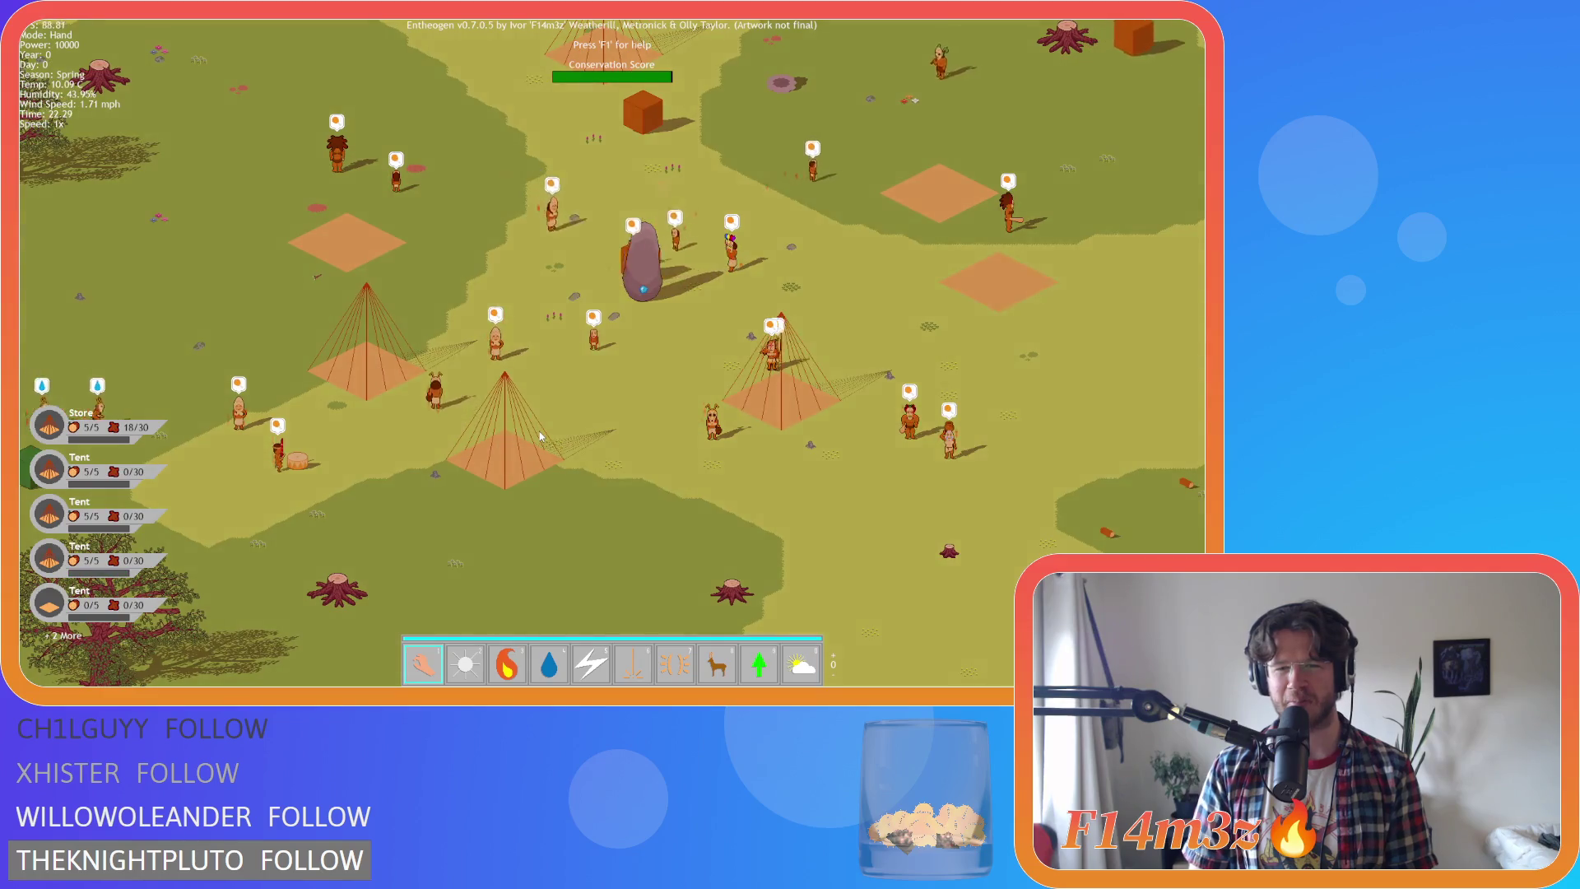
key(d)
key(w)
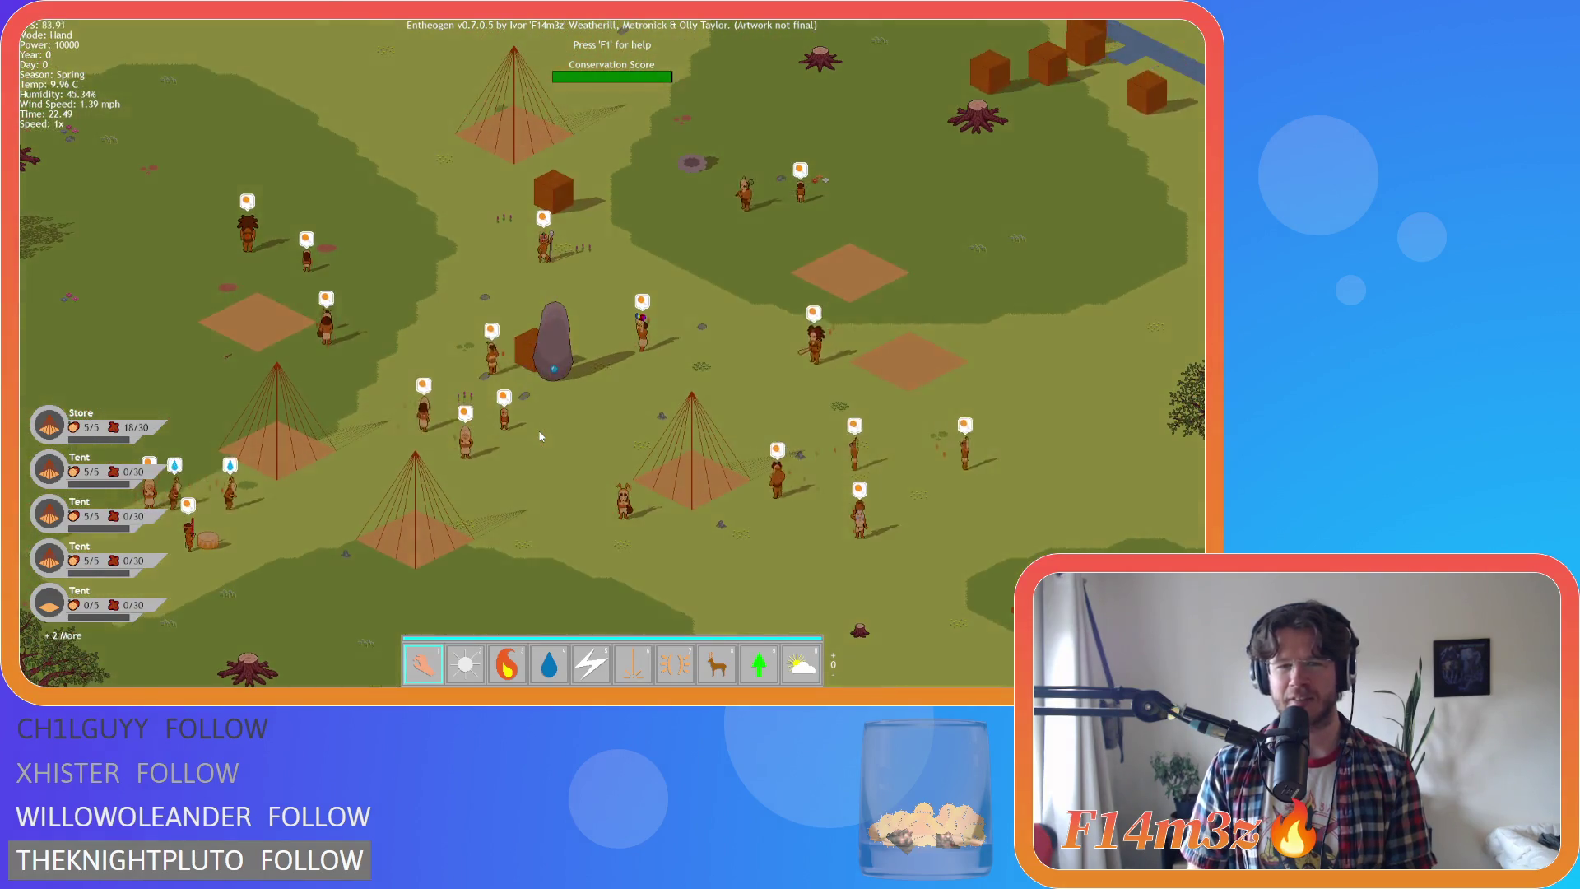
key(d)
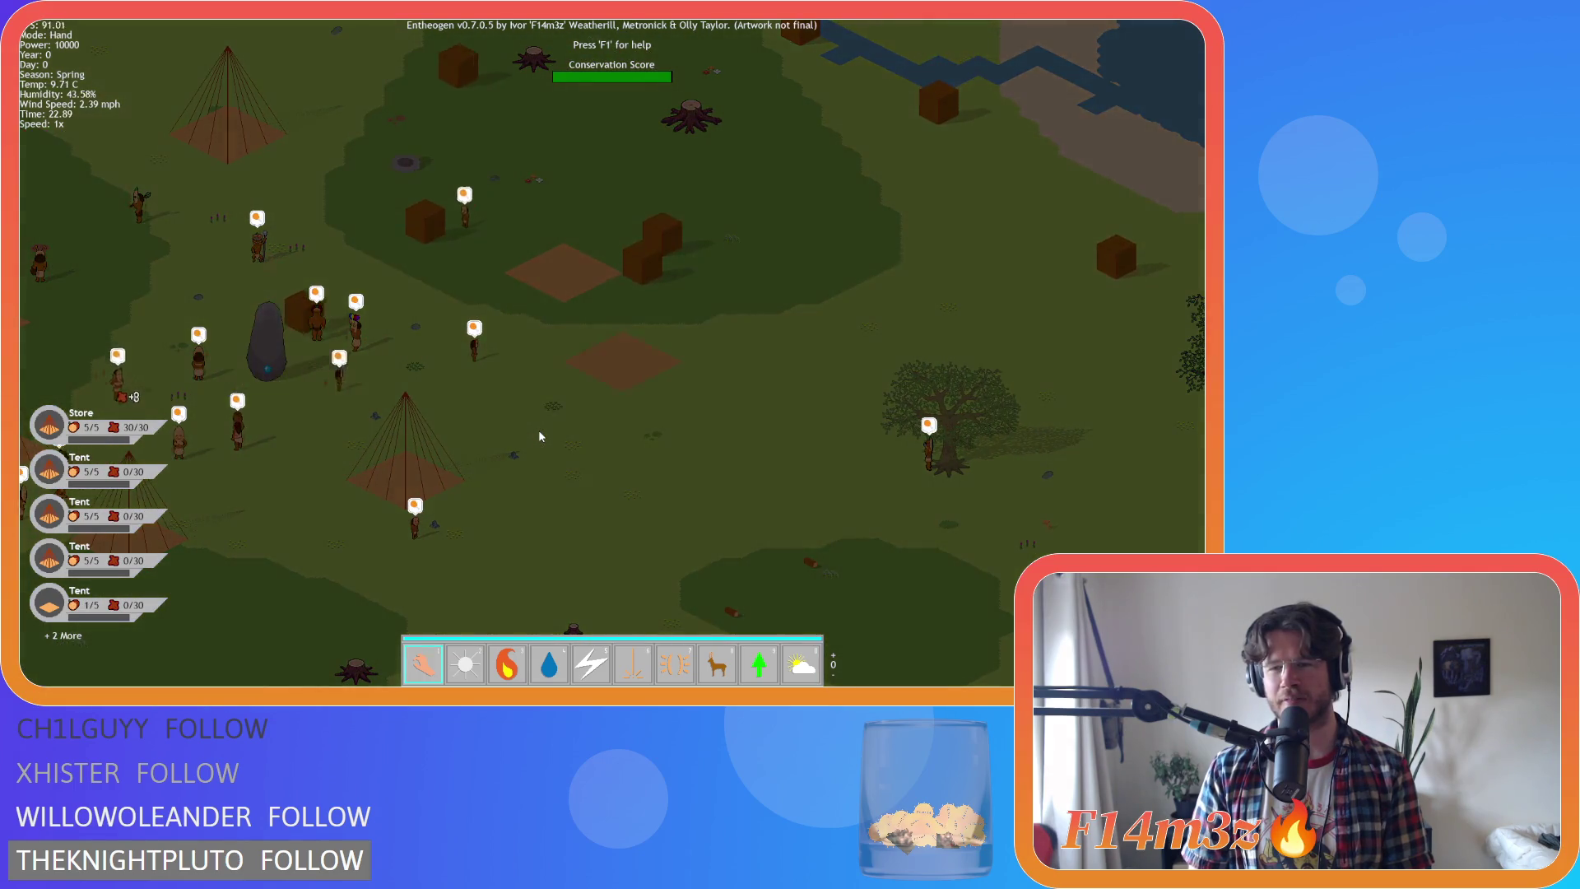
key(a)
key(a)
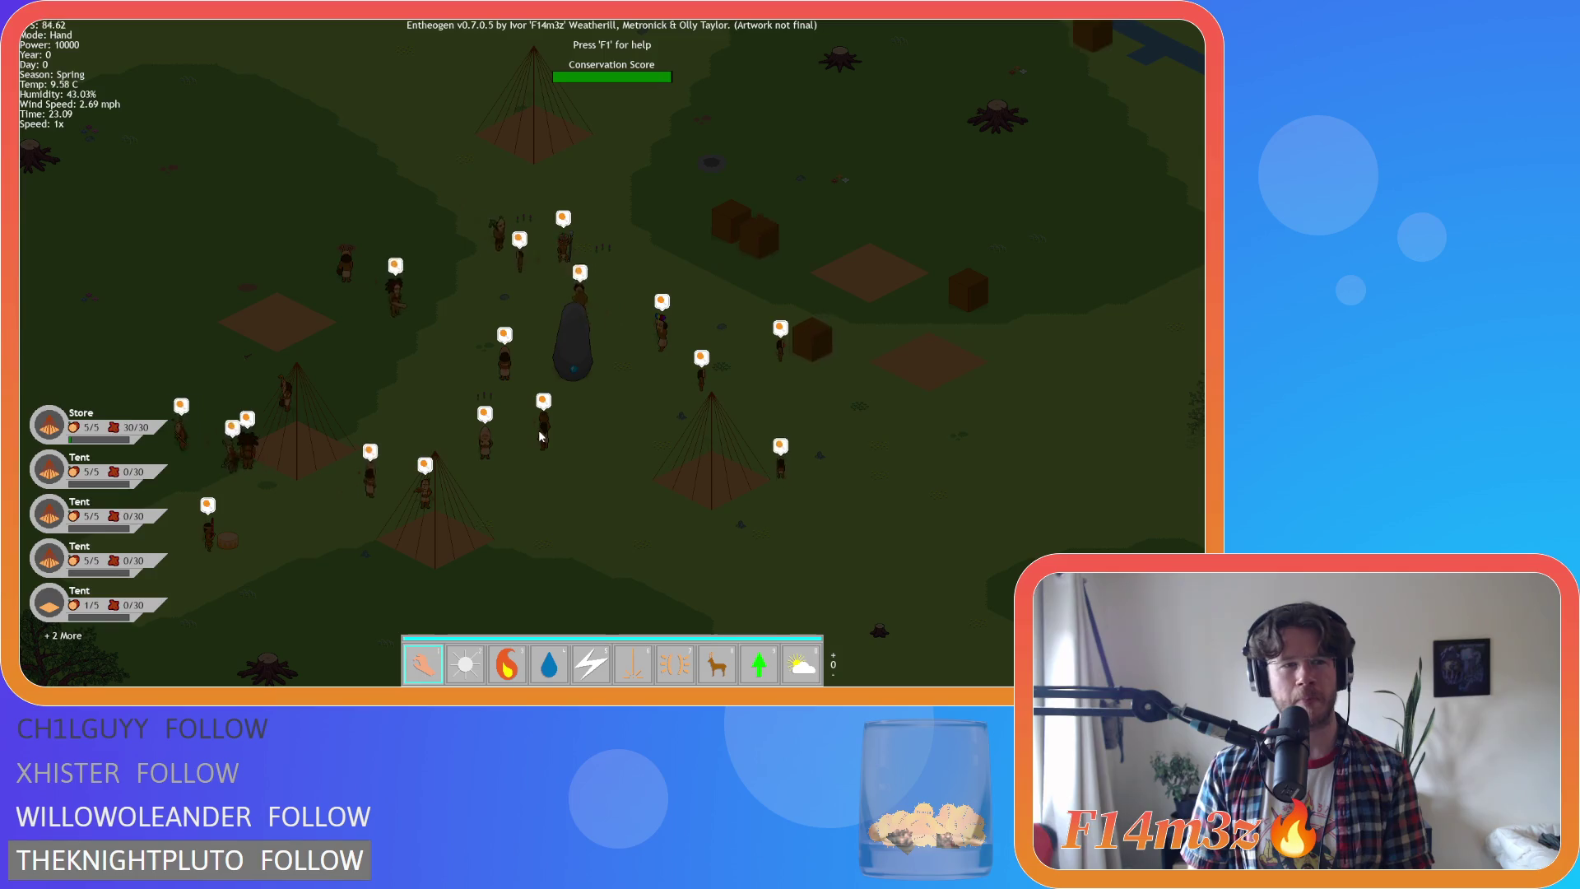
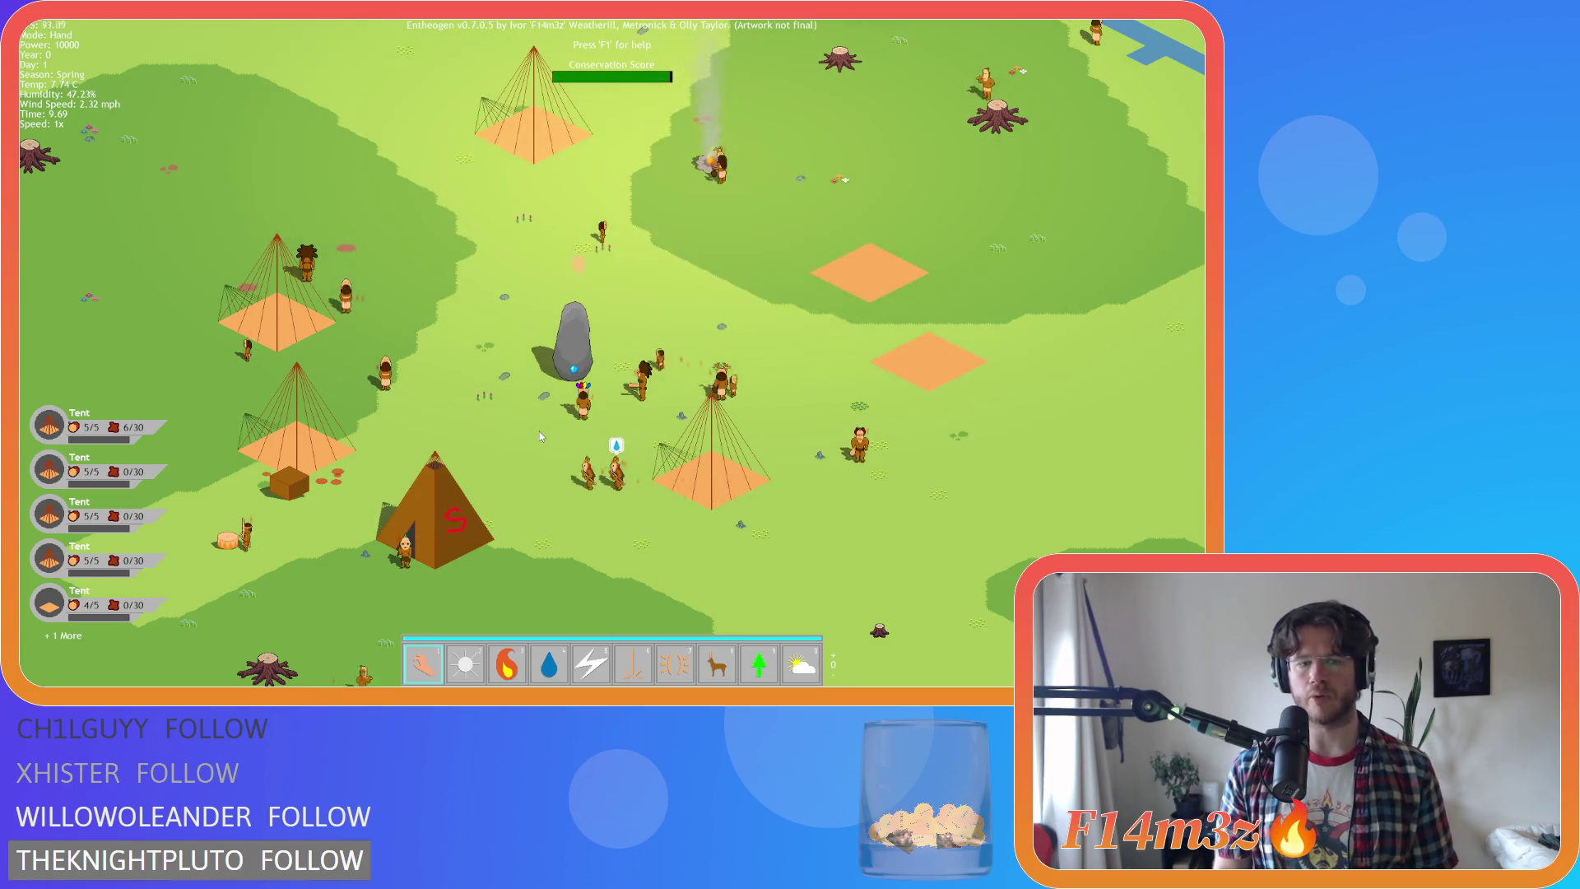
Zoom and pan around the island map to the tent camp, then quit the game
scroll(540, 431, down, 5)
key(a)
key(s)
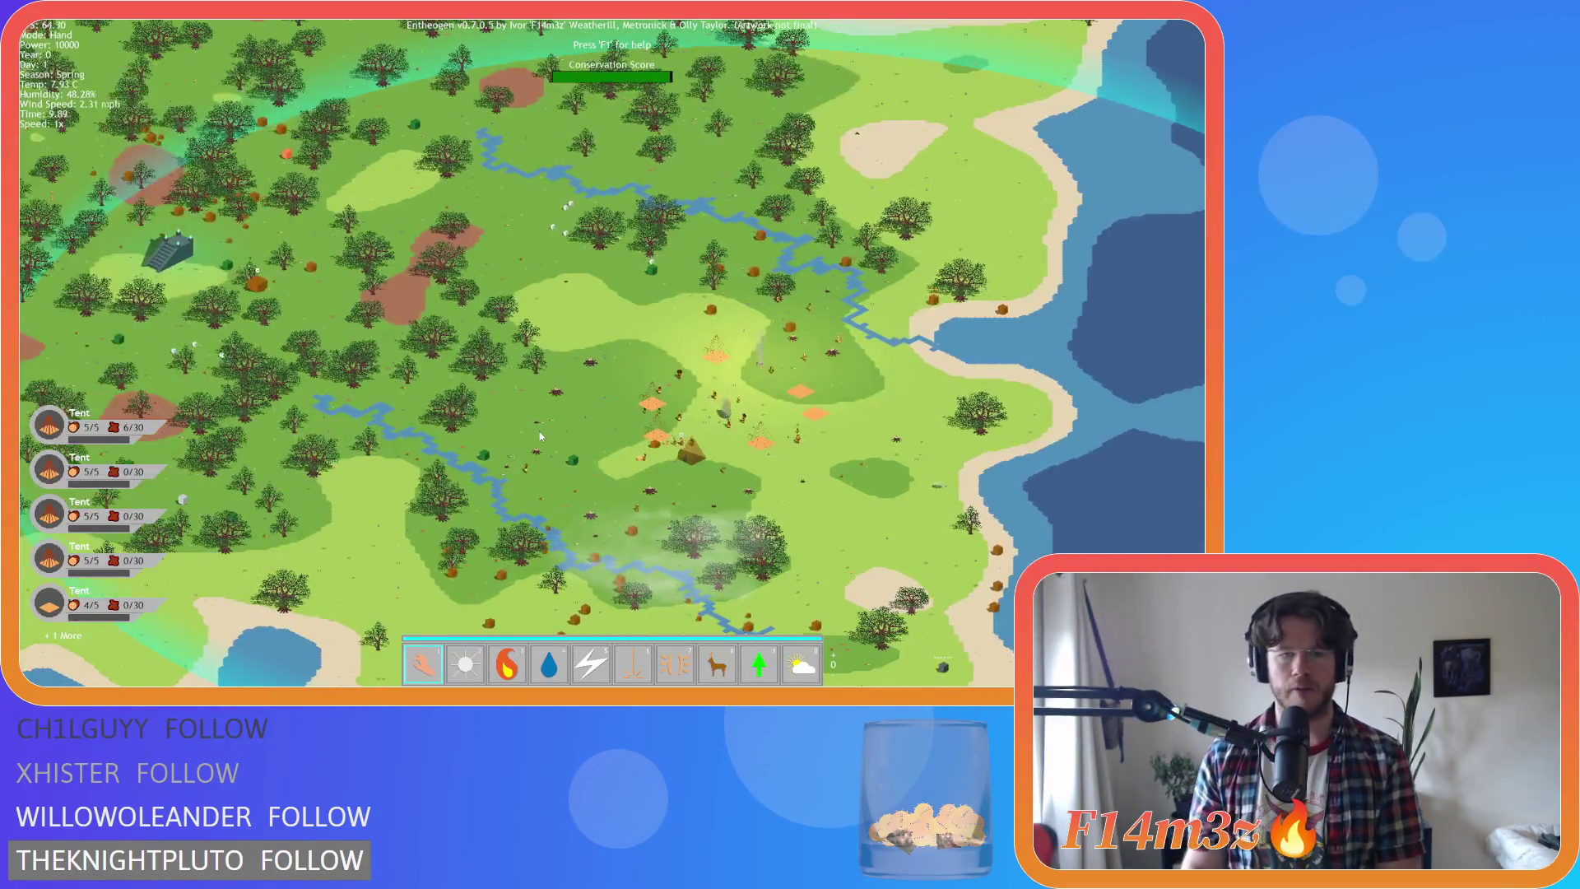
scroll(540, 435, down, 5)
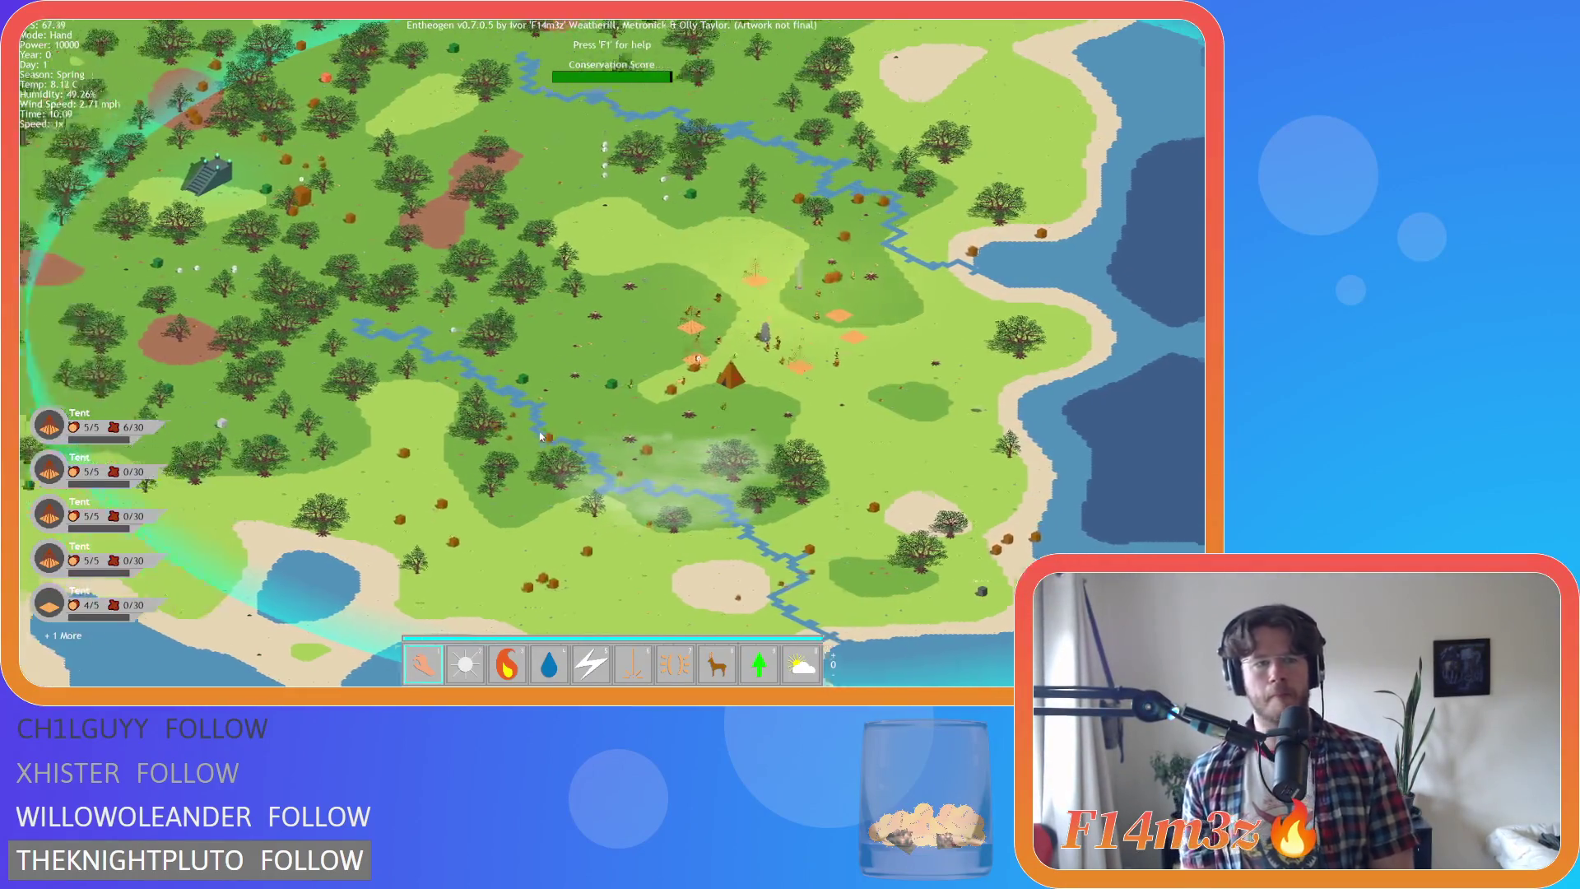
scroll(540, 435, up, 5)
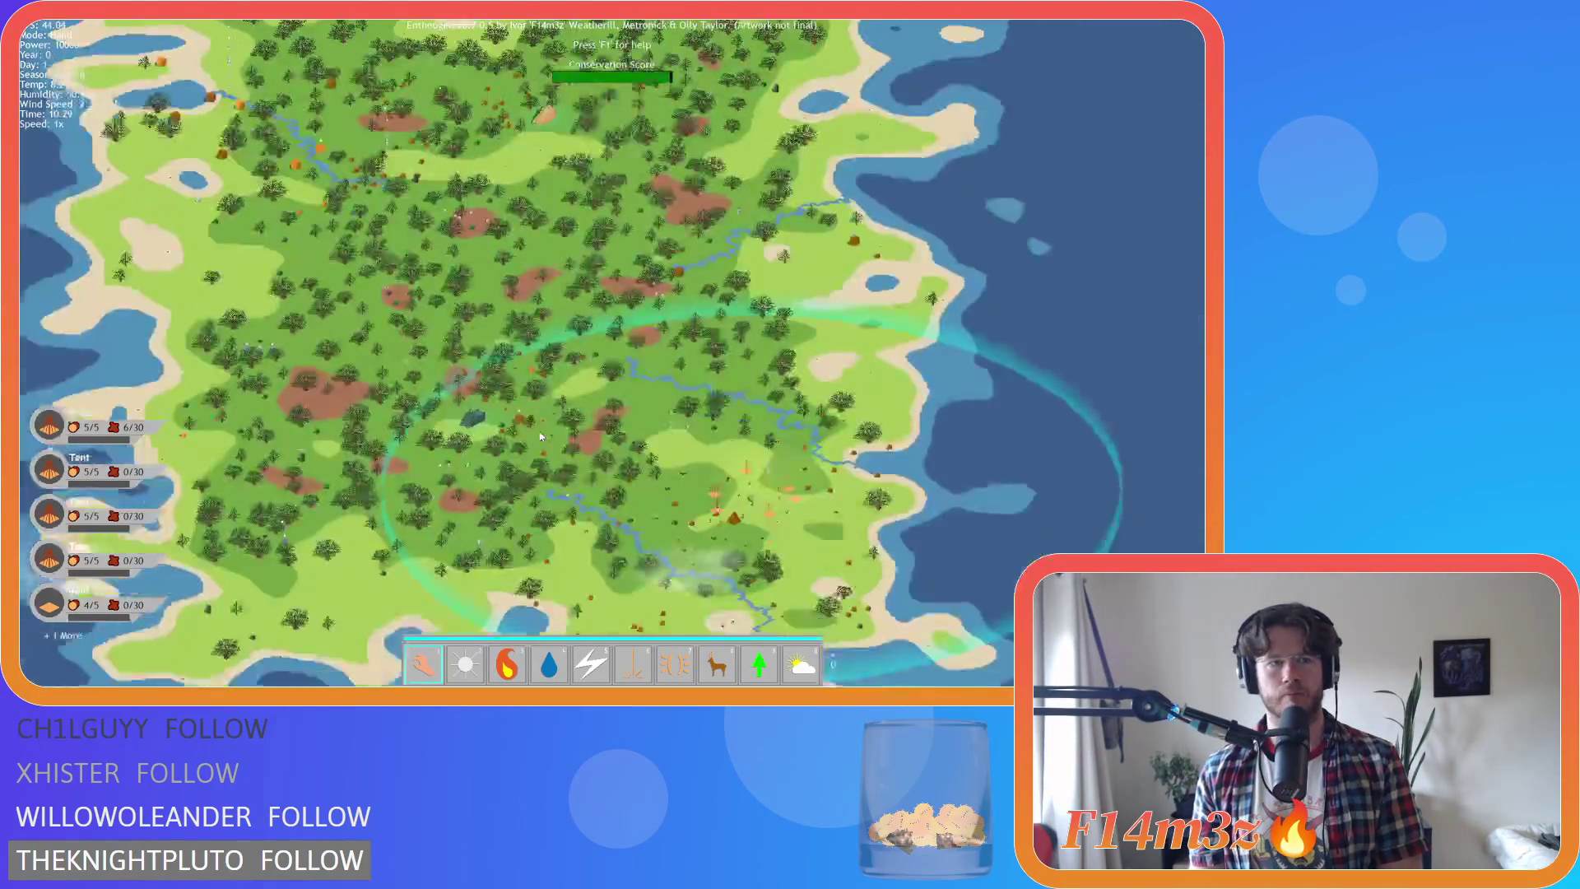
key(w)
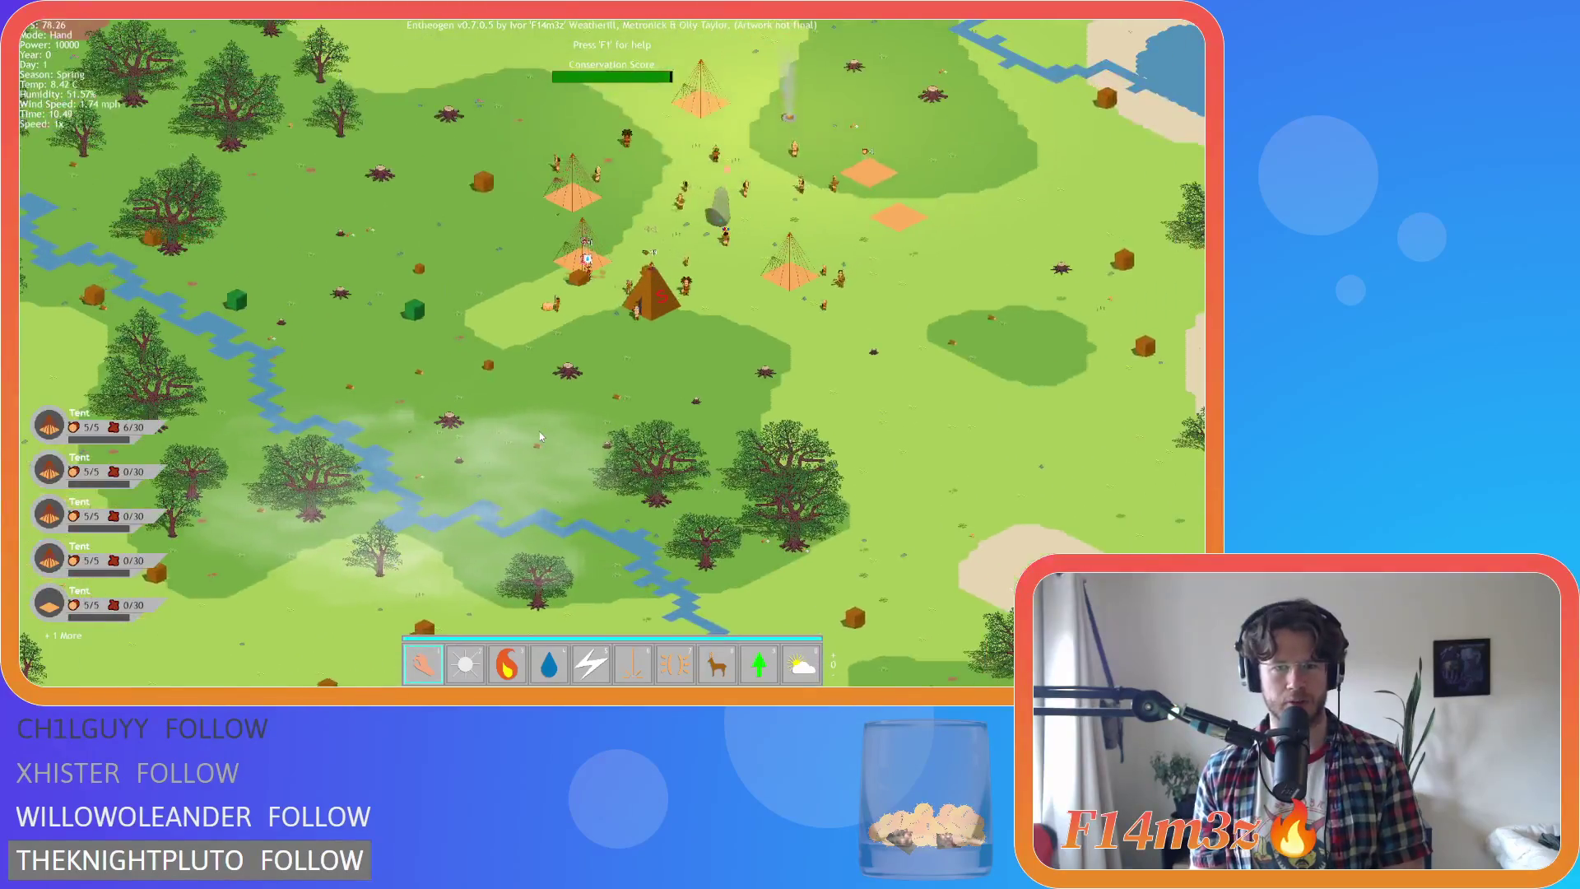
scroll(540, 435, up, 3)
key(Escape)
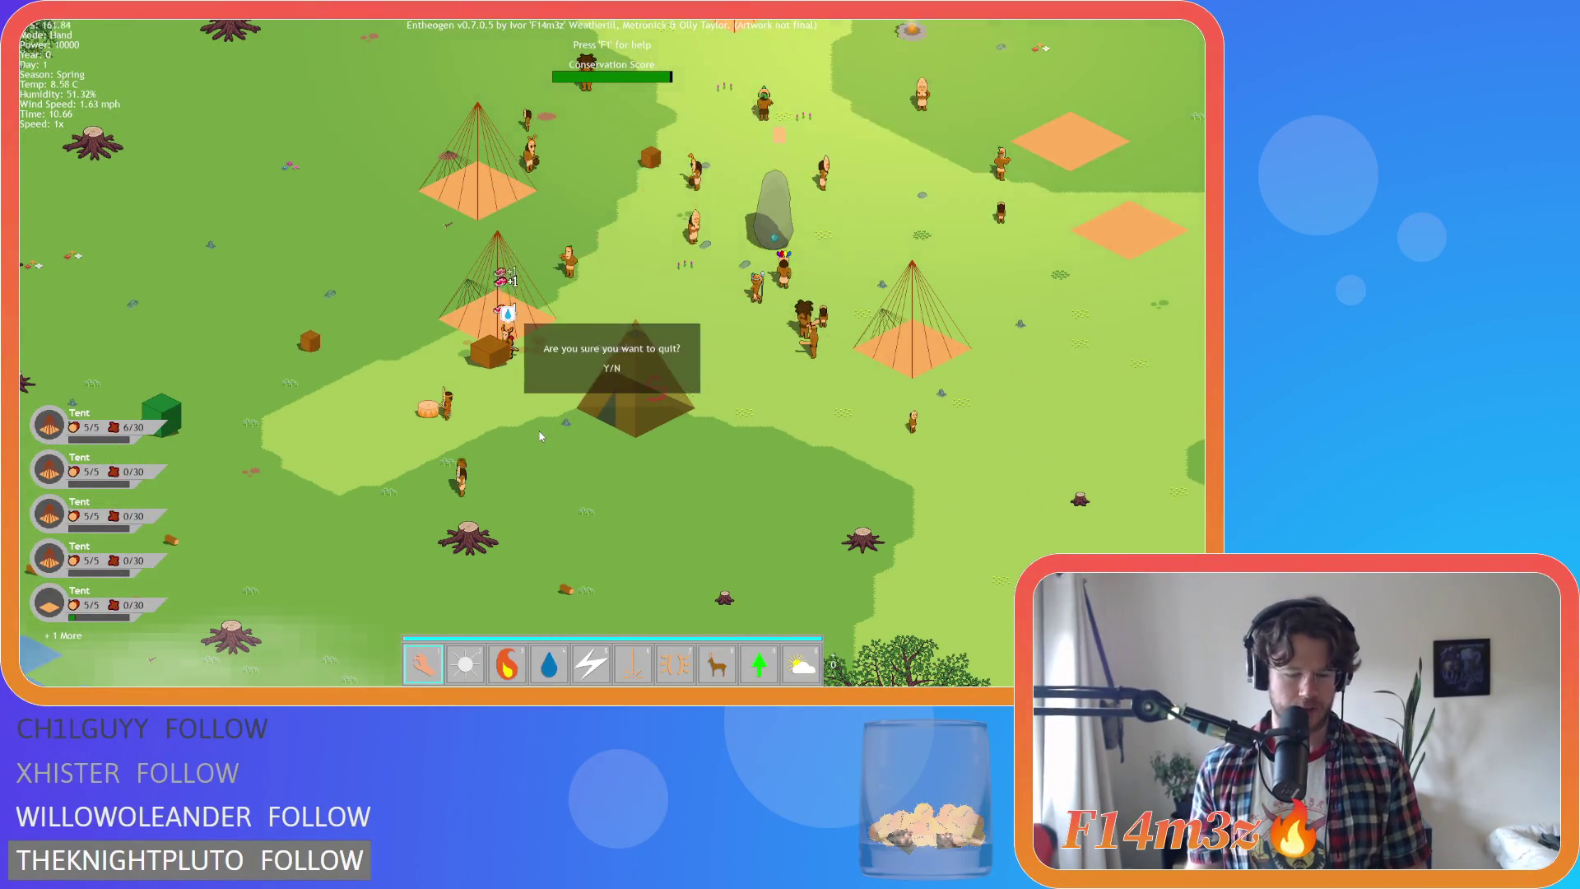
key(Return)
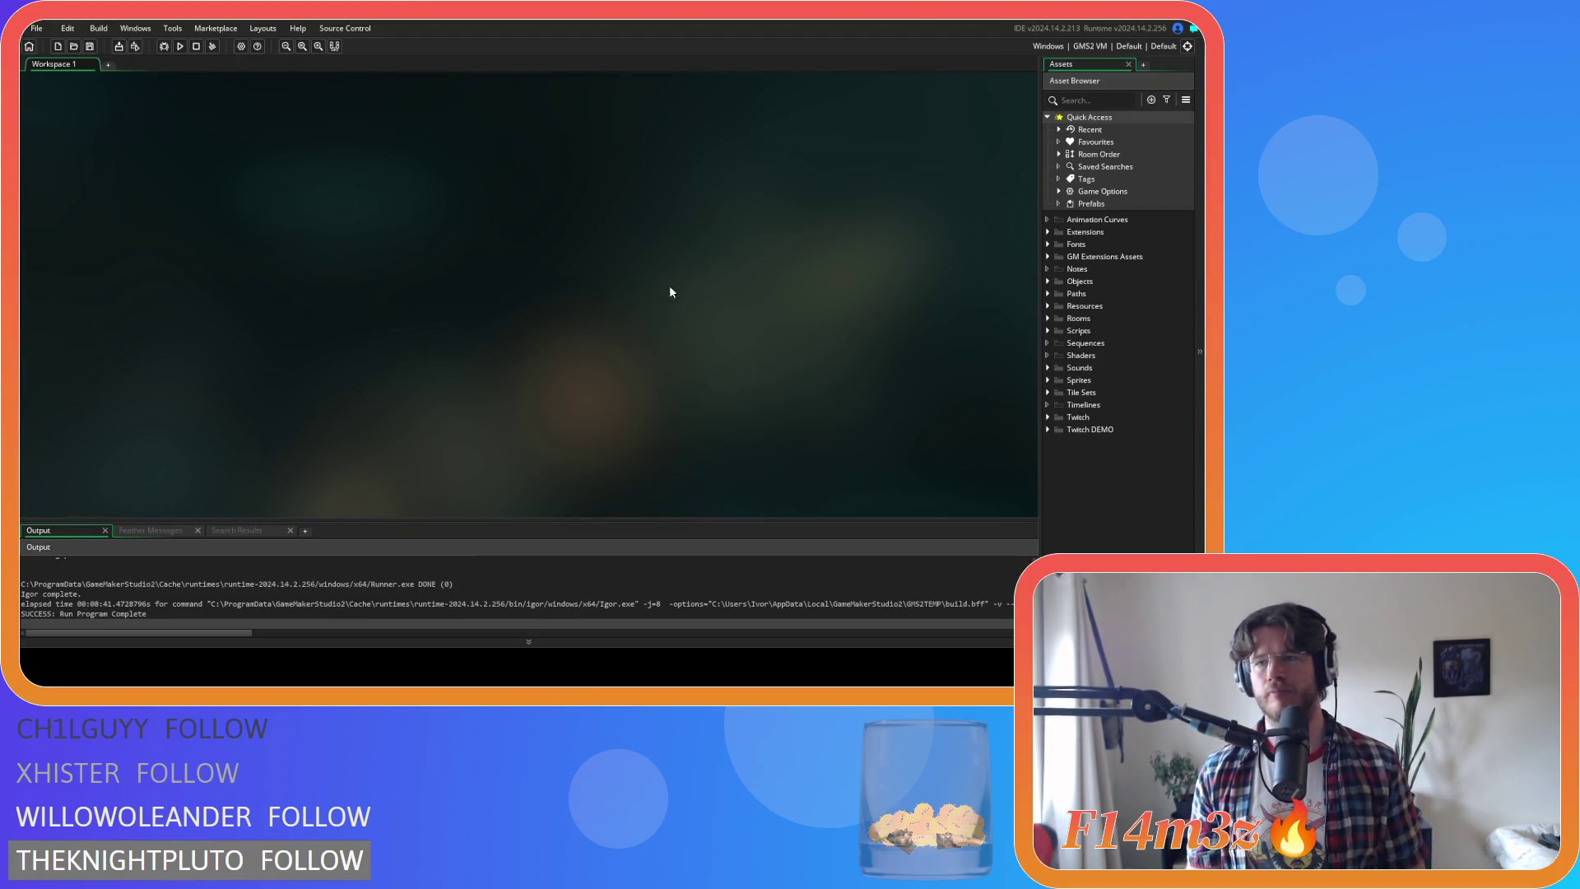
Expand the Objects, Game and Lighting folders in the Asset Browser
click(1048, 282)
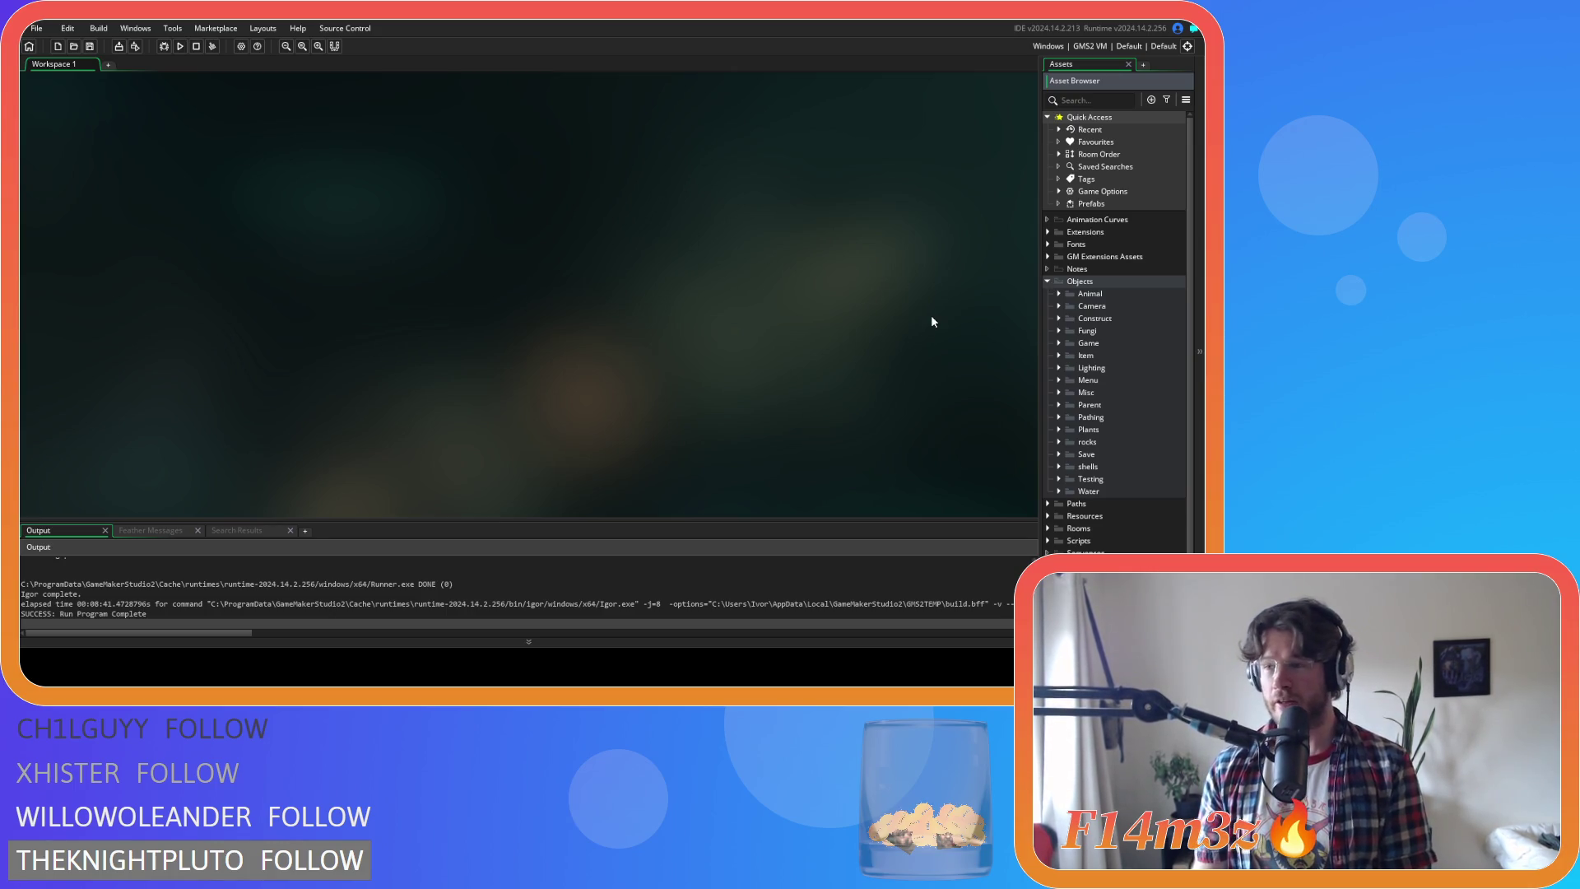
click(1058, 343)
scroll(1045, 375, down, 2)
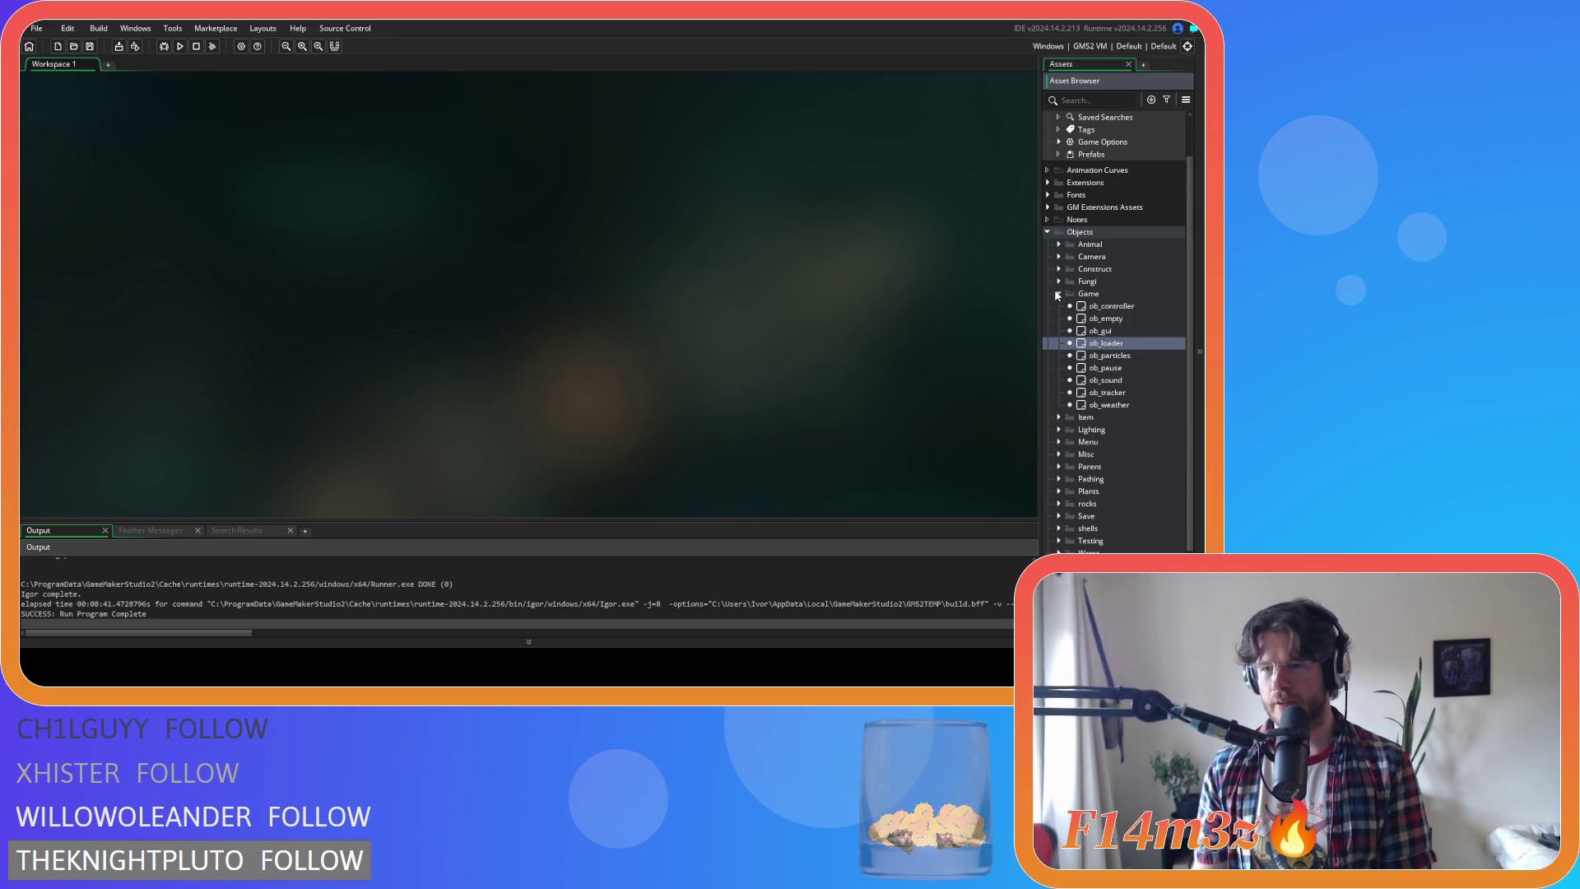
scroll(1057, 295, up, 1)
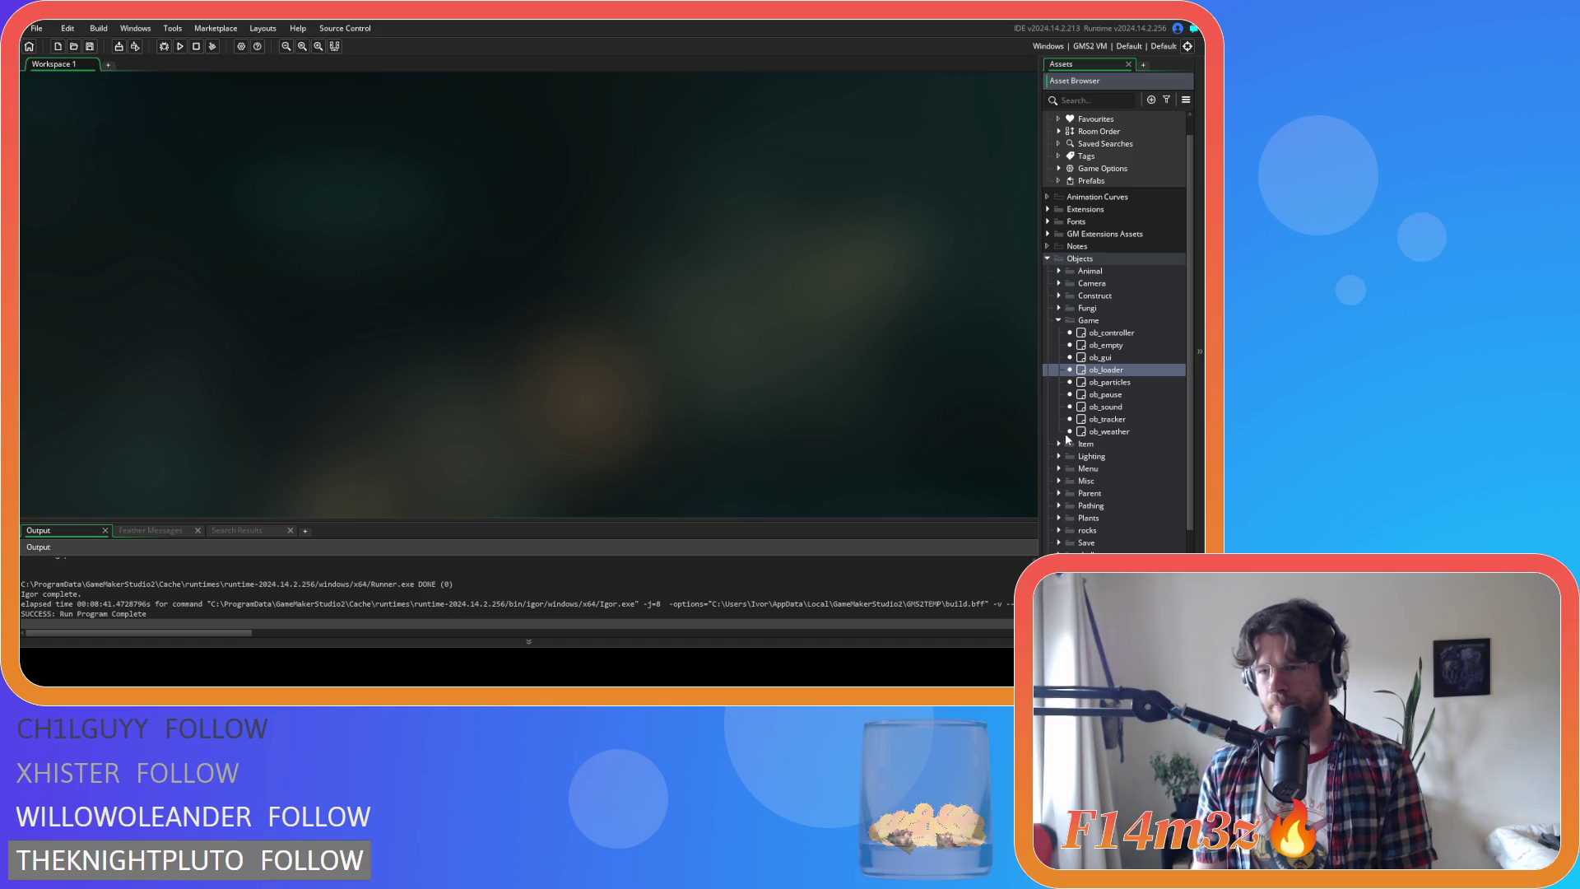
click(1059, 456)
scroll(1061, 461, down, 3)
Open ob_lighting and scroll its Step code, then open ob_weather
double_click(1107, 407)
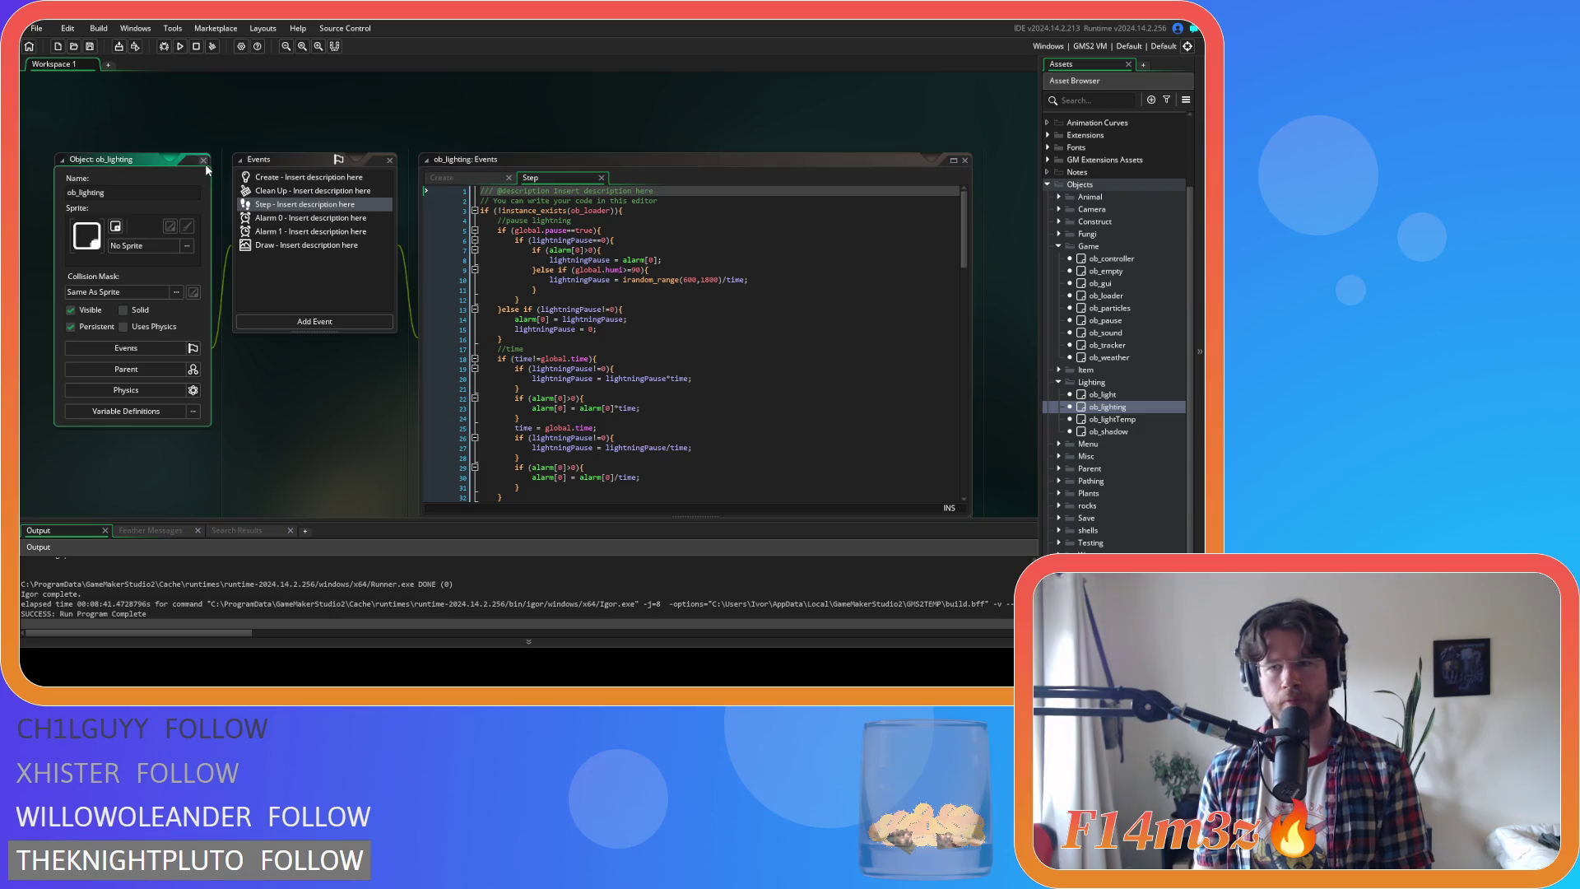
double_click(205, 164)
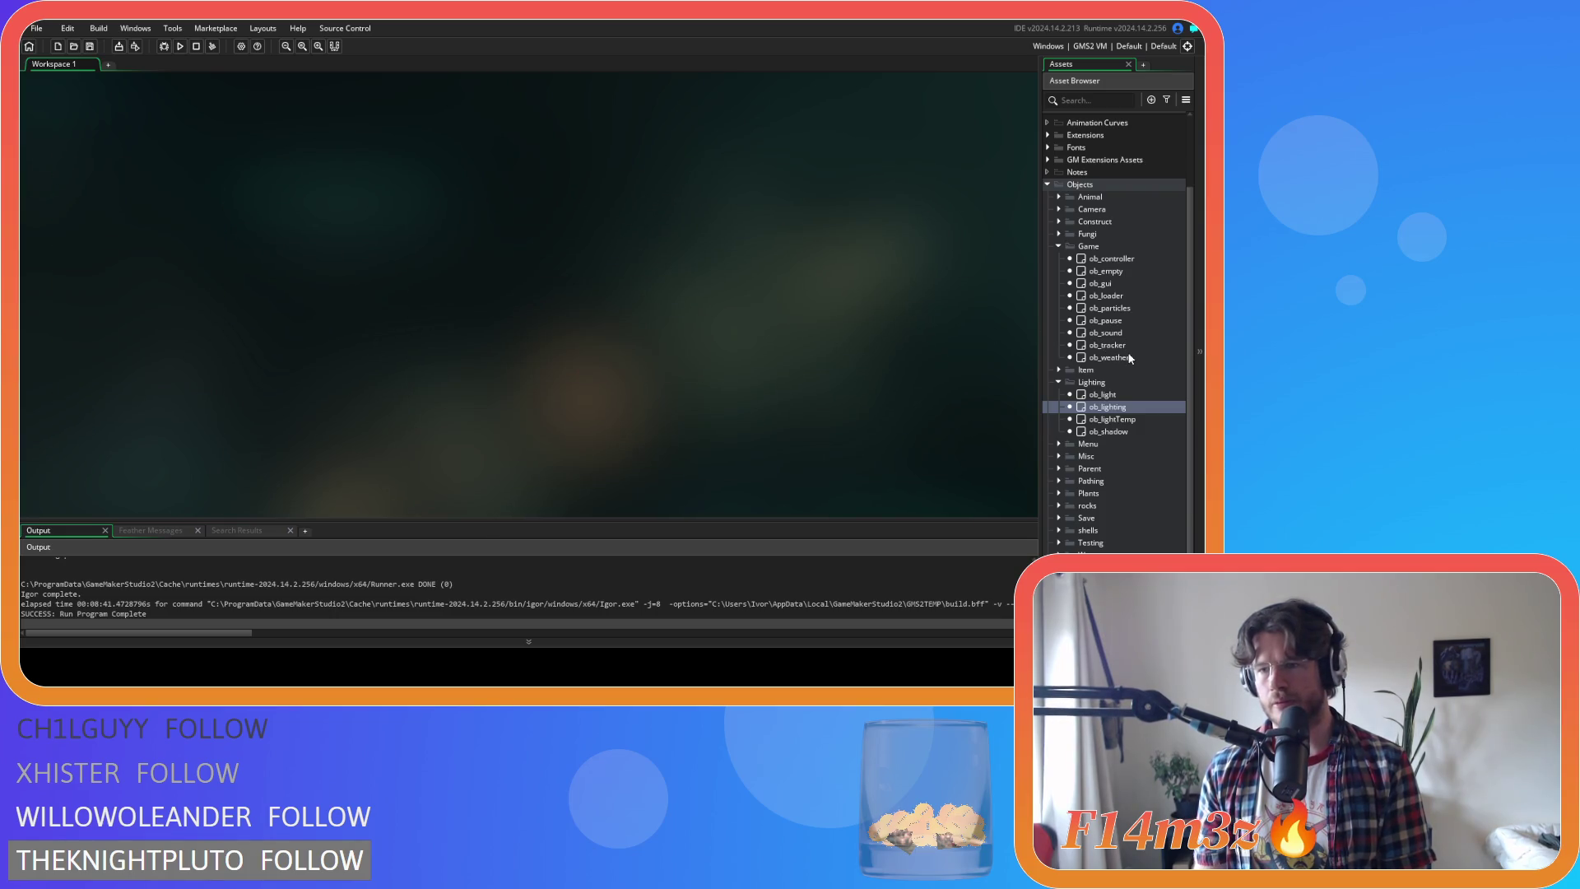
double_click(1107, 407)
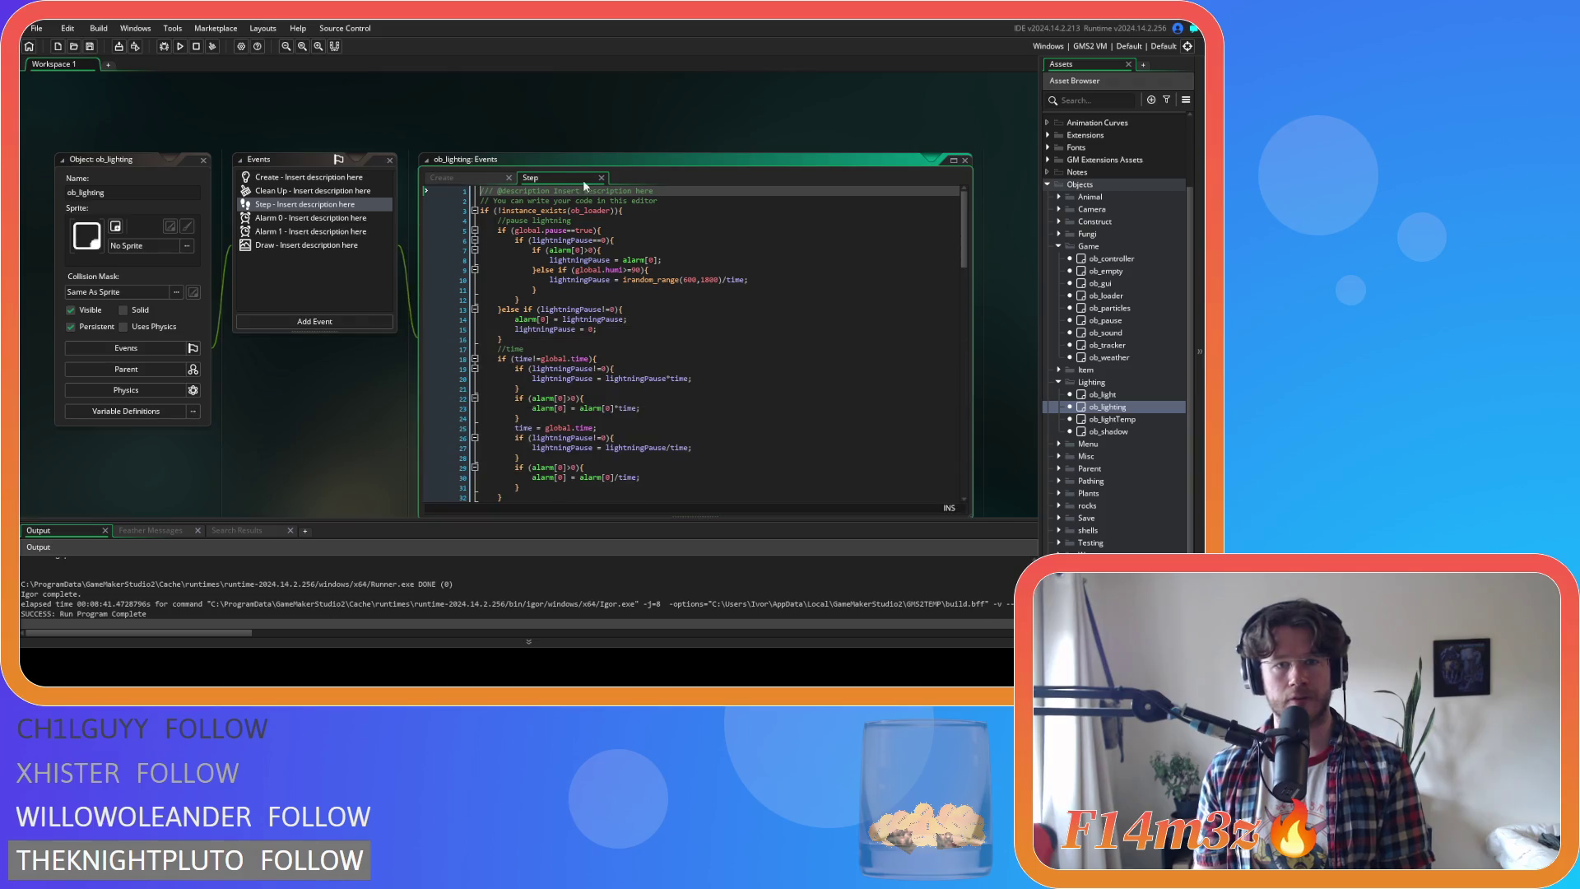
mouse_move(963, 227)
mouse_down()
mouse_move(970, 443)
mouse_move(970, 406)
mouse_up()
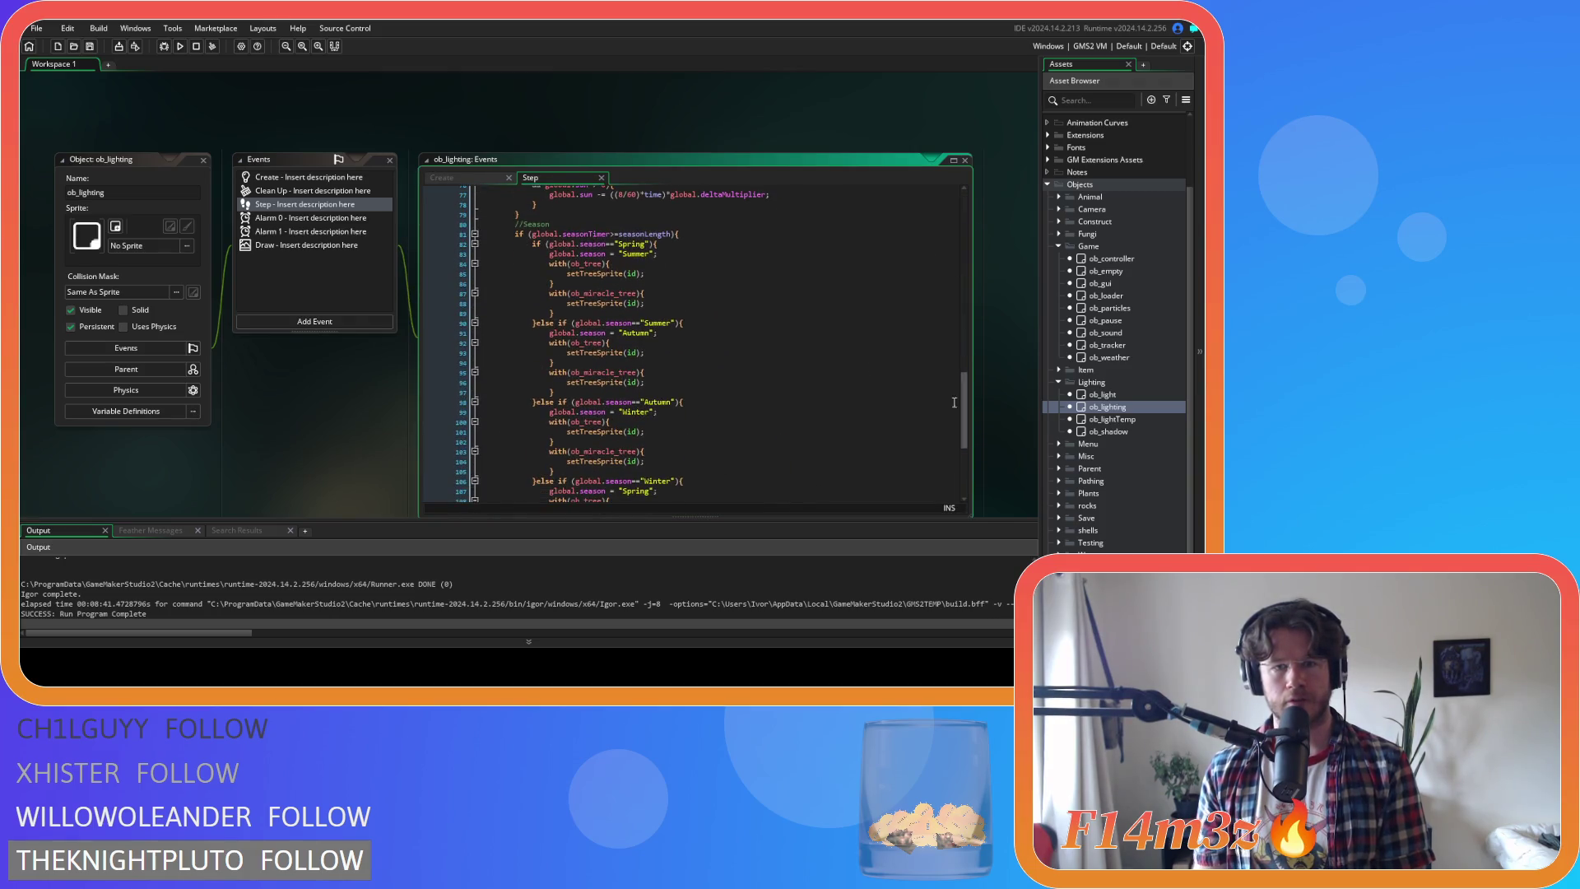
double_click(1133, 357)
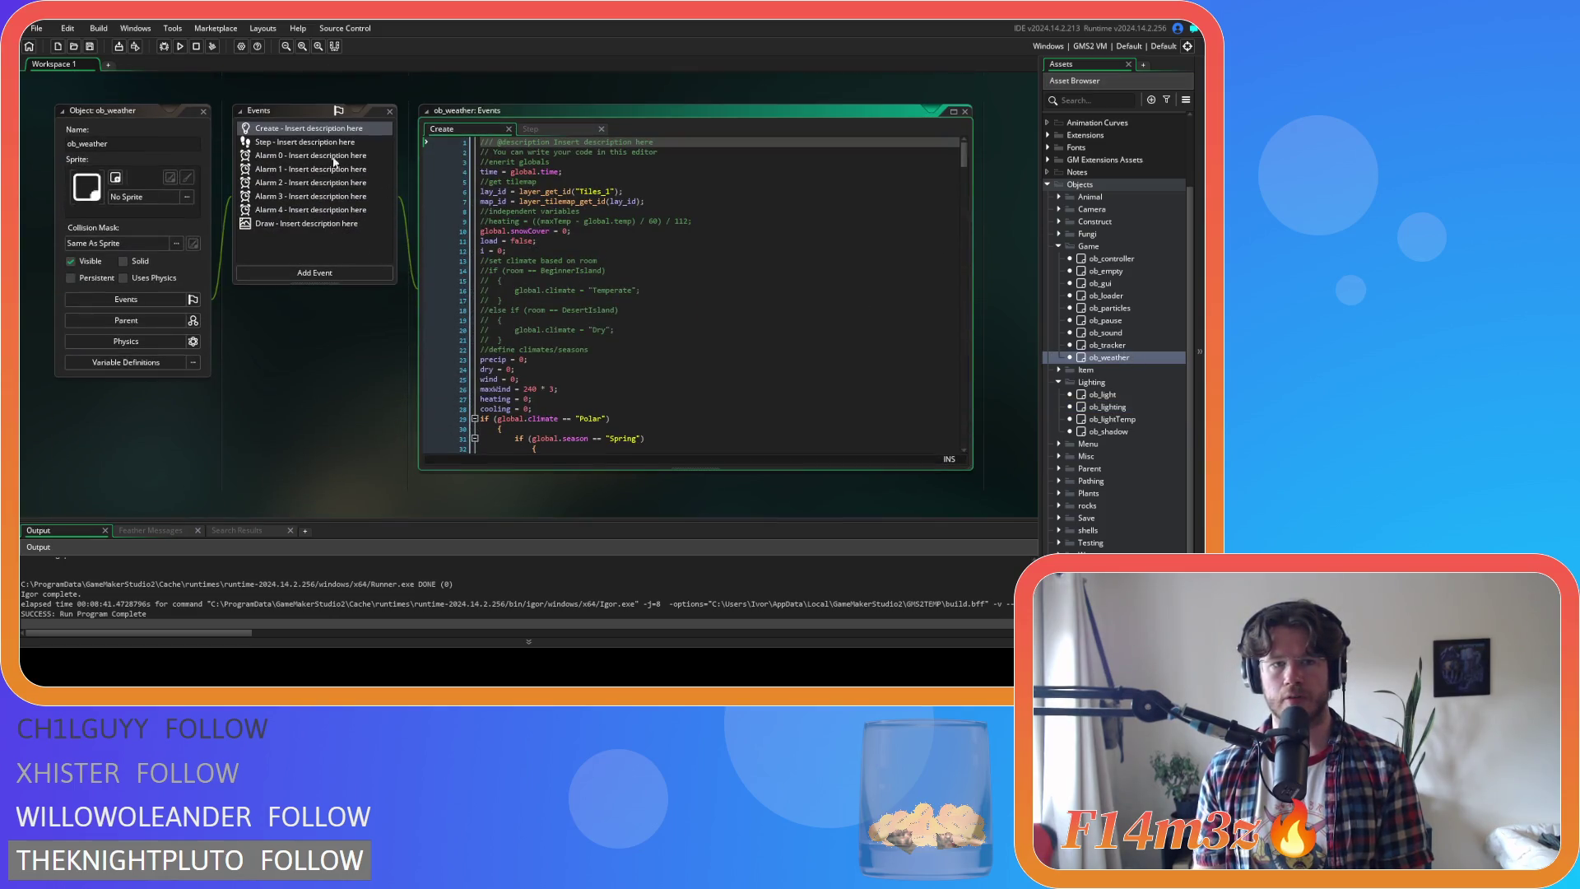
Show ob_weather's Step event and read through its snow-cover tileset and season code
click(576, 131)
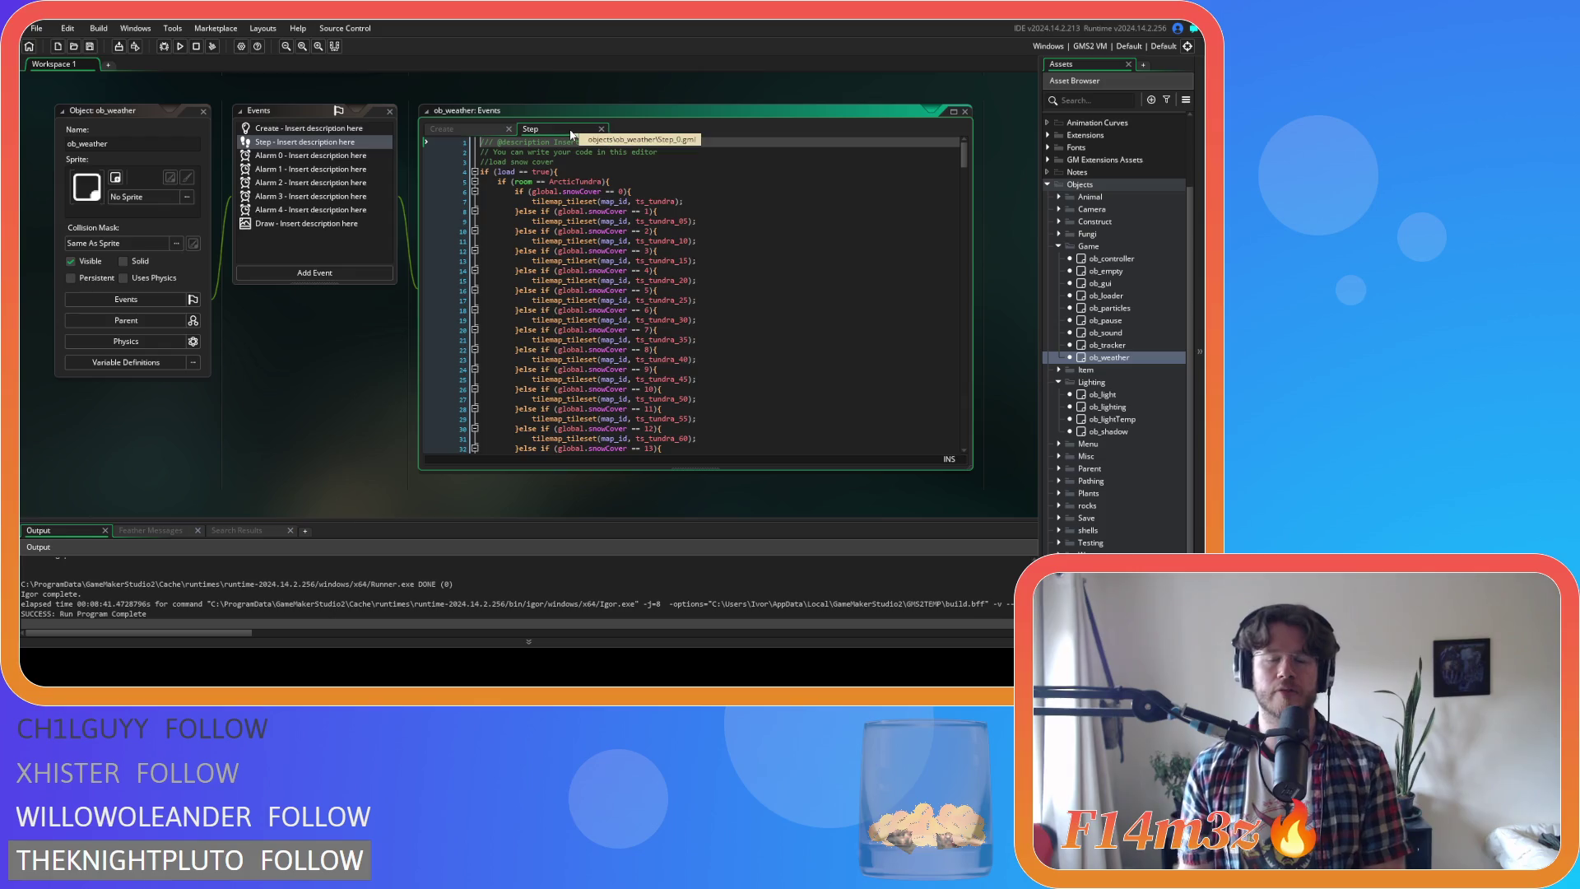
scroll(654, 235, down, 10)
scroll(654, 236, down, 20)
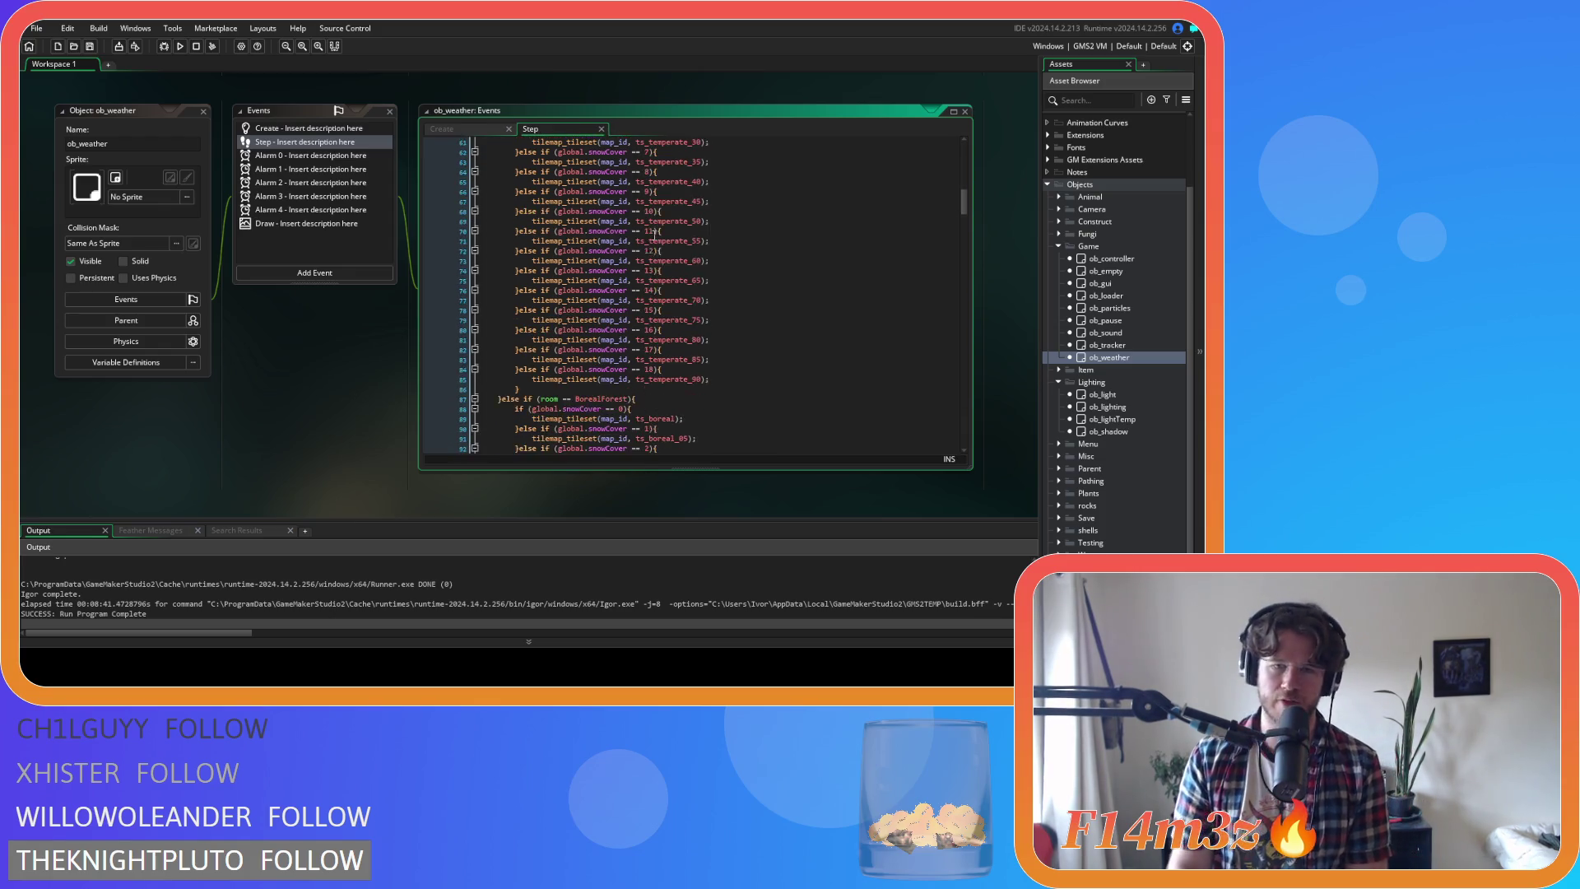
scroll(654, 234, down, 7)
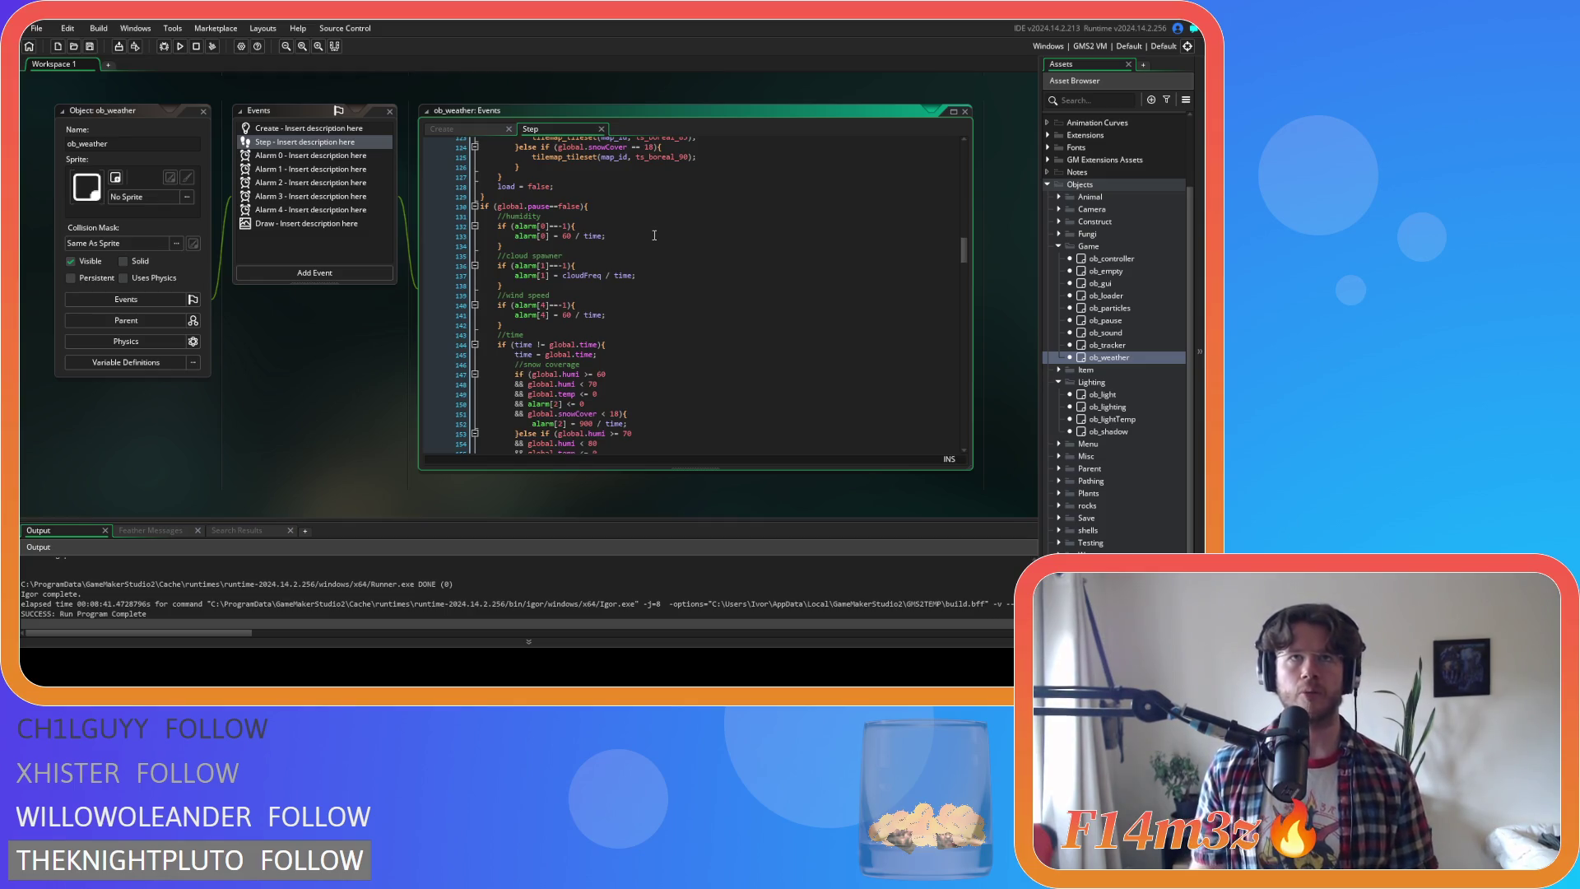
scroll(654, 235, up, 20)
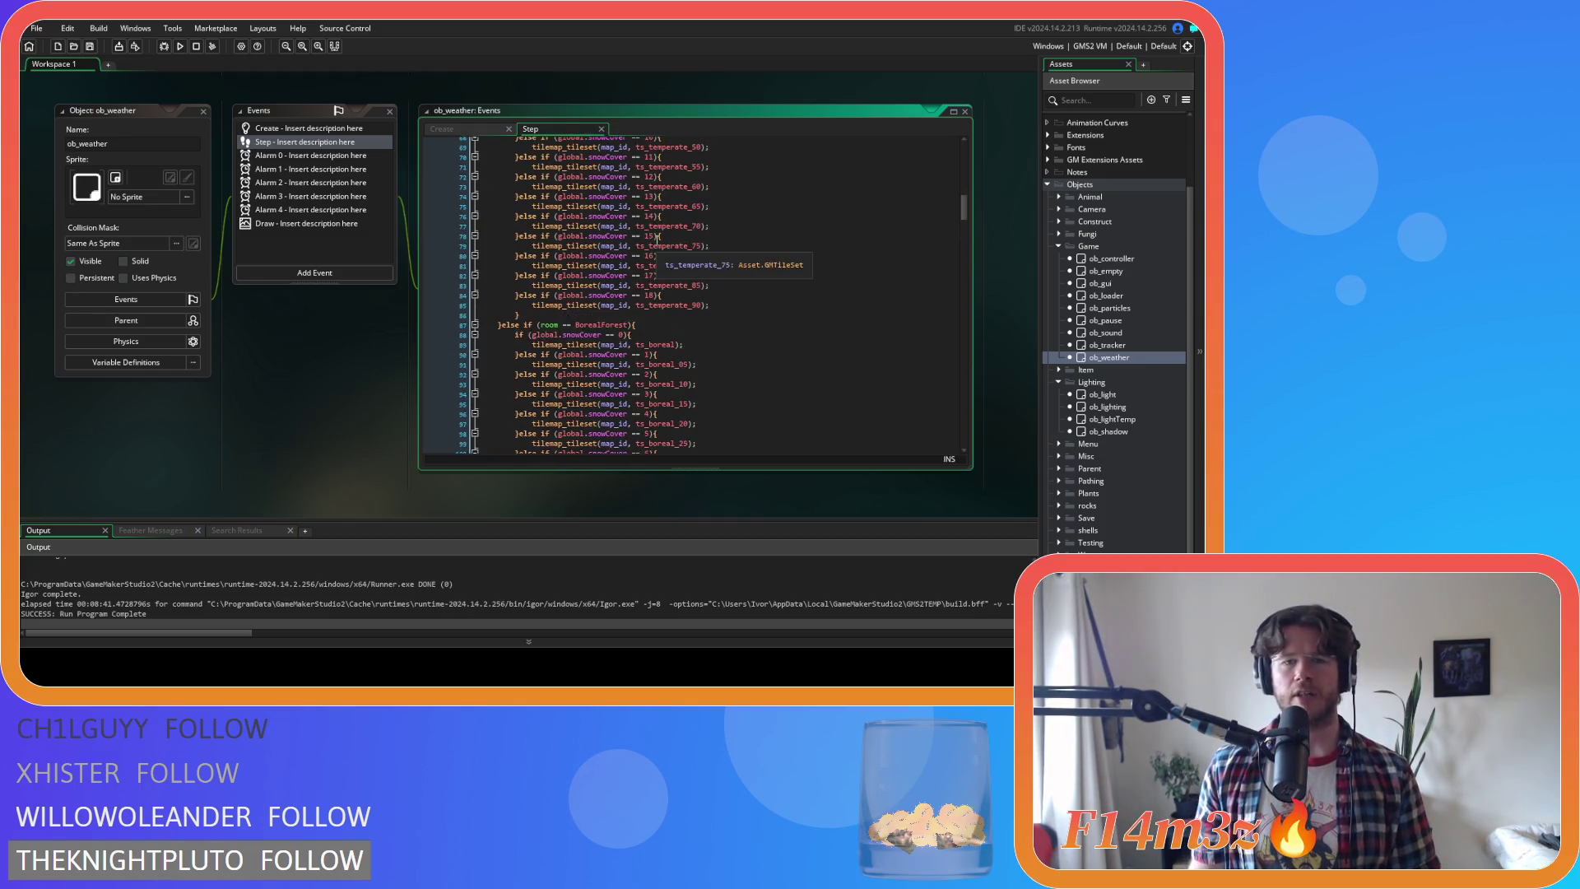
scroll(655, 240, up, 15)
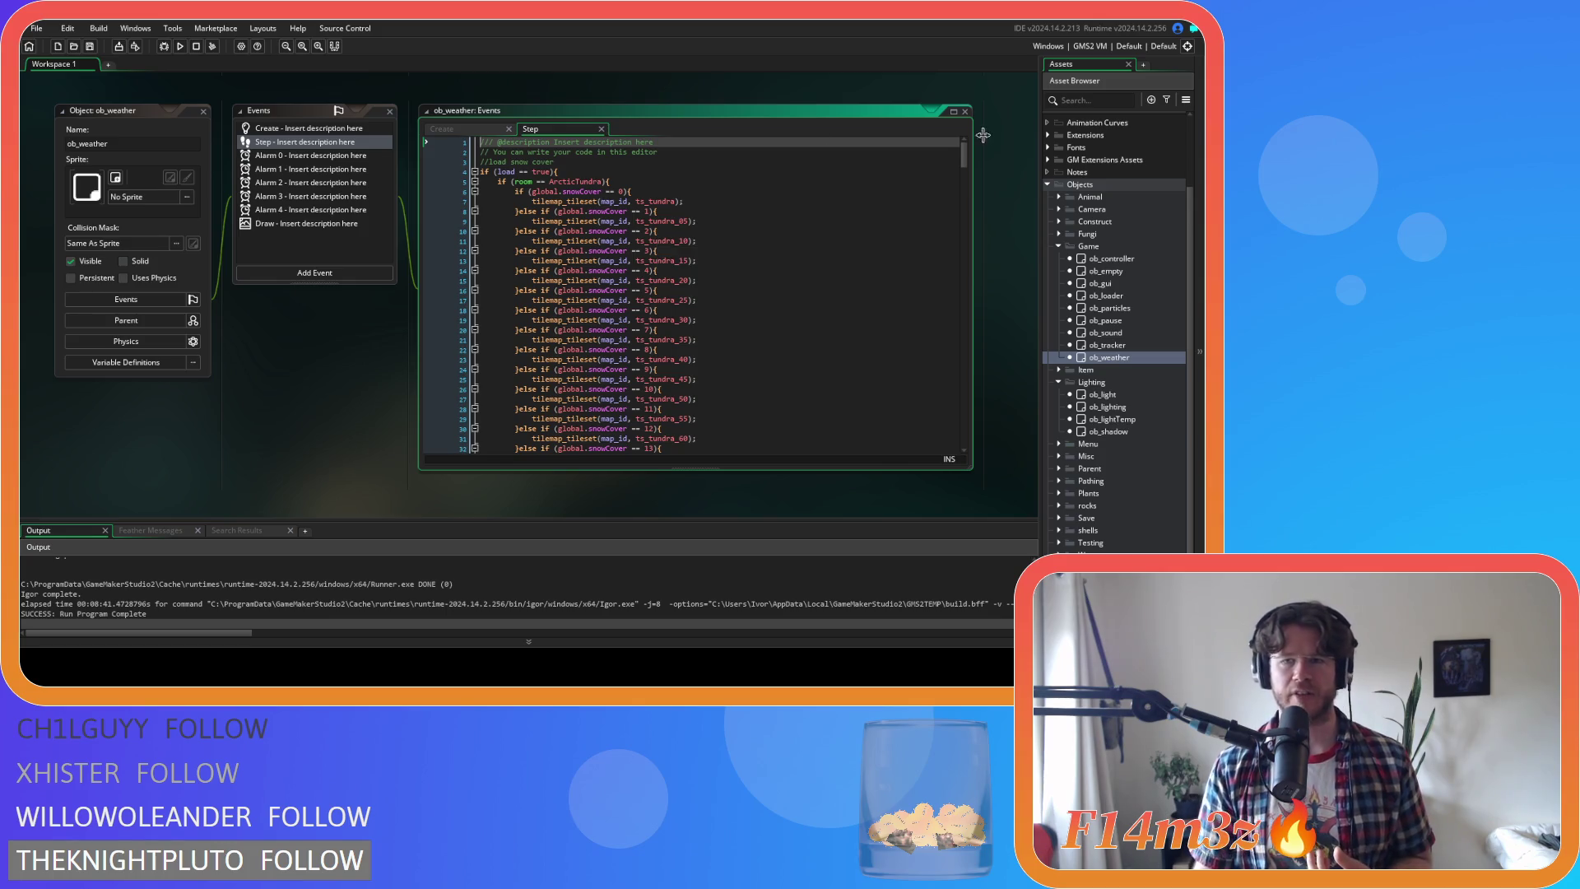
scroll(965, 166, down, 5)
mouse_move(970, 175)
mouse_down()
mouse_move(972, 309)
mouse_move(968, 296)
mouse_up()
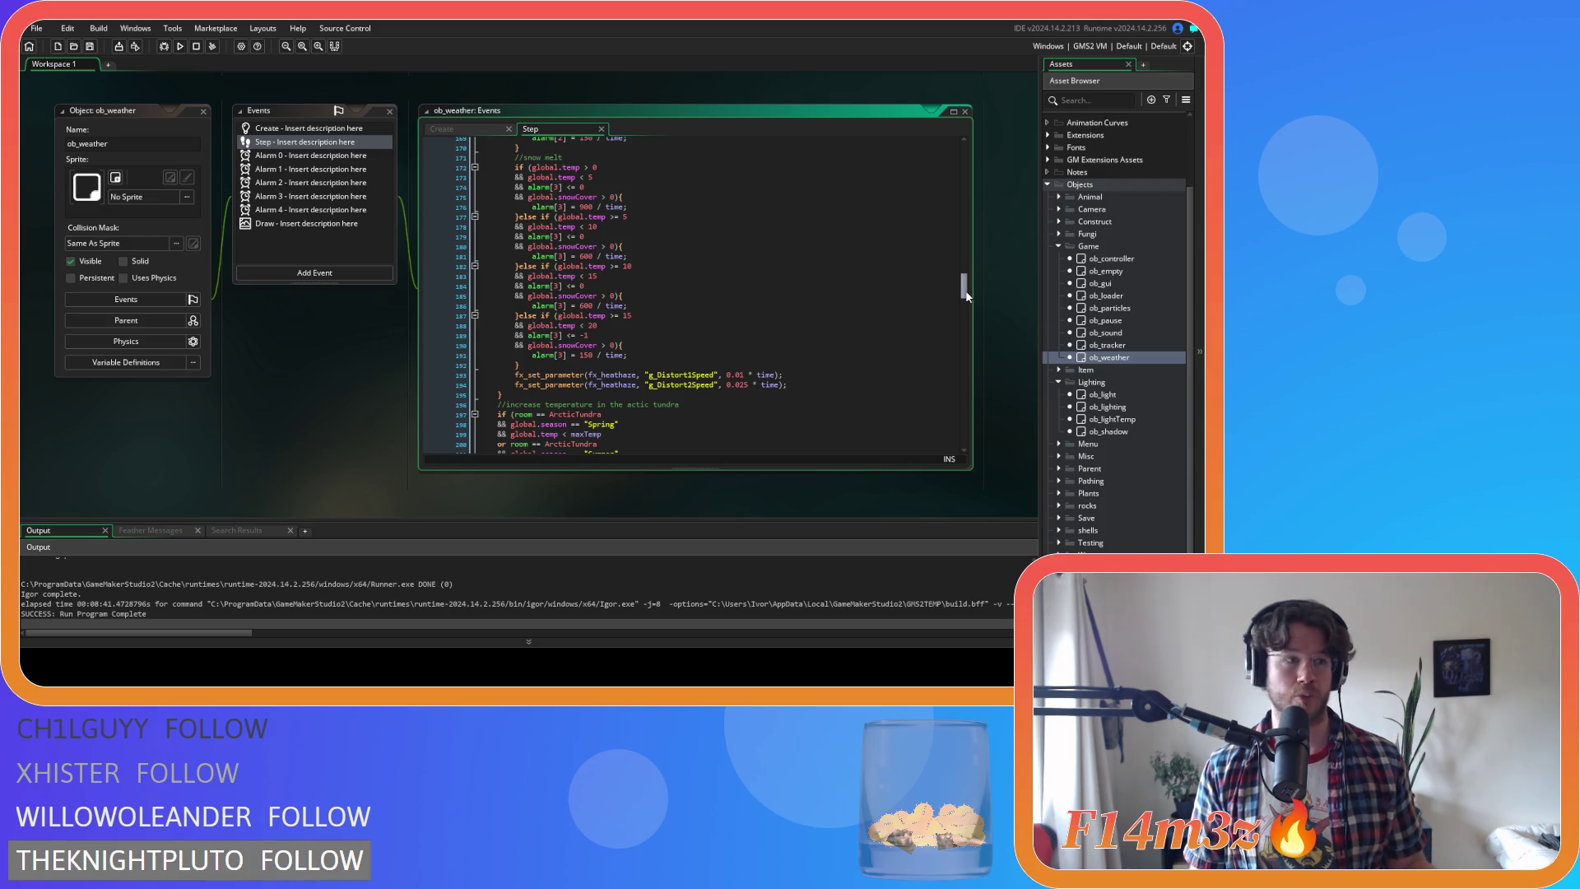
mouse_move(967, 296)
mouse_down()
mouse_move(964, 138)
mouse_move(967, 342)
mouse_move(979, 421)
mouse_move(999, 425)
mouse_up()
scroll(1119, 416, down, 2)
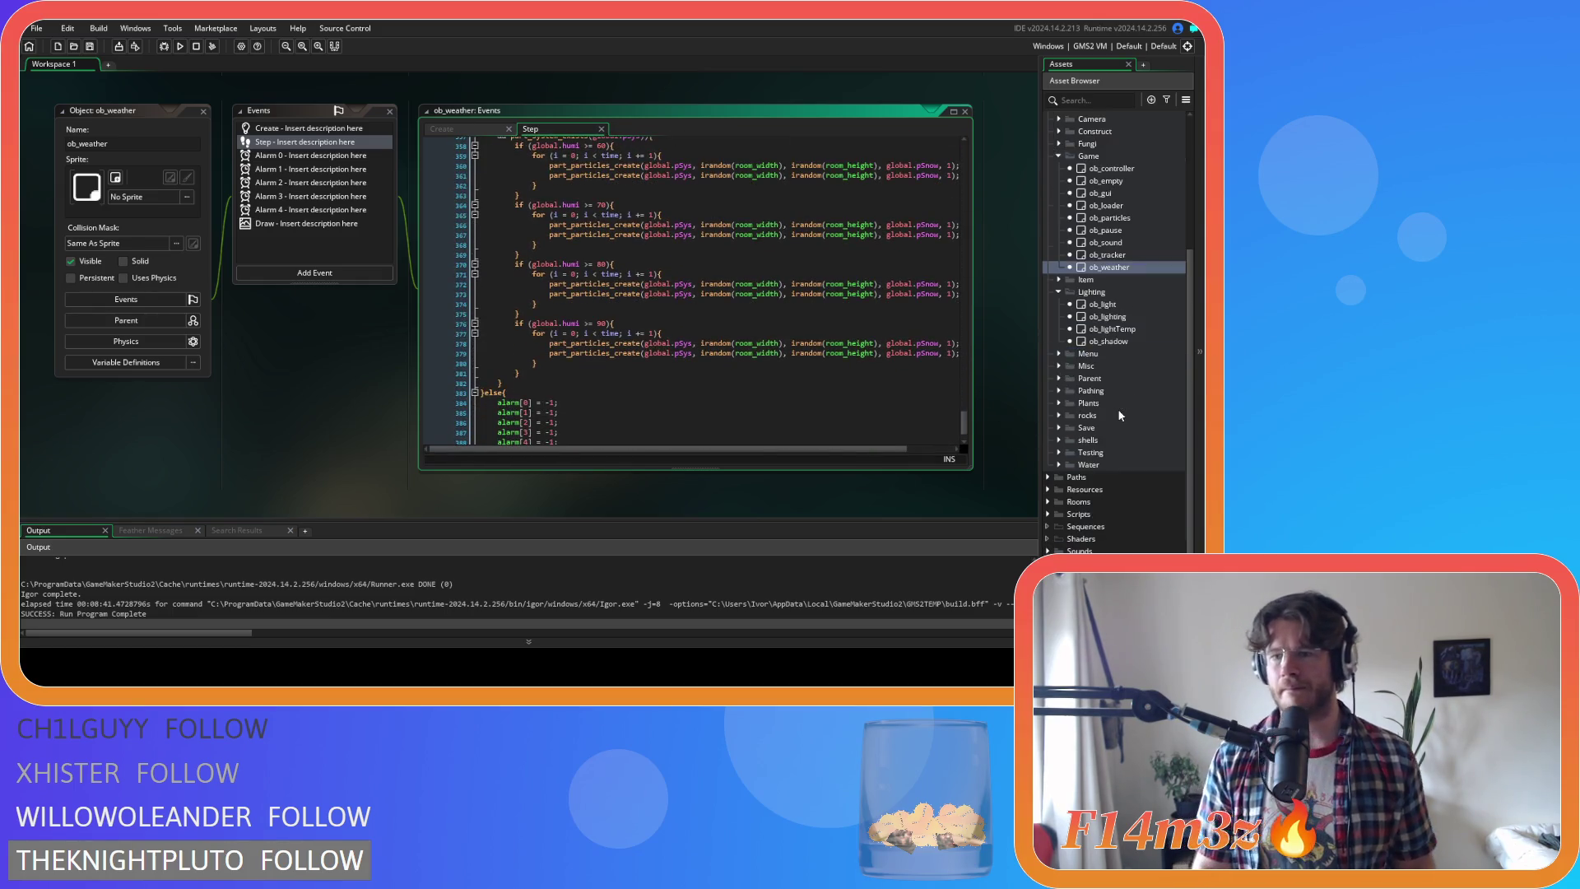
Expand Scripts > Miracles and open the sc_miracleCalm script
click(1048, 514)
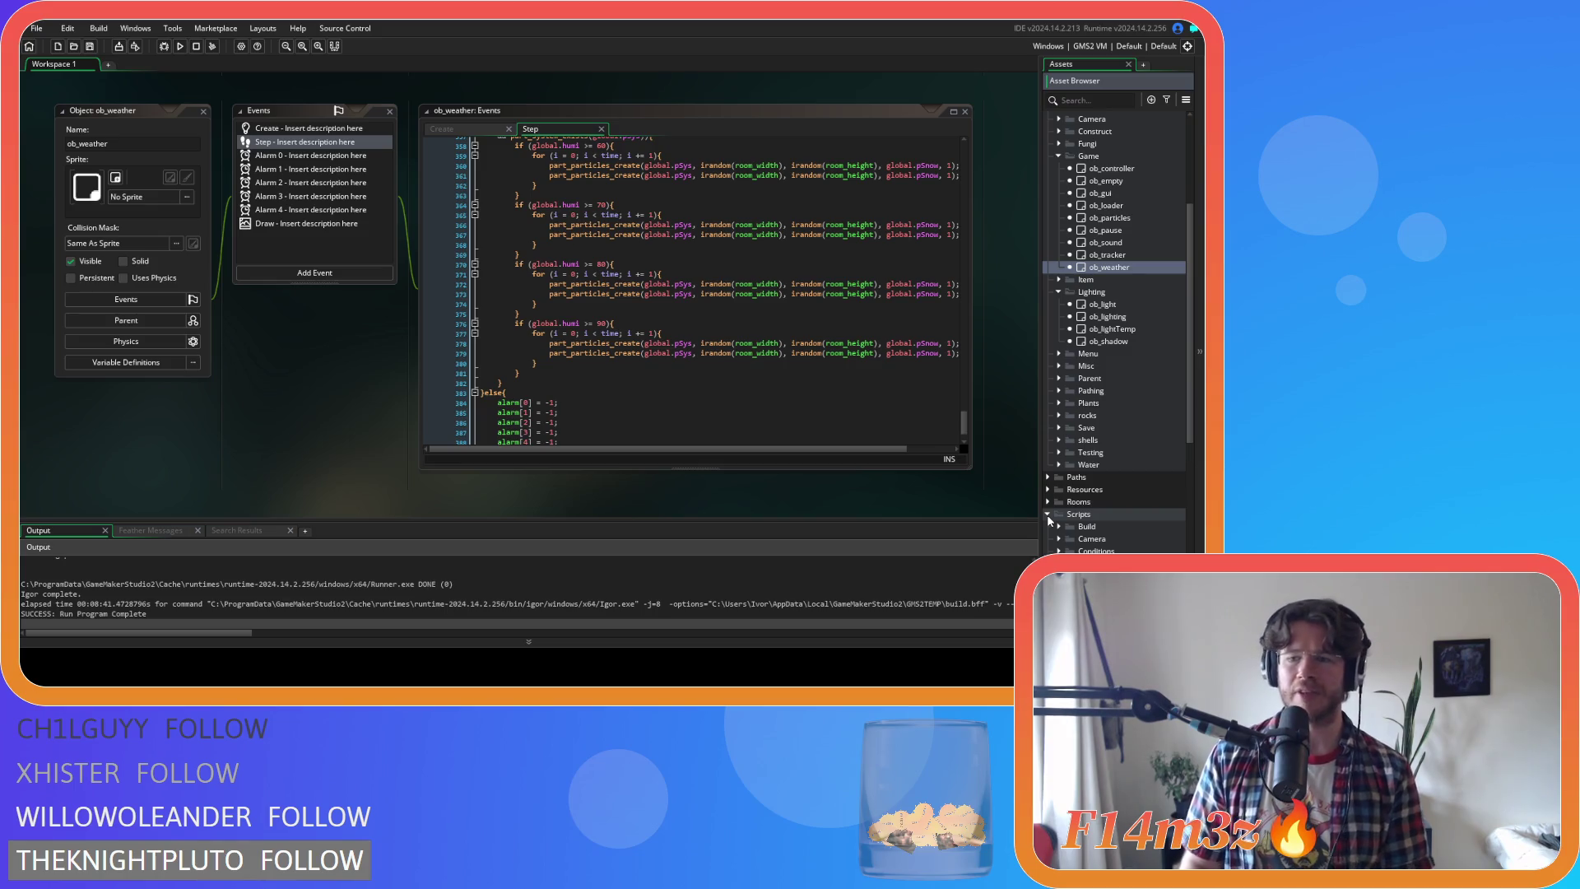
scroll(1049, 518, down, 9)
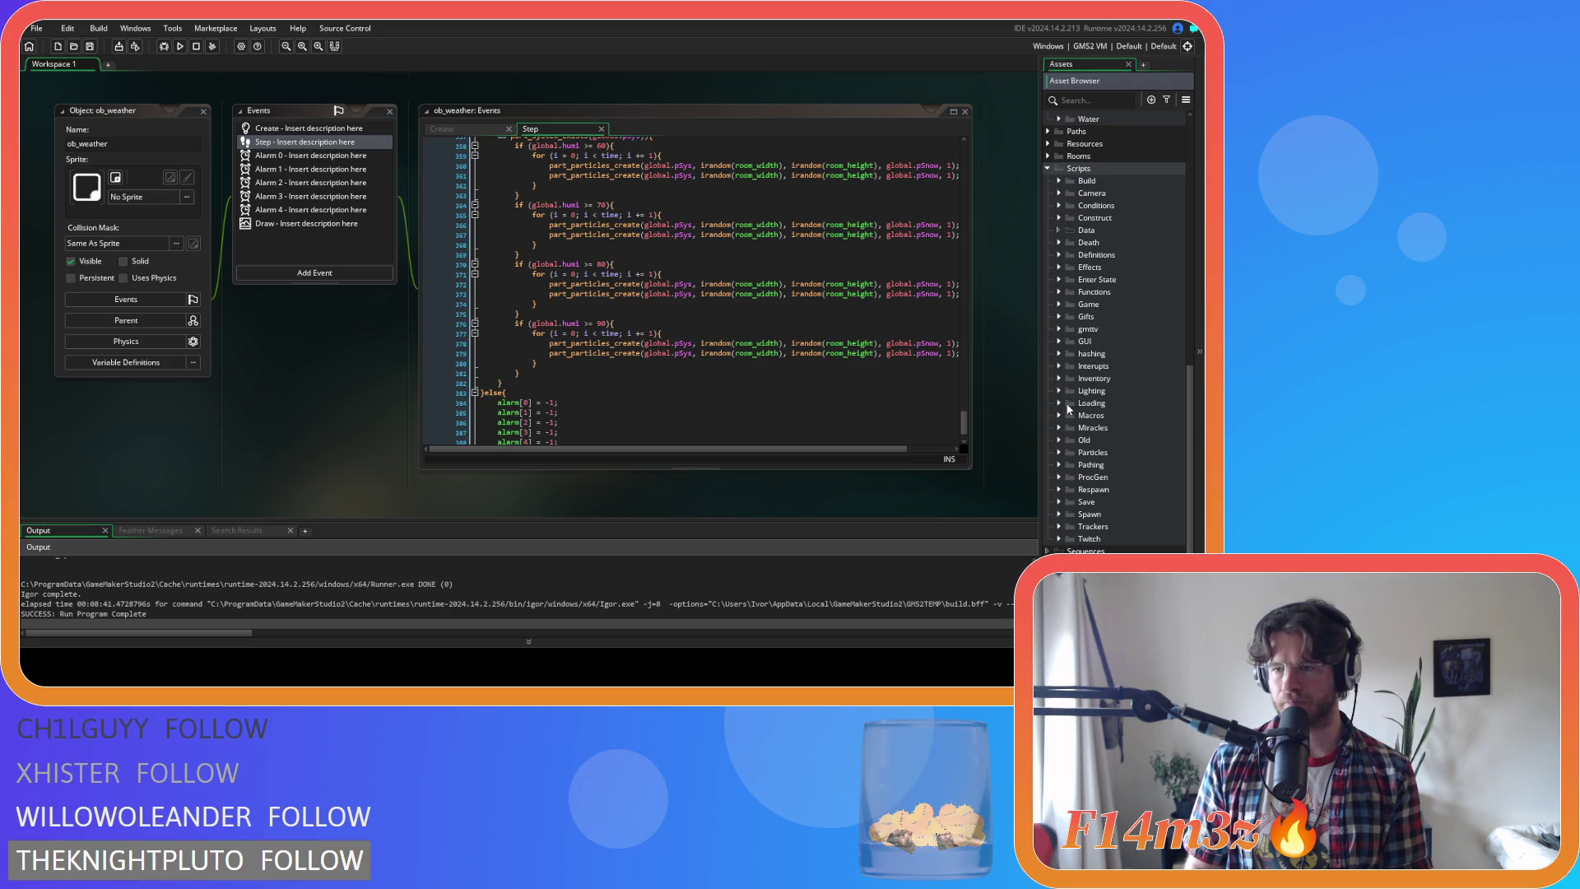
click(1059, 427)
scroll(1137, 446, down, 3)
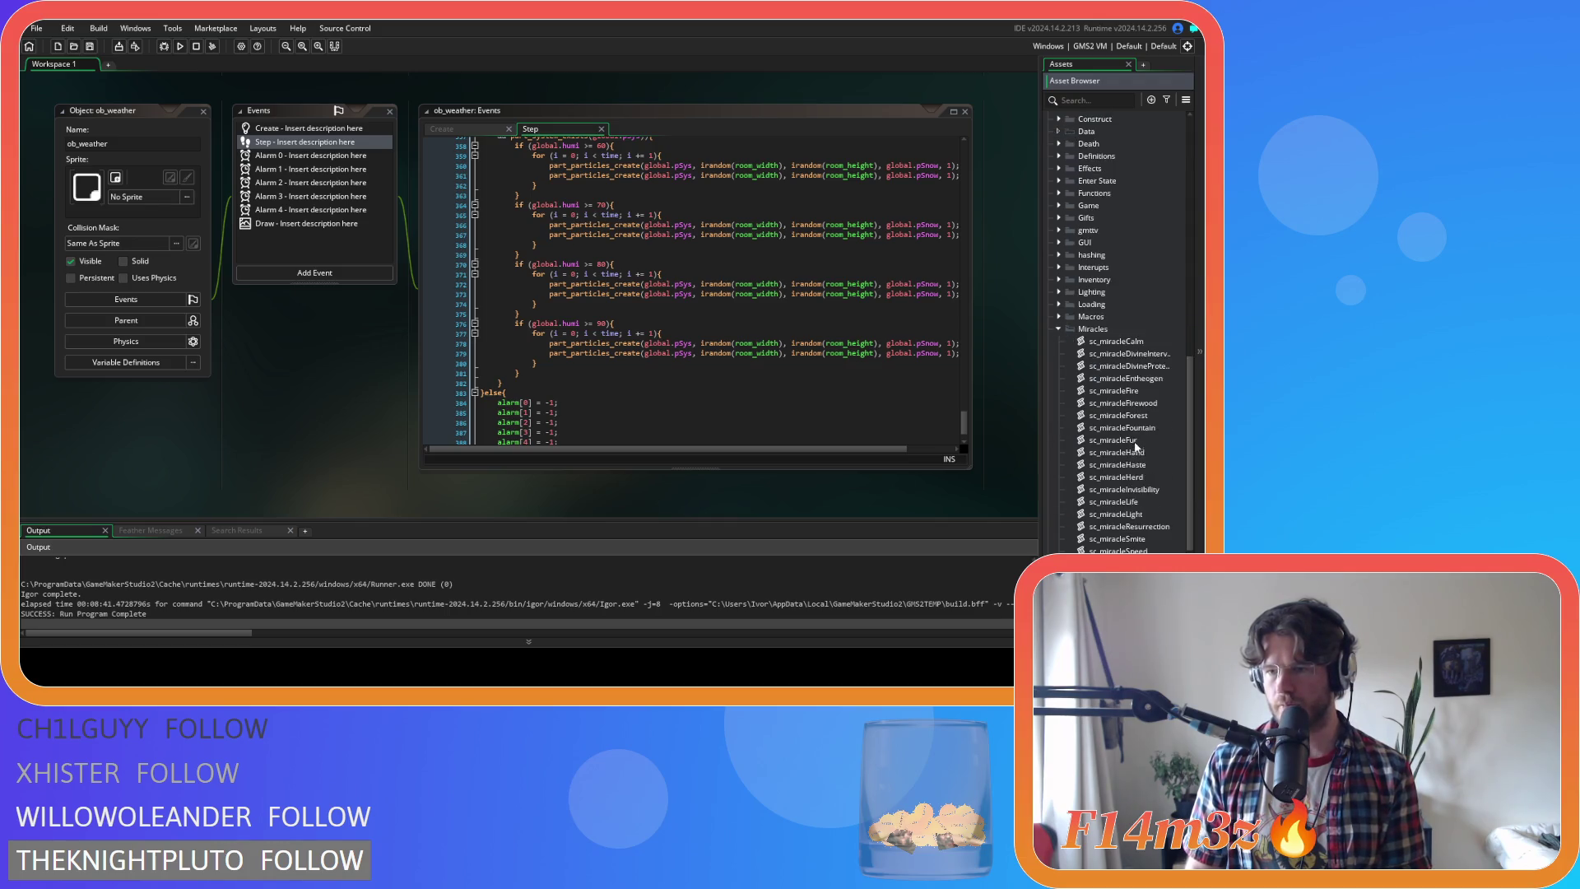
scroll(1119, 477, down, 3)
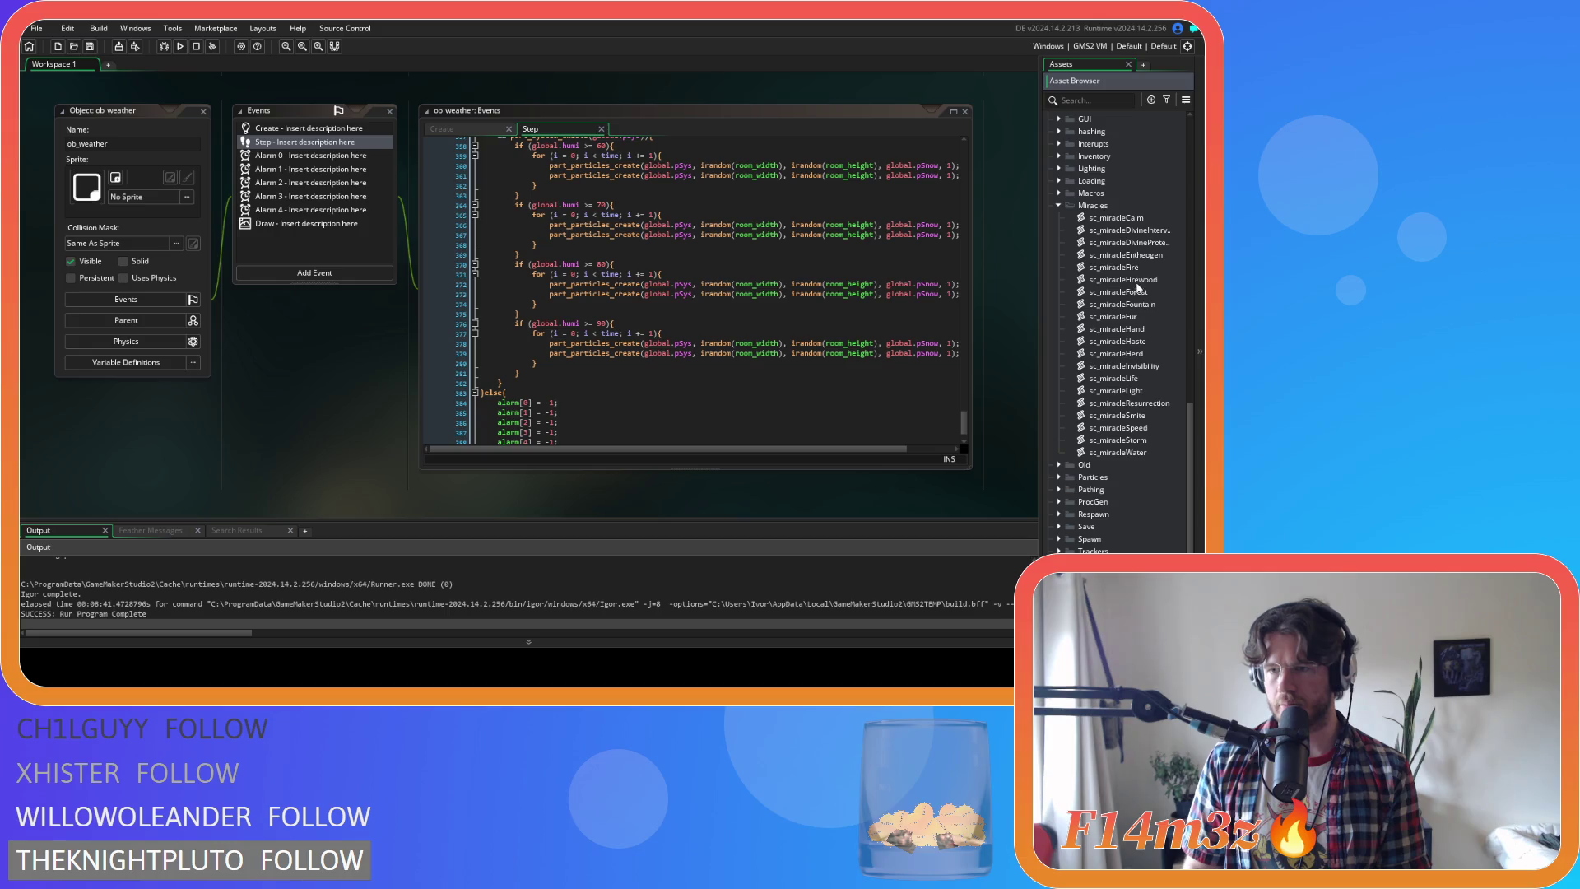
double_click(1140, 218)
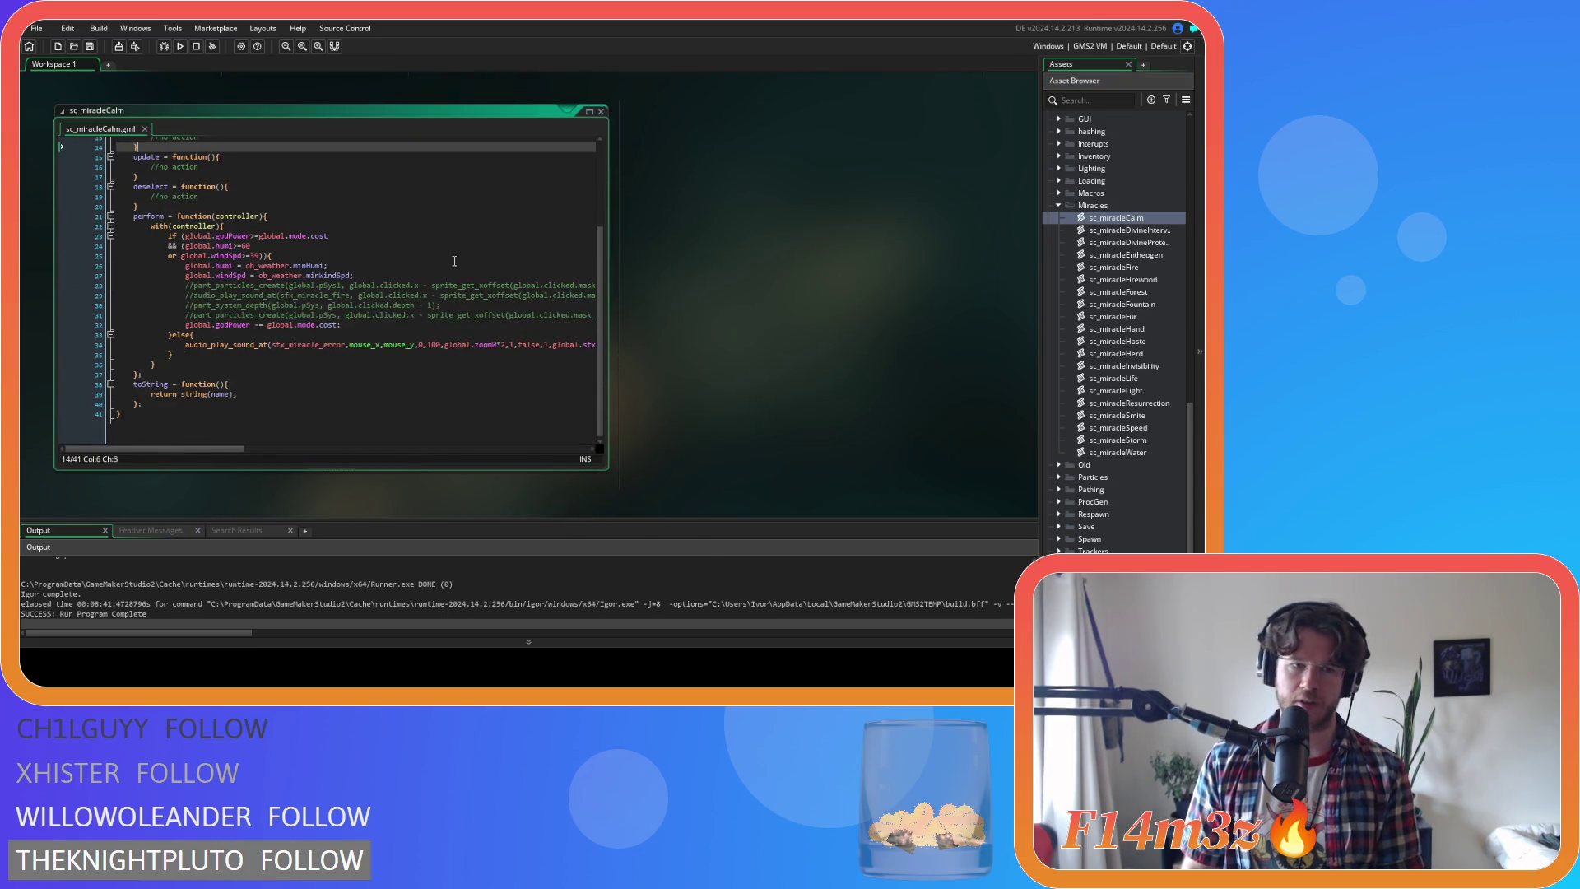
Read through sc_miracleCalm, close its editor, and duplicate the script
scroll(430, 327, up, 3)
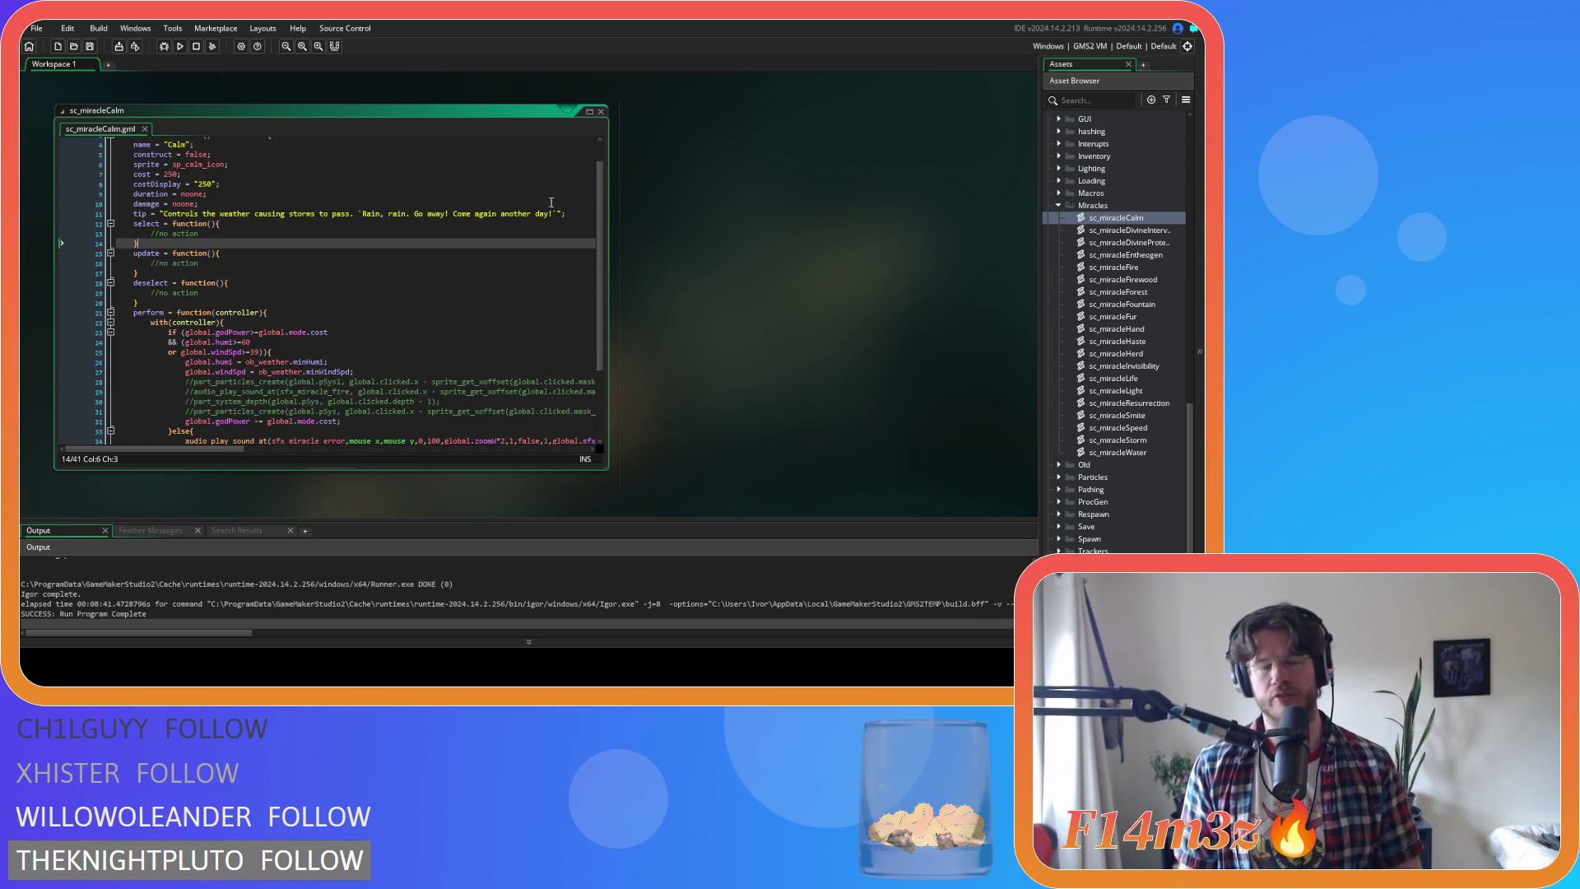
scroll(533, 254, up, 1)
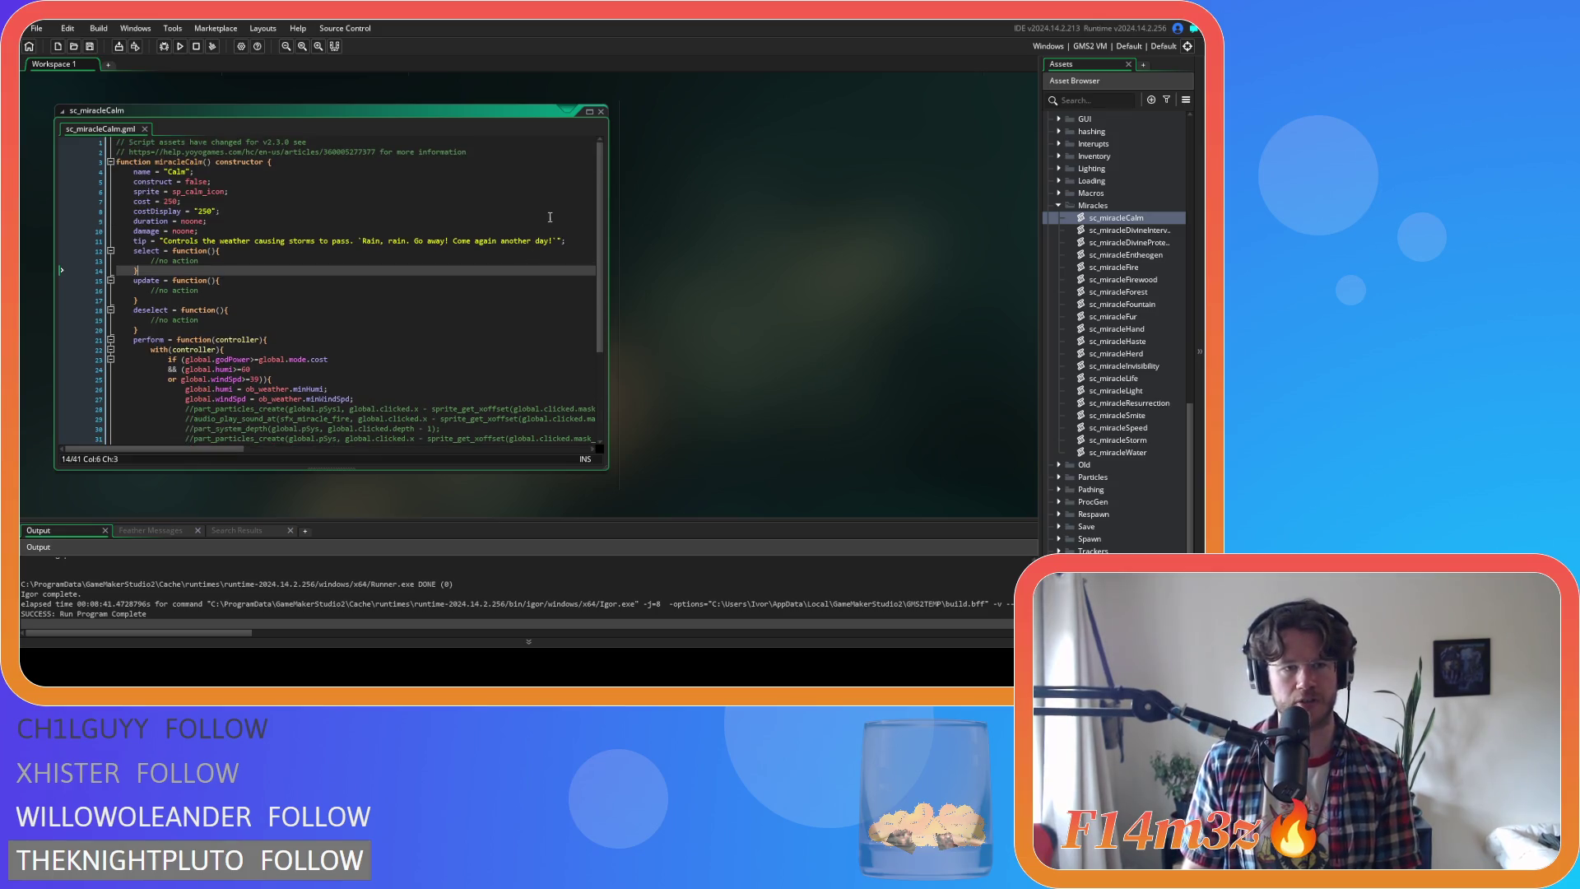
click(601, 111)
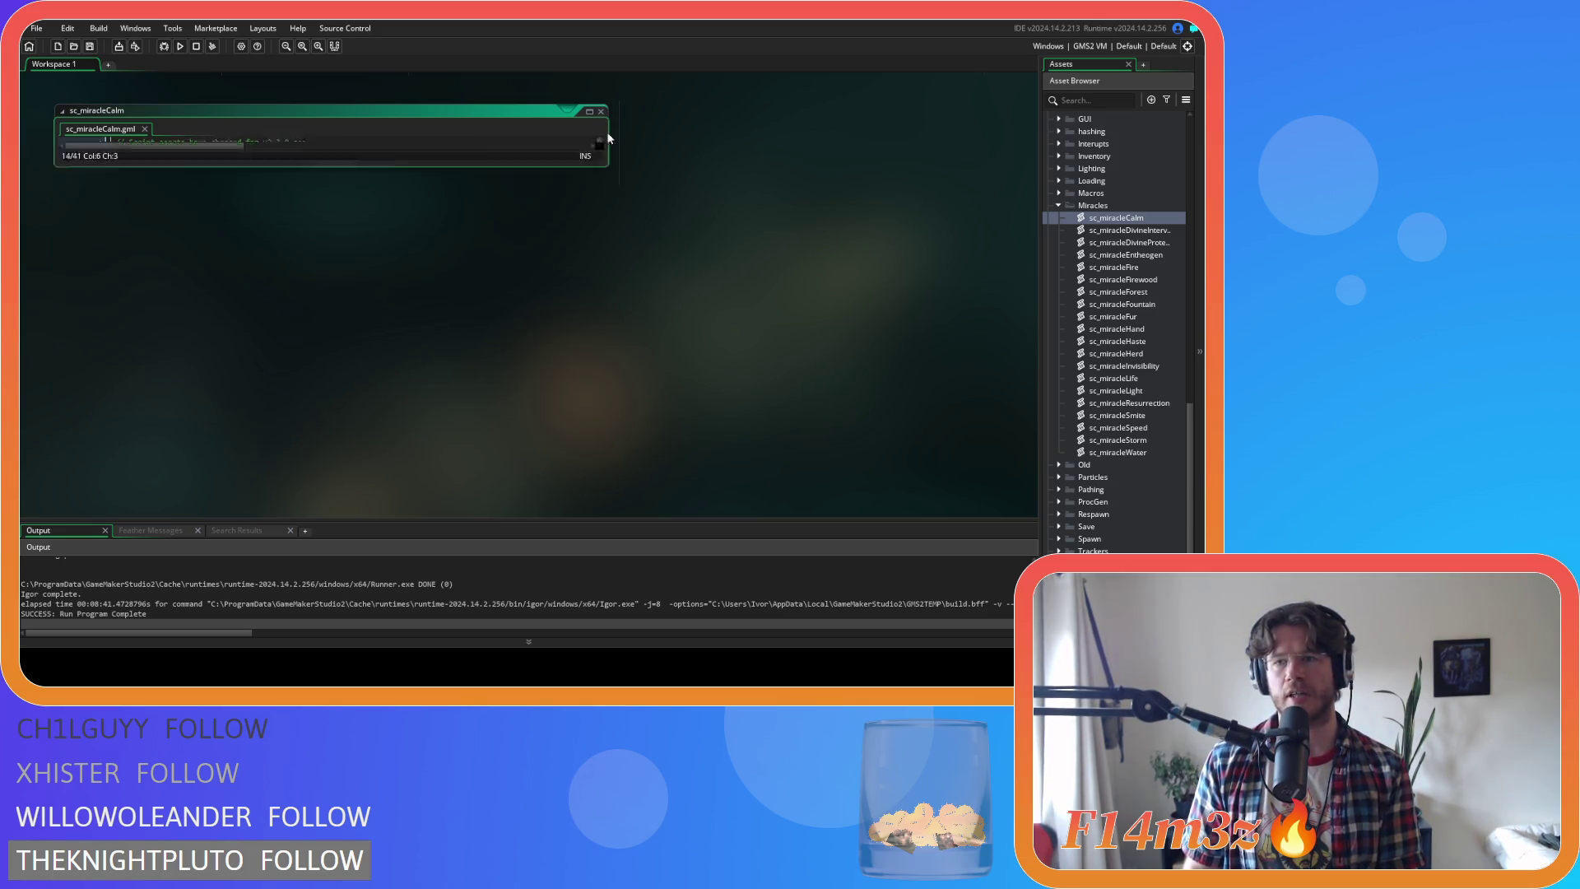
click(1138, 218)
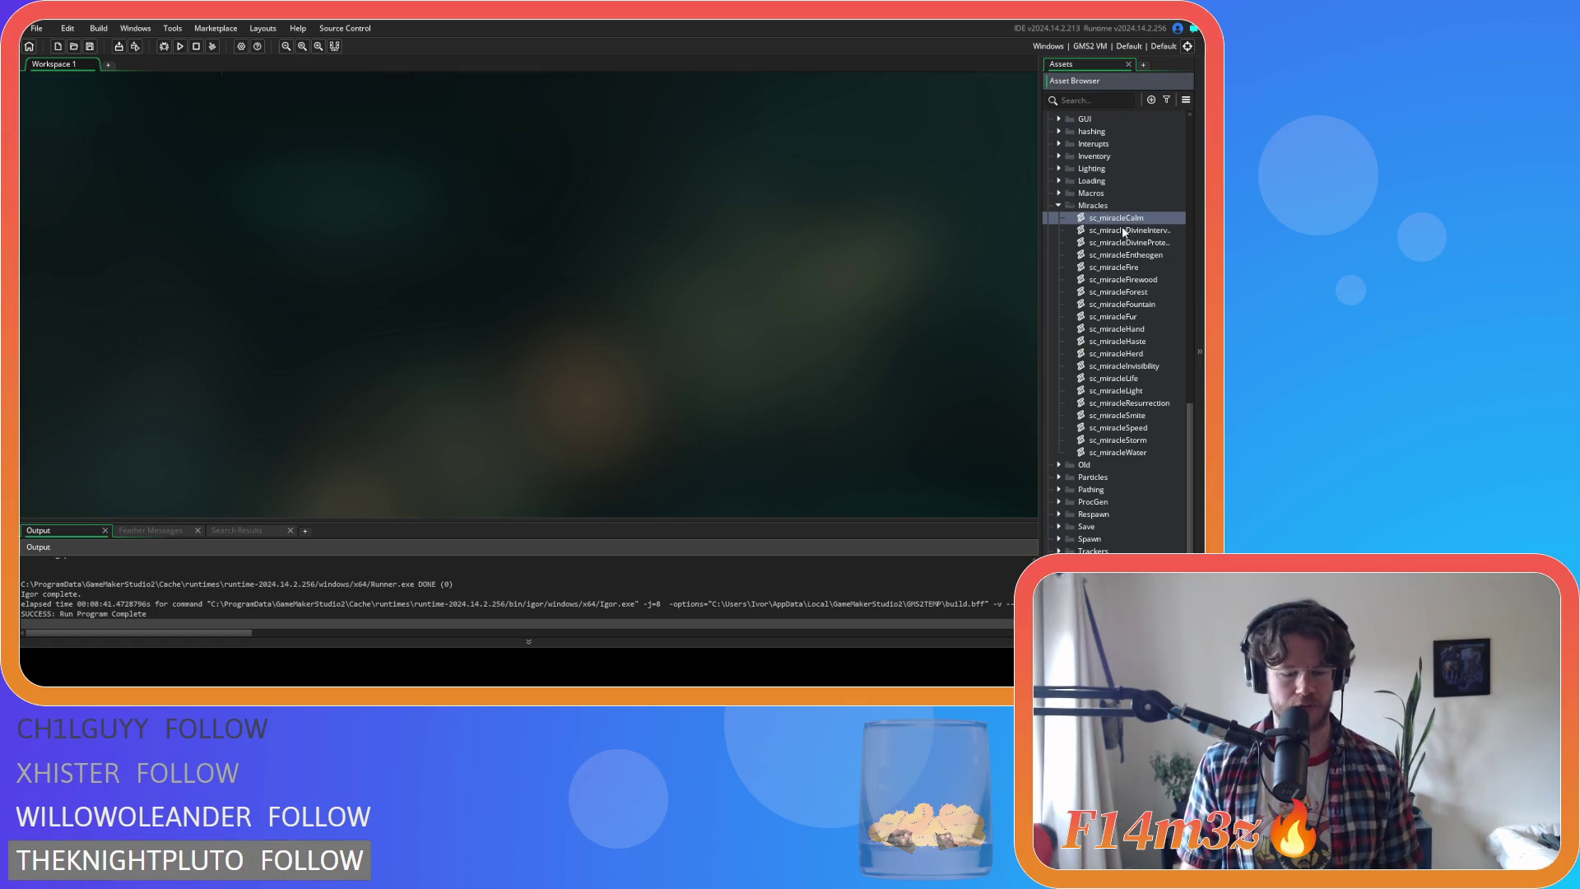
key(ctrl+d)
text(sc_miracleS)
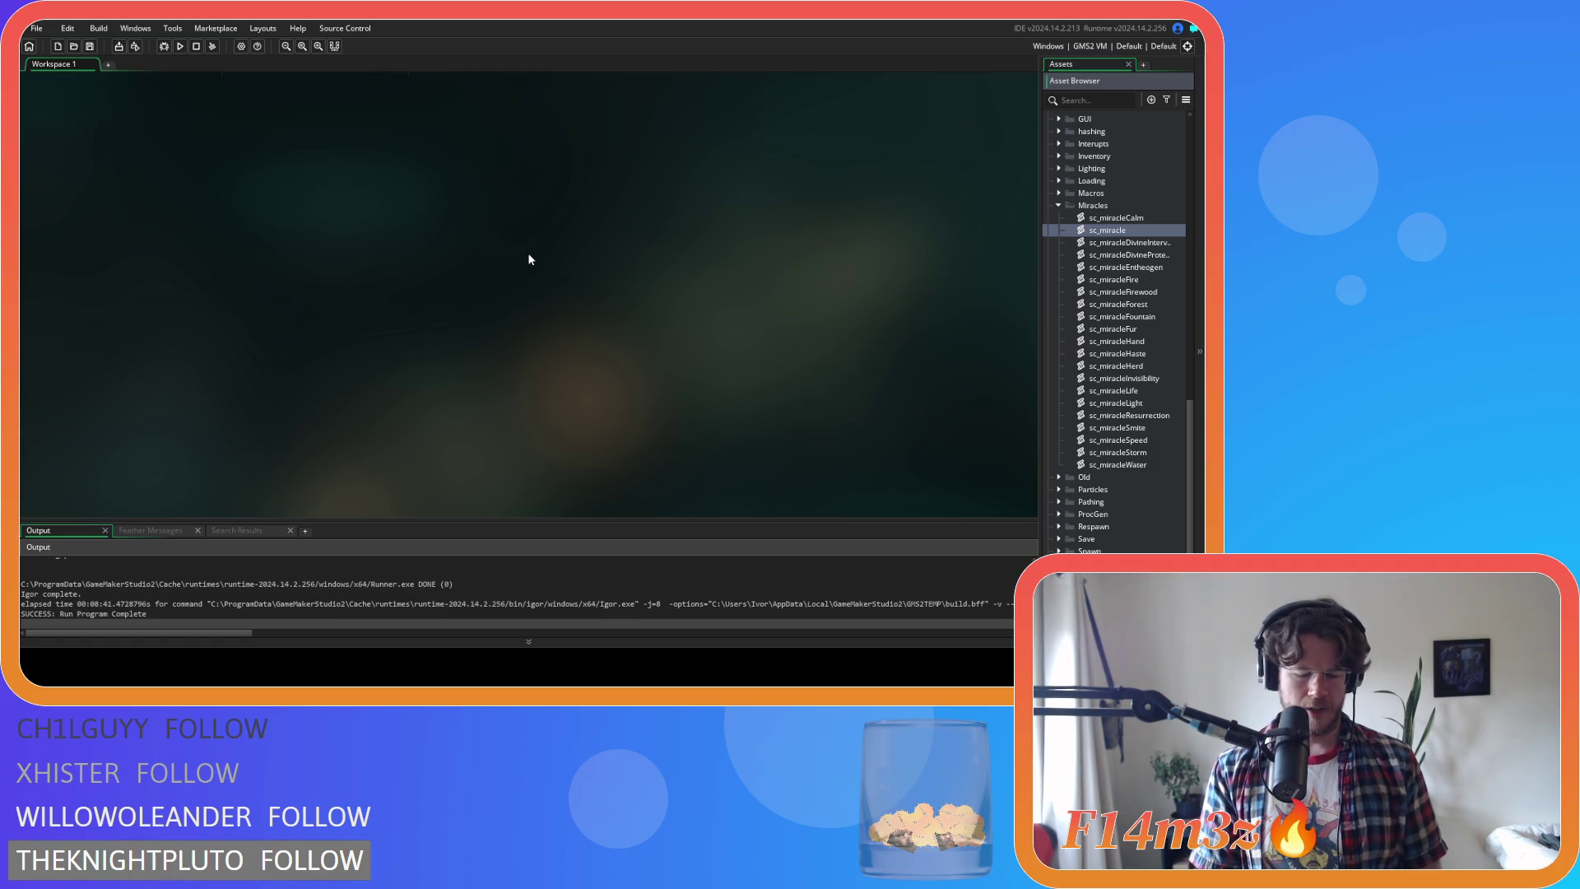
Name the duplicated script sc_miracleSpring and open its code in the editor
text(pring)
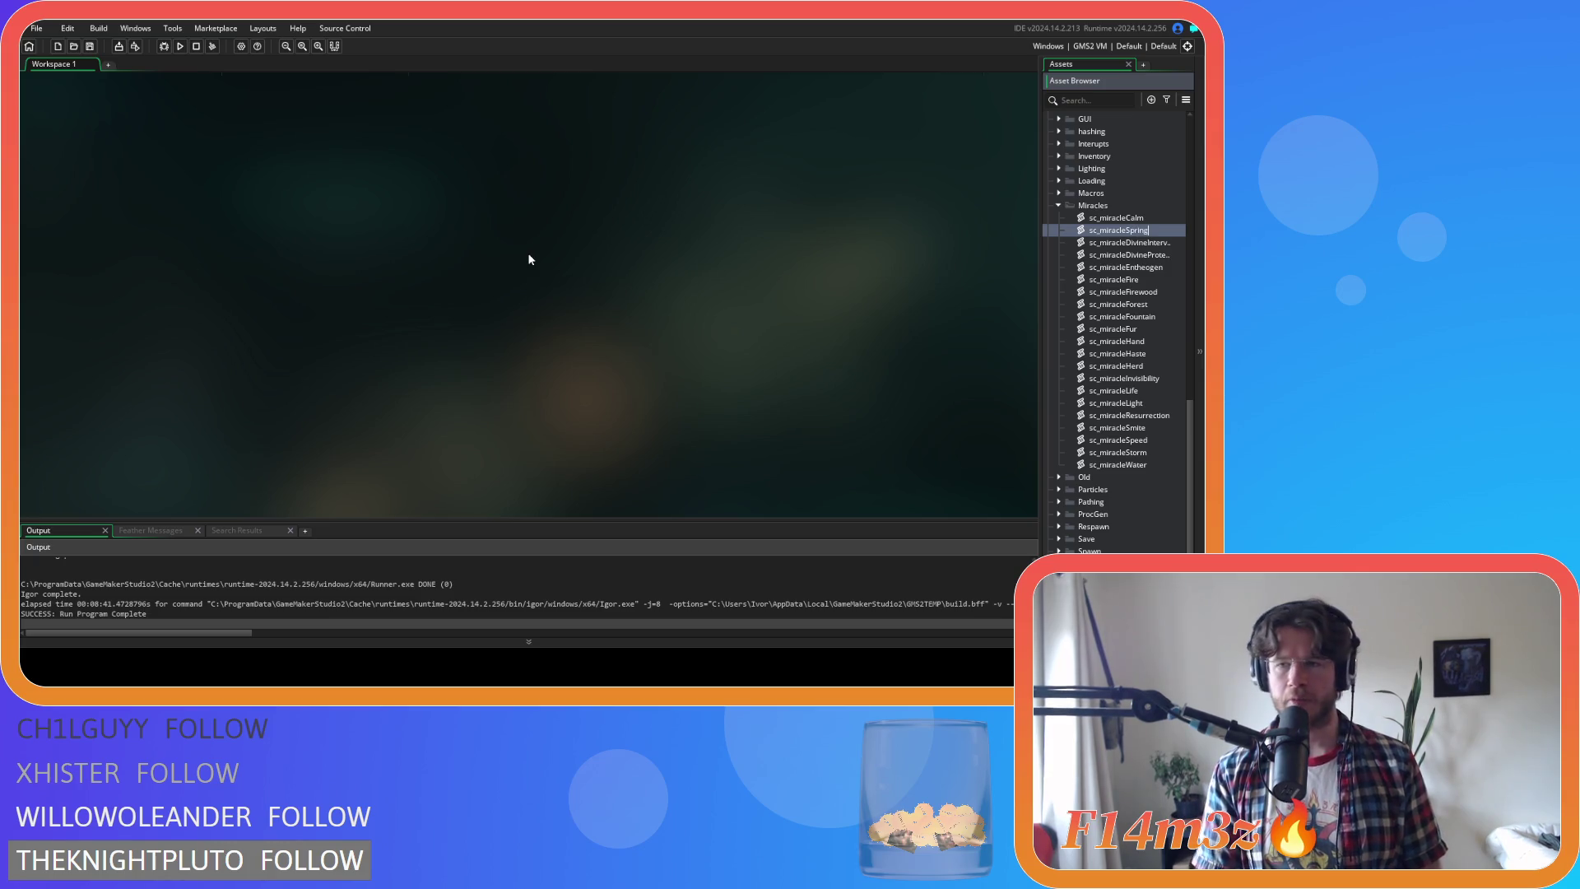
key(Return)
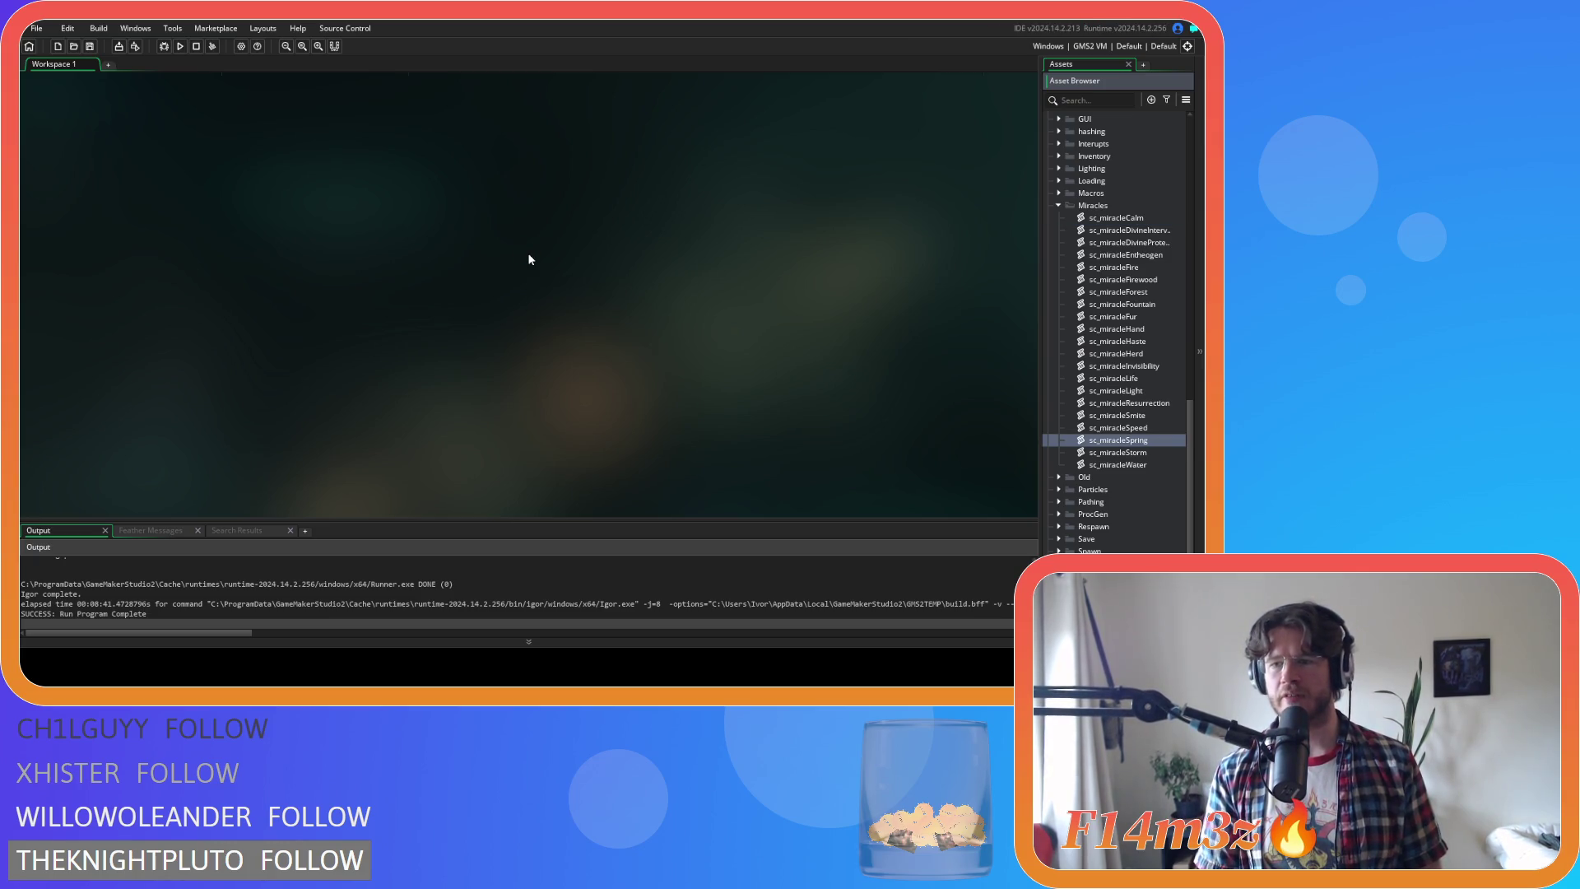
double_click(1113, 442)
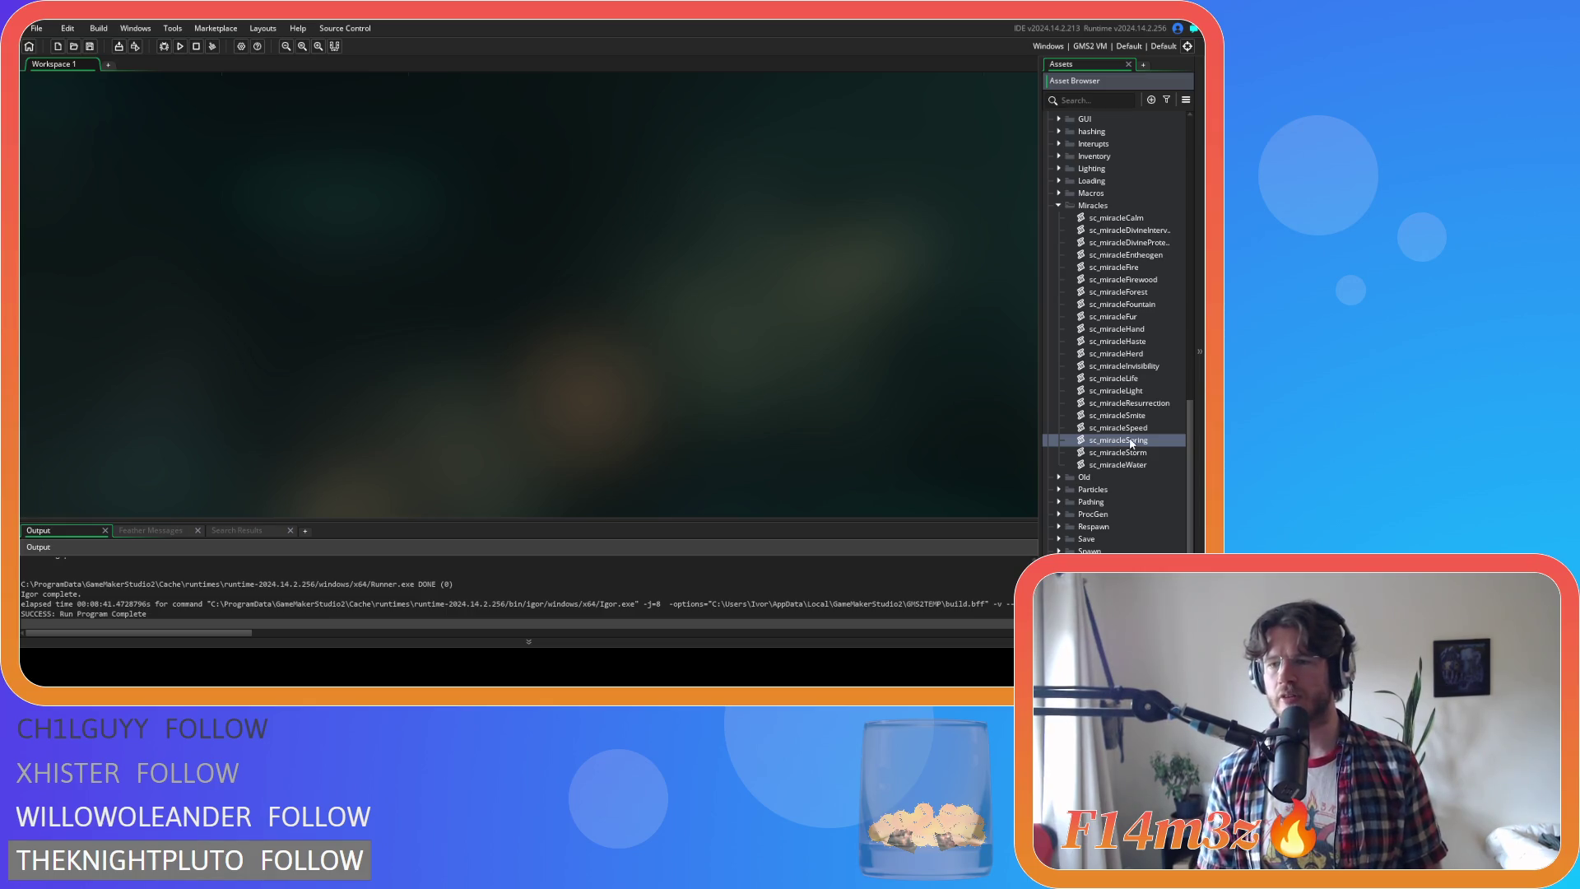
click(243, 227)
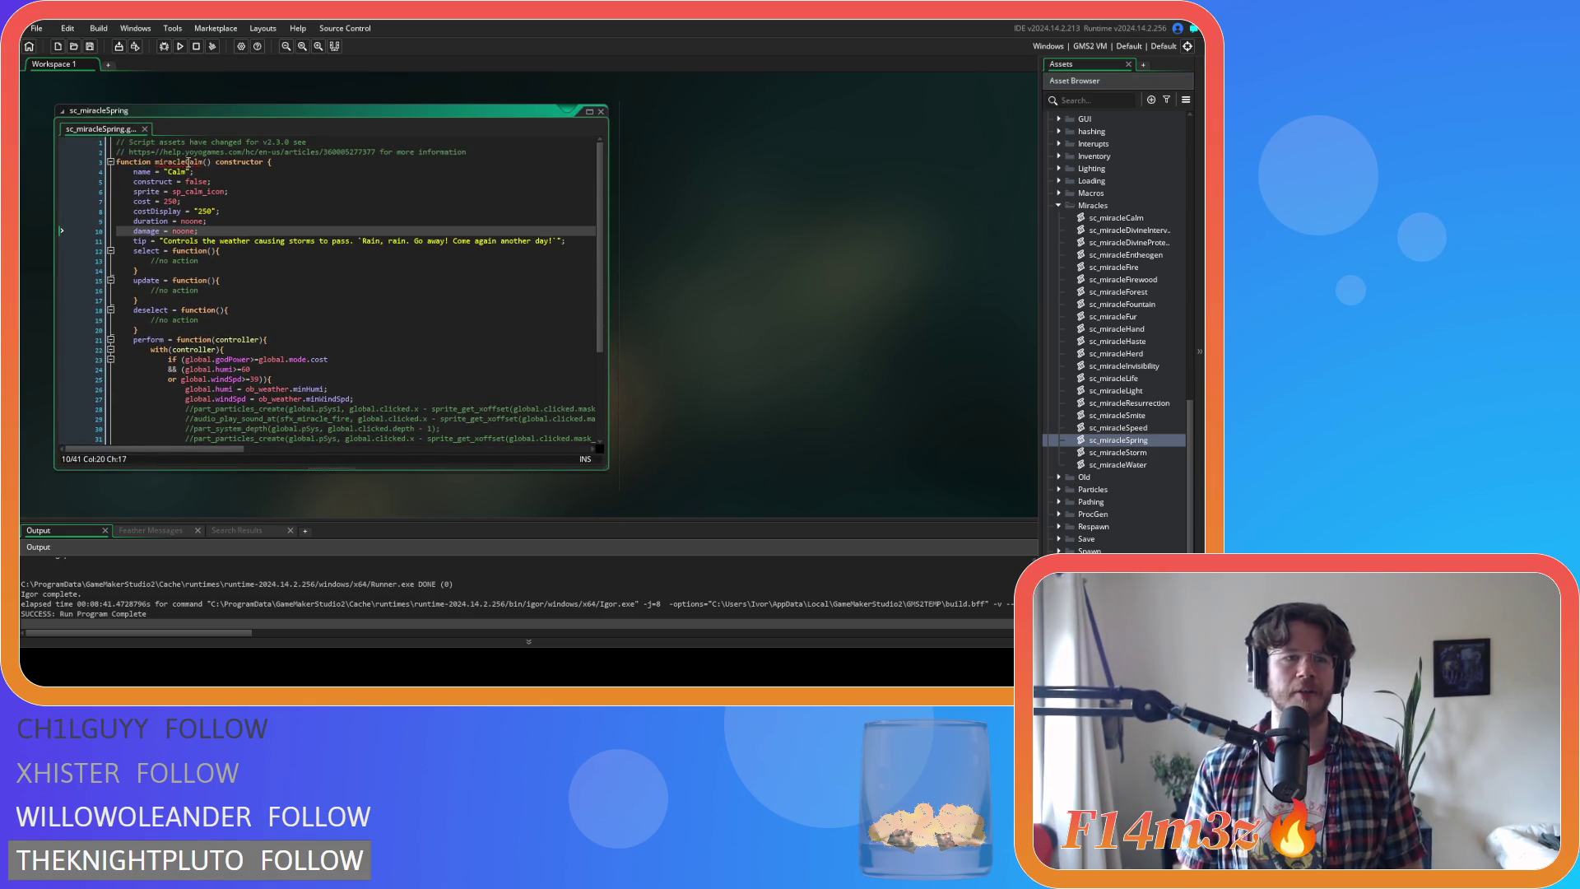
Rename the constructor to miracleSpring and the name string to "Spring"
drag(188, 163, 205, 165)
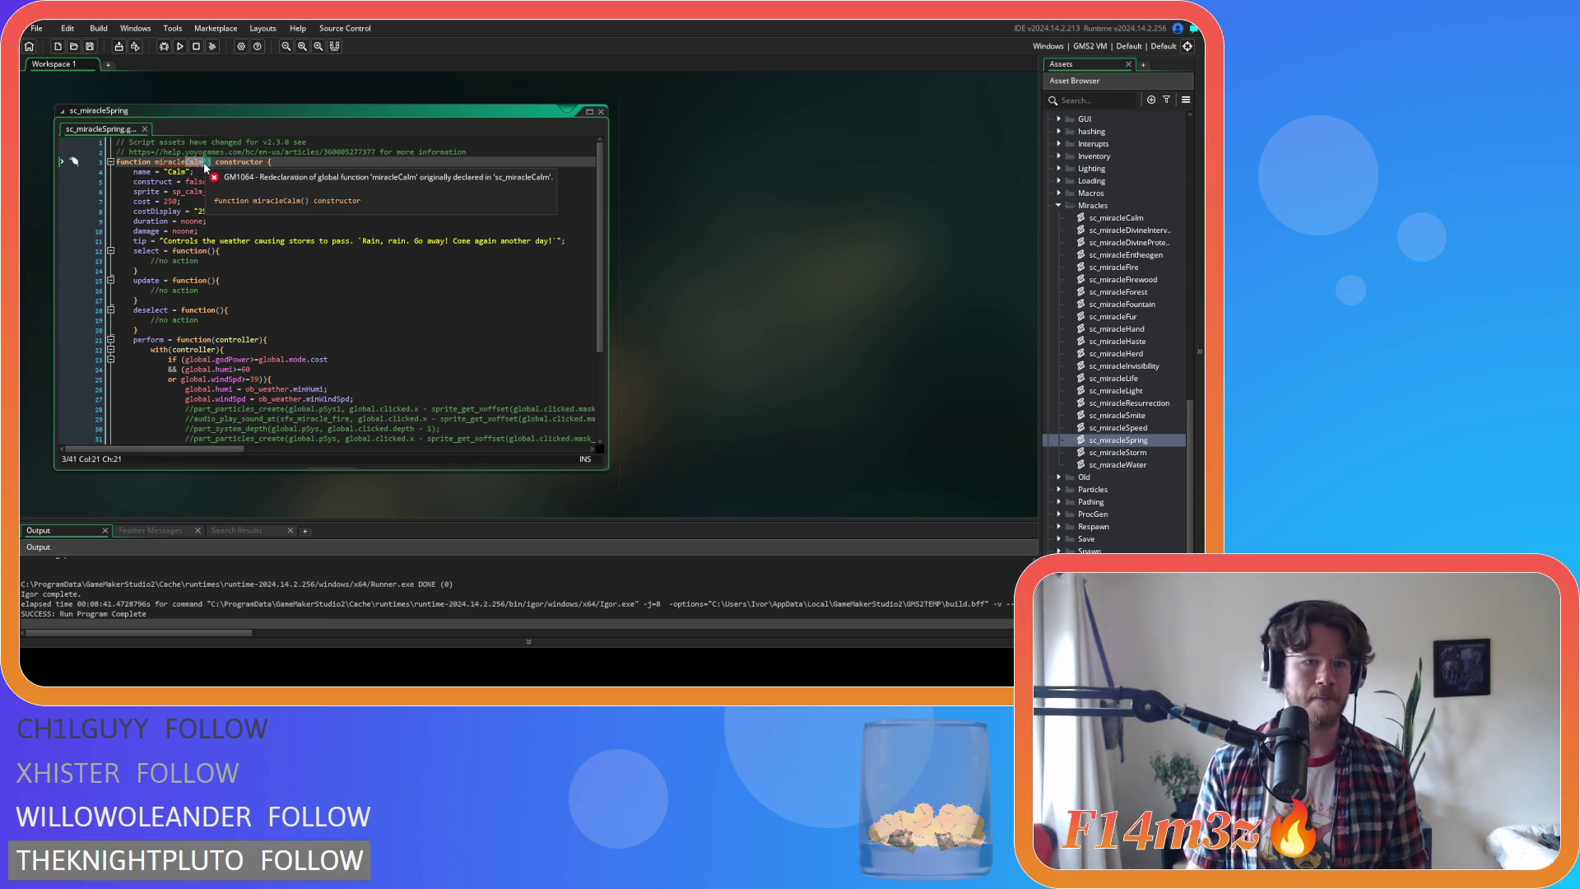
text(Spring)
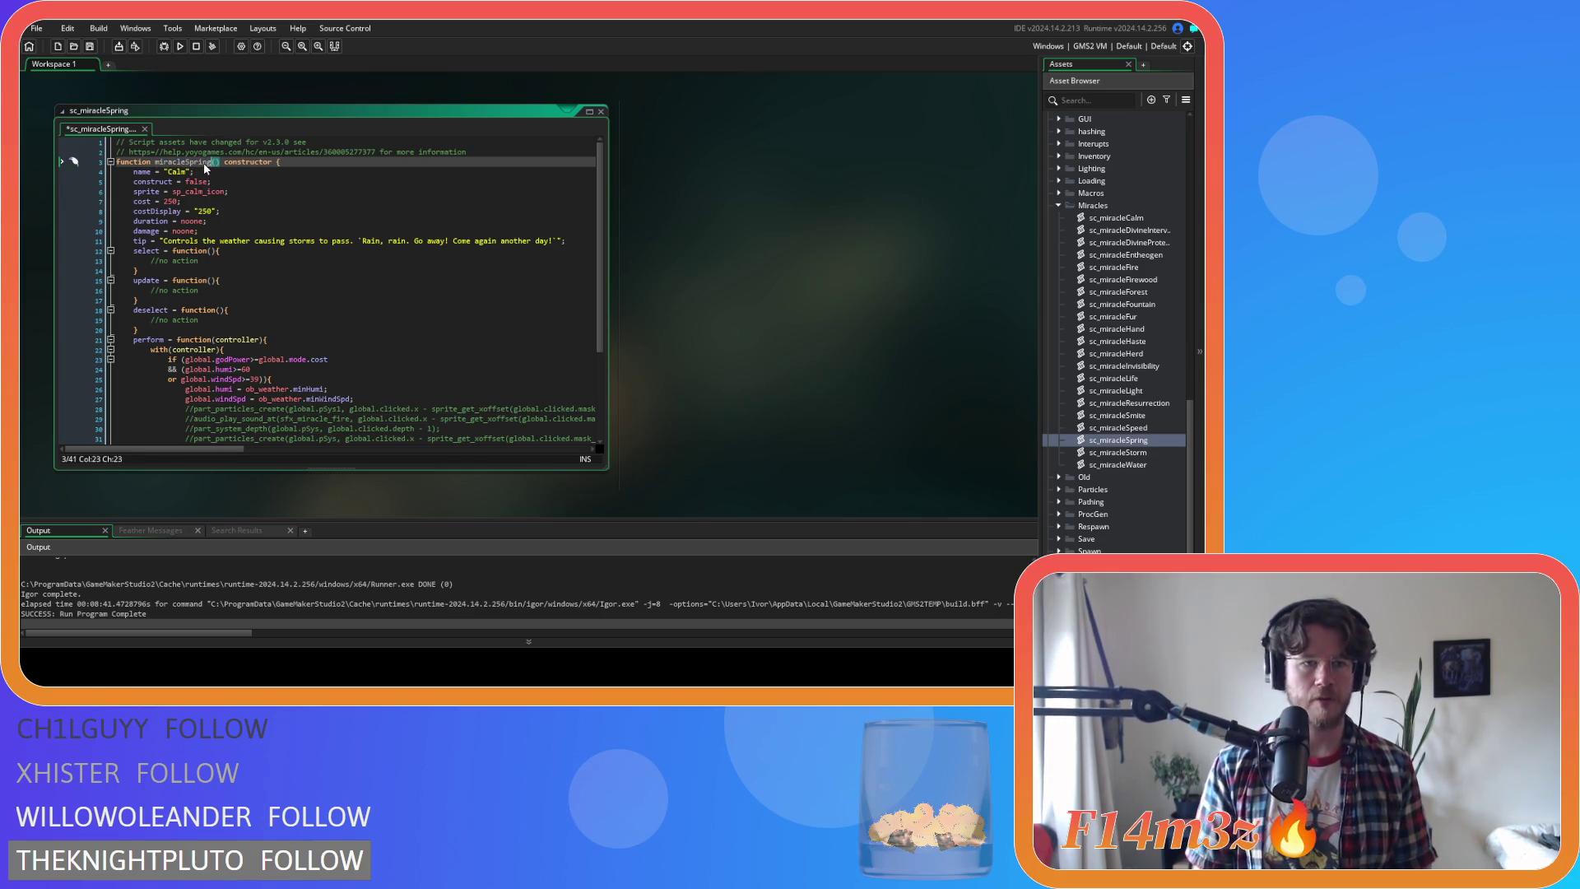
click(239, 214)
double_click(178, 171)
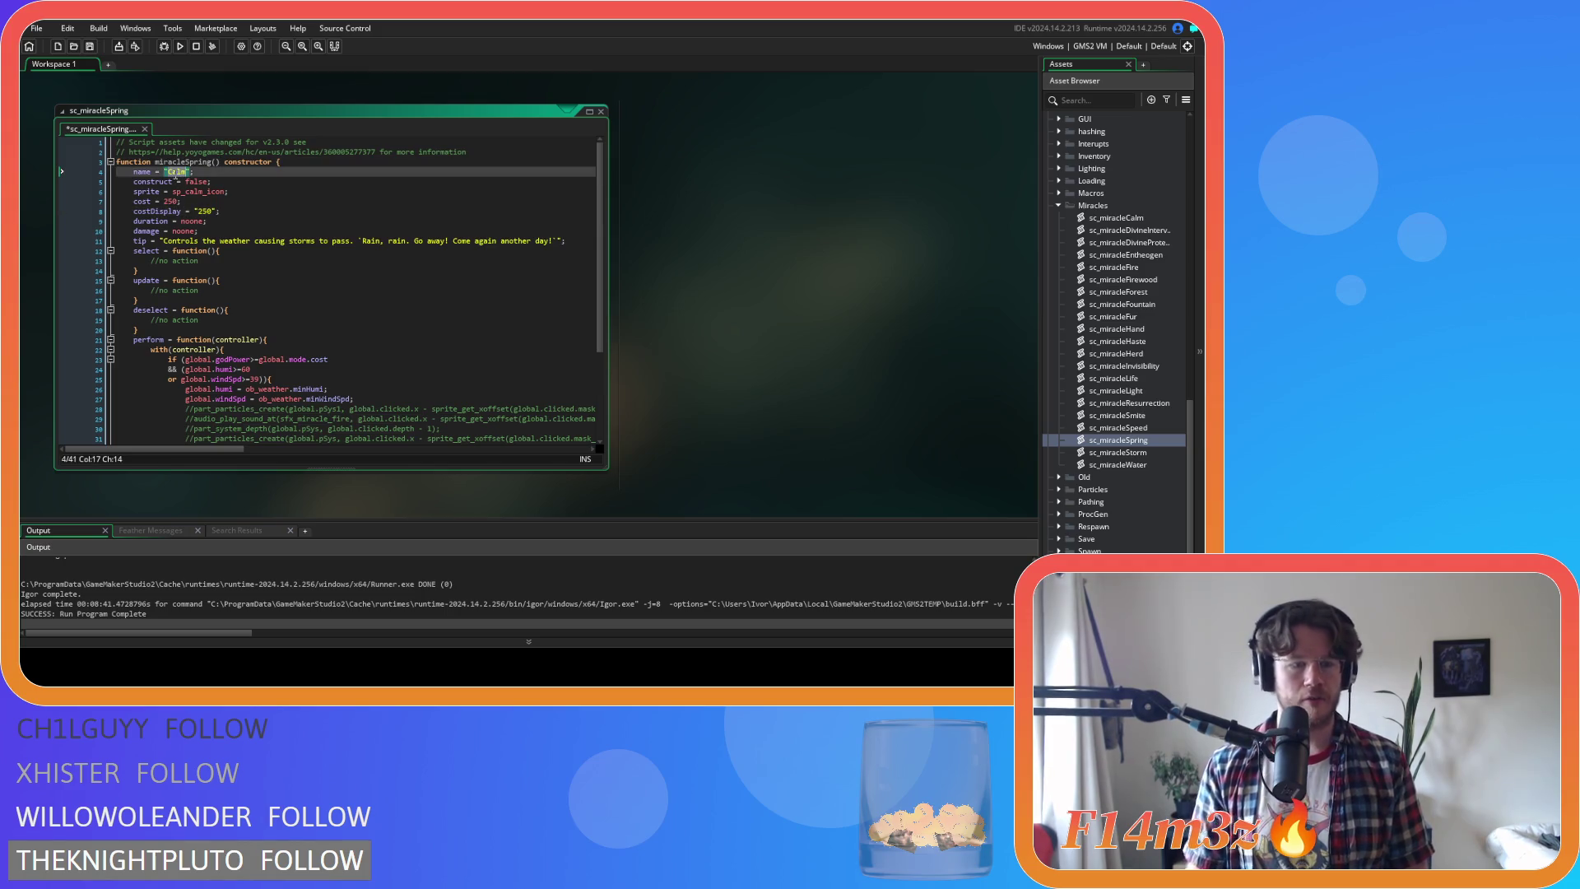
text(Spring)
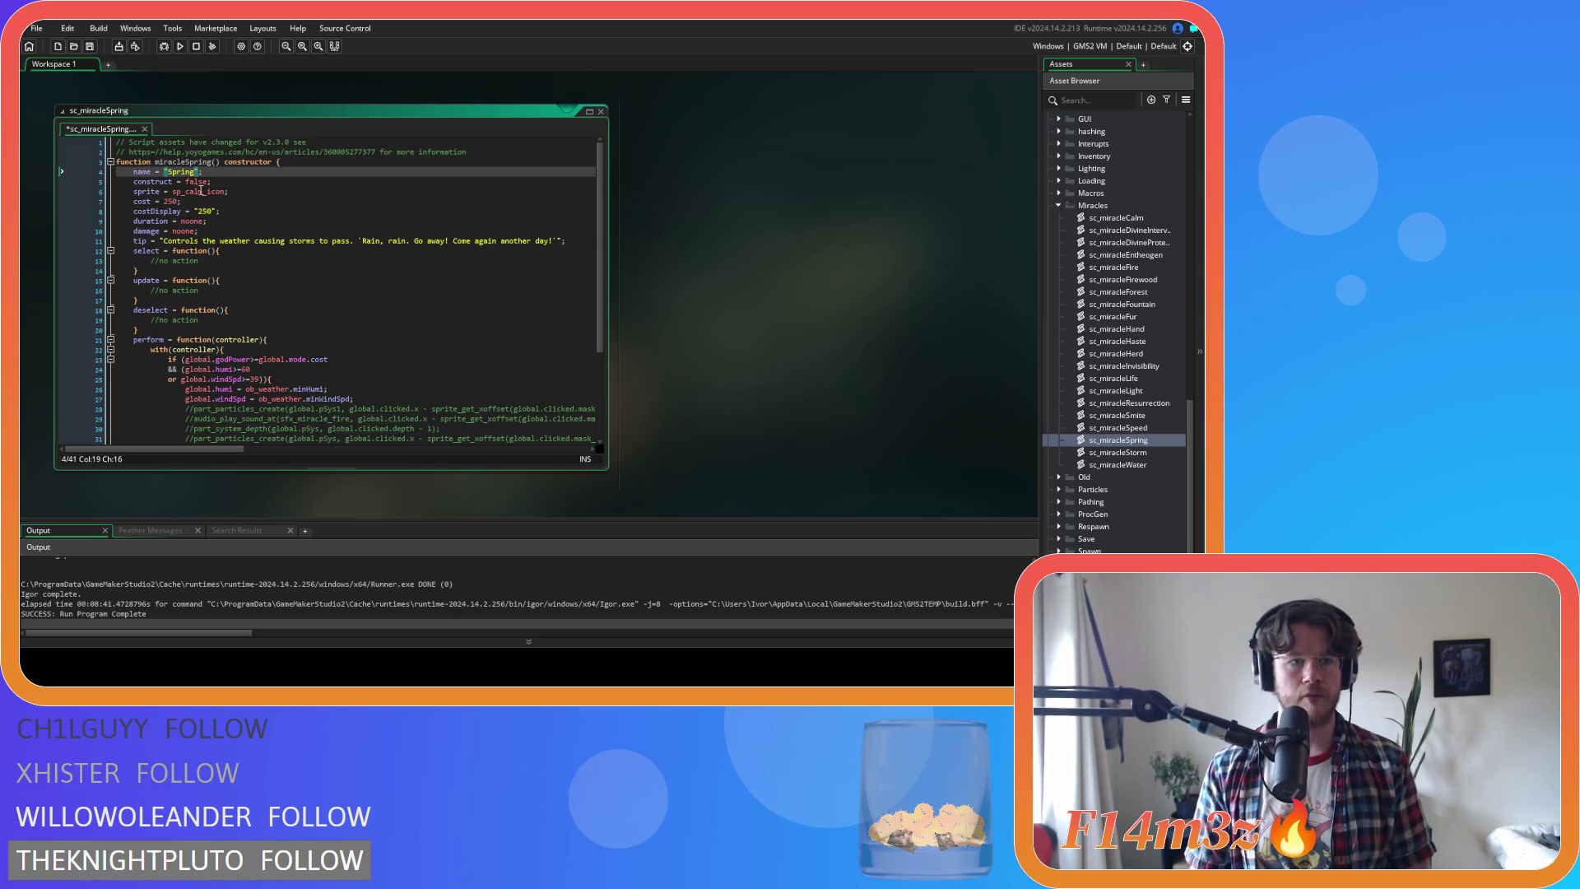
click(197, 182)
click(245, 191)
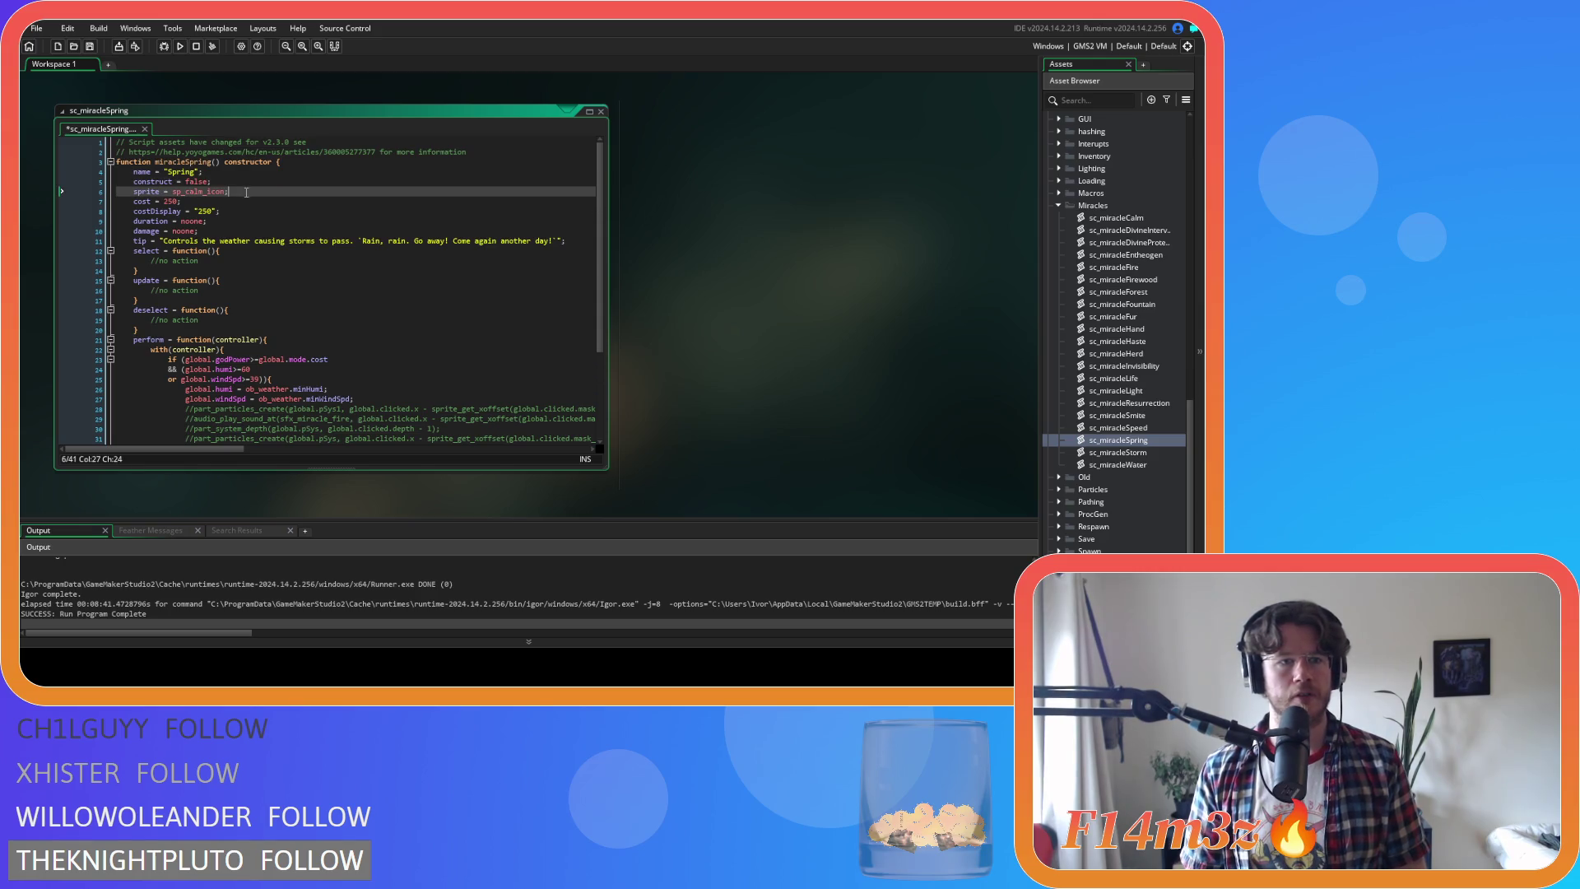
click(203, 193)
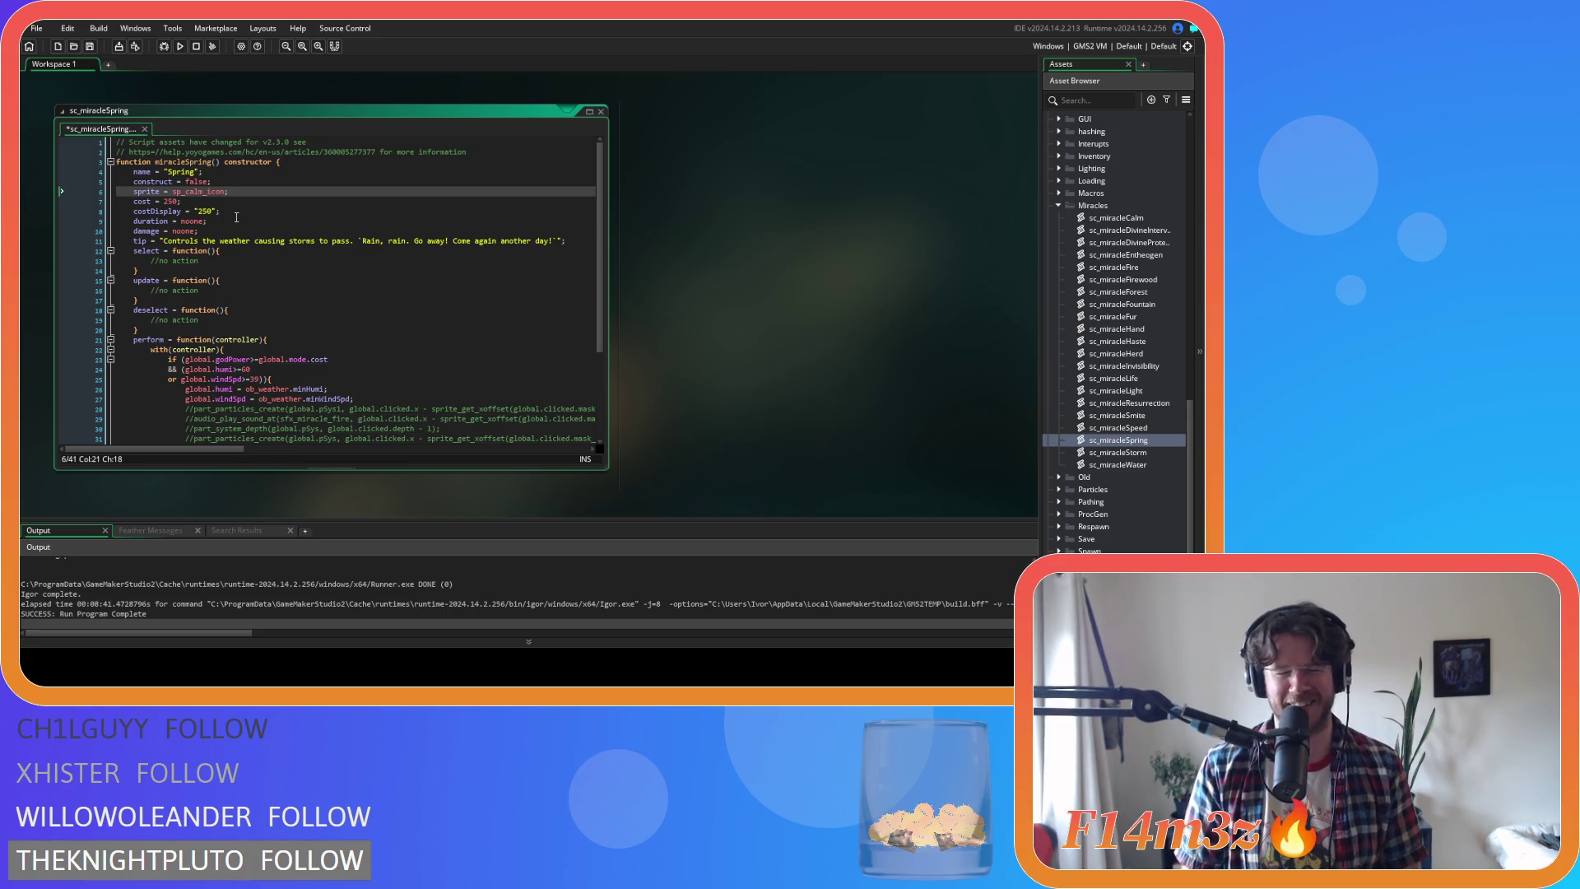
click(188, 191)
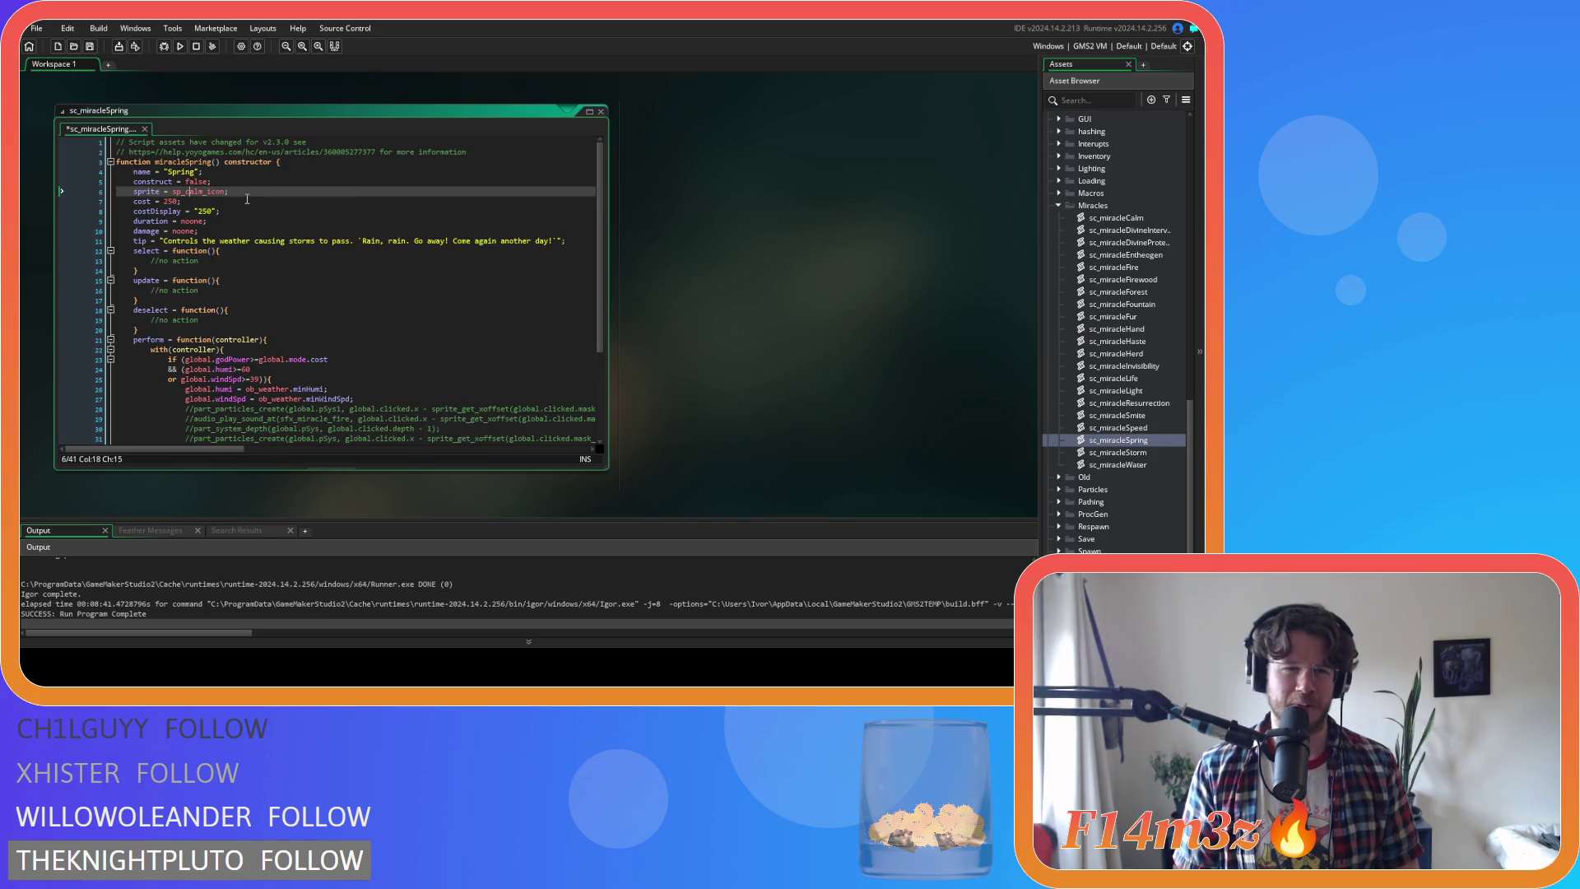
Set cost and costDisplay to 500 and save the script
click(175, 202)
double_click(173, 201)
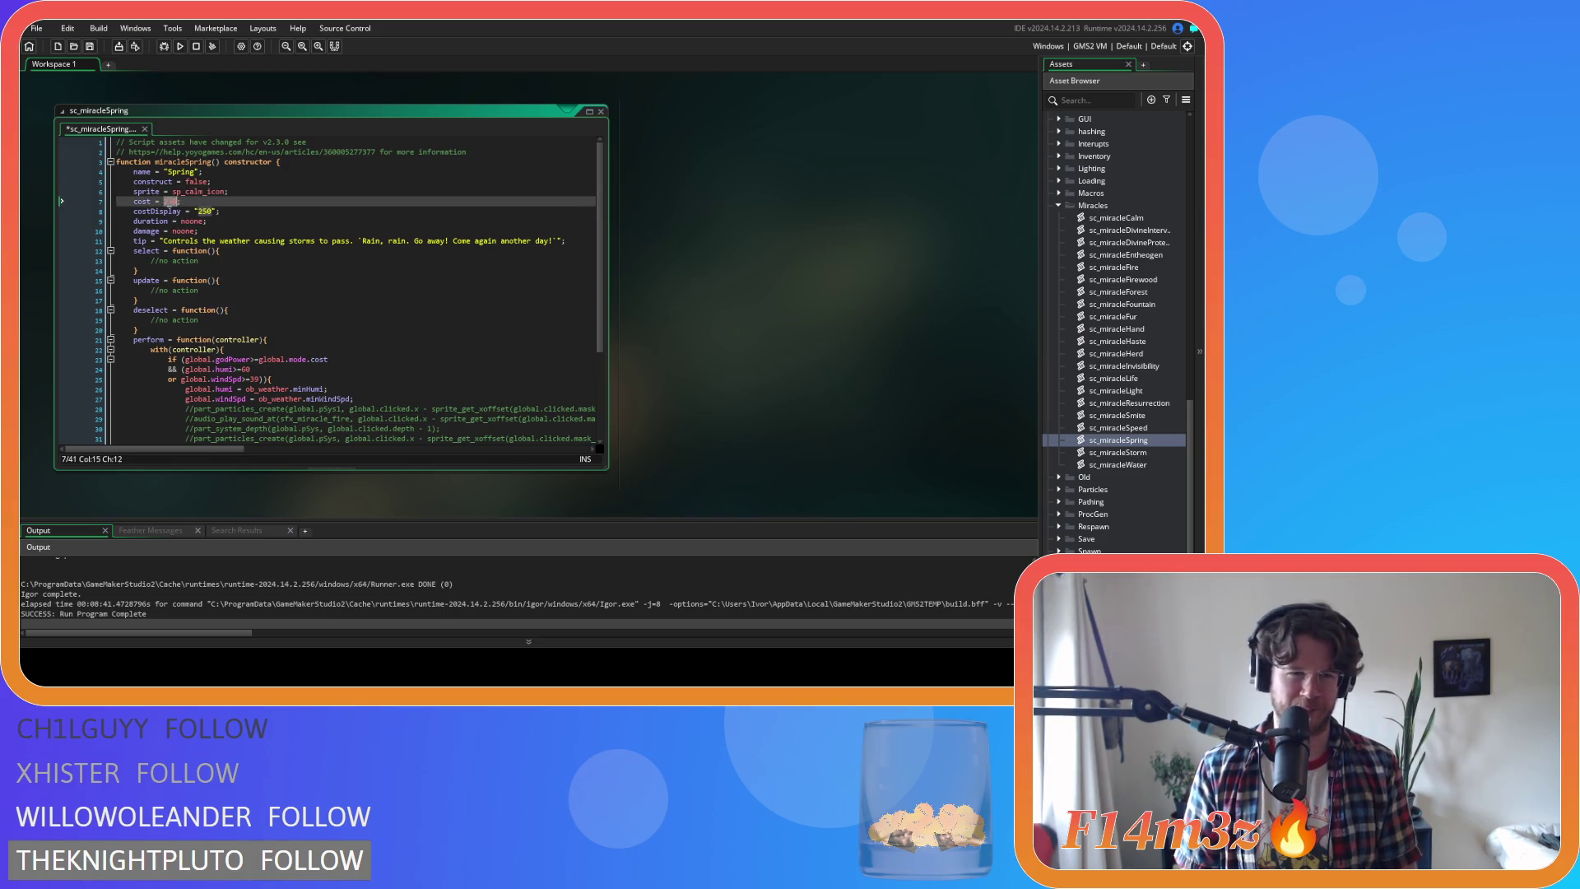
text(1000)
double_click(203, 210)
text(100)
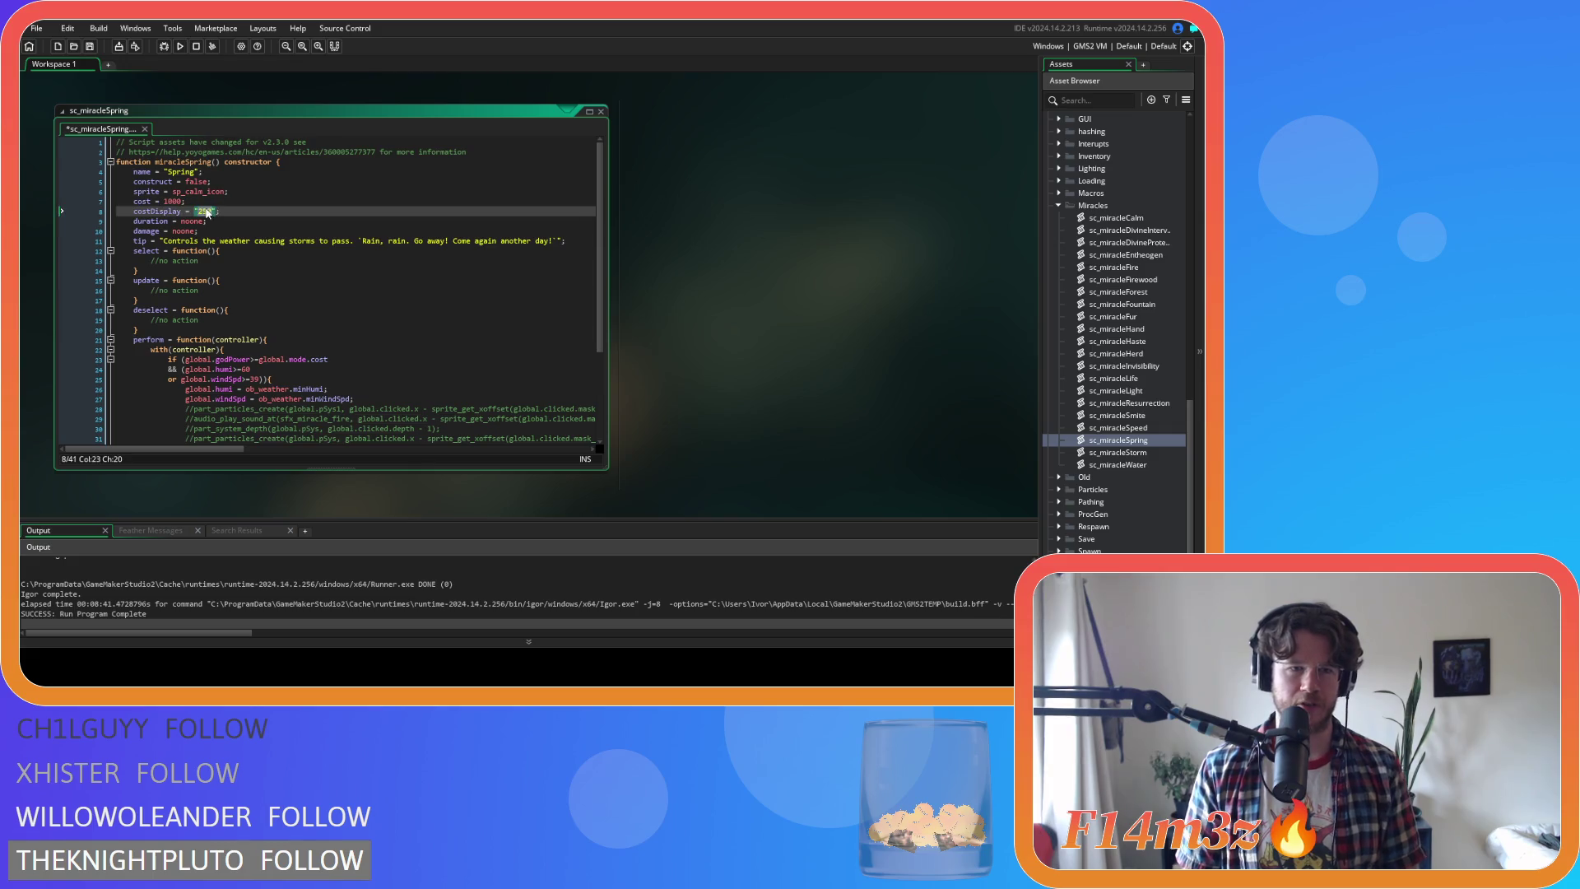
text(0)
click(242, 210)
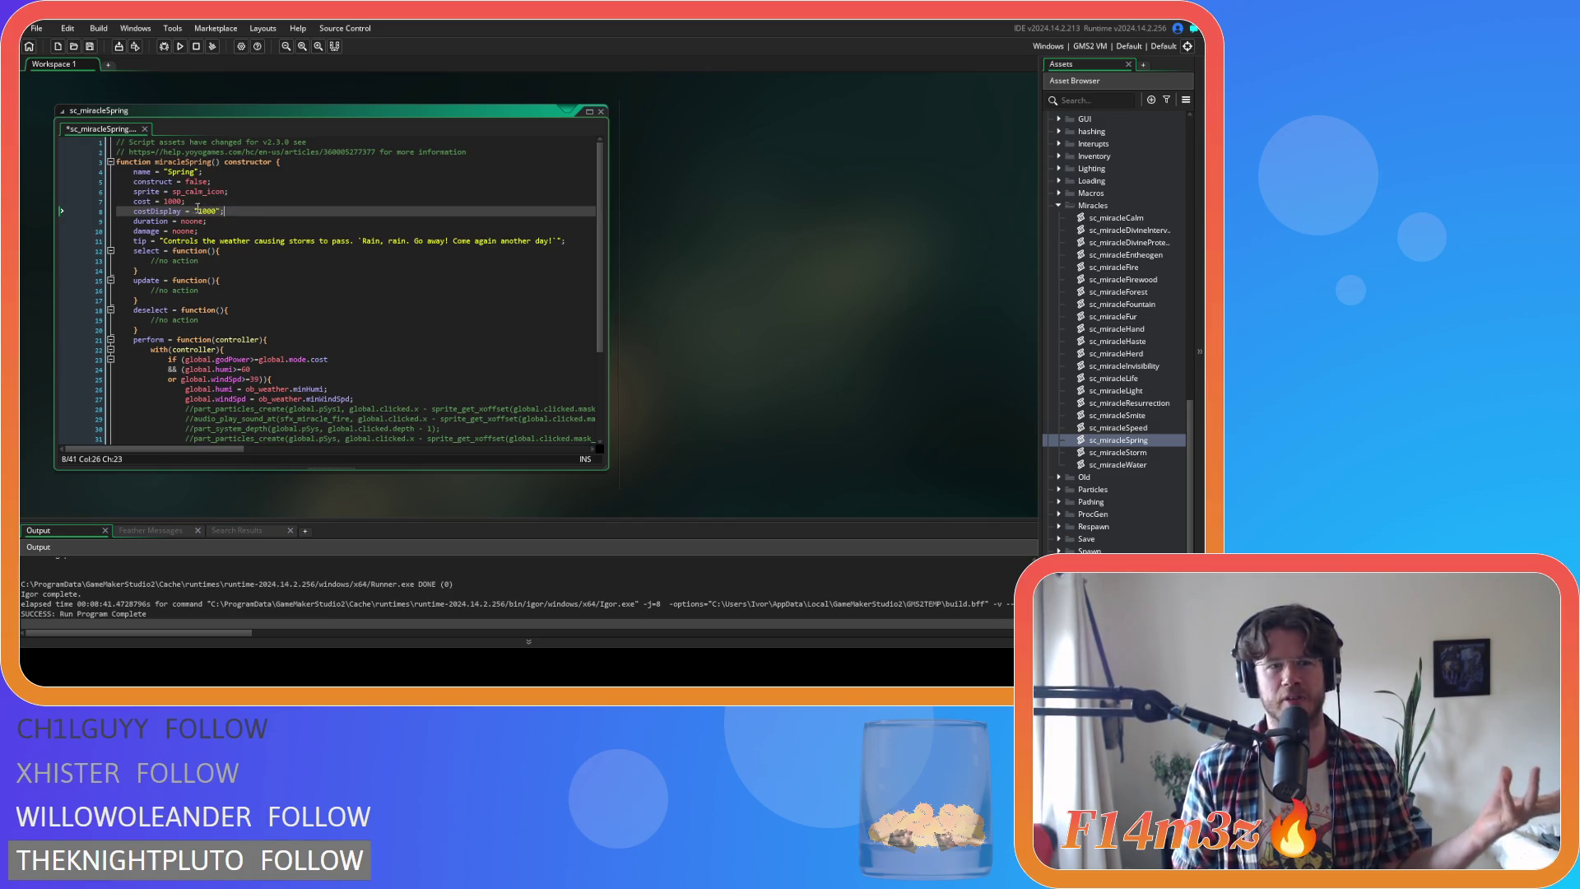
double_click(172, 202)
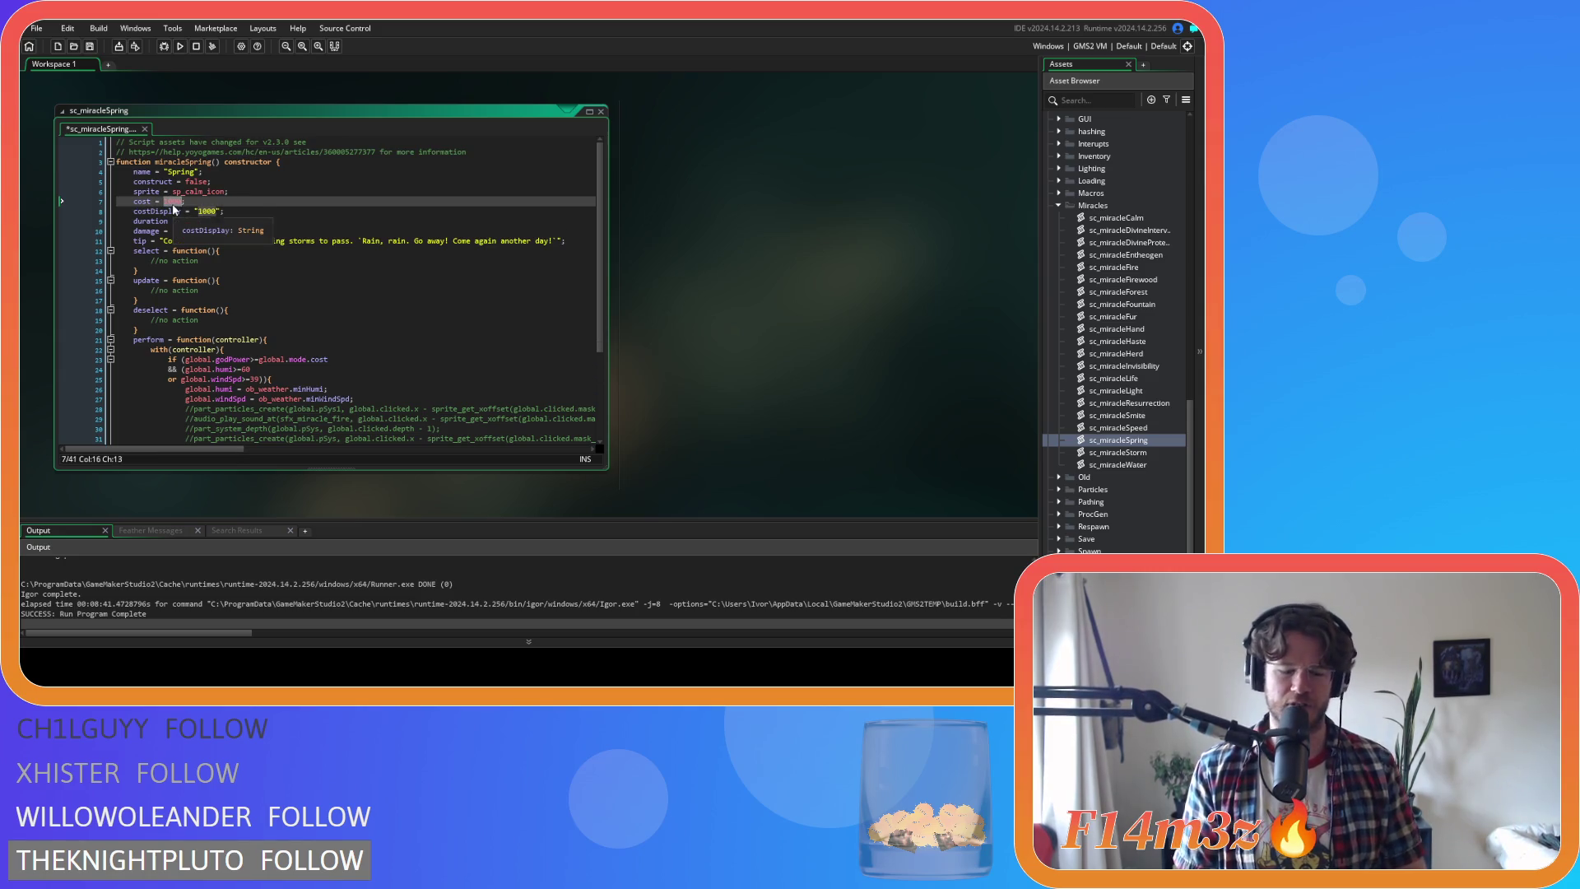
text(500)
click(210, 211)
double_click(210, 211)
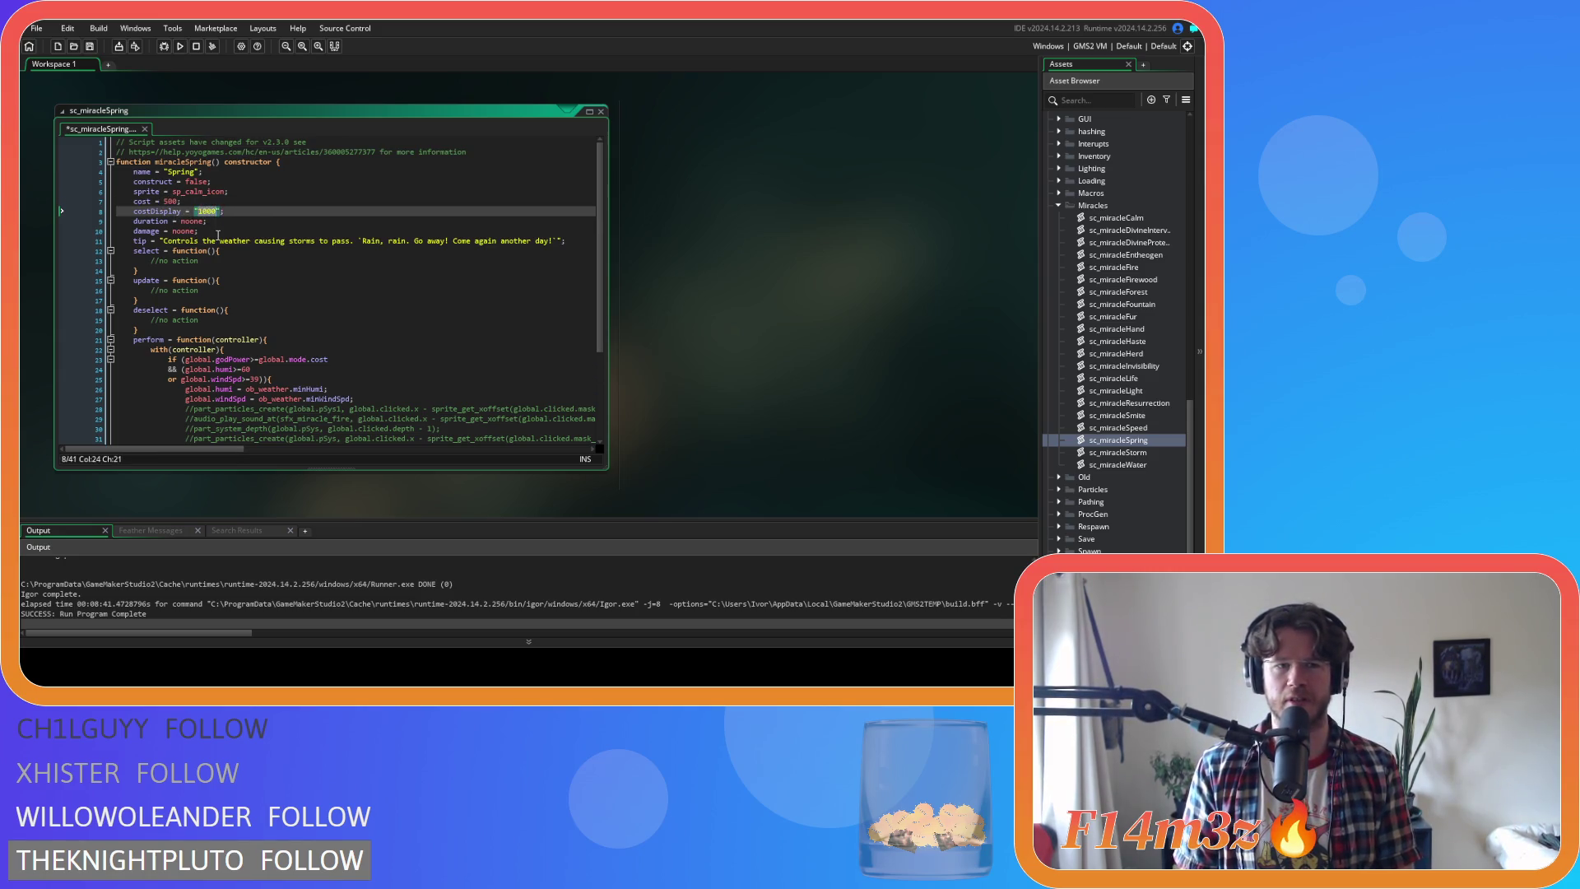
text(500)
key(ctrl+s)
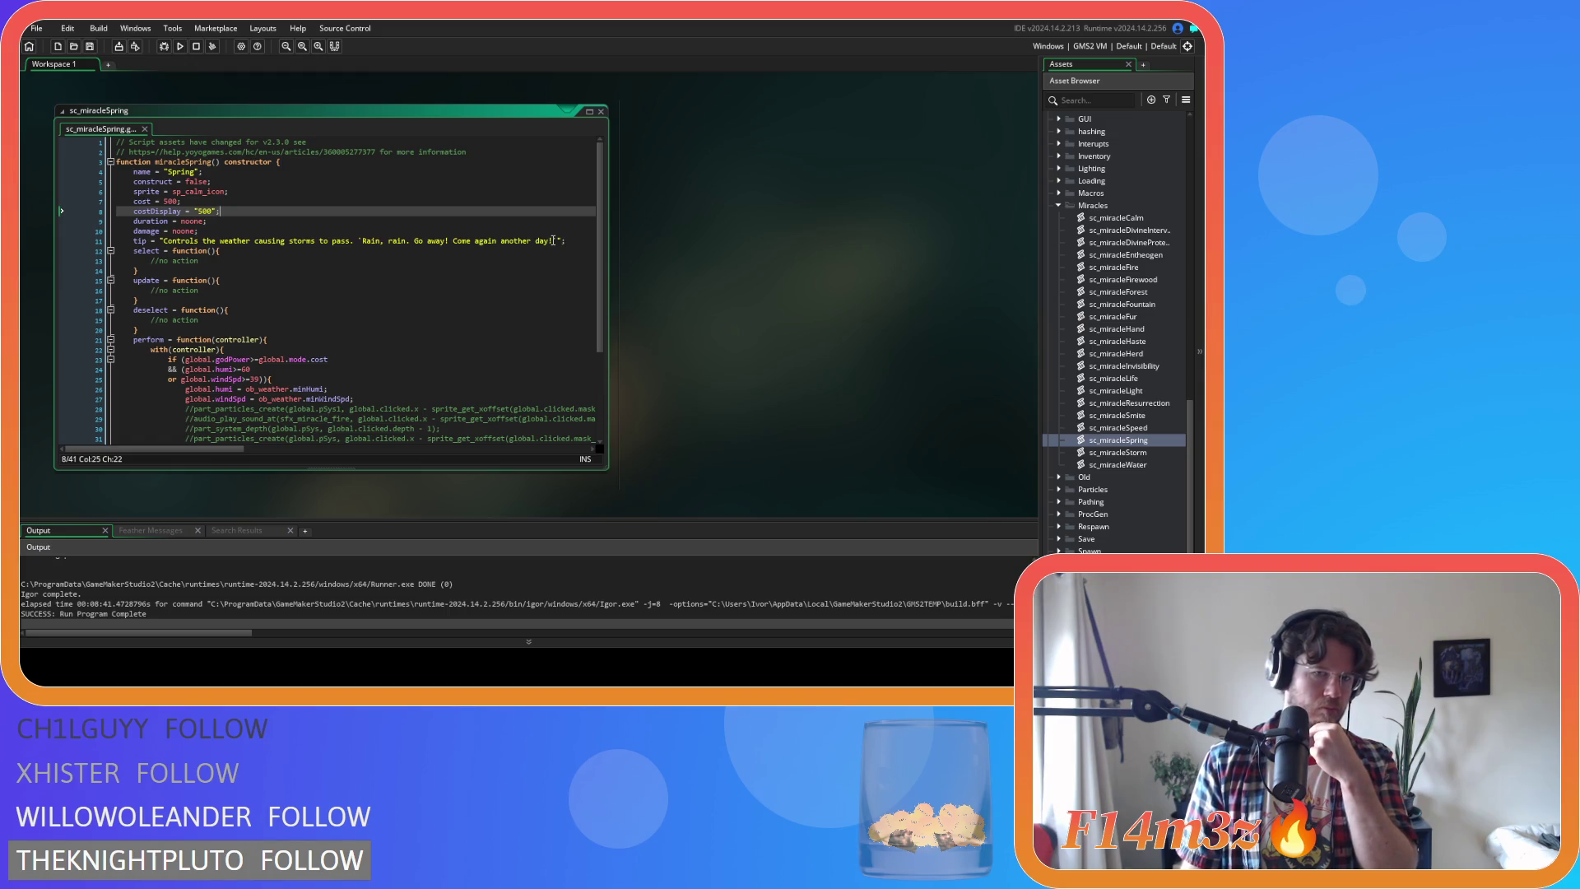
Replace the tip with "Changes the season to Spring." and save
click(553, 241)
key(ctrl+shift+Left)
key(ctrl+shift+Left)
key(ctrl+shift+Left)
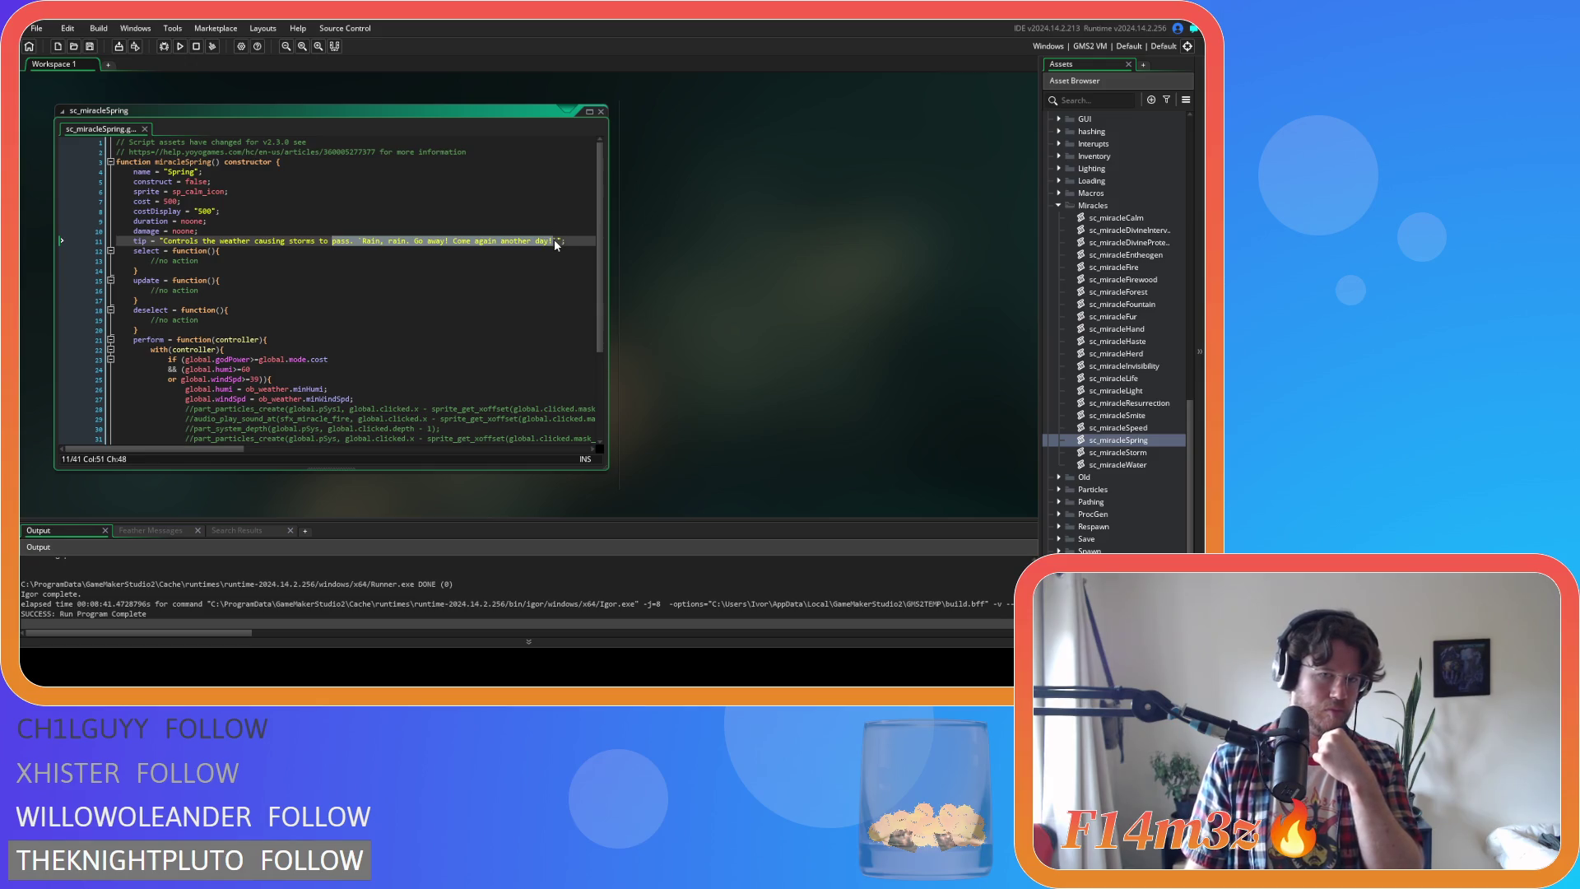
drag(559, 241, 164, 242)
text(Changes the )
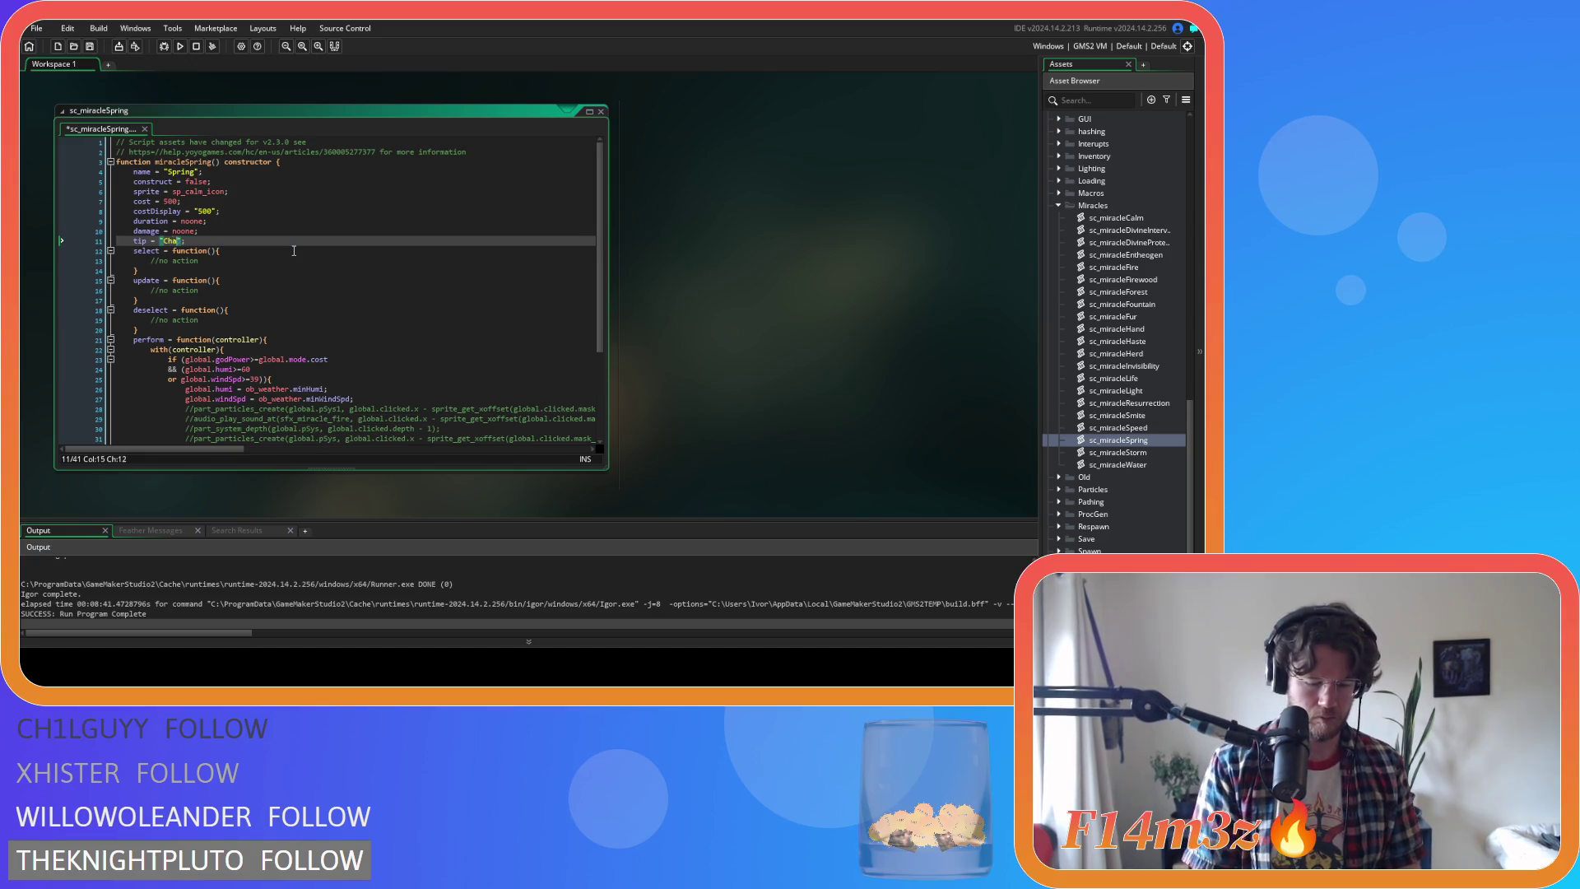
text(season to)
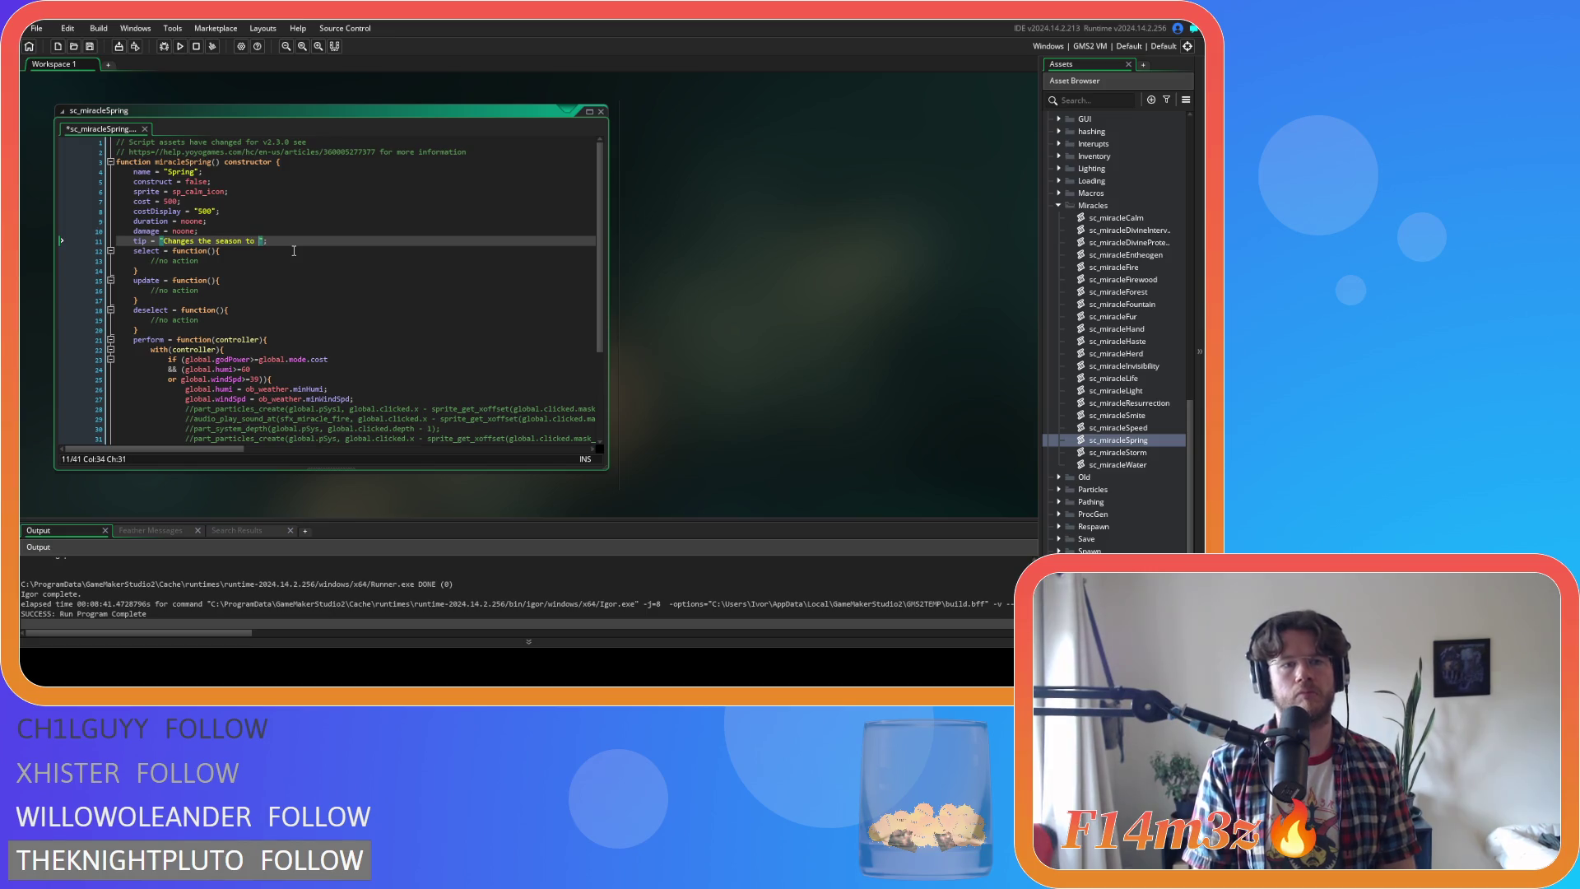
text( Spring)
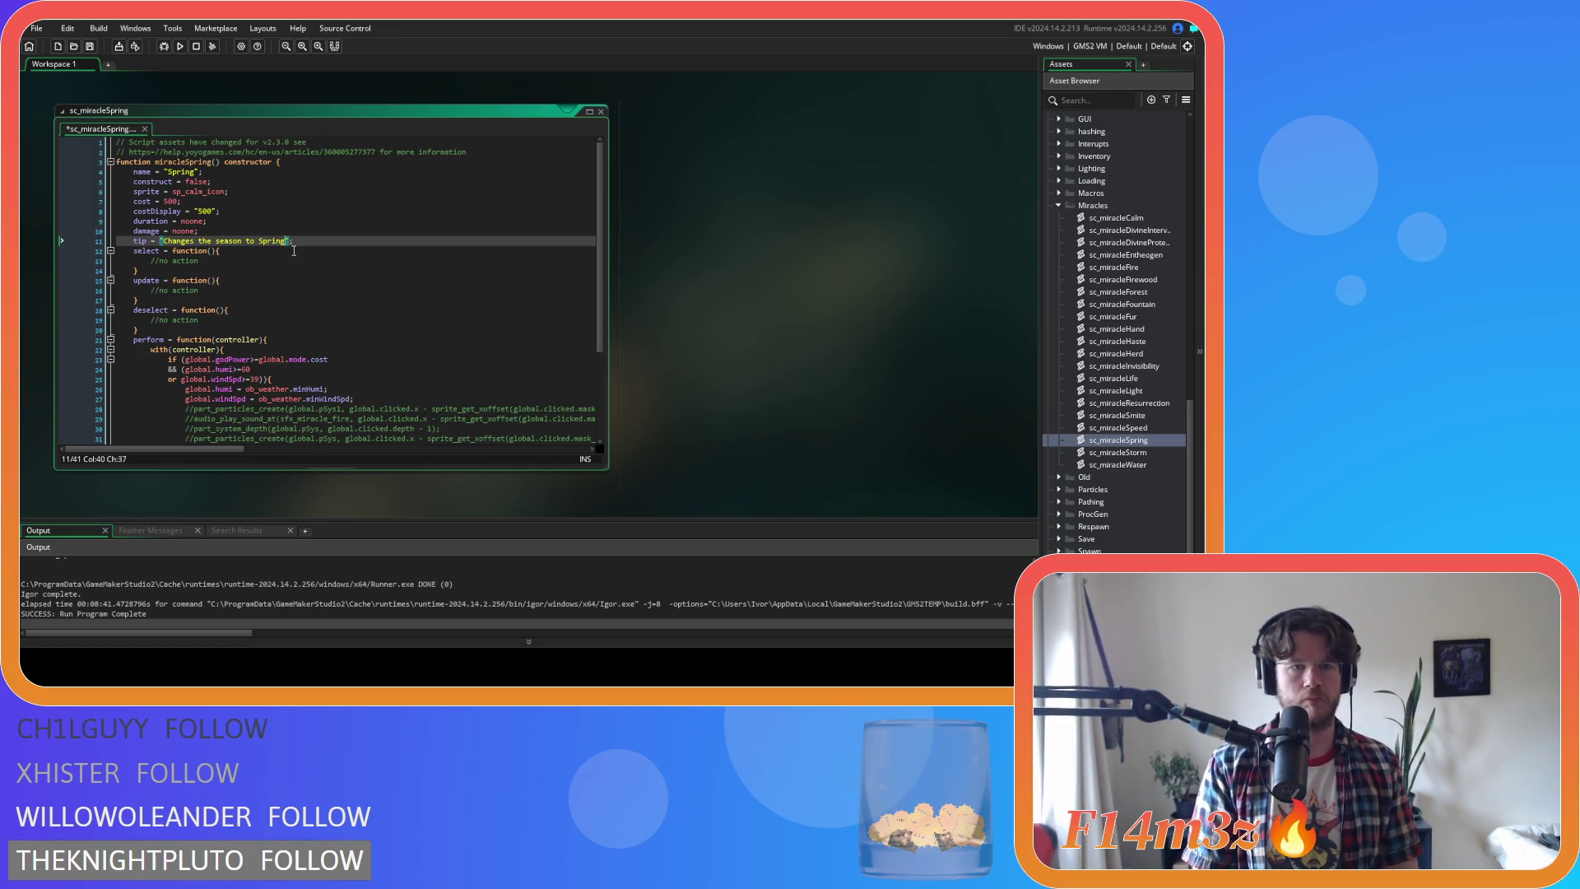
text(.)
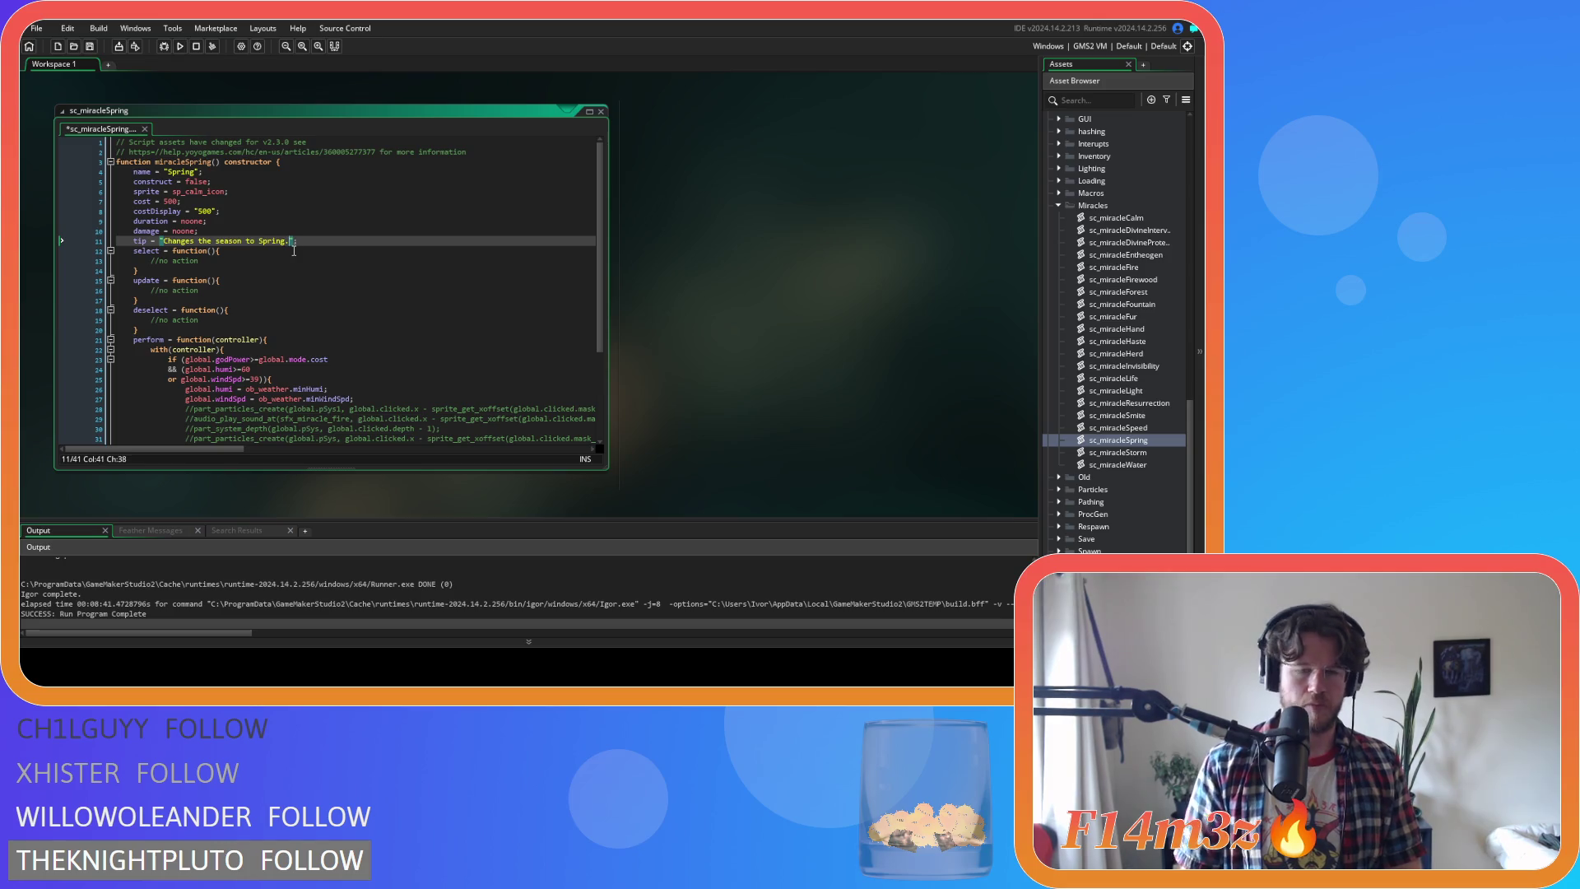
key(Down)
key(Down)
key(Down)
click(182, 245)
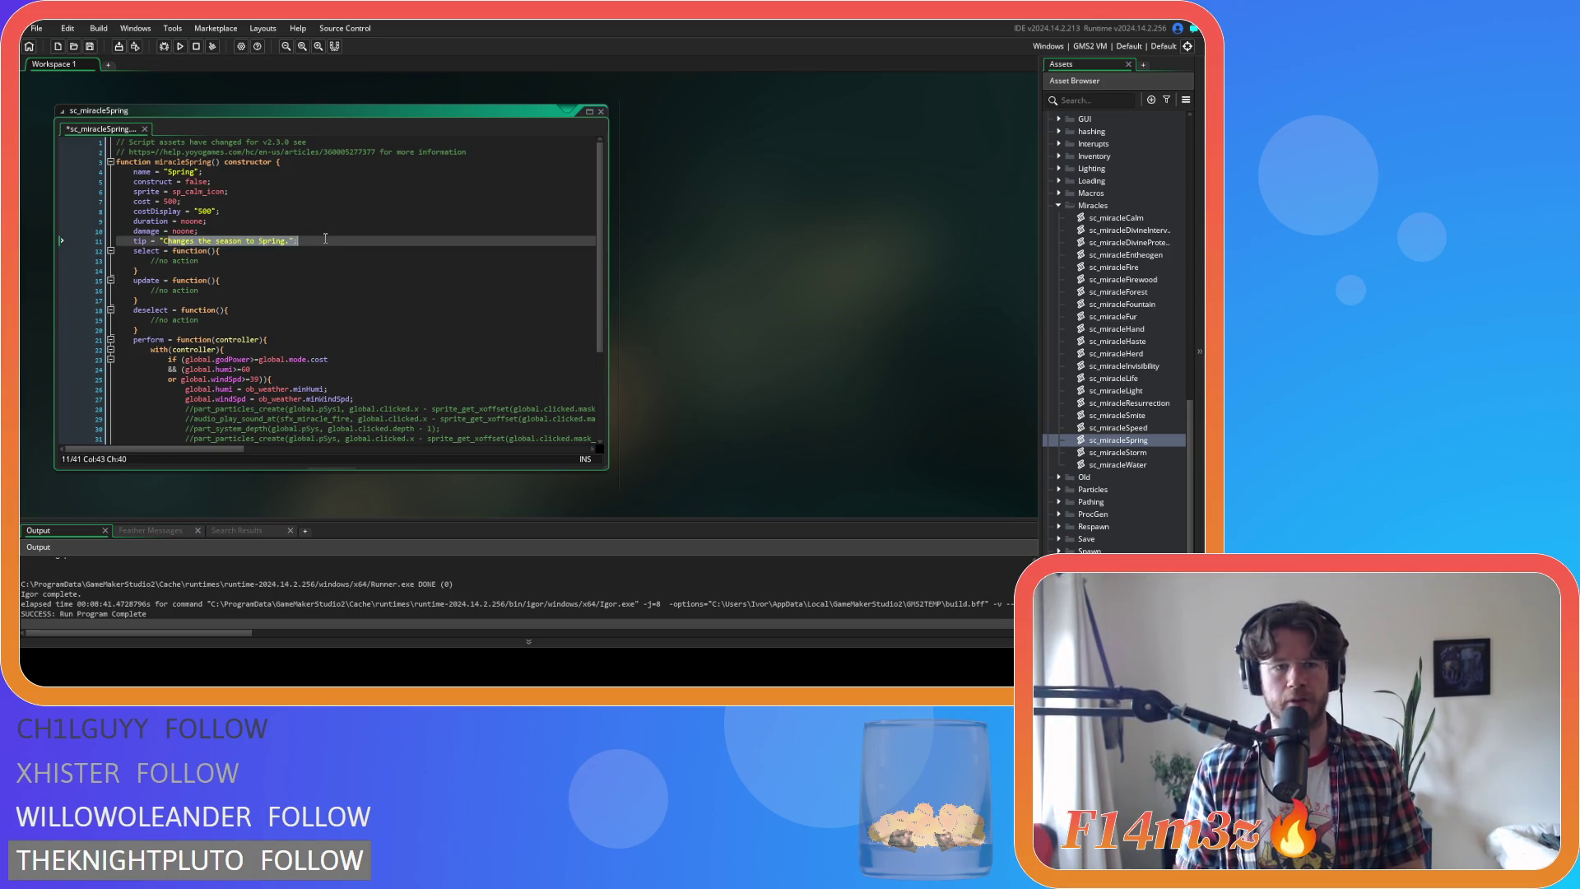
click(304, 275)
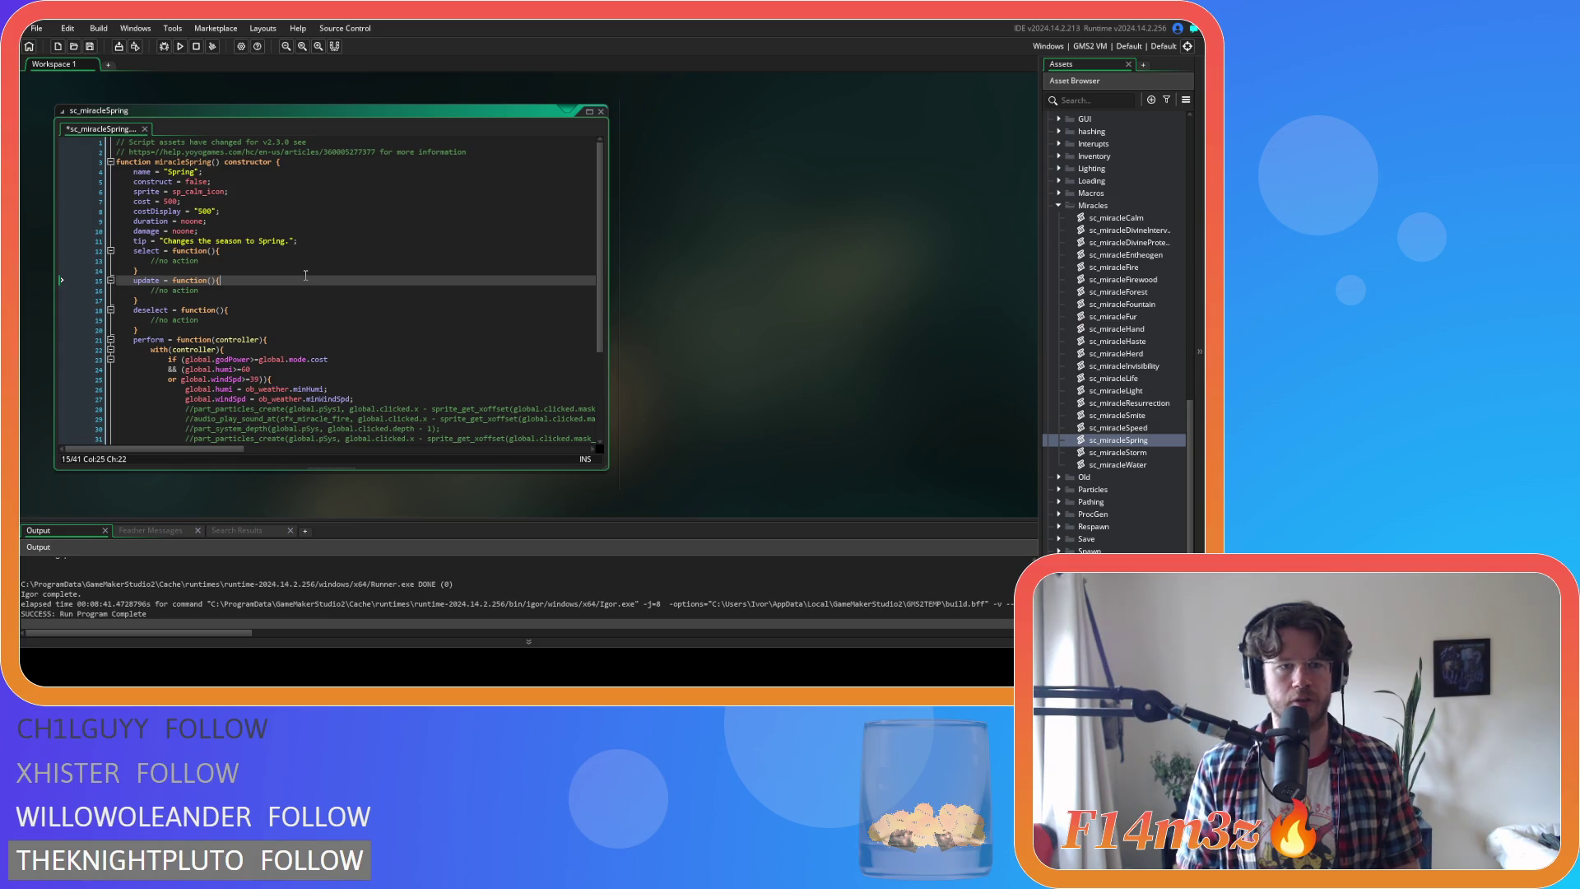
key(ctrl+s)
Select the humidity and wind checks in the perform function's condition
scroll(329, 335, down, 4)
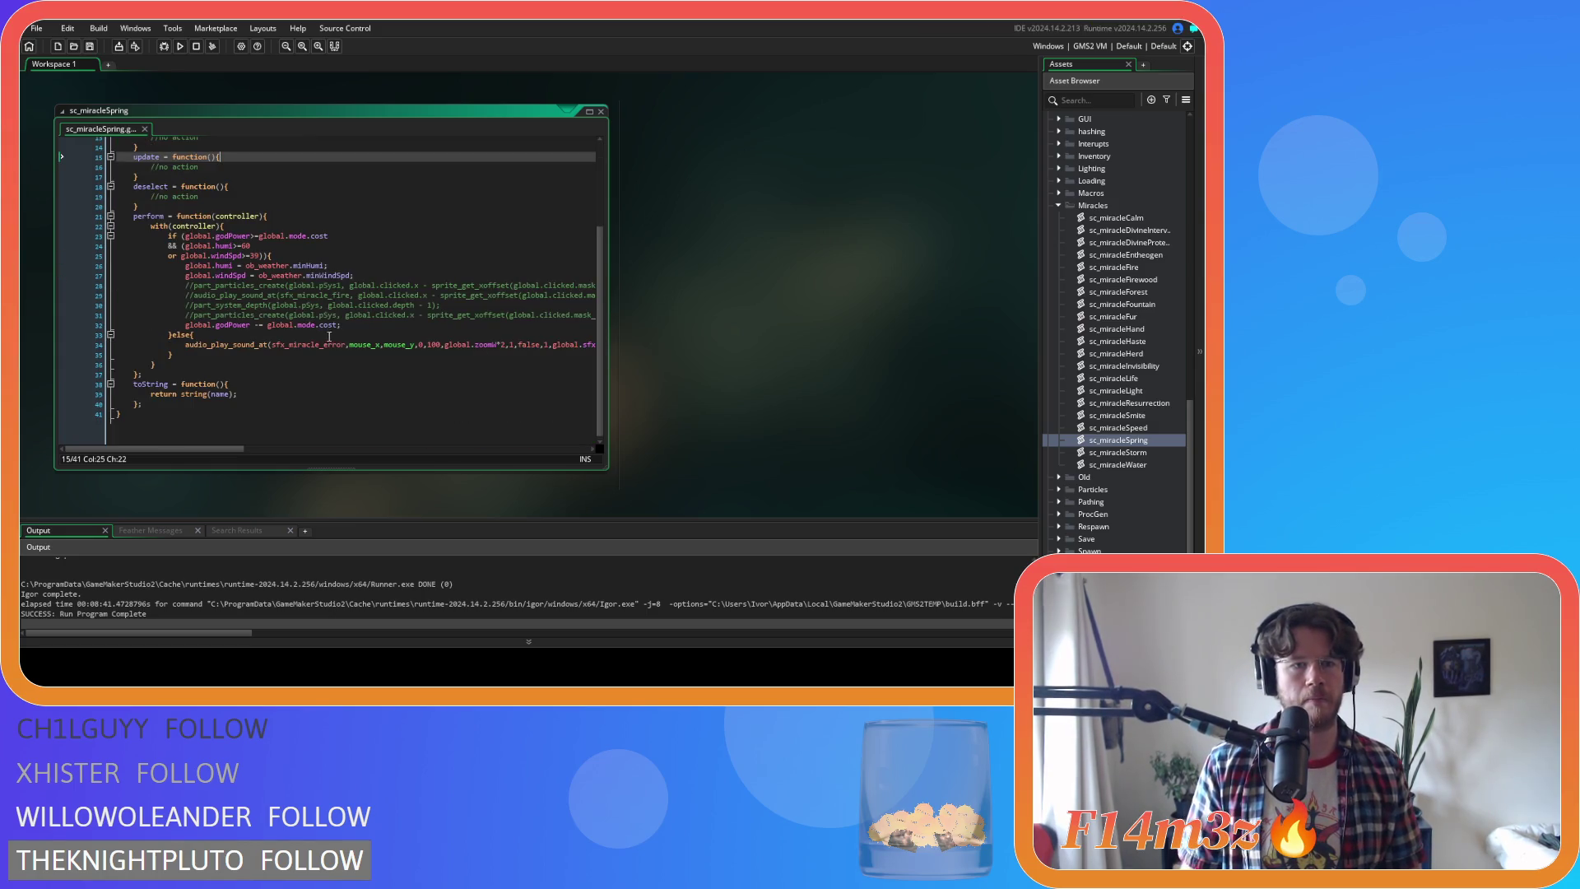
click(347, 286)
click(277, 252)
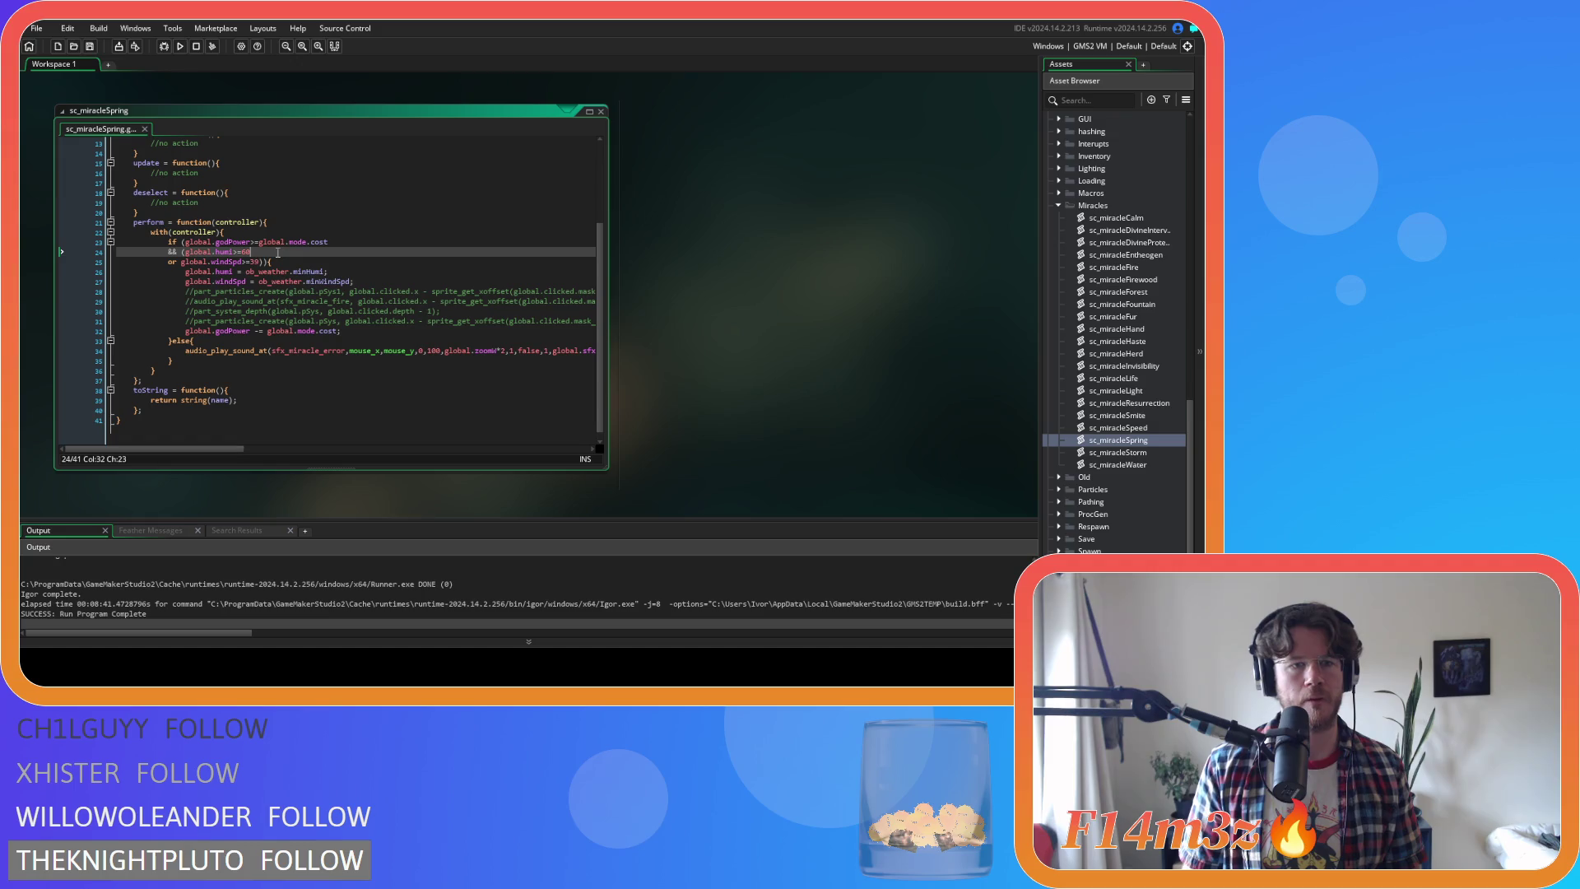
scroll(261, 262, up, 4)
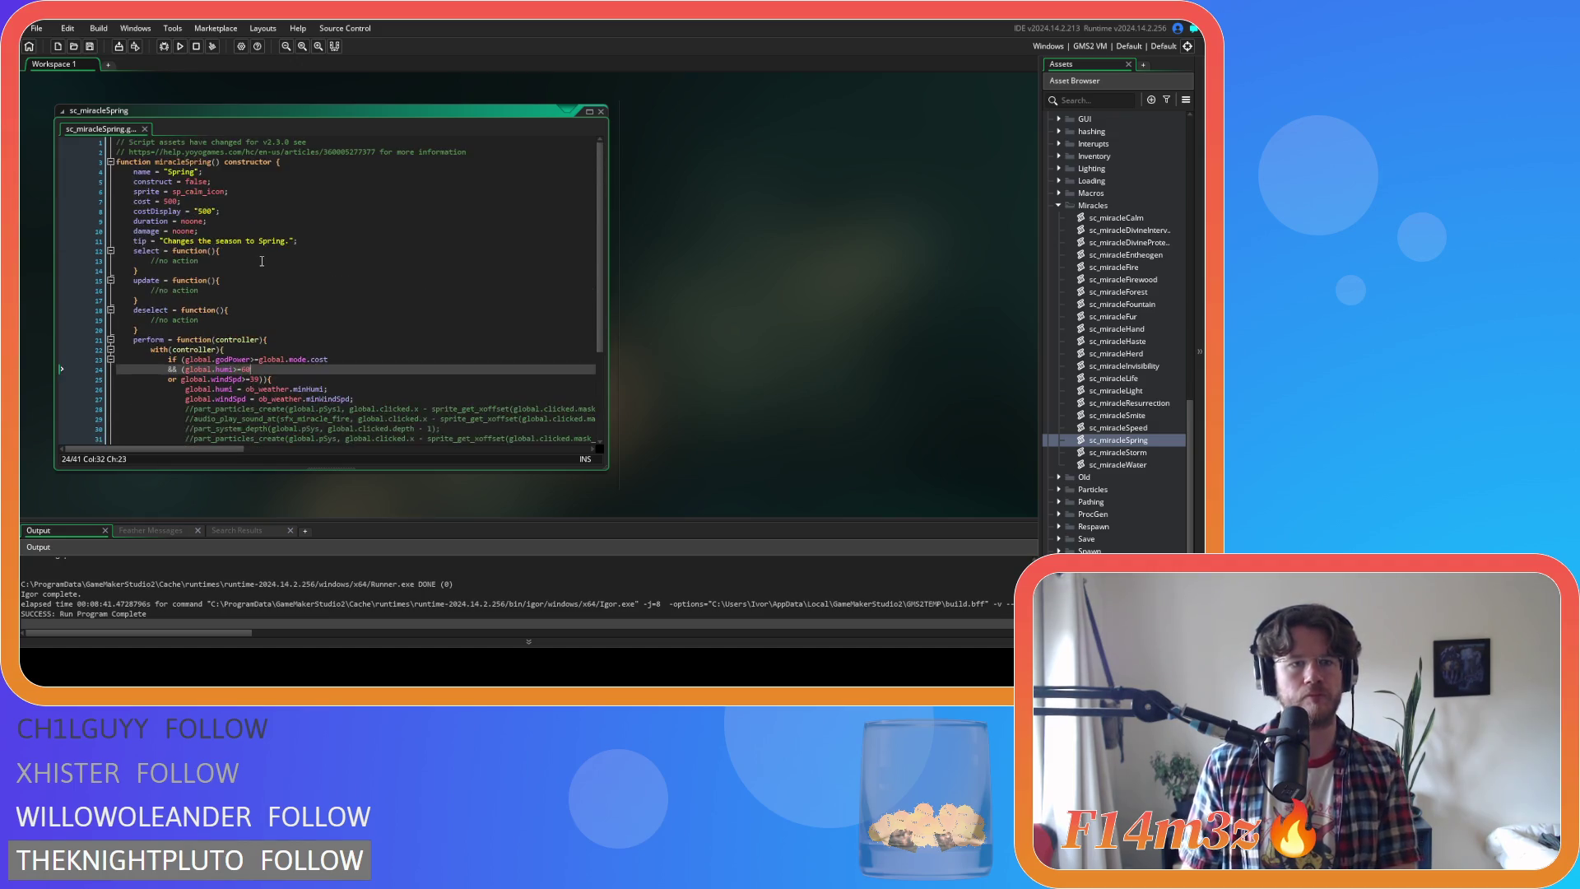
scroll(261, 261, down, 3)
drag(261, 283, 130, 272)
Delete the humidity and wind checks and select the old humidity and wind assignments
key(BackSpace)
key(BackSpace)
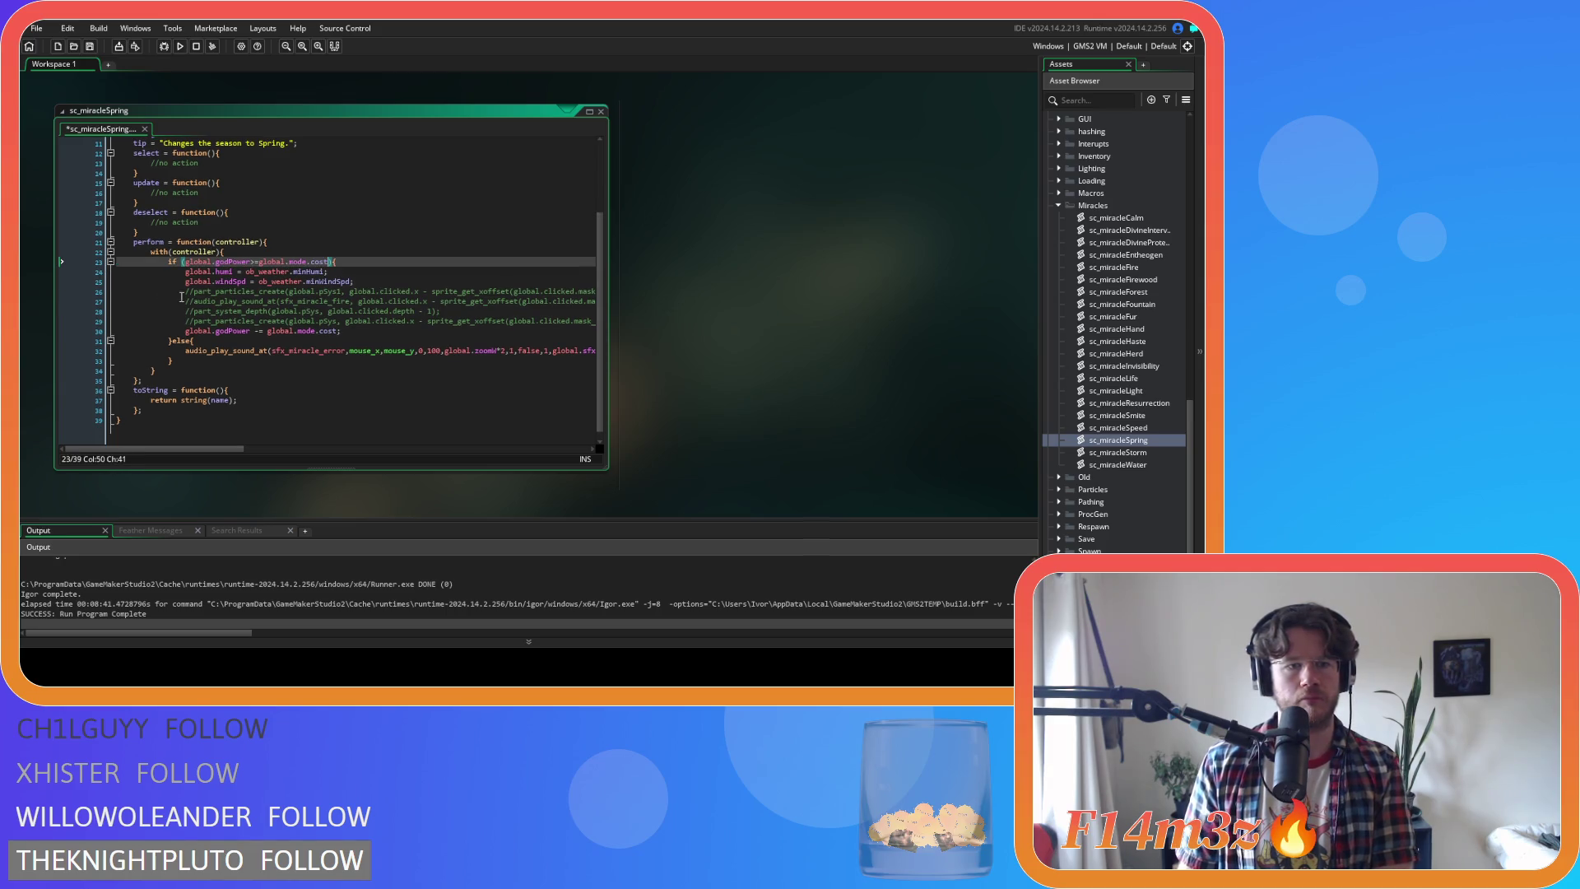
click(383, 292)
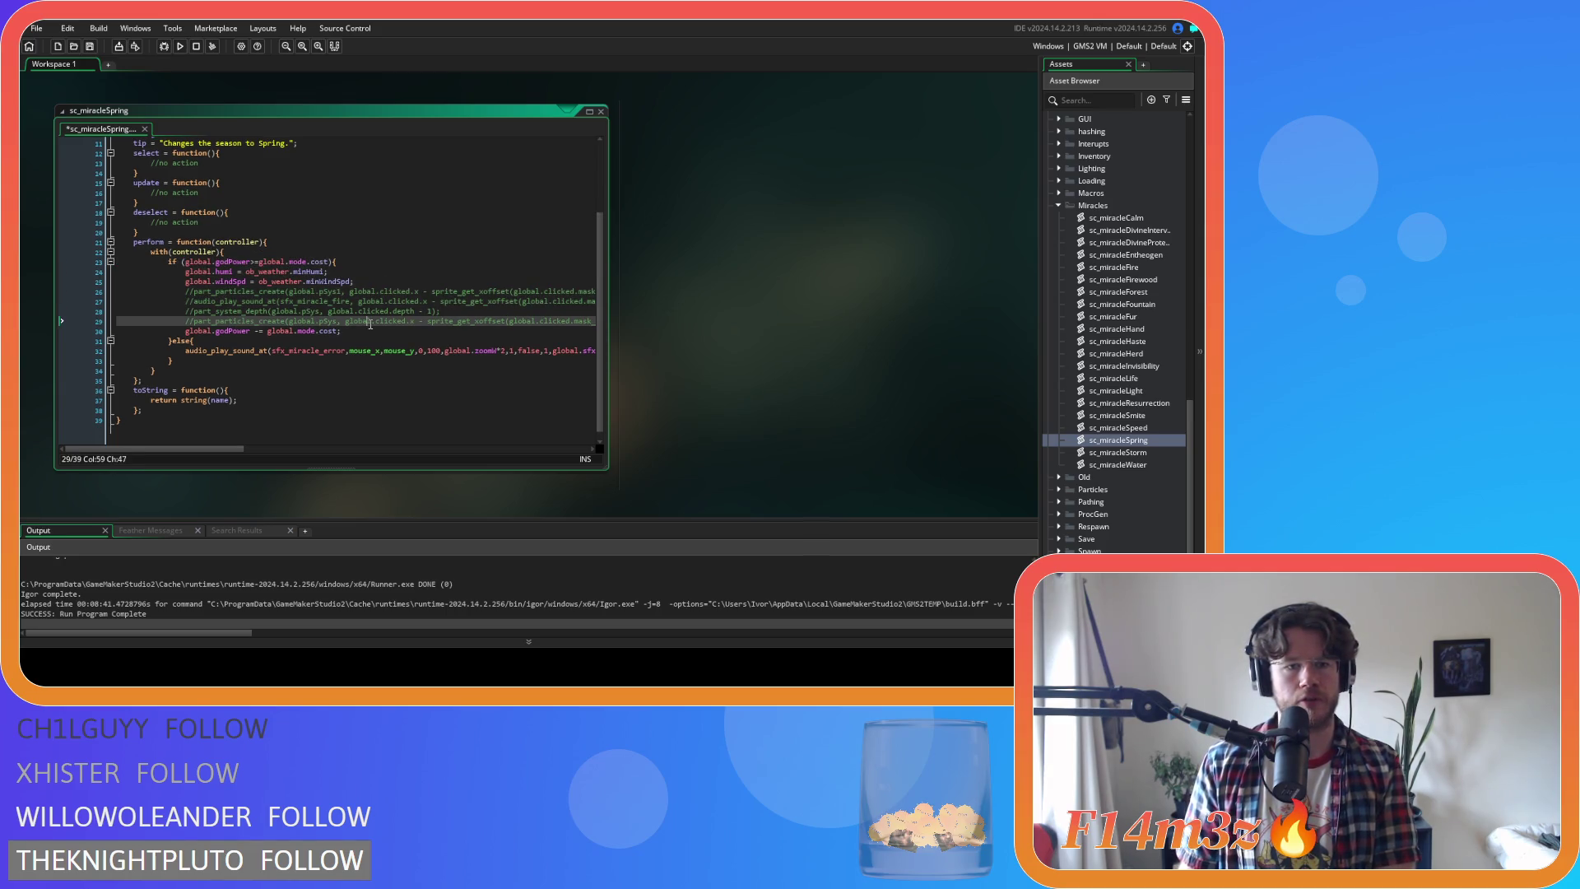
click(374, 321)
click(369, 331)
click(378, 281)
drag(377, 281, 190, 270)
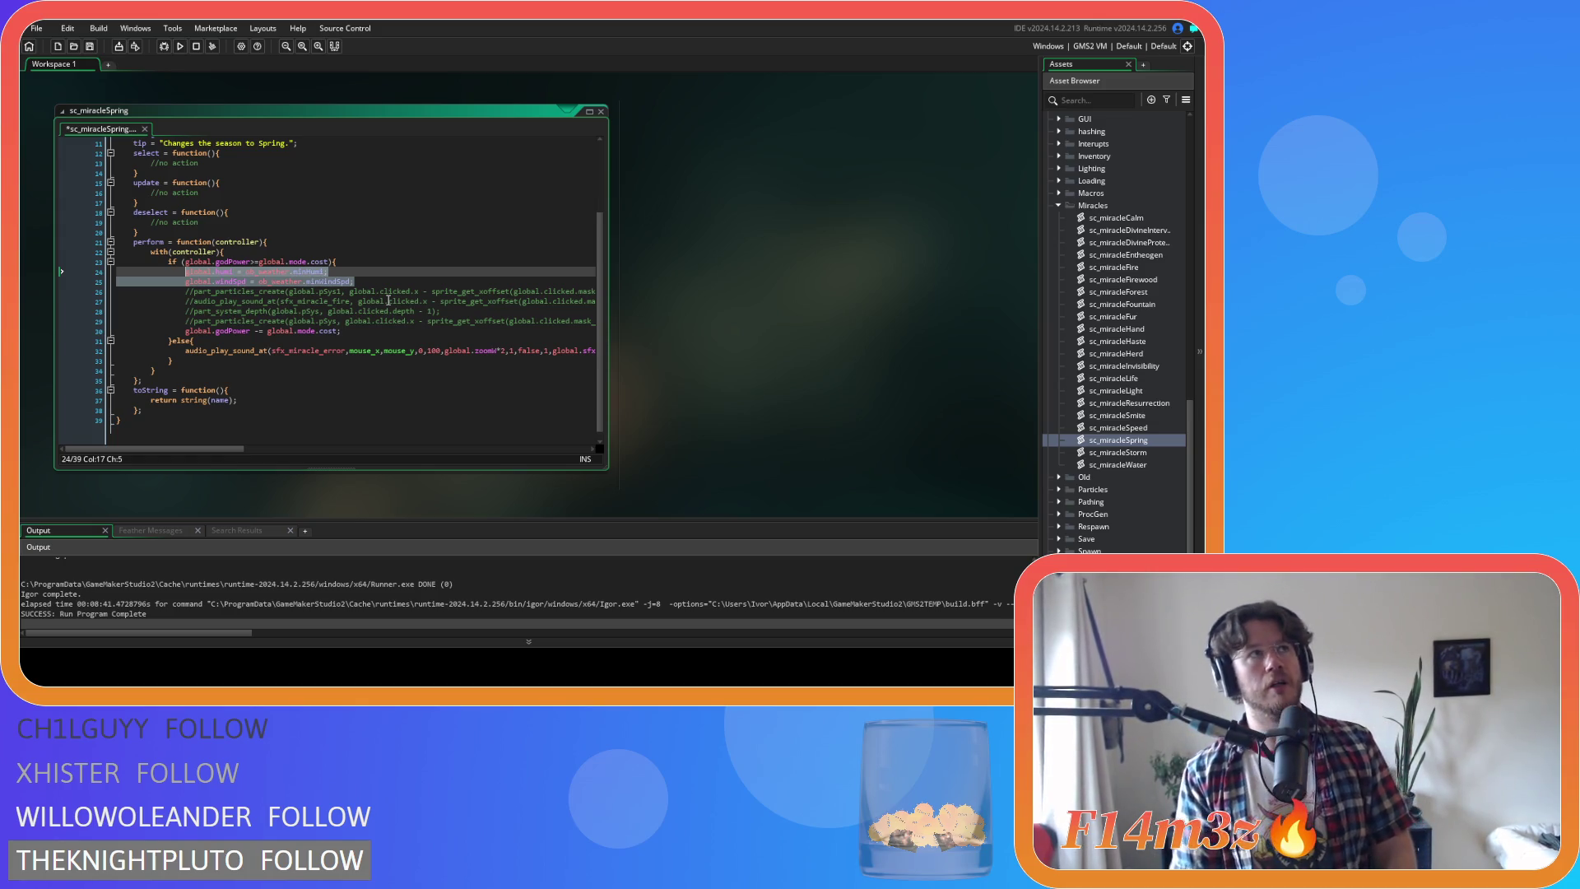
Replace them with global.season = "Spring"; followed by newDay(ob_weather);
text(global.seas)
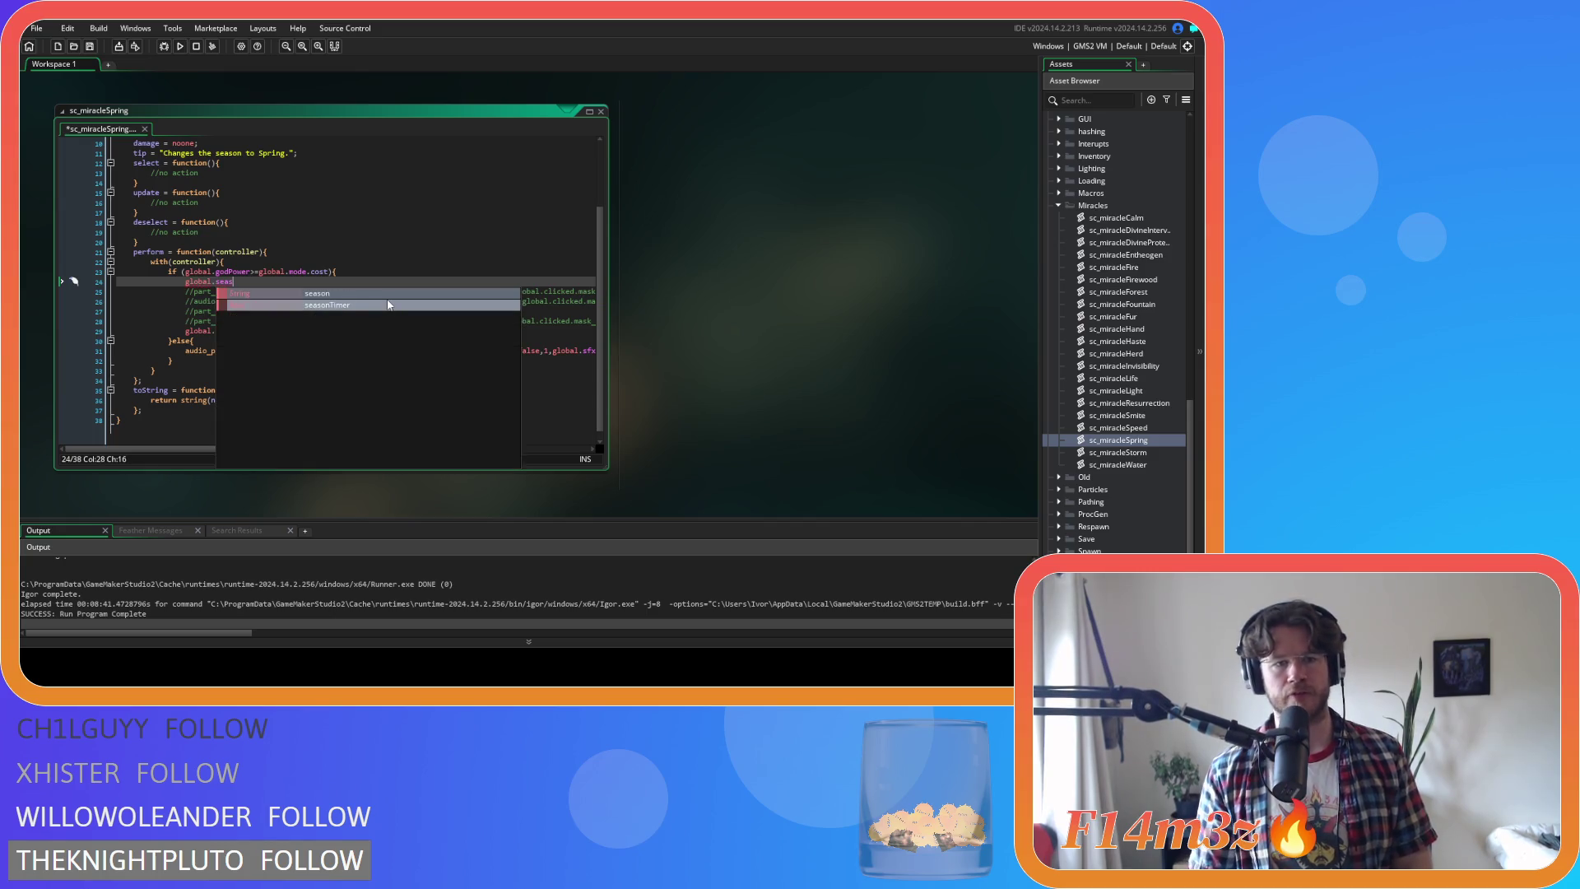
click(377, 293)
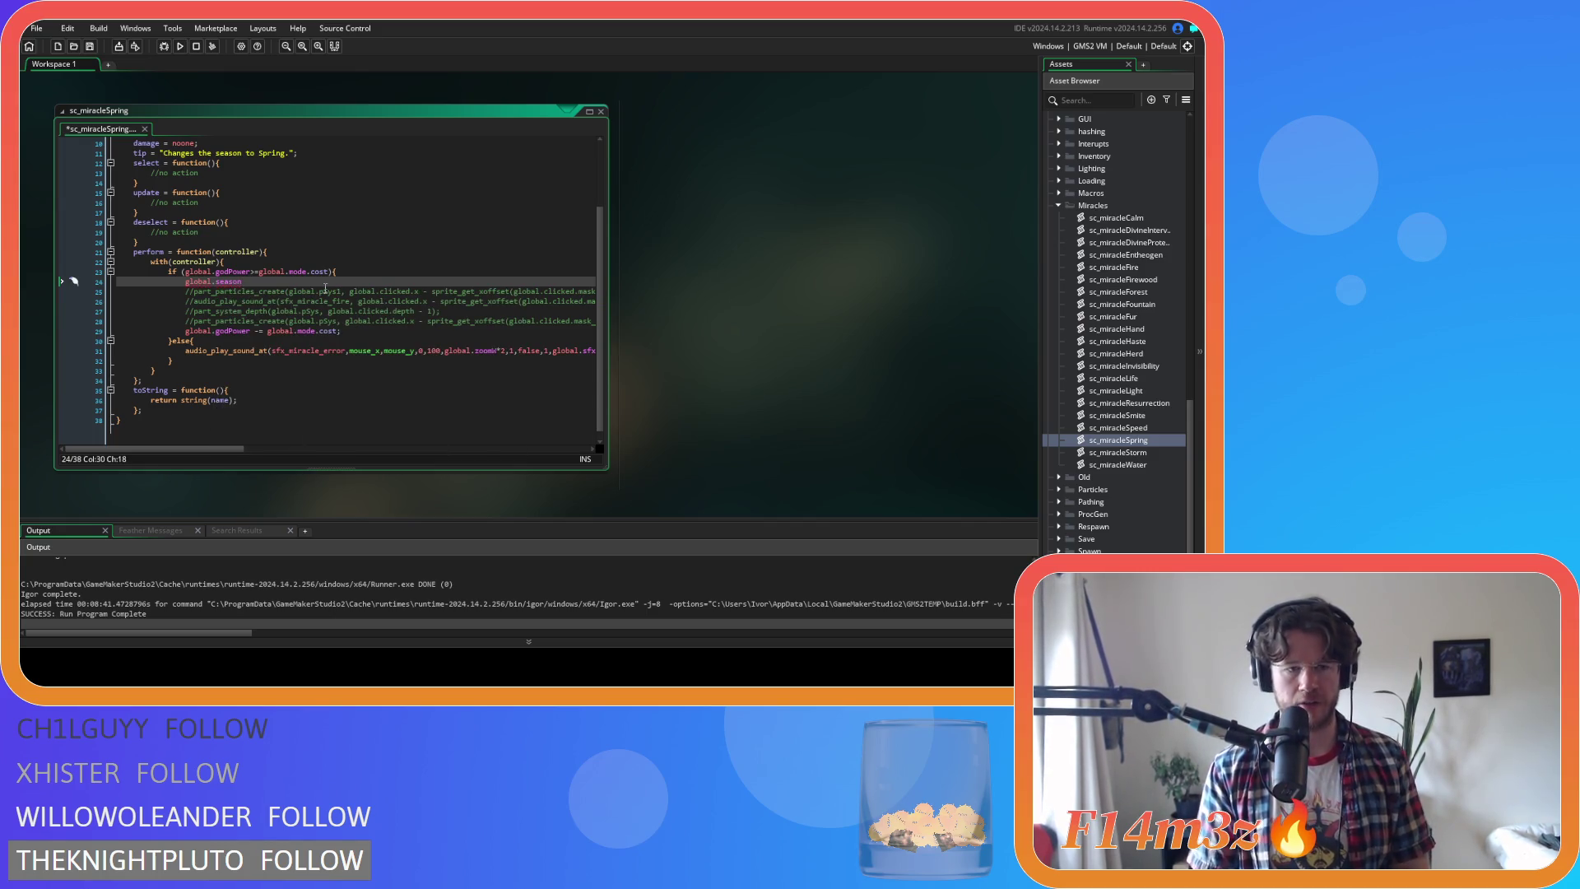
text( = )
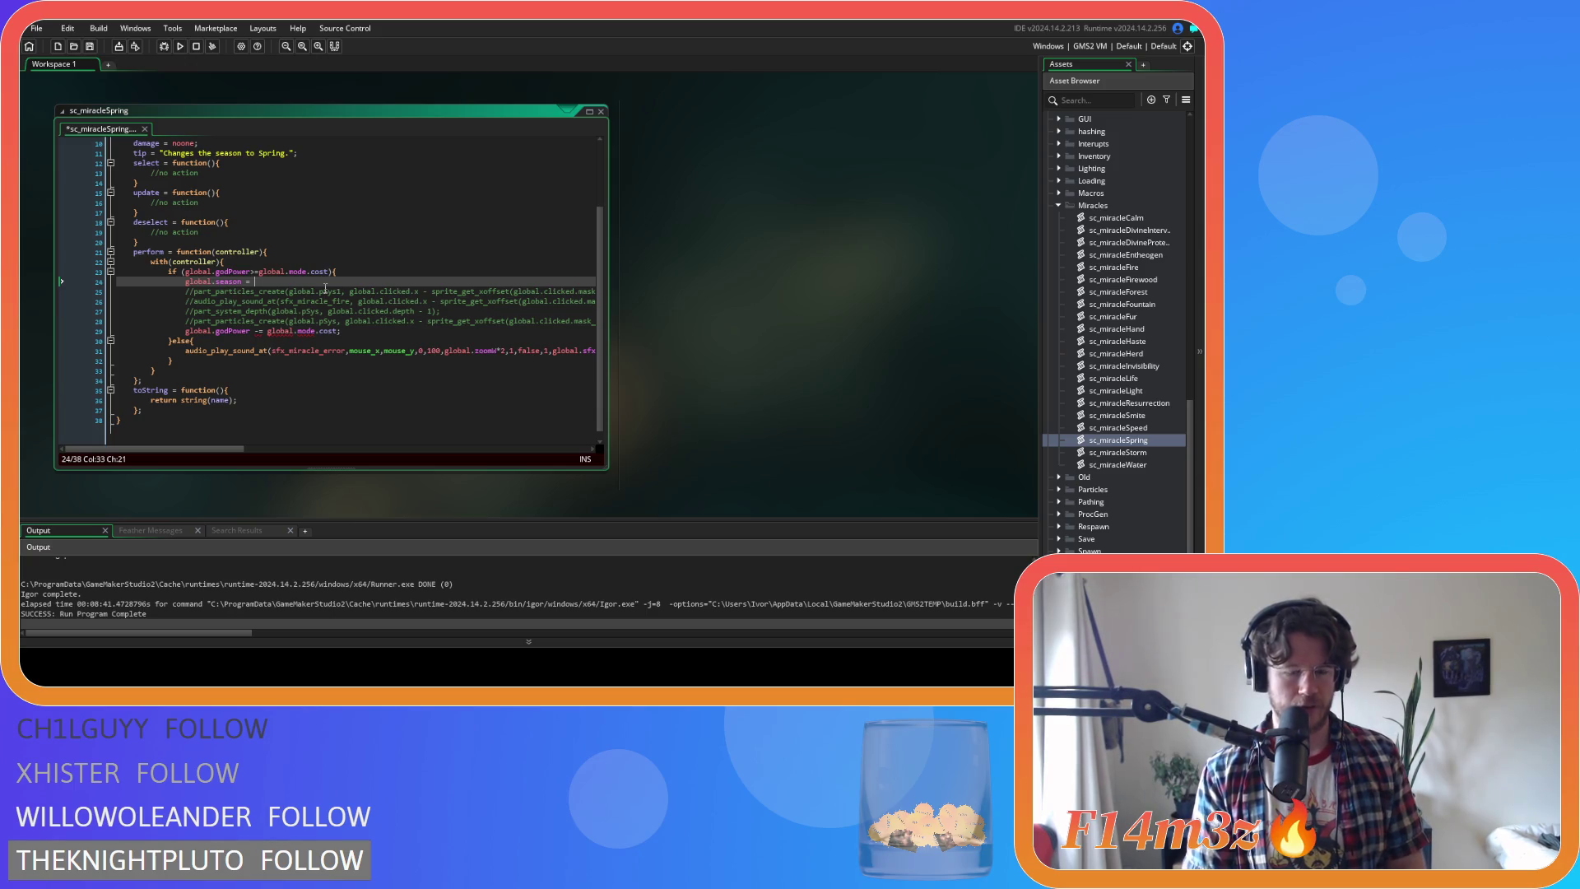
text("Spring)
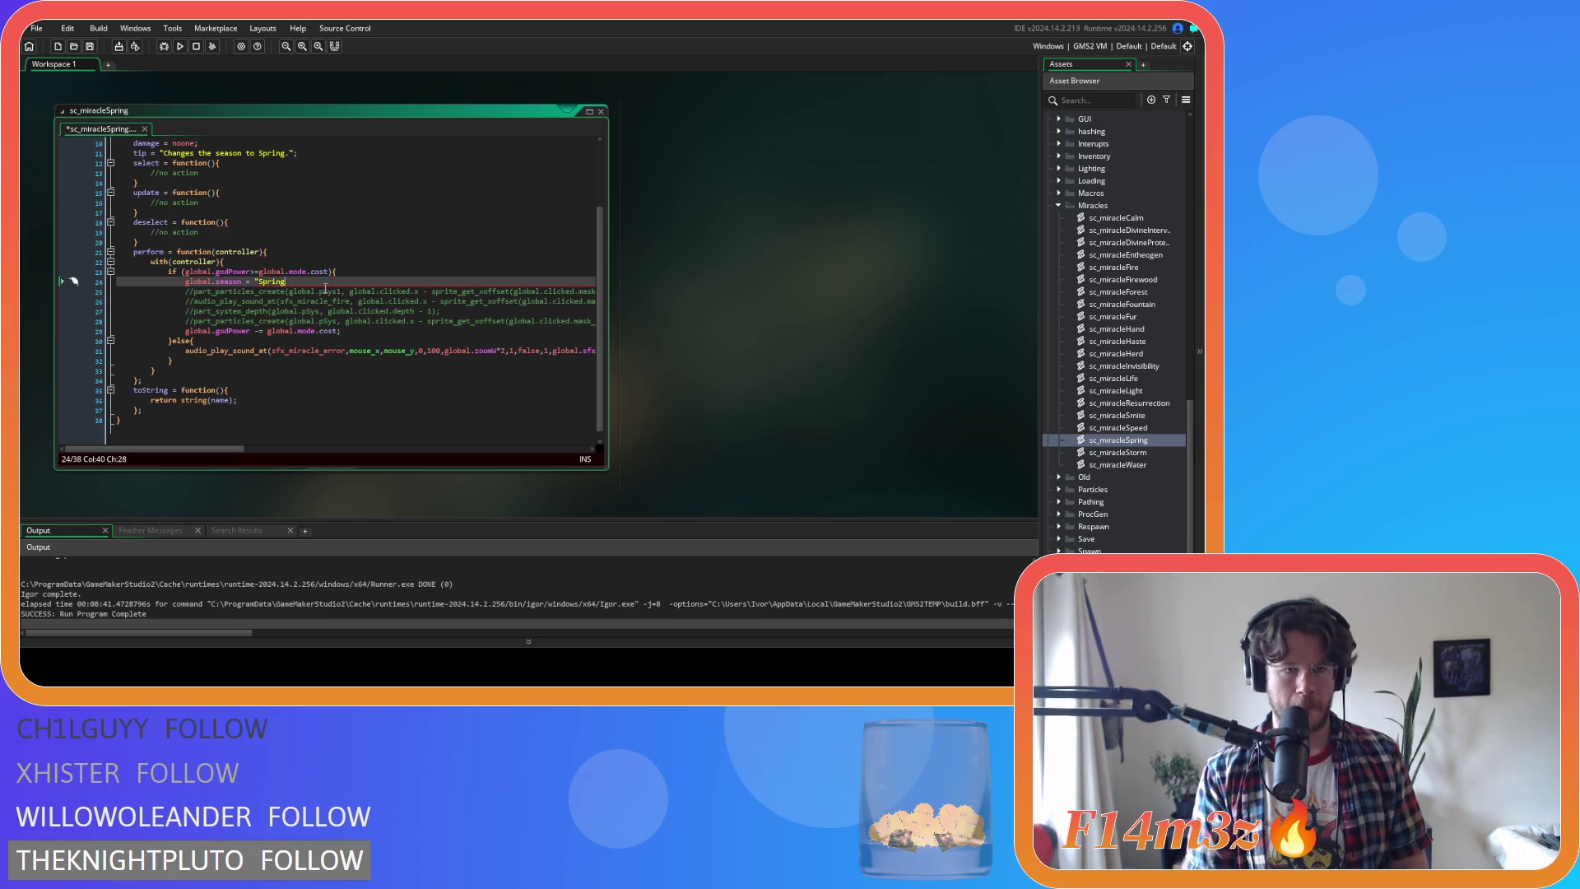
text(";)
key(Return)
text(new)
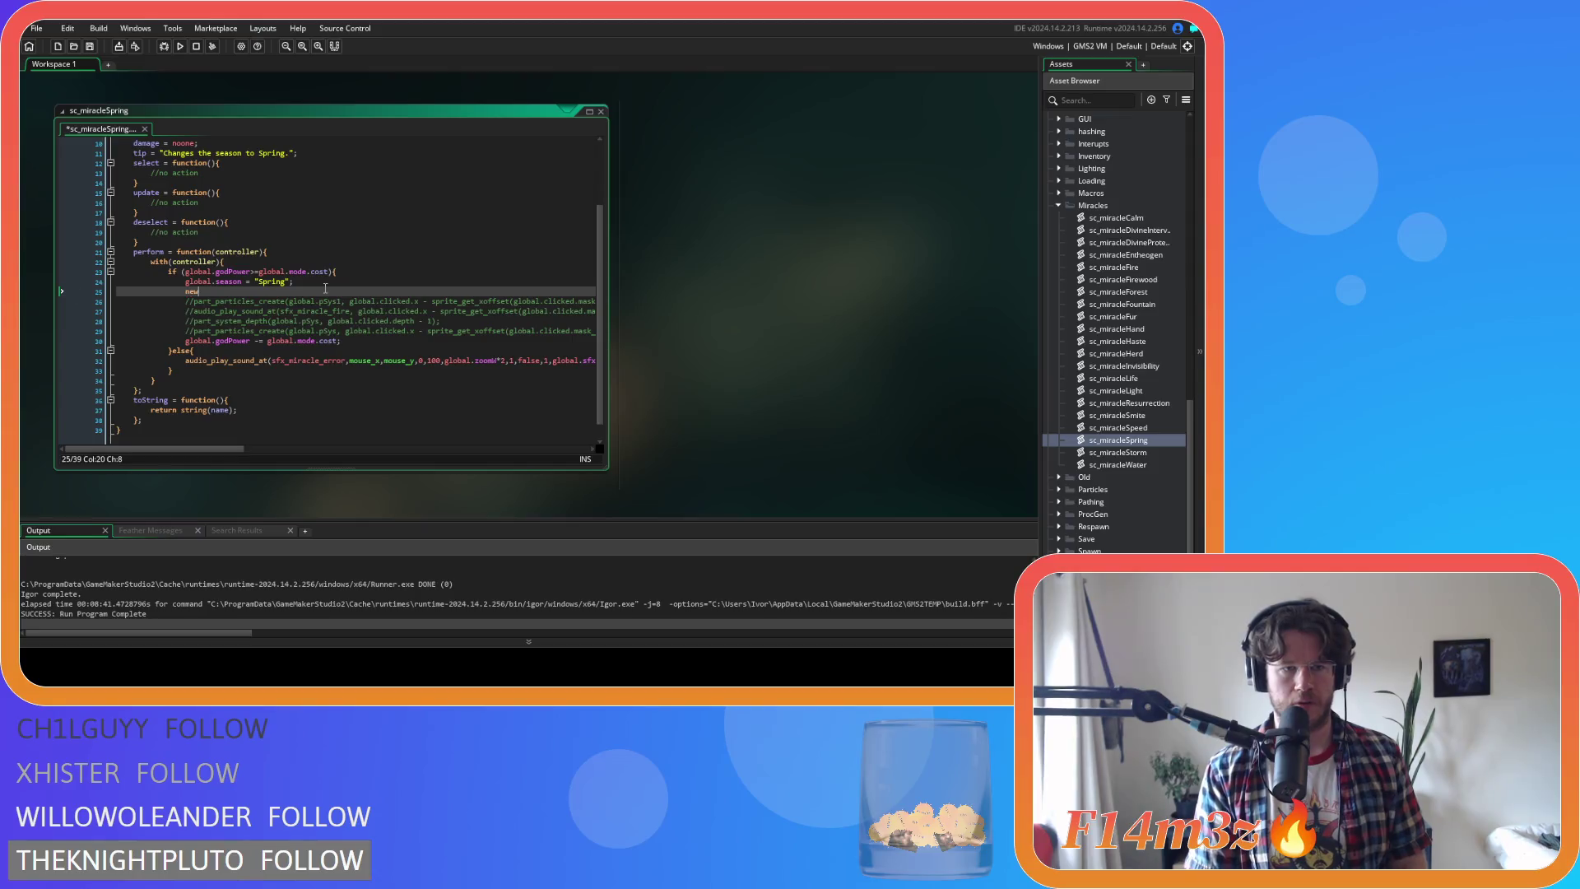
text(D)
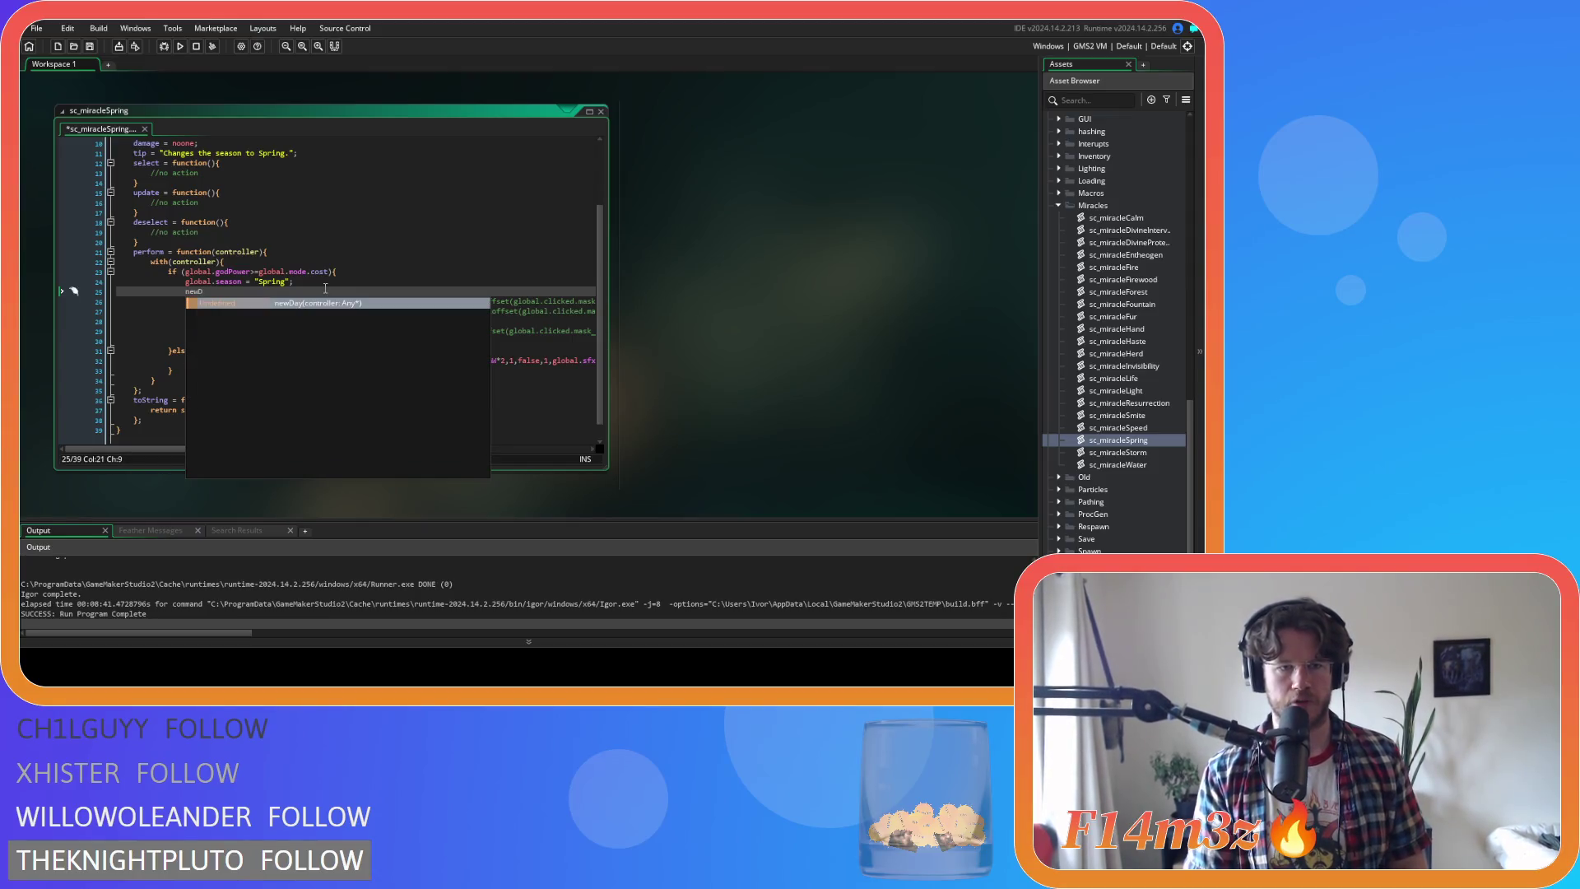
key(Return)
text(ob_weather)
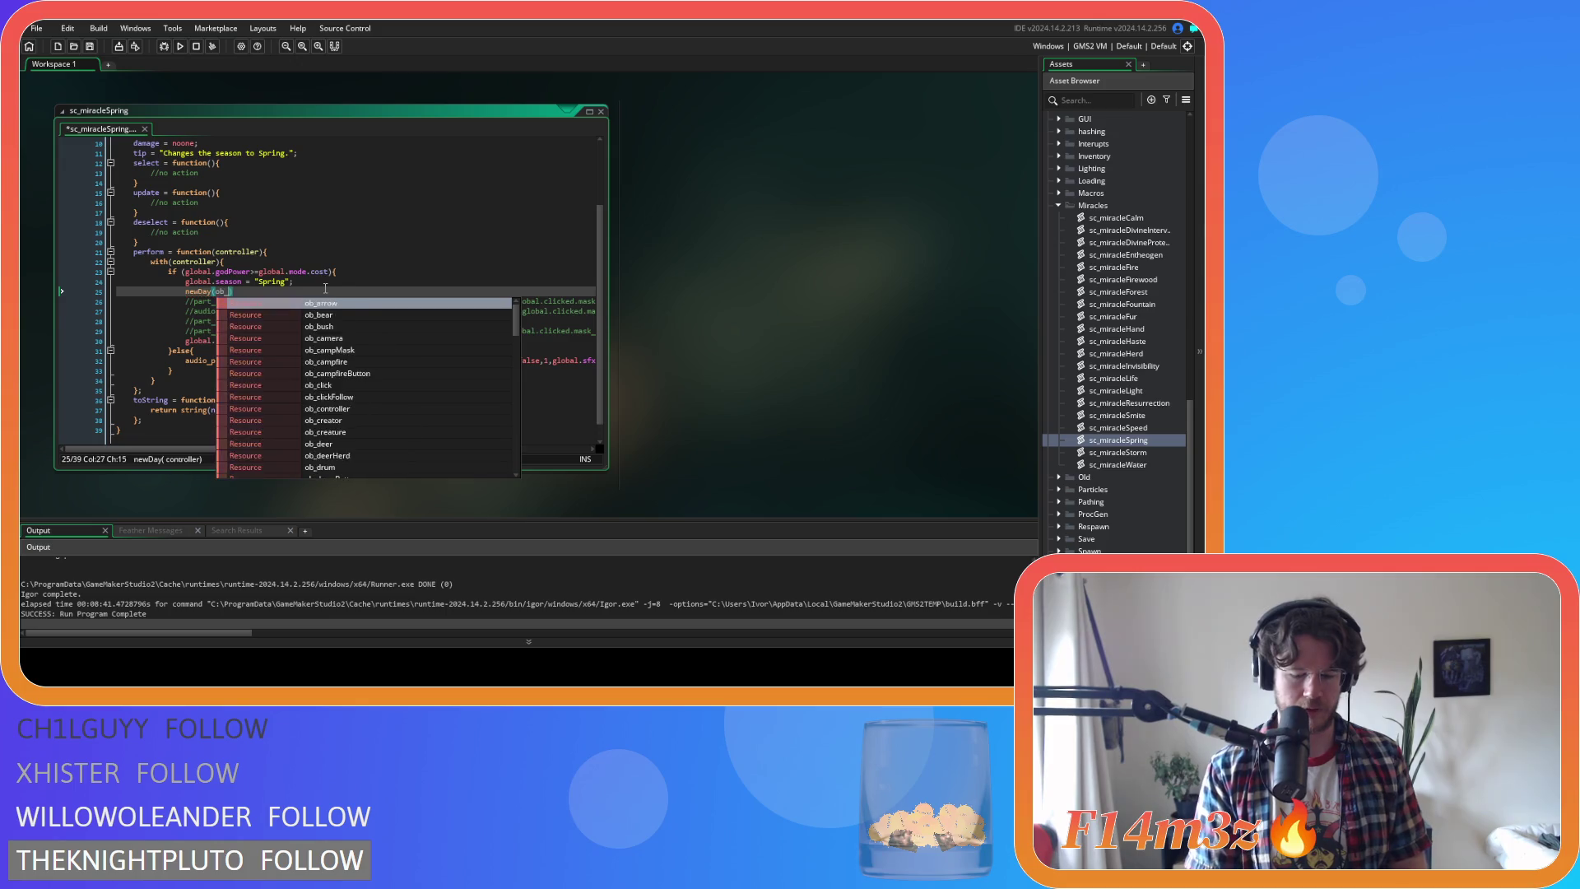
key(Return)
key(End)
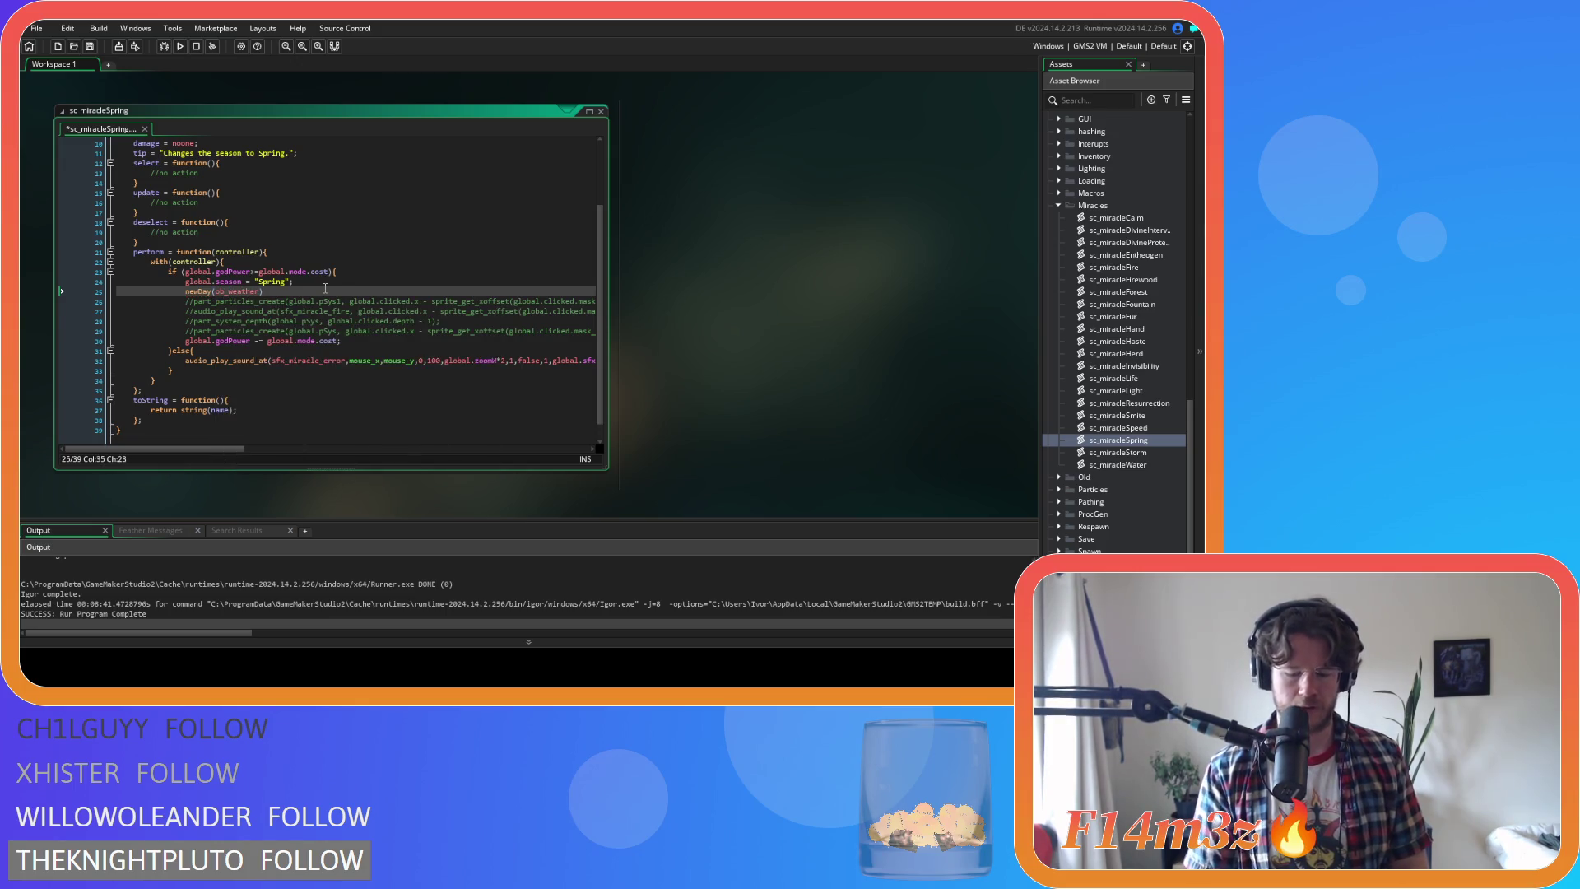
text(;)
key(Return)
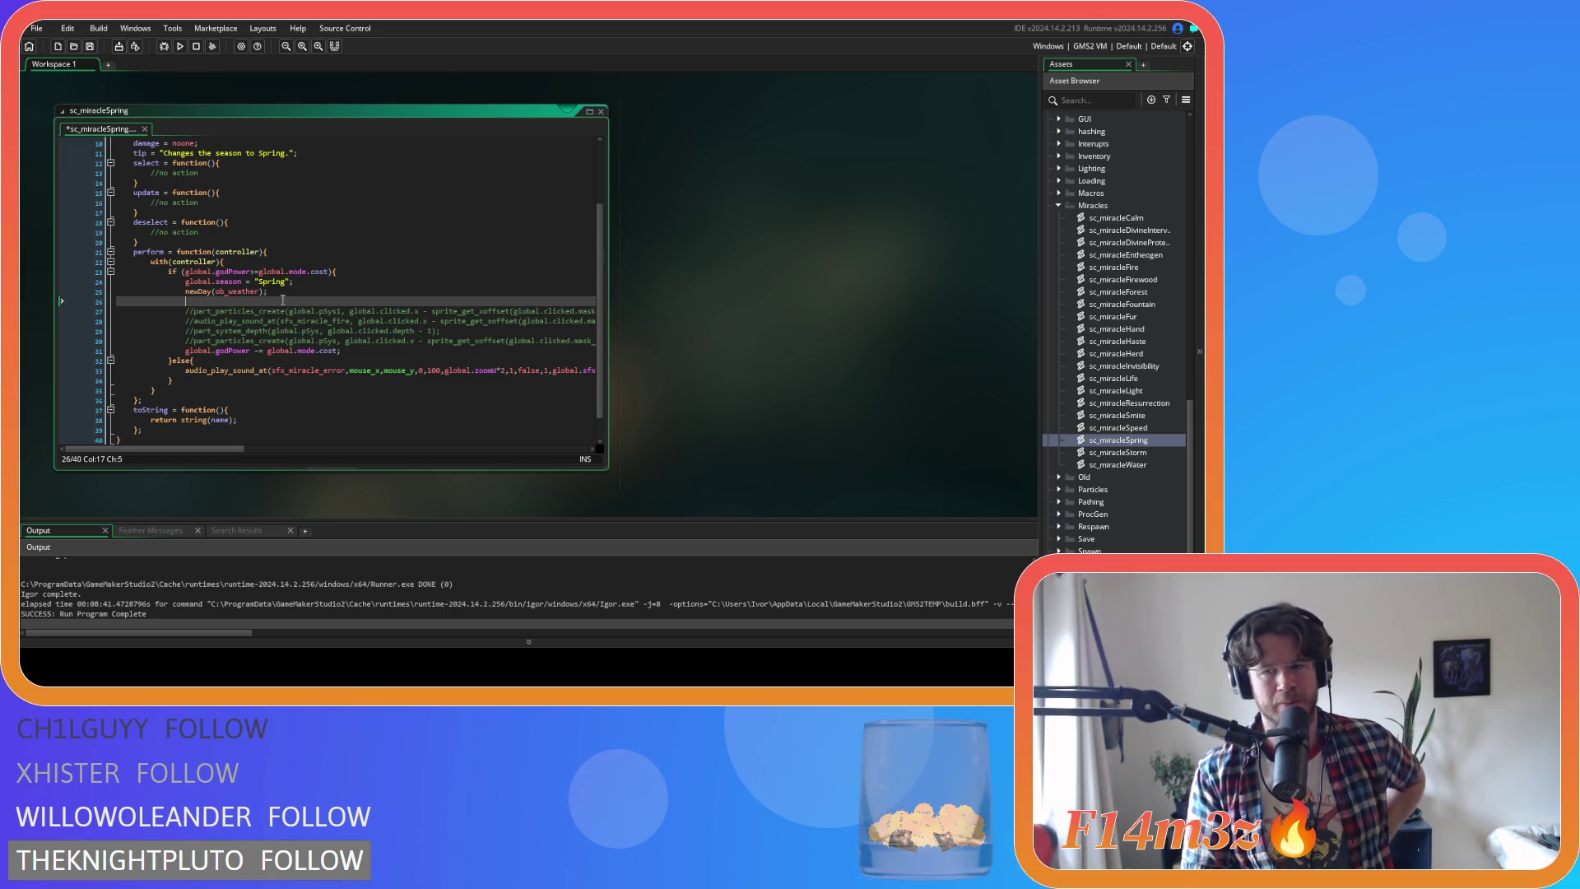
scroll(1147, 298, up, 10)
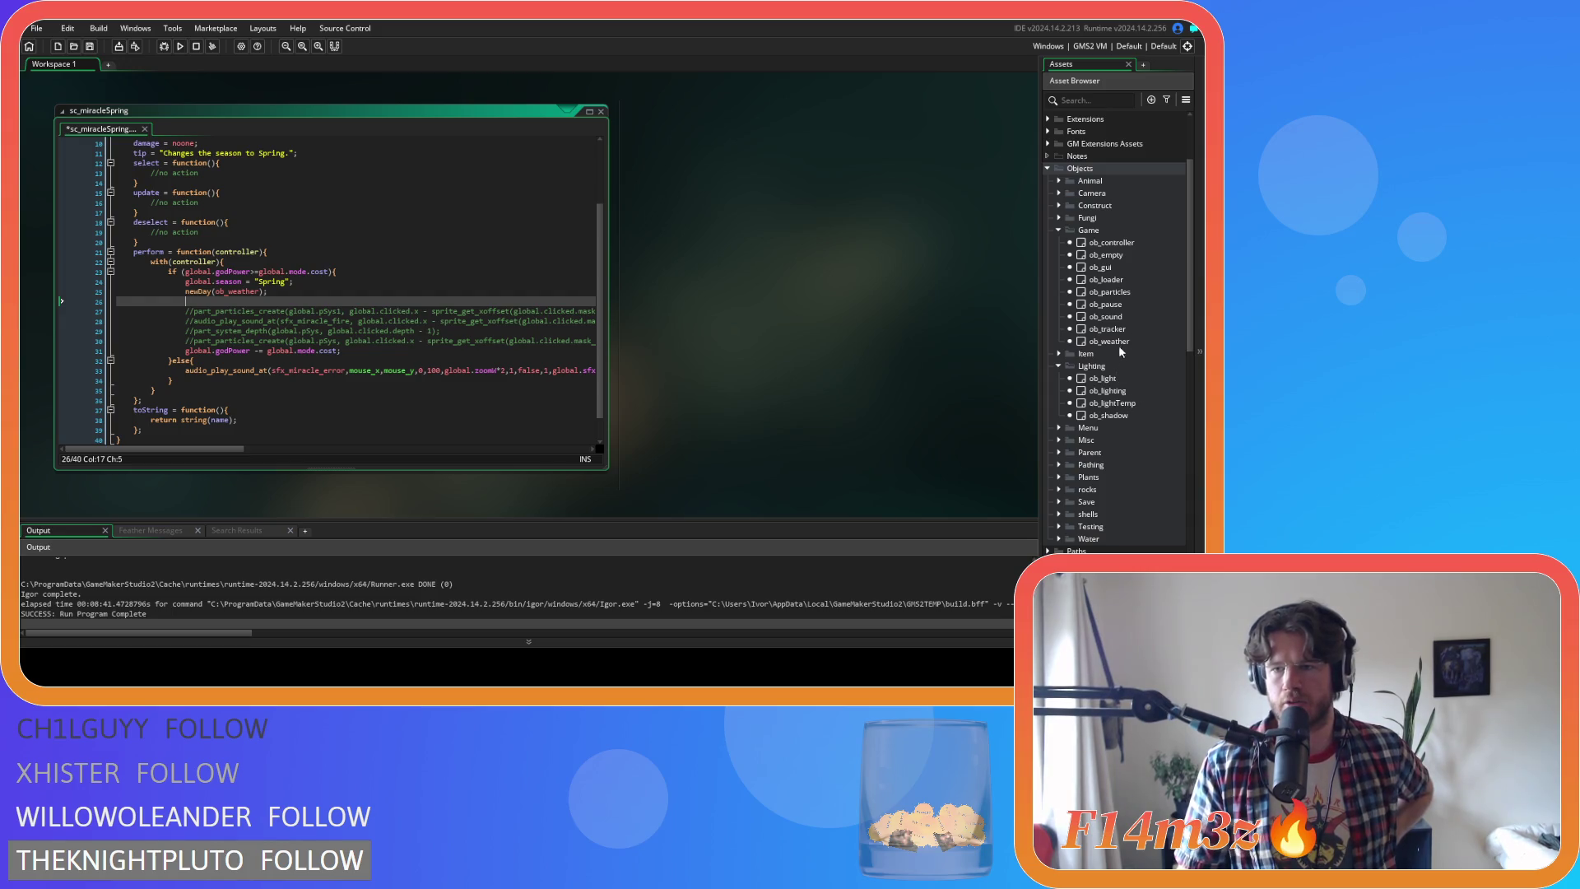
Open ob_lighting's Step code and find all seasonLength occurrences across the project
double_click(1119, 341)
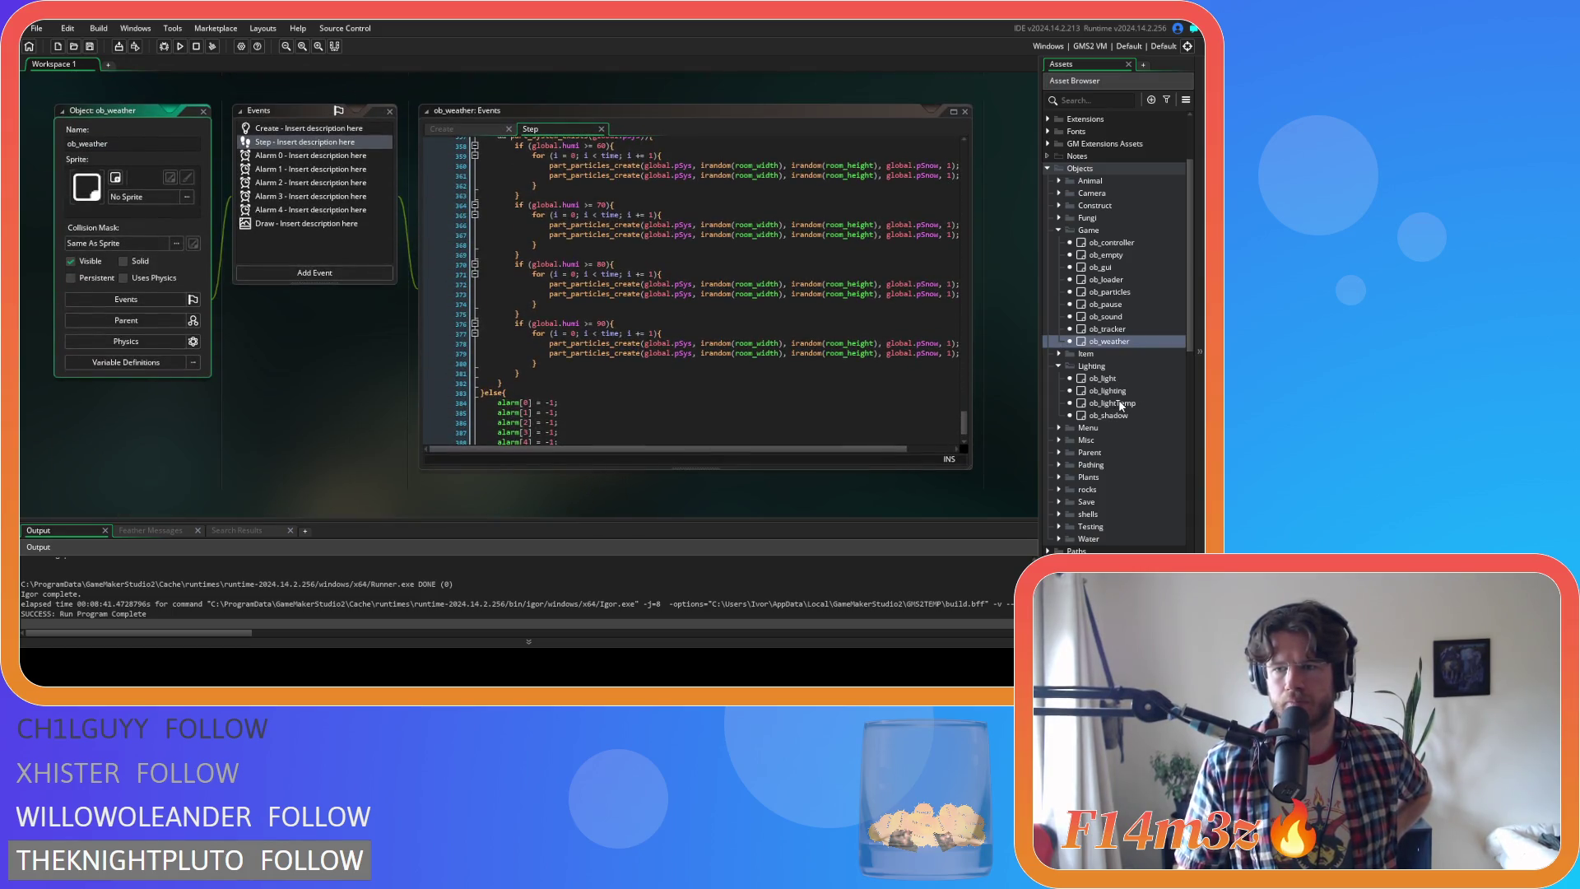
double_click(1095, 391)
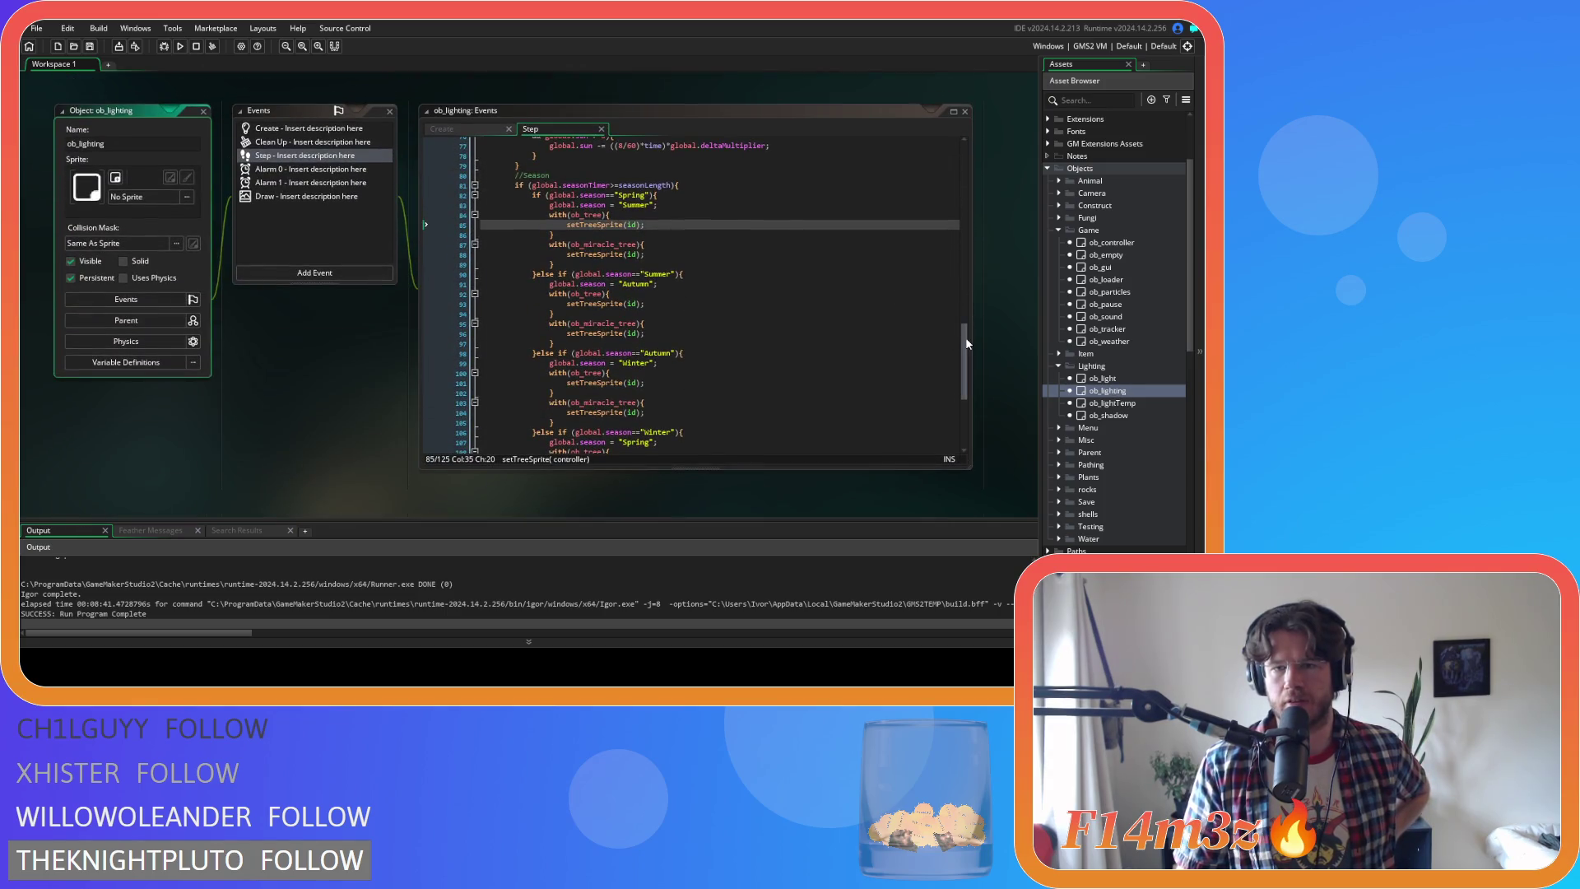
drag(635, 185, 659, 187)
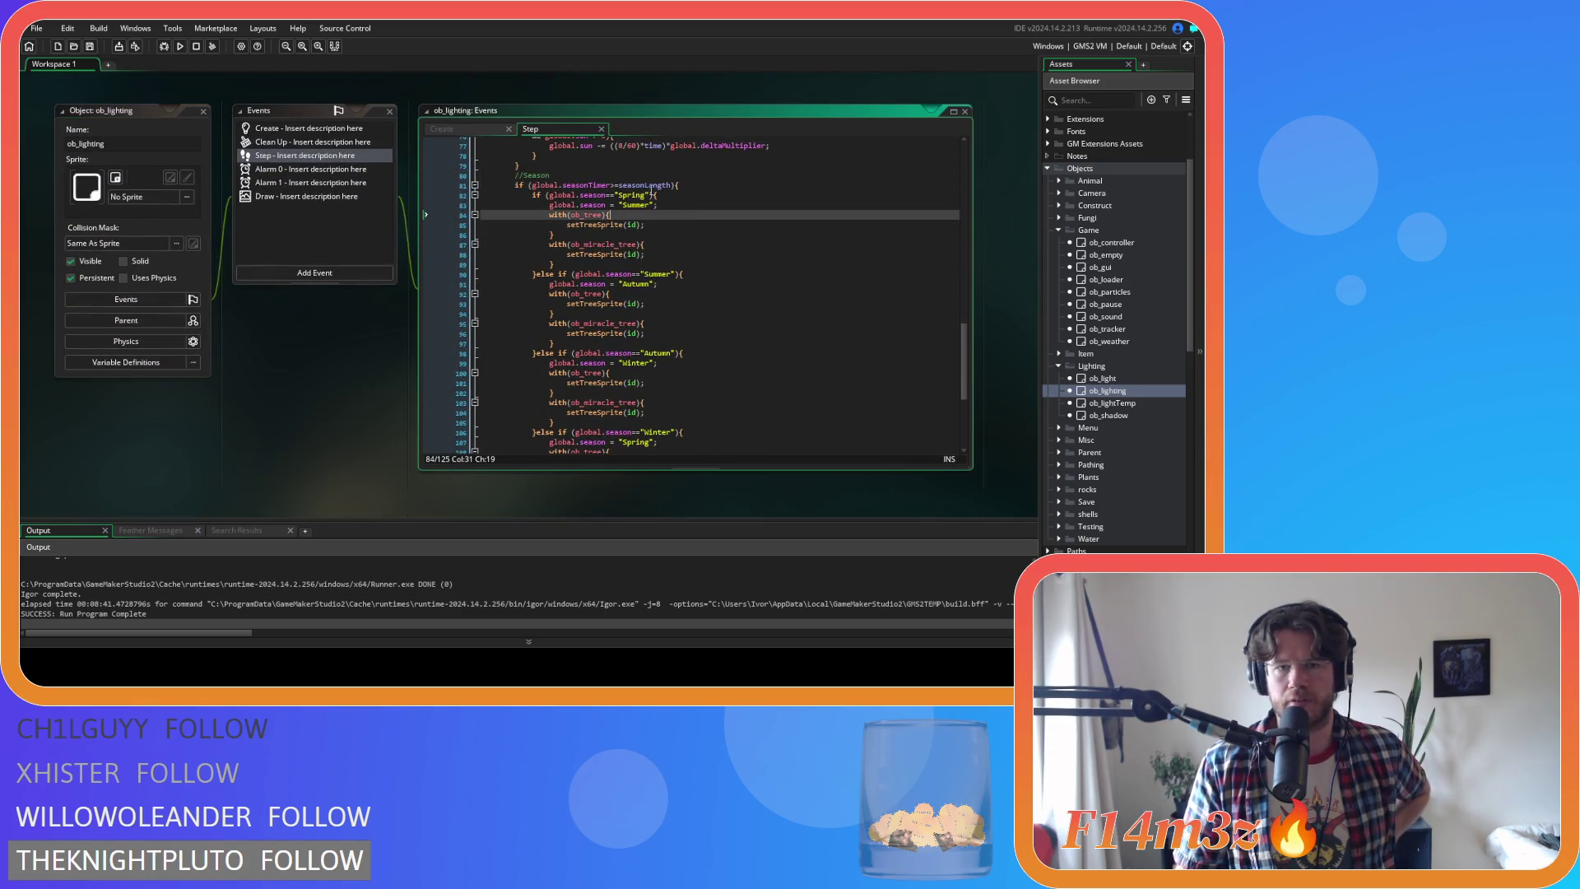
double_click(663, 185)
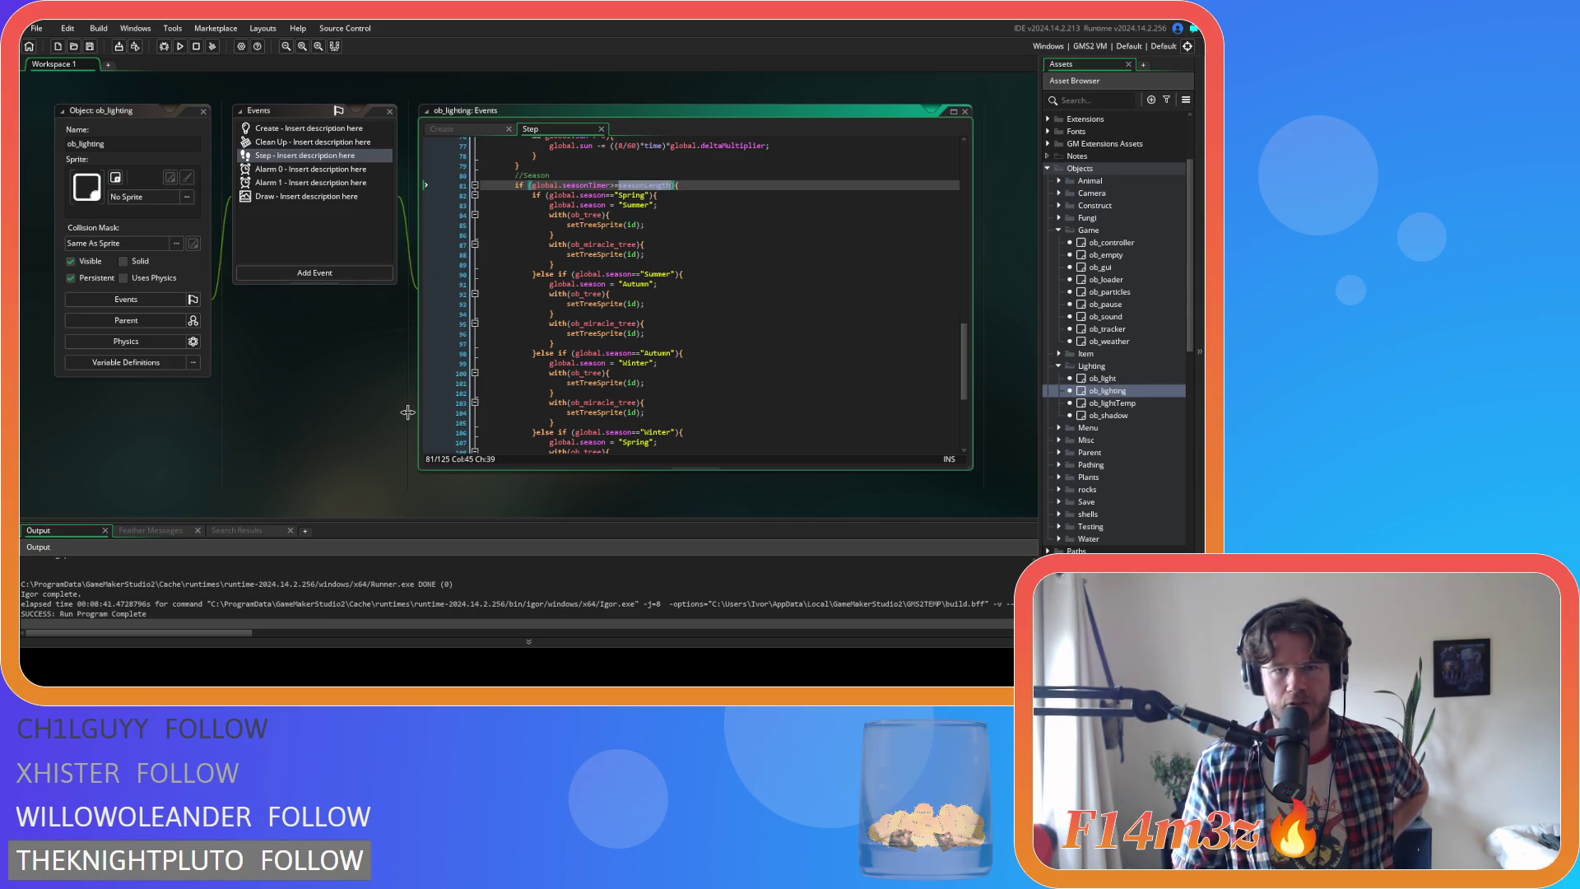
click(642, 275)
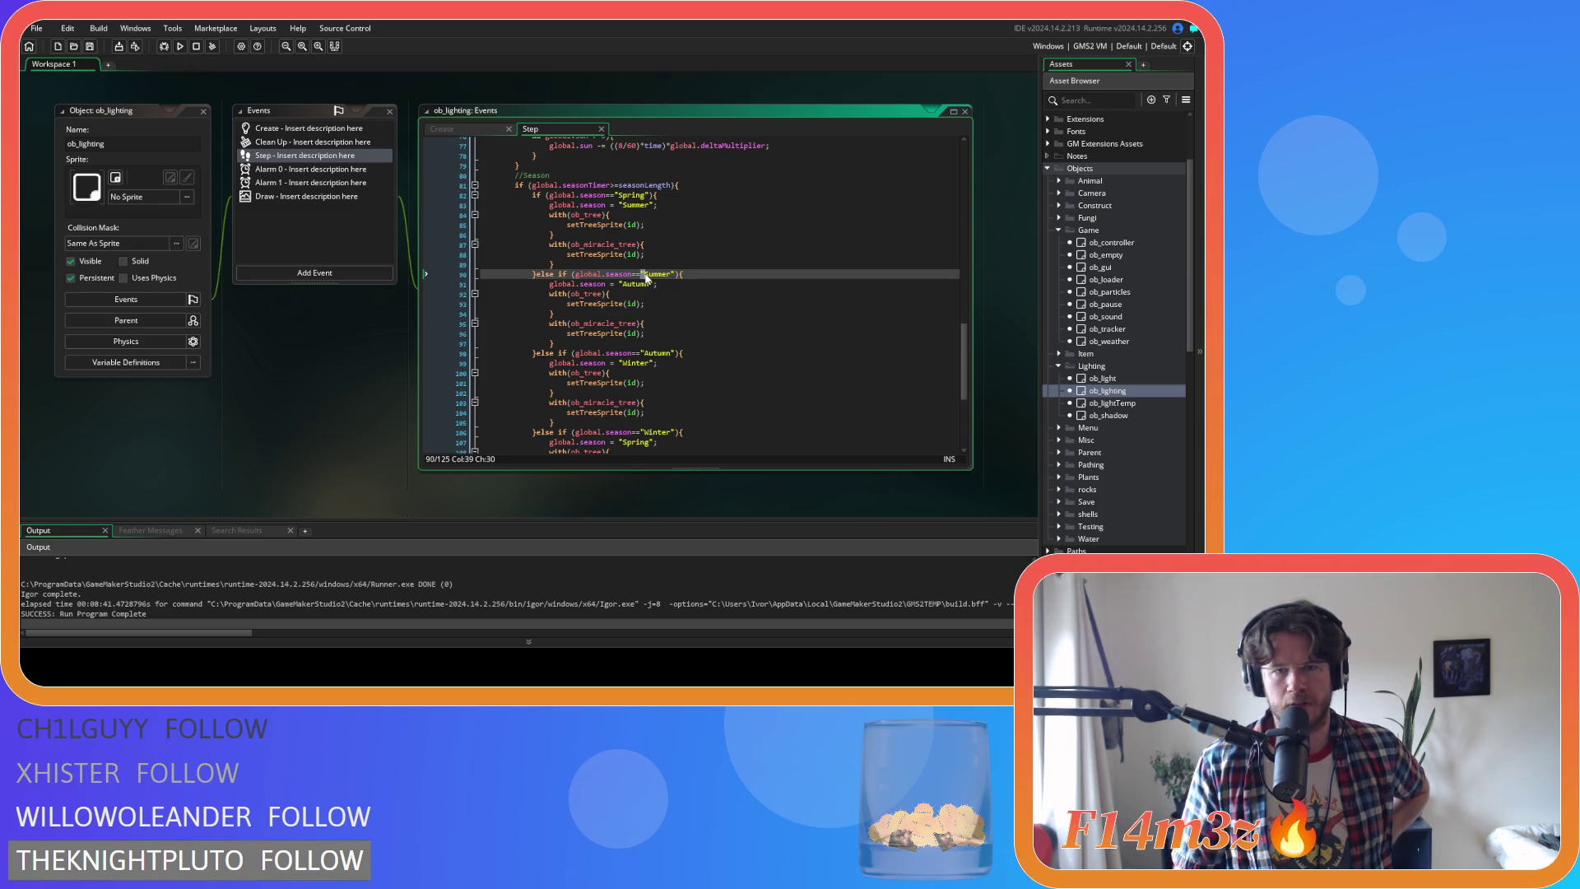
double_click(642, 186)
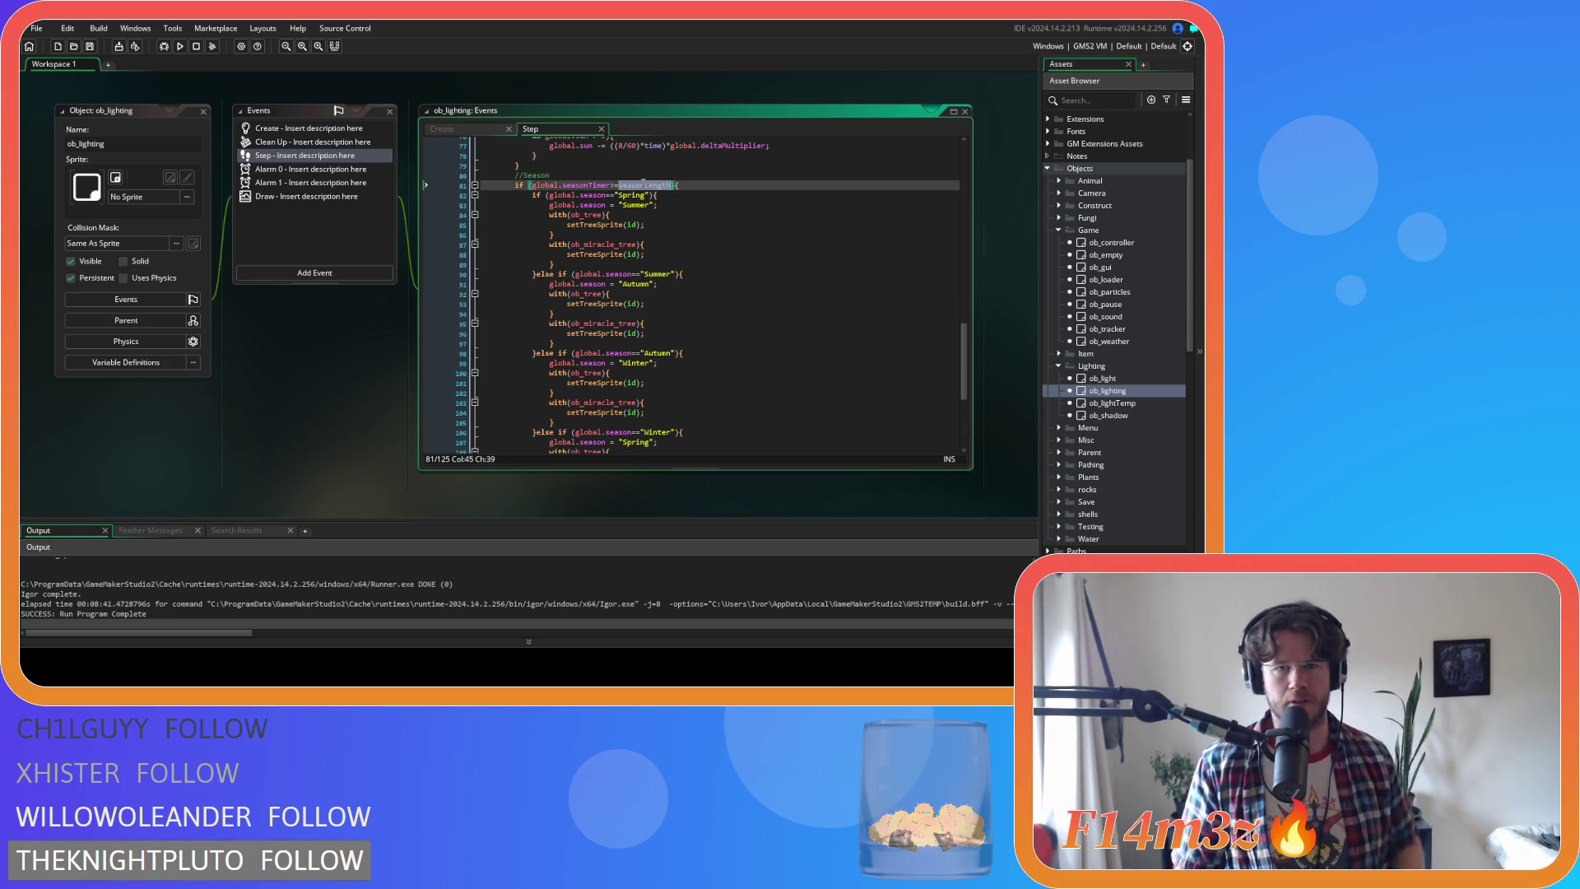
key(ctrl+shift+f)
click(206, 207)
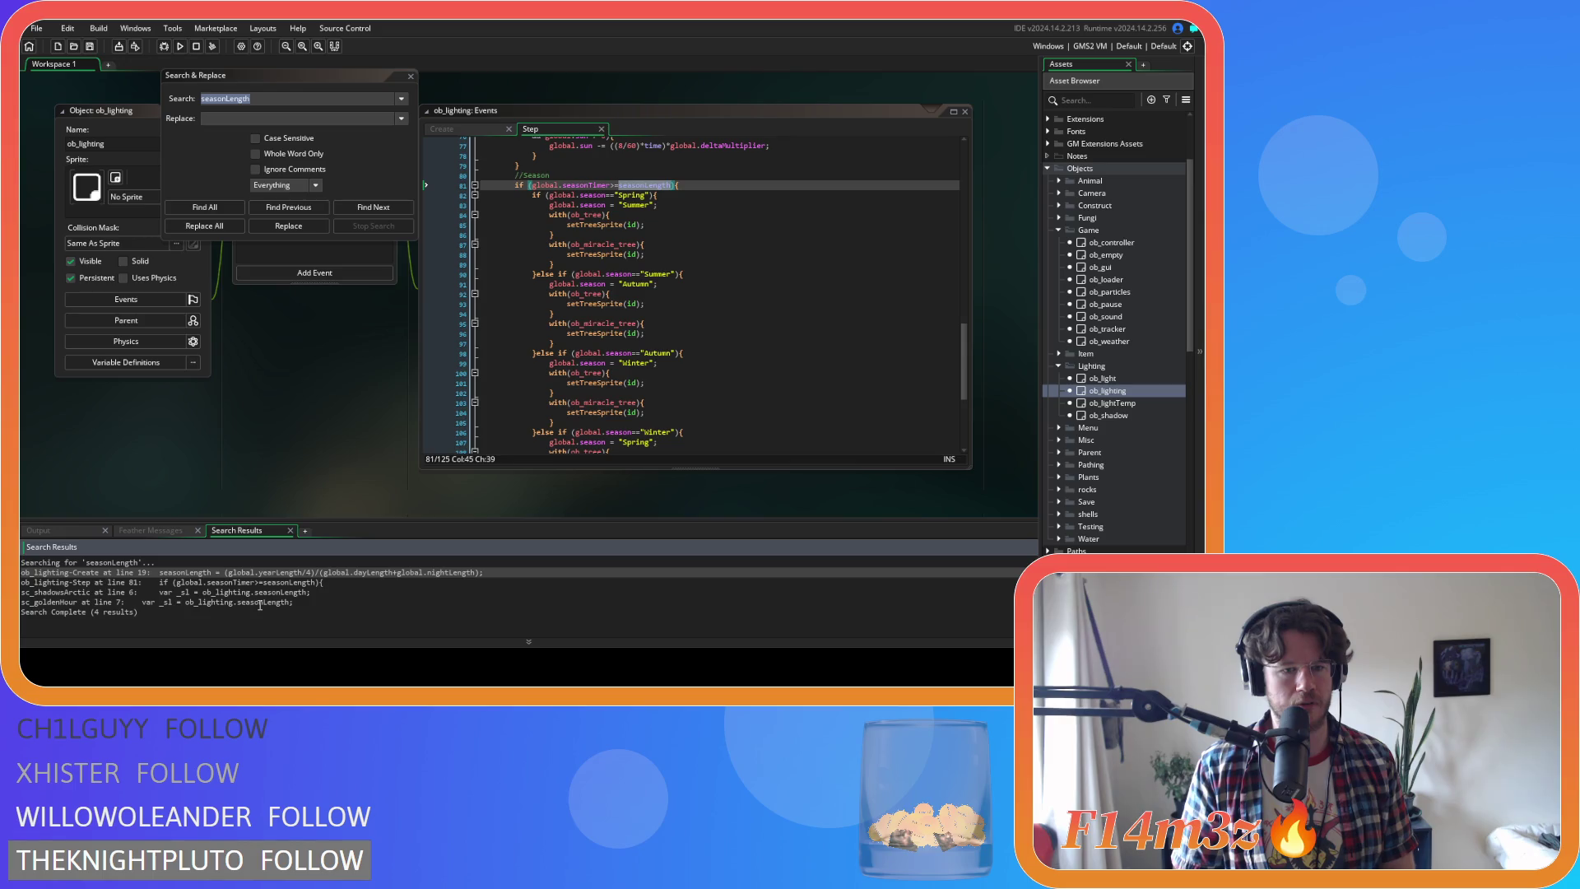
Replace all seasonLength with global.seasonLength, case-sensitive and whole word only
click(255, 138)
click(255, 154)
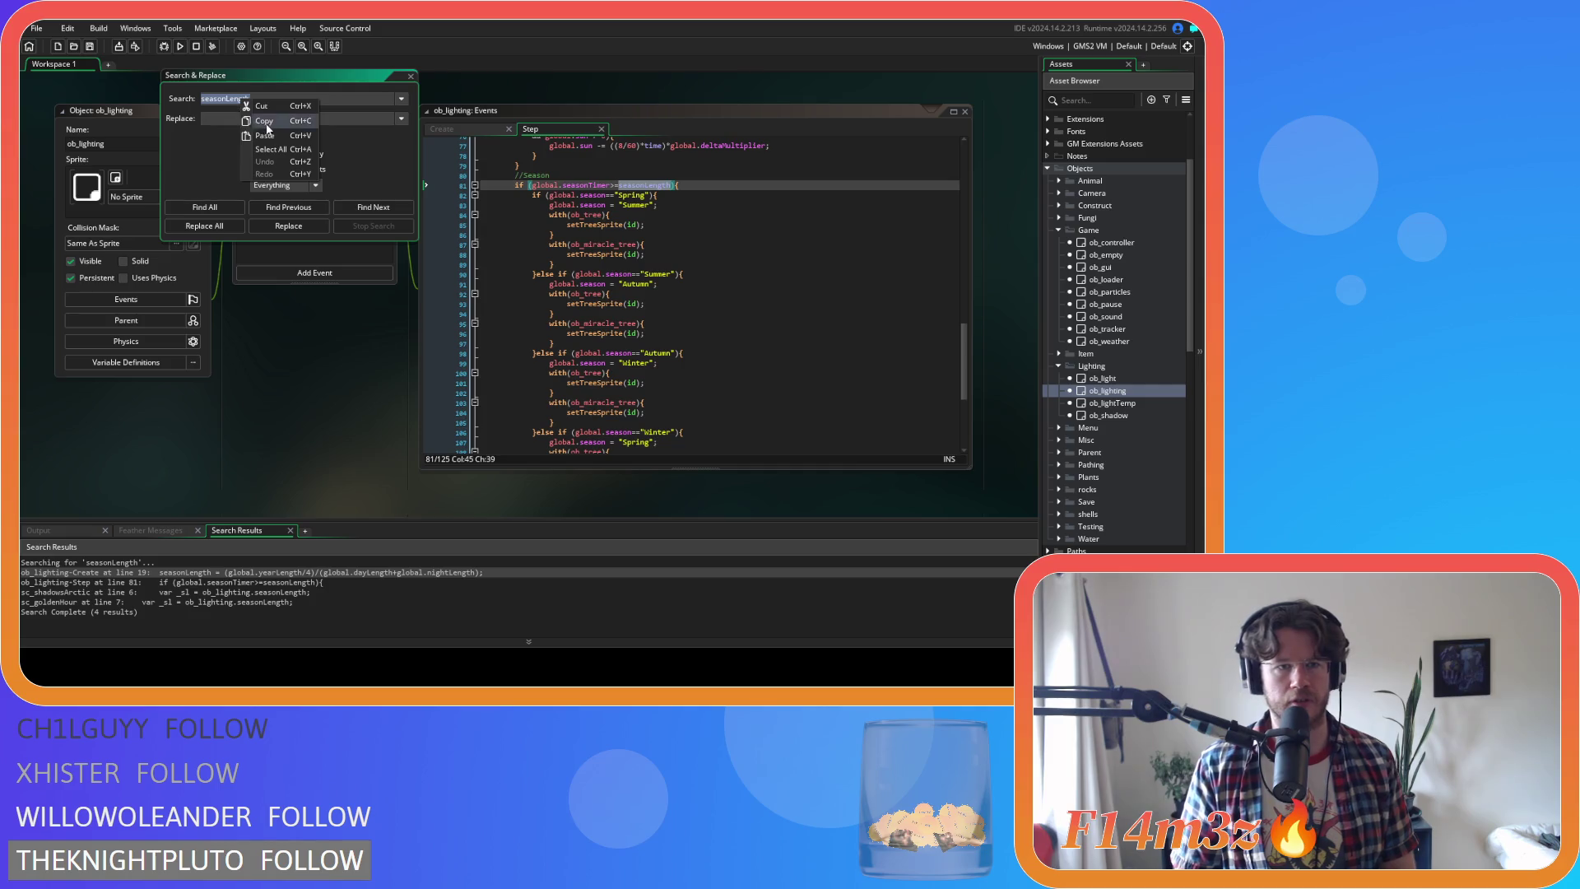
click(252, 117)
text(global.seasonLength)
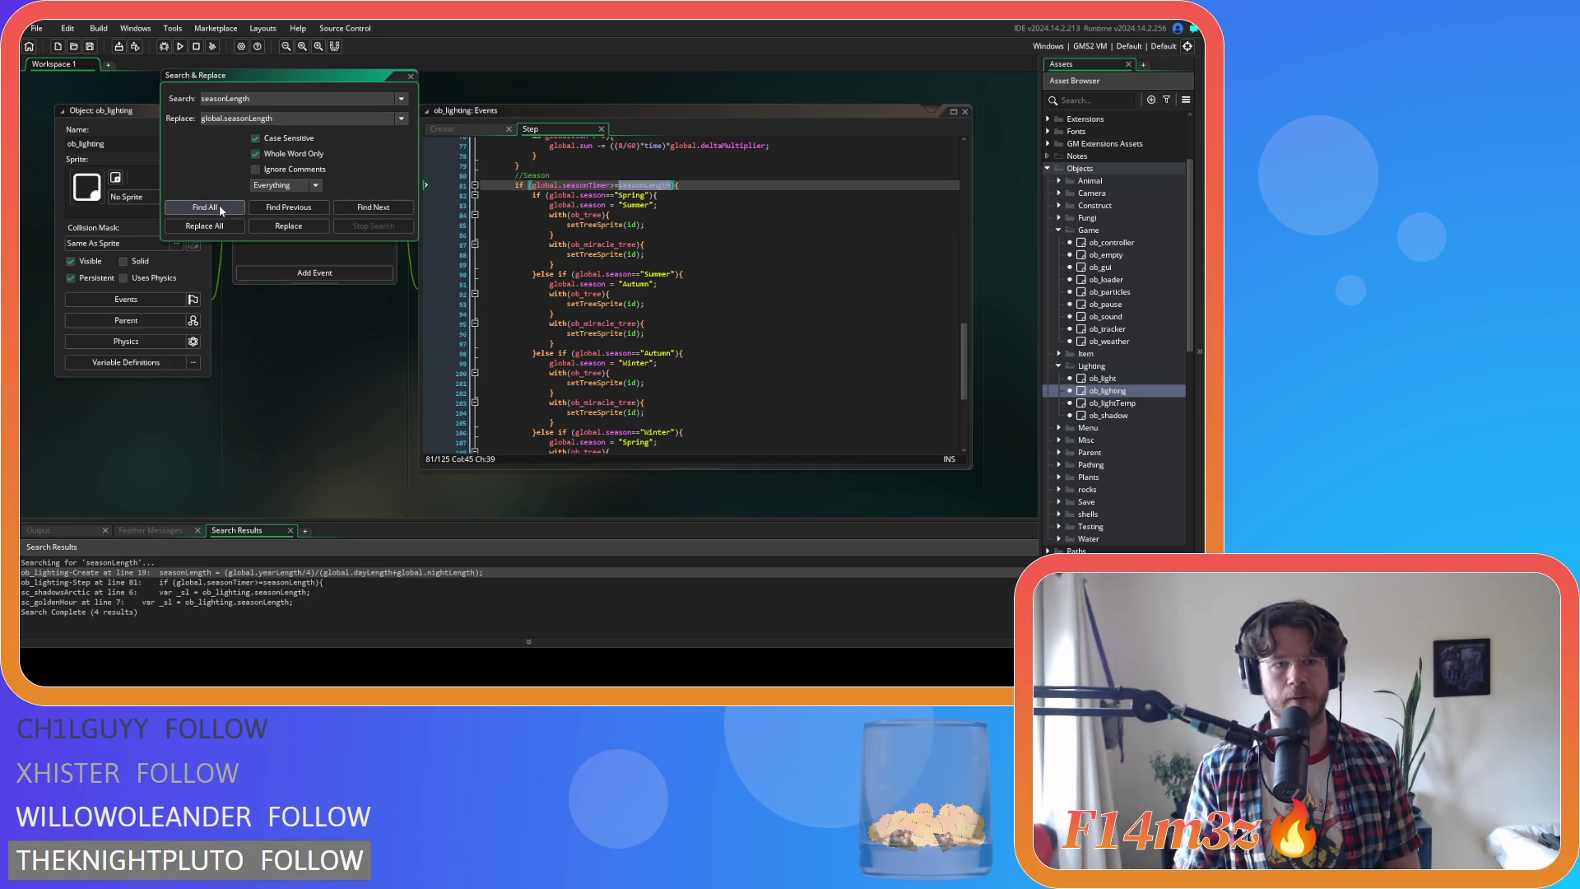
click(219, 227)
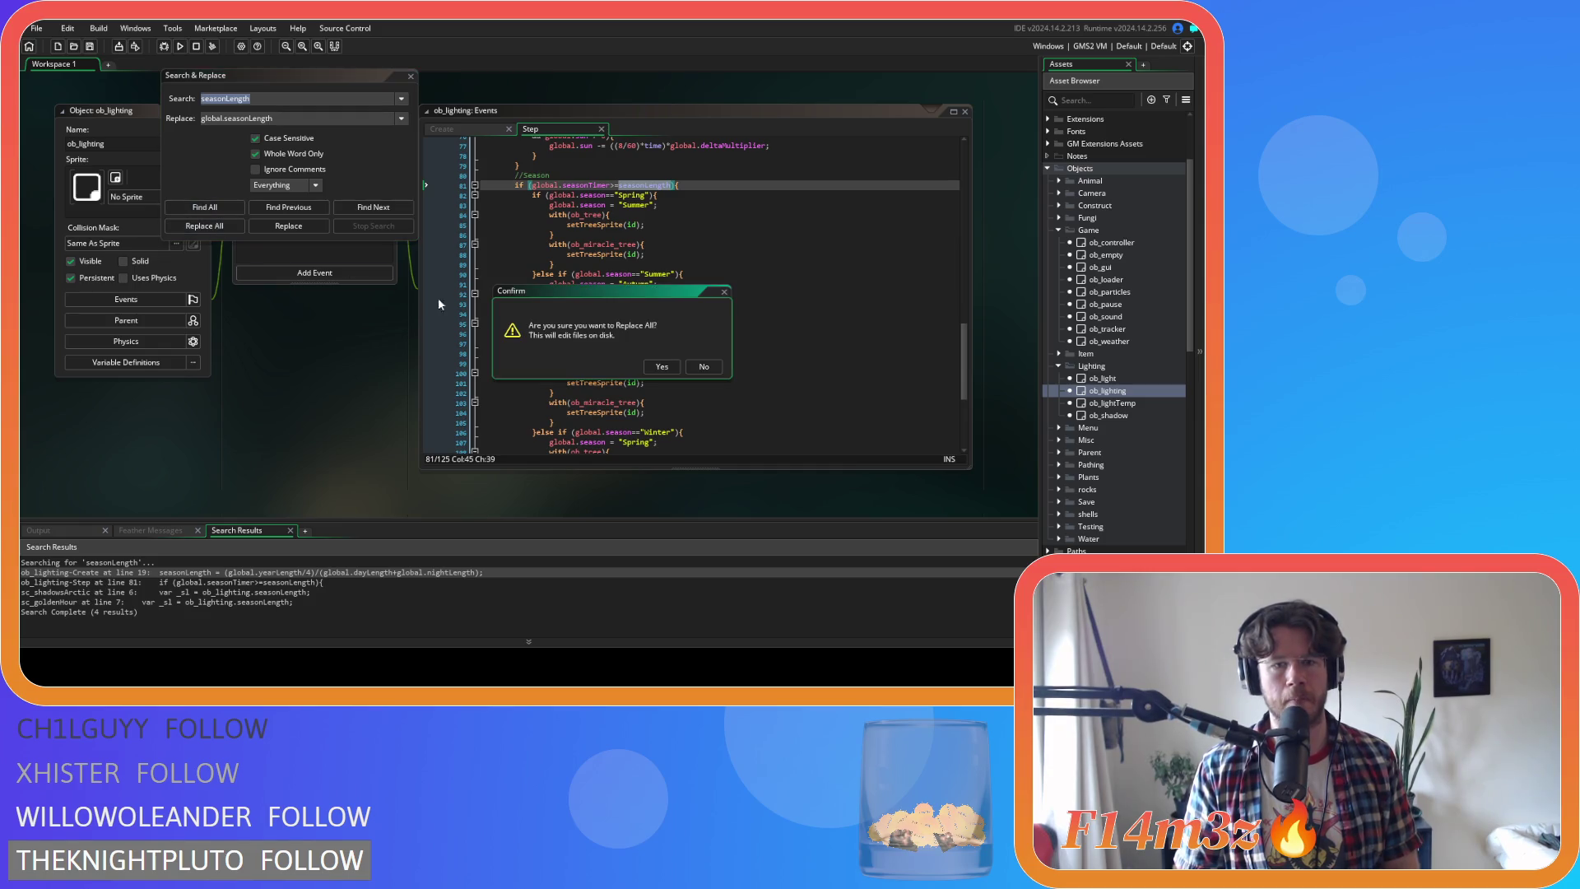
click(661, 367)
click(698, 365)
Close Search & Replace and scroll back to the sc_miracleSpring code
click(409, 77)
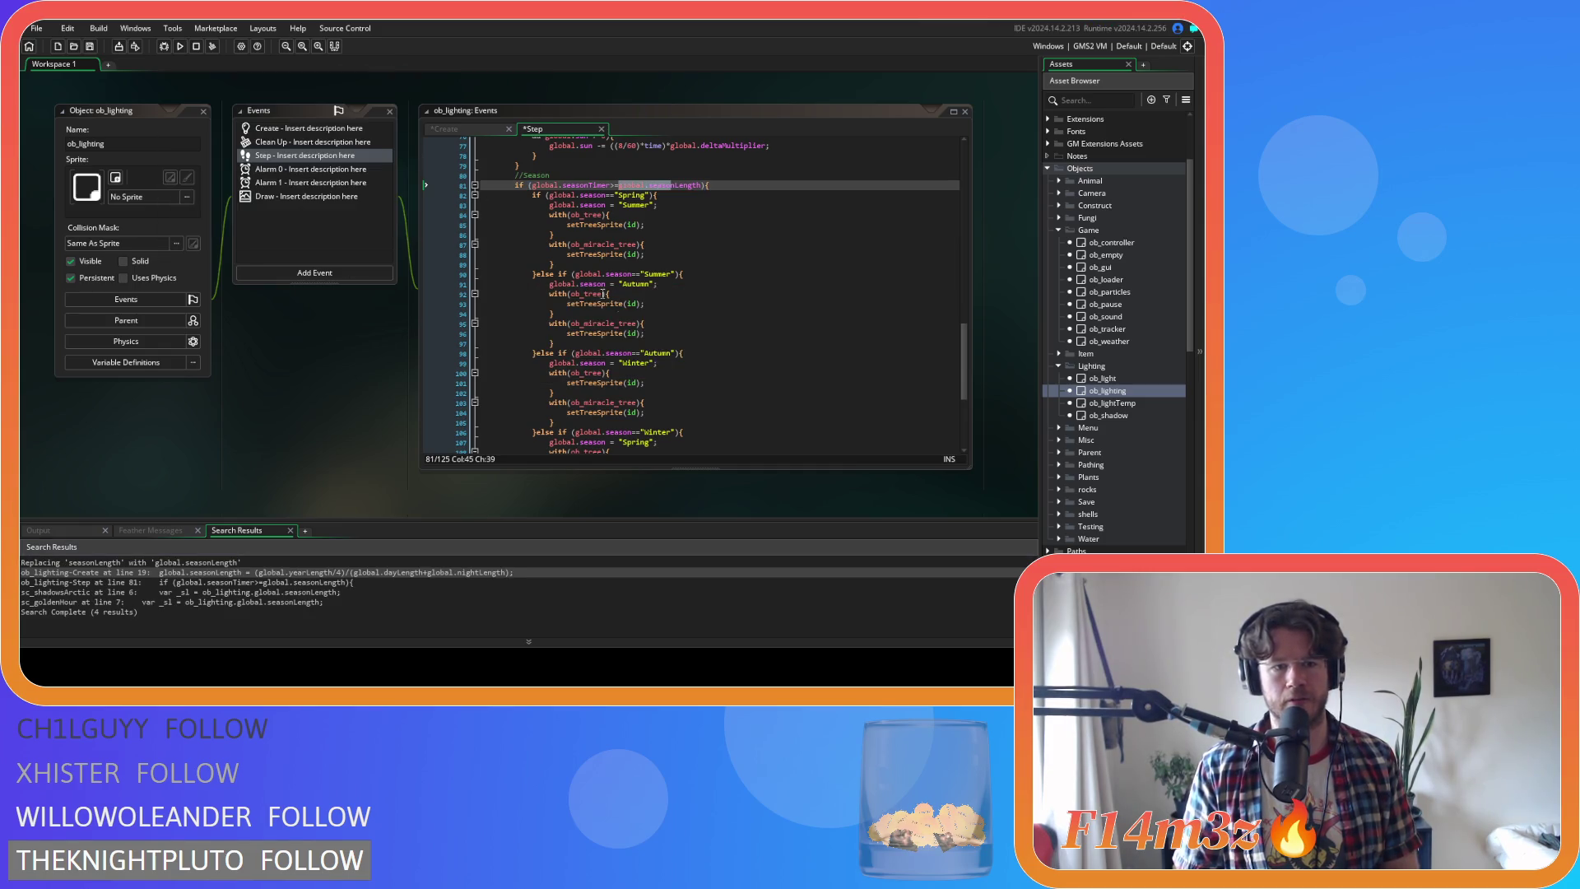
click(627, 309)
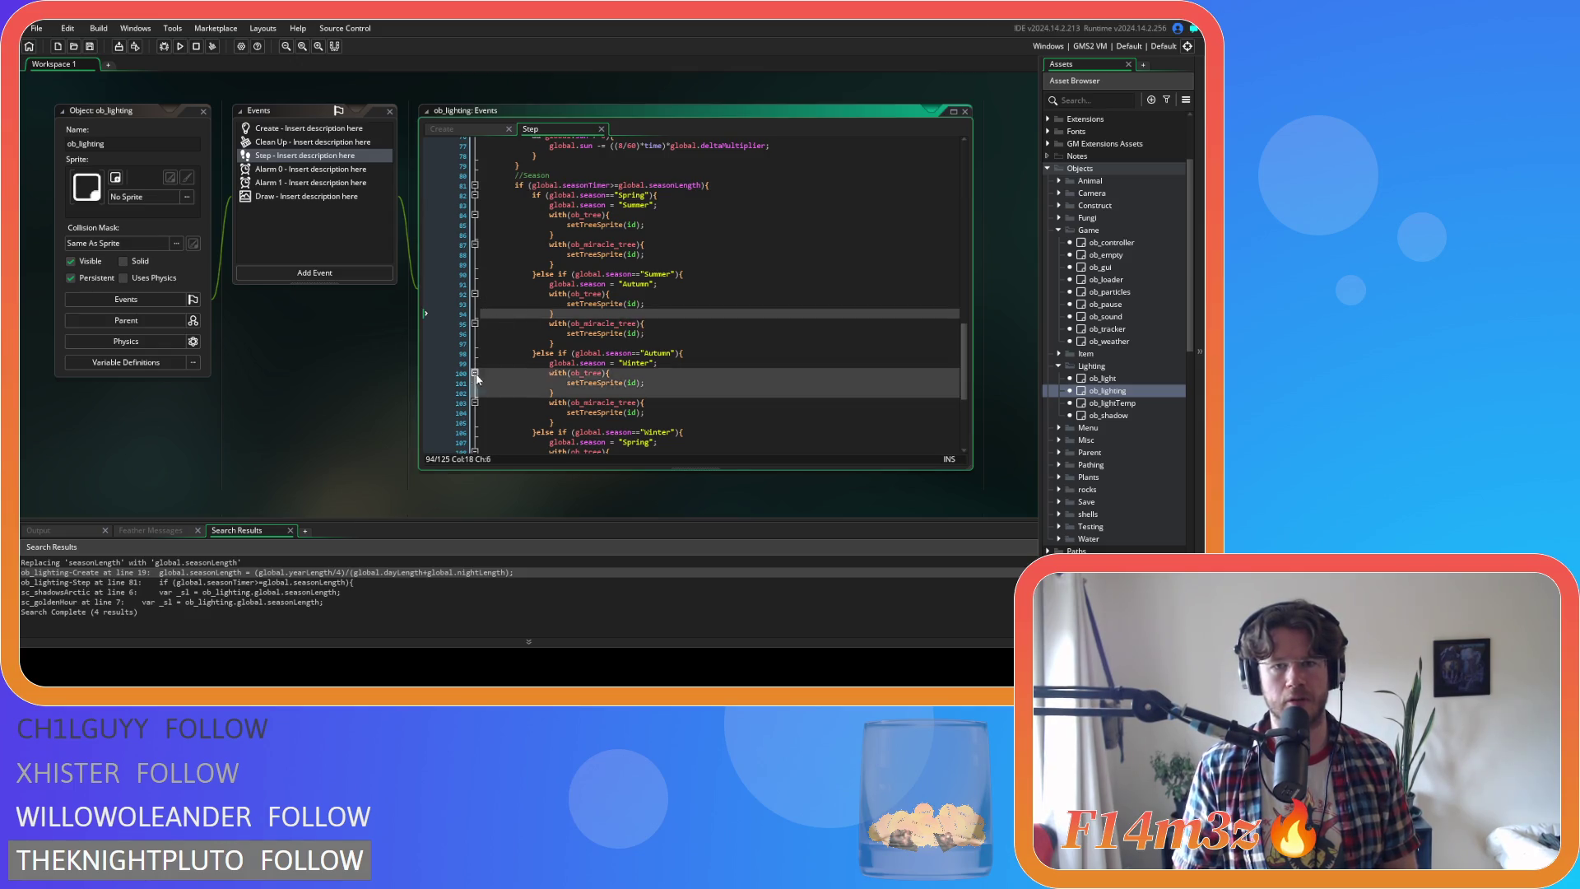
scroll(349, 370, down, 5)
scroll(360, 375, down, 3)
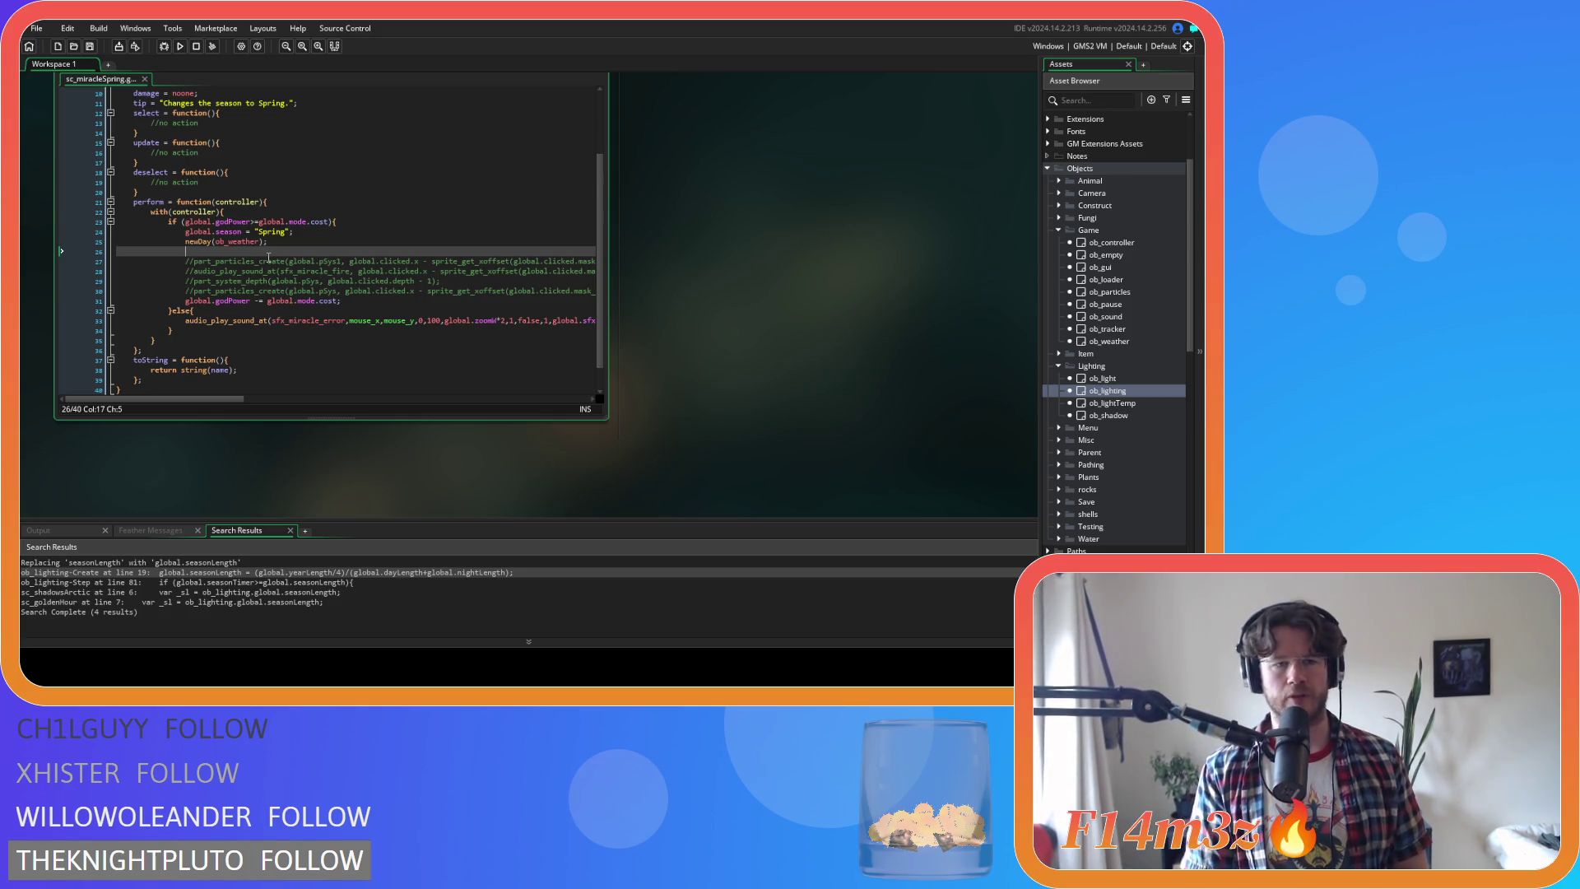
Add global.seasonTimer = 0; after the newDay call and save the script
text(g)
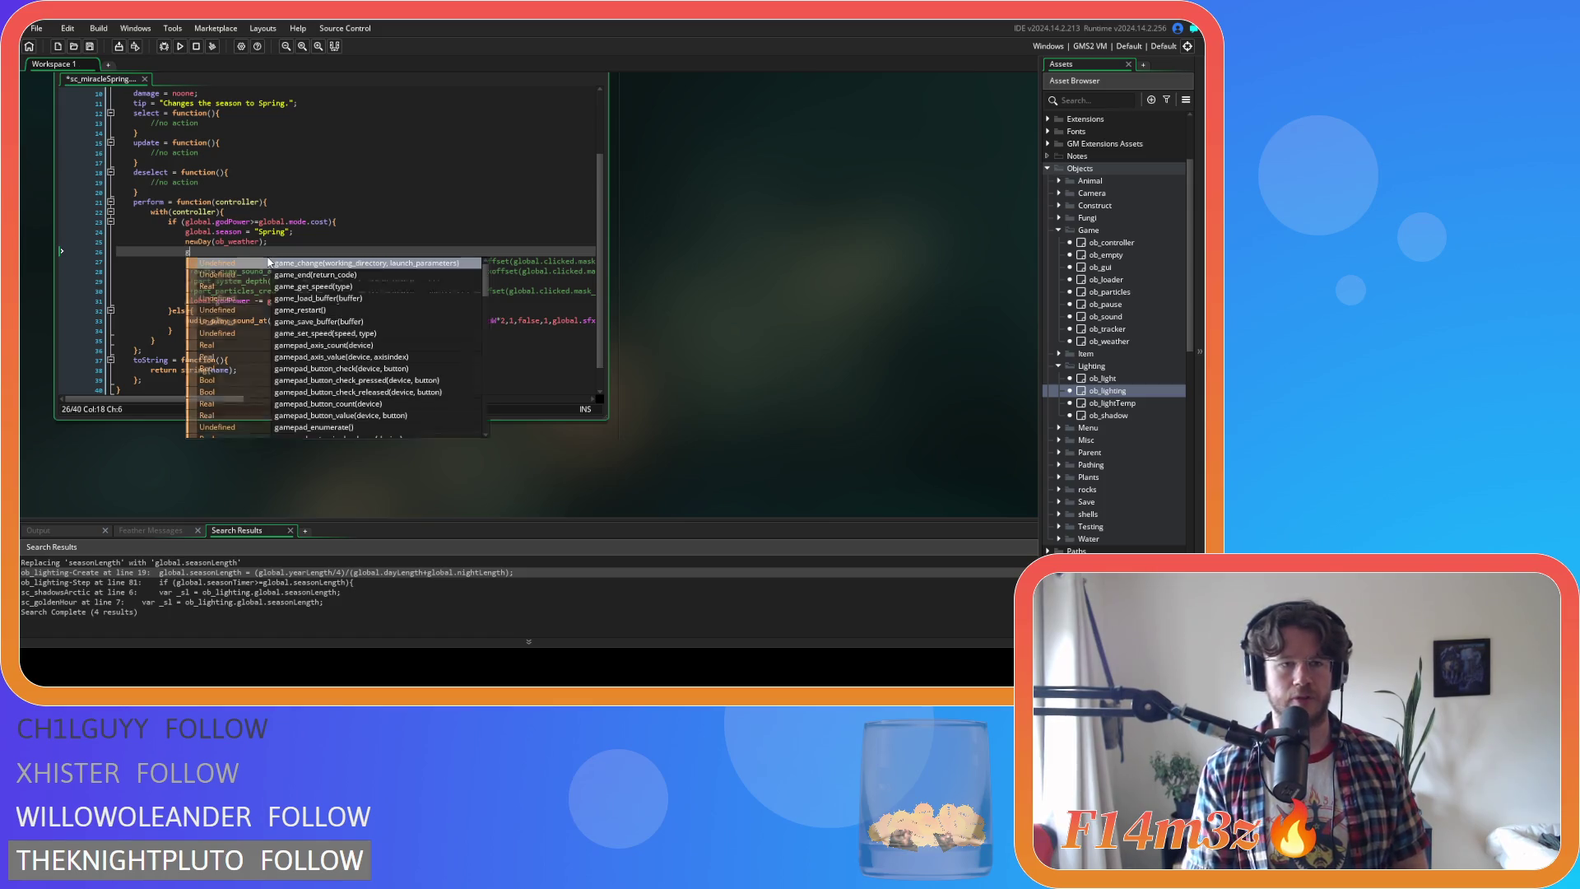
key(BackSpace)
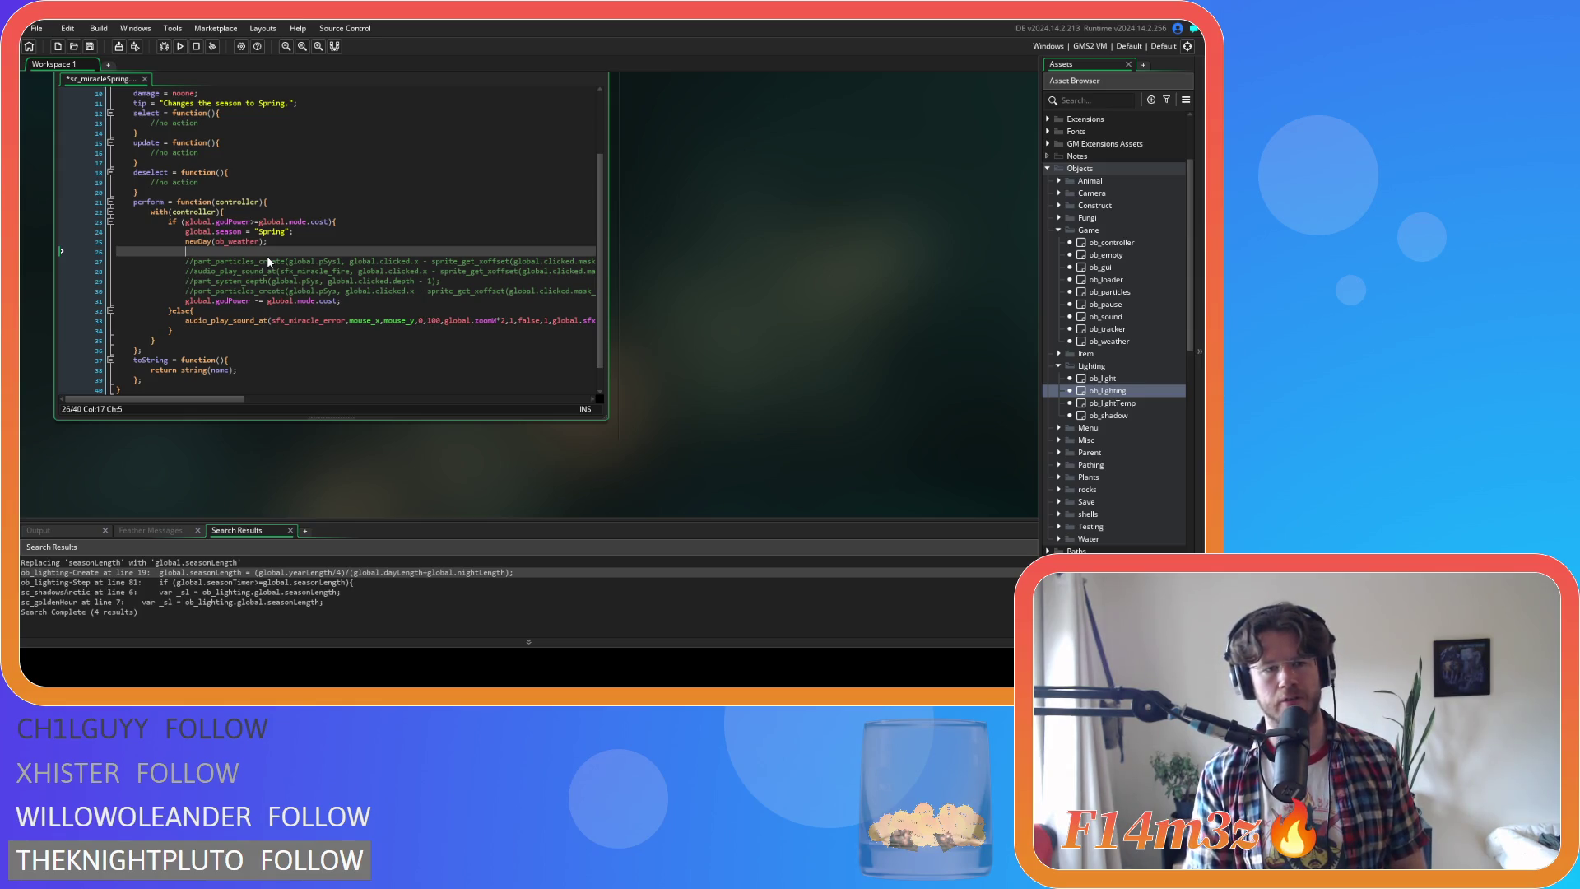
scroll(276, 267, up, 3)
scroll(288, 278, down, 2)
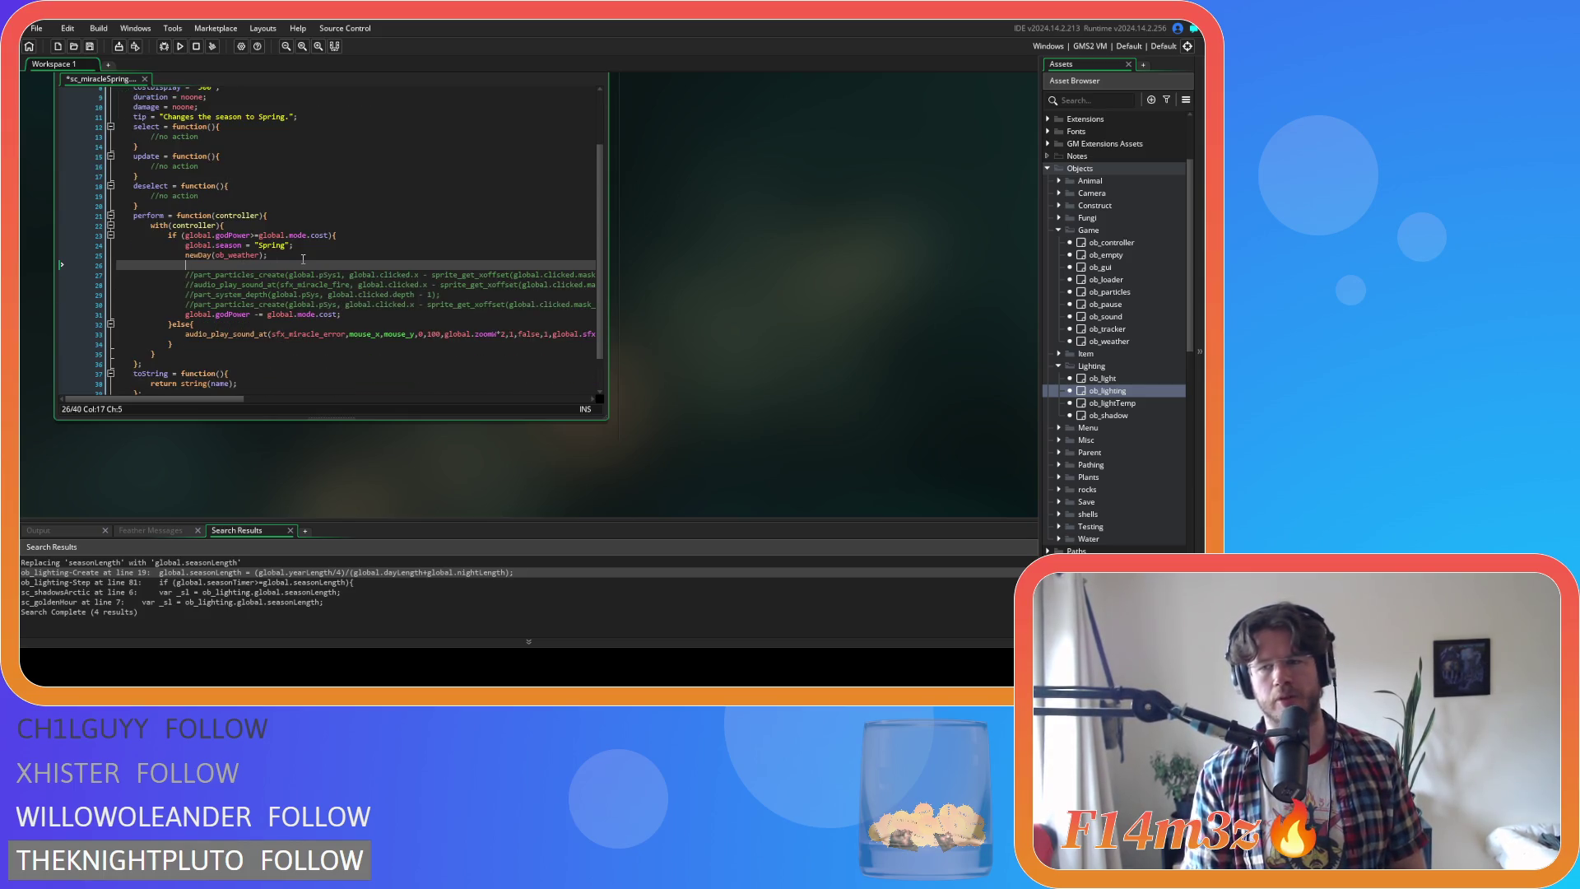
text(global.seas)
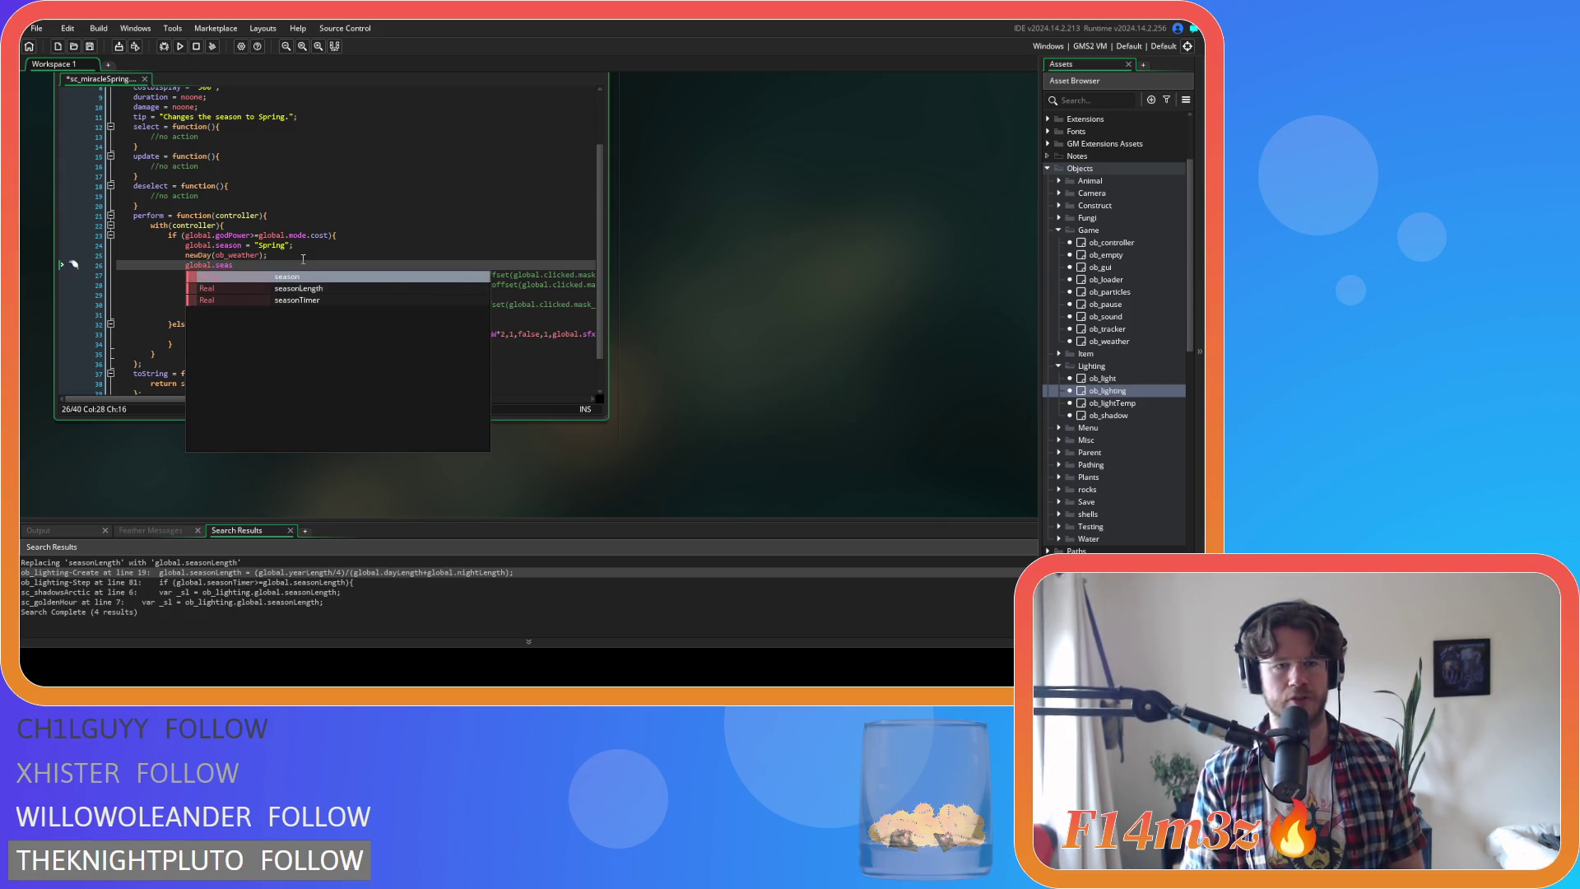
key(Down)
key(Down)
key(Return)
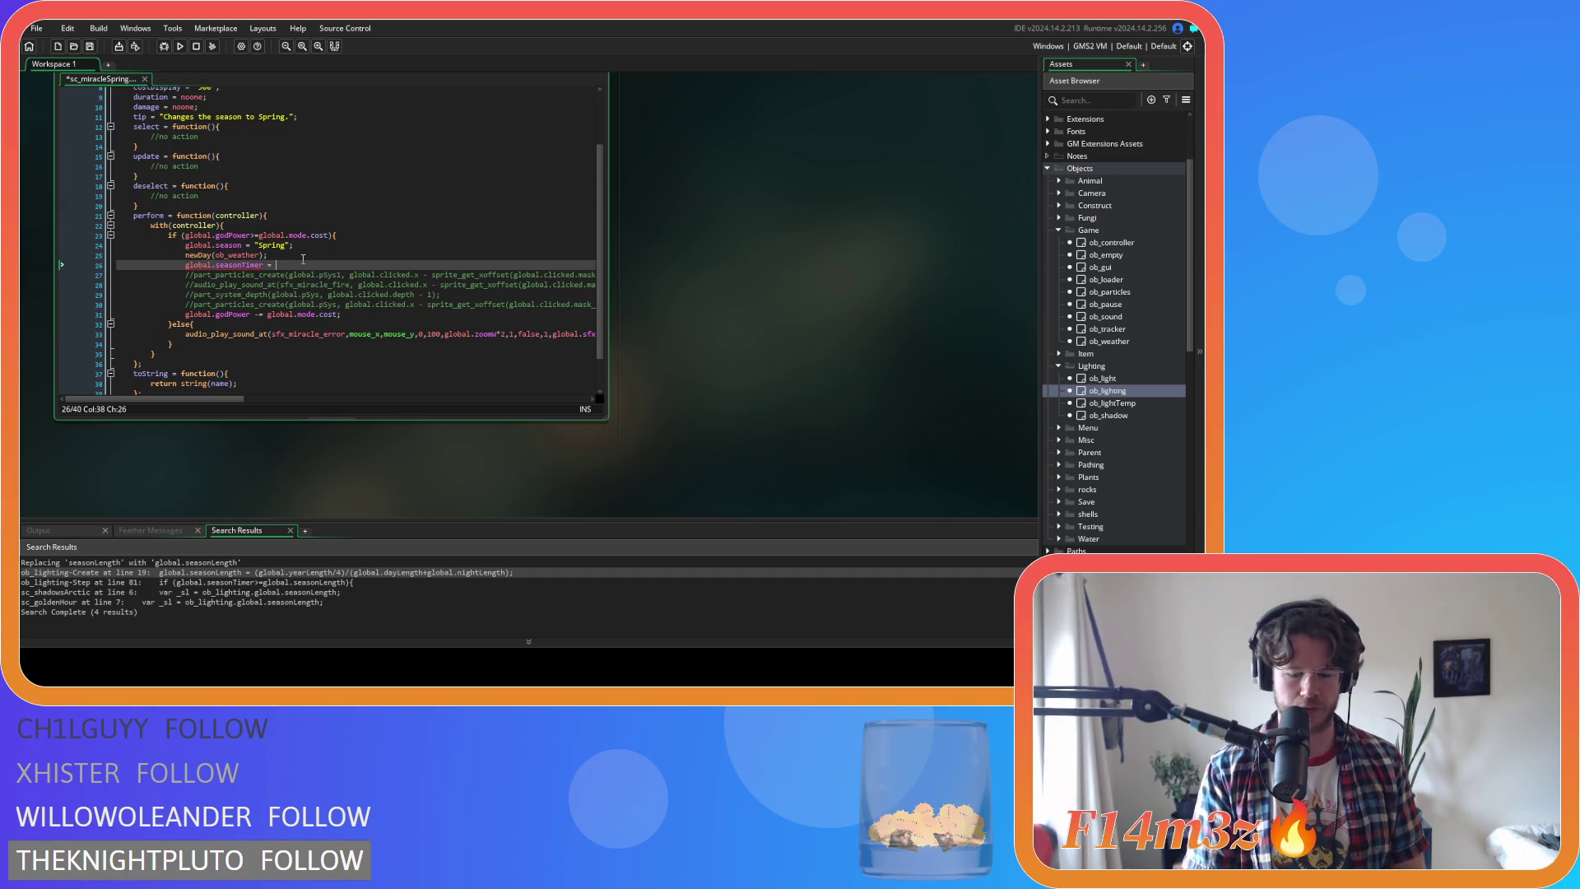
text(0;)
key(ctrl+s)
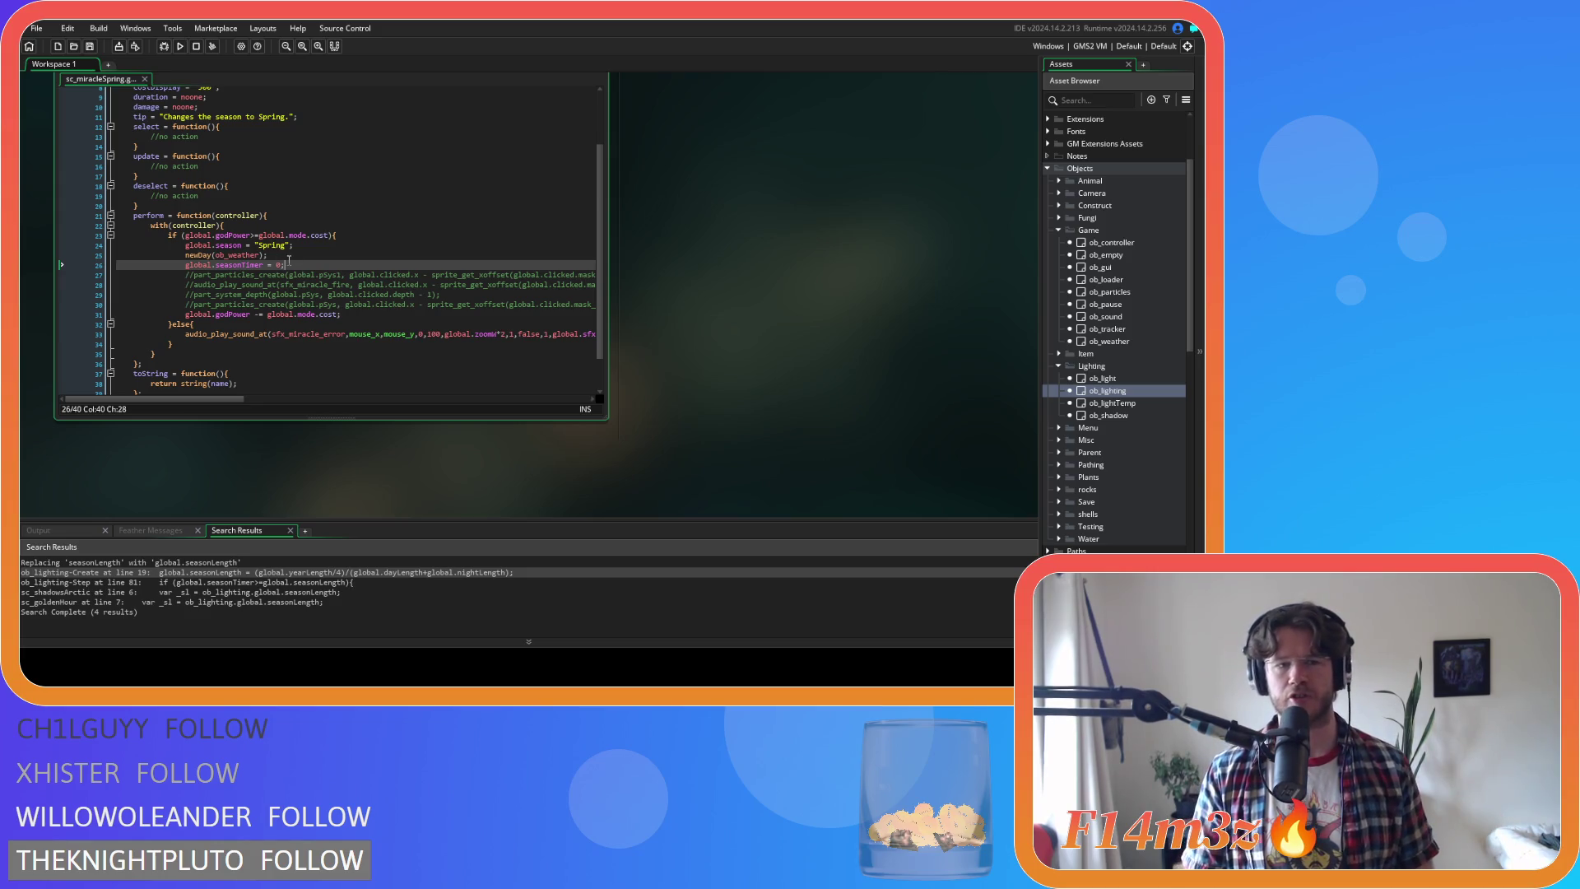
Review the Spring perform code, then select sc_miracleSpring in the Asset Browser and duplicate it
click(211, 245)
click(307, 258)
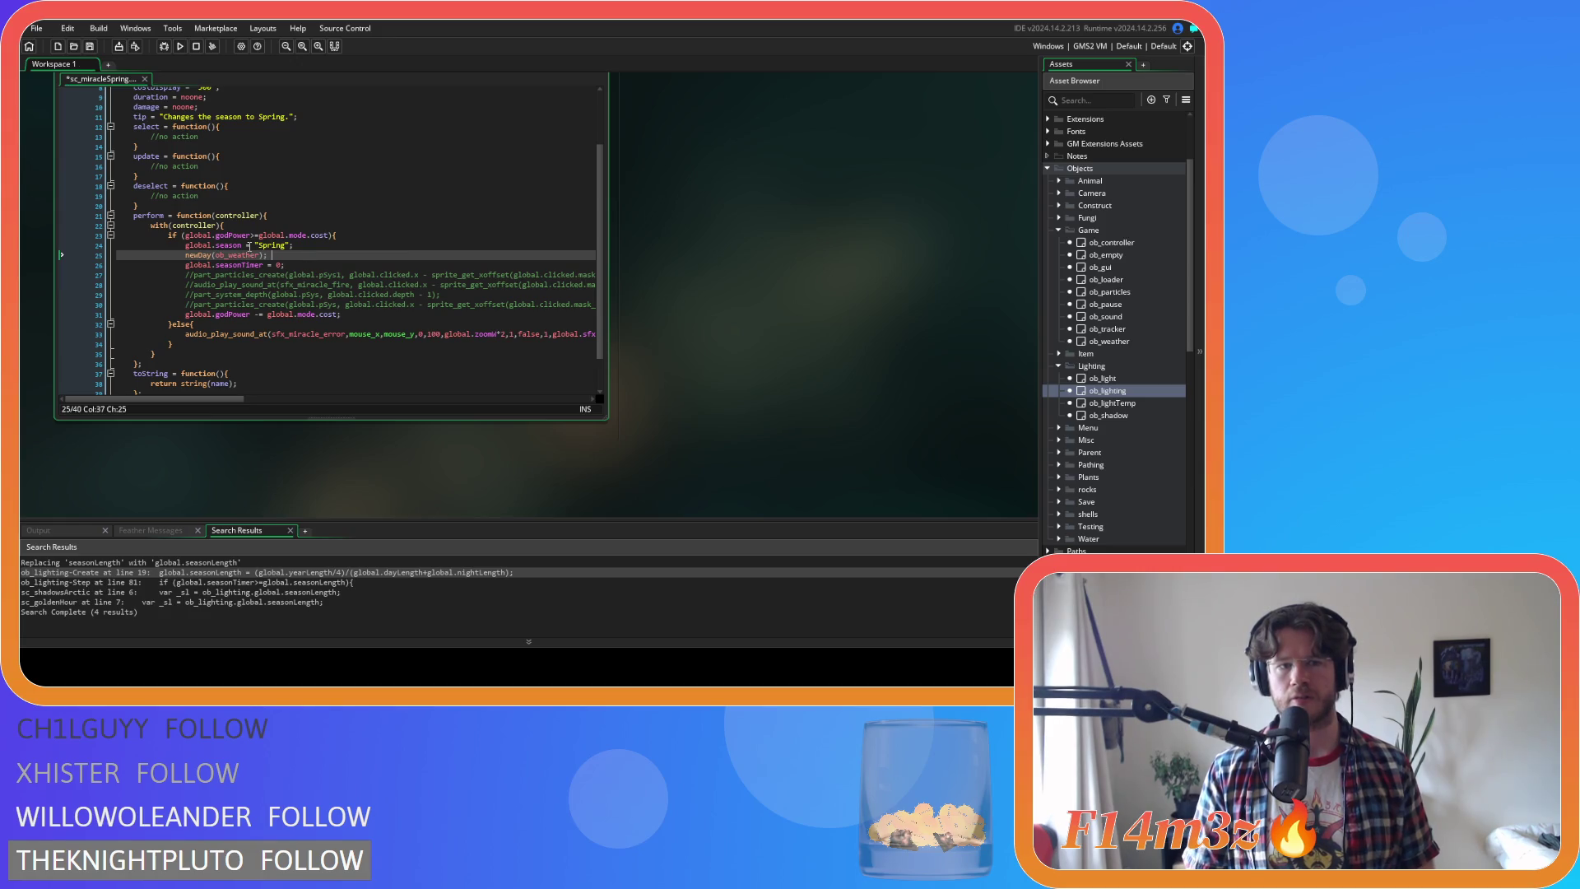
click(317, 236)
scroll(437, 300, down, 2)
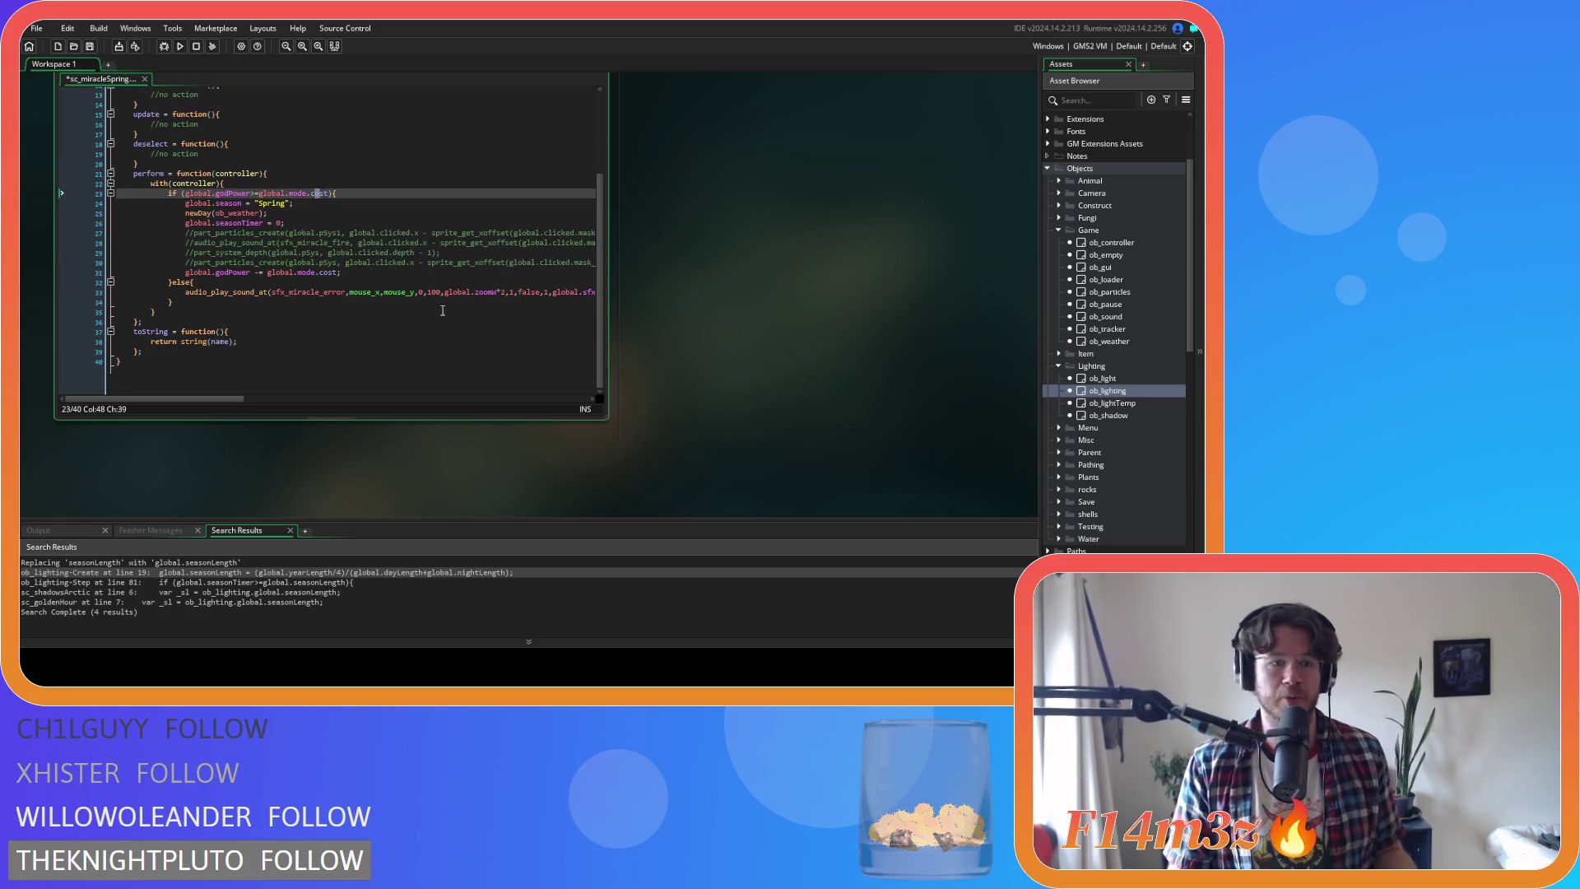
mouse_move(598, 254)
mouse_down()
mouse_move(614, 149)
mouse_move(603, 238)
mouse_up()
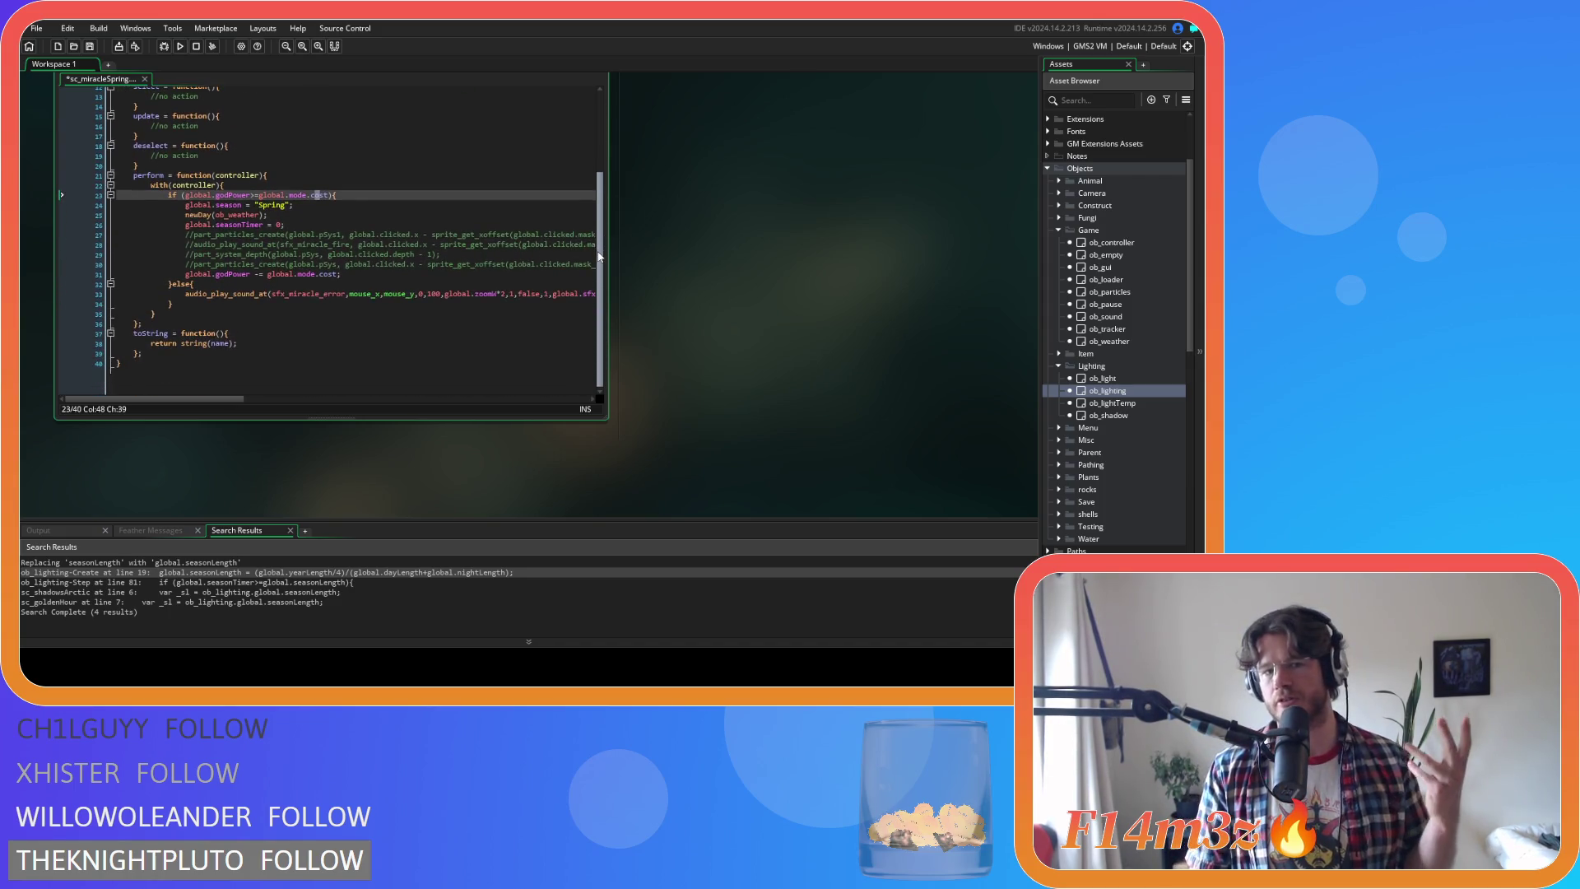
click(403, 329)
scroll(385, 352, up, 4)
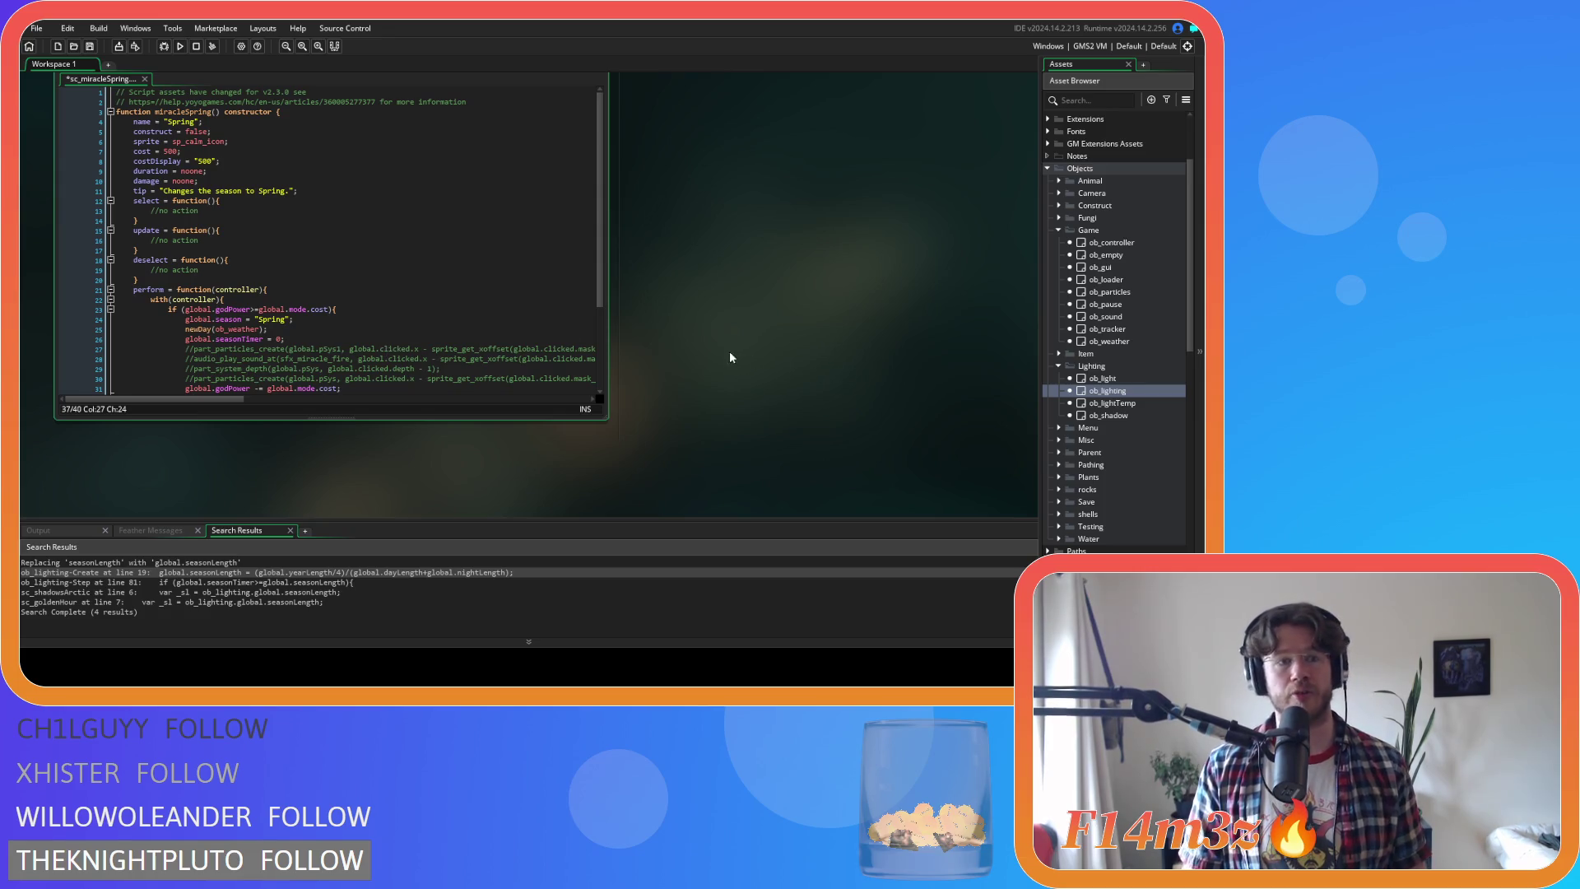
scroll(1107, 386, down, 10)
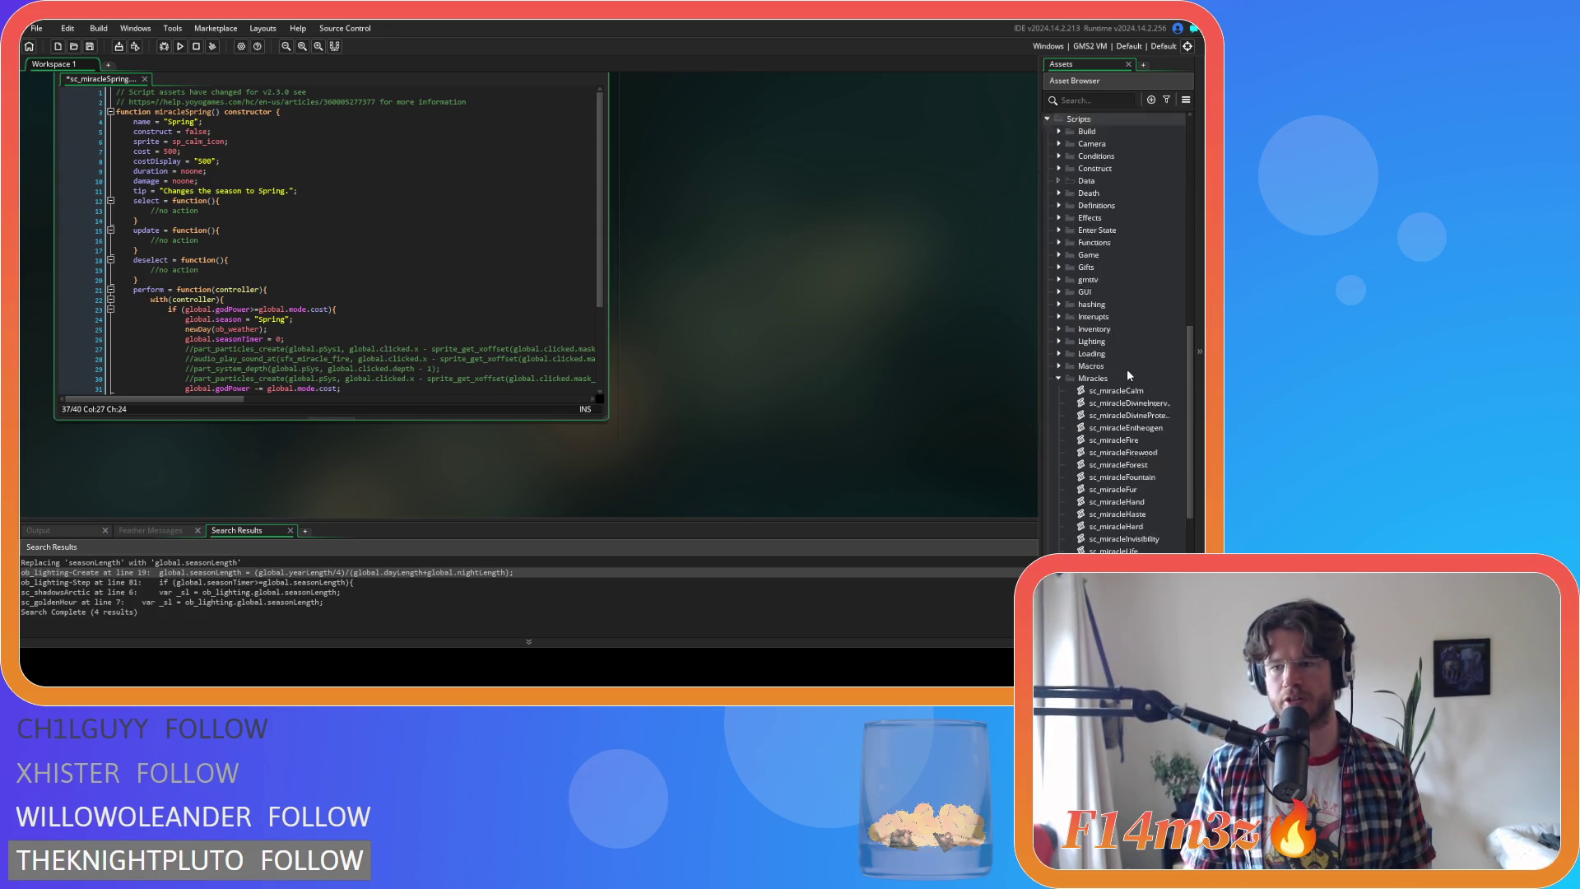
click(1119, 489)
key(ctrl+d)
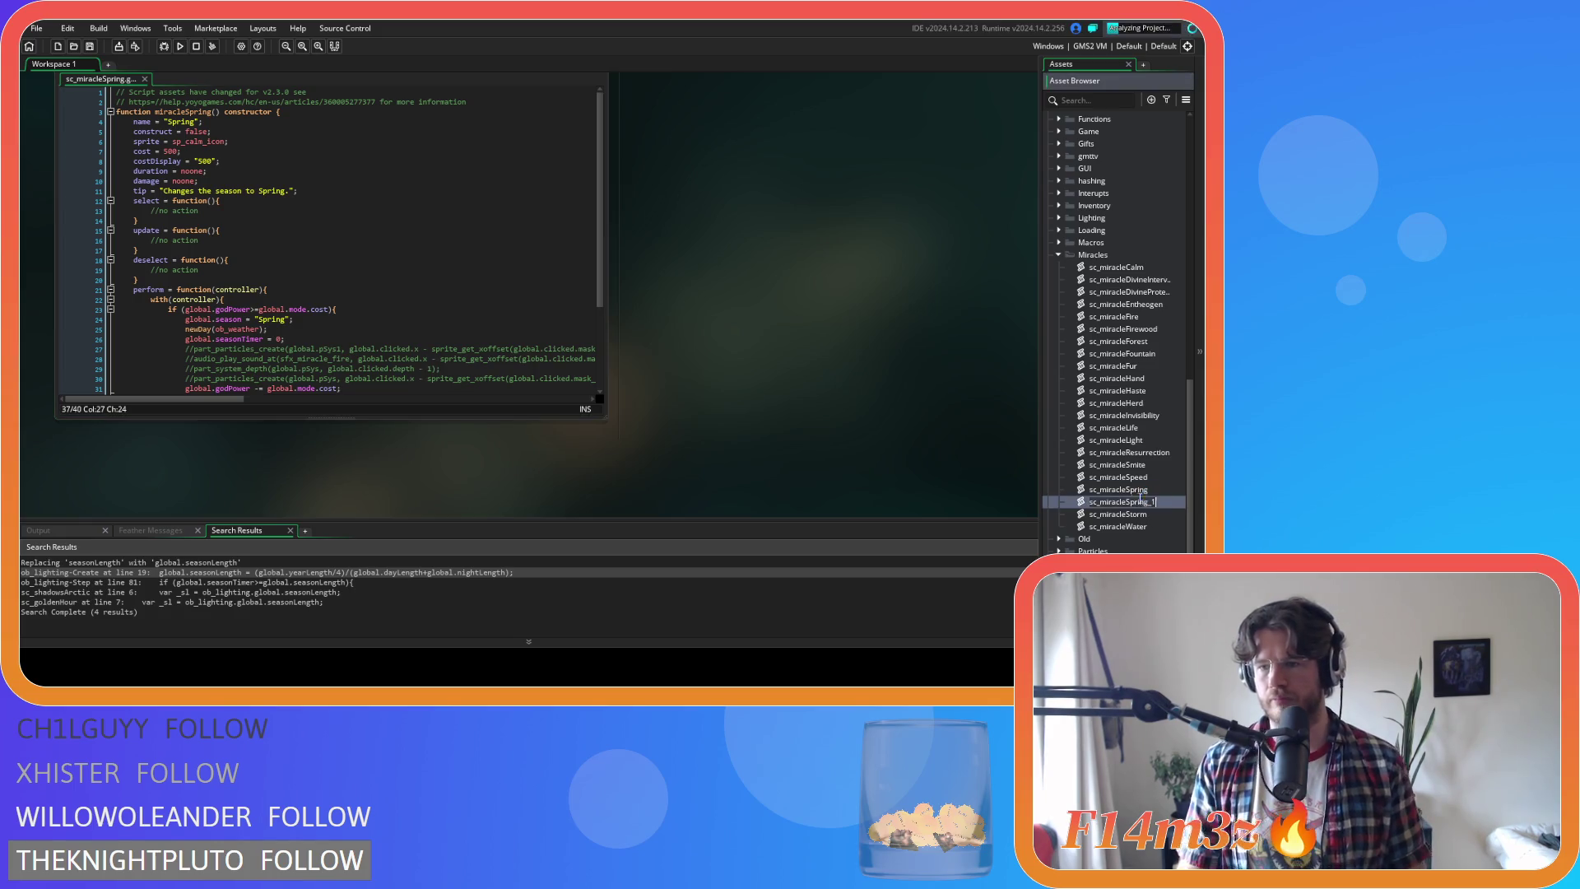
Rename the duplicated Spring script to sc_miracleSummer and open it
key(BackSpace)
key(BackSpace)
key(BackSpace)
key(BackSpace)
key(BackSpace)
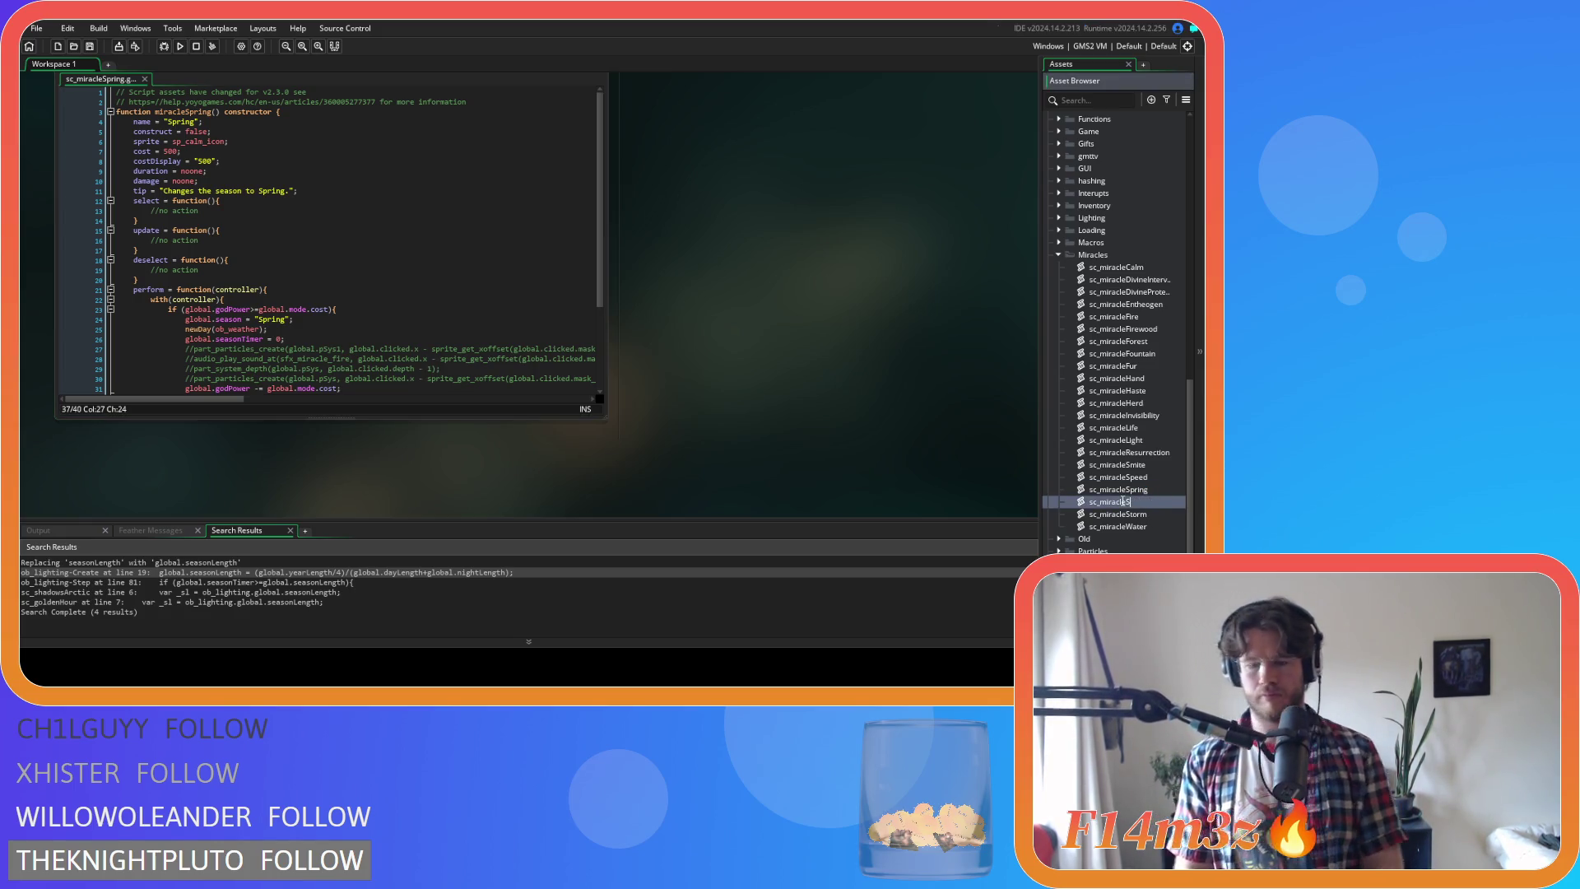
text(ummer)
key(Return)
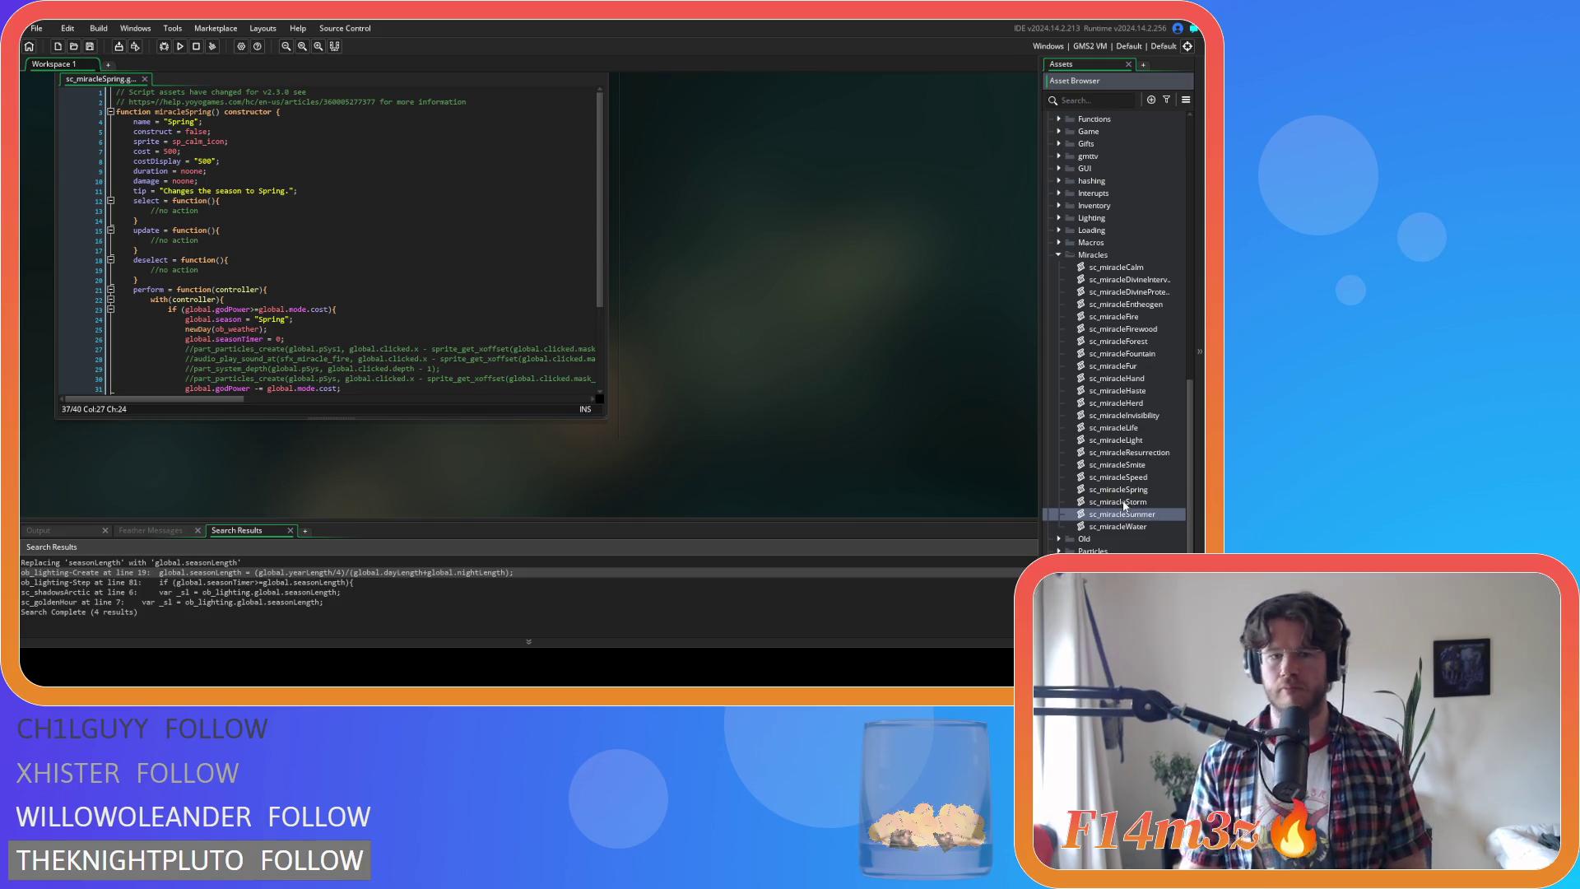
double_click(1148, 515)
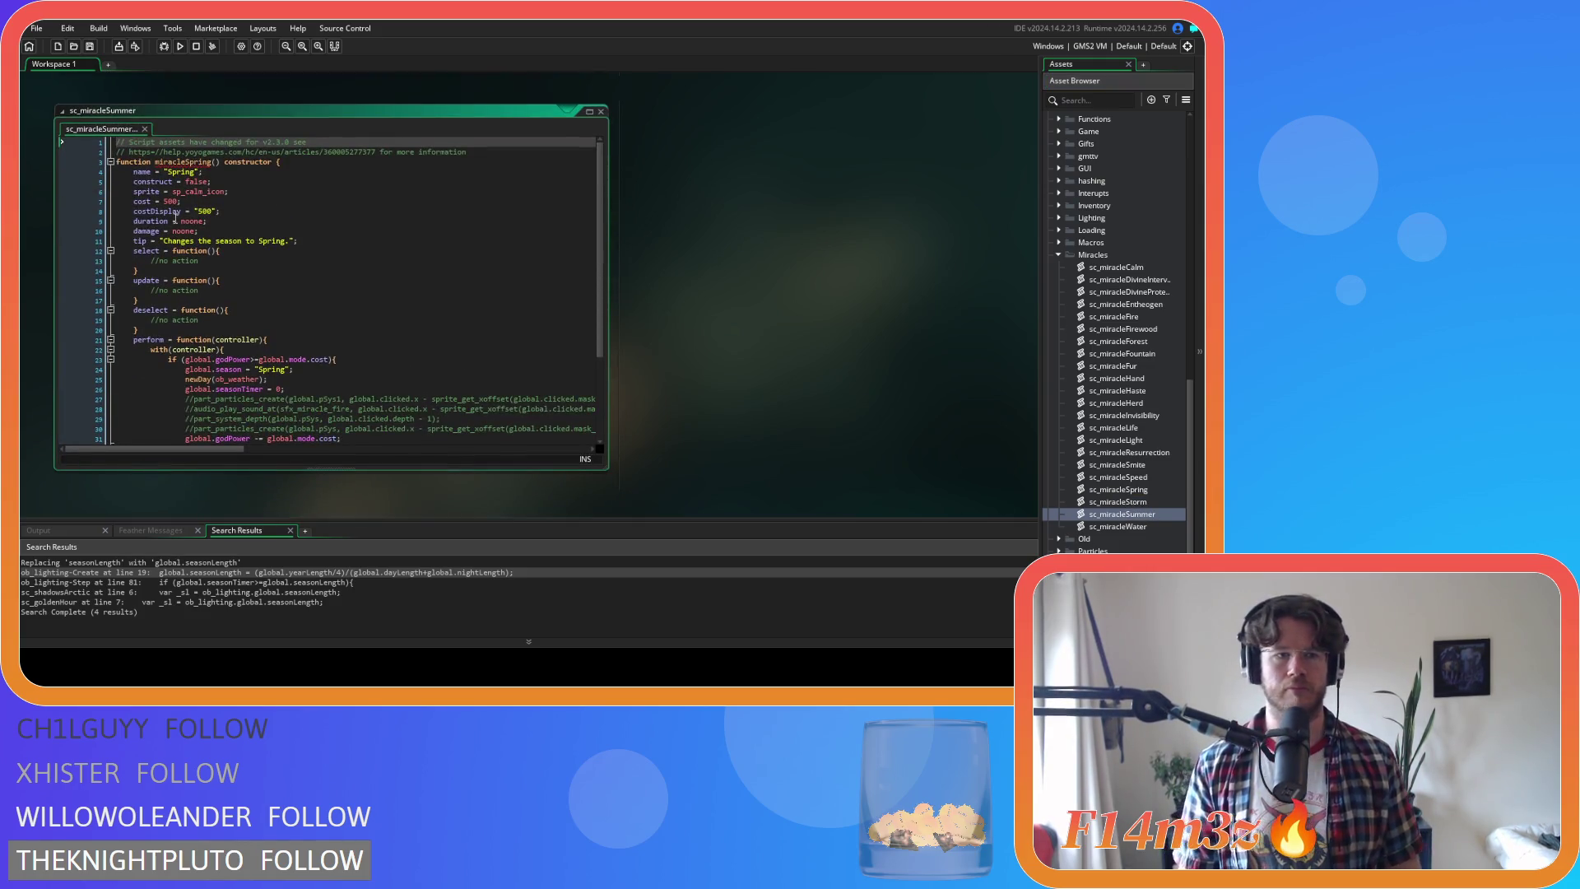
Change Spring to Summer in the constructor name (line 3) and the name value (line 4)
drag(186, 162, 213, 164)
text(Summer)
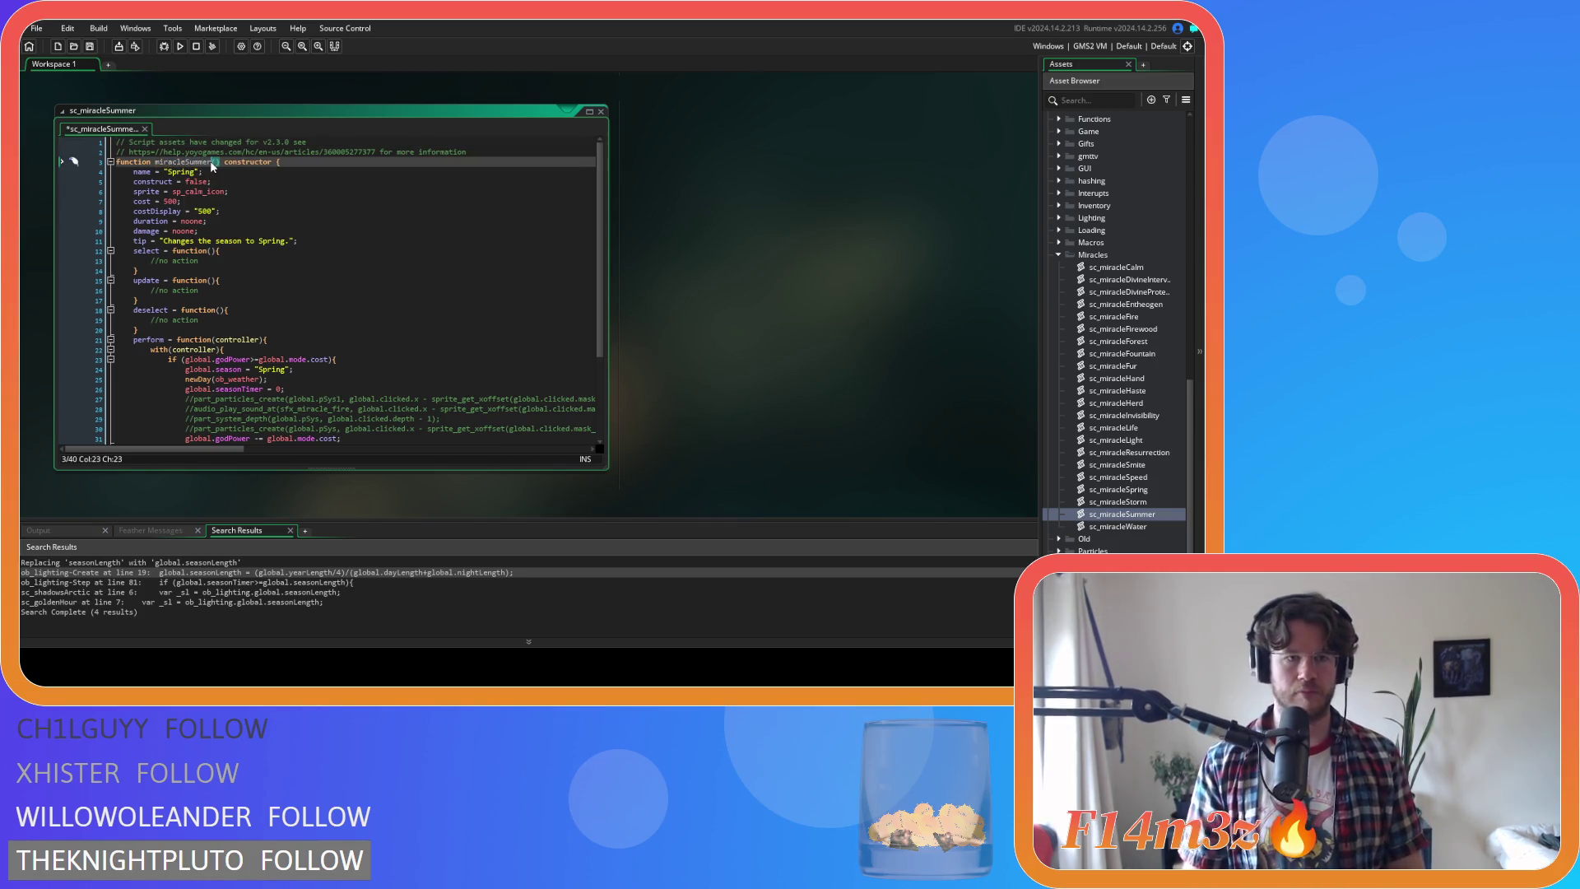
double_click(183, 172)
text(Summer)
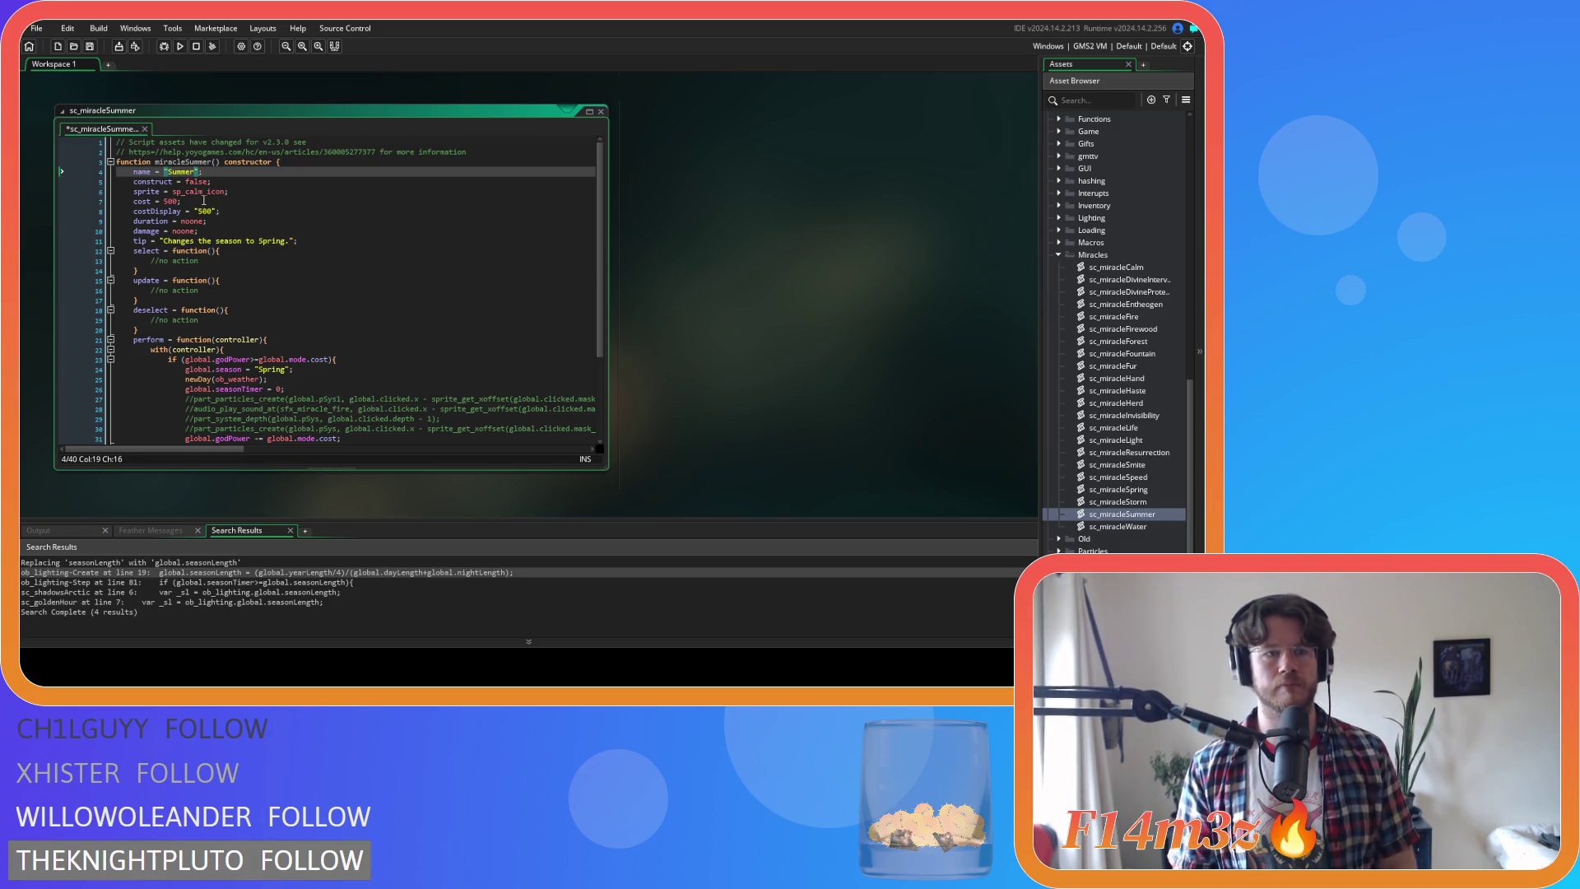
mouse_move(197, 194)
click(258, 234)
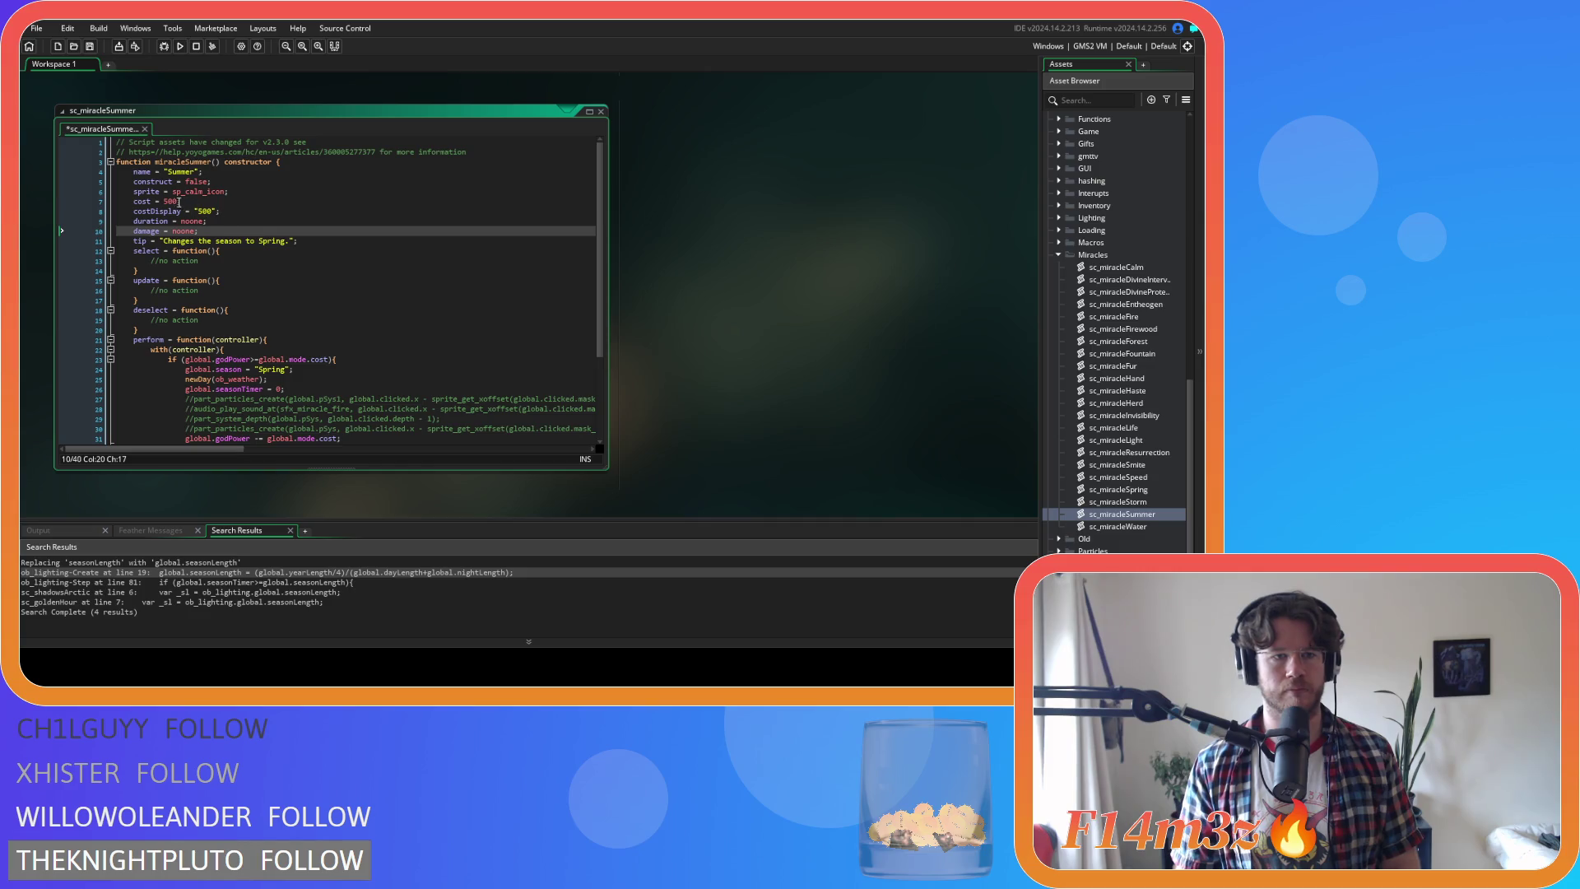
Change Spring to Summer in the tip (line 11) and season (line 24), save, and duplicate the script
double_click(271, 240)
text(Summer)
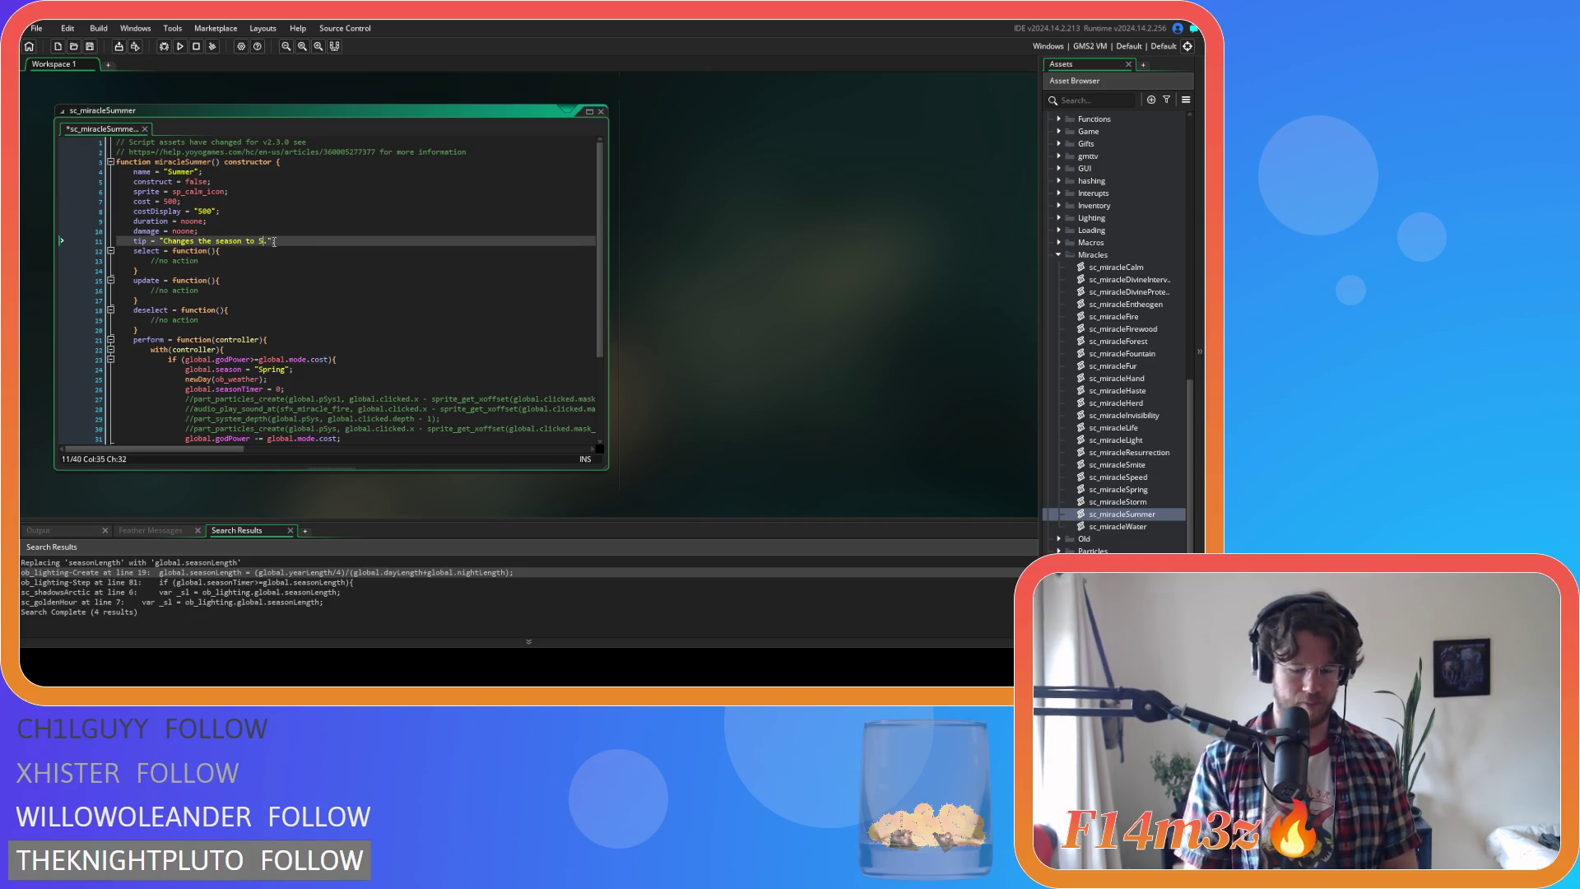
click(296, 309)
double_click(271, 368)
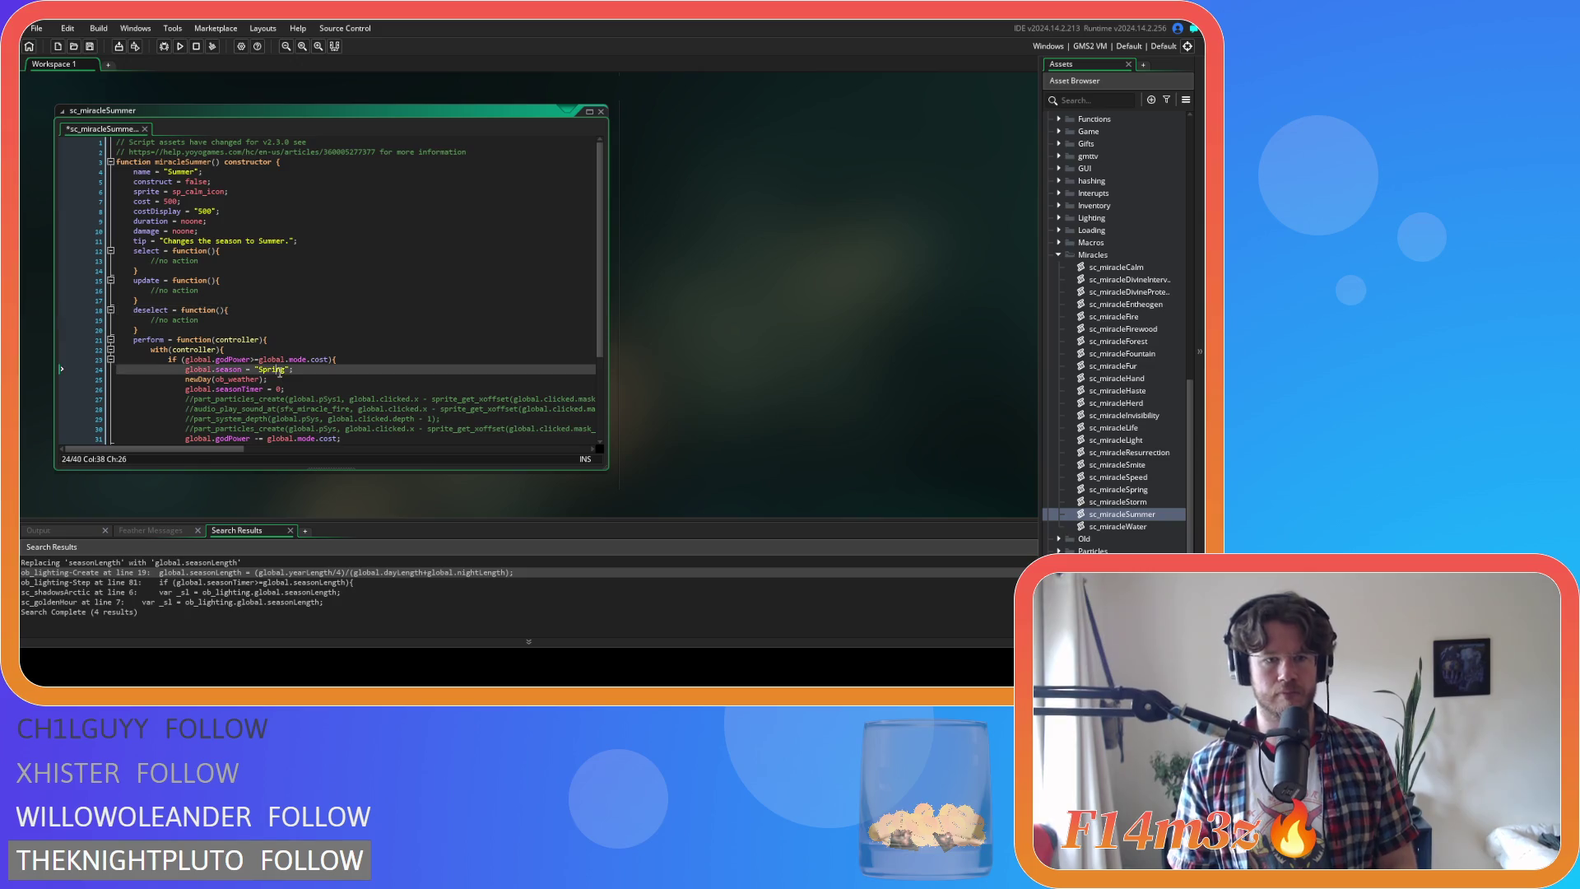
text(Summer)
key(ctrl+s)
click(425, 376)
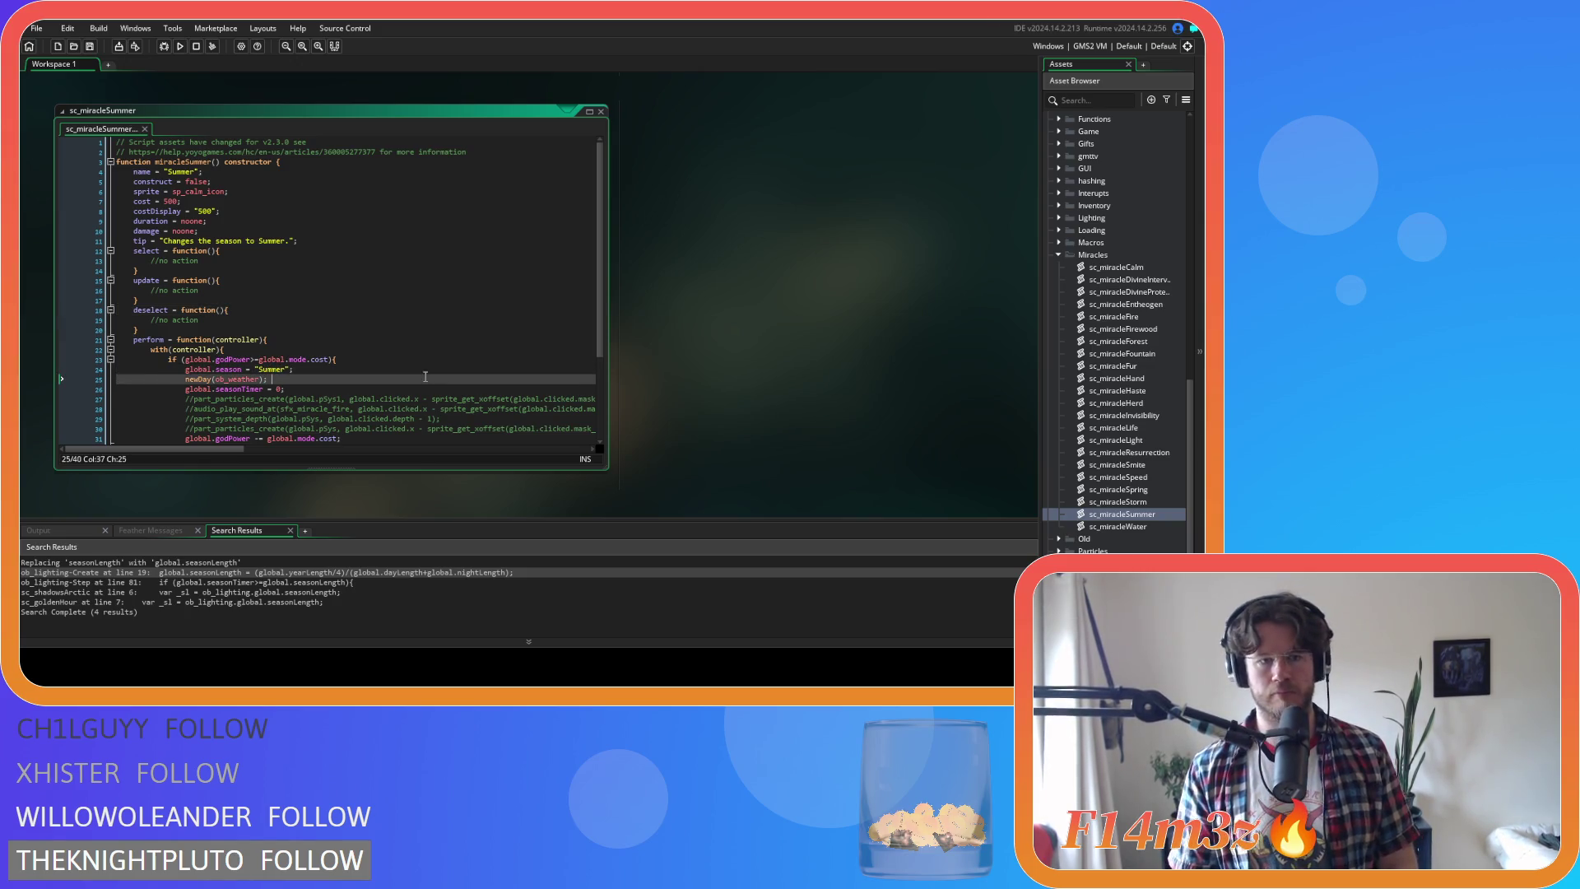
click(1142, 514)
key(ctrl+d)
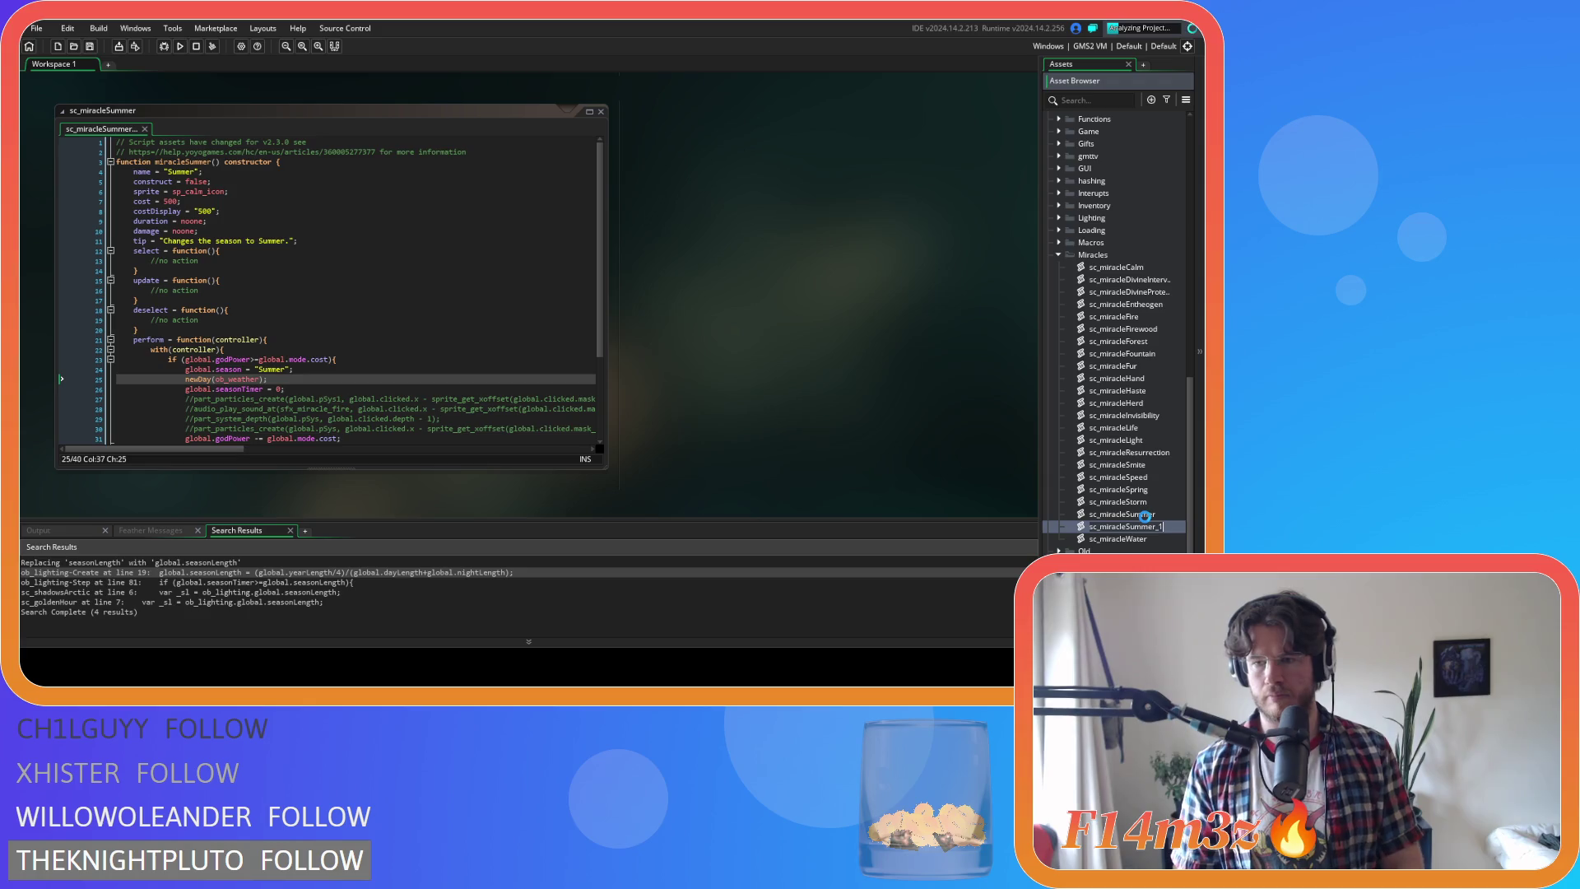
Rename the copy to sc_miracleAutumn and change its constructor name to Autumn
key(BackSpace)
key(BackSpace)
key(BackSpace)
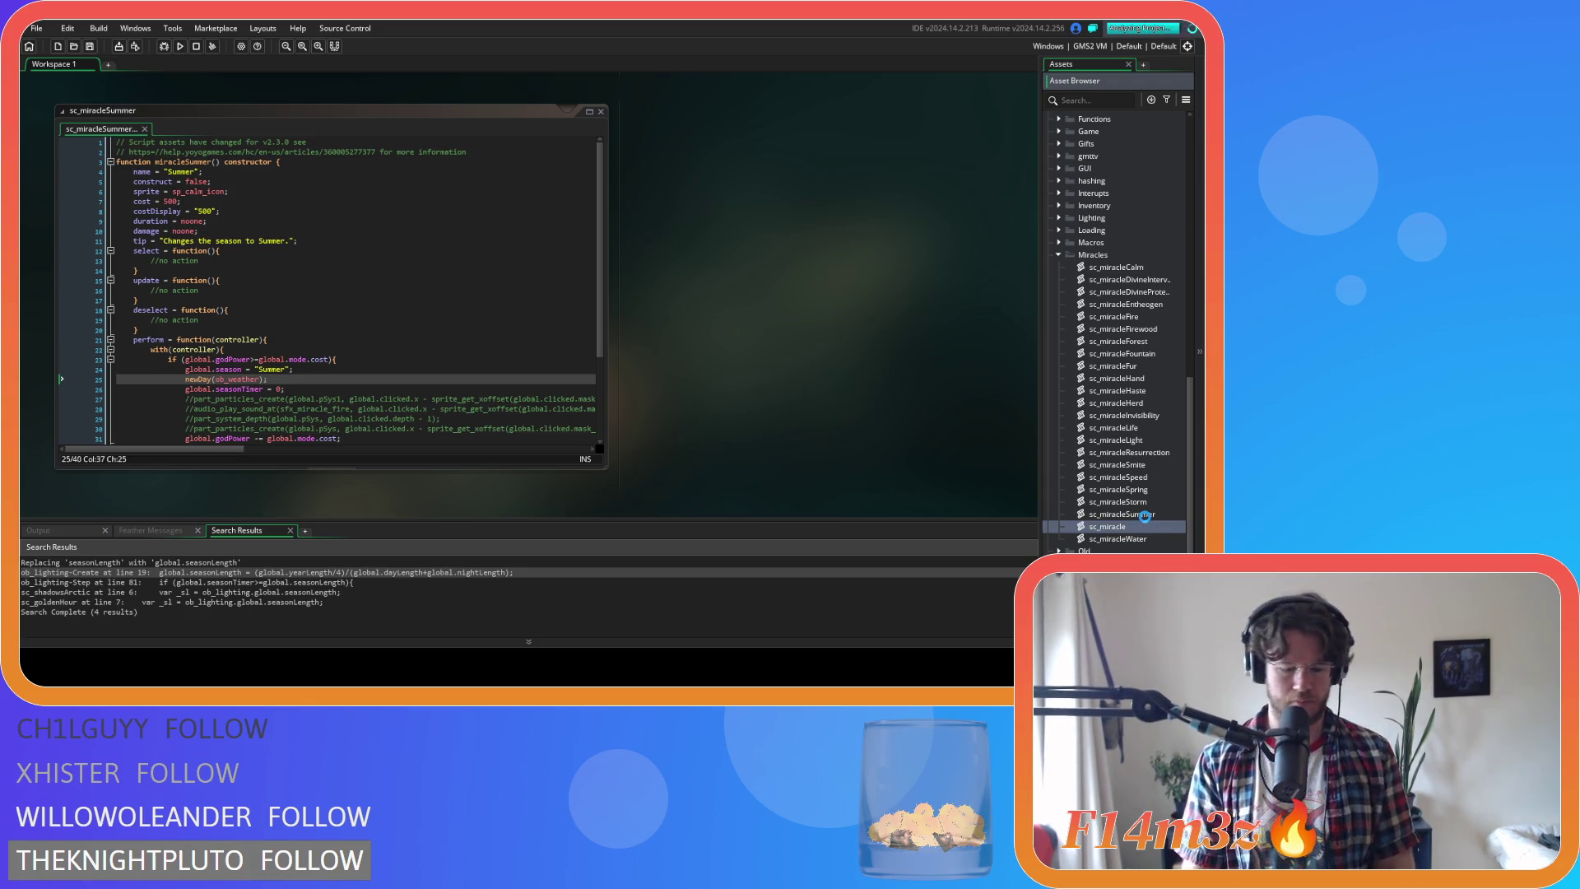
text(Autumn)
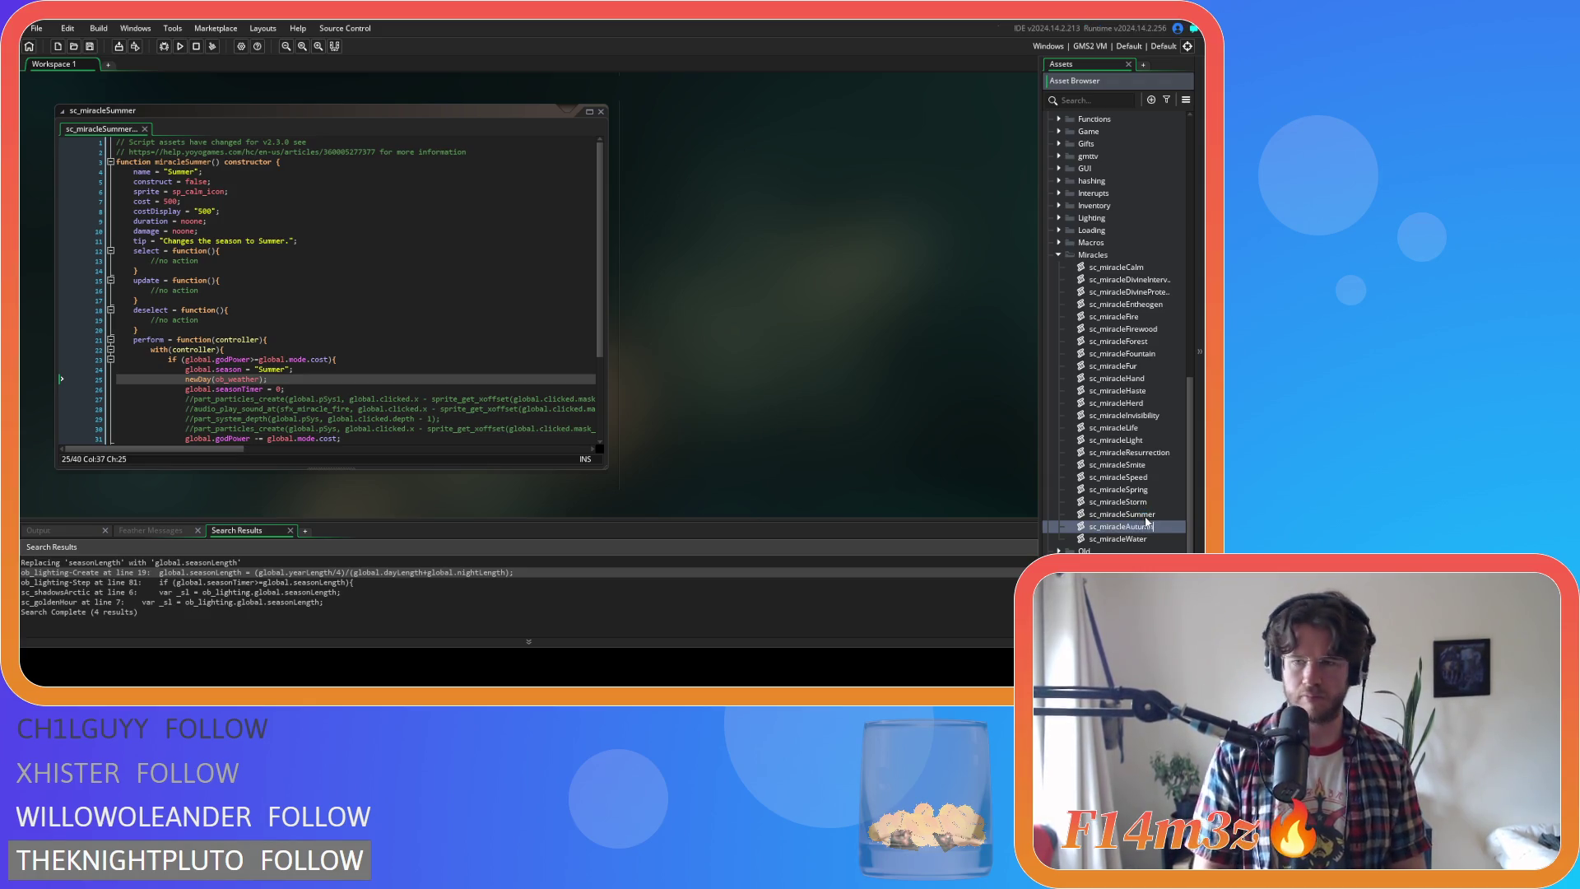
key(Return)
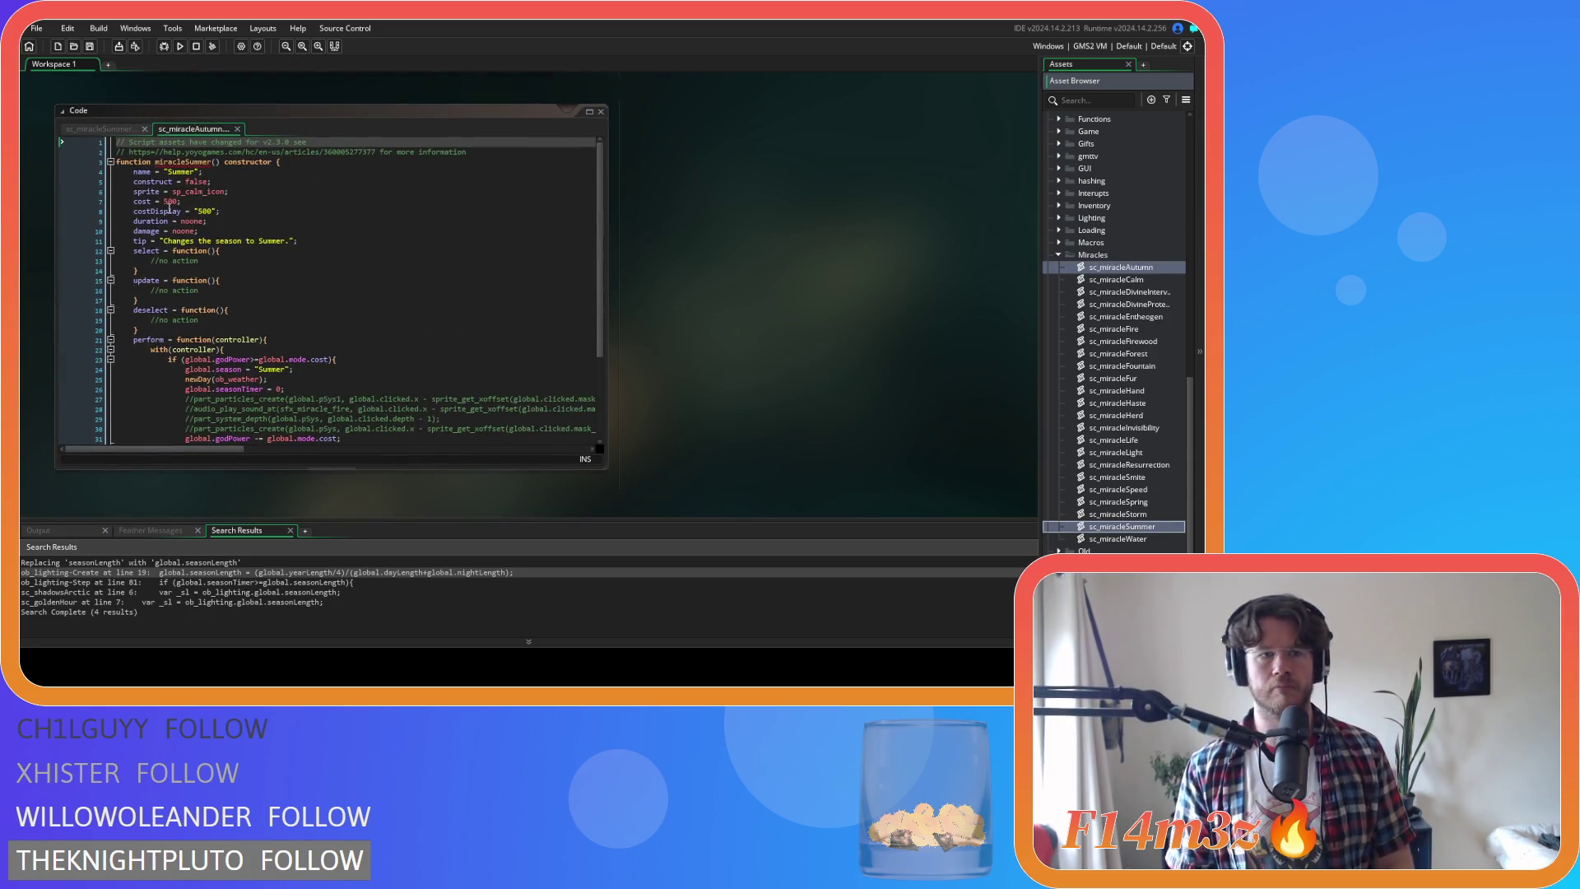
click(213, 162)
key(BackSpace)
key(BackSpace)
key(BackSpace)
text(Autumn)
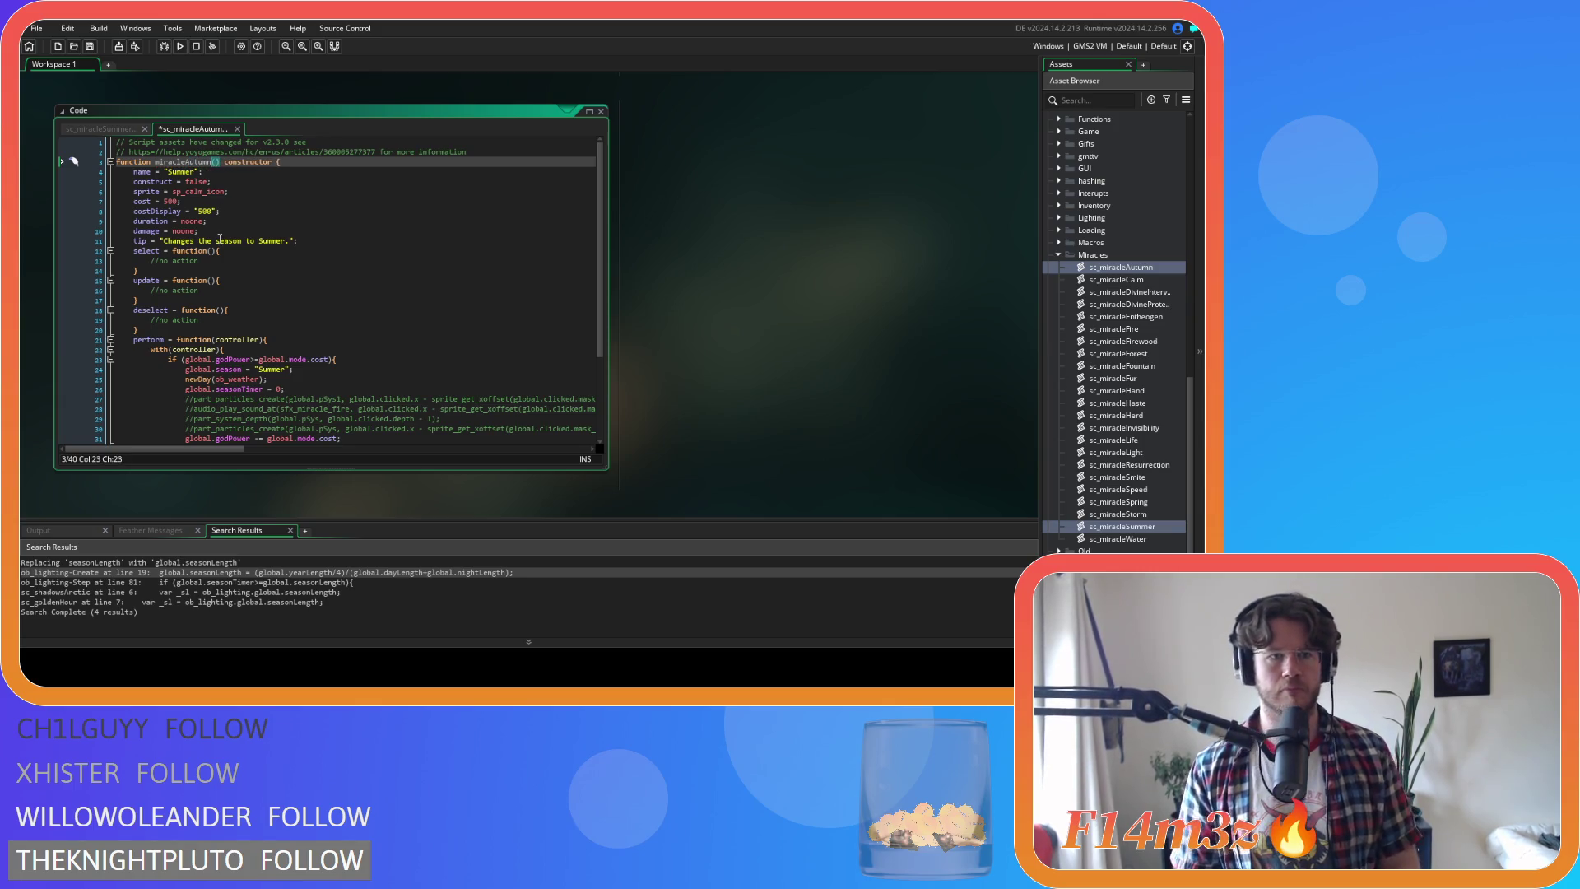
click(278, 221)
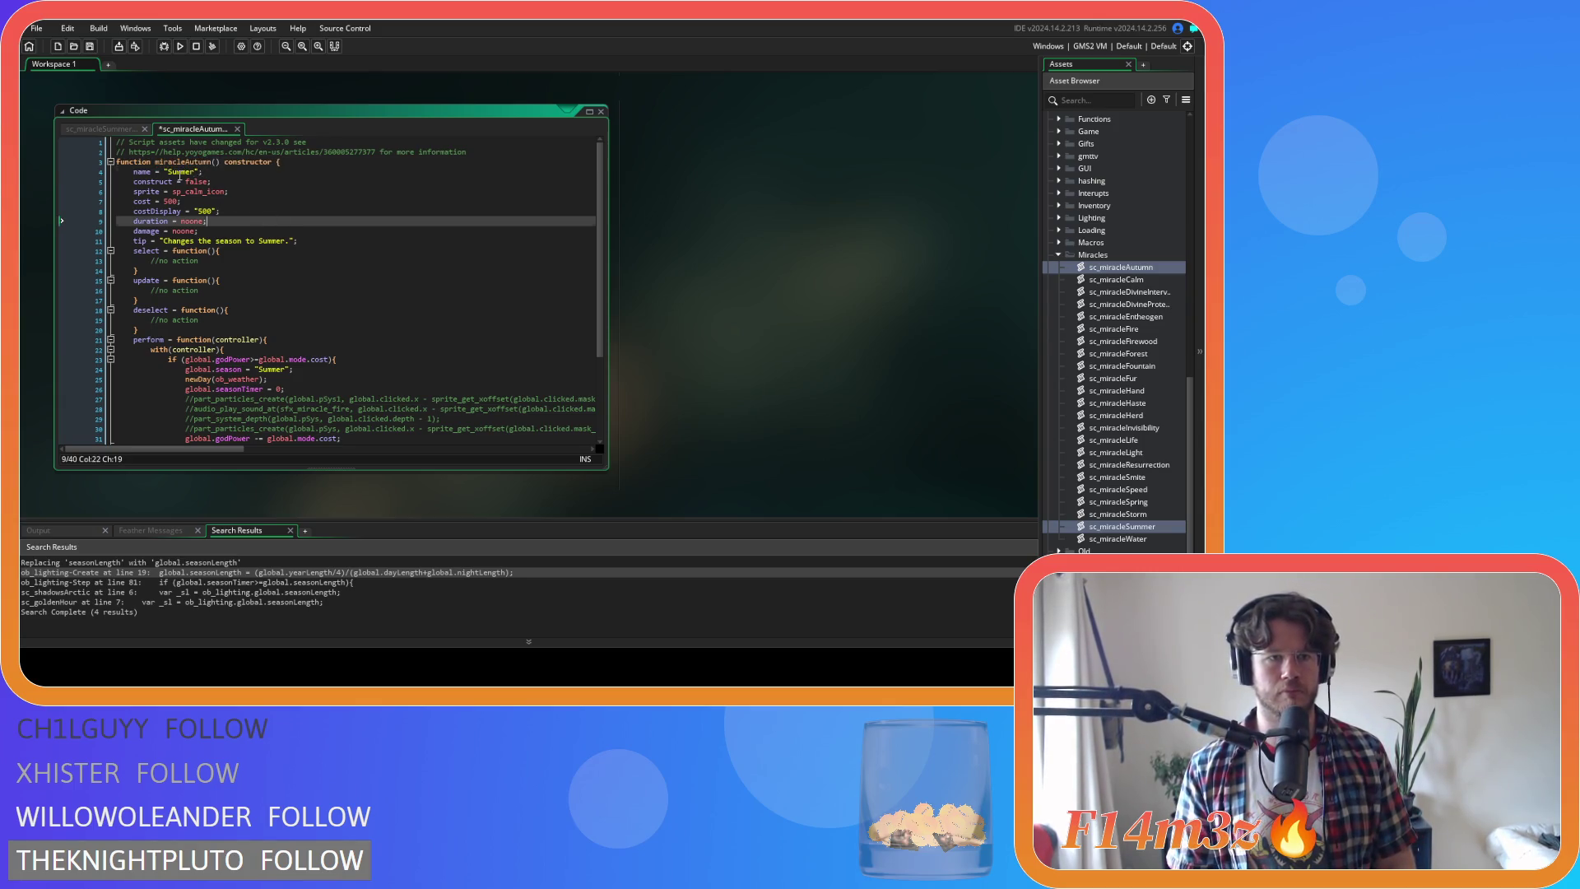
Replace Summer with Autumn in the name, tip and season lines, then save
double_click(181, 171)
text(Autumn)
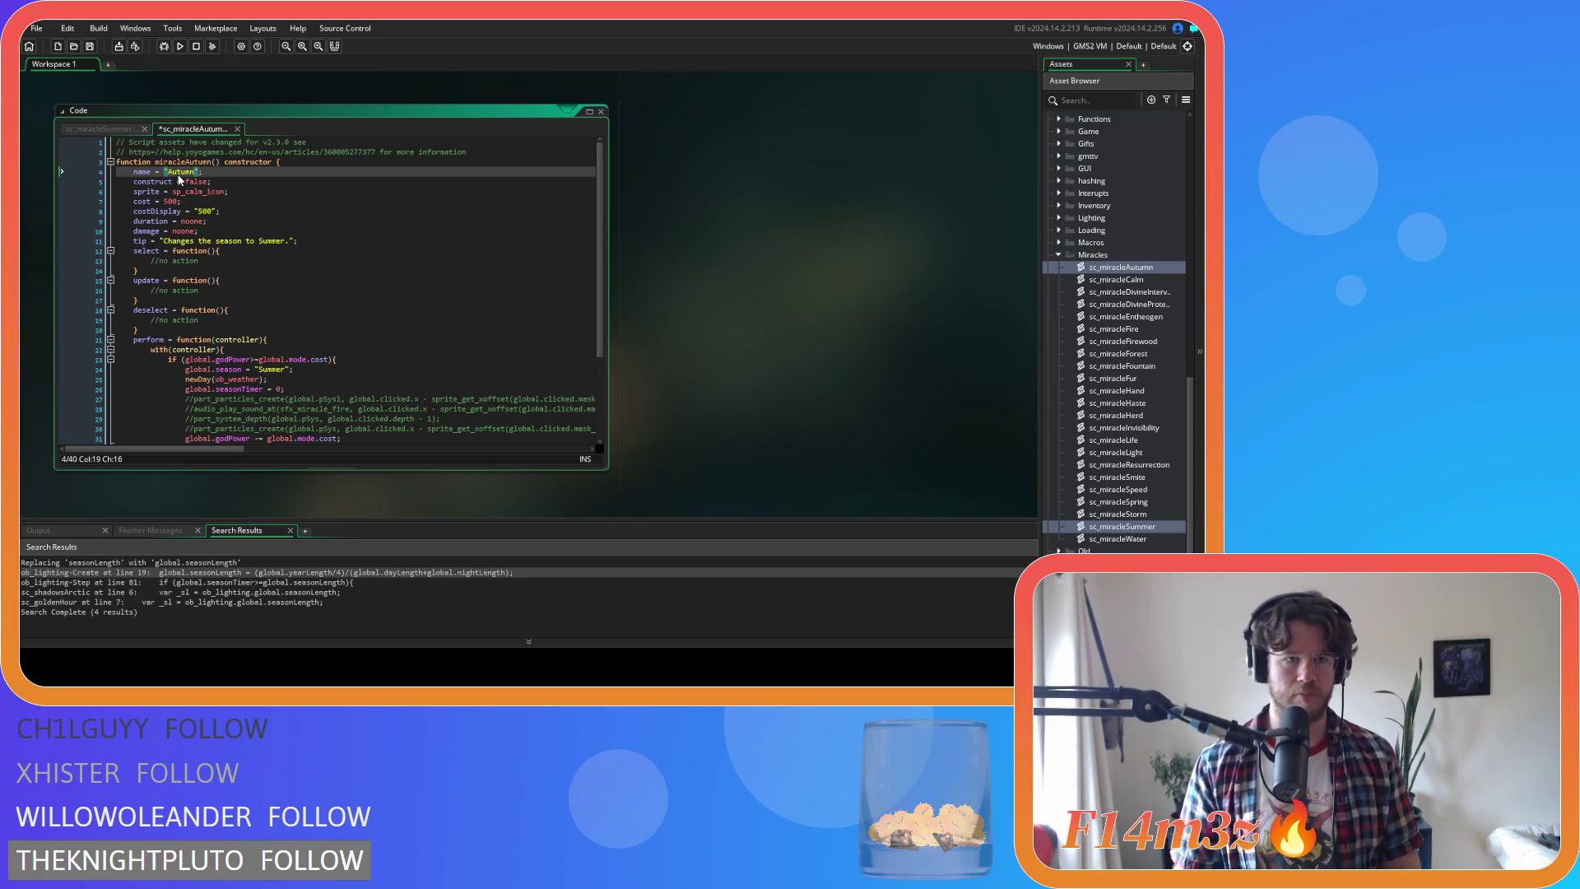
double_click(265, 240)
text(Autumn)
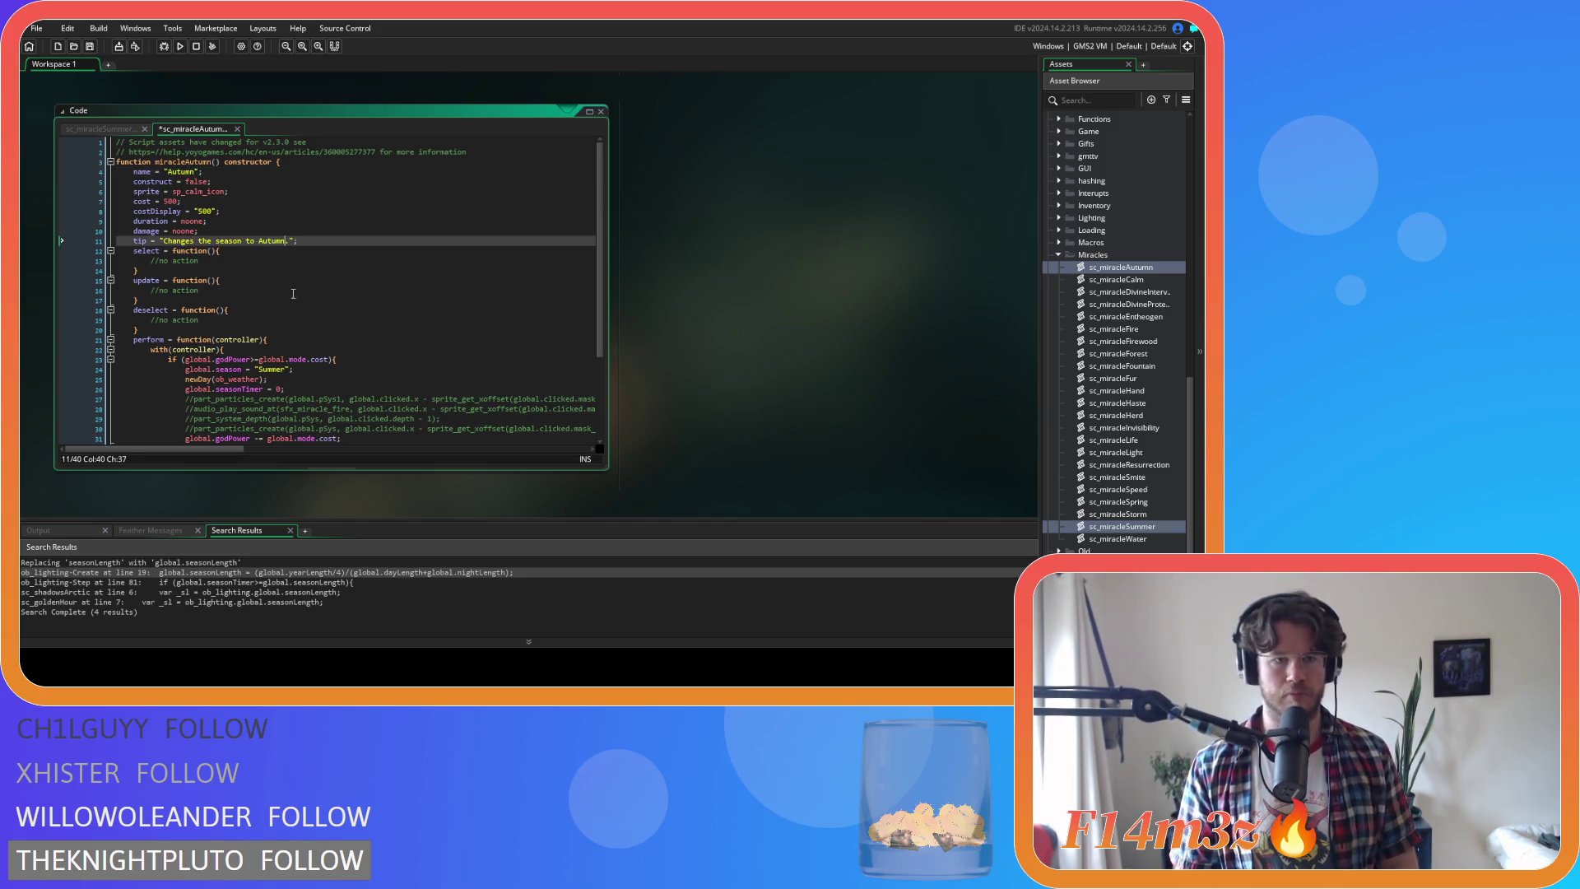
click(278, 369)
double_click(271, 370)
text(Autumn)
click(371, 350)
key(ctrl+s)
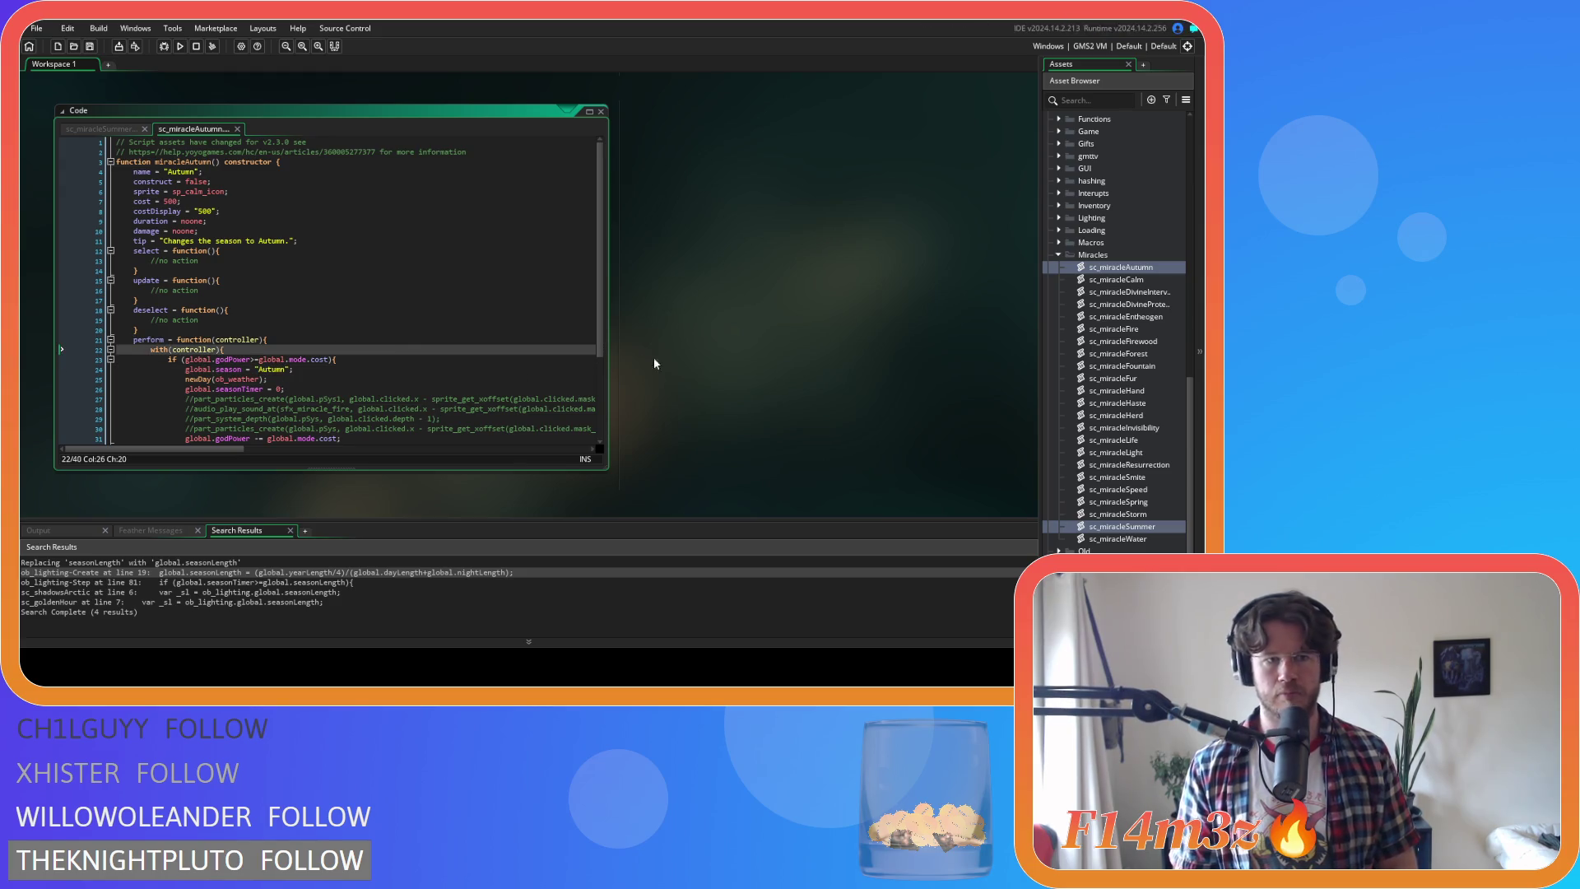
Review the empty select, update and deselect functions, then duplicate sc_miracleAutumn
mouse_move(235, 251)
mouse_down()
mouse_move(194, 261)
mouse_move(360, 328)
mouse_up()
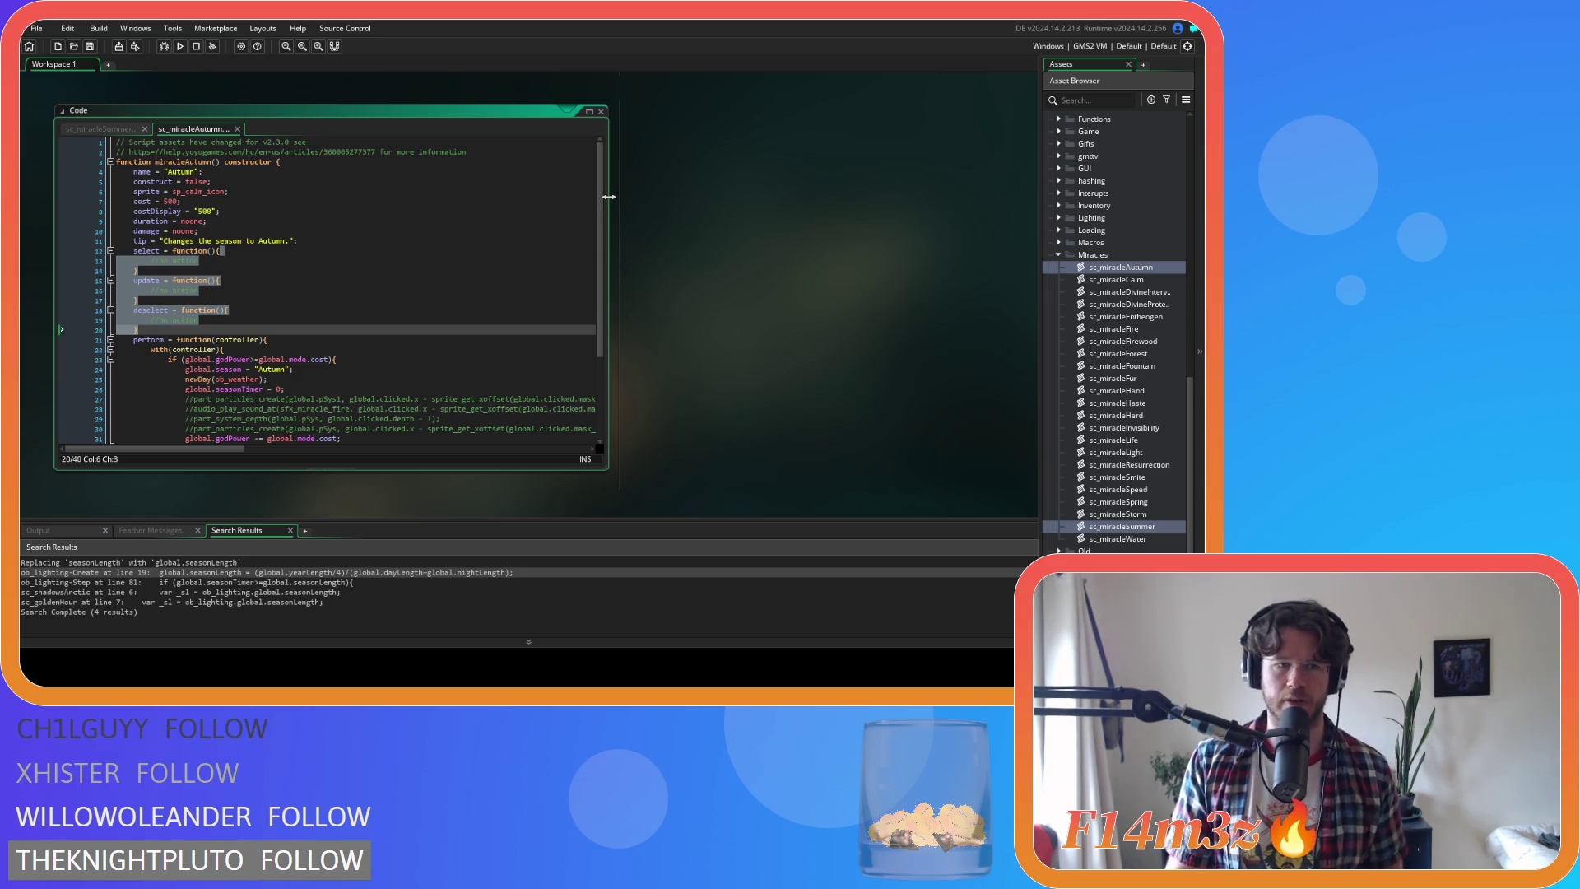
scroll(679, 223, up, 1)
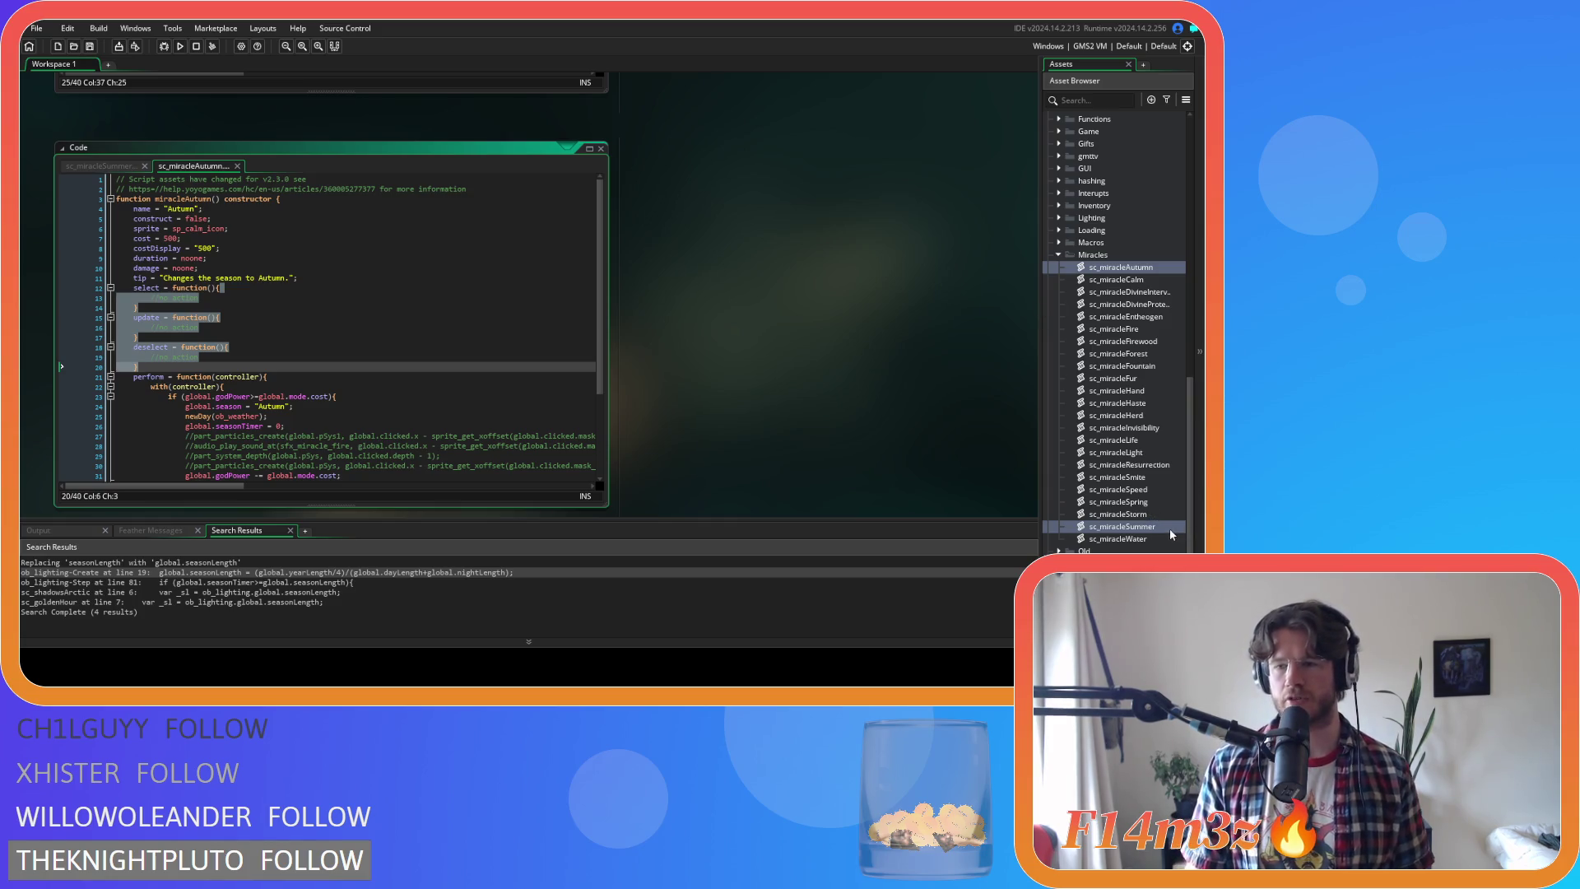
click(1150, 267)
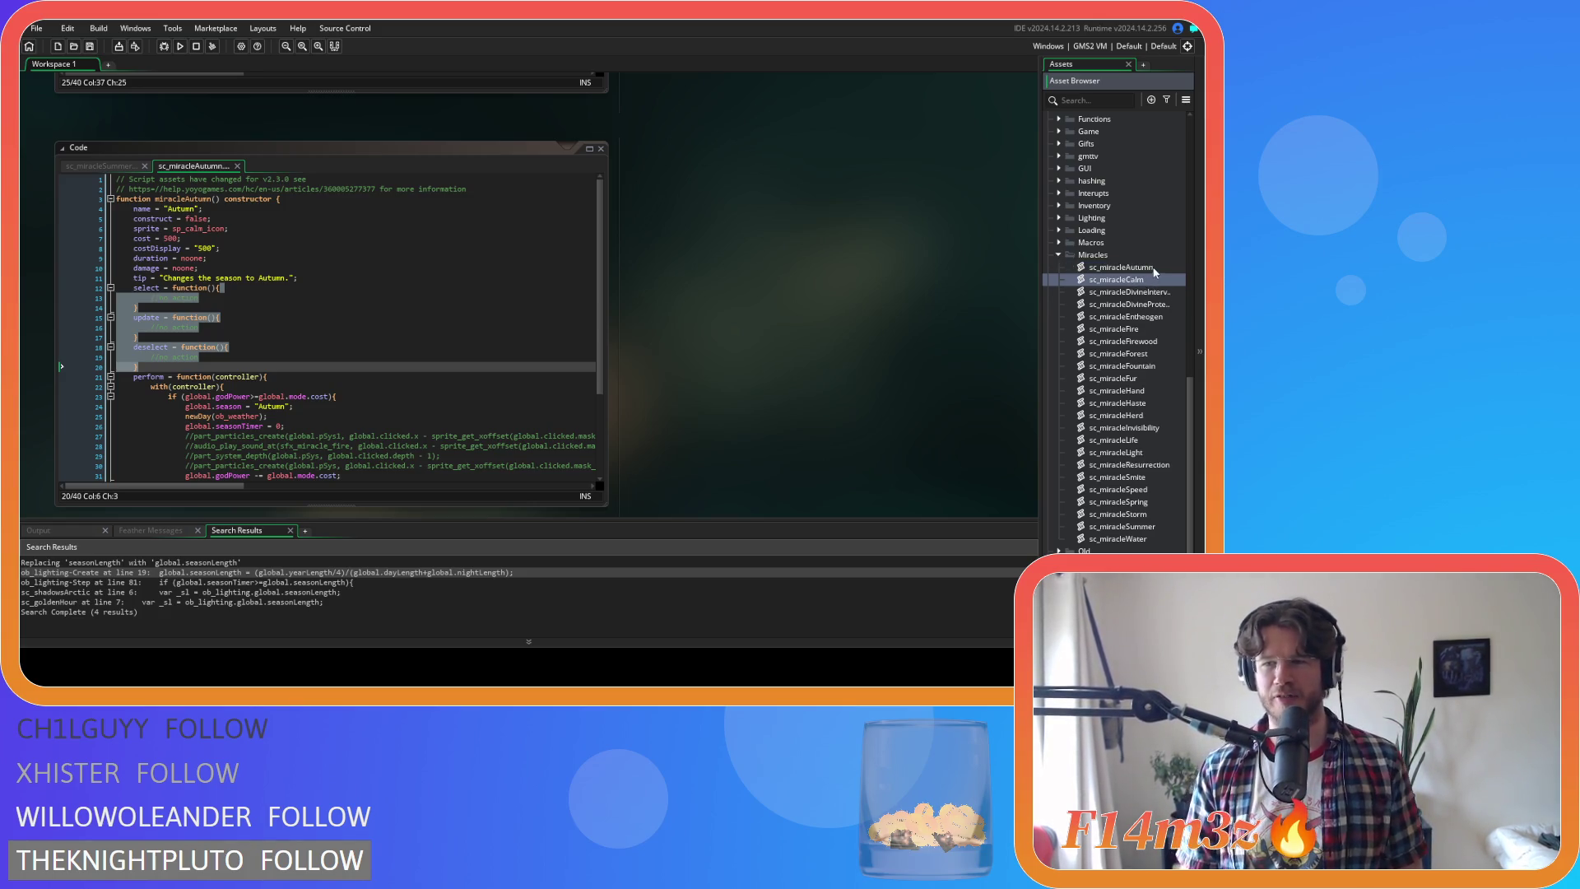
key(ctrl+d)
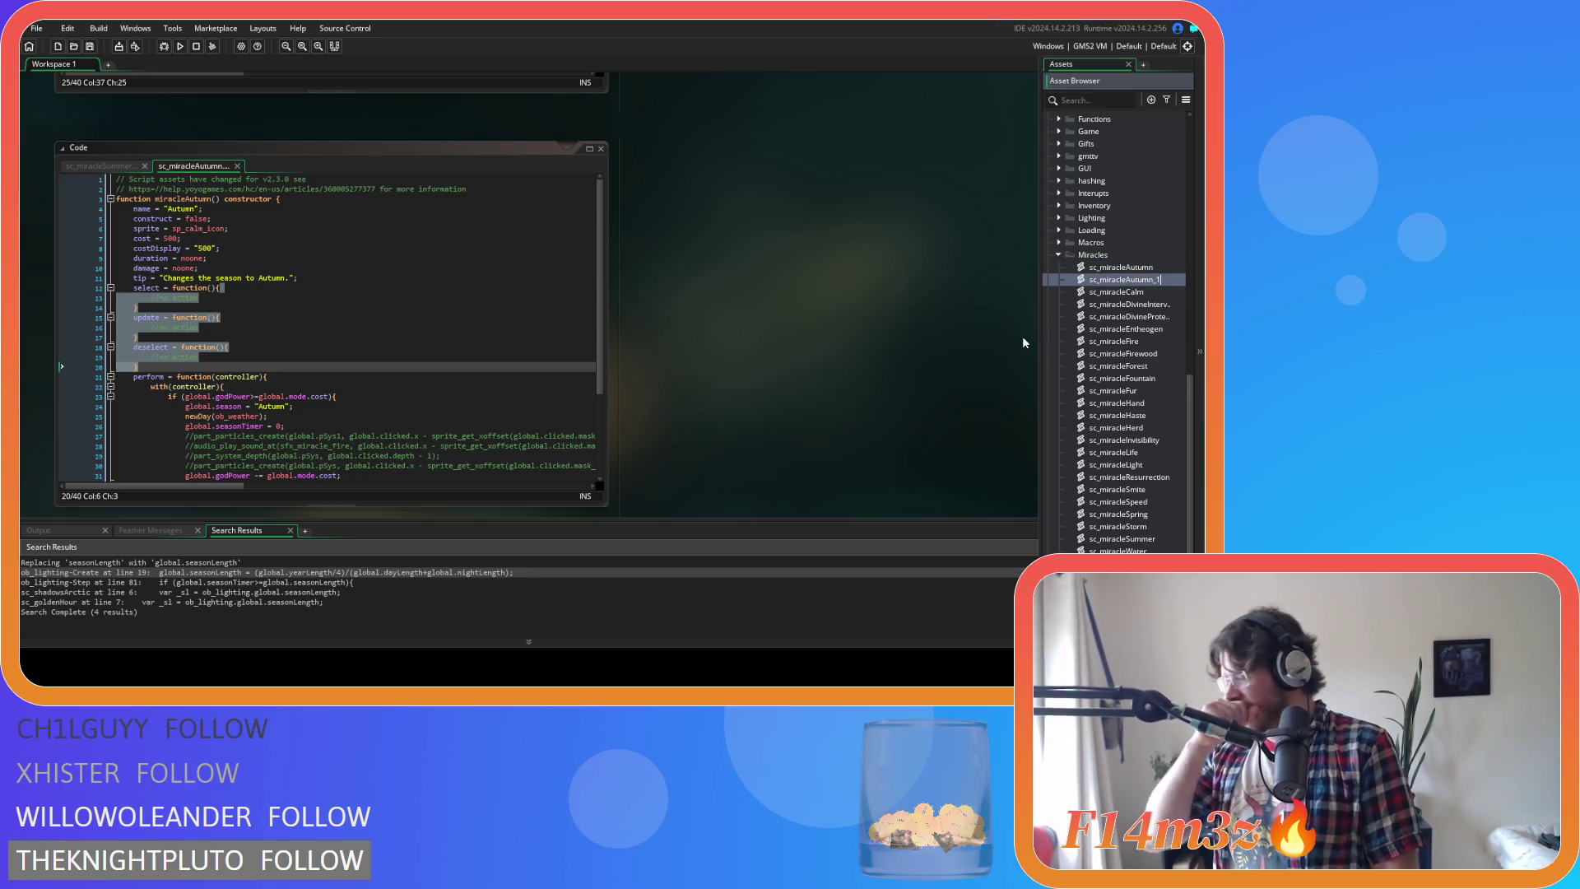
Rename the copy to sc_miracleWinter and open it in its own editor
key(BackSpace)
key(BackSpace)
key(BackSpace)
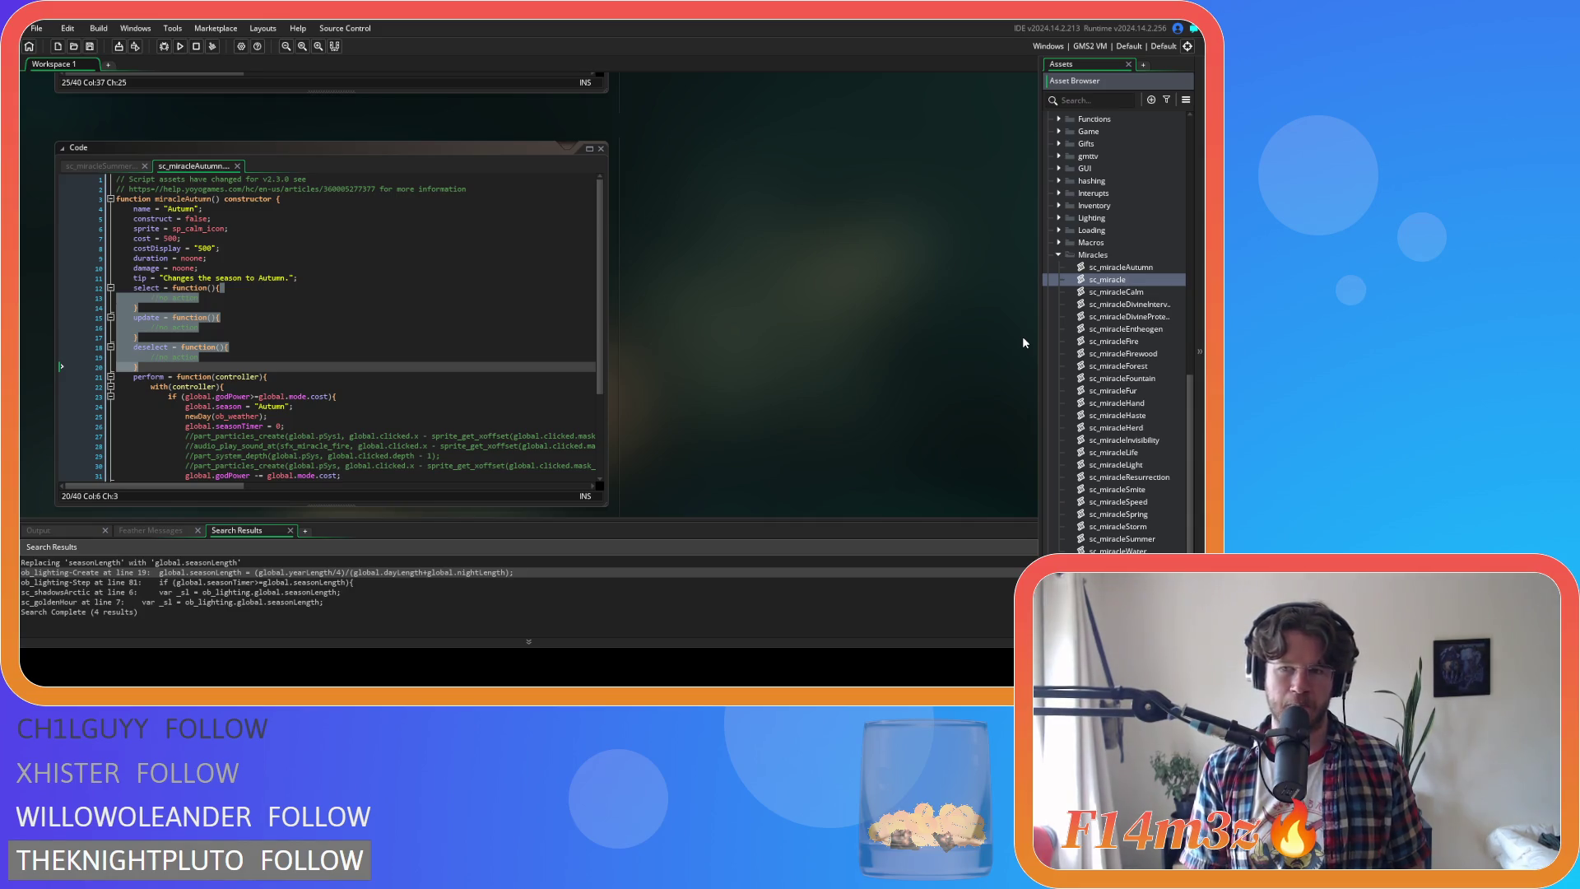
text(Winter)
key(Return)
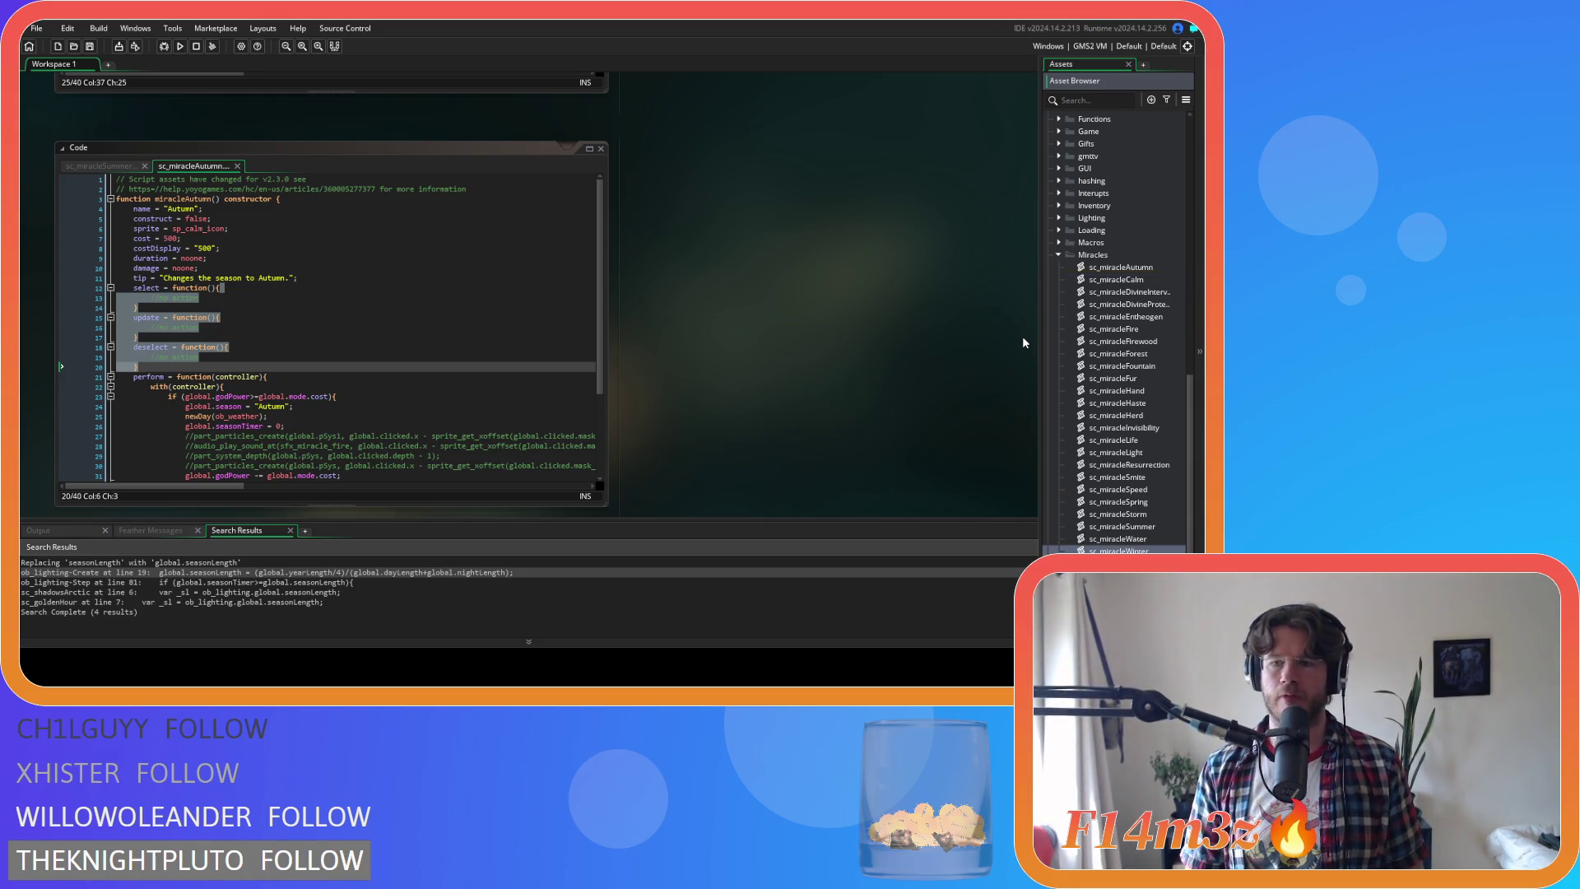
double_click(1062, 546)
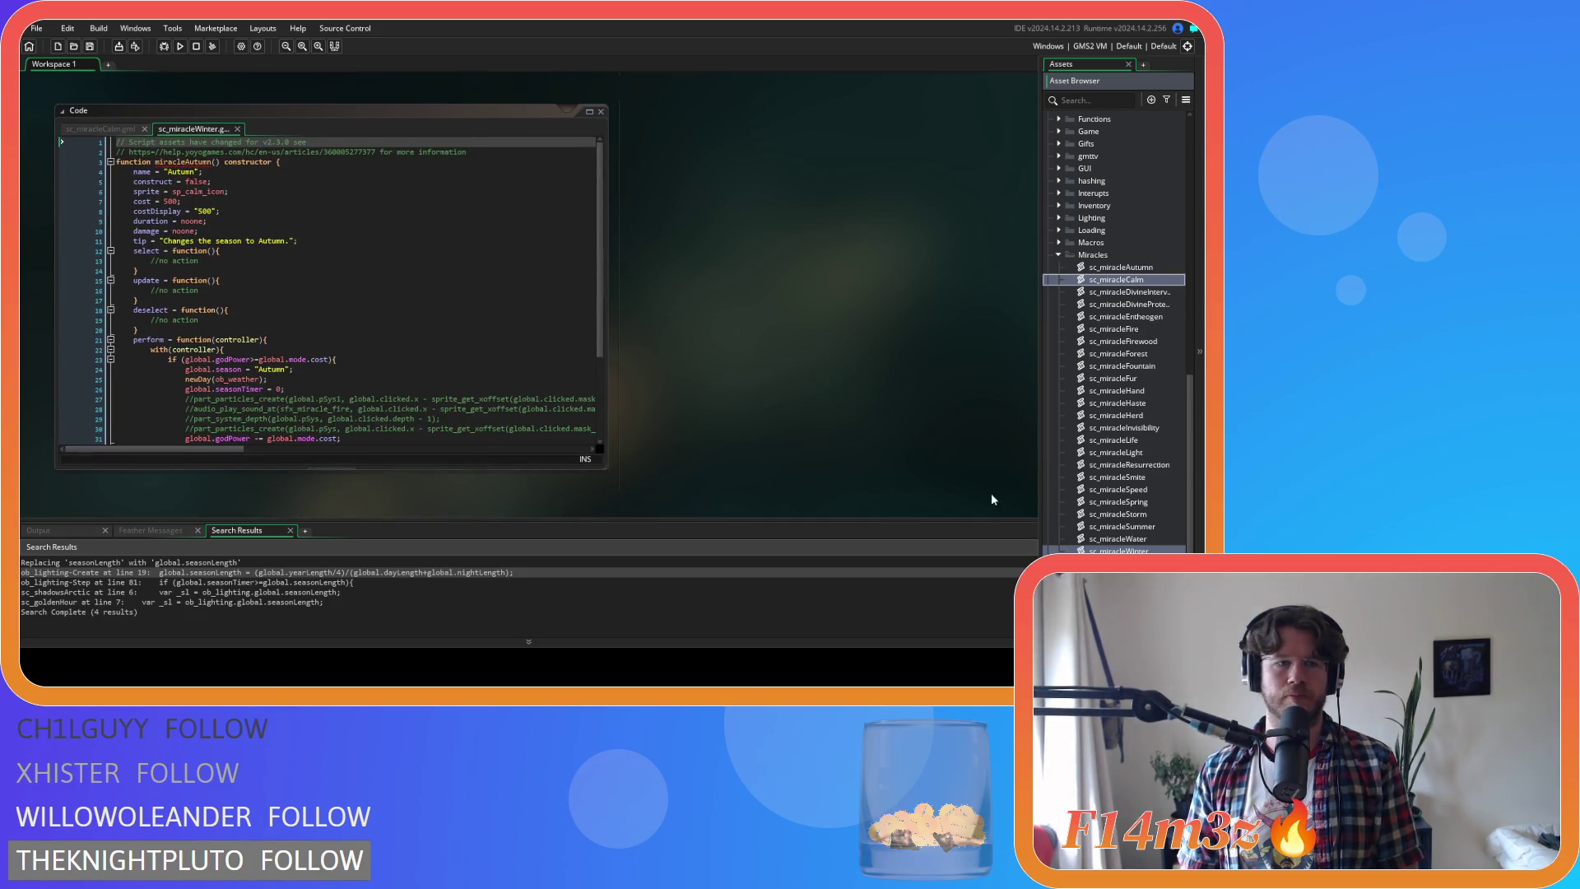
click(595, 109)
scroll(936, 274, down, 3)
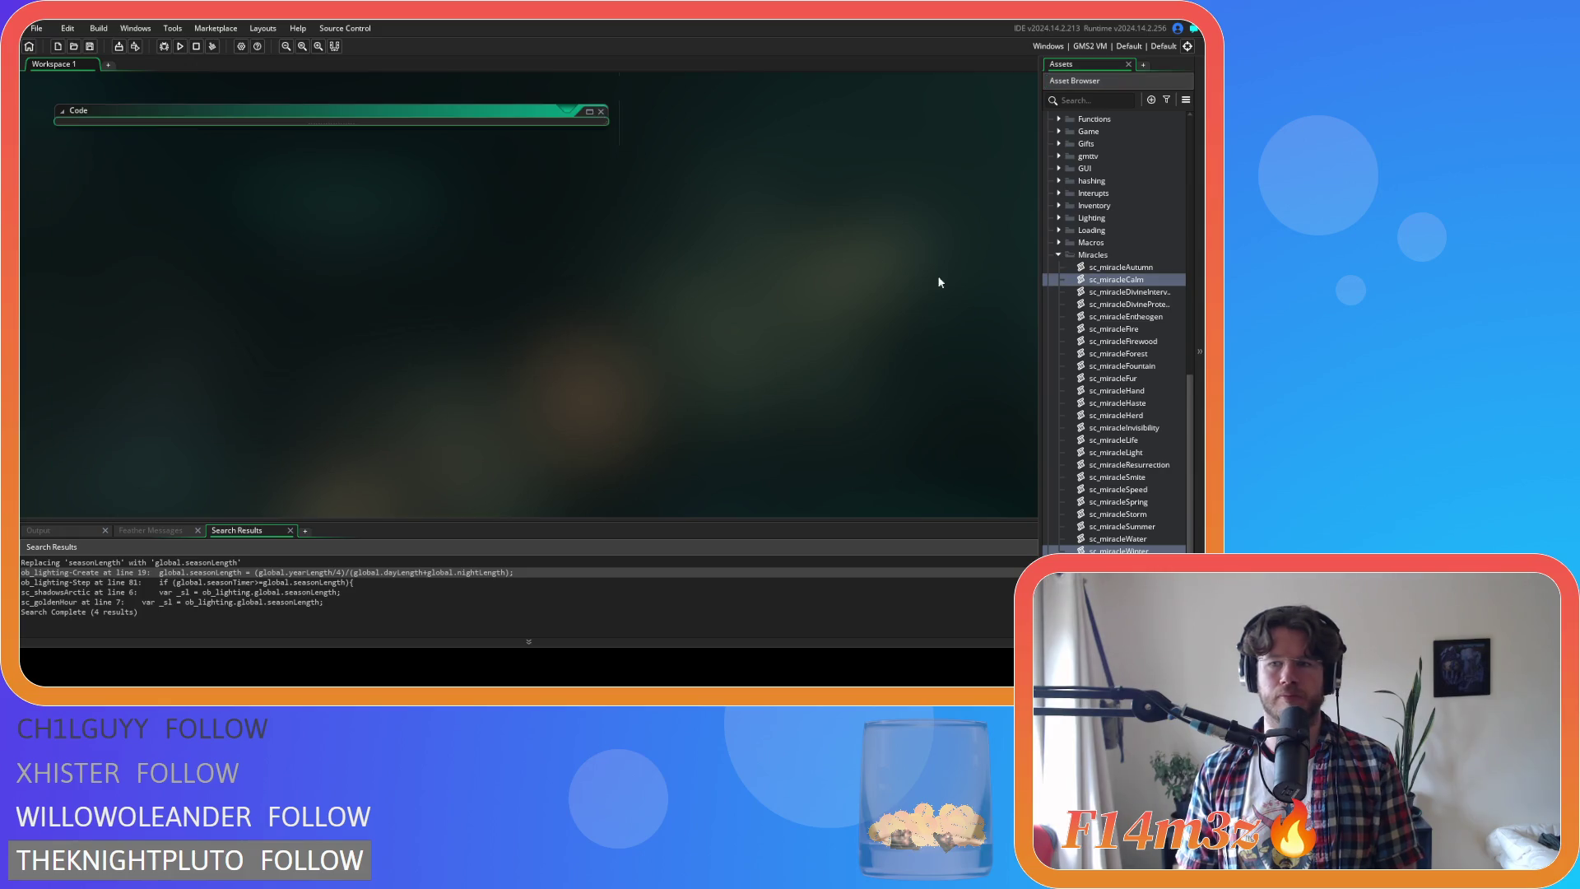
scroll(902, 349, up, 3)
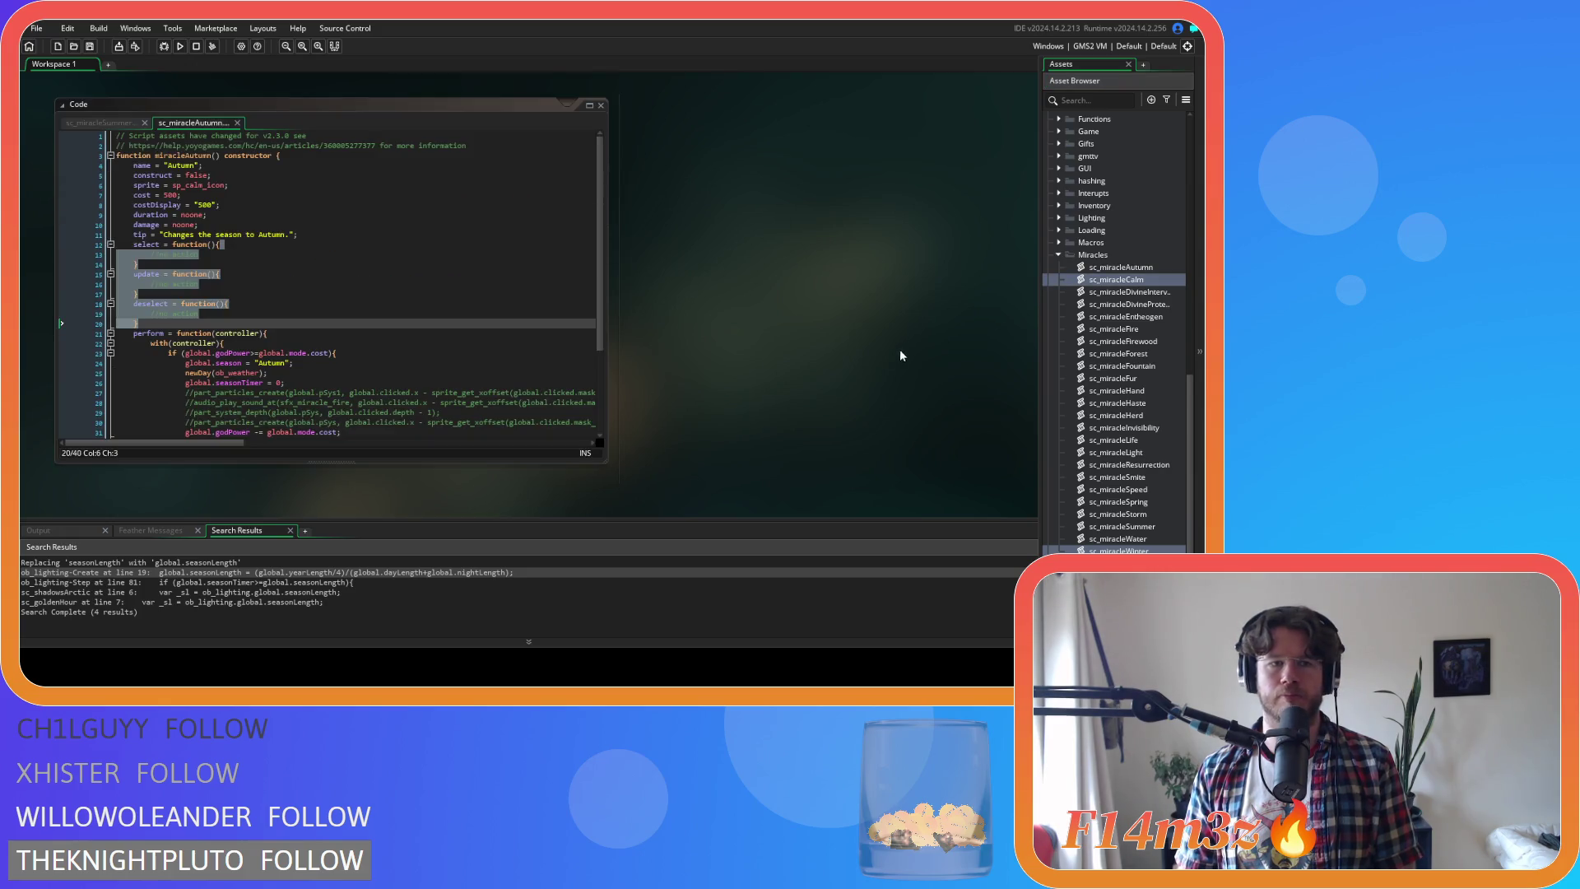
click(569, 256)
double_click(1156, 549)
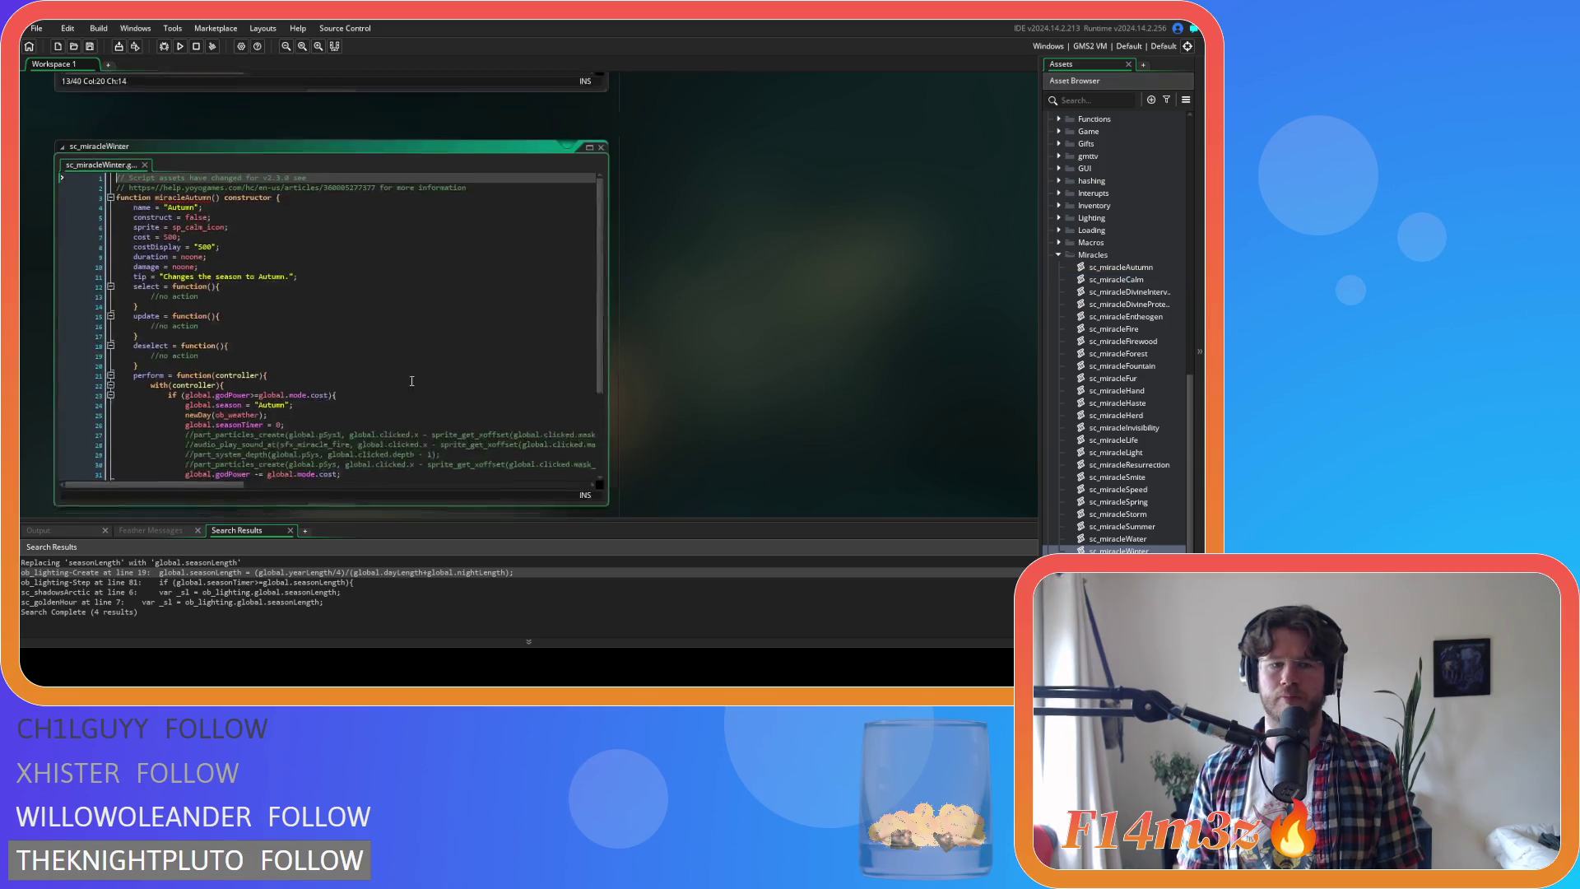
Change Autumn to Winter in the constructor name and the name value
click(186, 161)
drag(186, 161, 210, 162)
text(Winter)
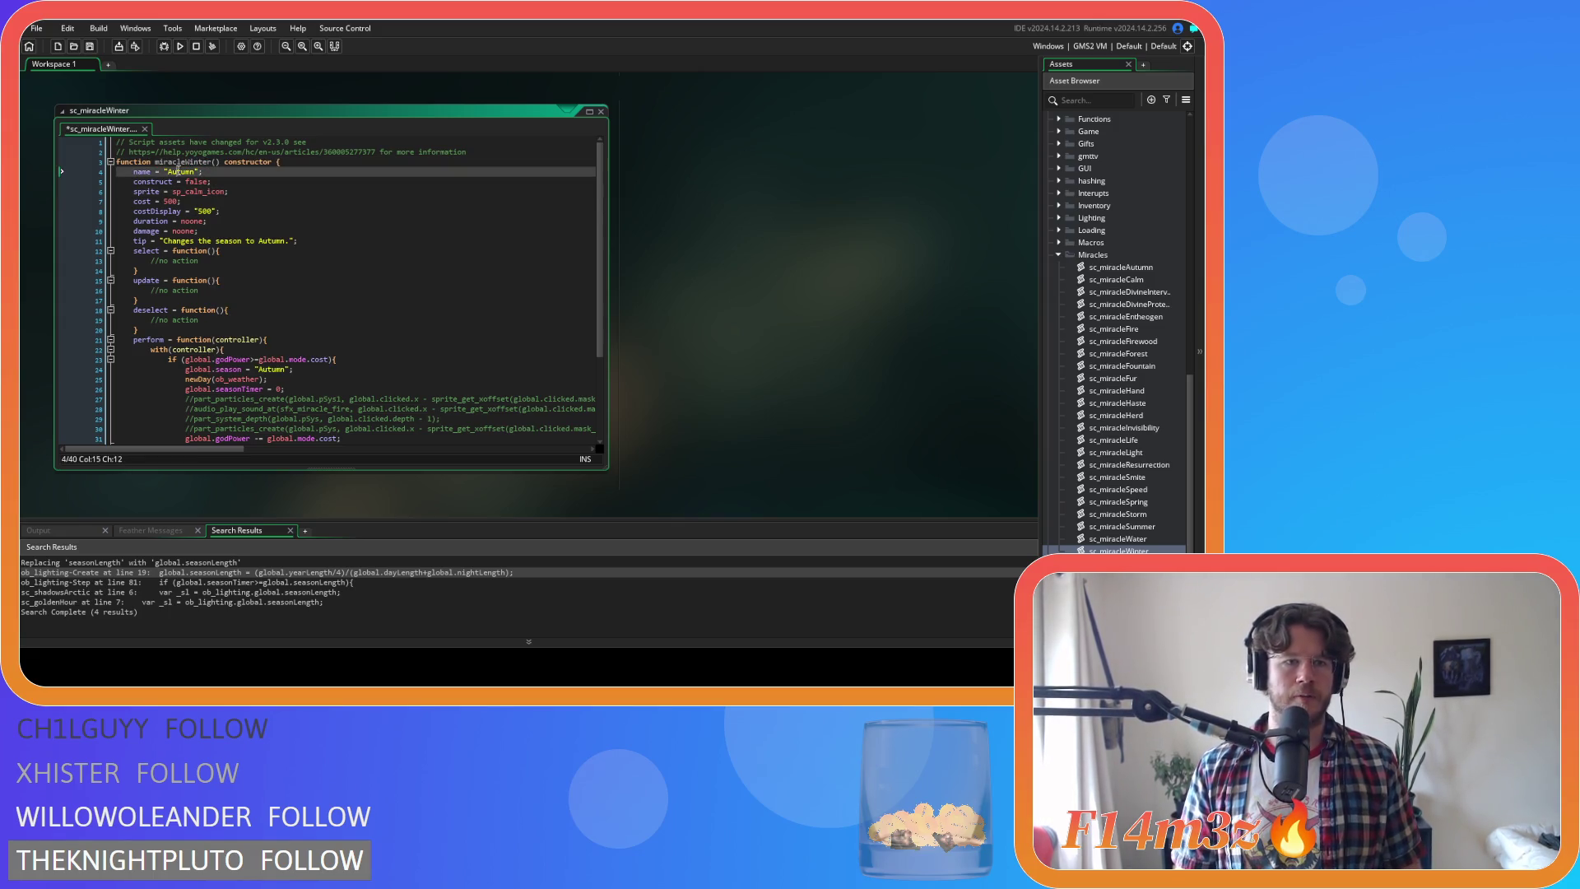
double_click(175, 171)
text(Winter)
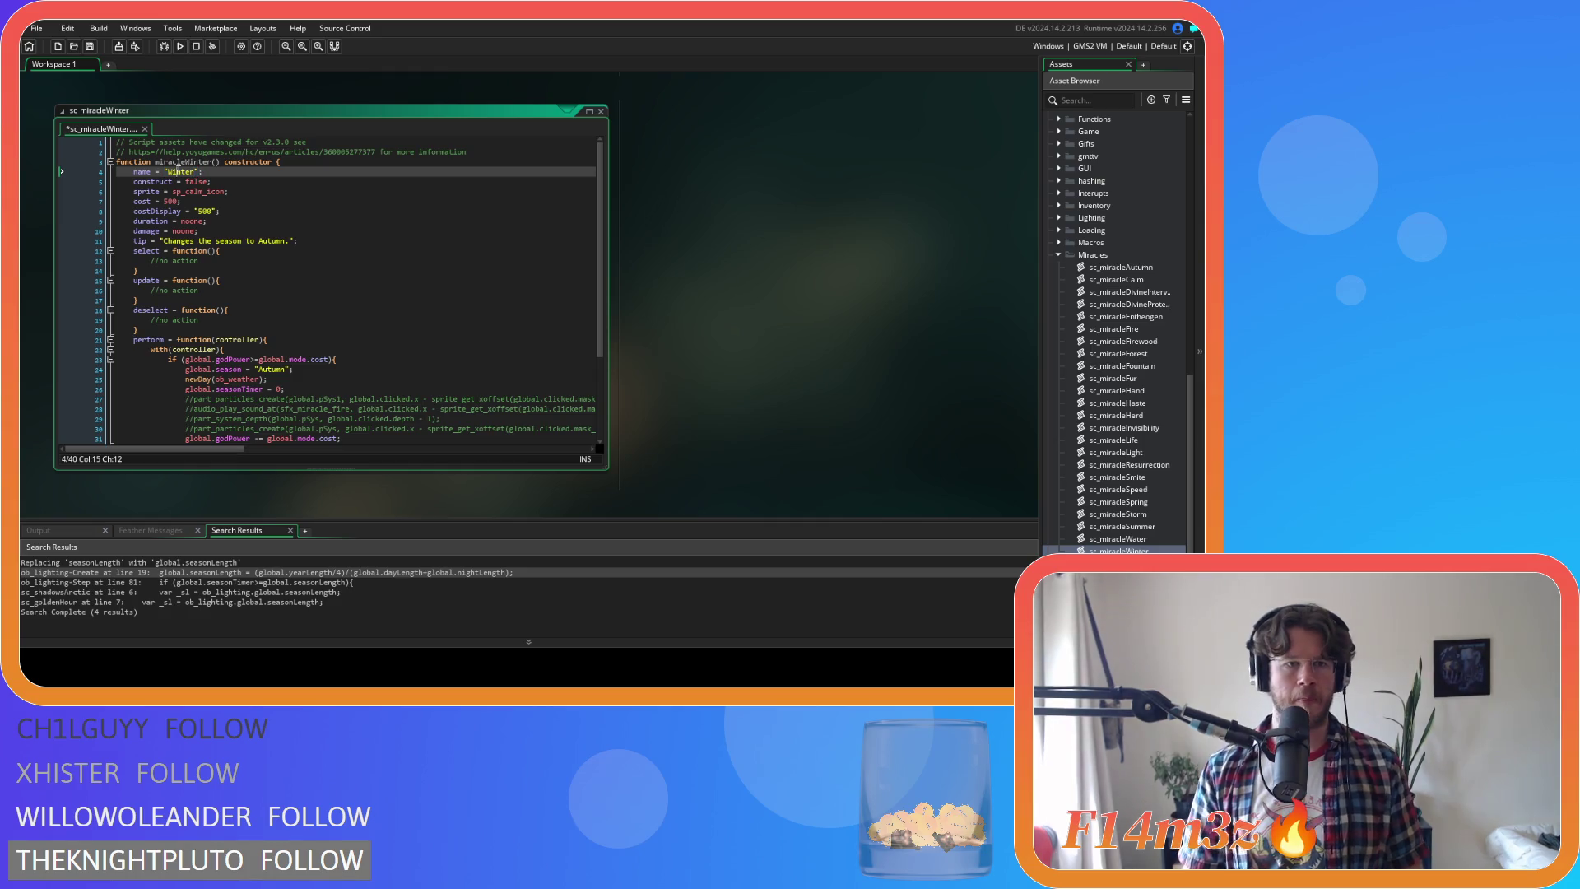
Paste Winter over Autumn in the tip text and season assignment, then save
double_click(177, 171)
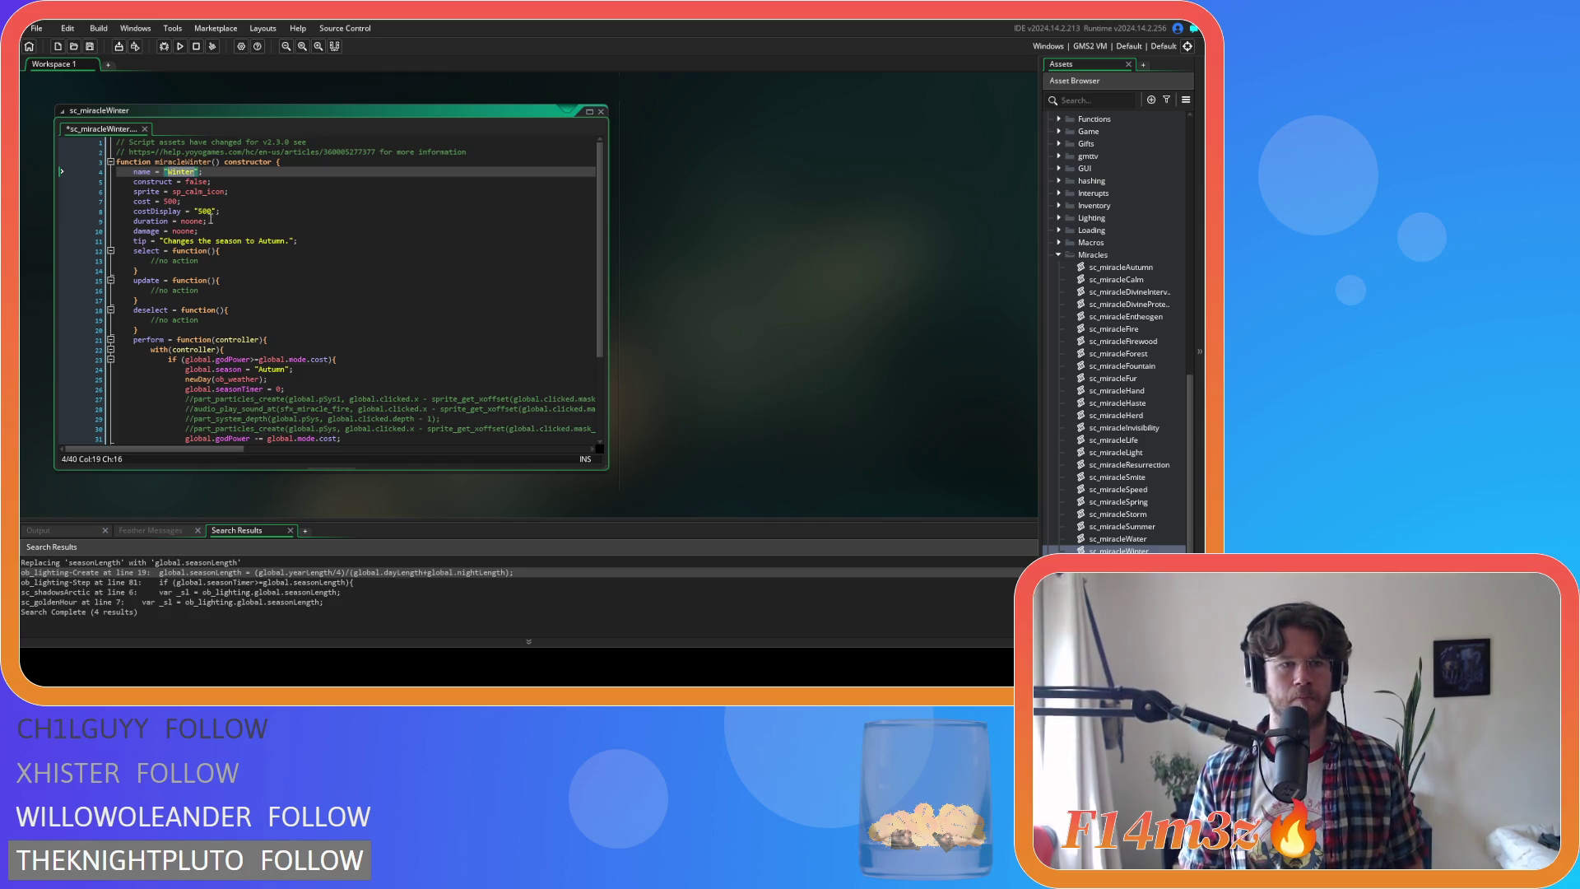
key(ctrl+c)
double_click(271, 241)
key(ctrl+v)
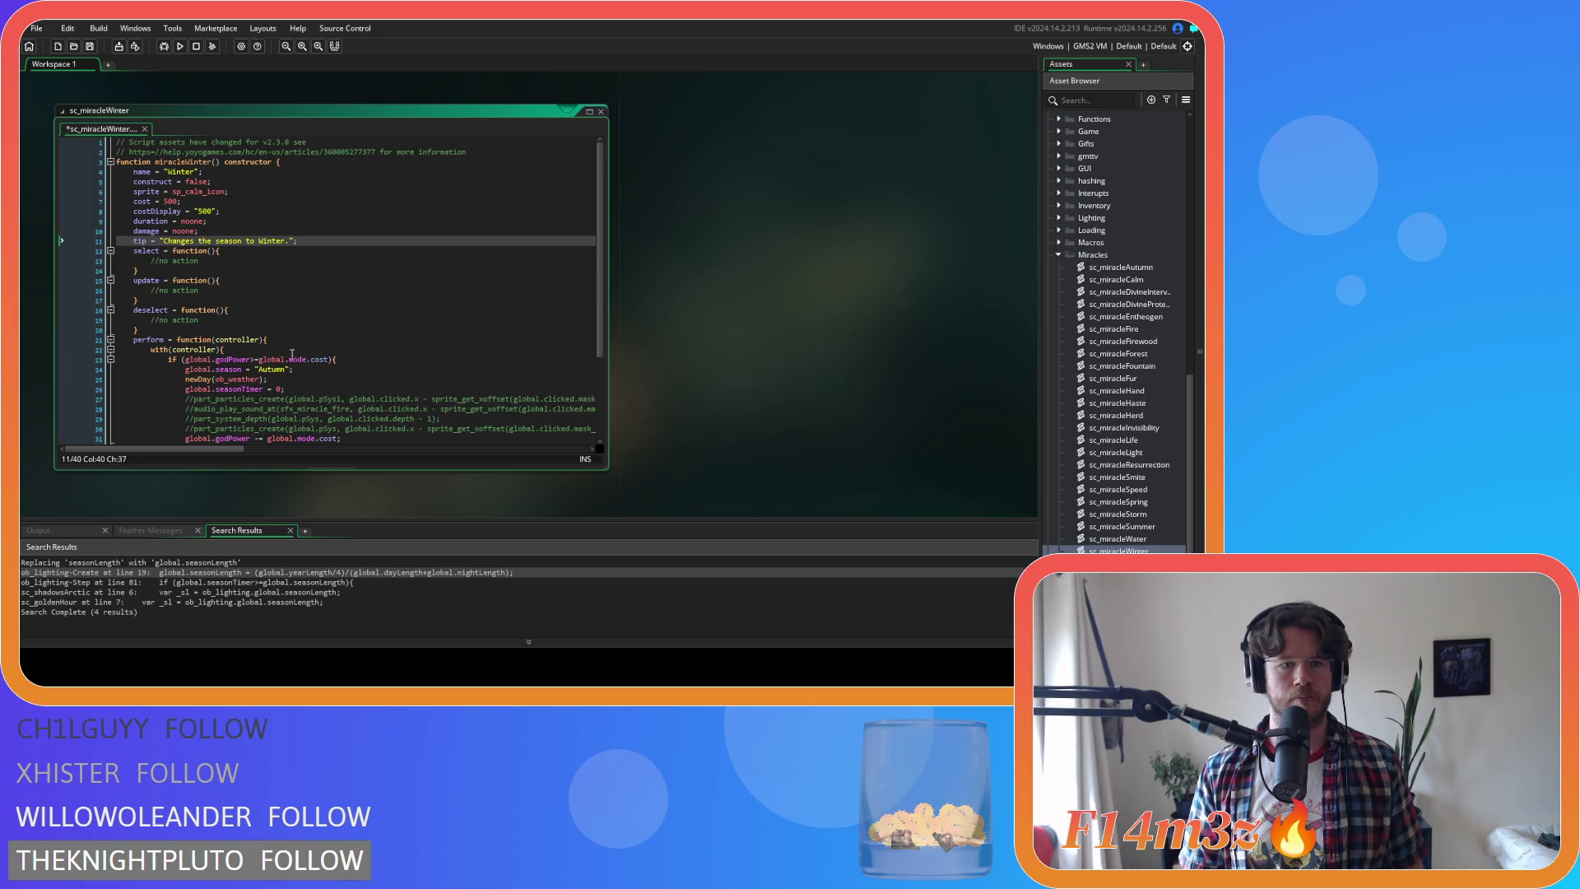
double_click(274, 372)
key(ctrl+v)
key(ctrl+s)
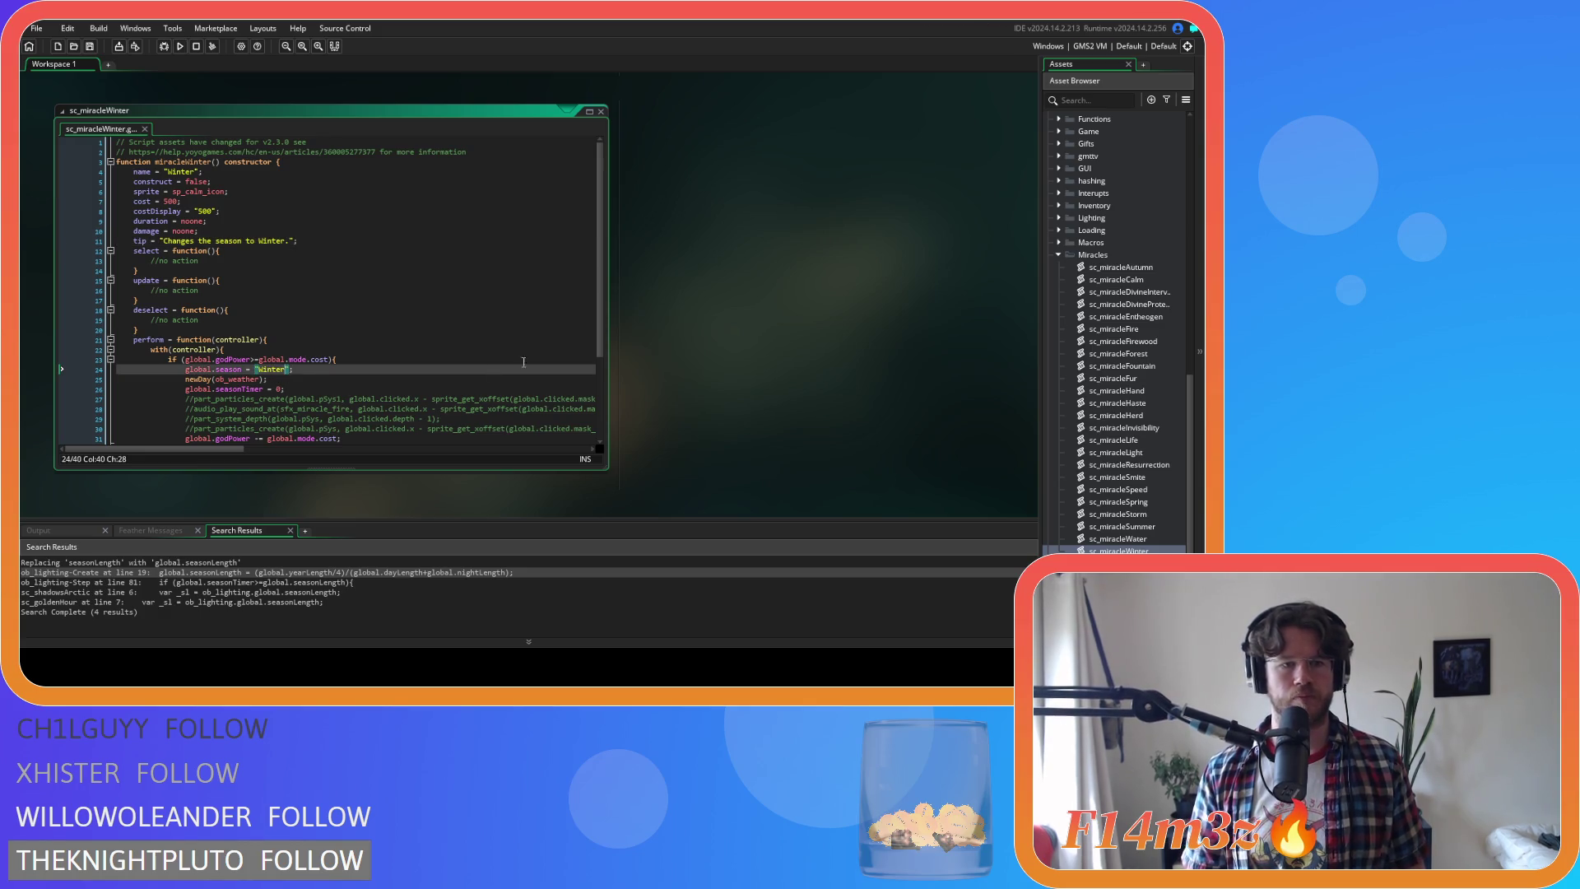
scroll(821, 333, up, 5)
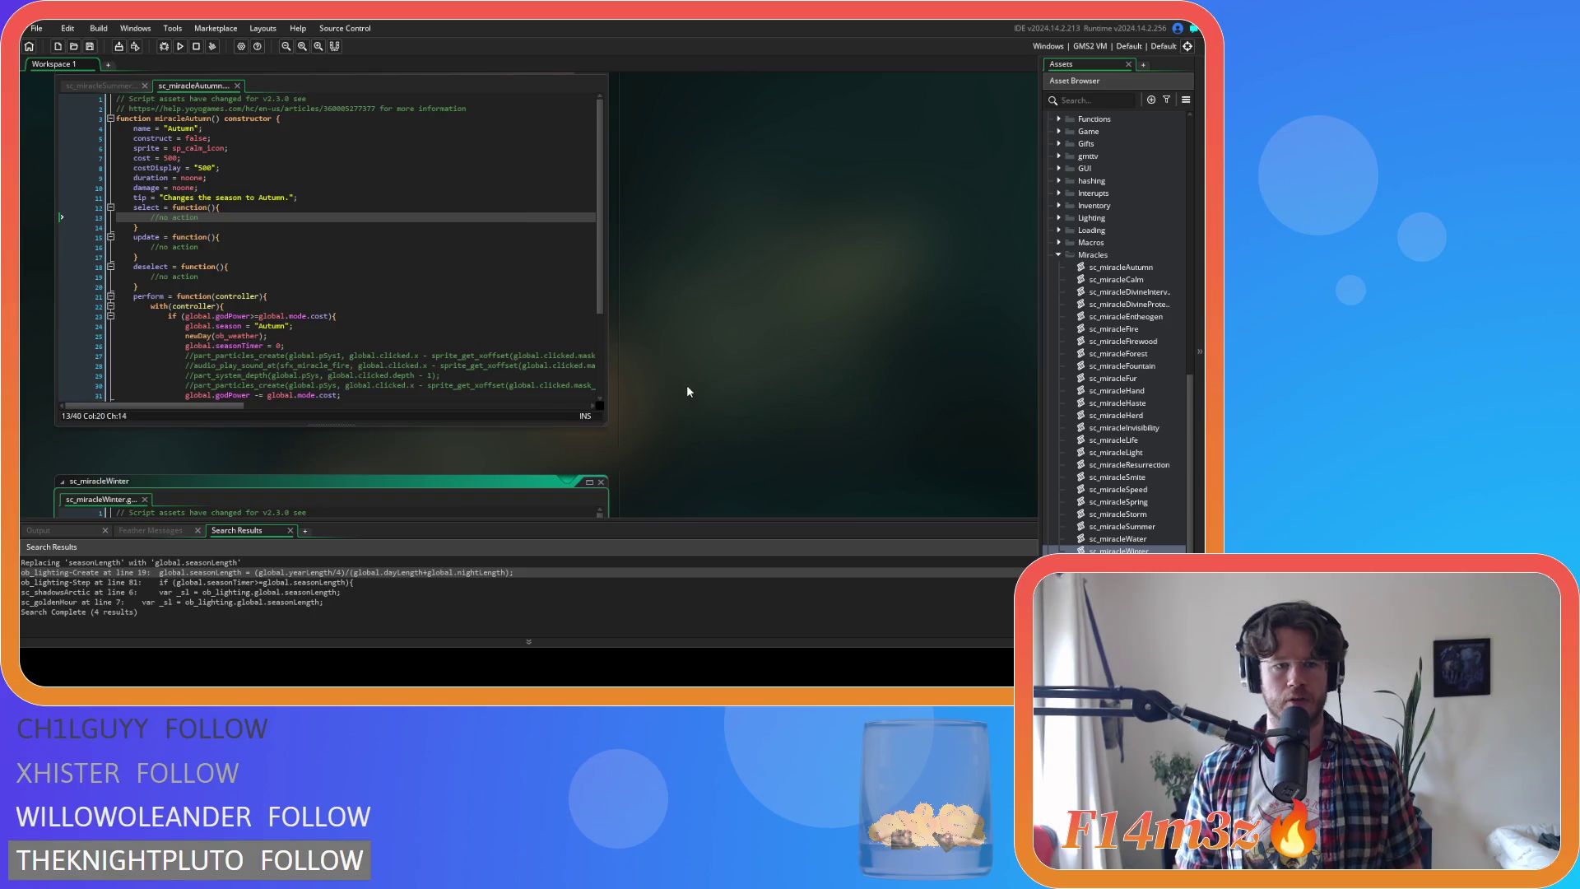
Close the Spring and Summer miracle editors and all other code windows with Windows > Close All
scroll(686, 391, up, 5)
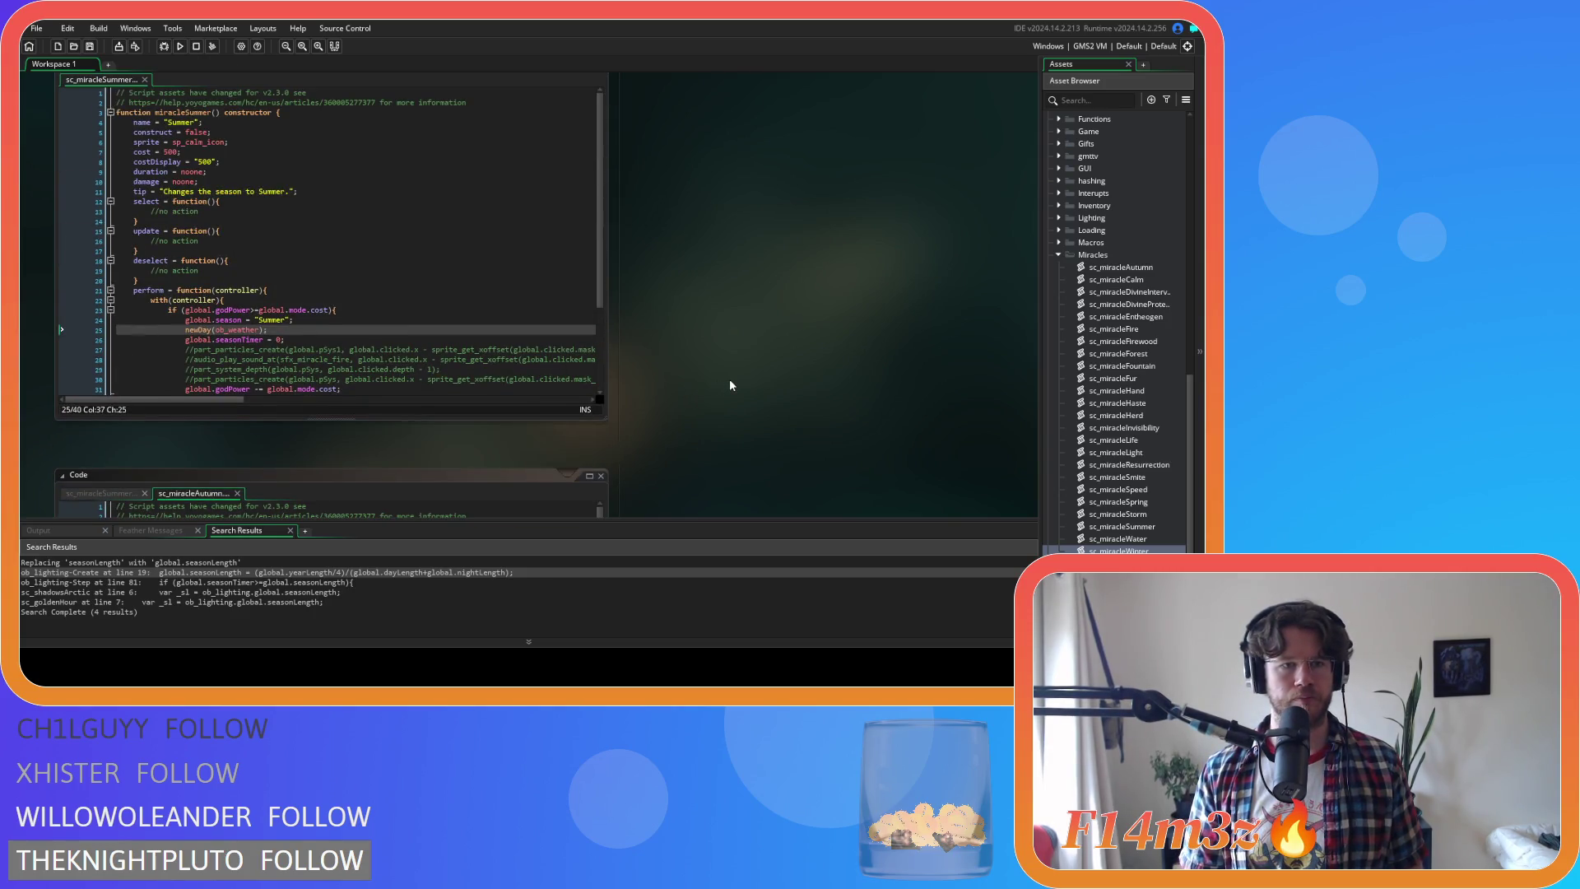
scroll(730, 380, up, 5)
scroll(730, 385, up, 2)
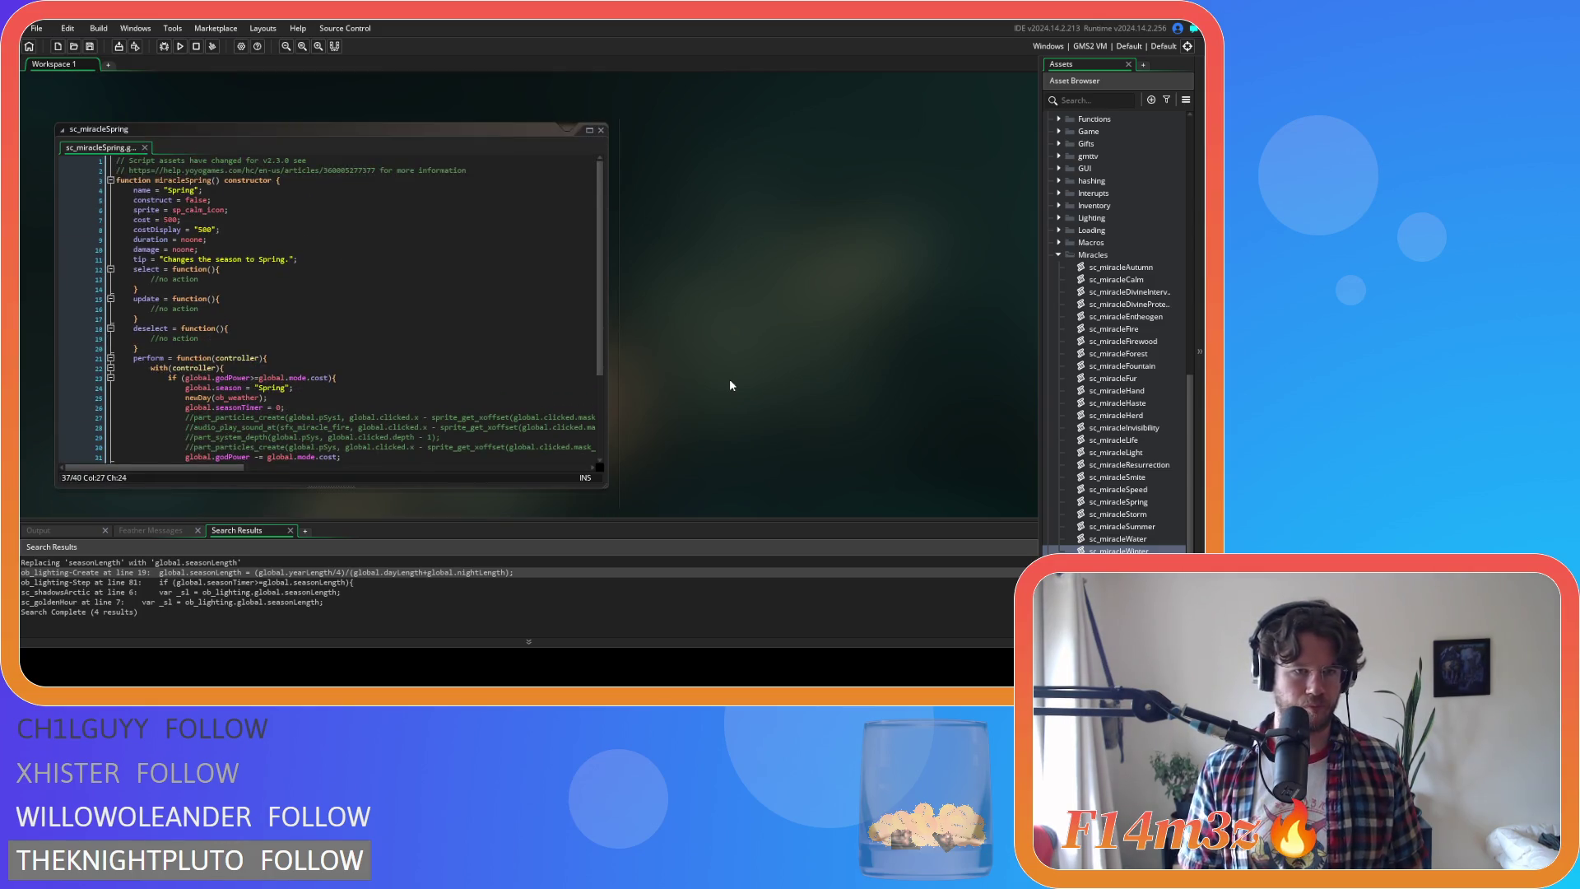
scroll(729, 385, up, 1)
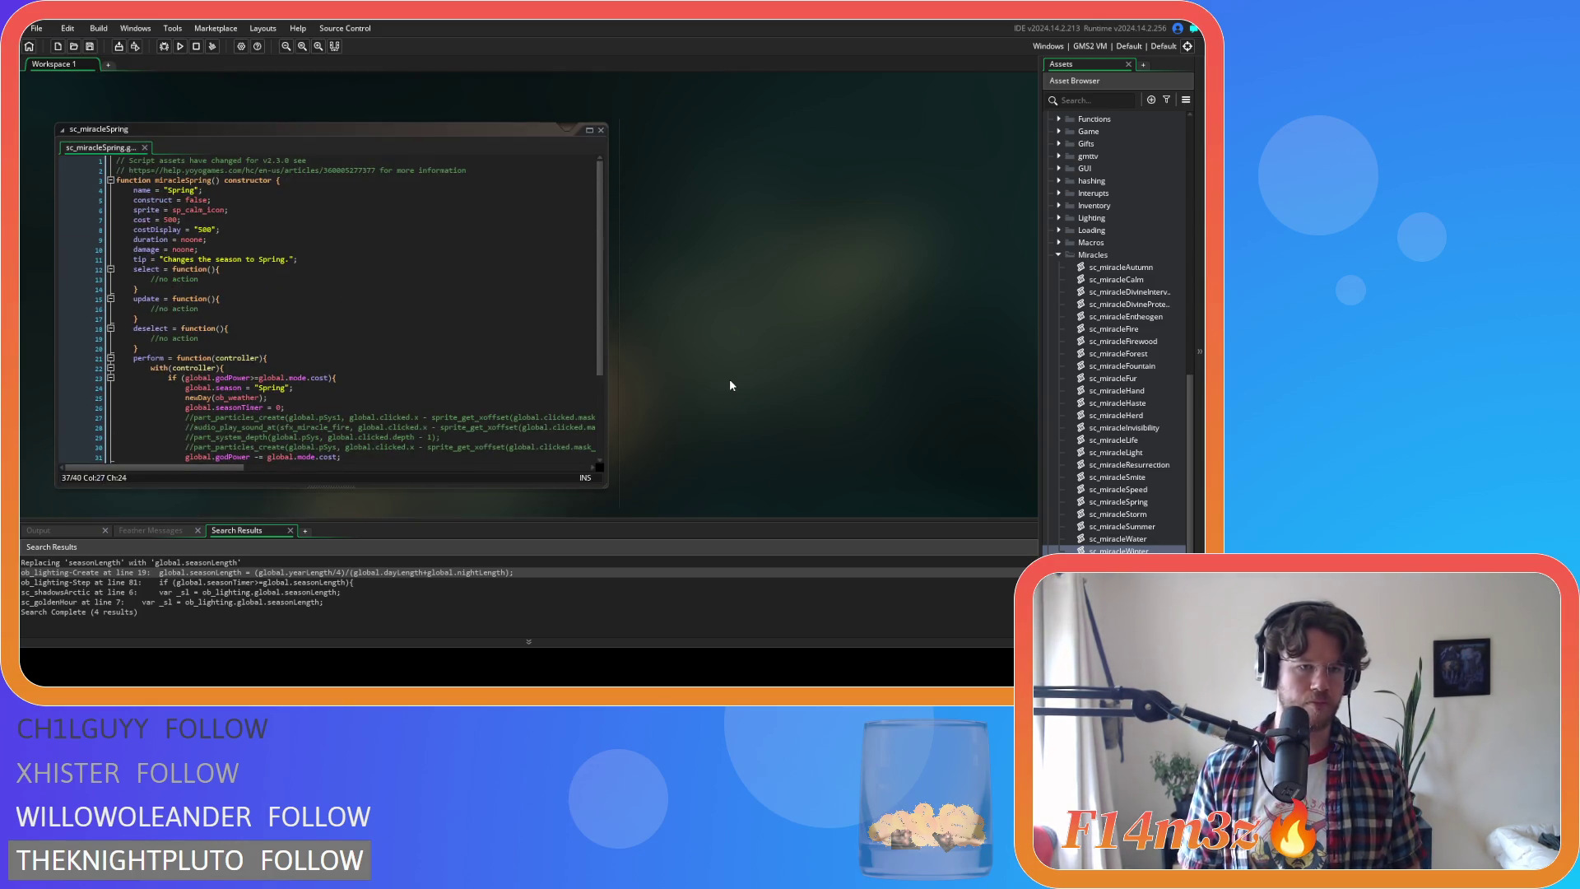
right_click(729, 303)
mouse_move(748, 319)
click(837, 409)
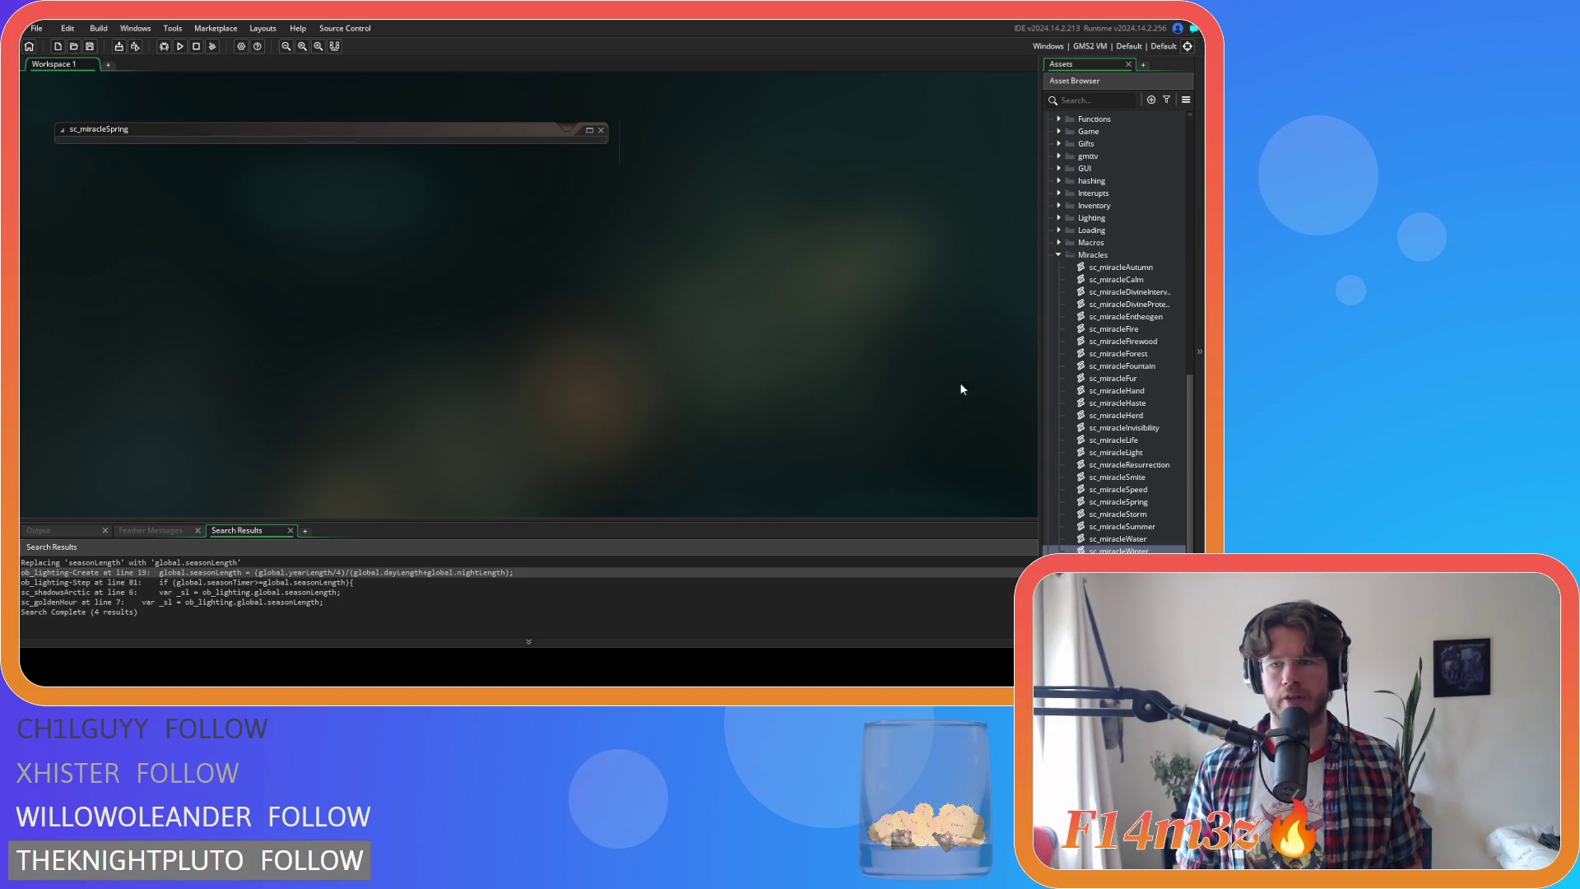
scroll(1078, 271, up, 4)
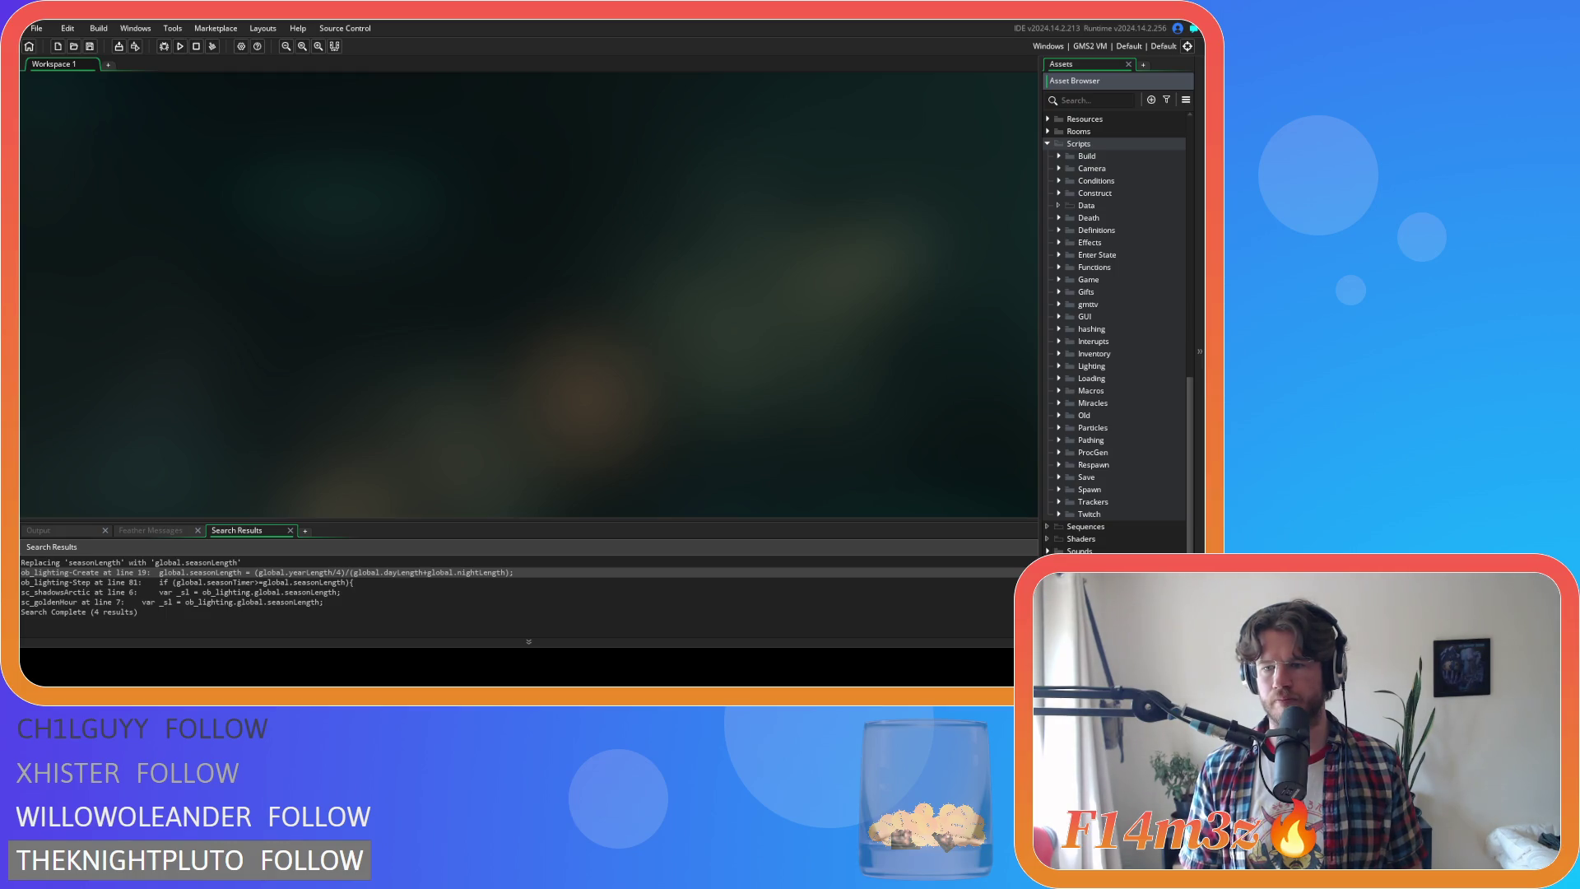
Open sc_defineRooms and find the miracleLife line in the Boreal Forest block
click(1059, 229)
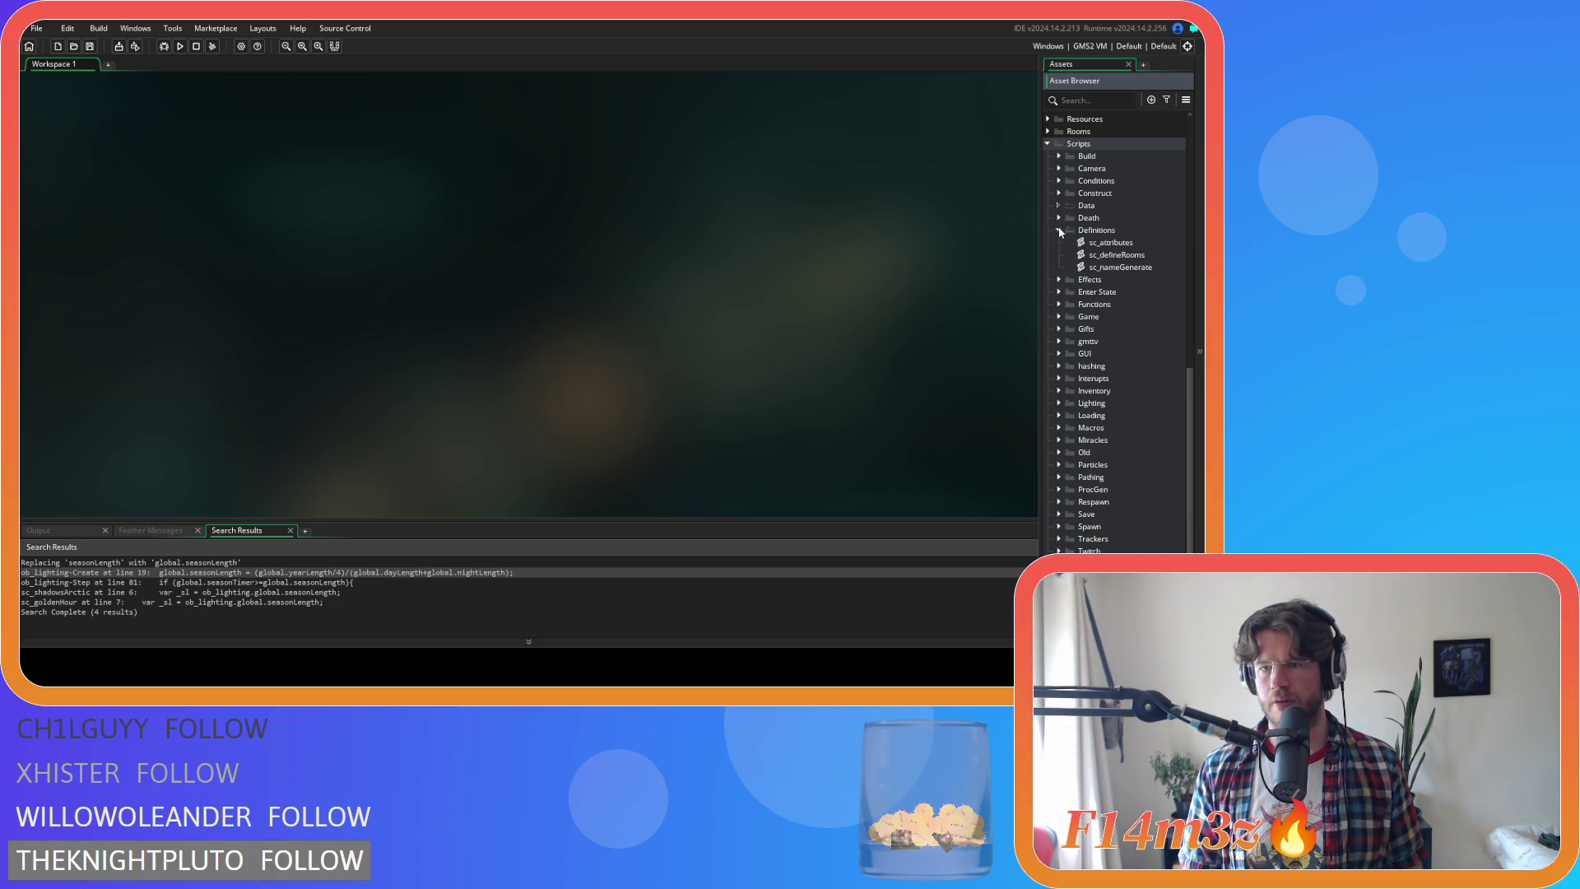
double_click(1106, 255)
scroll(507, 301, down, 15)
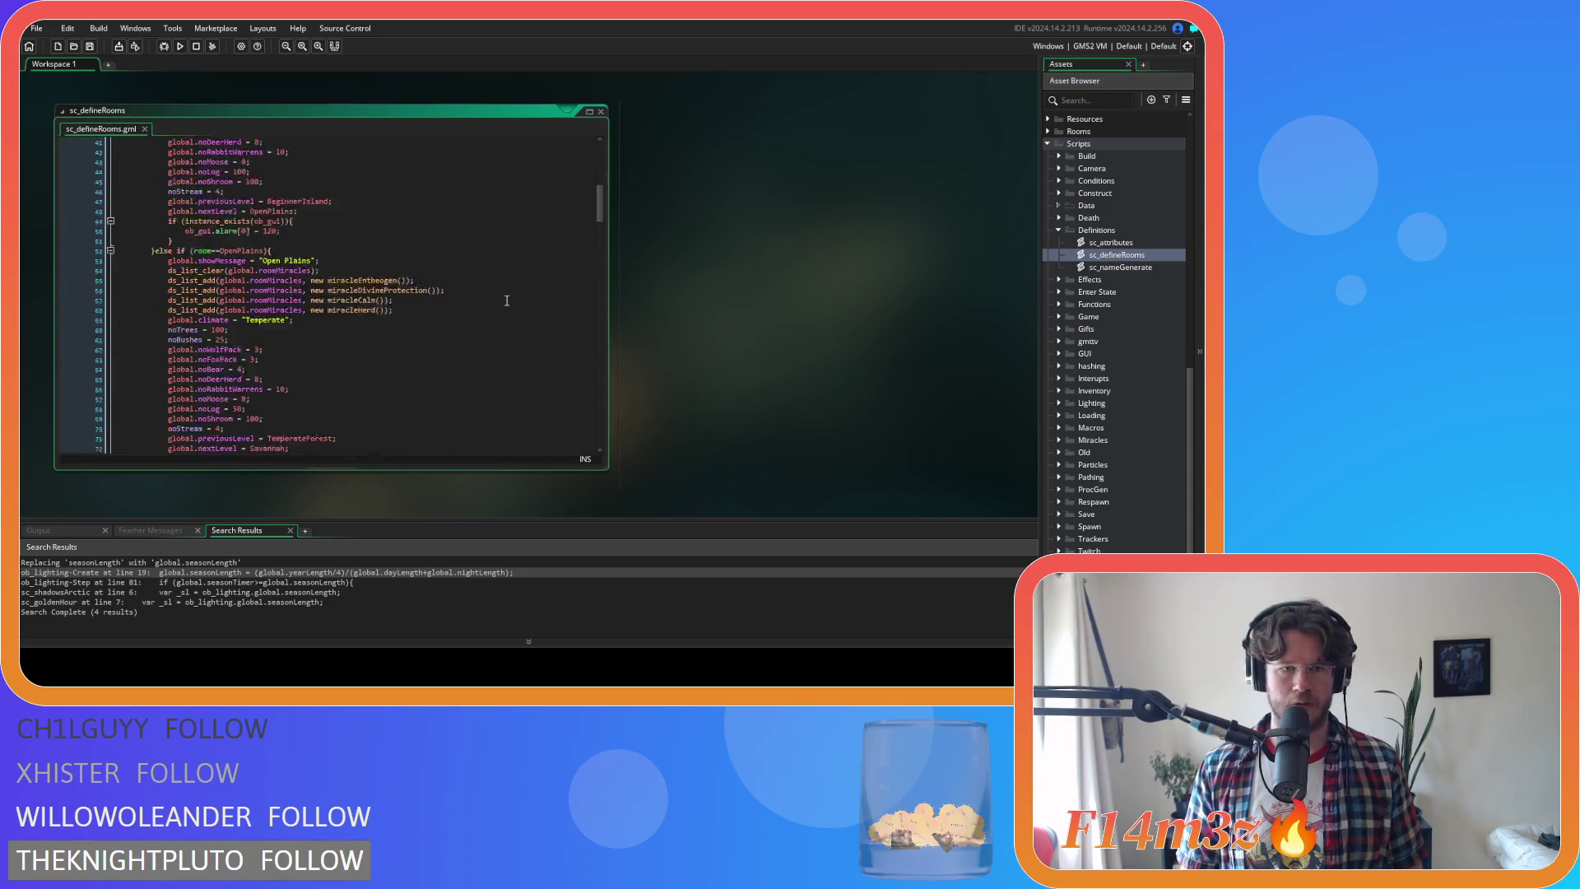
scroll(507, 301, down, 15)
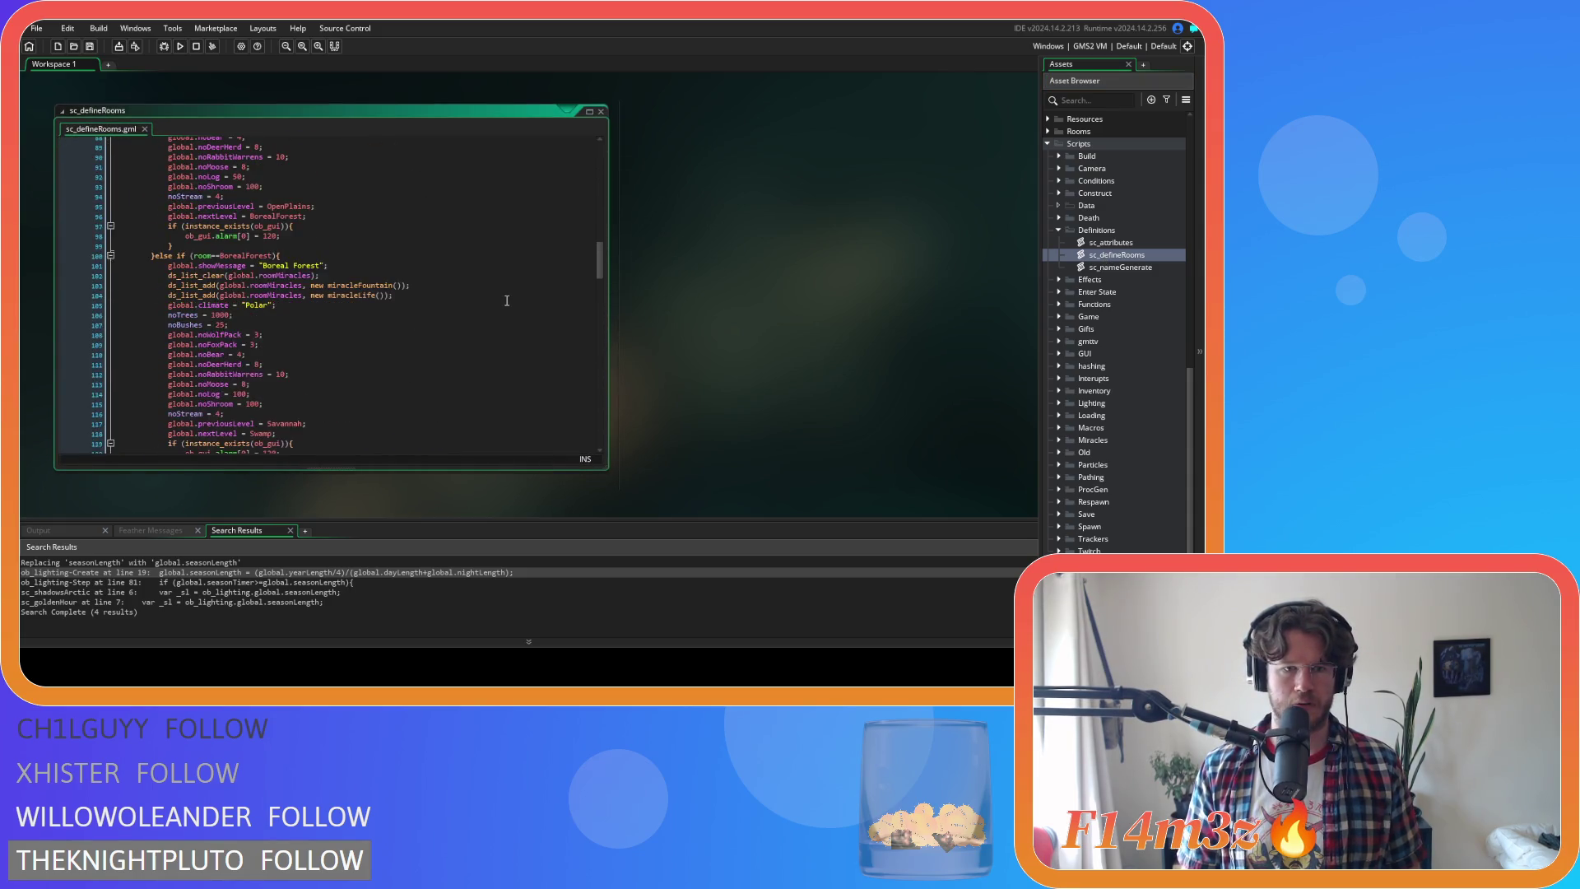
click(308, 176)
click(451, 198)
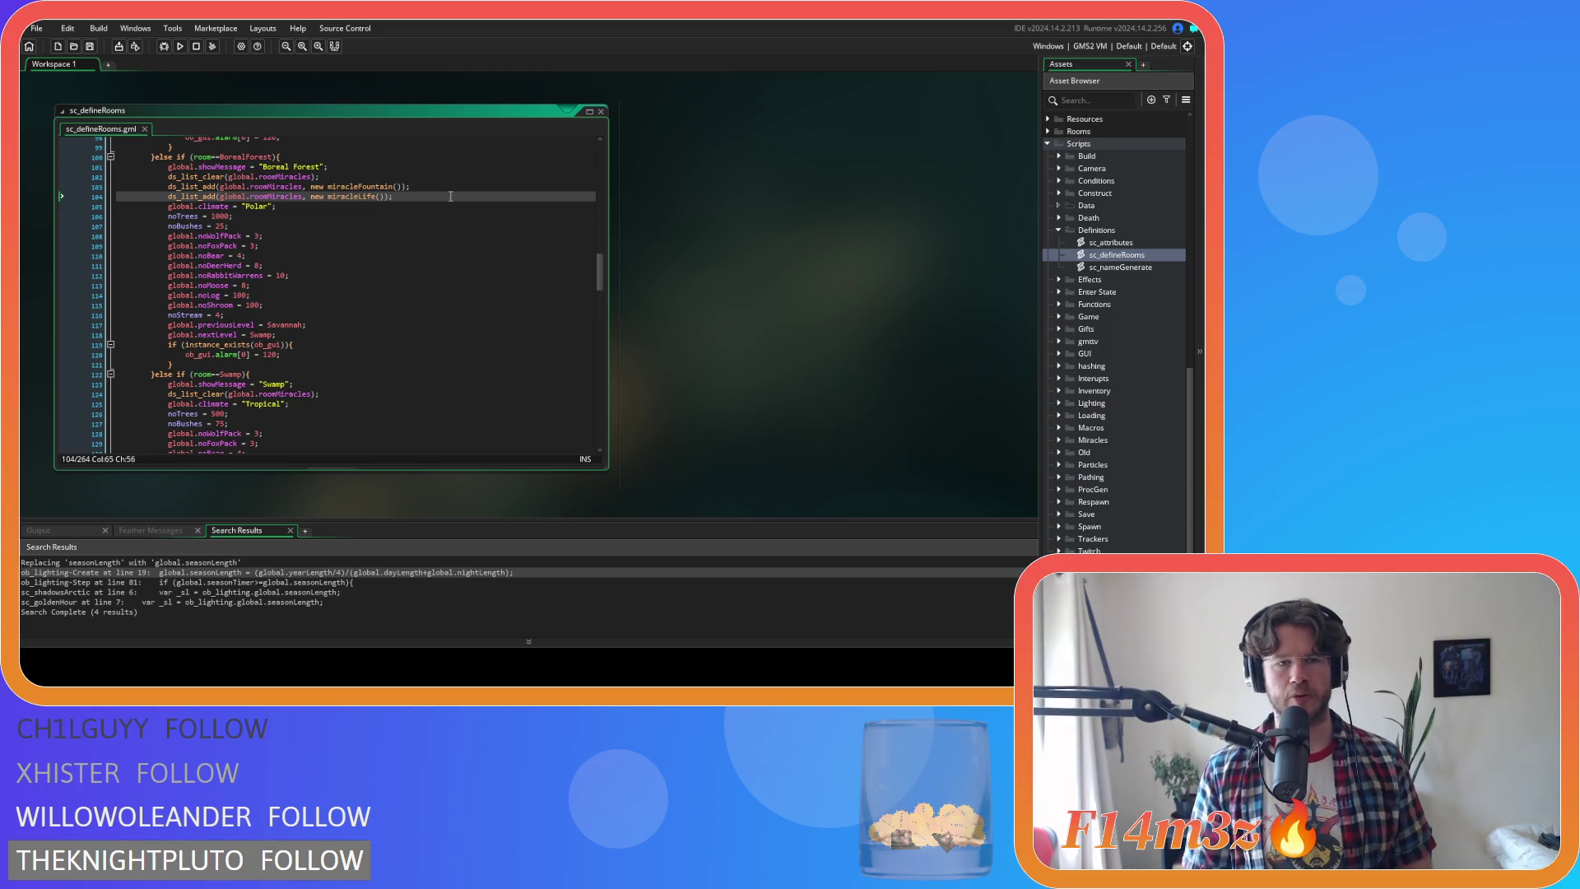
scroll(451, 196, down, 2)
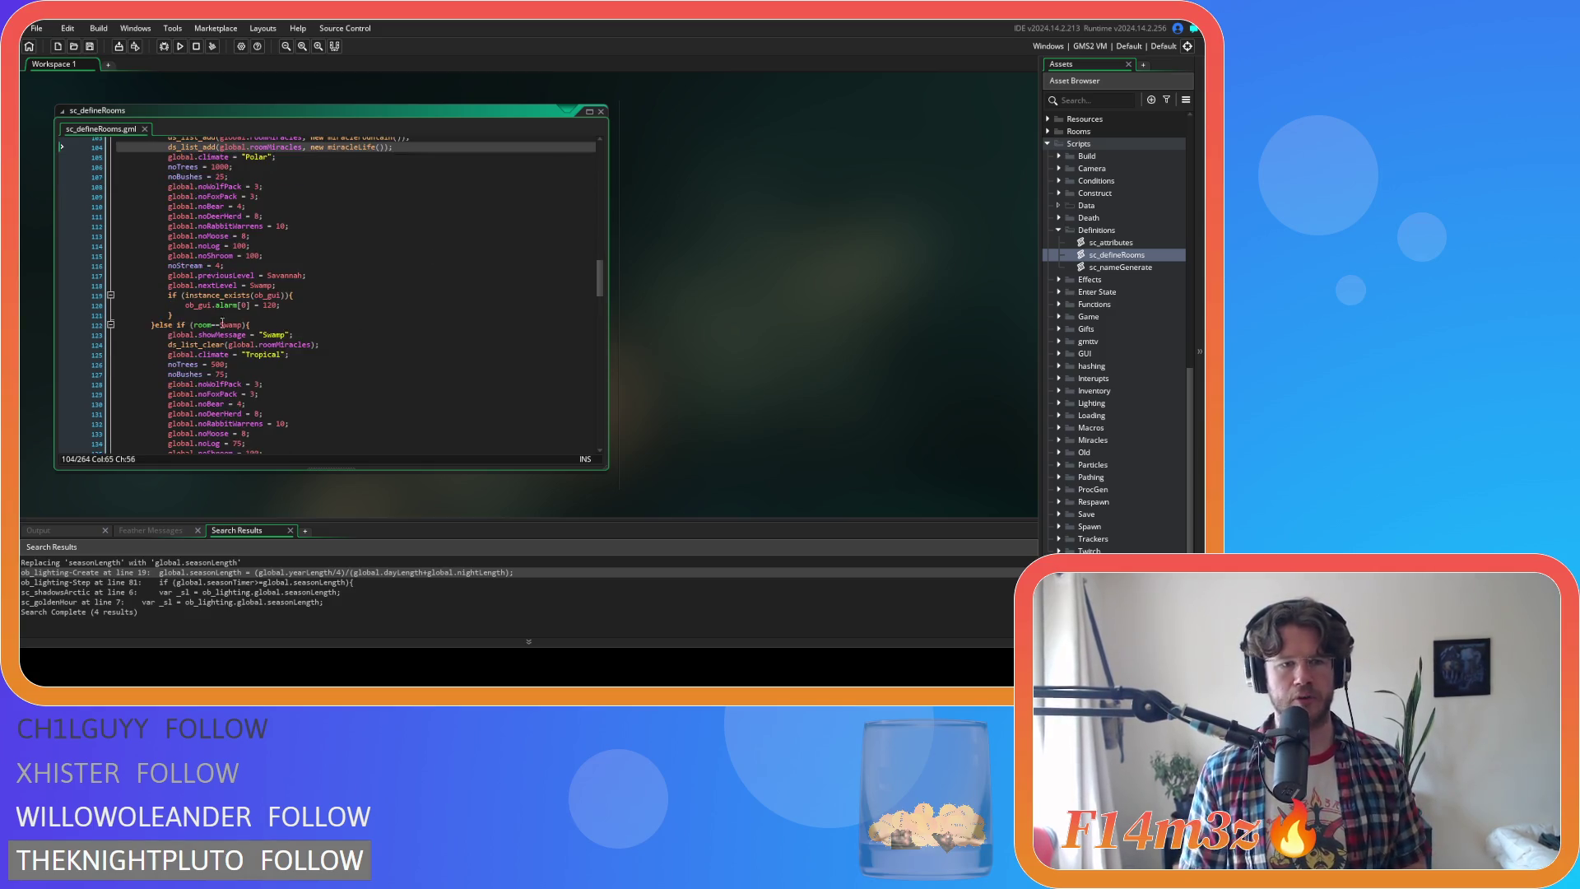
click(448, 330)
scroll(448, 330, up, 5)
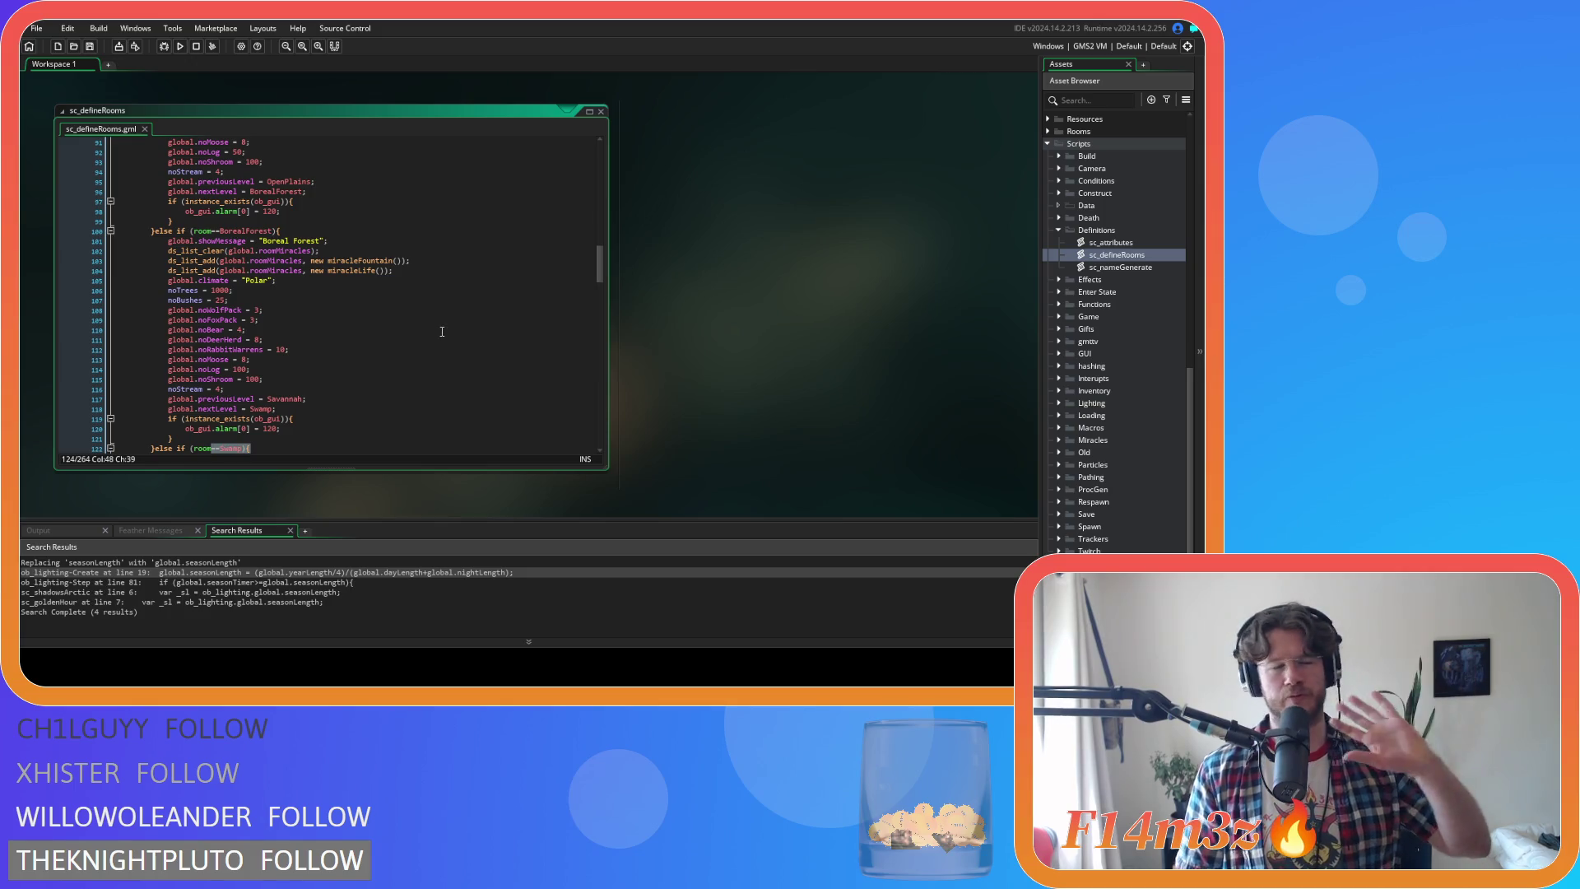
click(424, 269)
Duplicate the miracleLife line twice and rename the copies to miracleSpring and miracleSummer
key(ctrl+d)
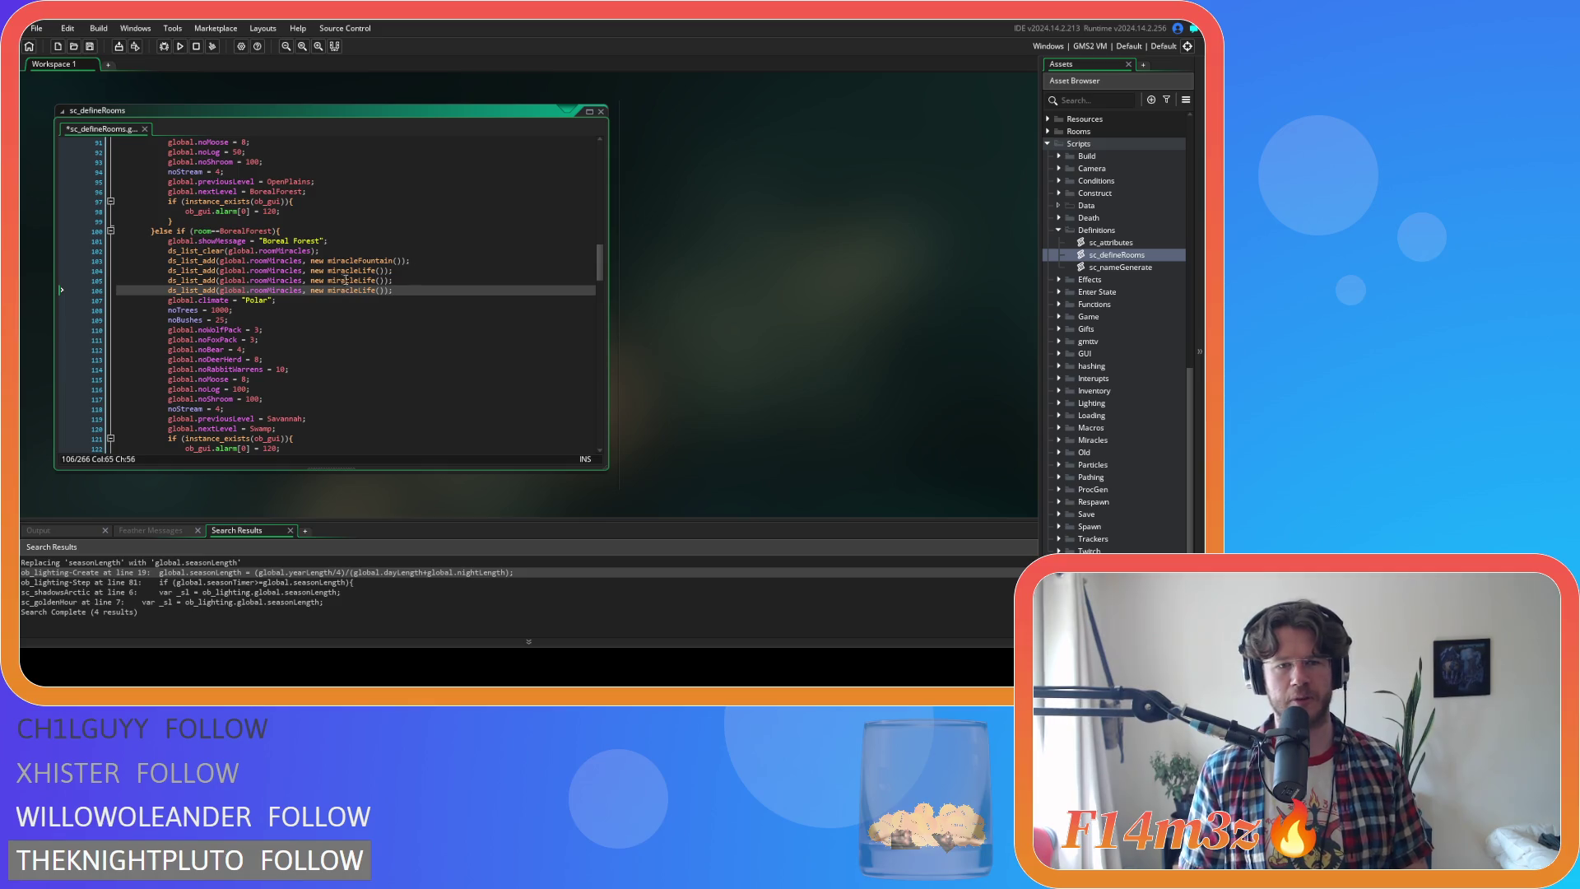
click(357, 281)
key(ctrl+d)
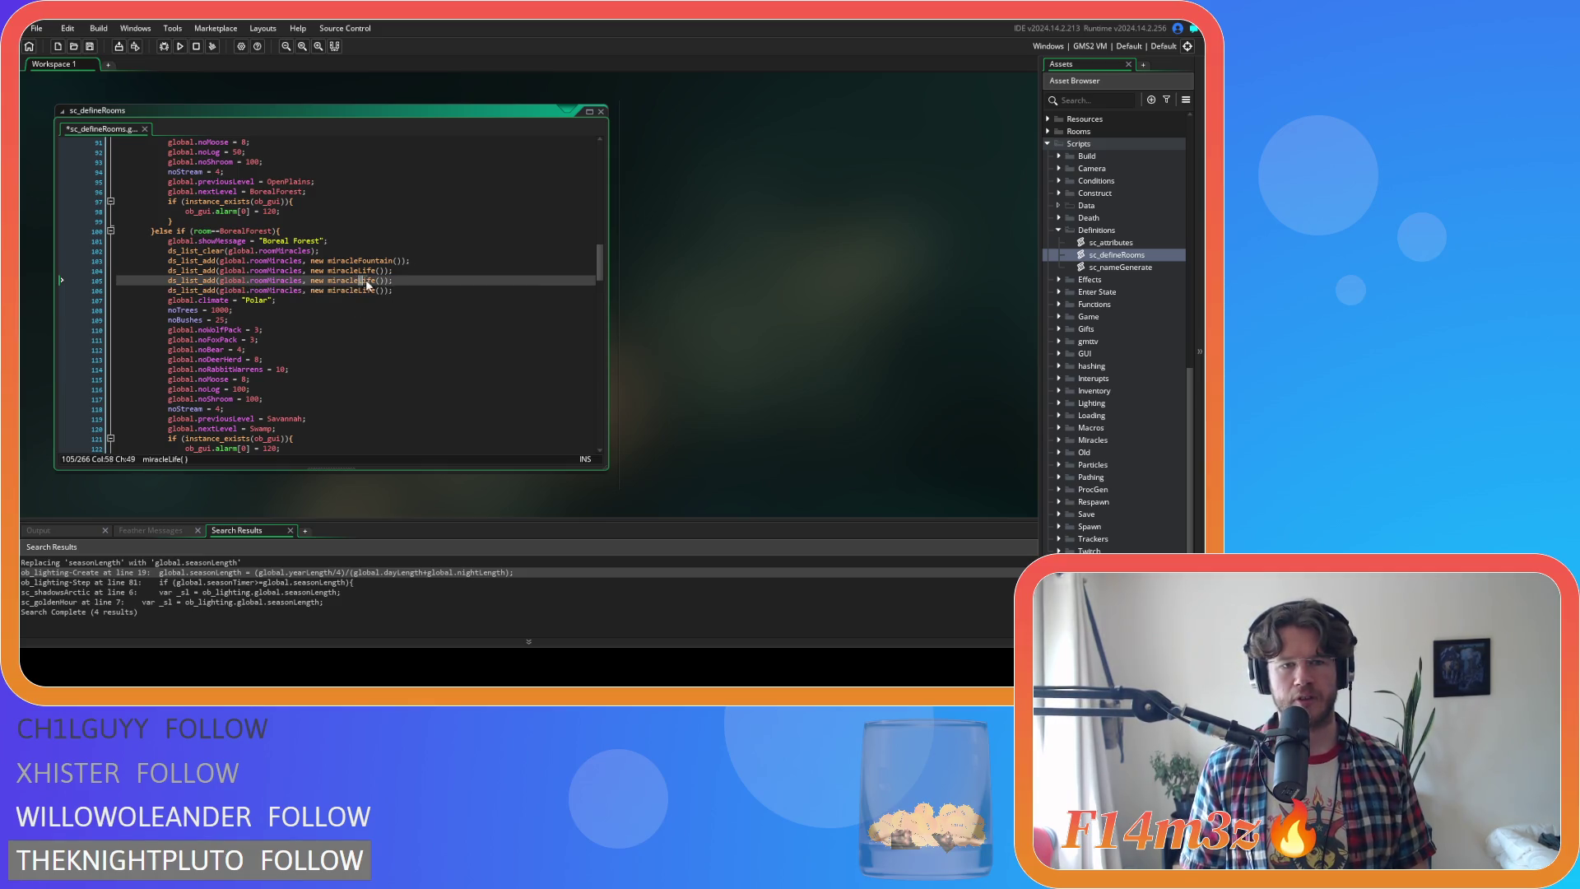
shift+click(376, 280)
text(Spring)
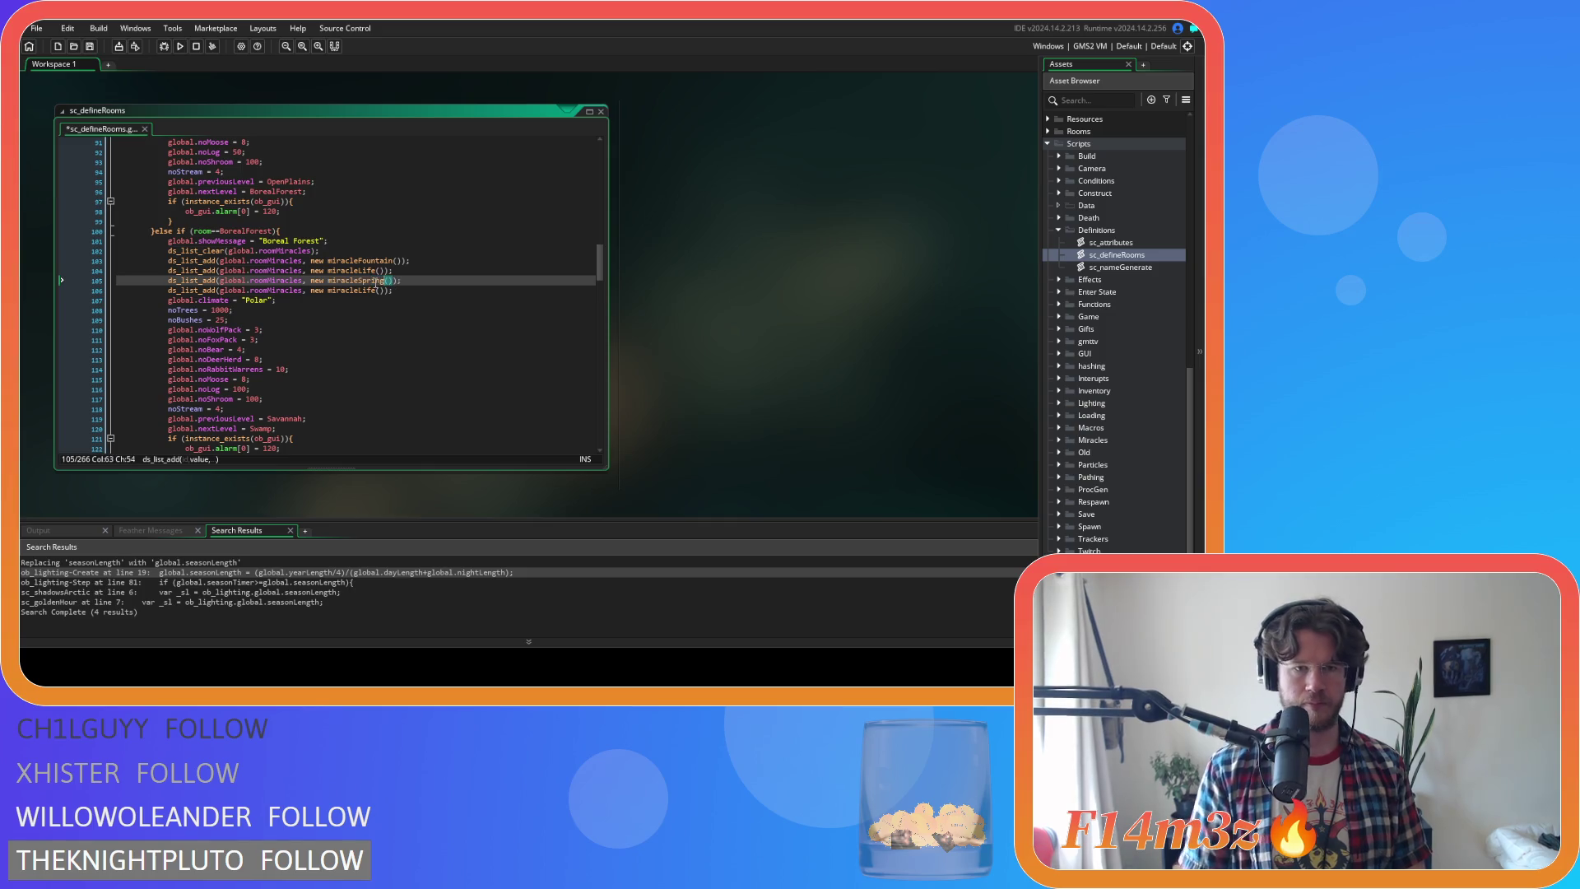
click(357, 290)
shift+click(375, 290)
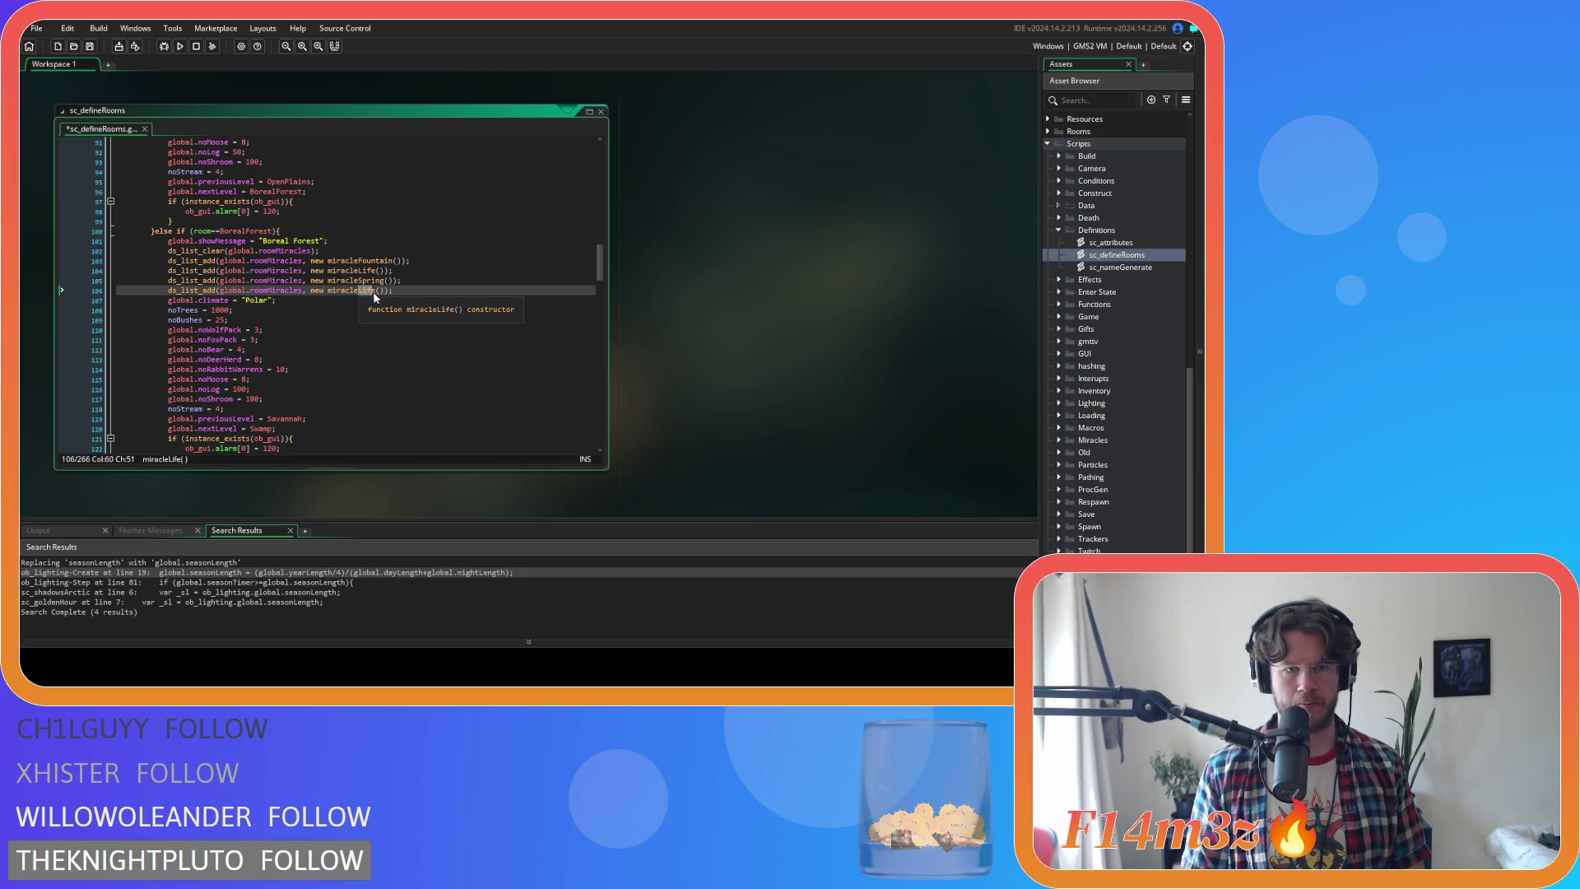
text(Summer)
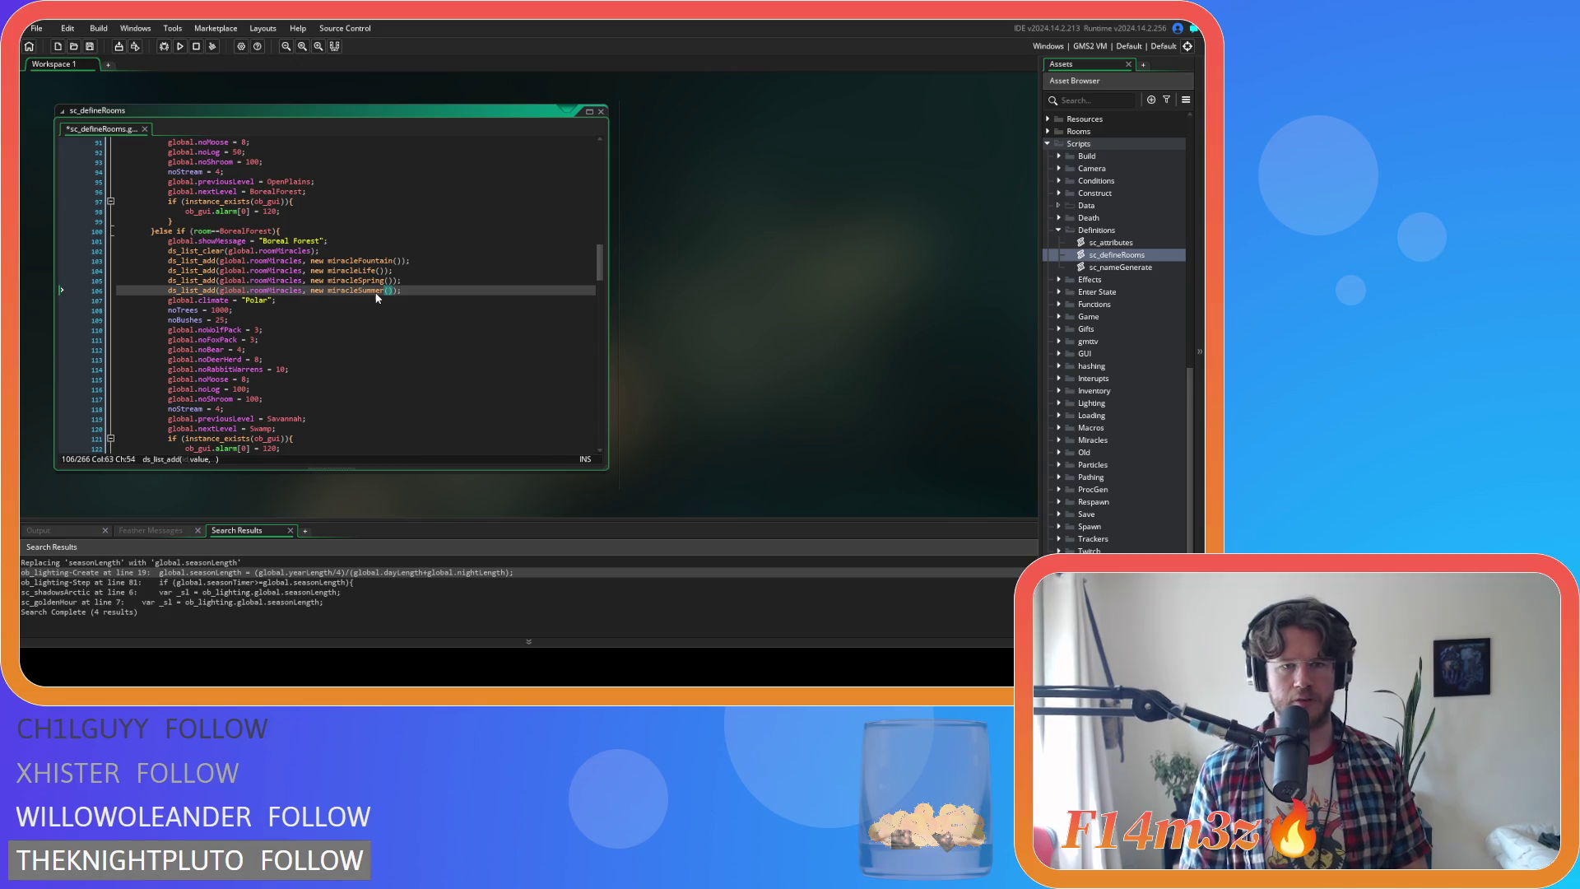
click(413, 290)
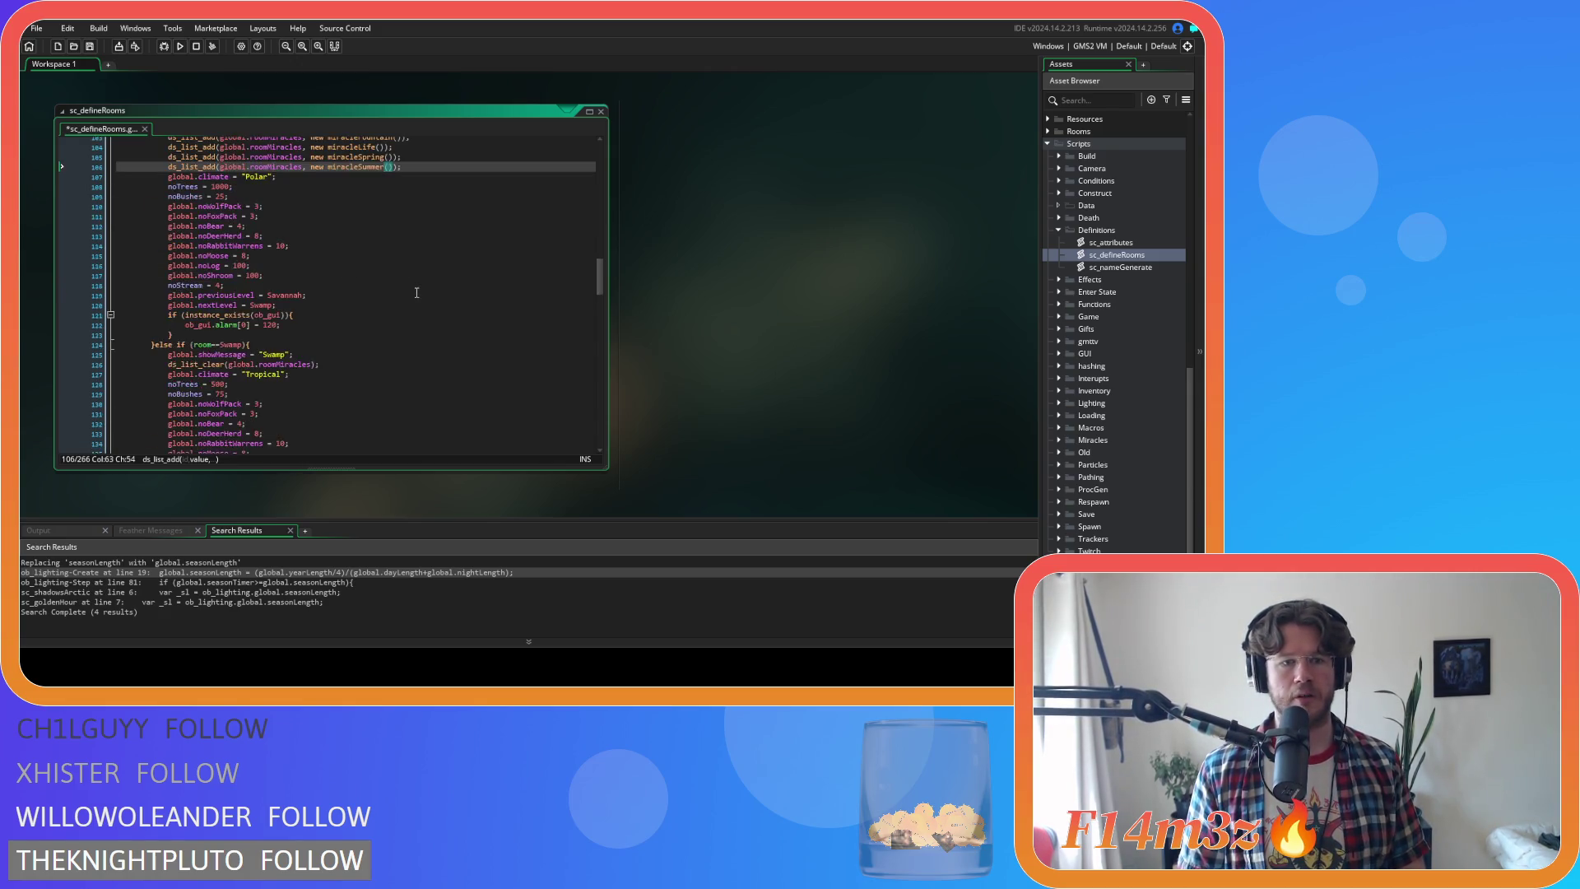
Copy both lines into the Swamp block as miracleAutumn and miracleWinter, and save the script
scroll(407, 247, down, 2)
drag(404, 239, 168, 231)
key(ctrl+c)
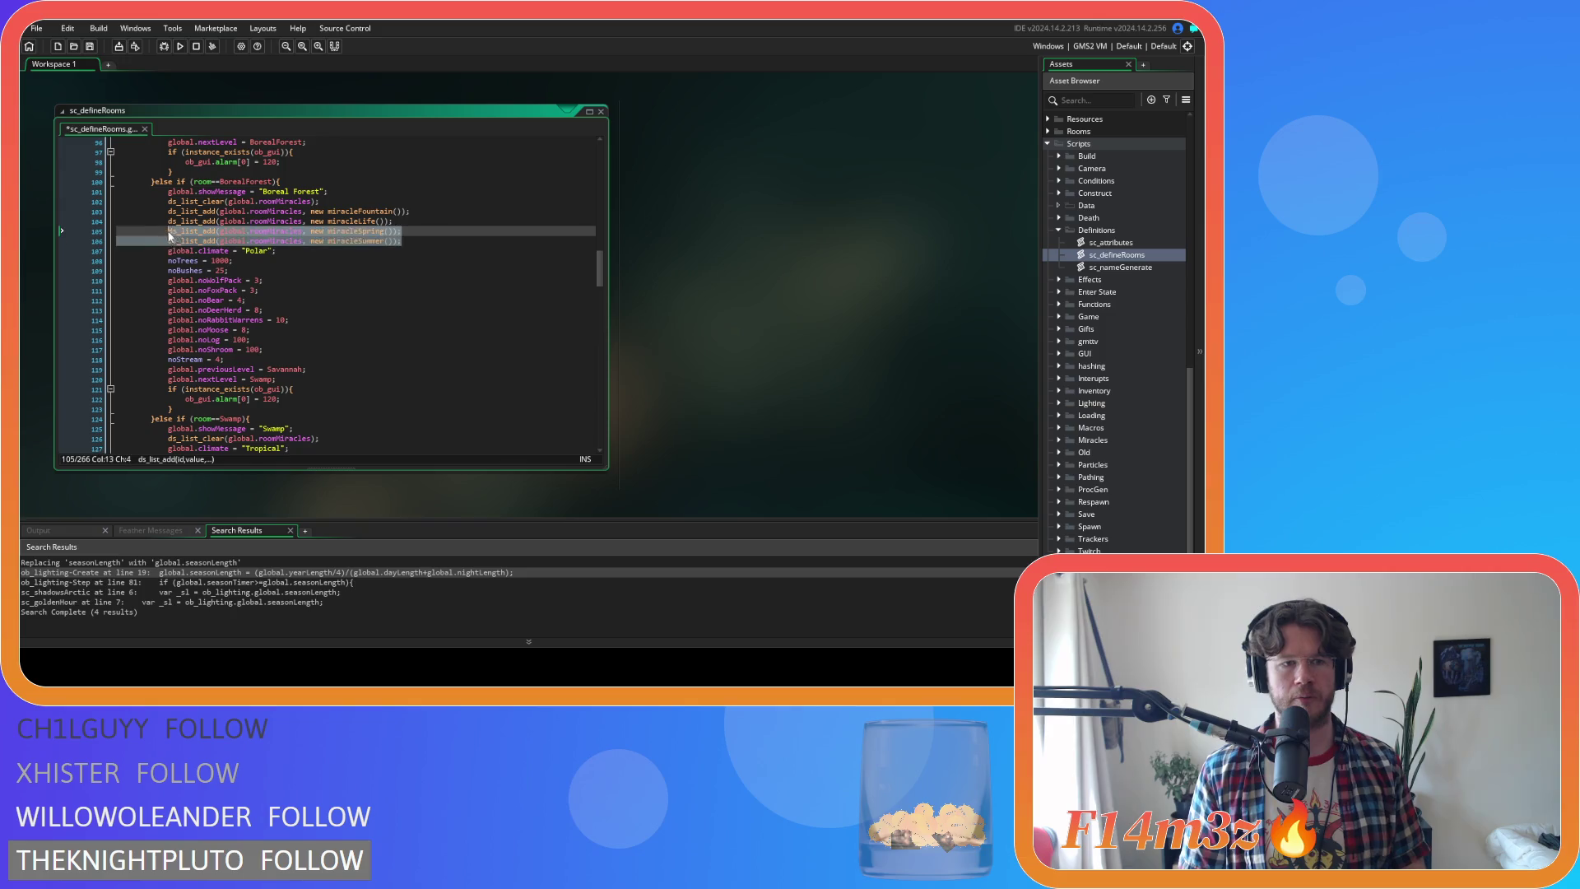
scroll(354, 362, down, 4)
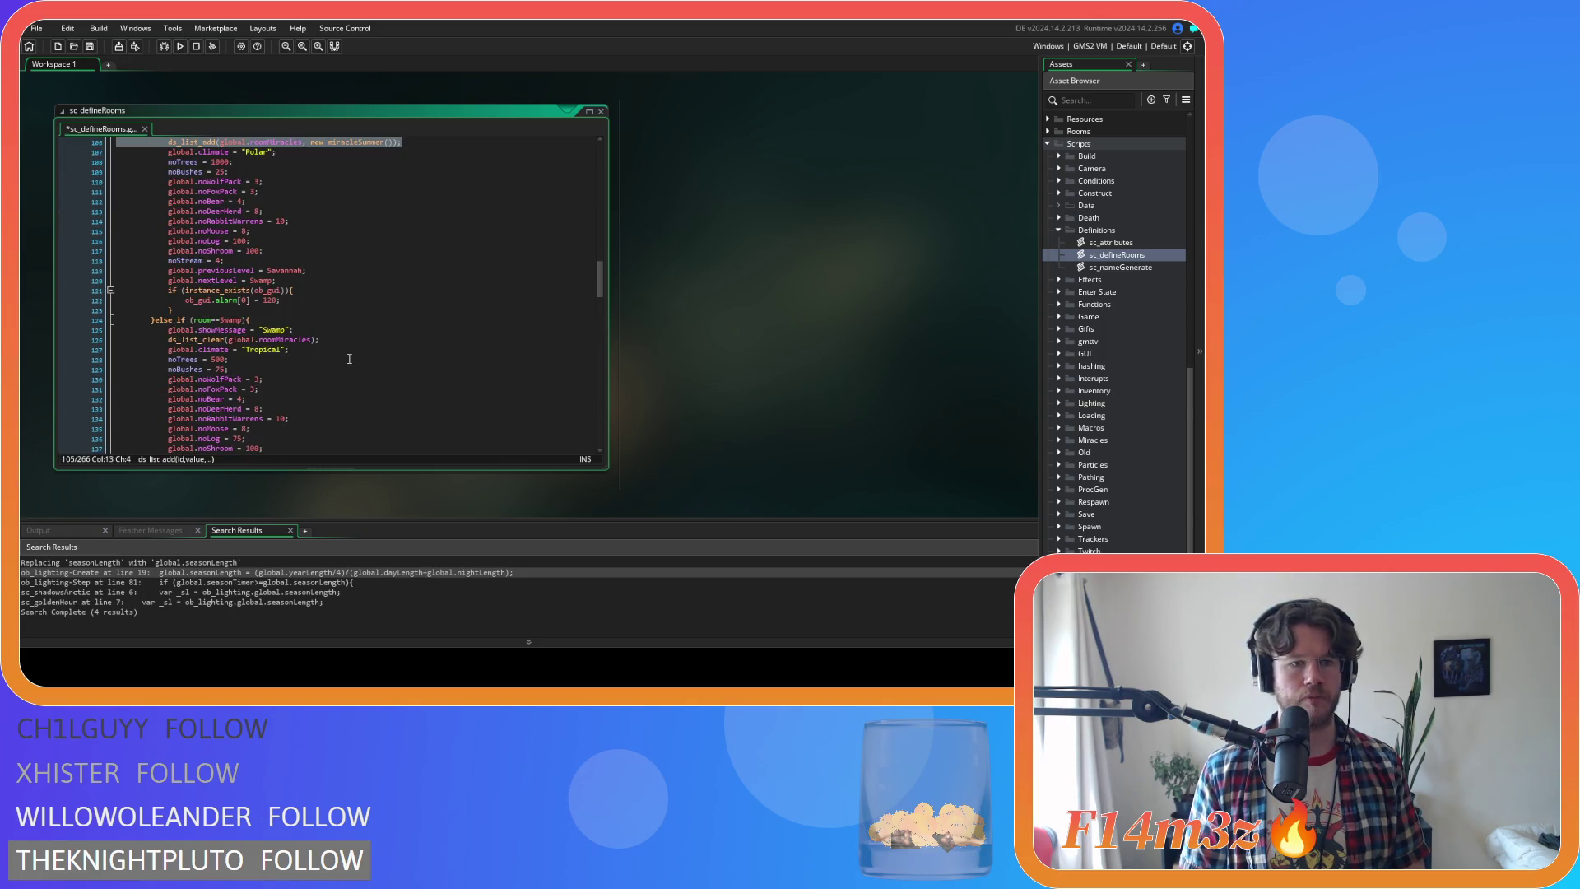
scroll(351, 361, up, 5)
scroll(348, 359, down, 5)
click(335, 342)
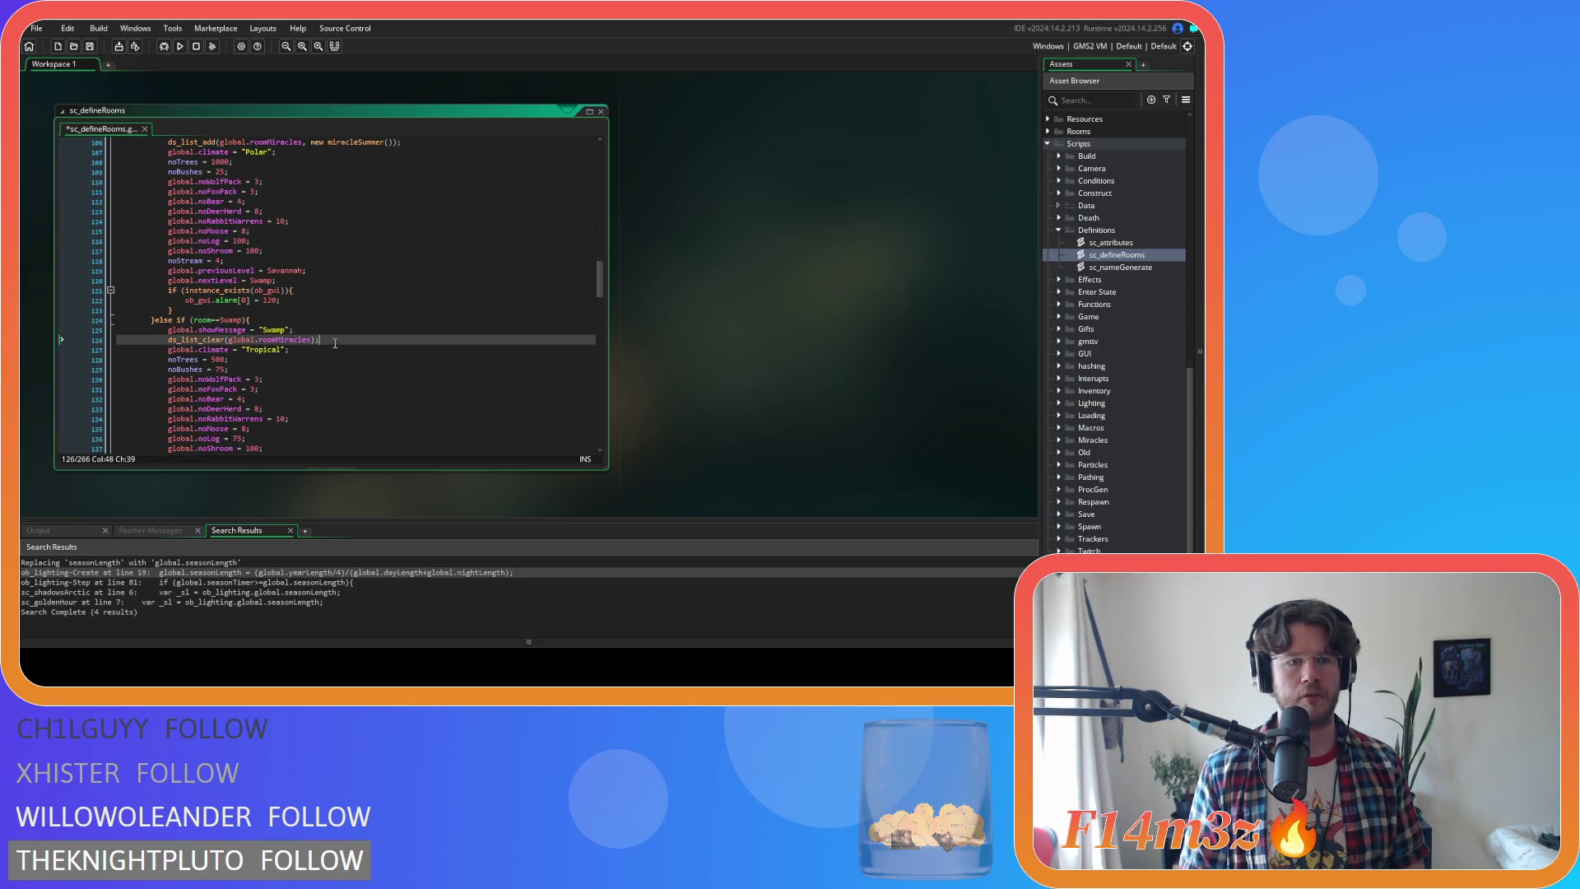
key(Return)
key(ctrl+v)
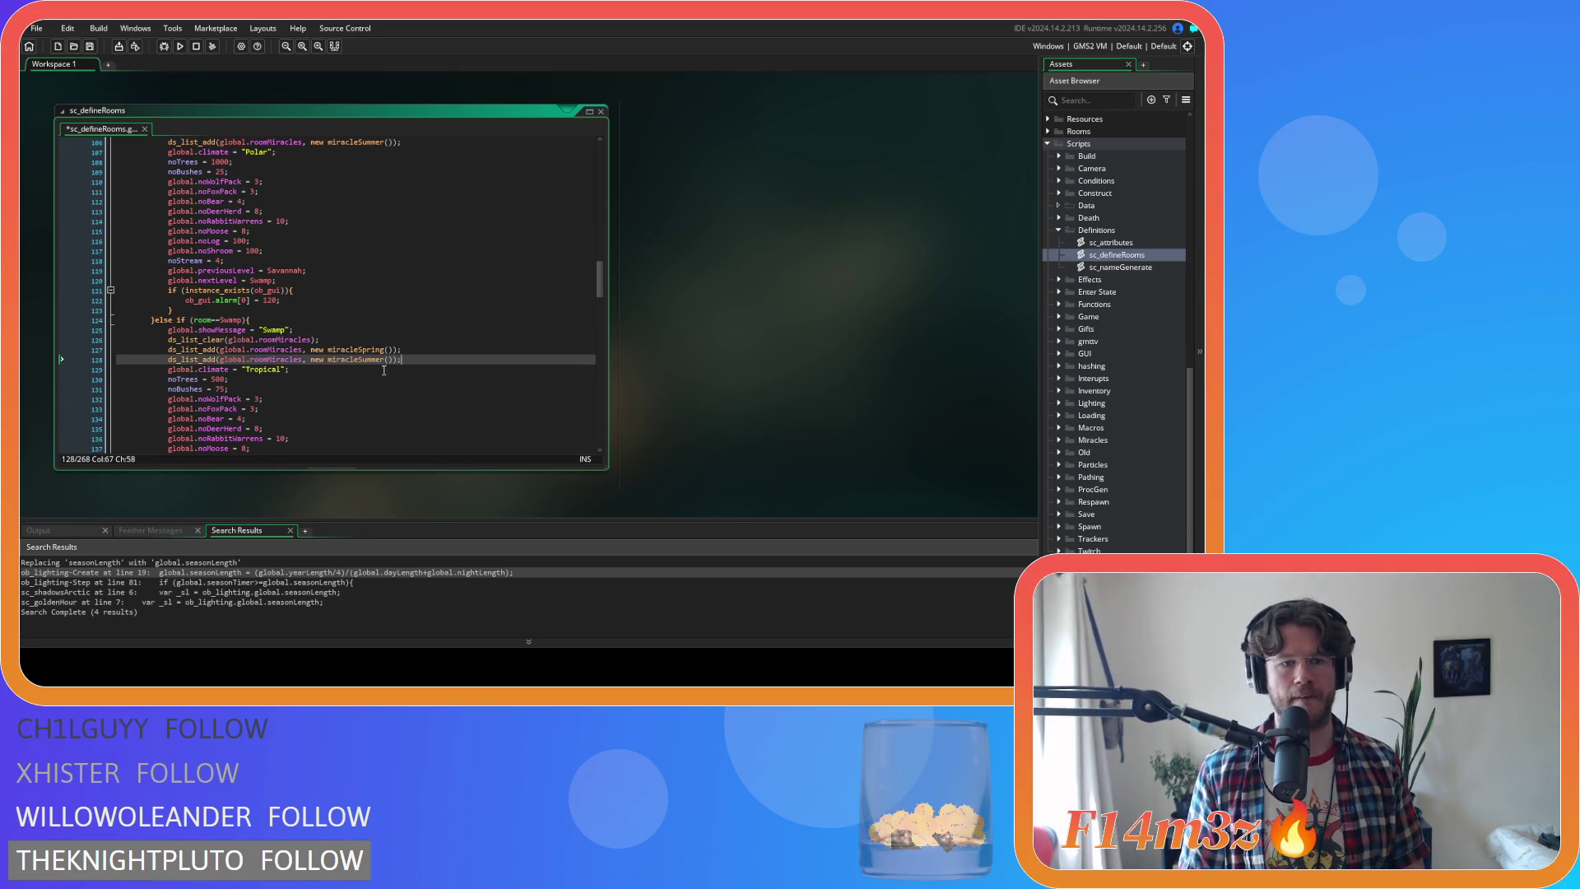
drag(358, 349, 384, 351)
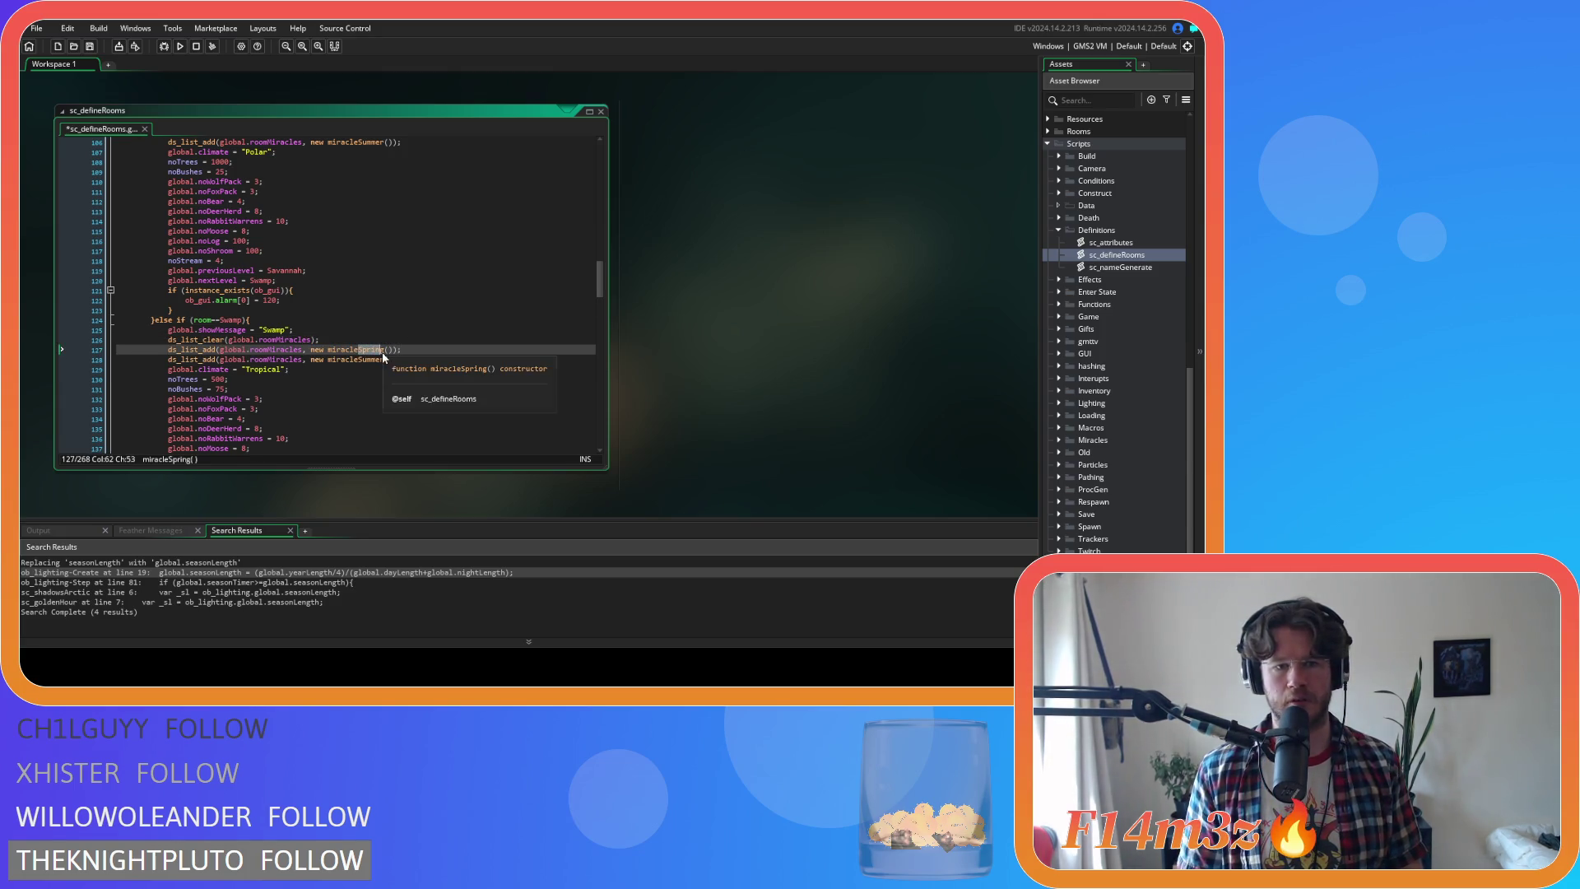
text(Autumn)
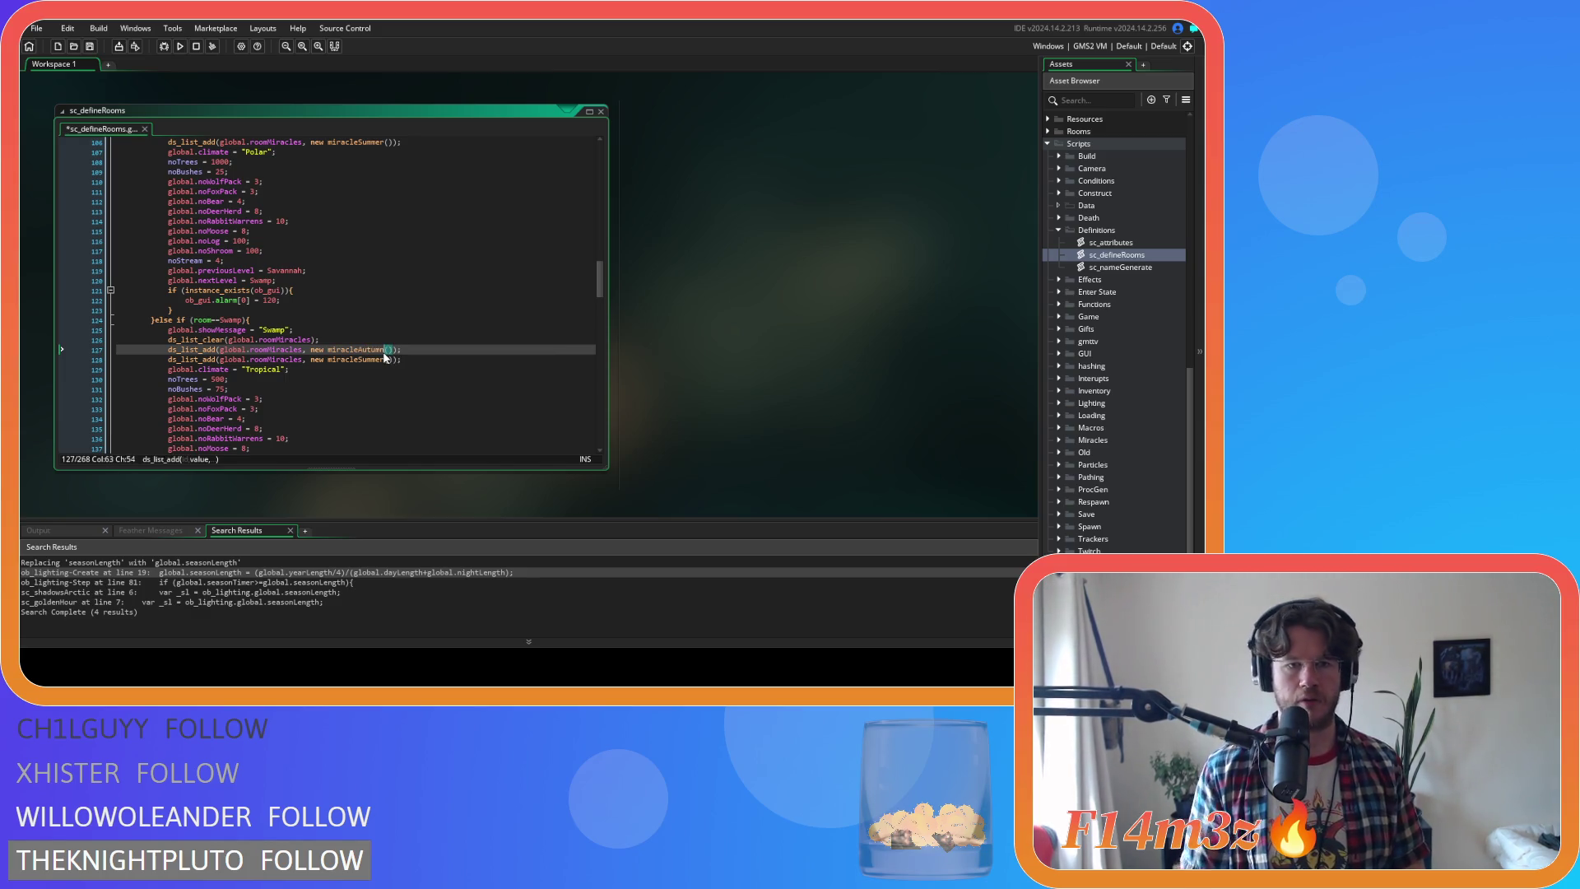
drag(358, 359, 383, 359)
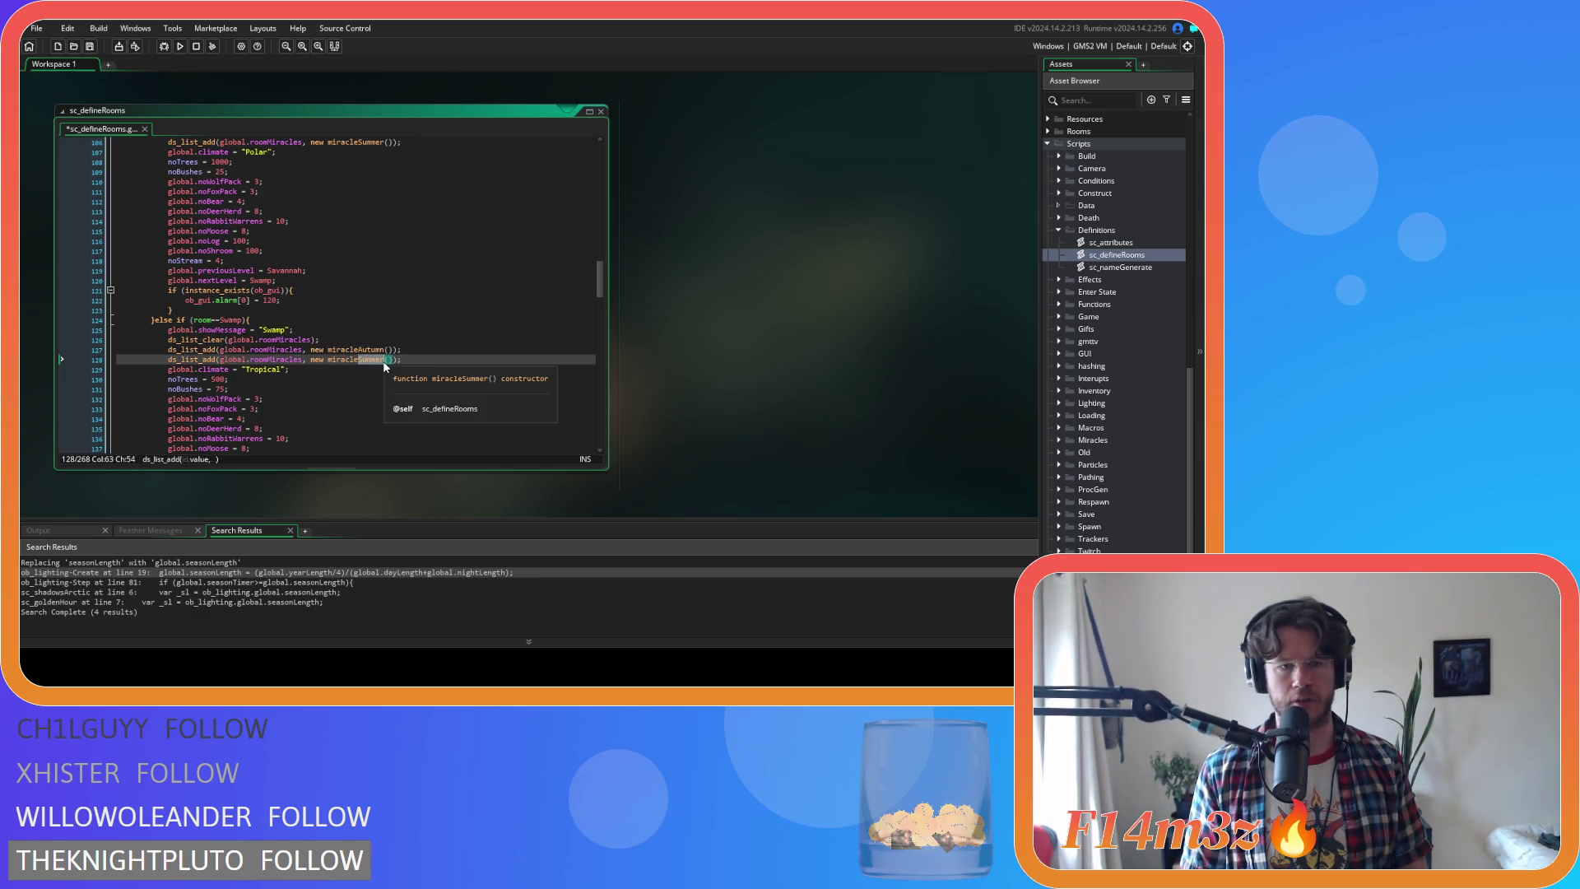
text(Winter)
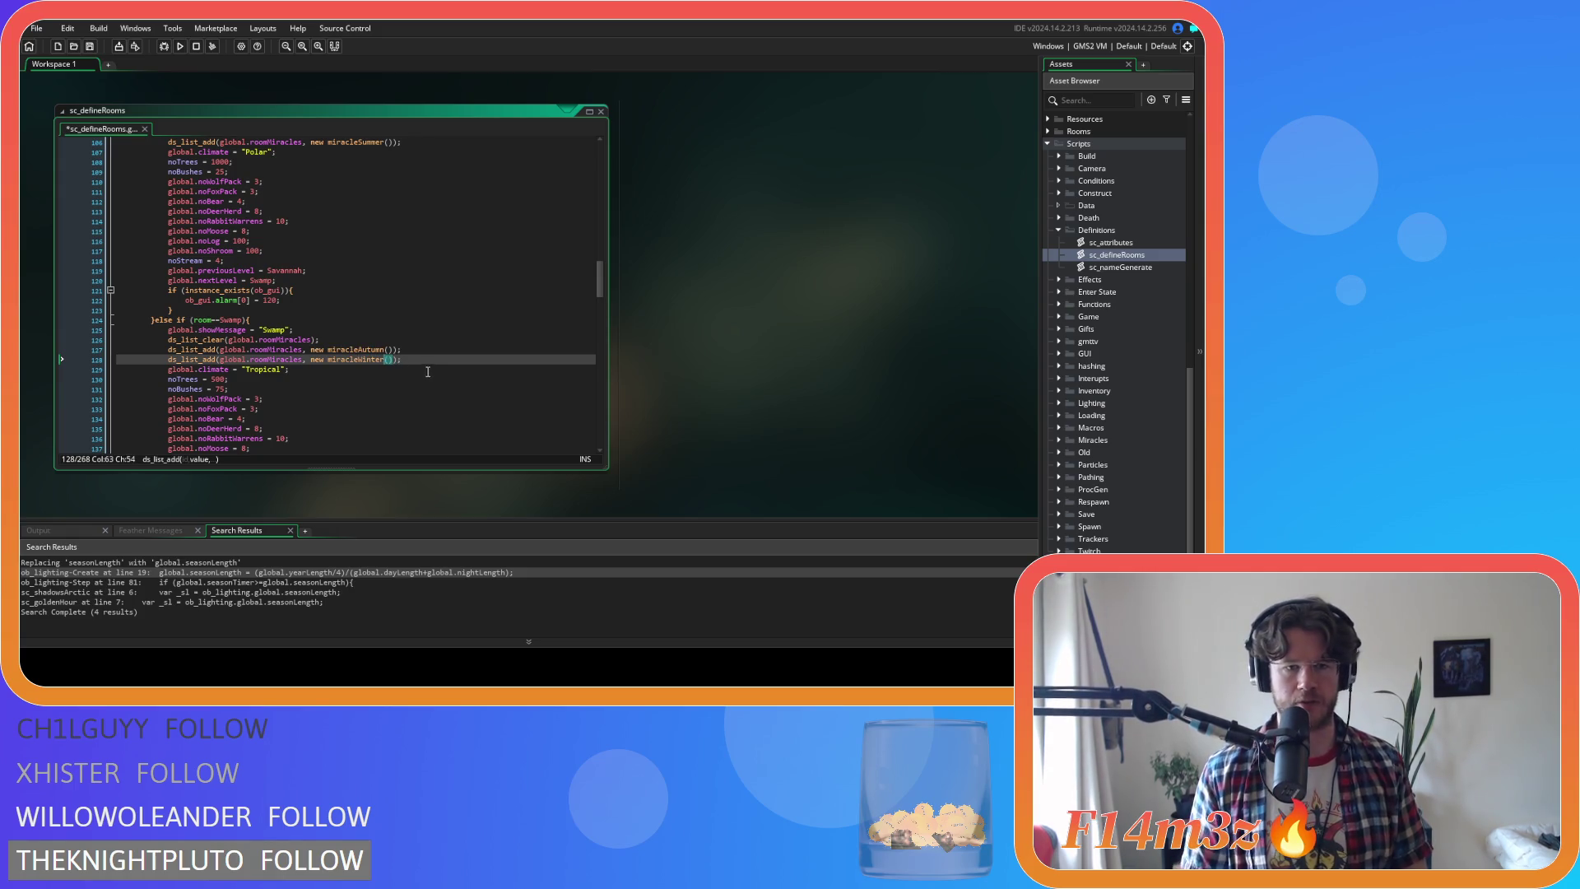
key(ctrl+s)
right_click(744, 264)
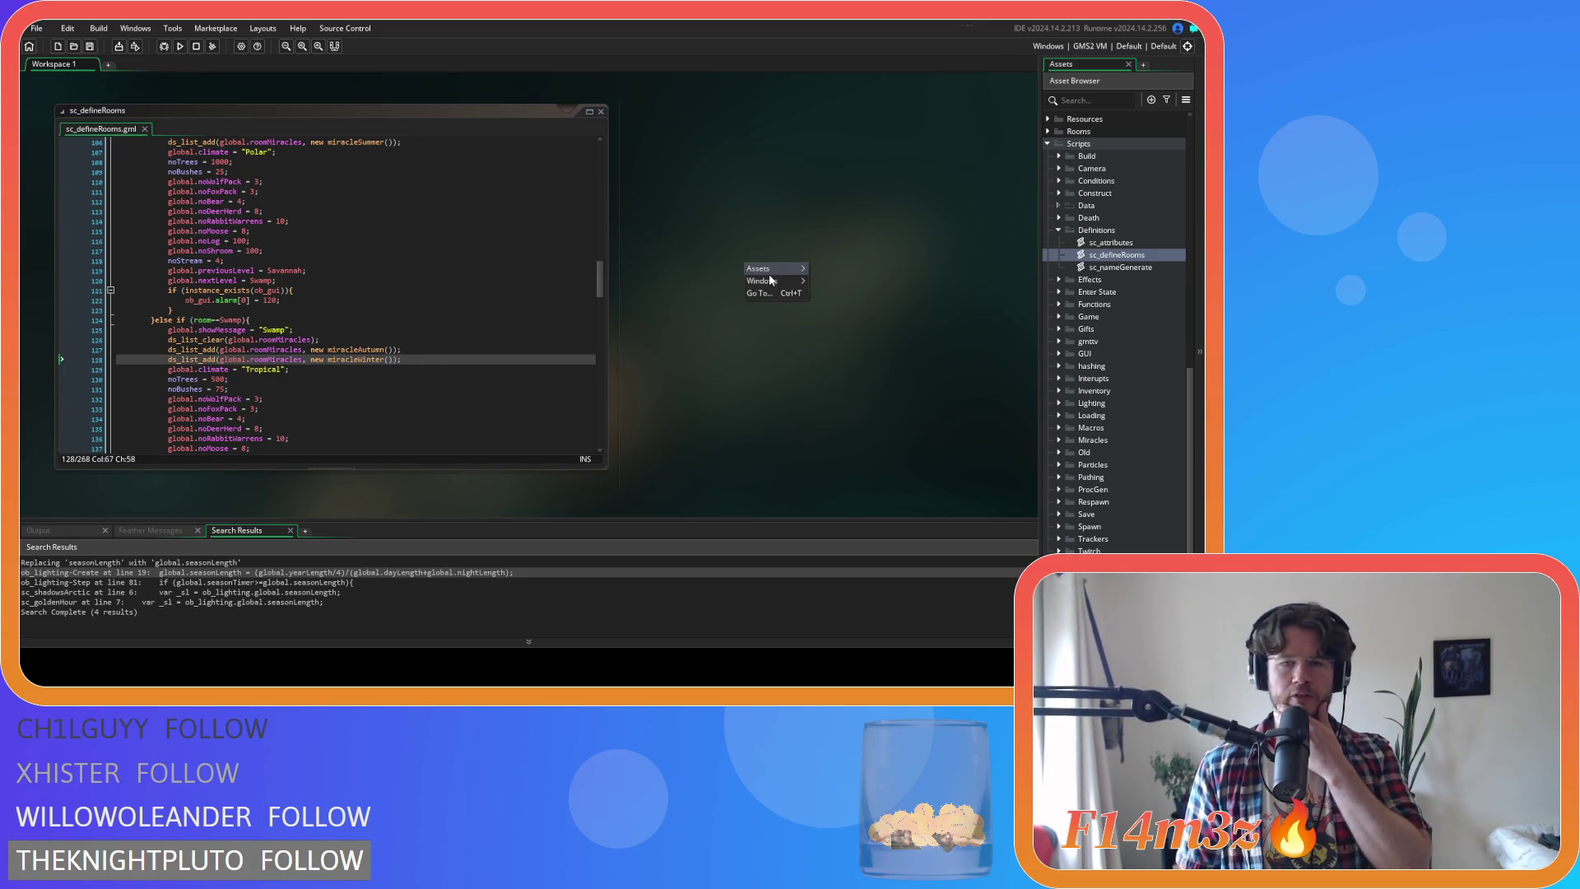
Close all code windows and collapse the Definitions, Scripts, Lighting and Game folders
mouse_move(785, 282)
click(853, 311)
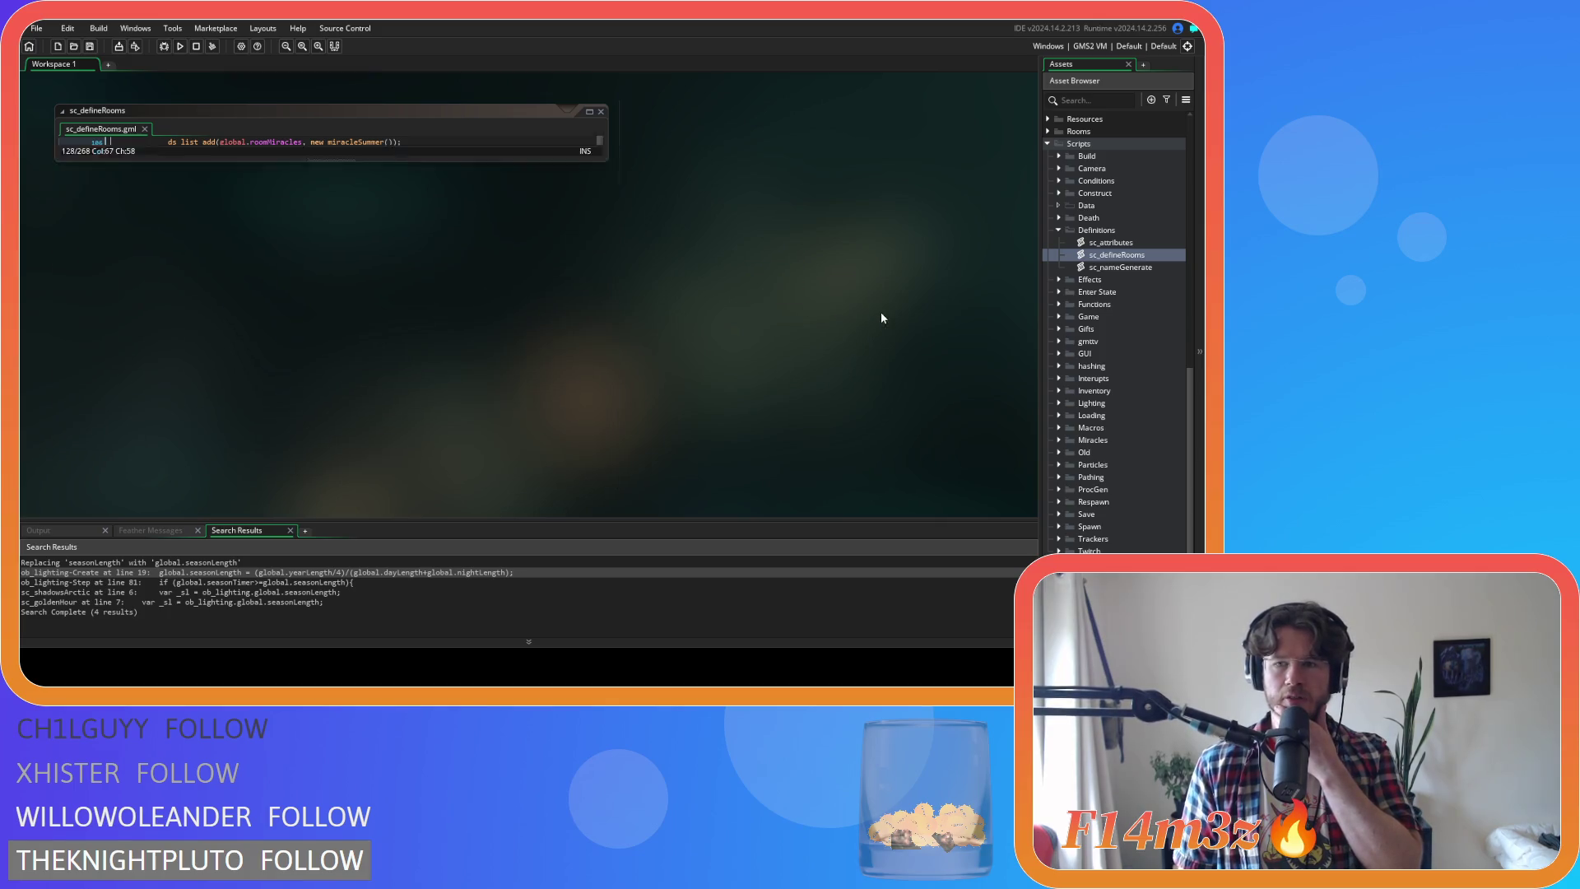
click(1059, 232)
click(1047, 144)
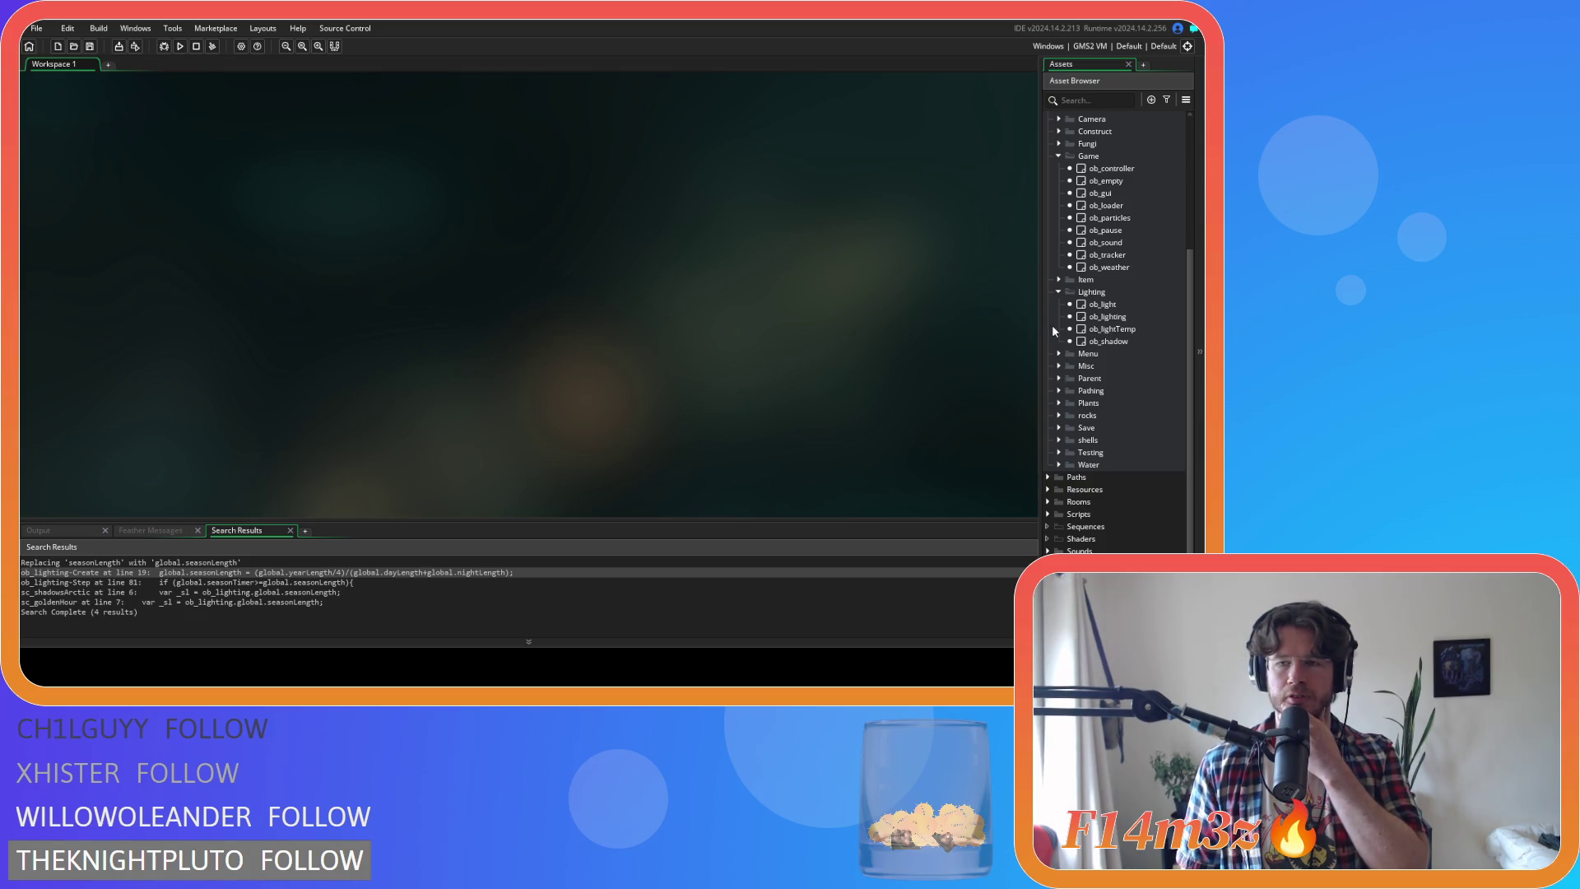
click(1058, 292)
click(1058, 205)
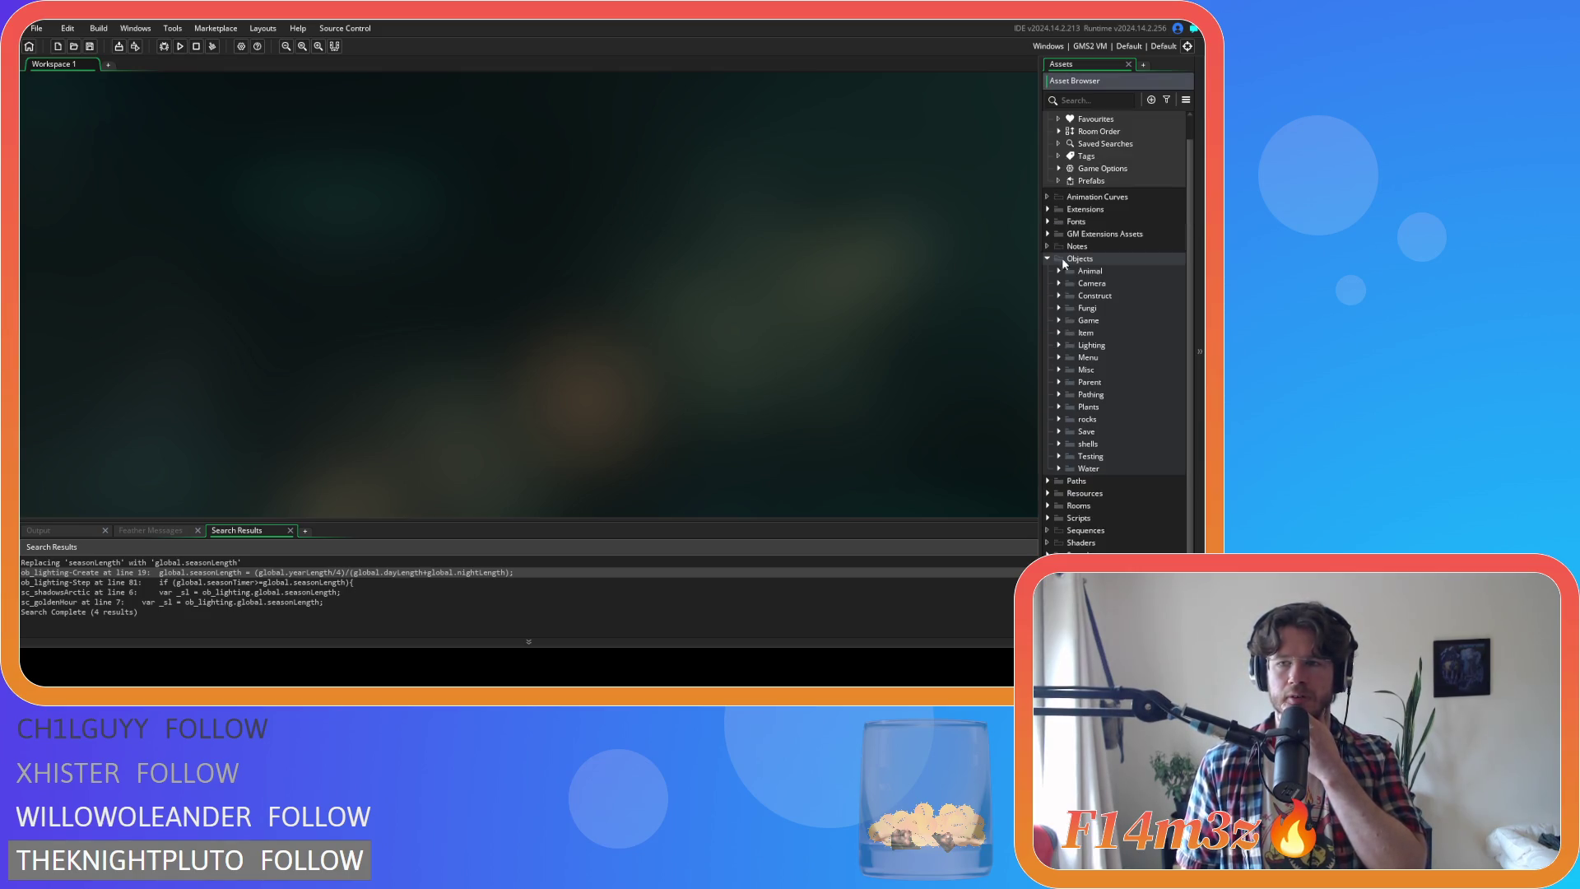
click(1059, 323)
click(1059, 324)
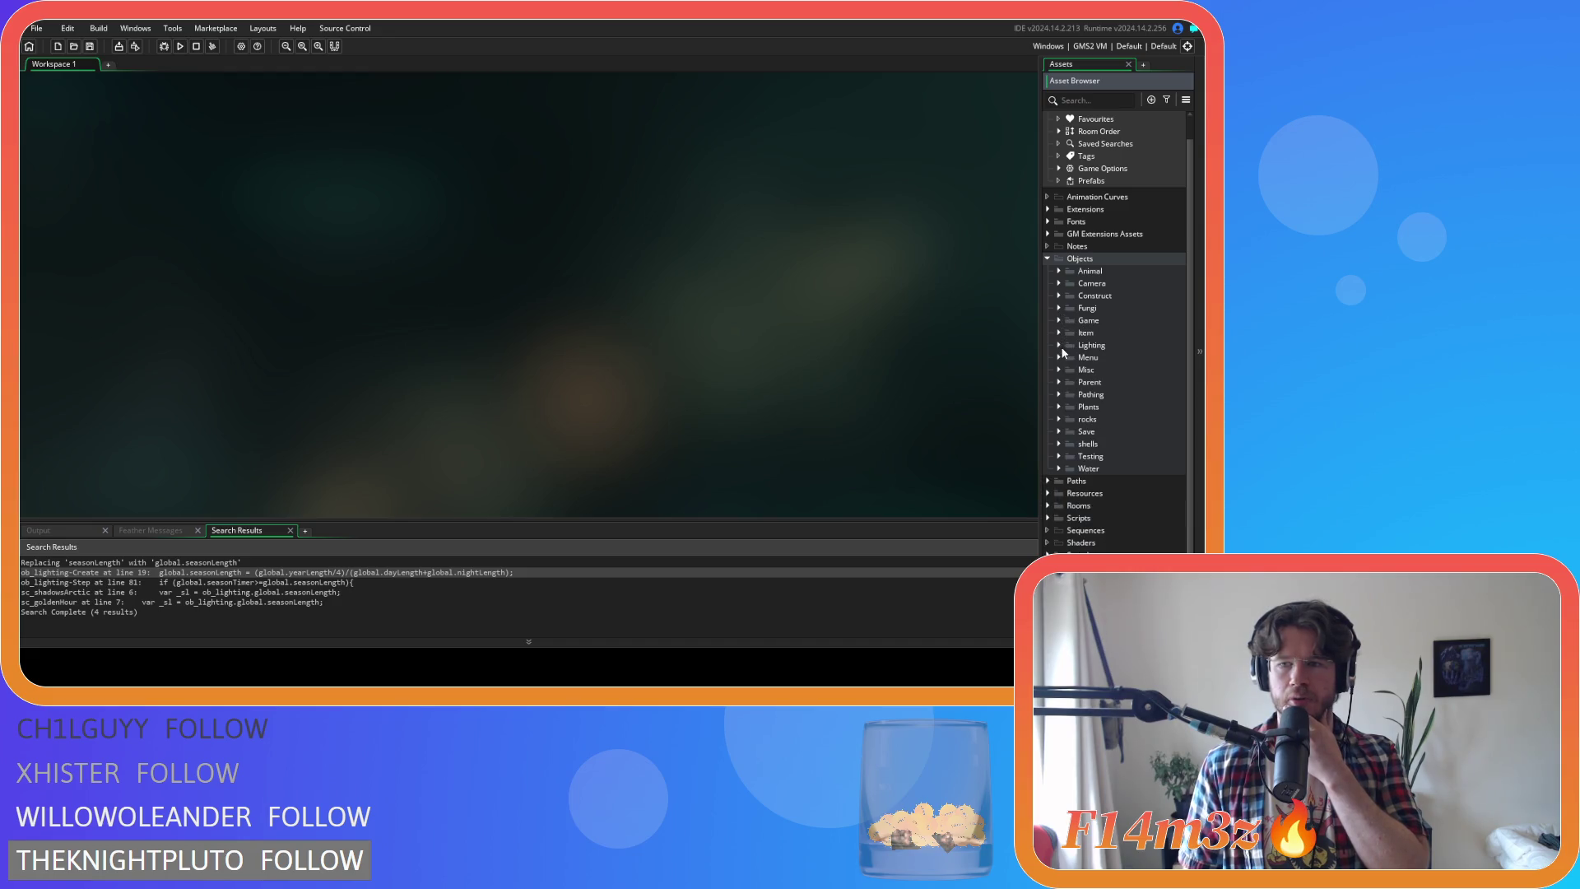
Open ob_menu from the Menu objects folder to show its Key Press - Enter code
click(1059, 357)
double_click(1123, 405)
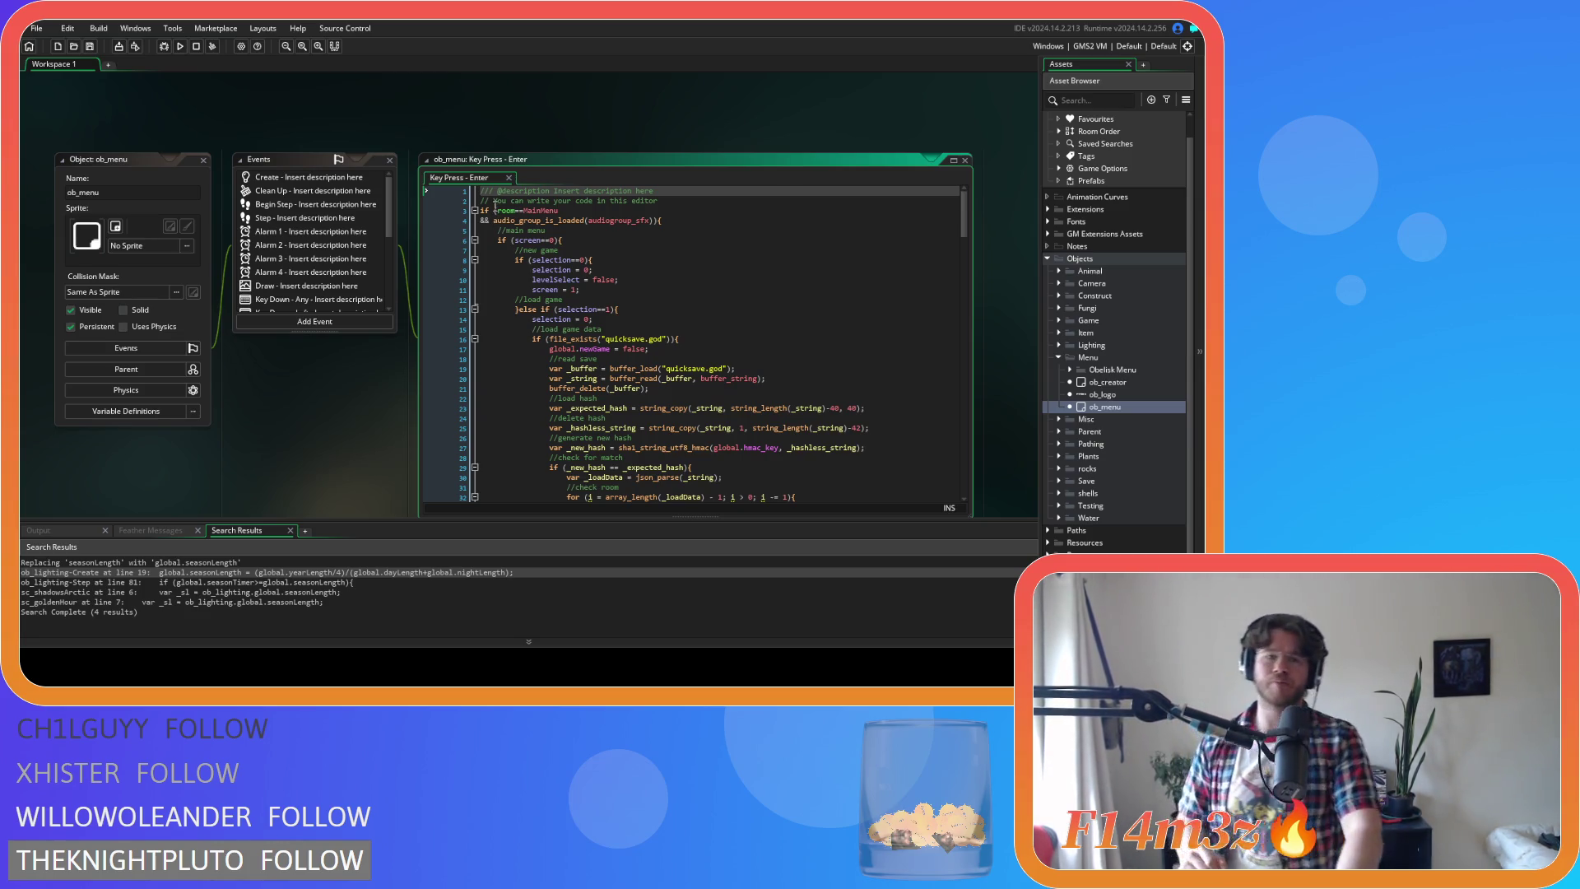
click(320, 385)
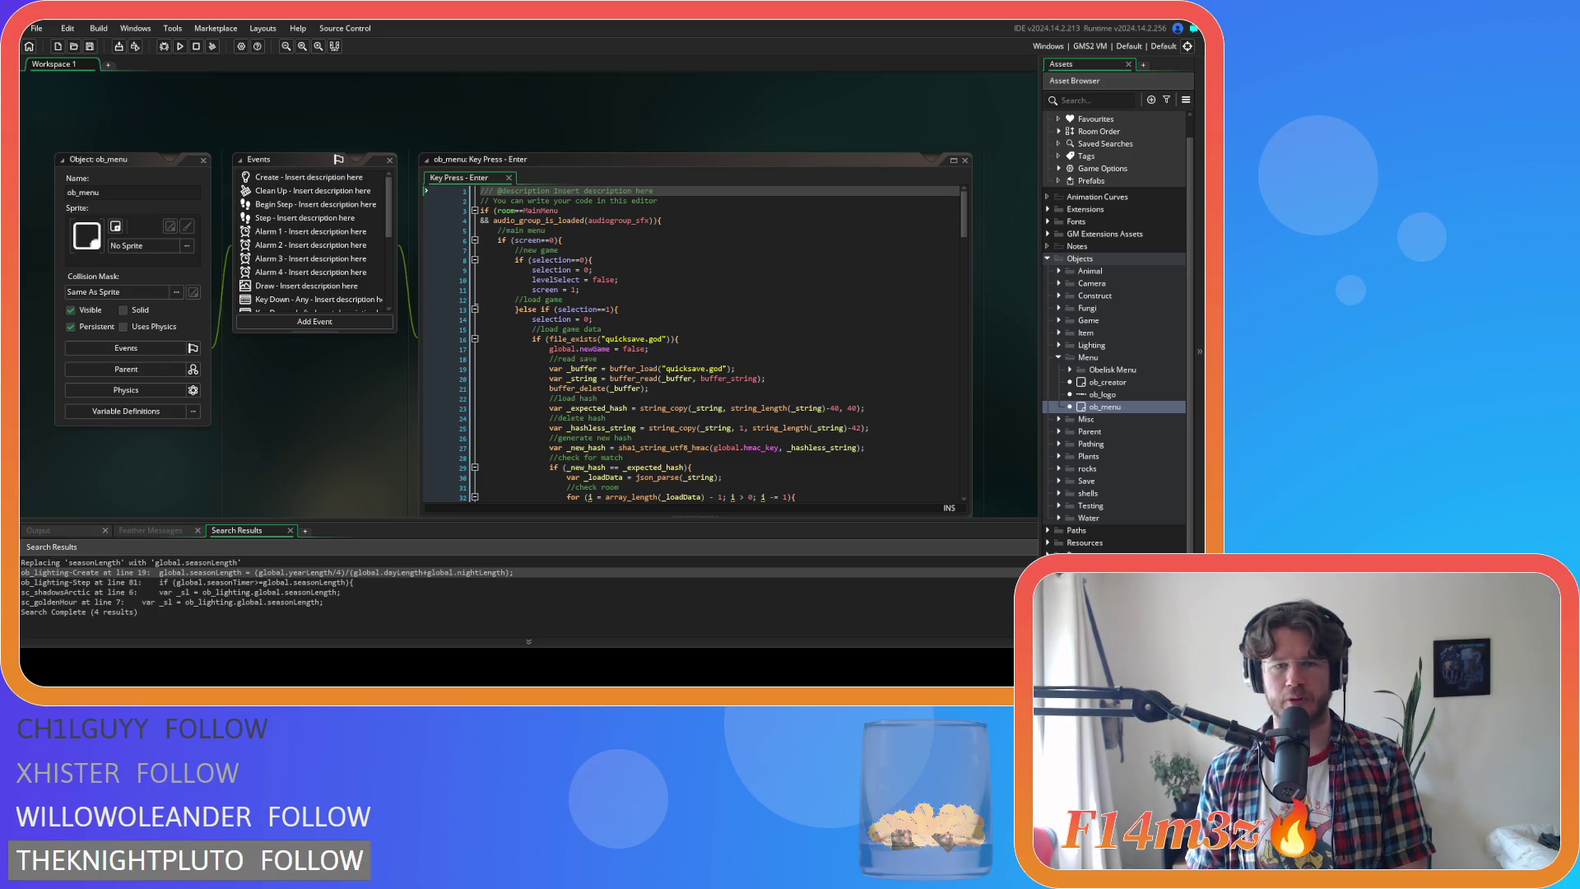
Review and close ob_menu's Key Press - Enter code, then open its Key Press - T event
click(704, 290)
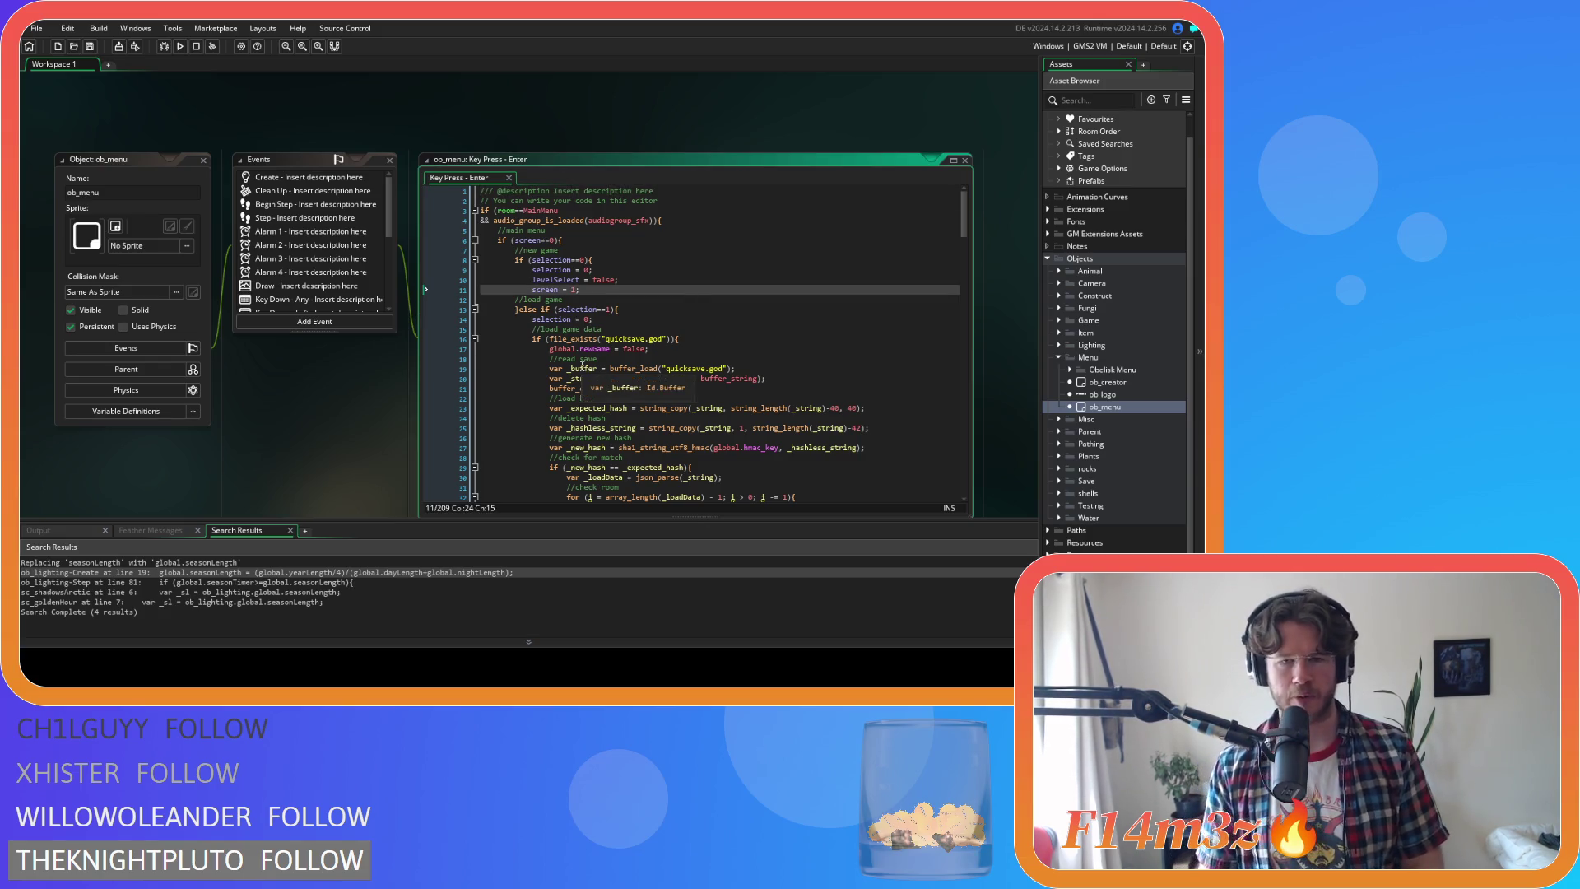
scroll(677, 302, down, 3)
scroll(255, 407, down, 1)
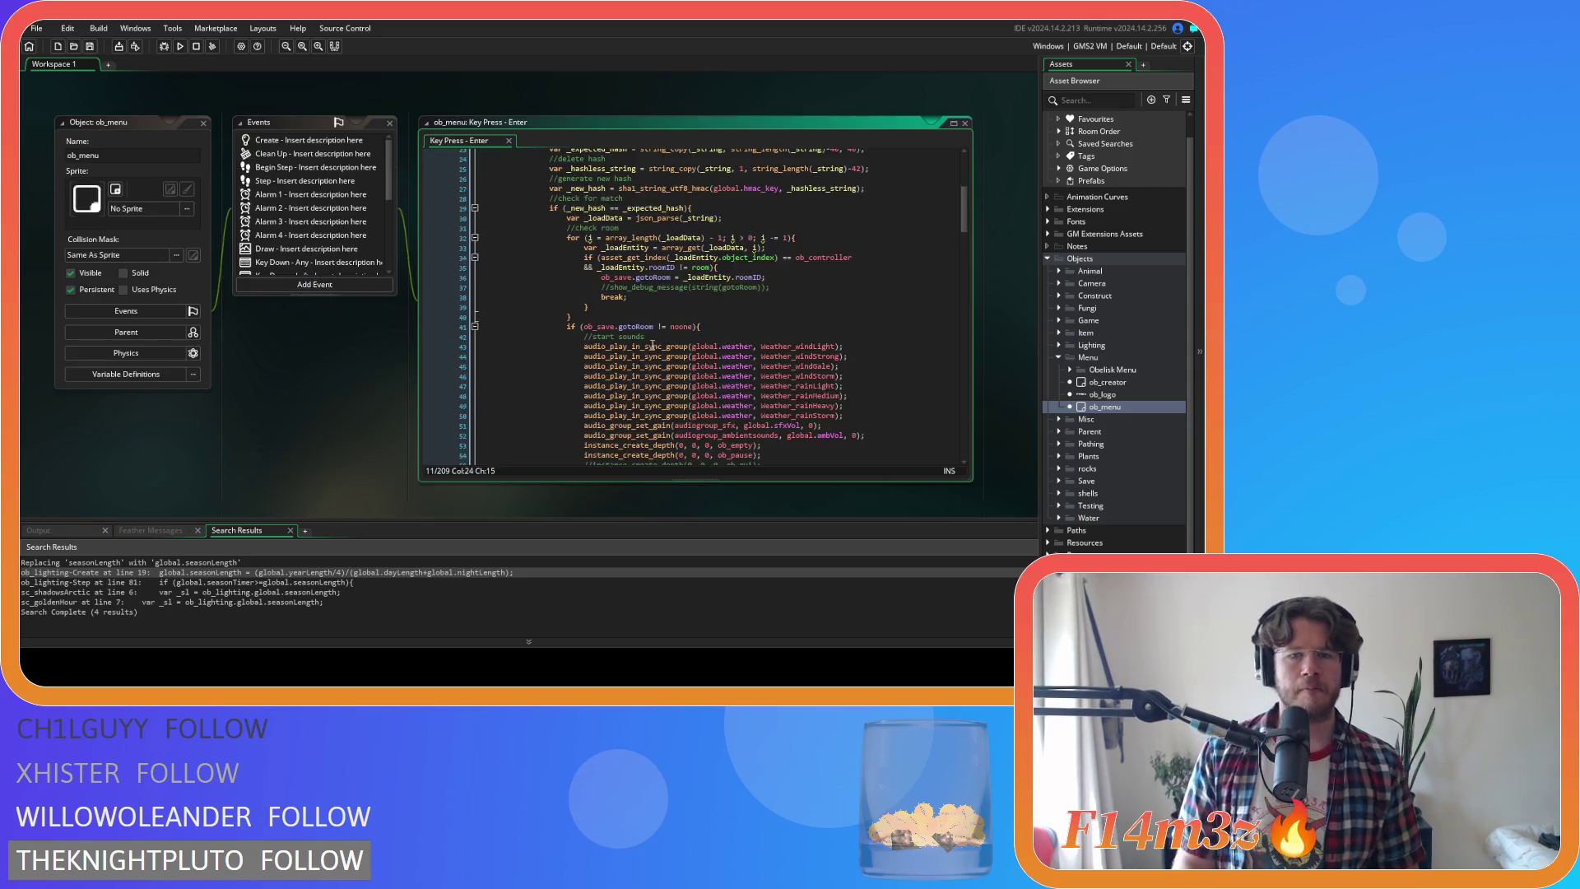
scroll(786, 327, down, 12)
scroll(785, 327, down, 20)
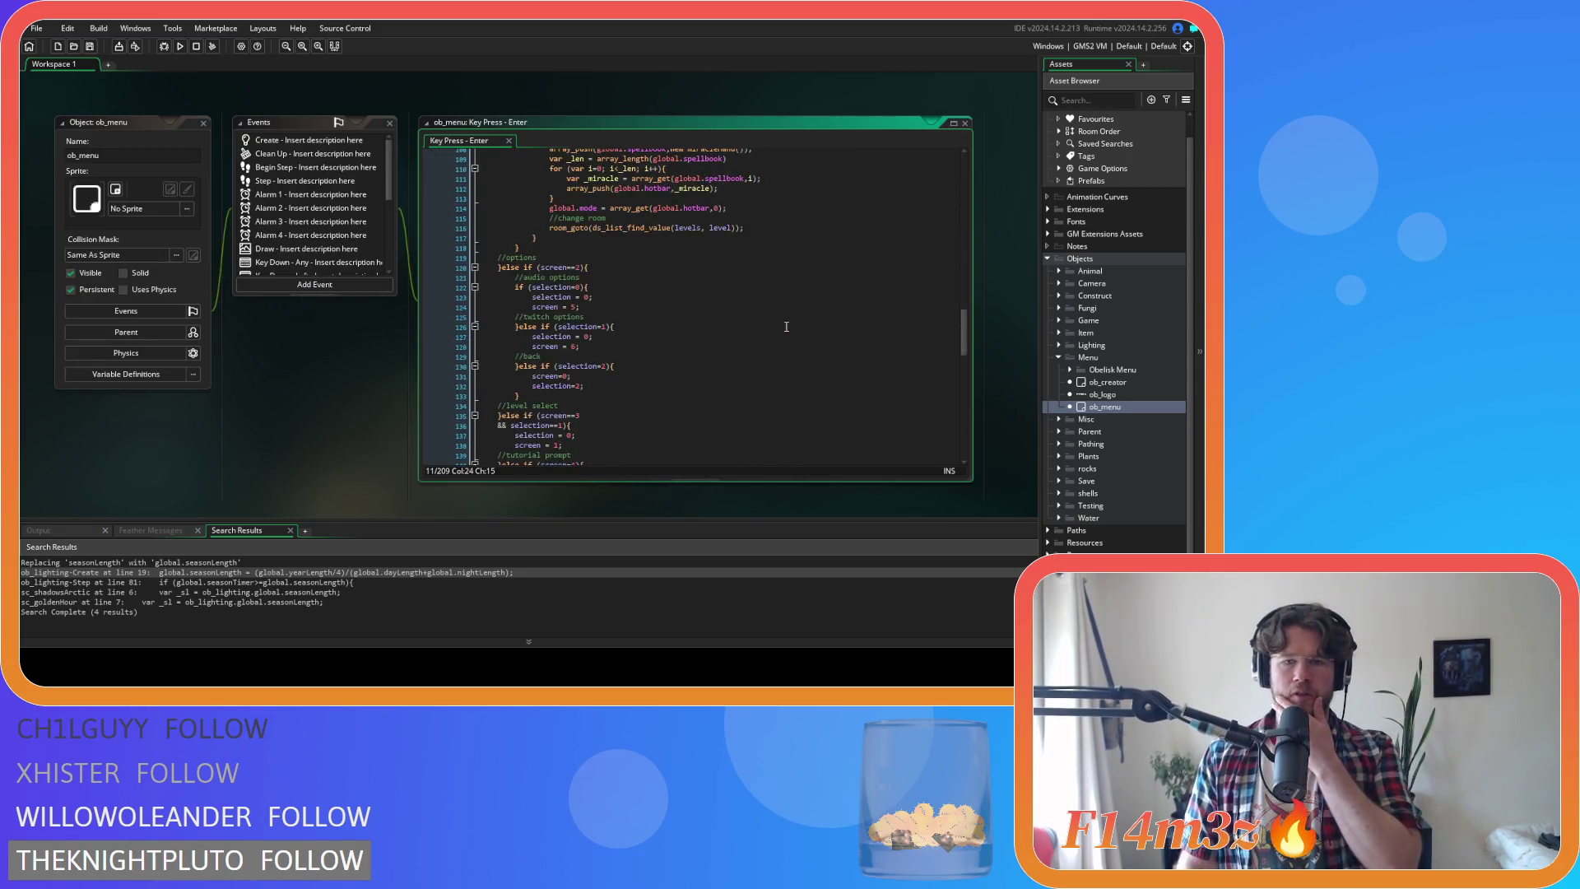
click(509, 141)
scroll(350, 229, down, 5)
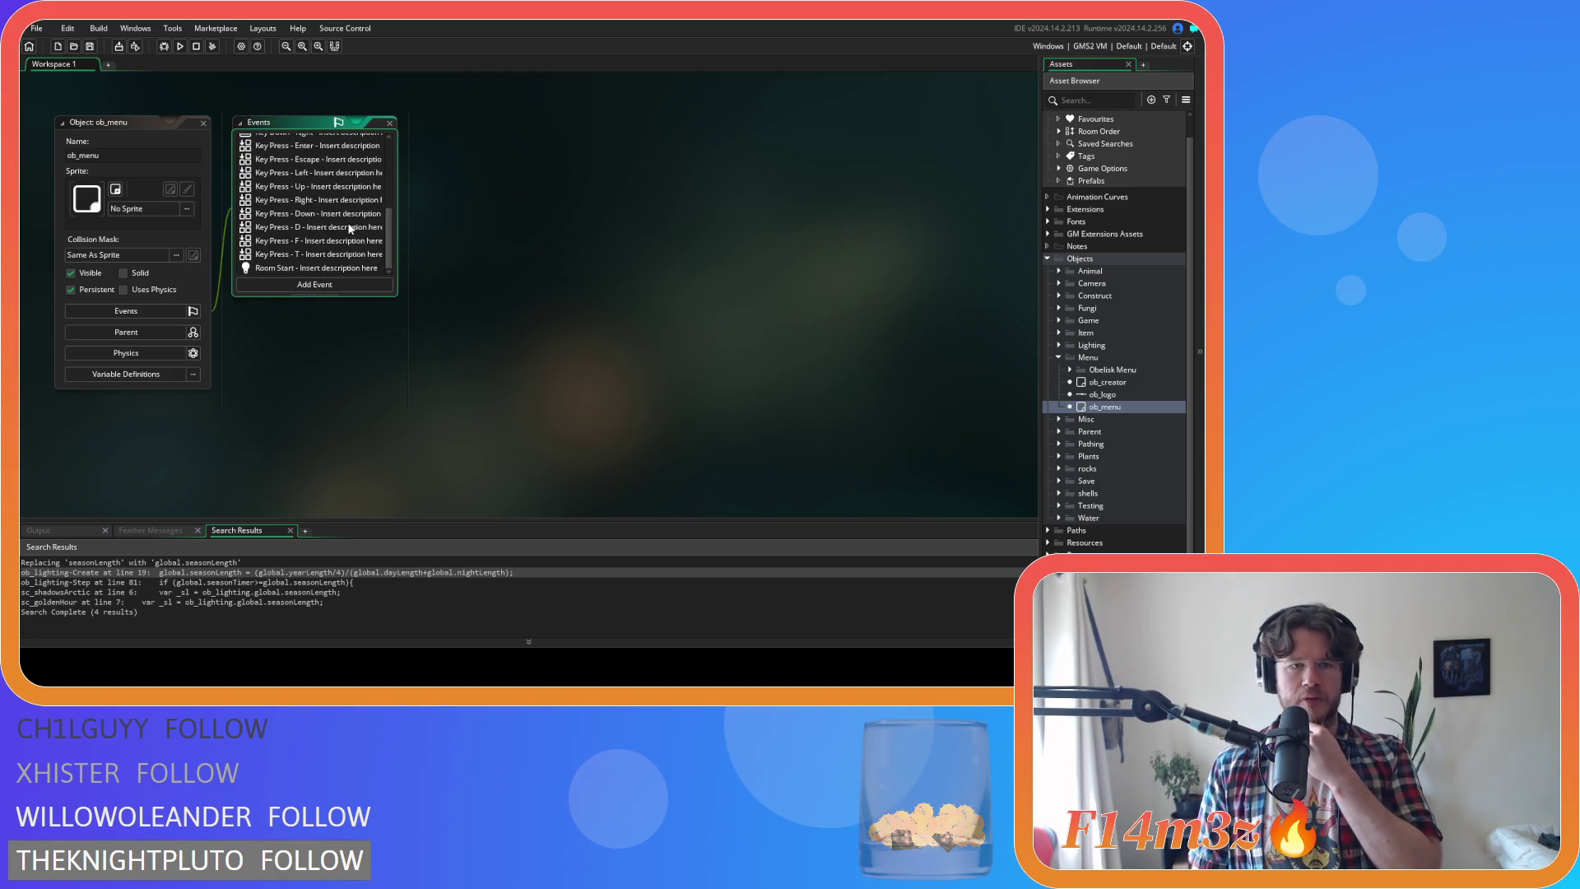
double_click(313, 255)
scroll(735, 341, up, 10)
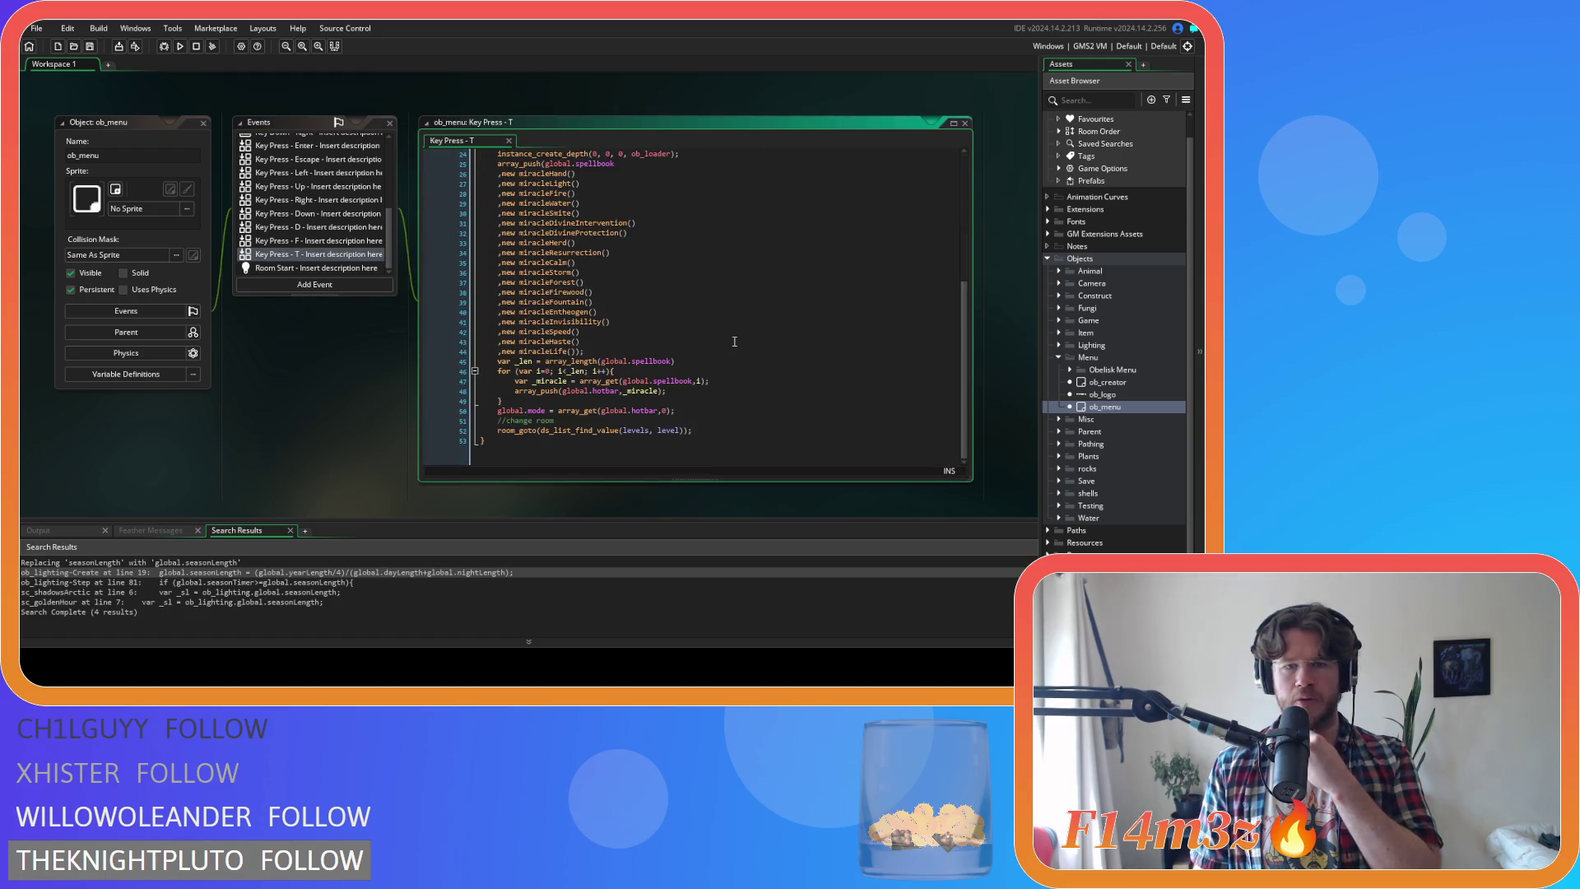
scroll(735, 342, down, 3)
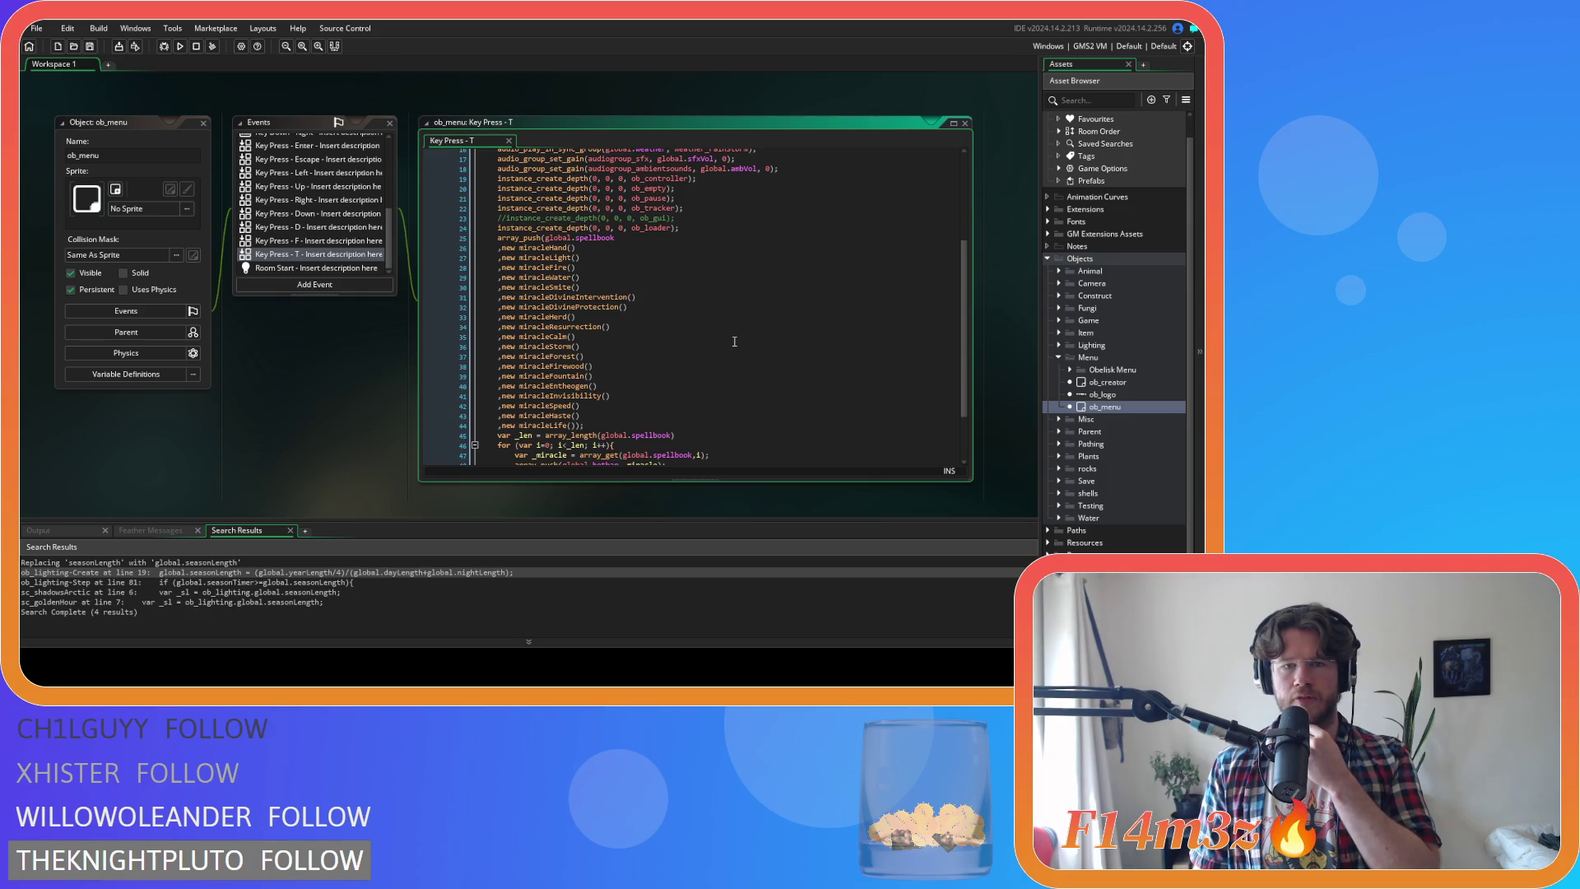
scroll(735, 341, down, 2)
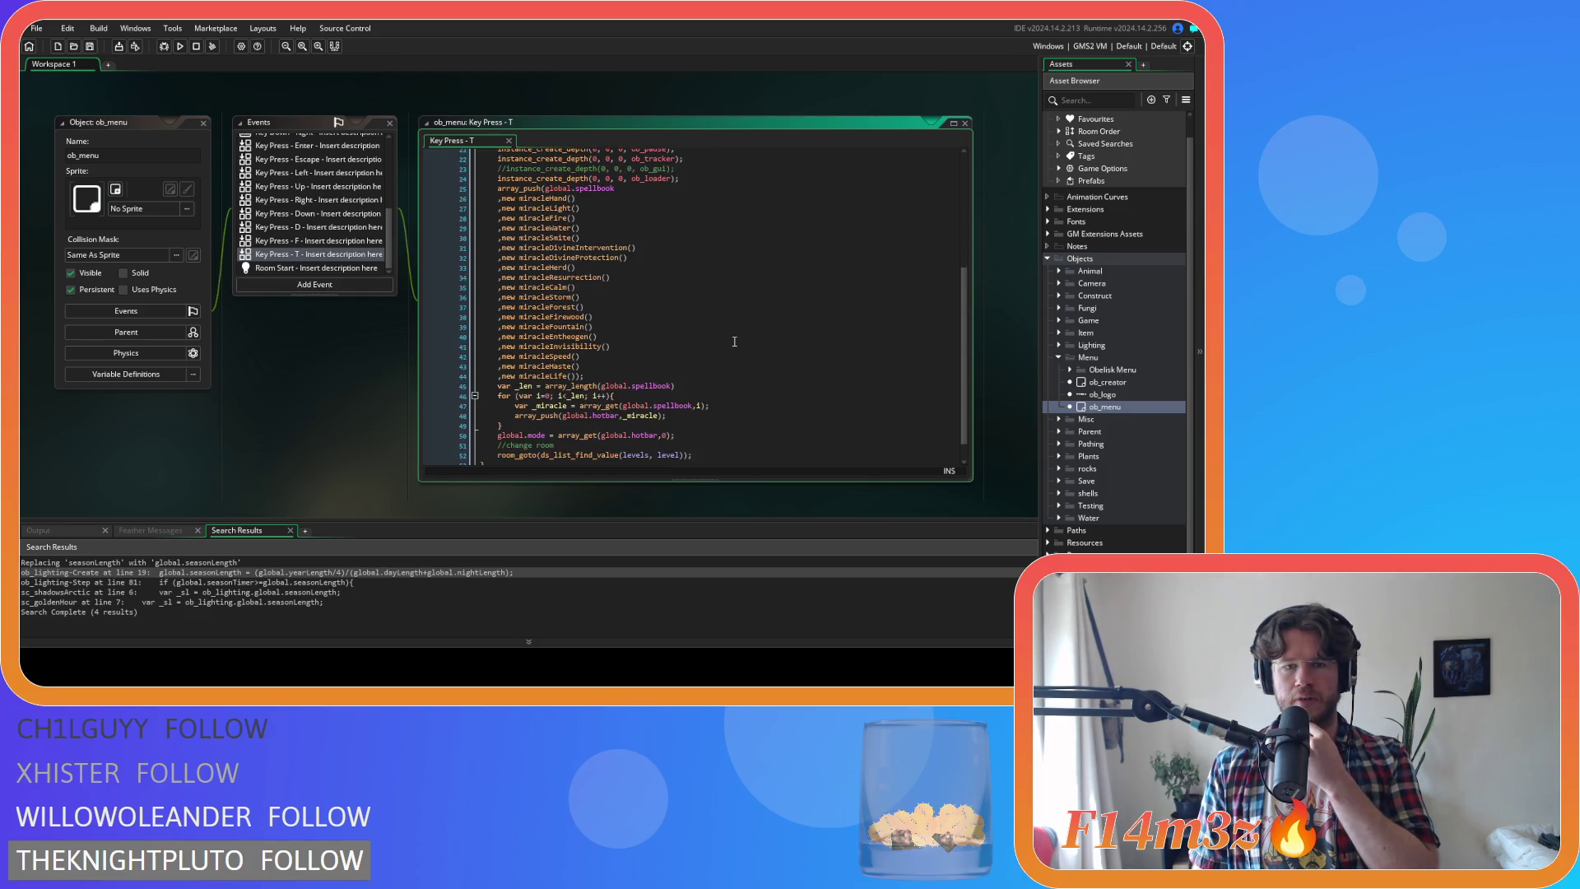
Review ob_creator's Create code, then return to the miracleLife line in Key Press - T
double_click(1107, 381)
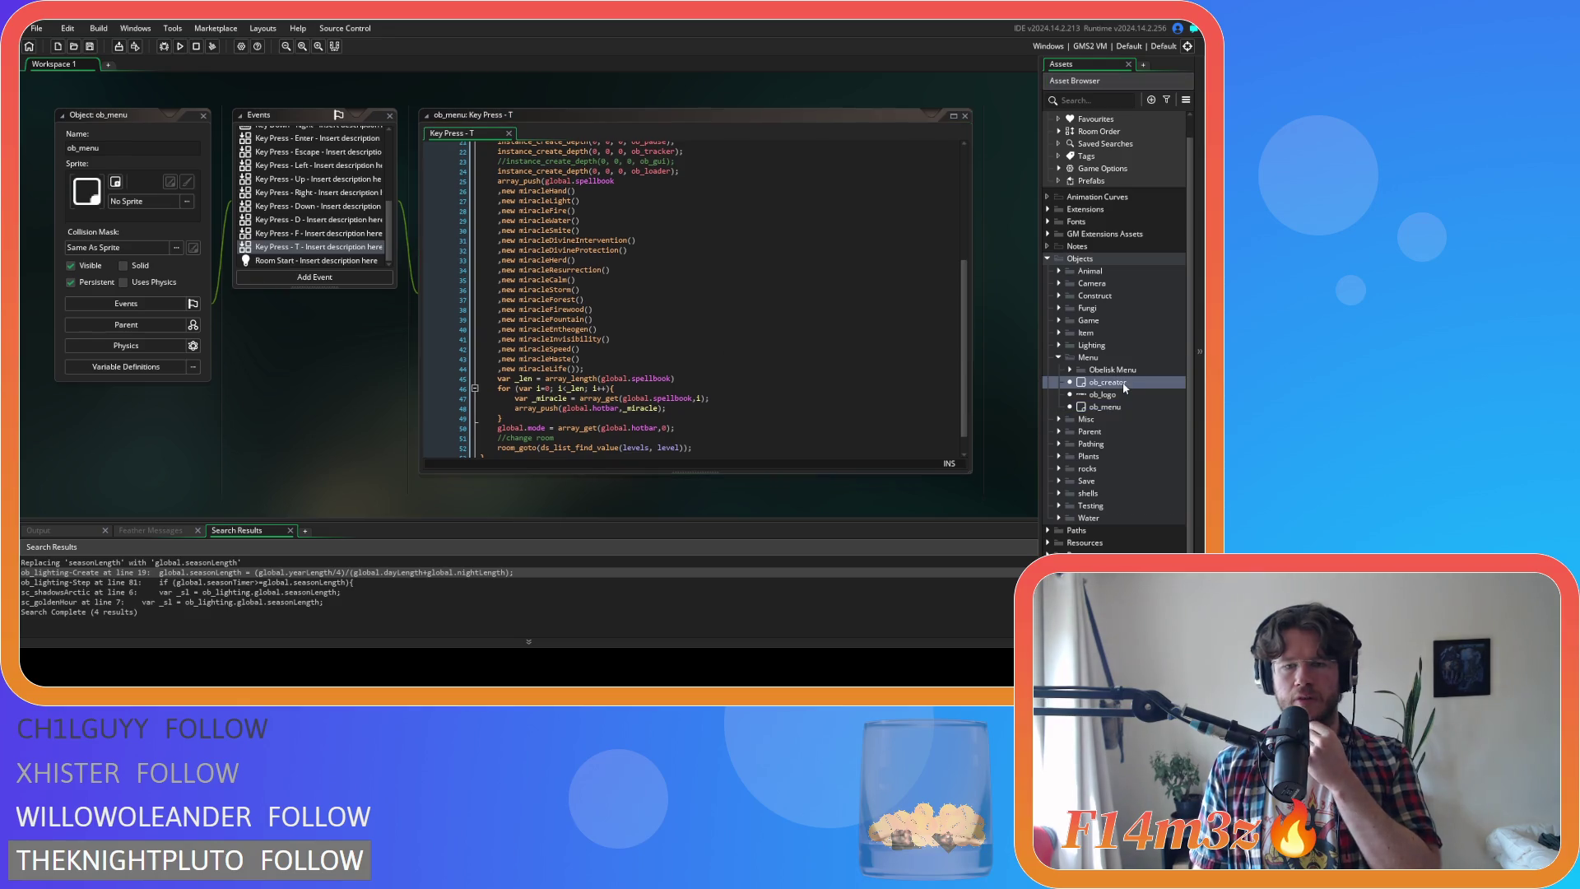
scroll(751, 330, down, 10)
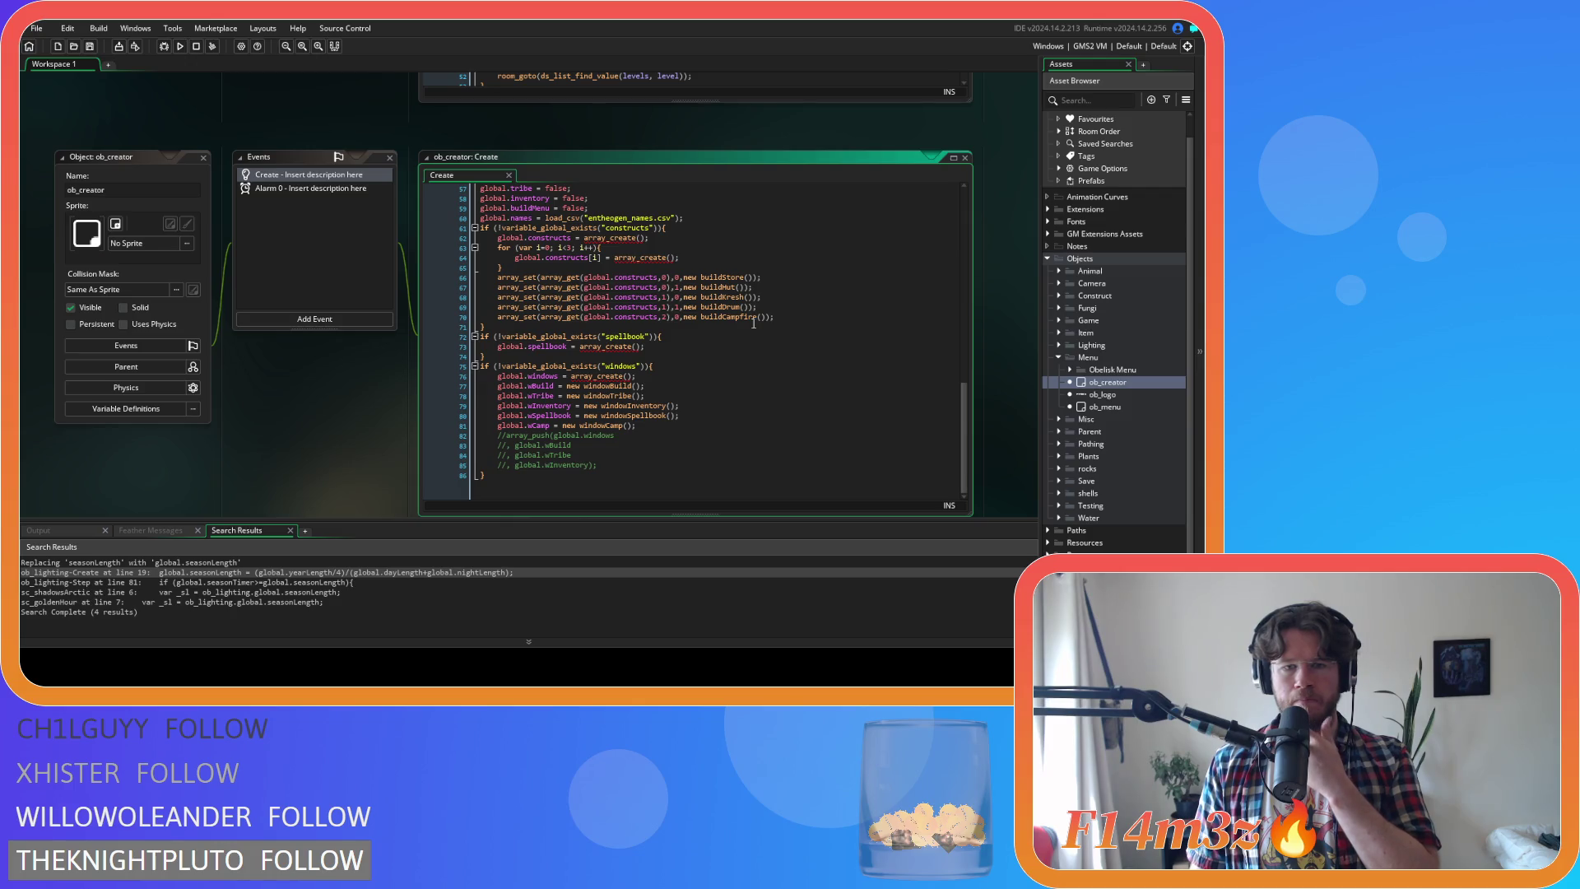
scroll(753, 323, up, 2)
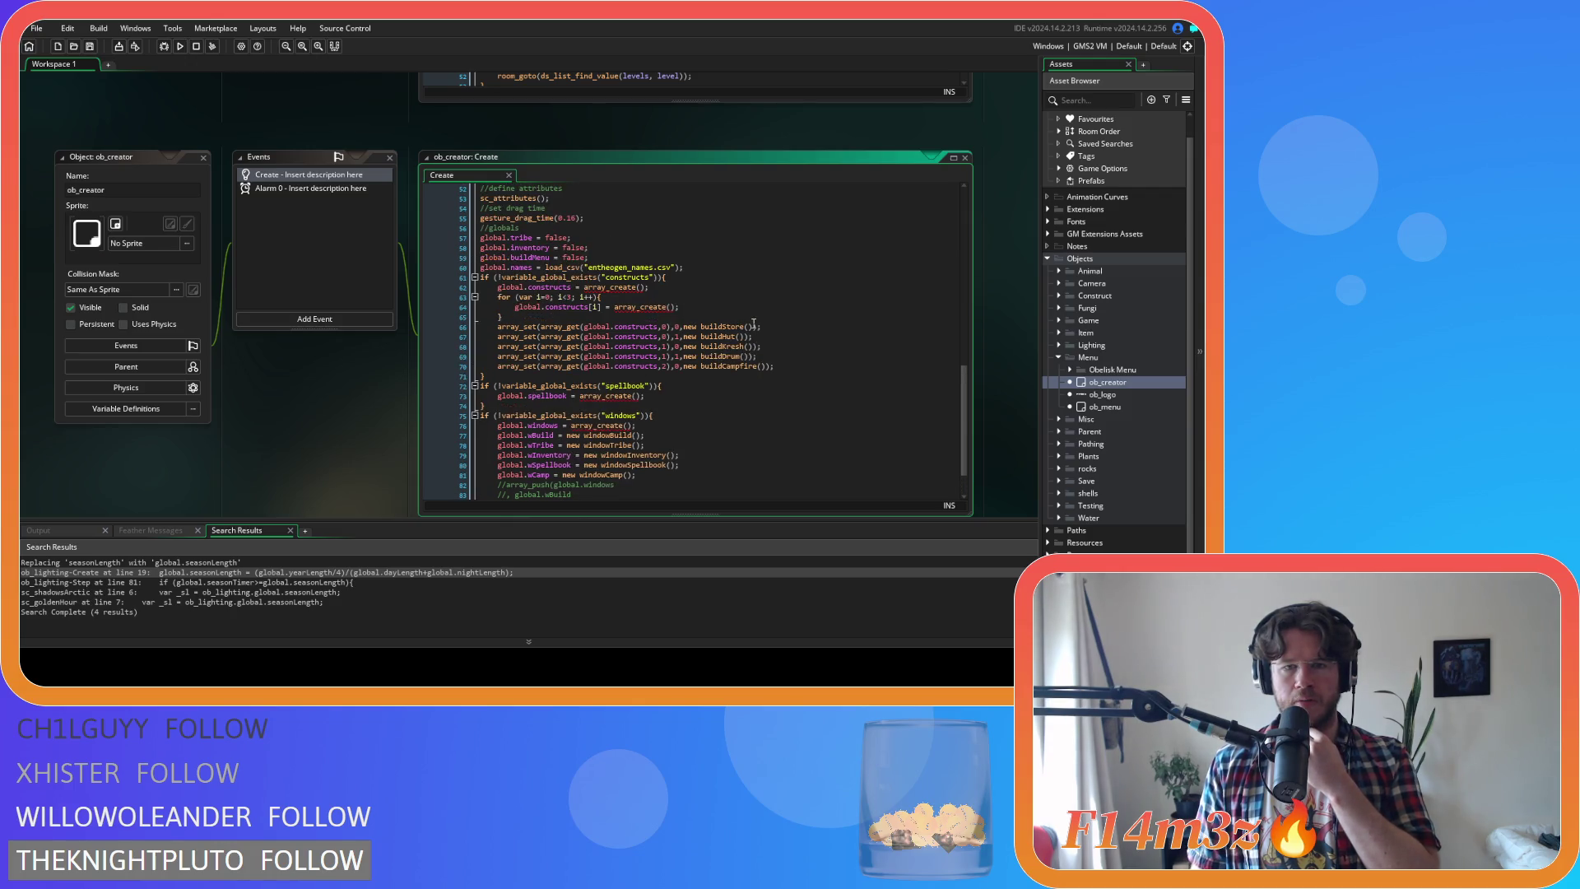
scroll(752, 323, up, 5)
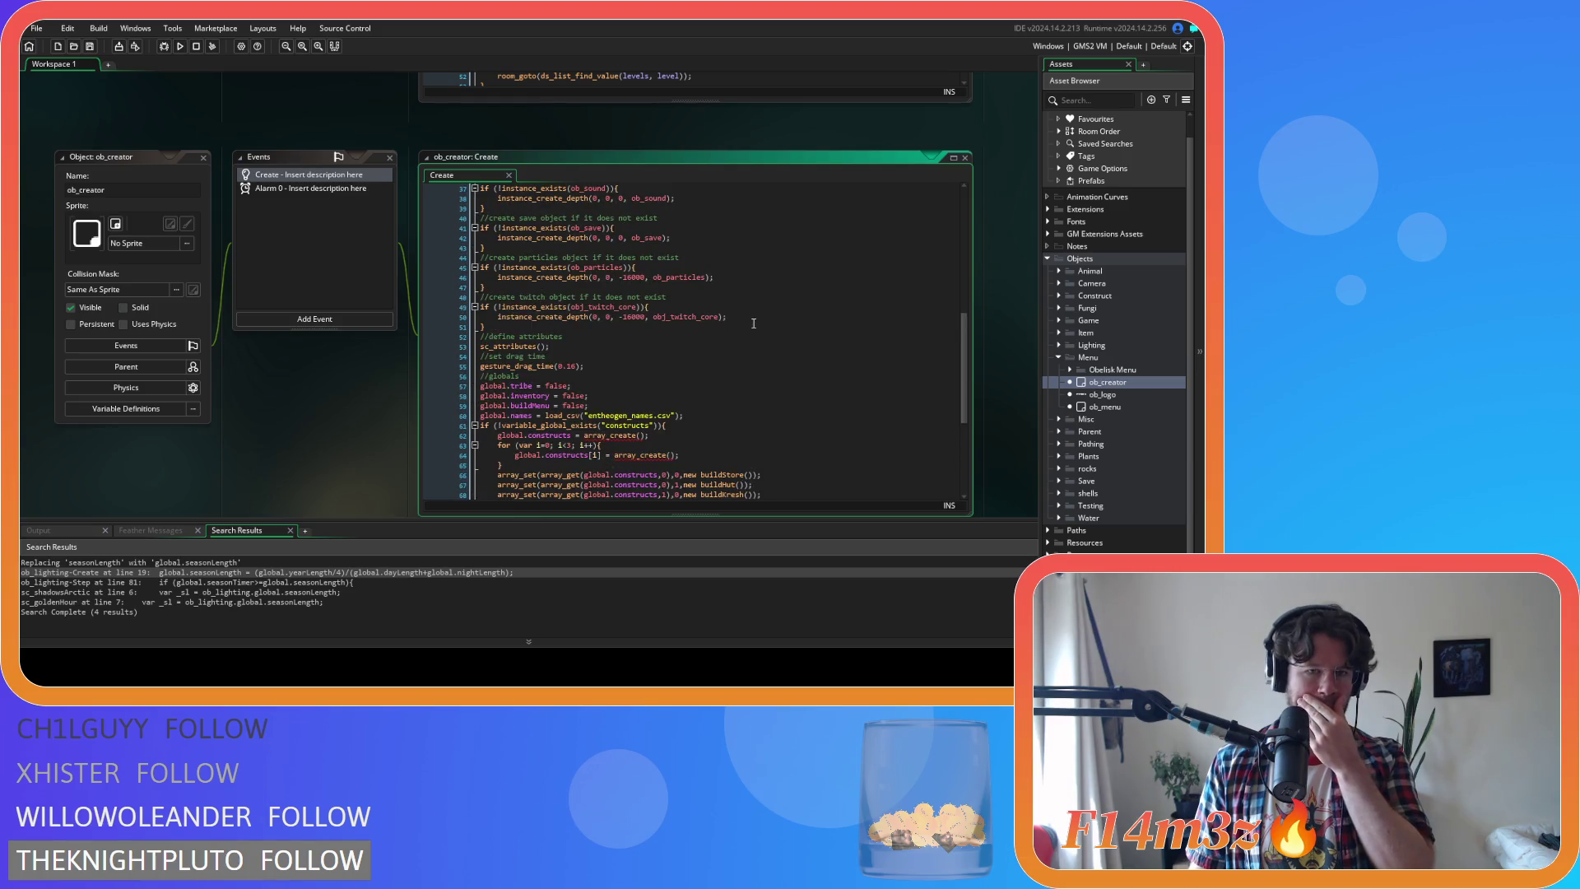
scroll(753, 324, up, 12)
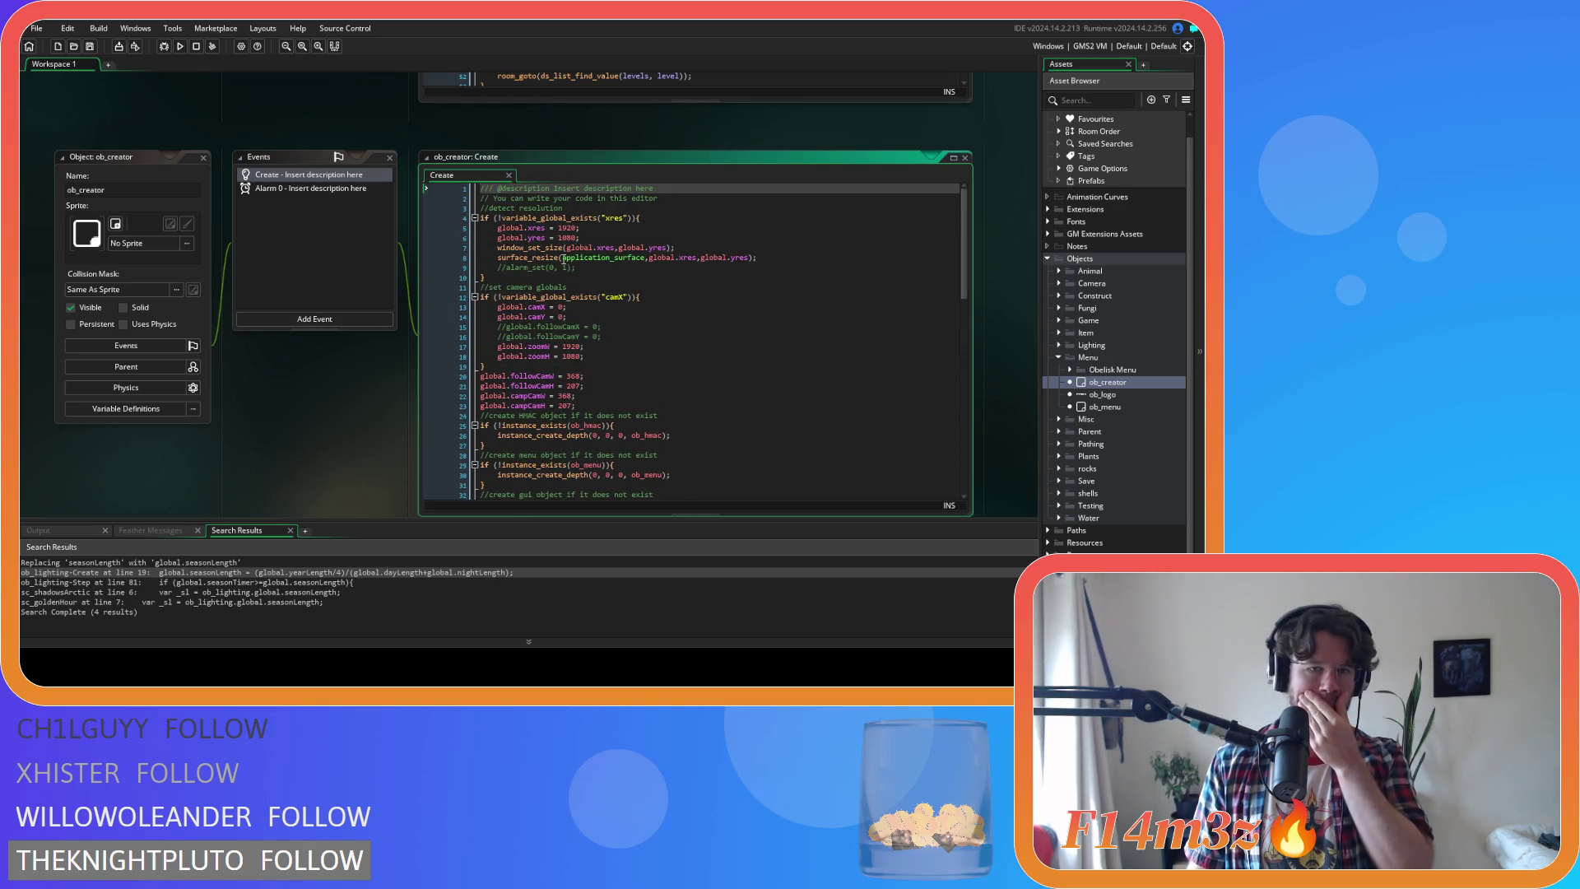
scroll(211, 166, up, 8)
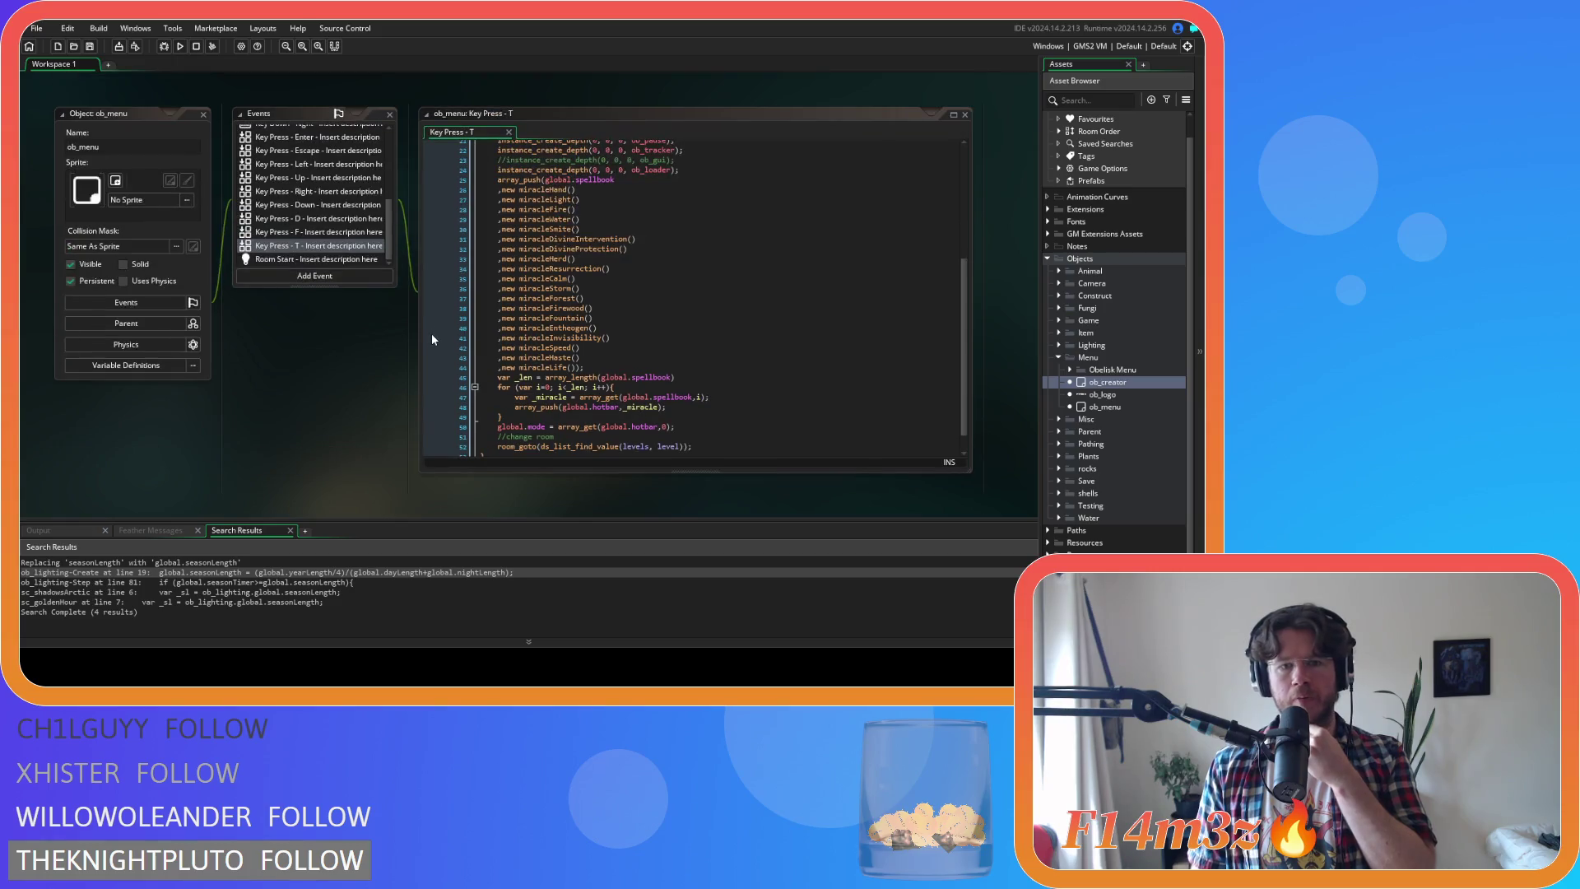
scroll(640, 330, up, 5)
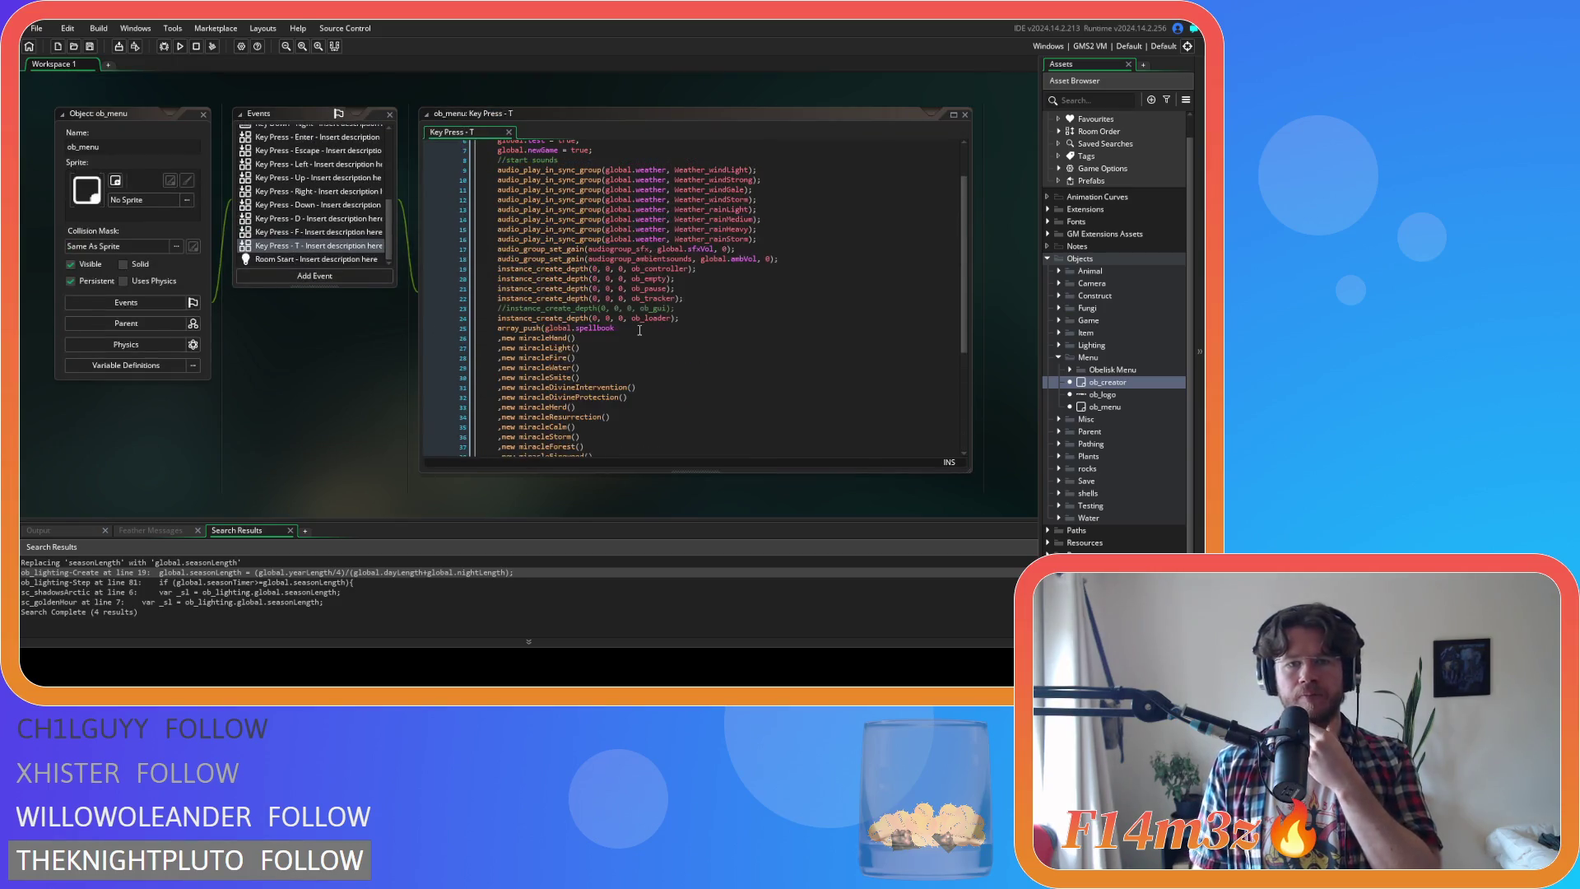
scroll(640, 330, down, 6)
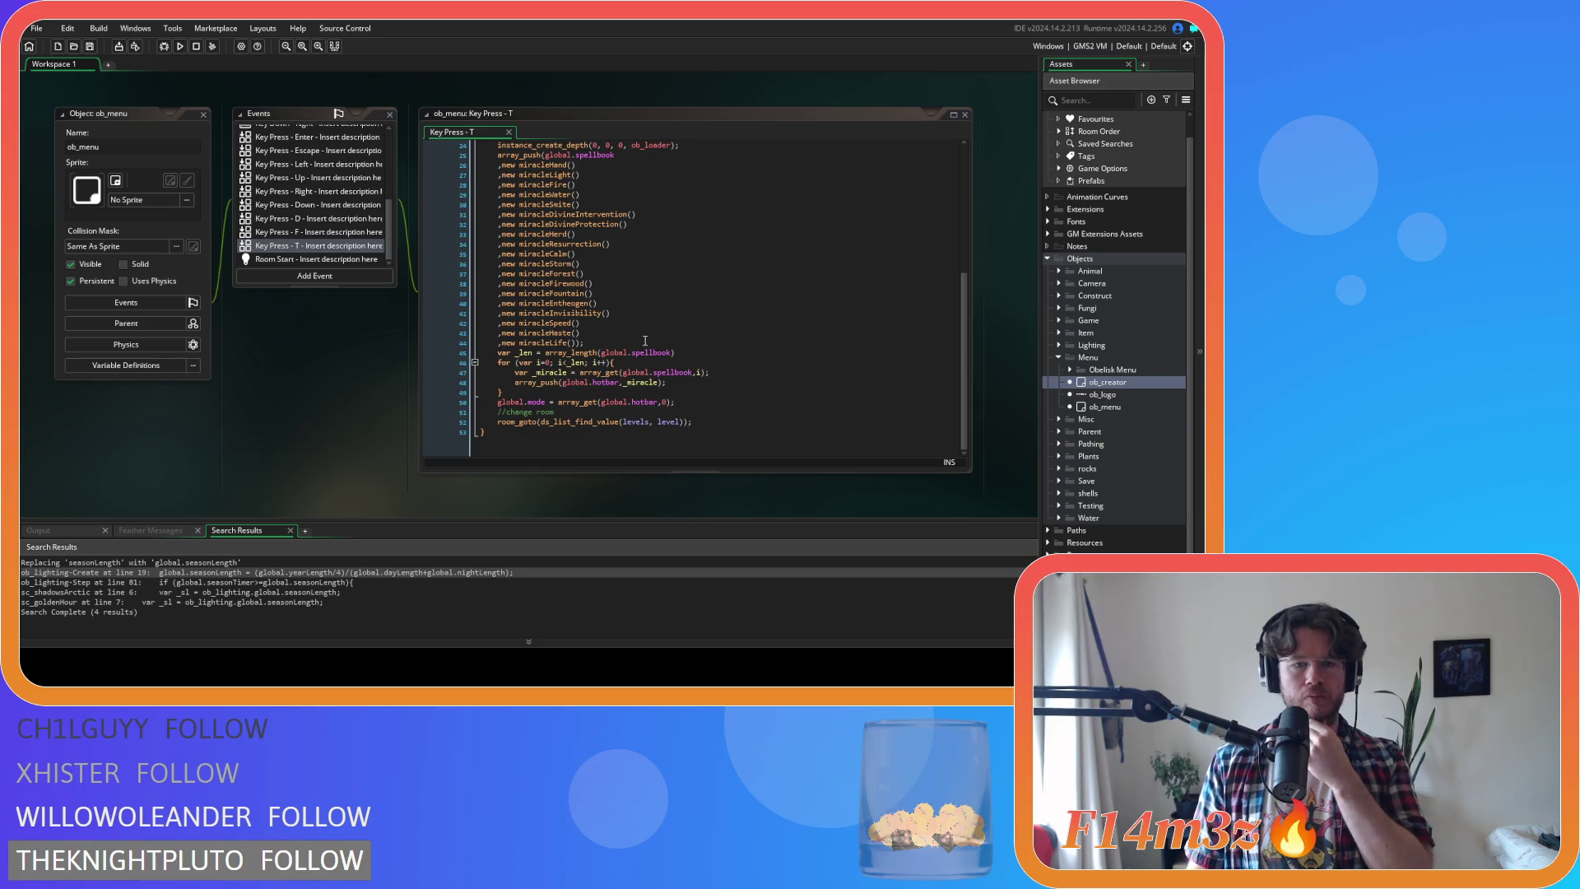
click(647, 342)
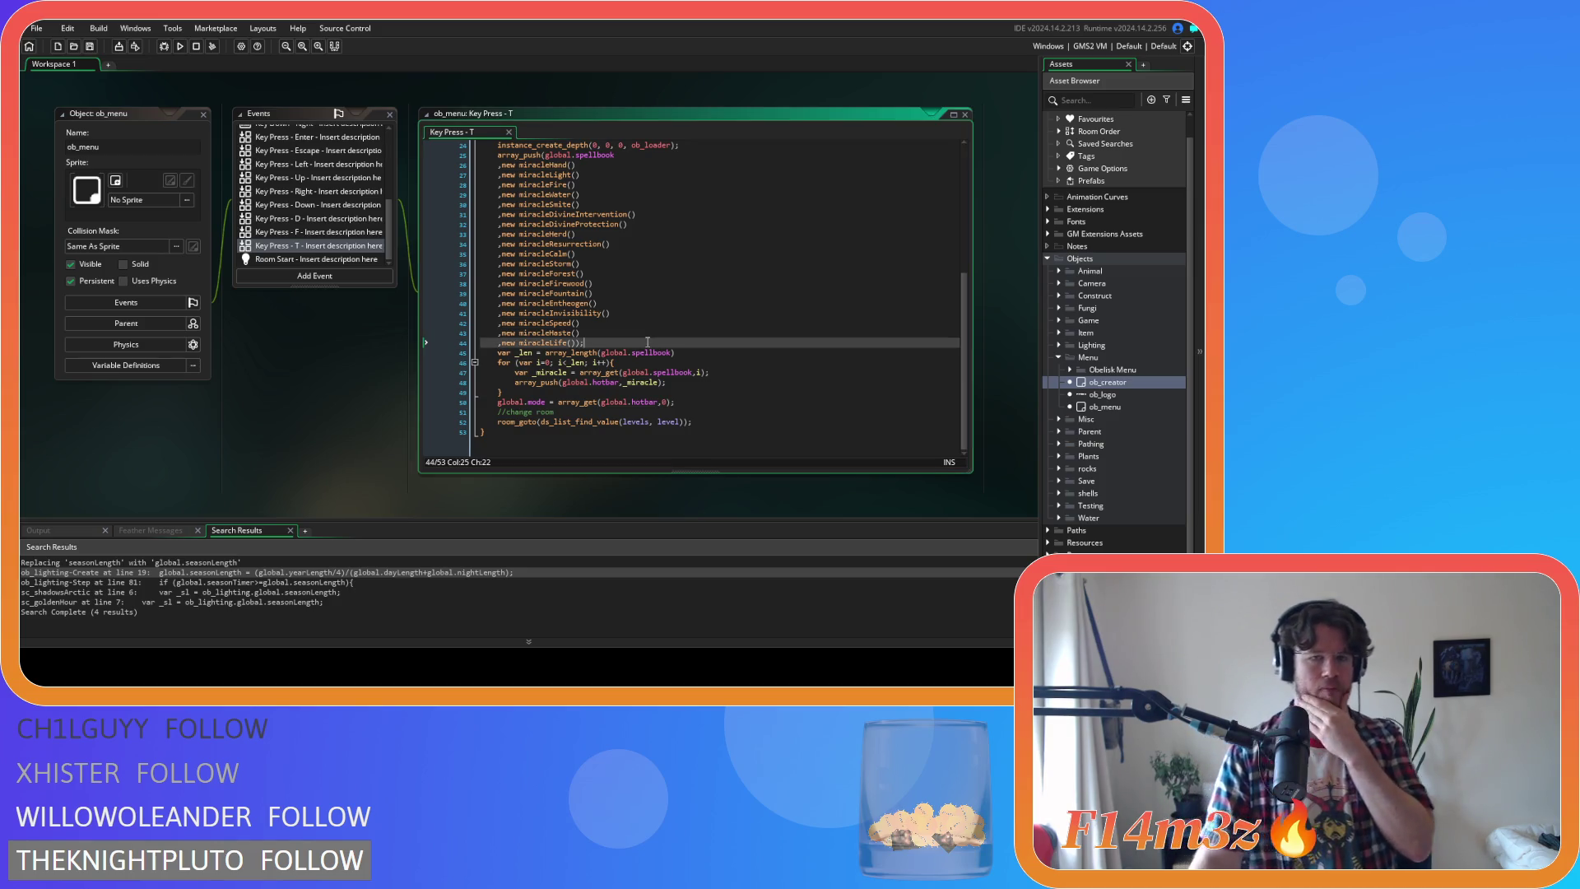
Add copies of the miracleLife line beneath it in ob_menu's spellbook list
key(ctrl+d)
key(ctrl+d)
key(ctrl+d)
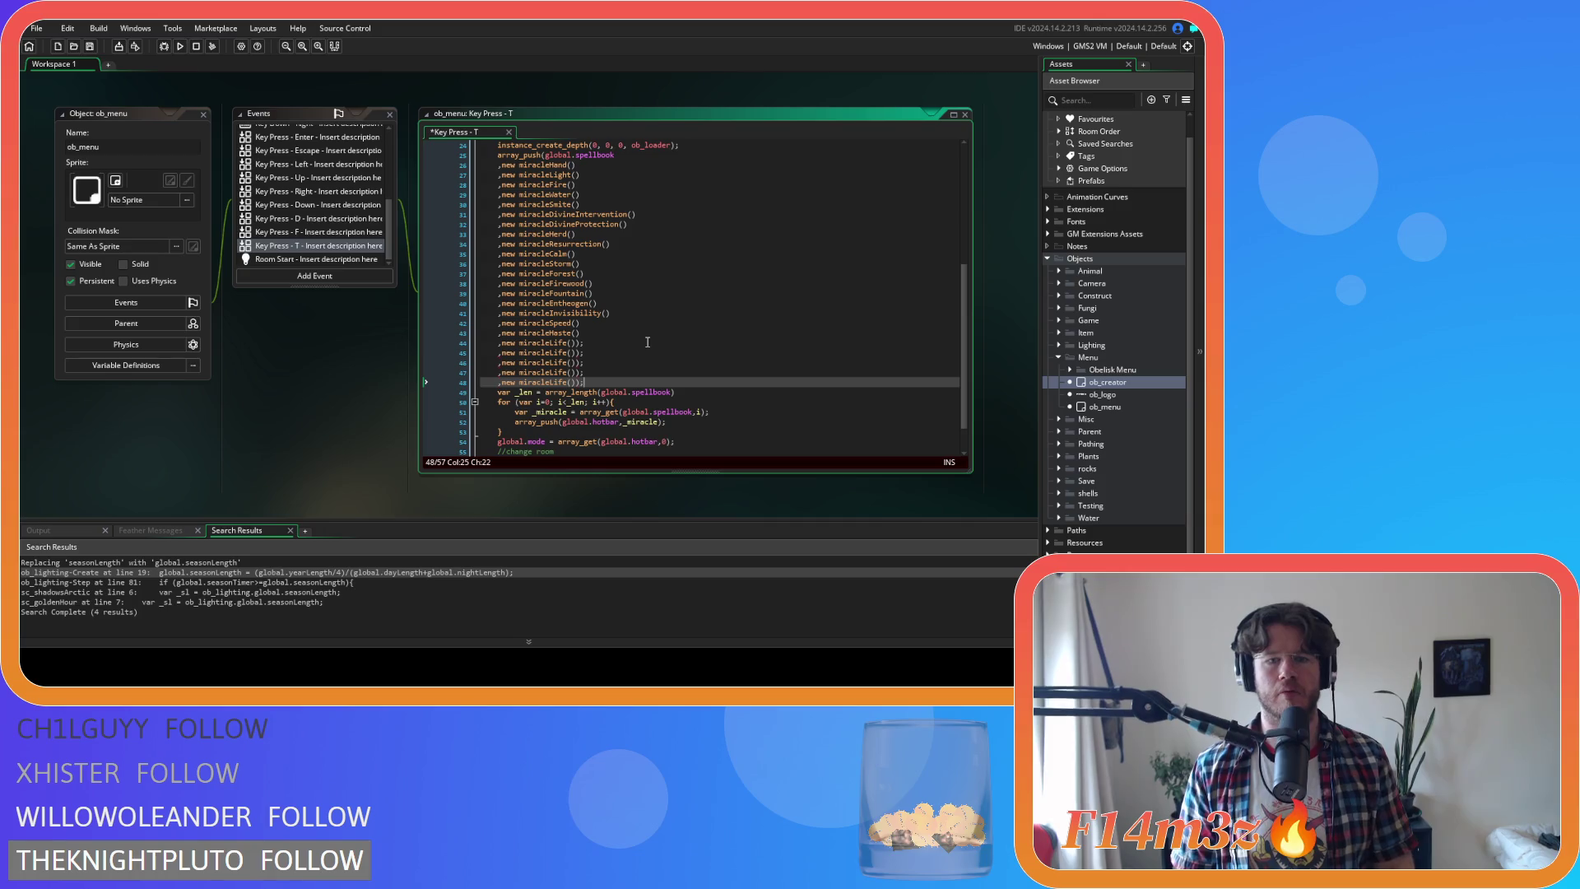
click(551, 352)
drag(550, 352, 567, 352)
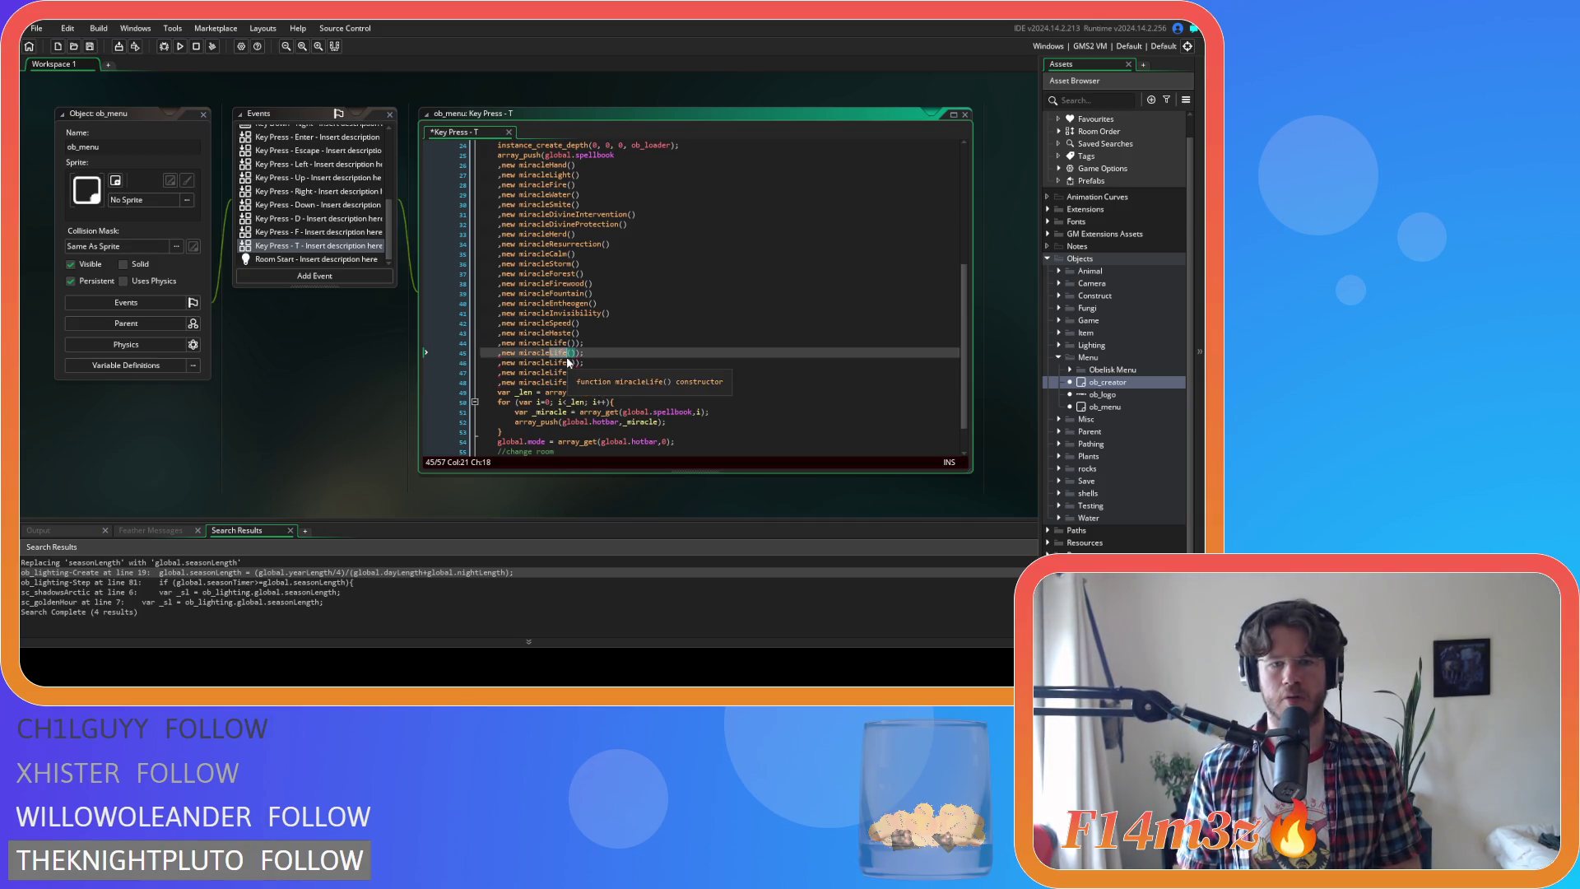
key(ctrl+z)
key(ctrl+z)
key(ctrl+z)
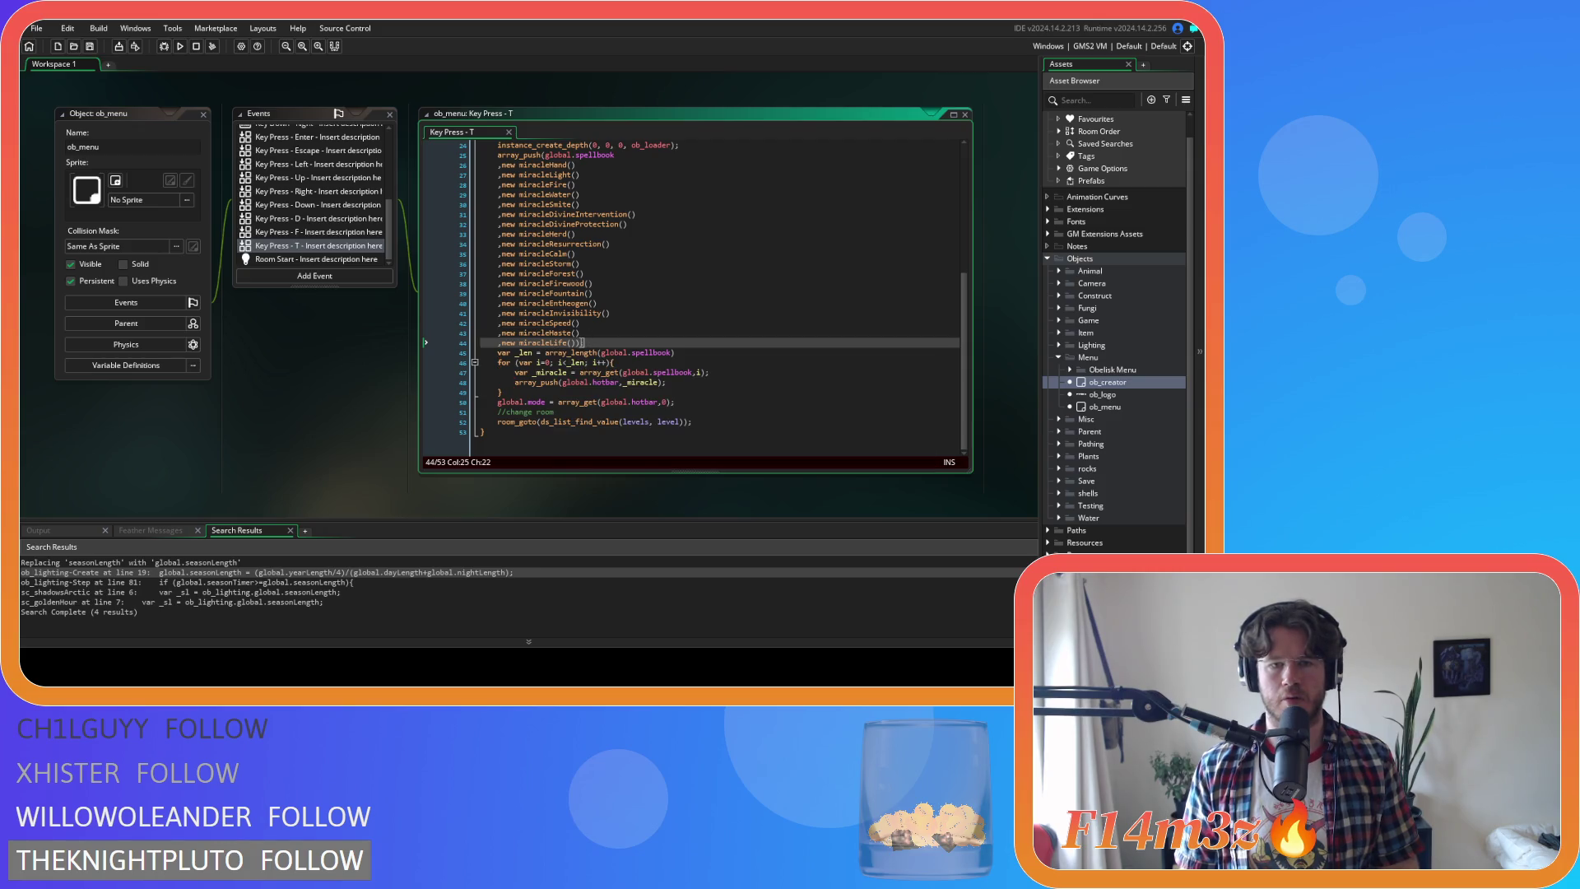
drag(583, 342, 500, 351)
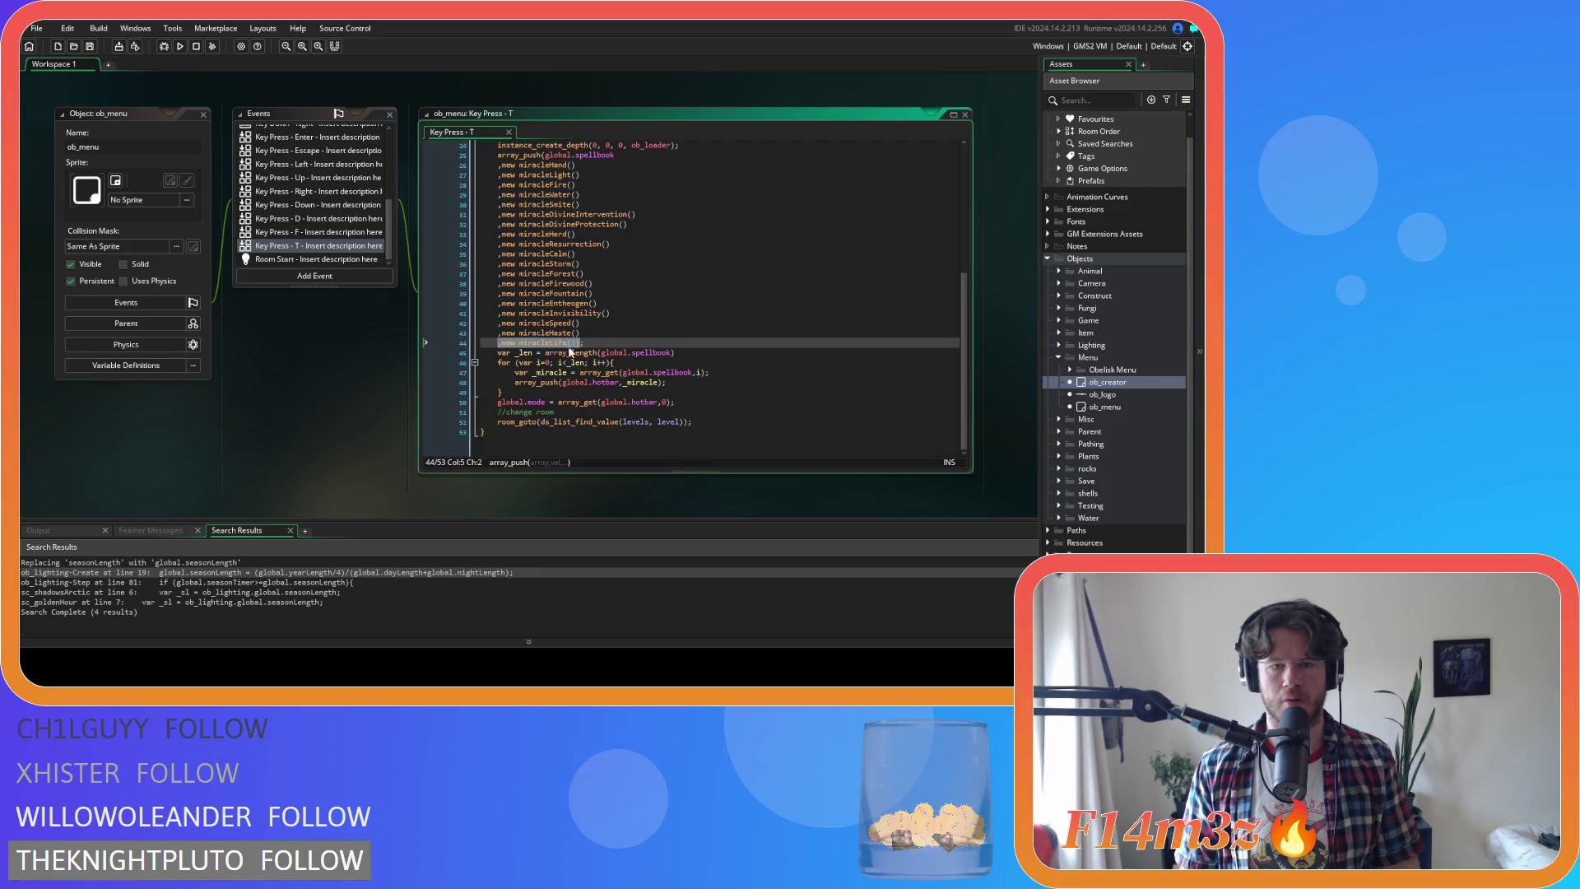
key(ctrl+c)
key(Right)
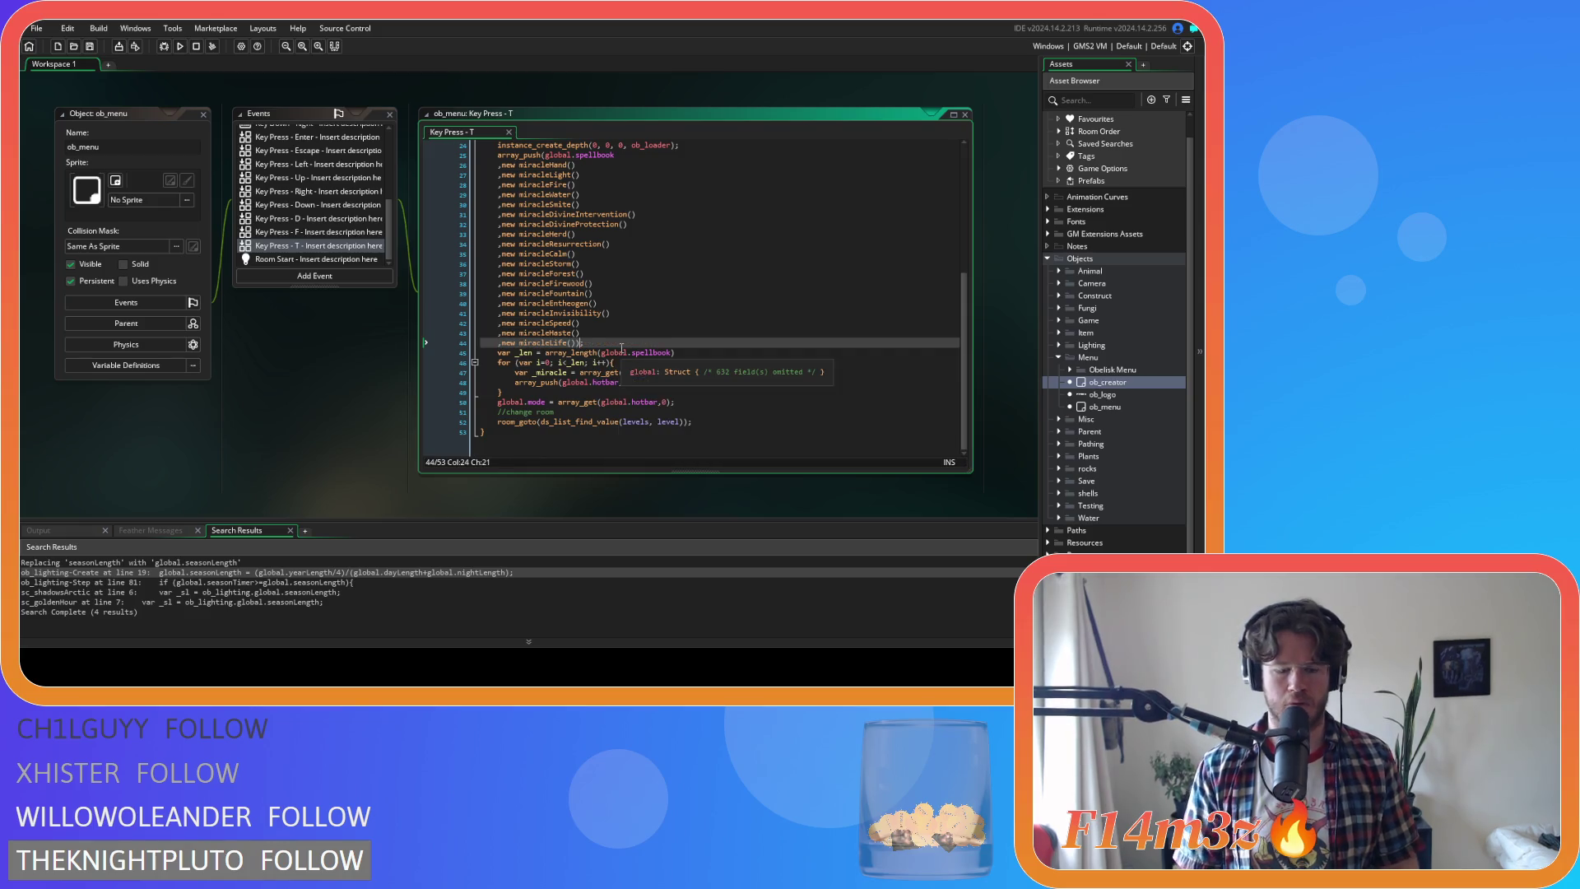
key(Return)
key(ctrl+v)
key(ctrl+v)
key(ctrl+v)
key(ctrl+v)
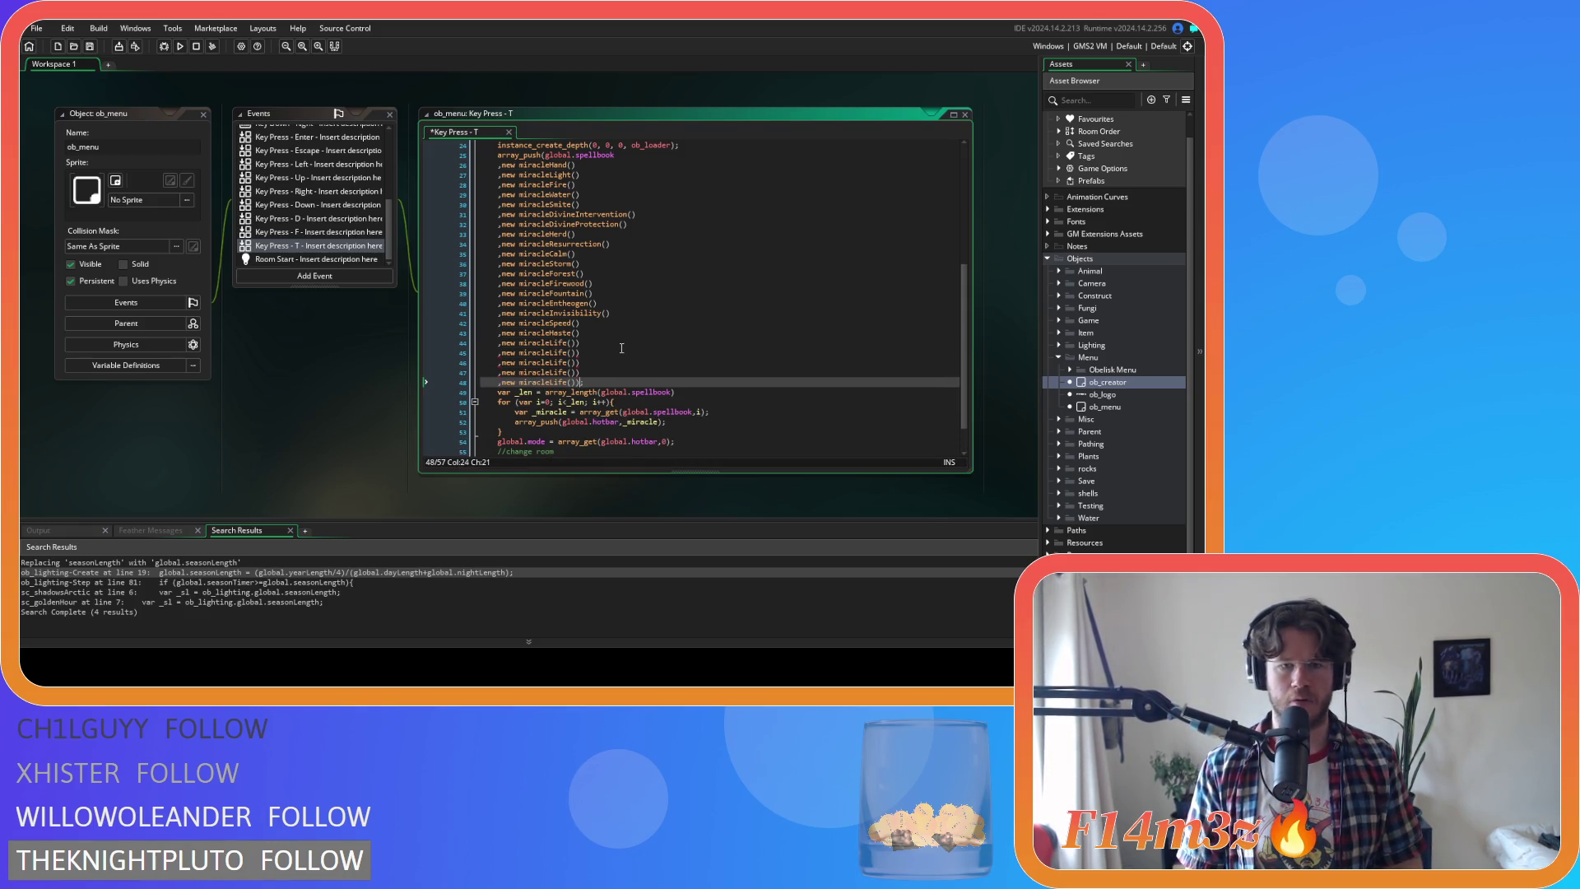
Remove the extra closing bracket from each of the four copied lines
click(603, 360)
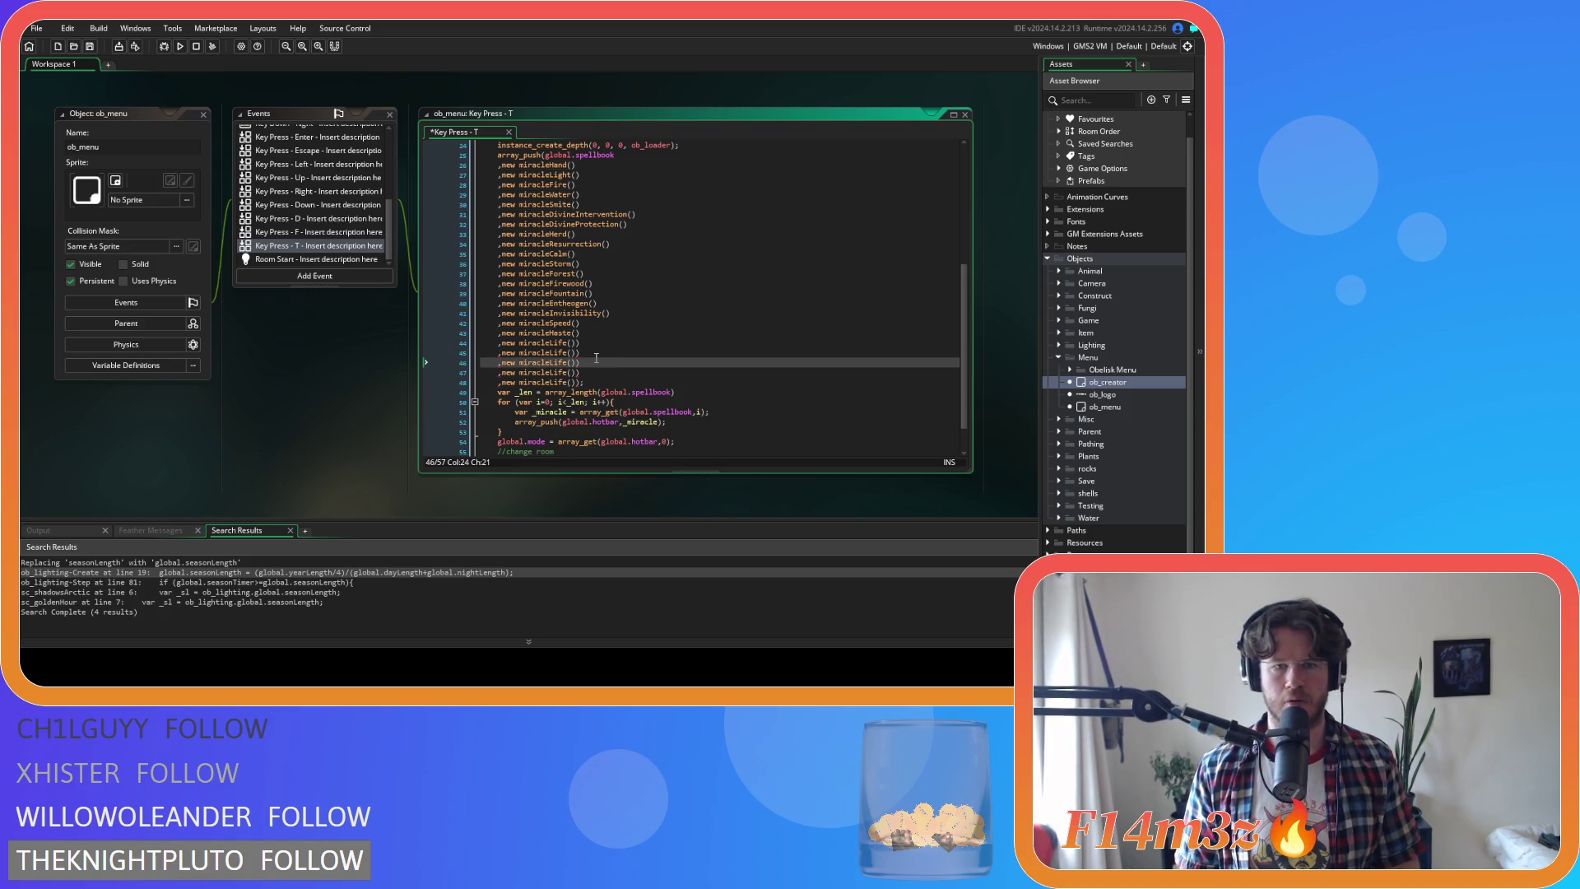
click(580, 372)
key(BackSpace)
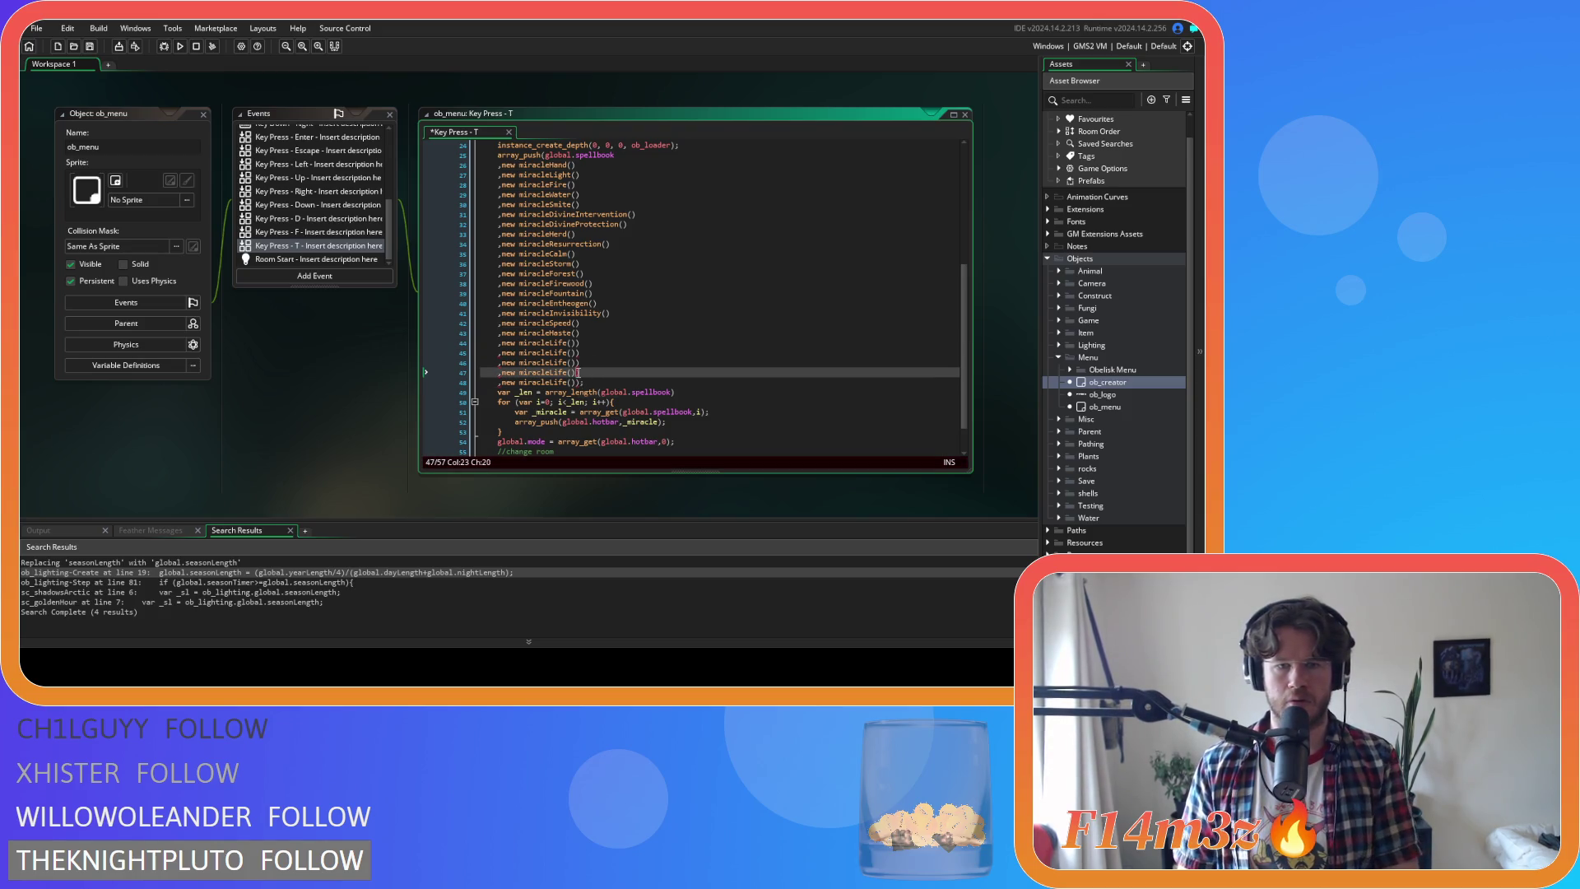
text(,)
click(580, 362)
key(BackSpace)
click(585, 353)
key(BackSpace)
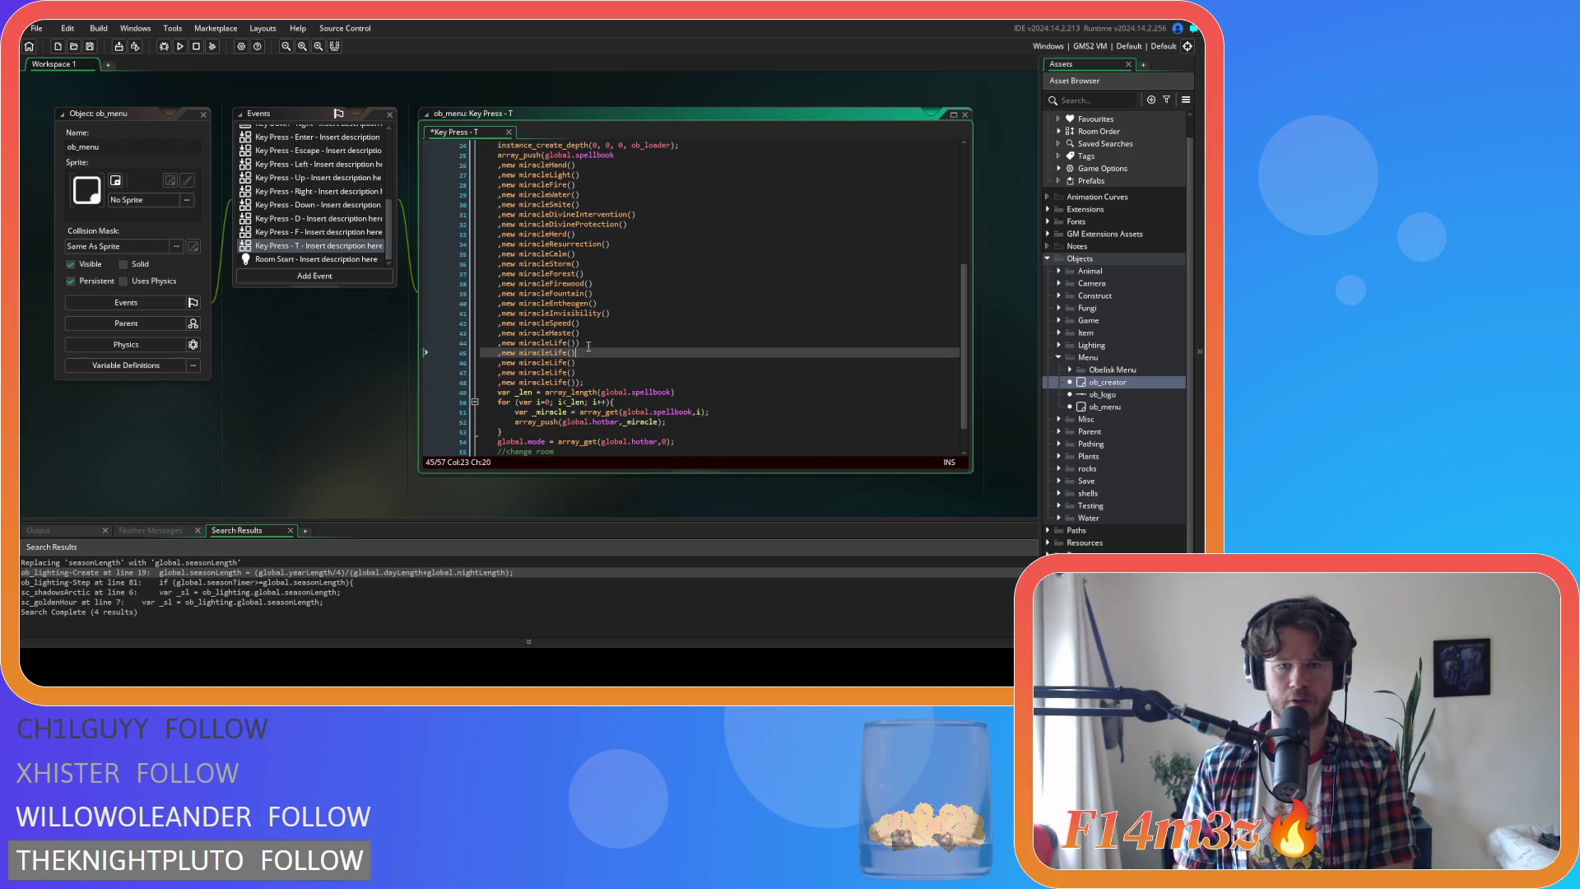
click(586, 343)
key(BackSpace)
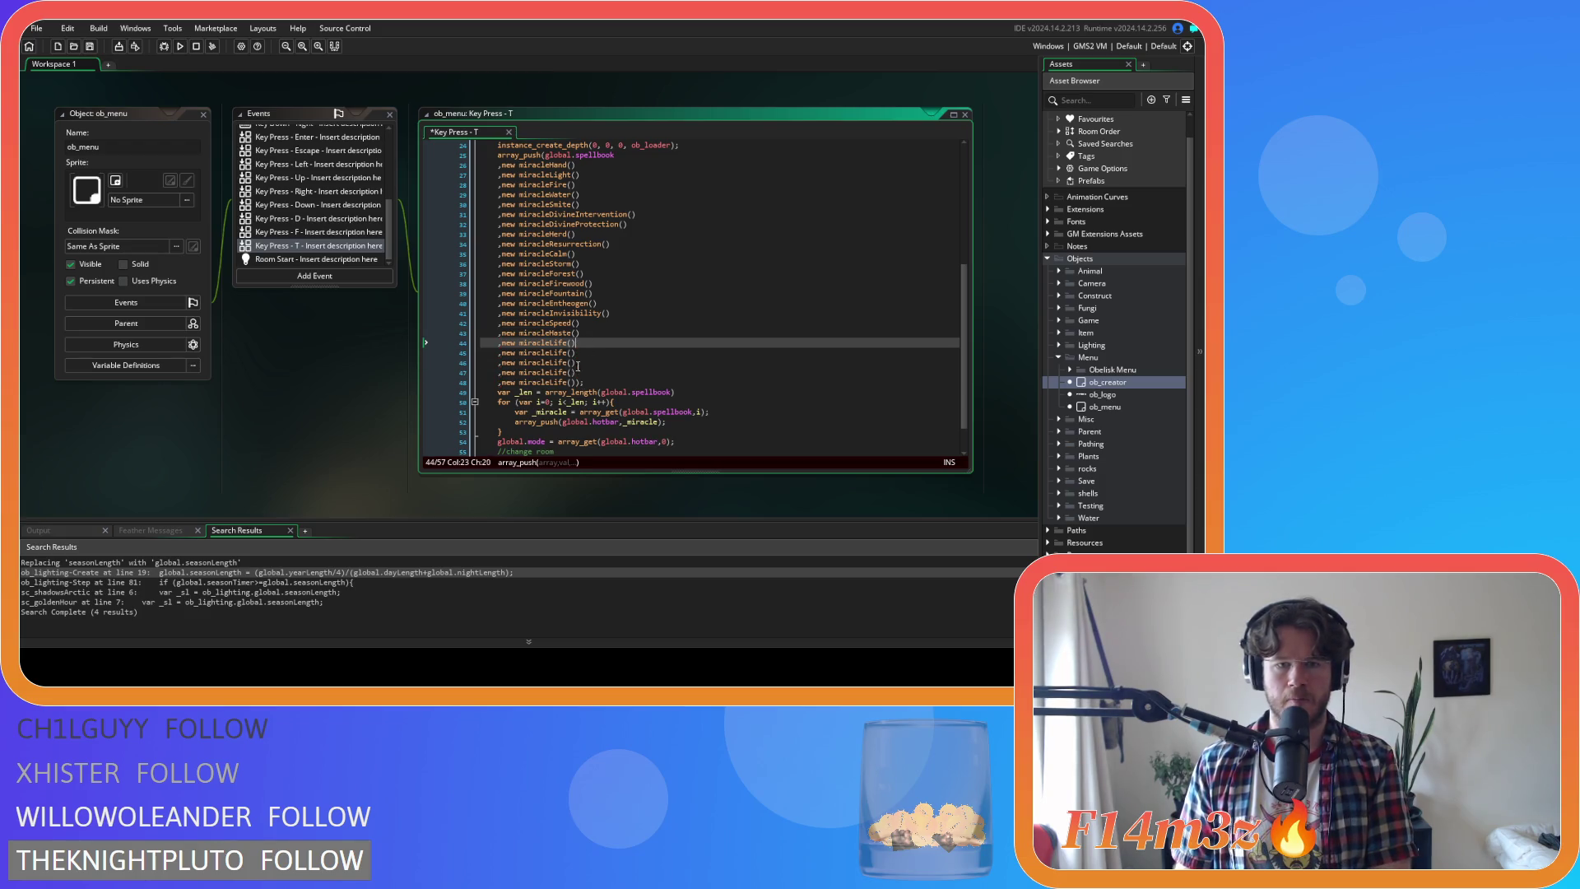
Rename the copies to miracleSpring, miracleSummer, miracleAutumn and miracleWinter
drag(548, 354, 566, 356)
text(Spring)
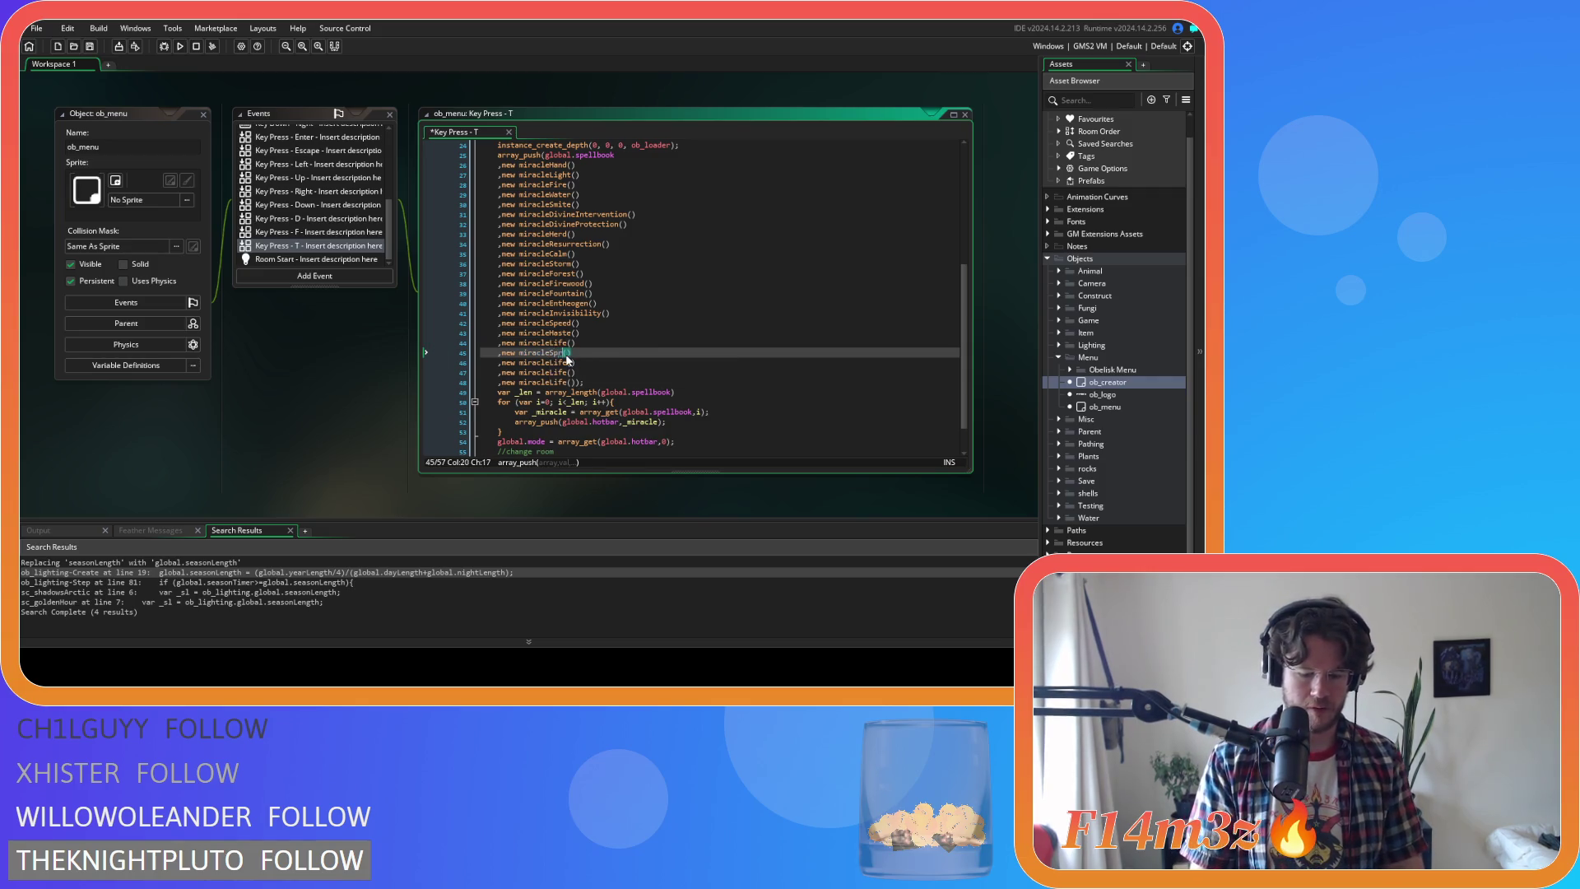
drag(548, 362, 566, 375)
text(Summer)
text(Autumn)
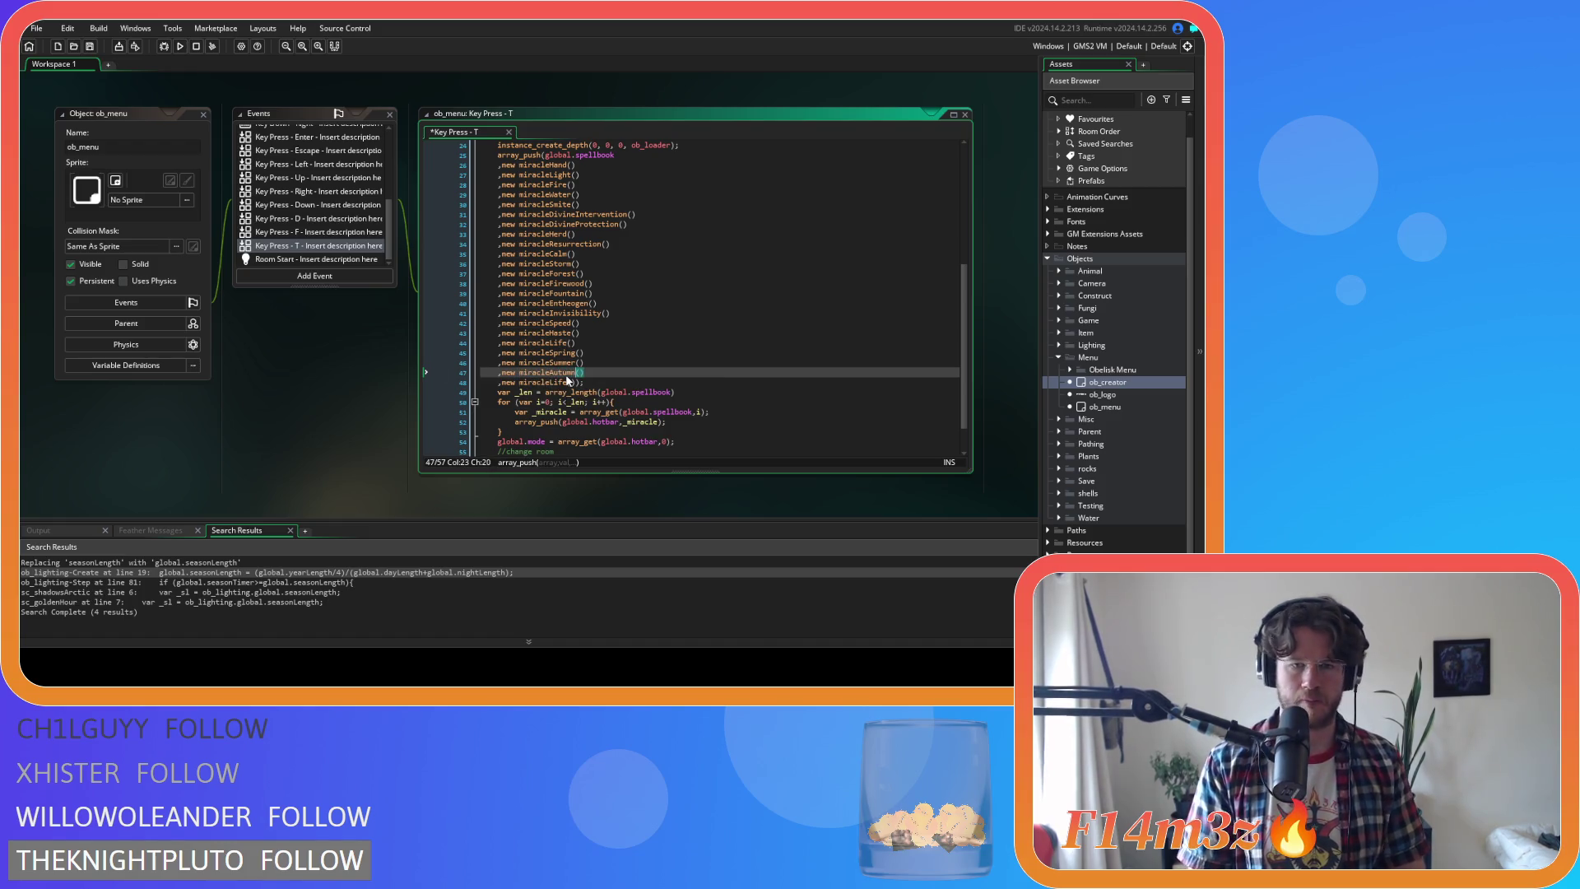
drag(551, 383, 568, 387)
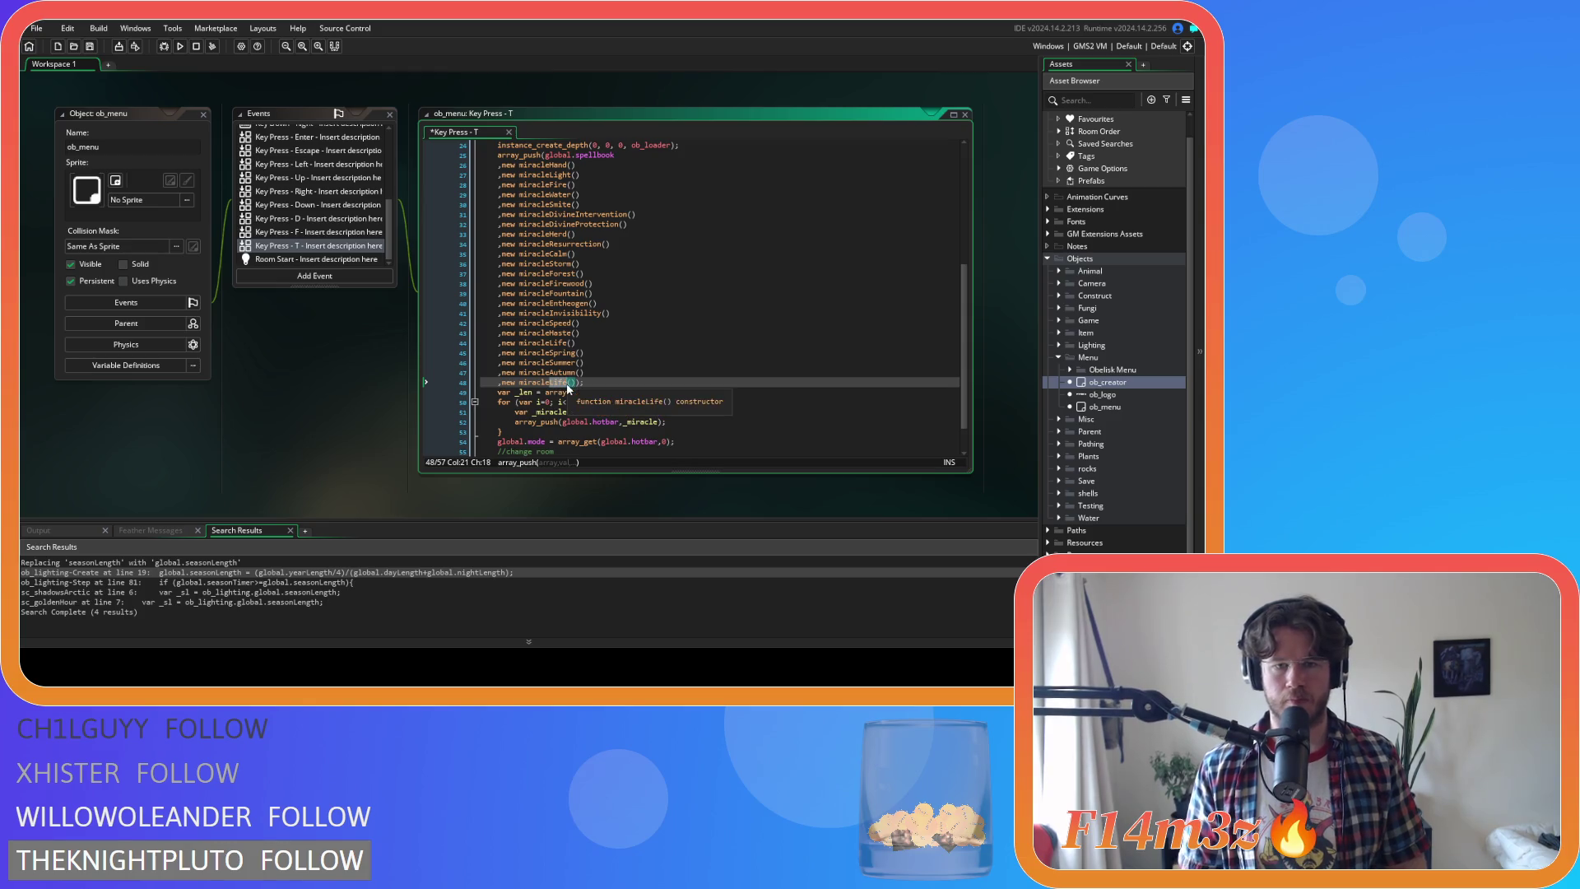
text(Winter)
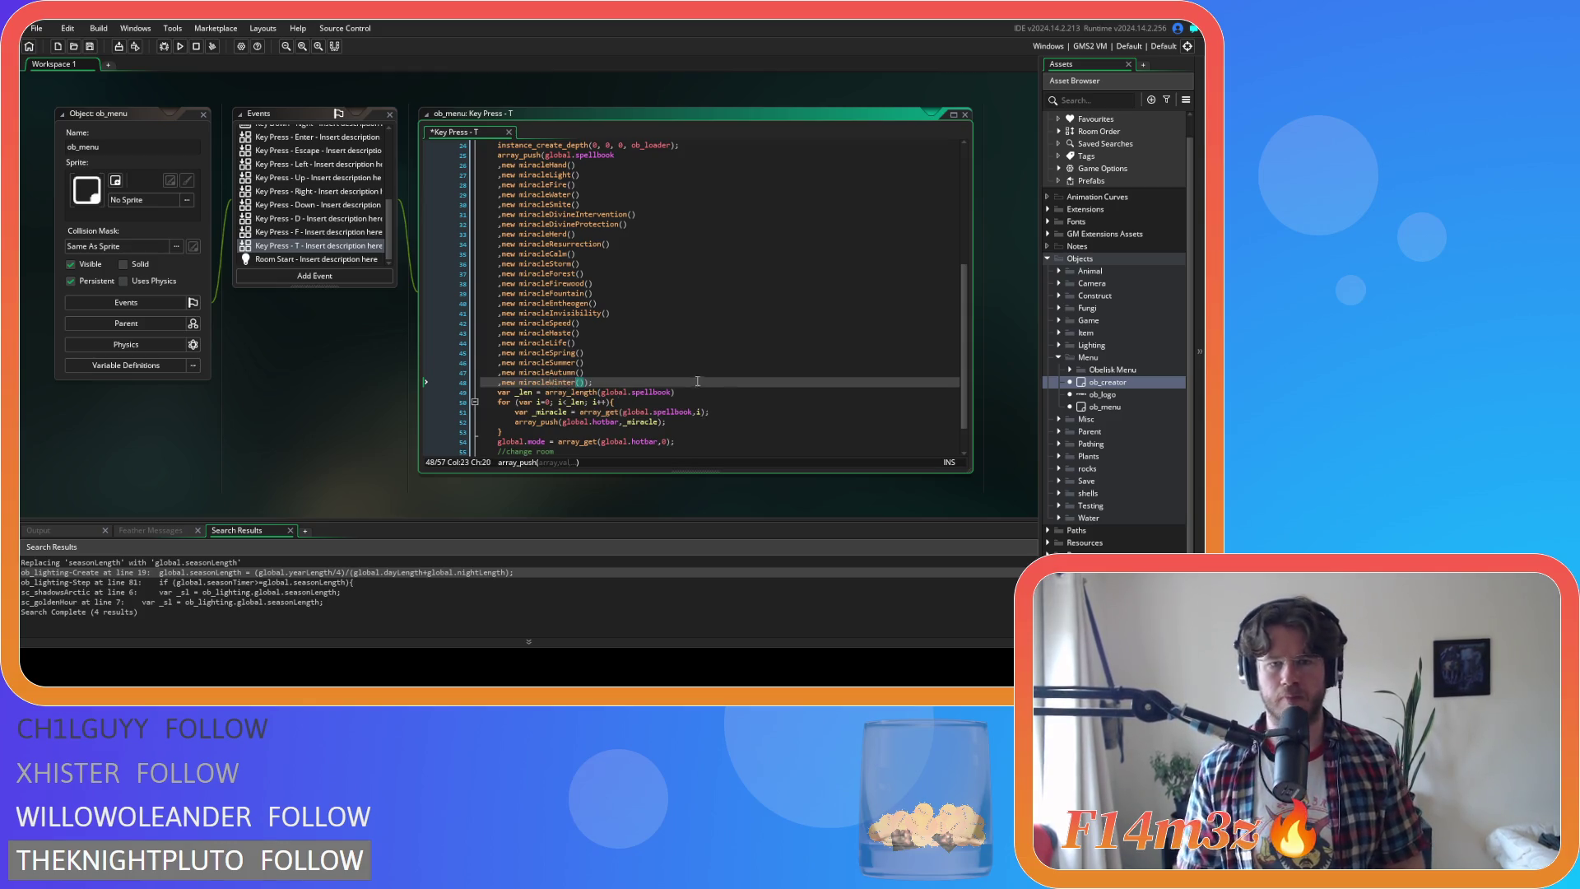
click(696, 377)
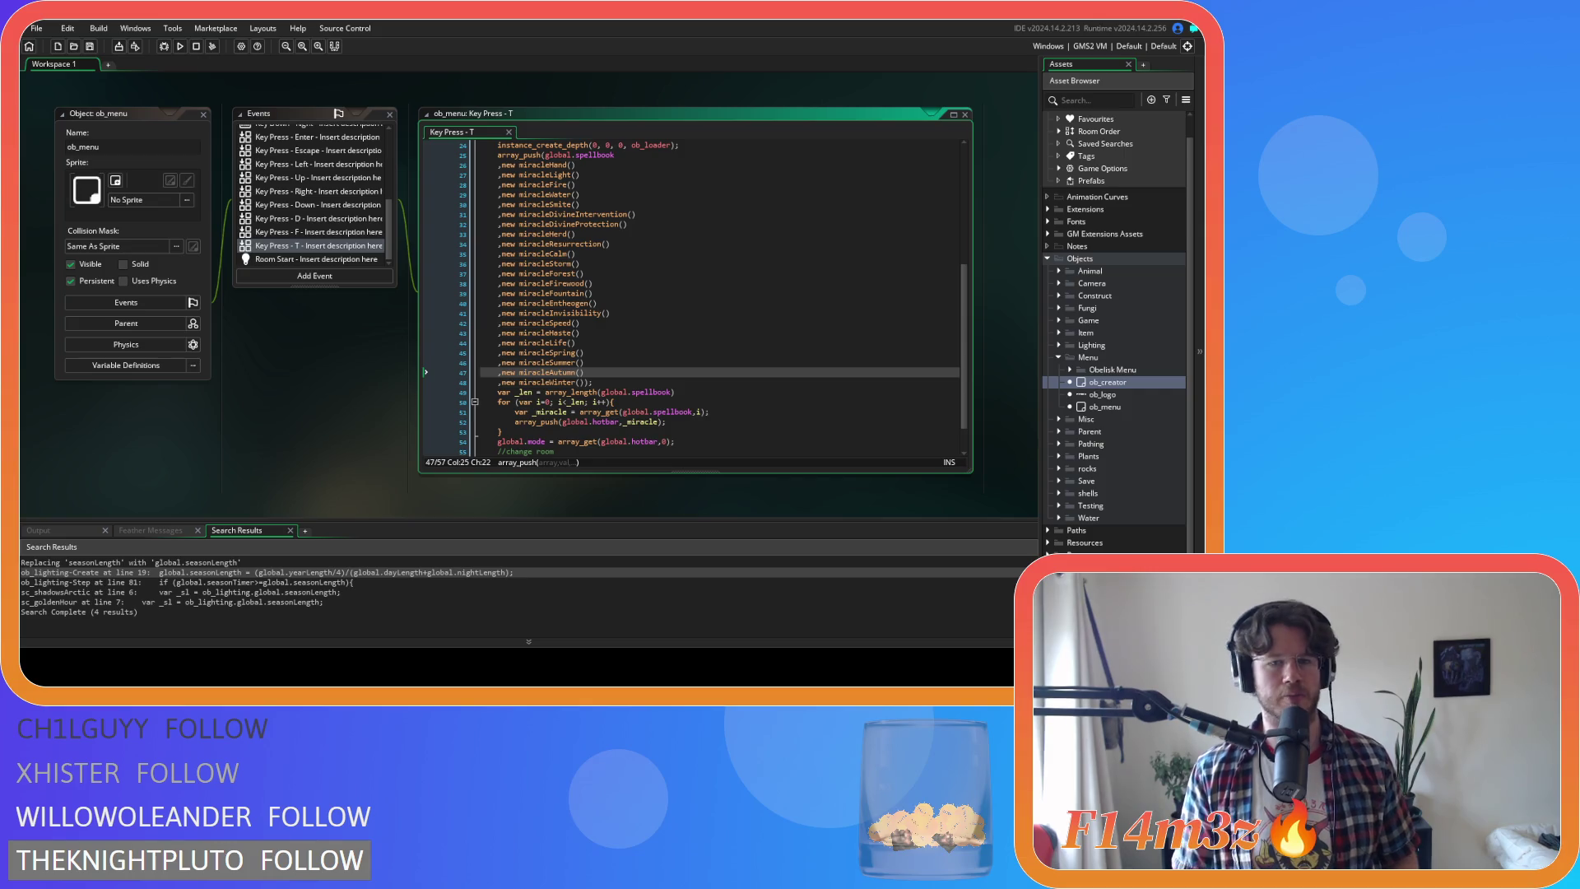
click(611, 293)
Close all editor windows and collapse the Menu and Objects asset folders
right_click(301, 408)
mouse_move(337, 430)
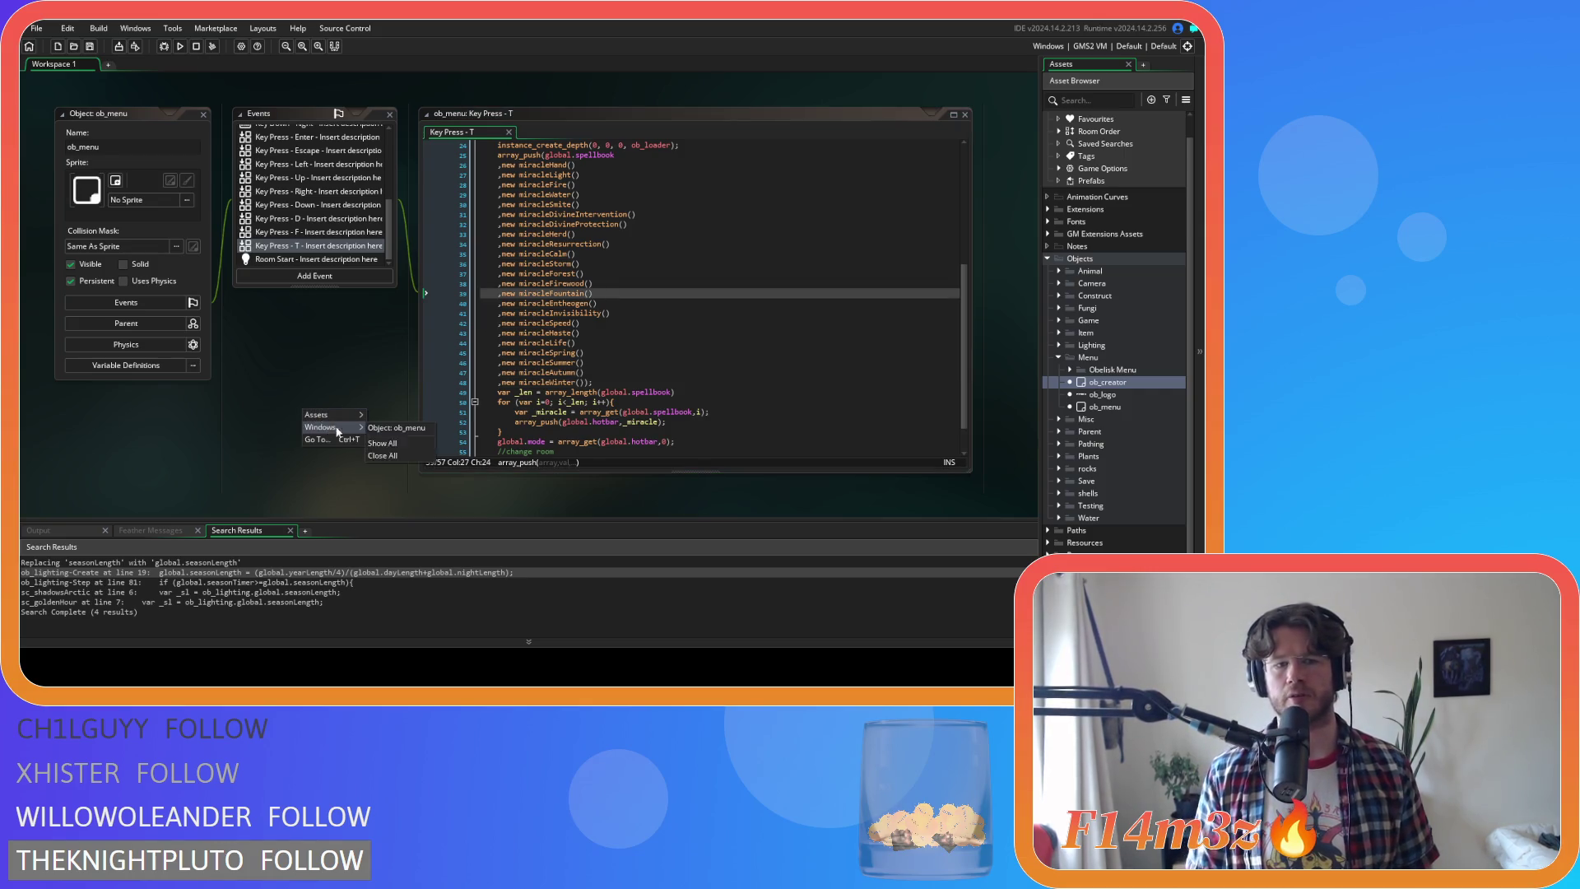
click(391, 456)
click(1060, 359)
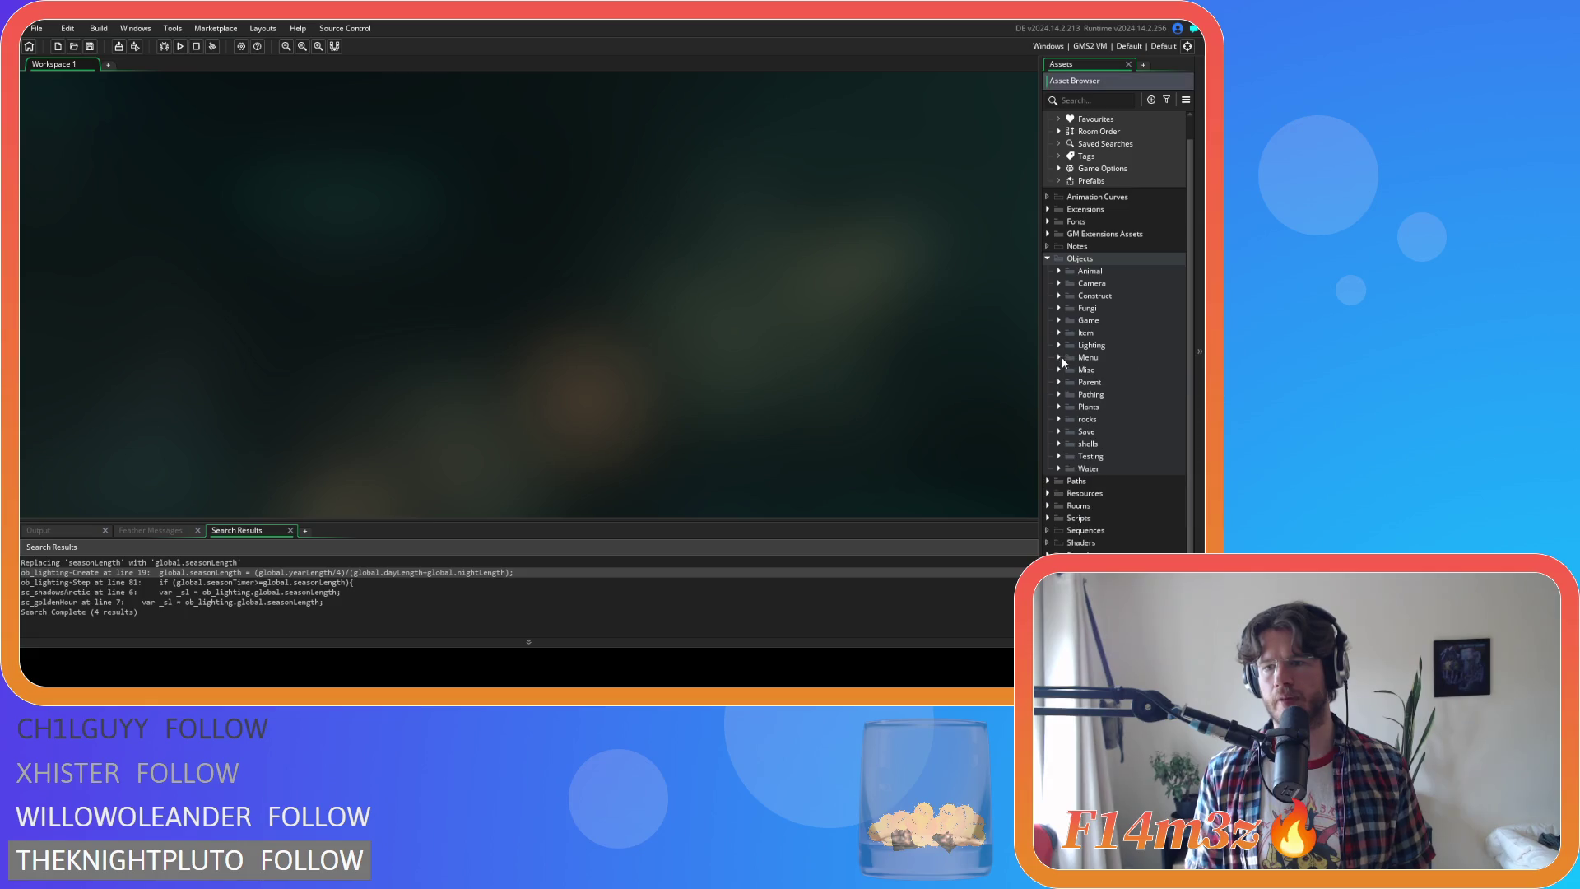
click(1048, 259)
Build and launch the game with the toolbar Run button
click(180, 46)
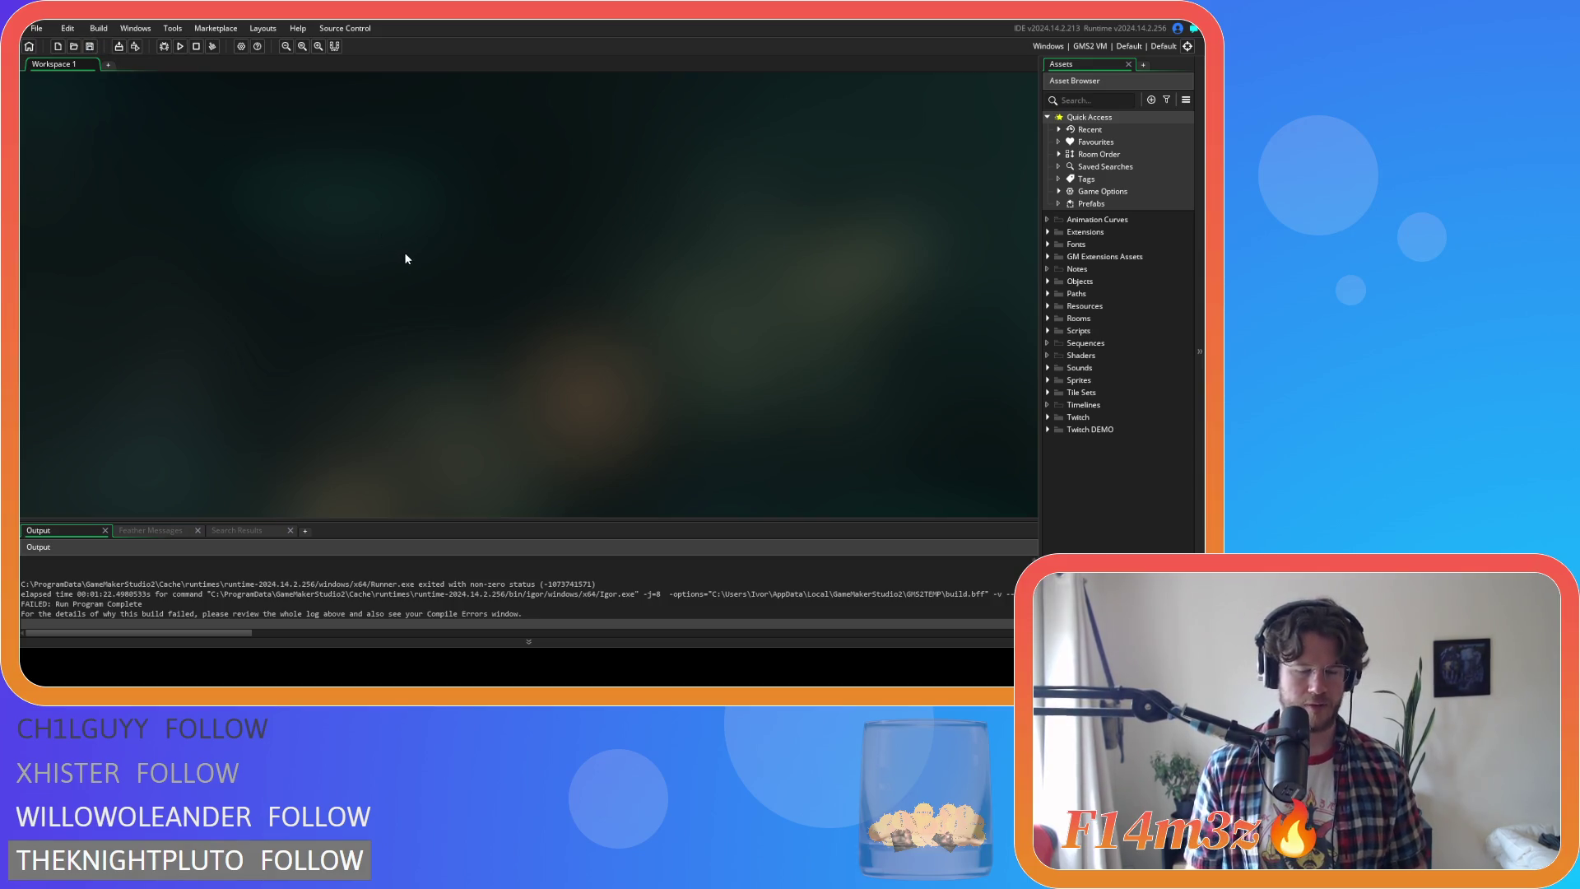
Find all global.seasonLength uses and delete the ob_lighting prefix on sc_goldenHour line 7
key(ctrl+shift+f)
text(global.seasonLe)
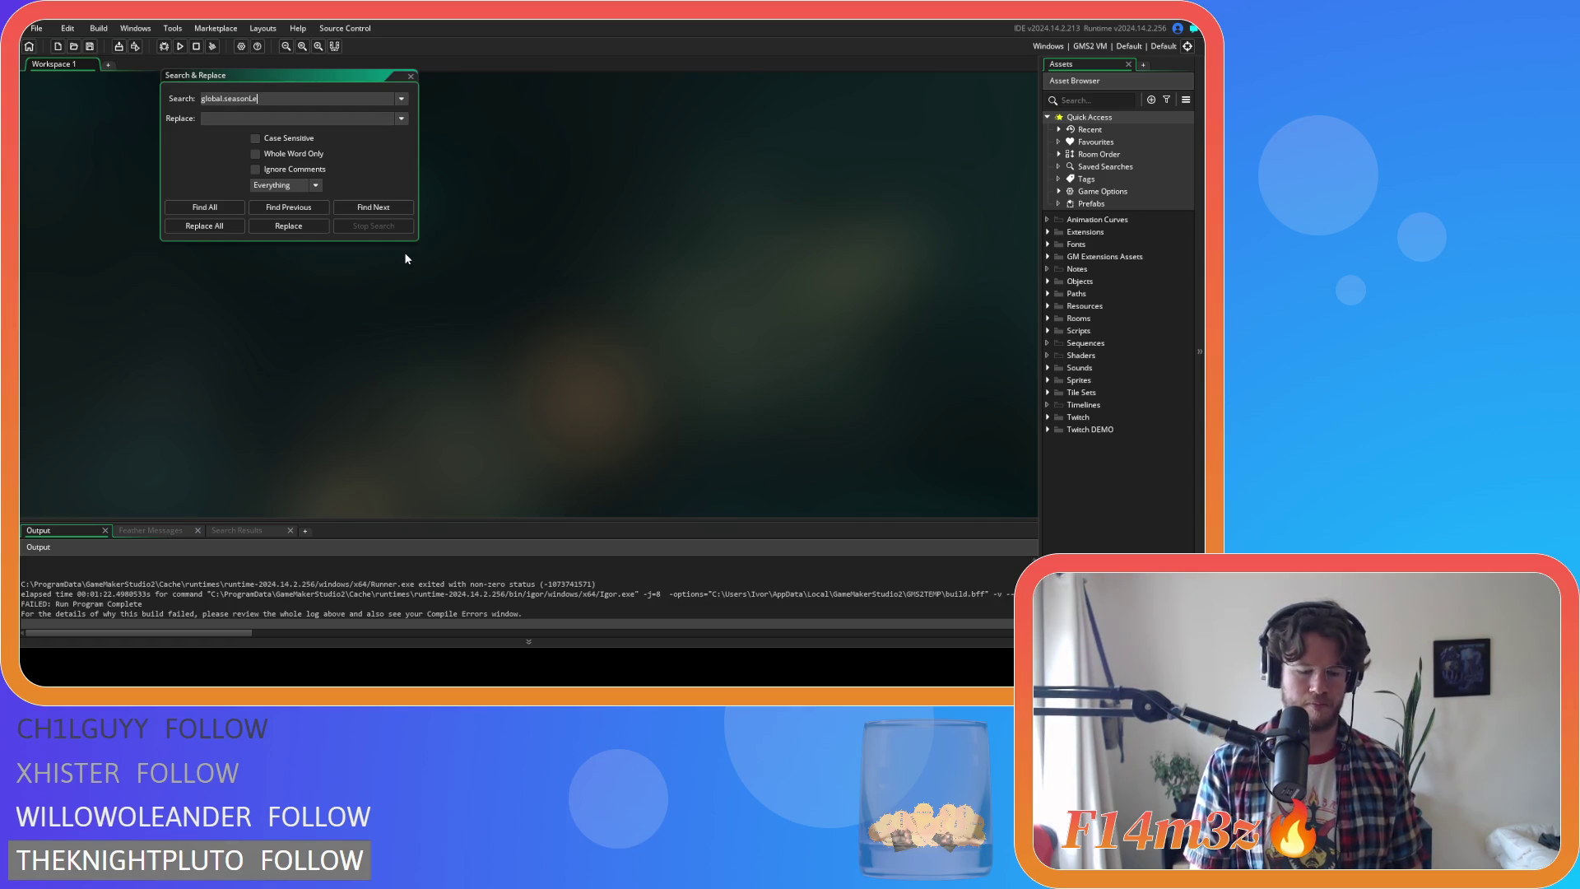
text(ngth)
click(205, 206)
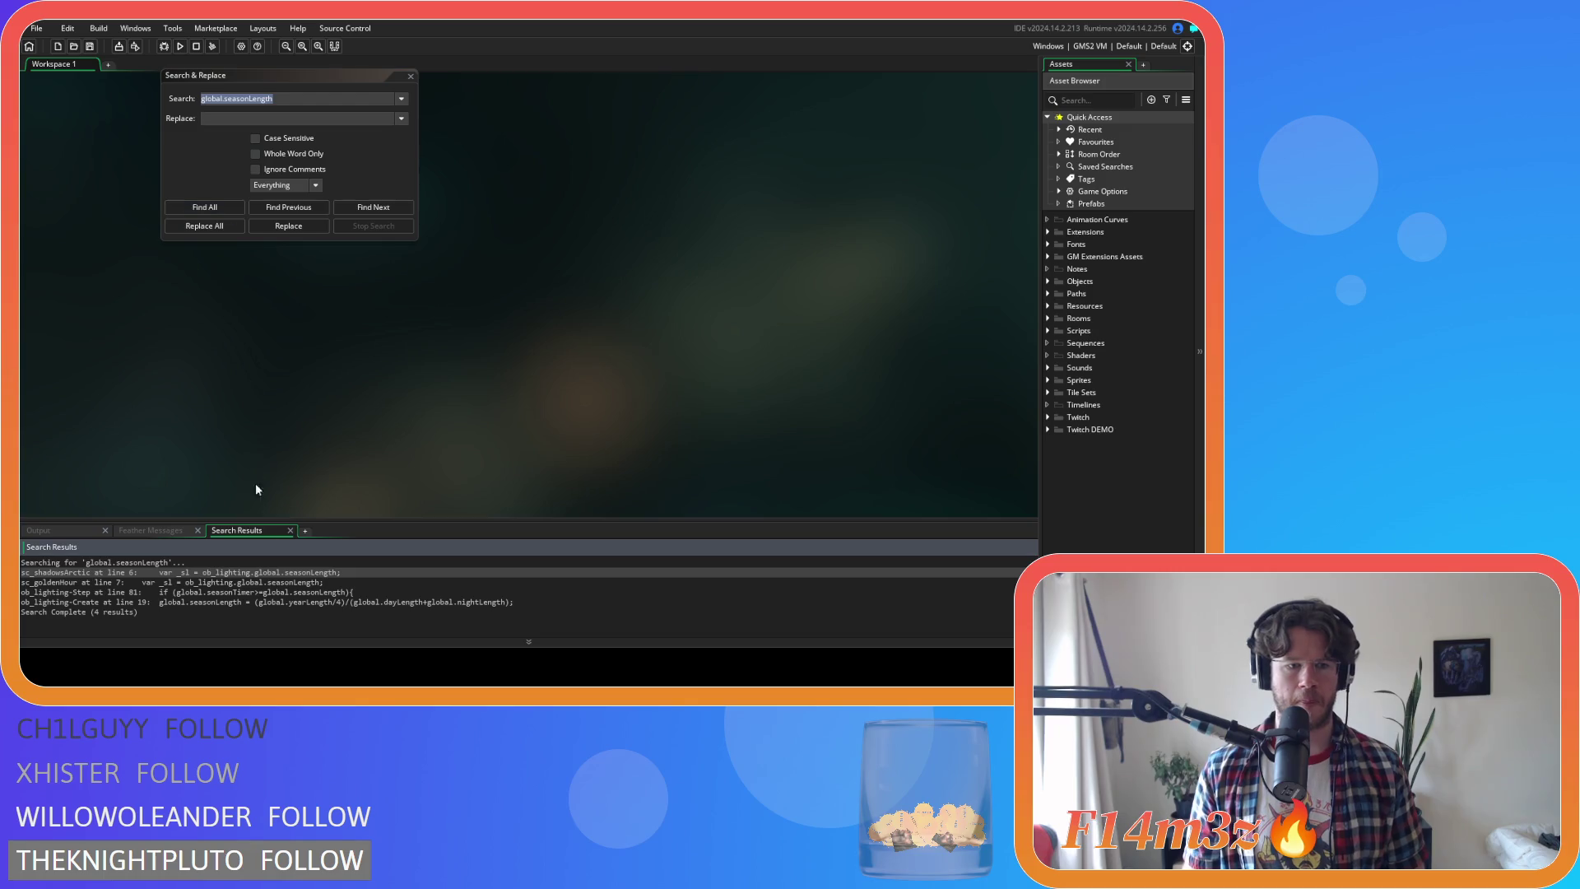
double_click(178, 581)
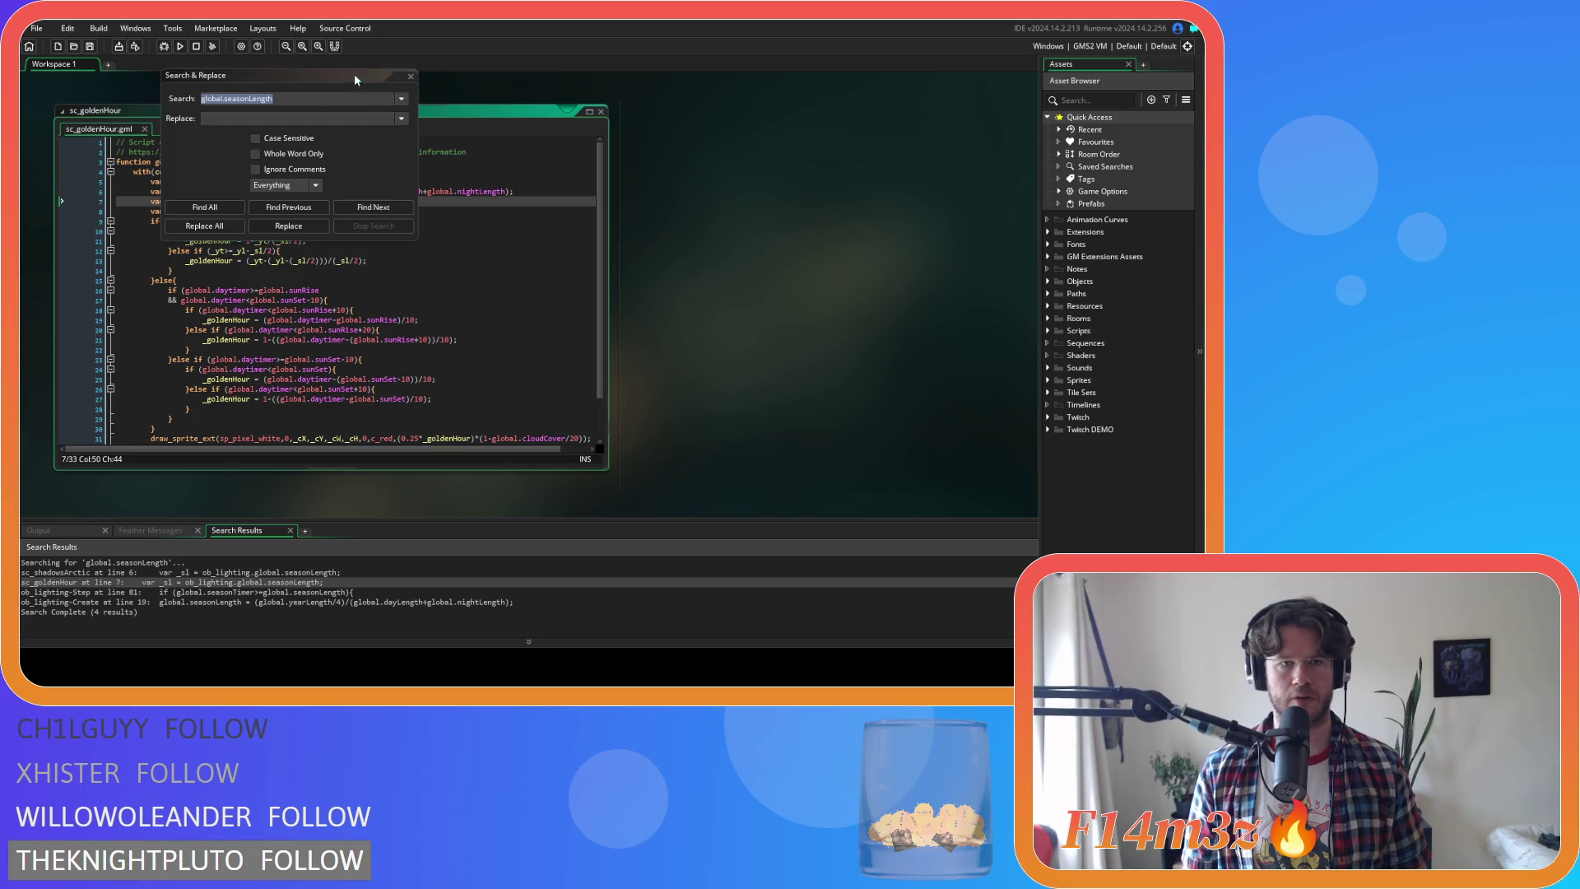
drag(353, 73, 811, 170)
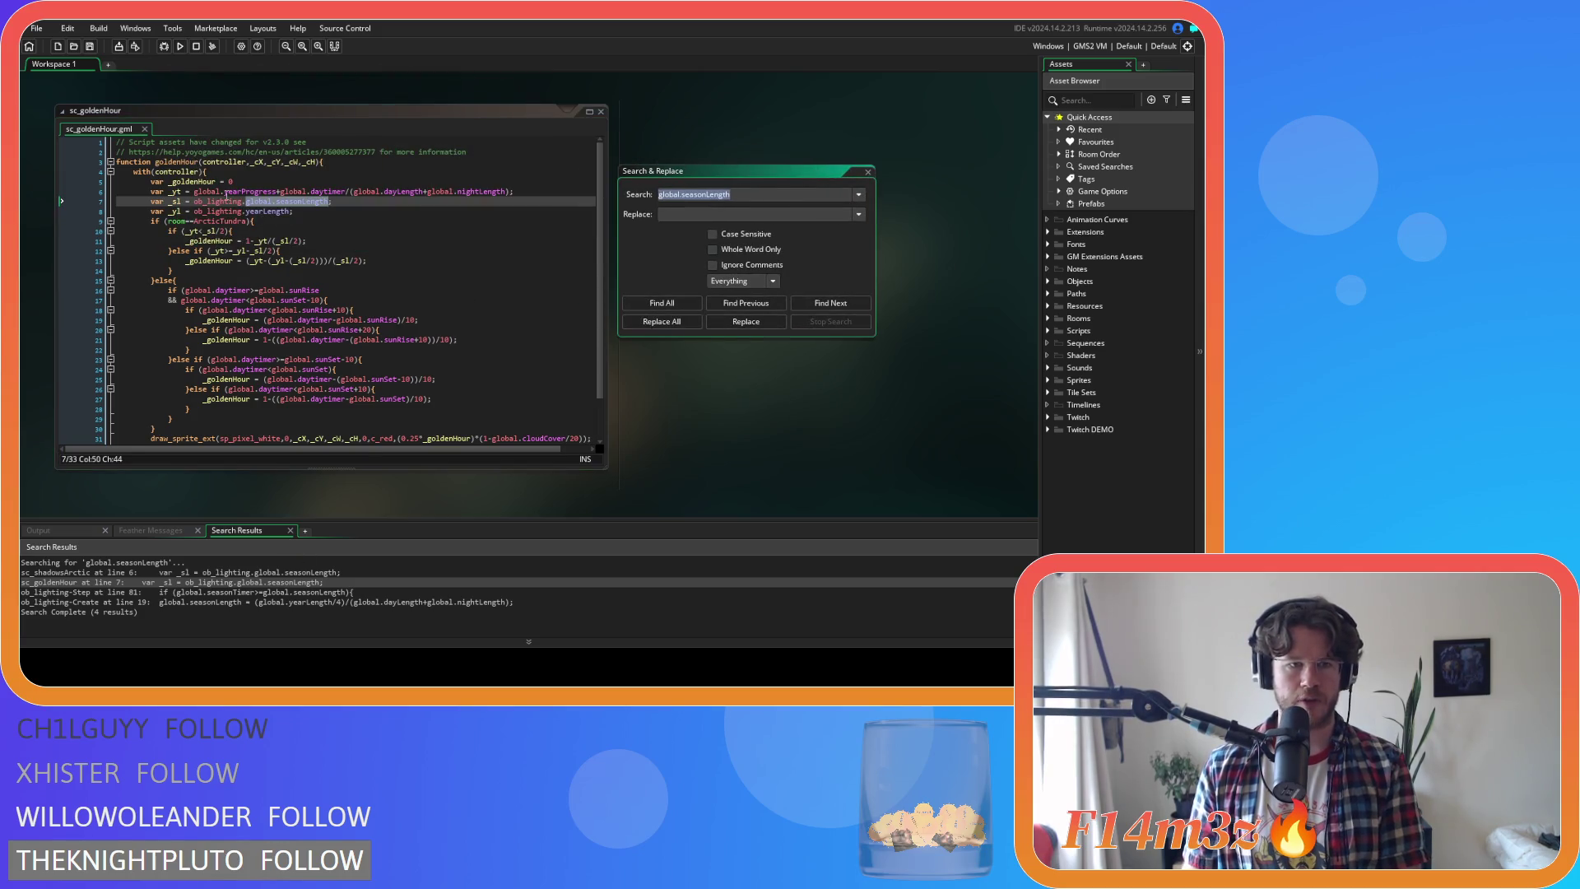
double_click(218, 201)
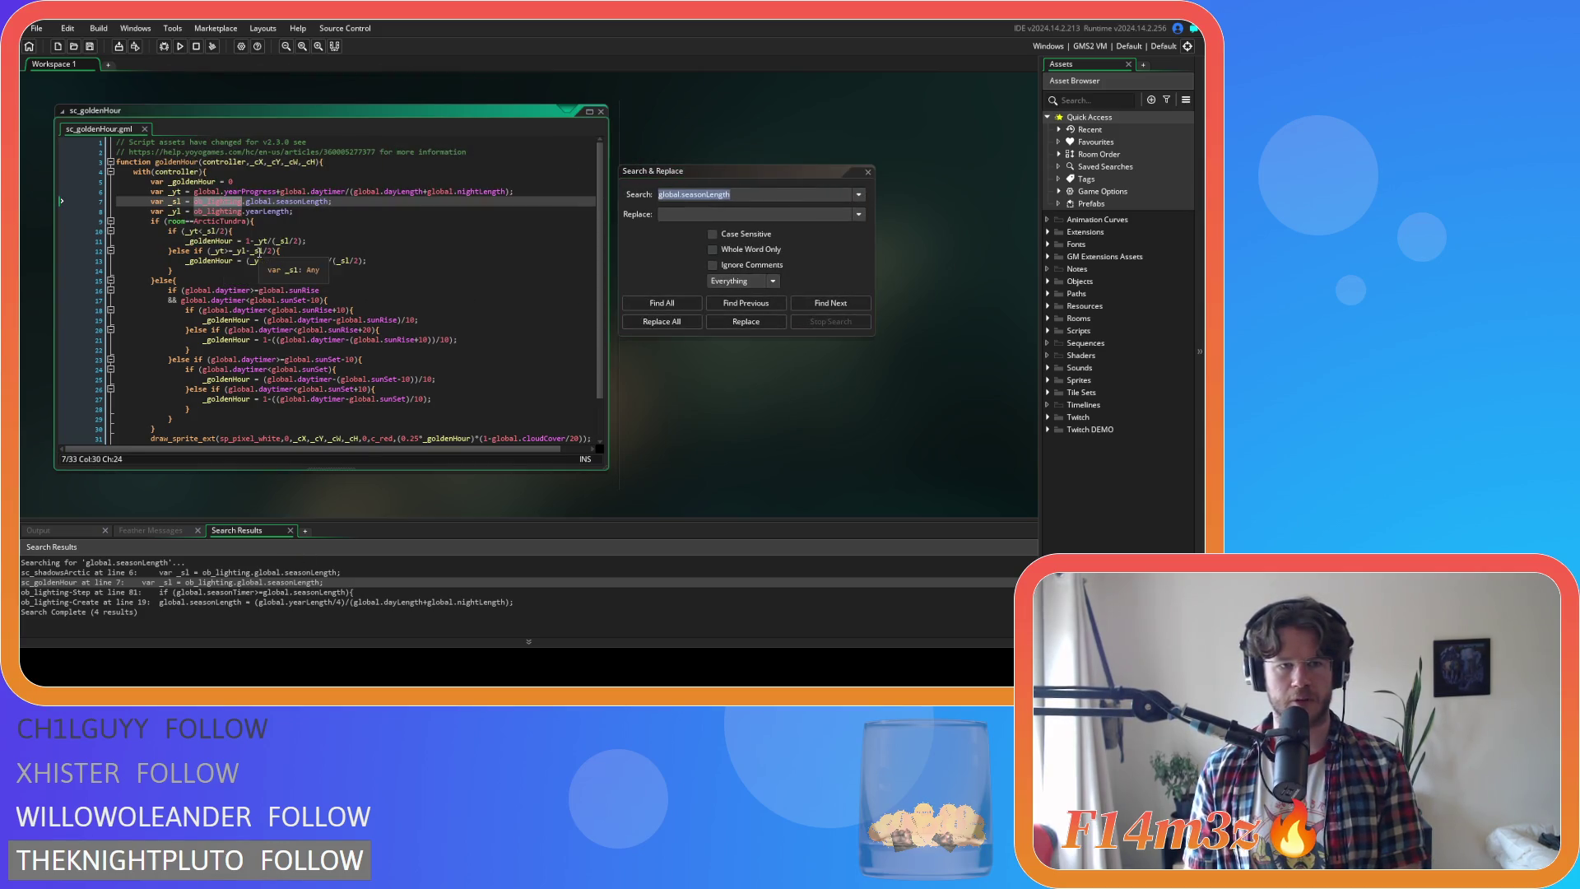
key(Delete)
key(Delete)
click(328, 212)
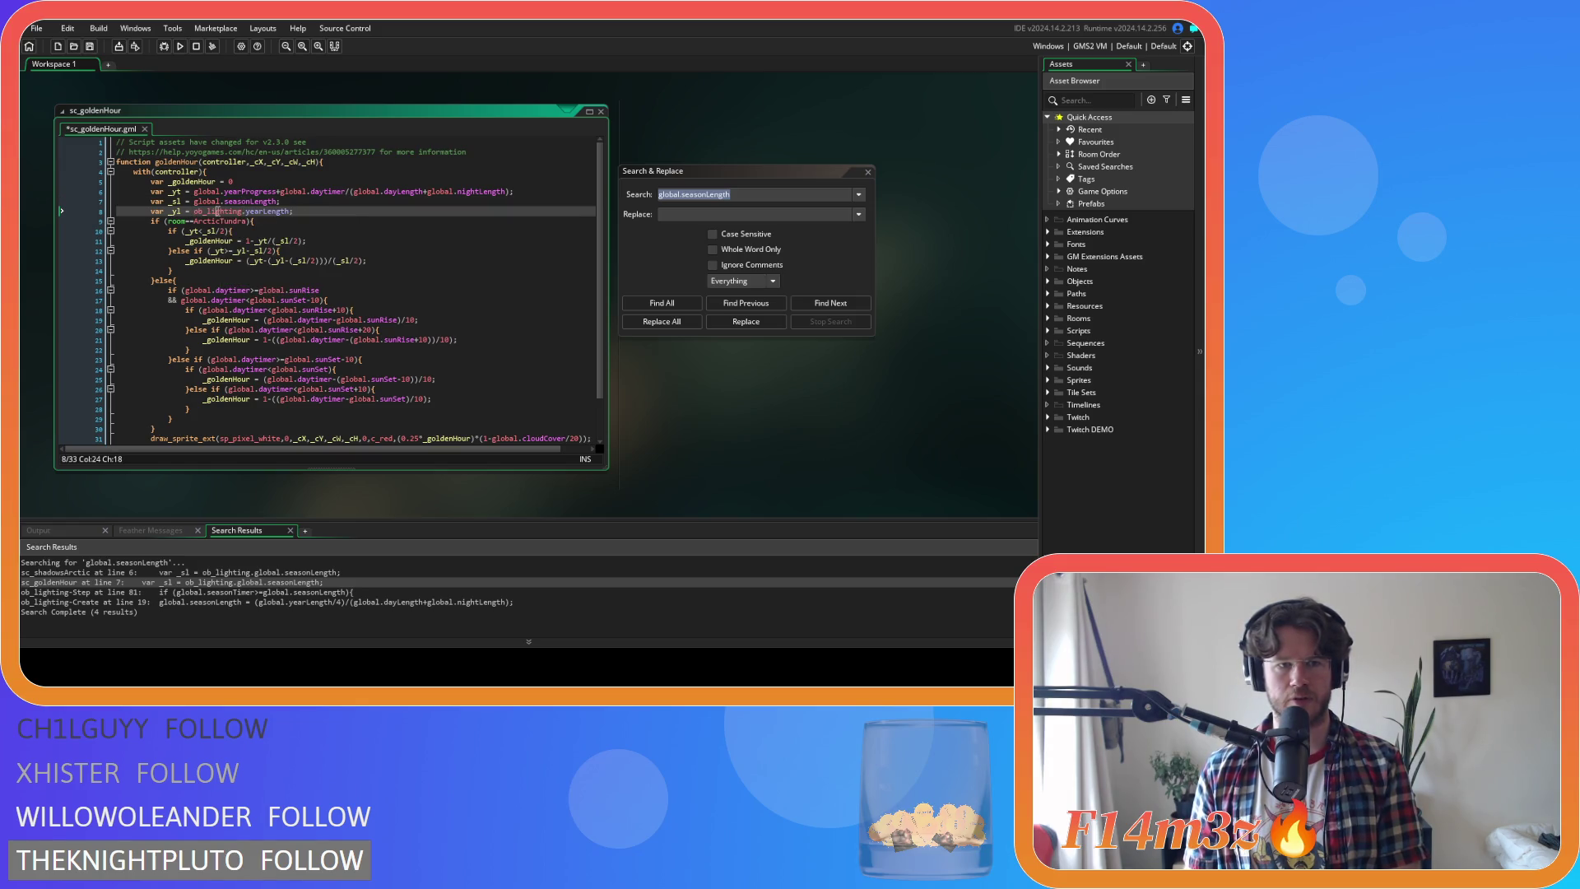
drag(195, 212, 267, 211)
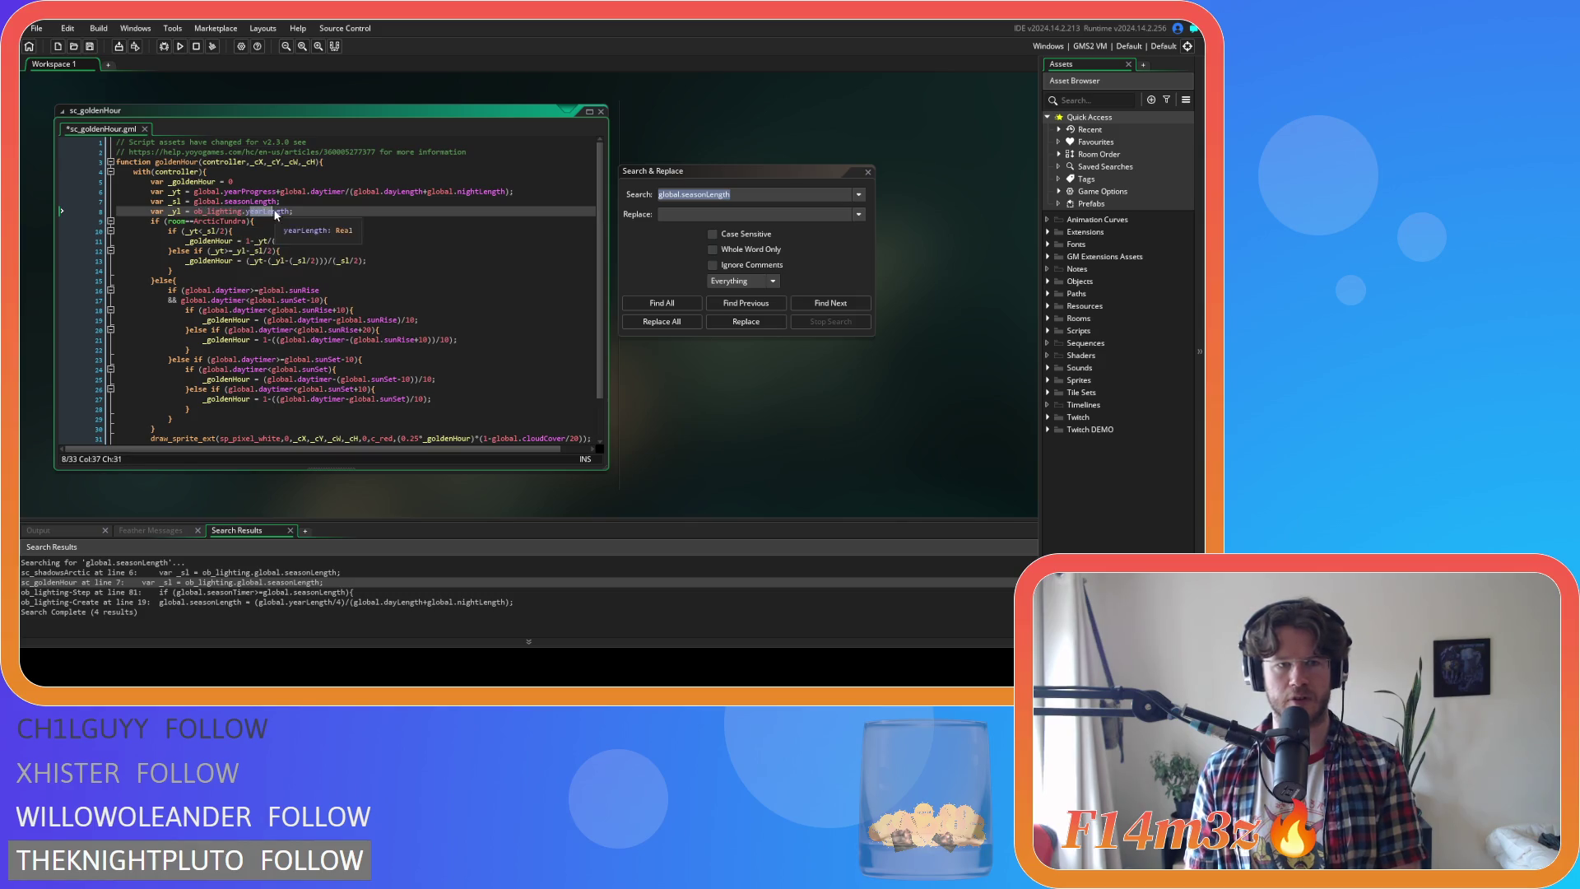
click(868, 172)
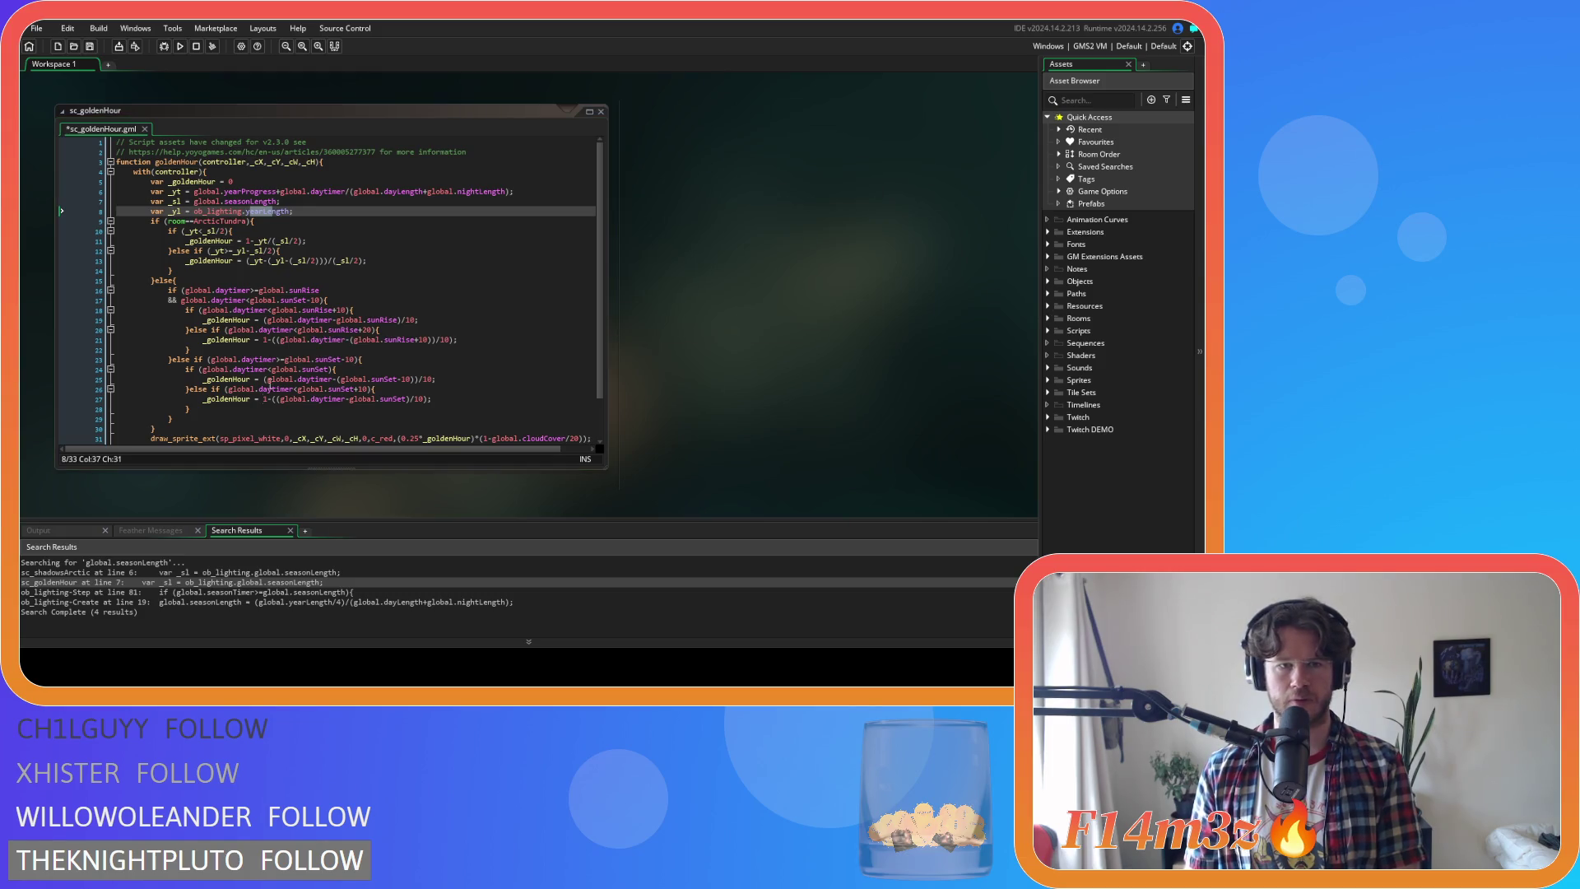
Delete the ob_lighting prefix on sc_shadowsArctic line 6 and save the script
double_click(189, 572)
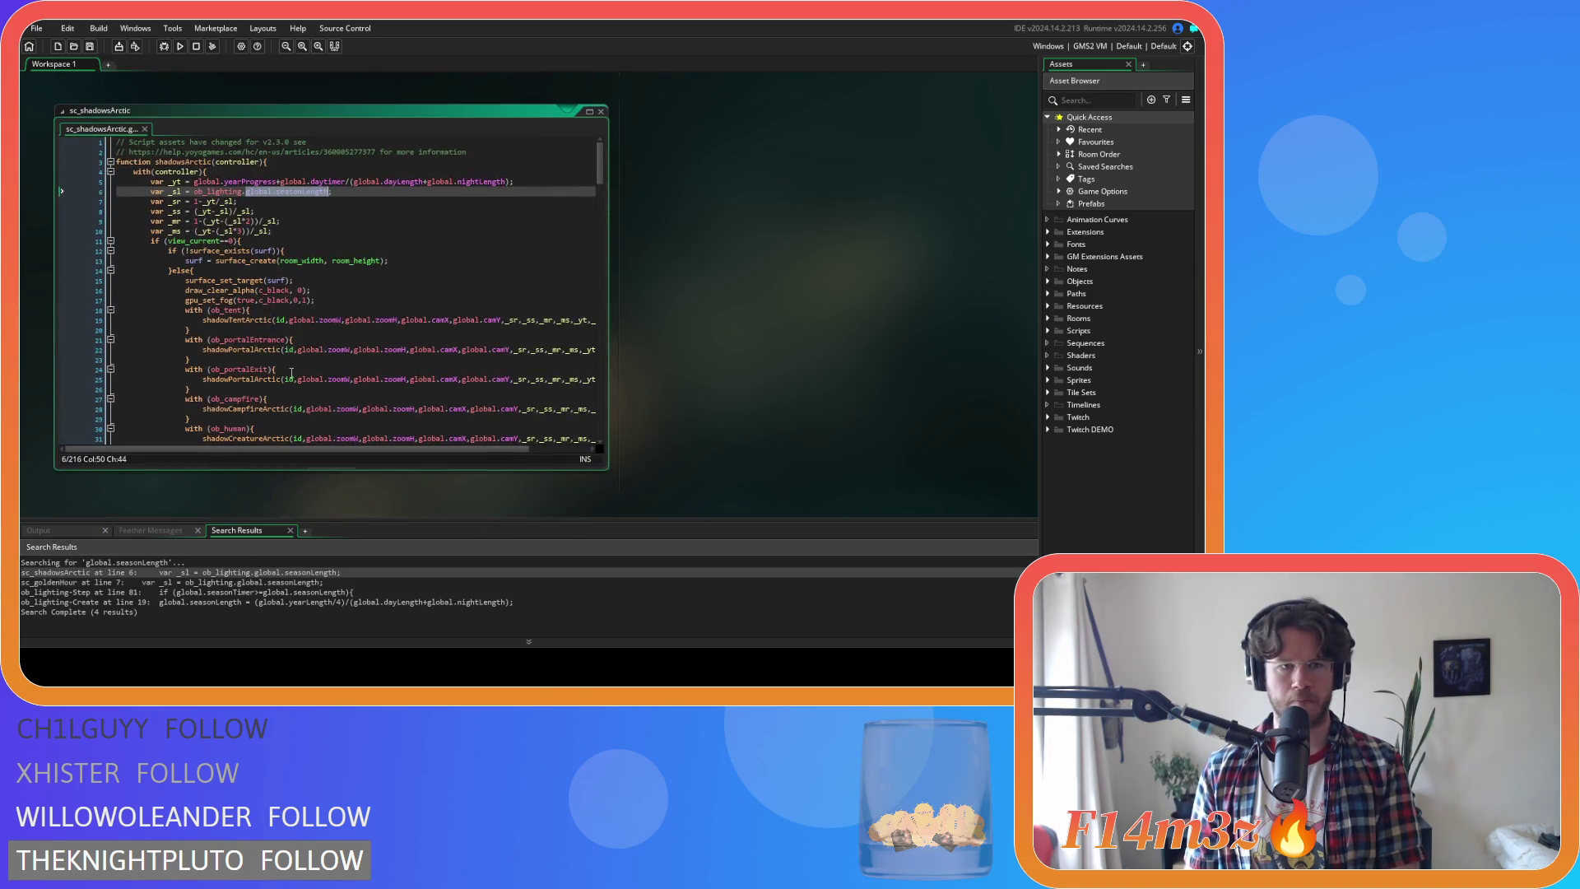
drag(244, 192, 193, 192)
key(BackSpace)
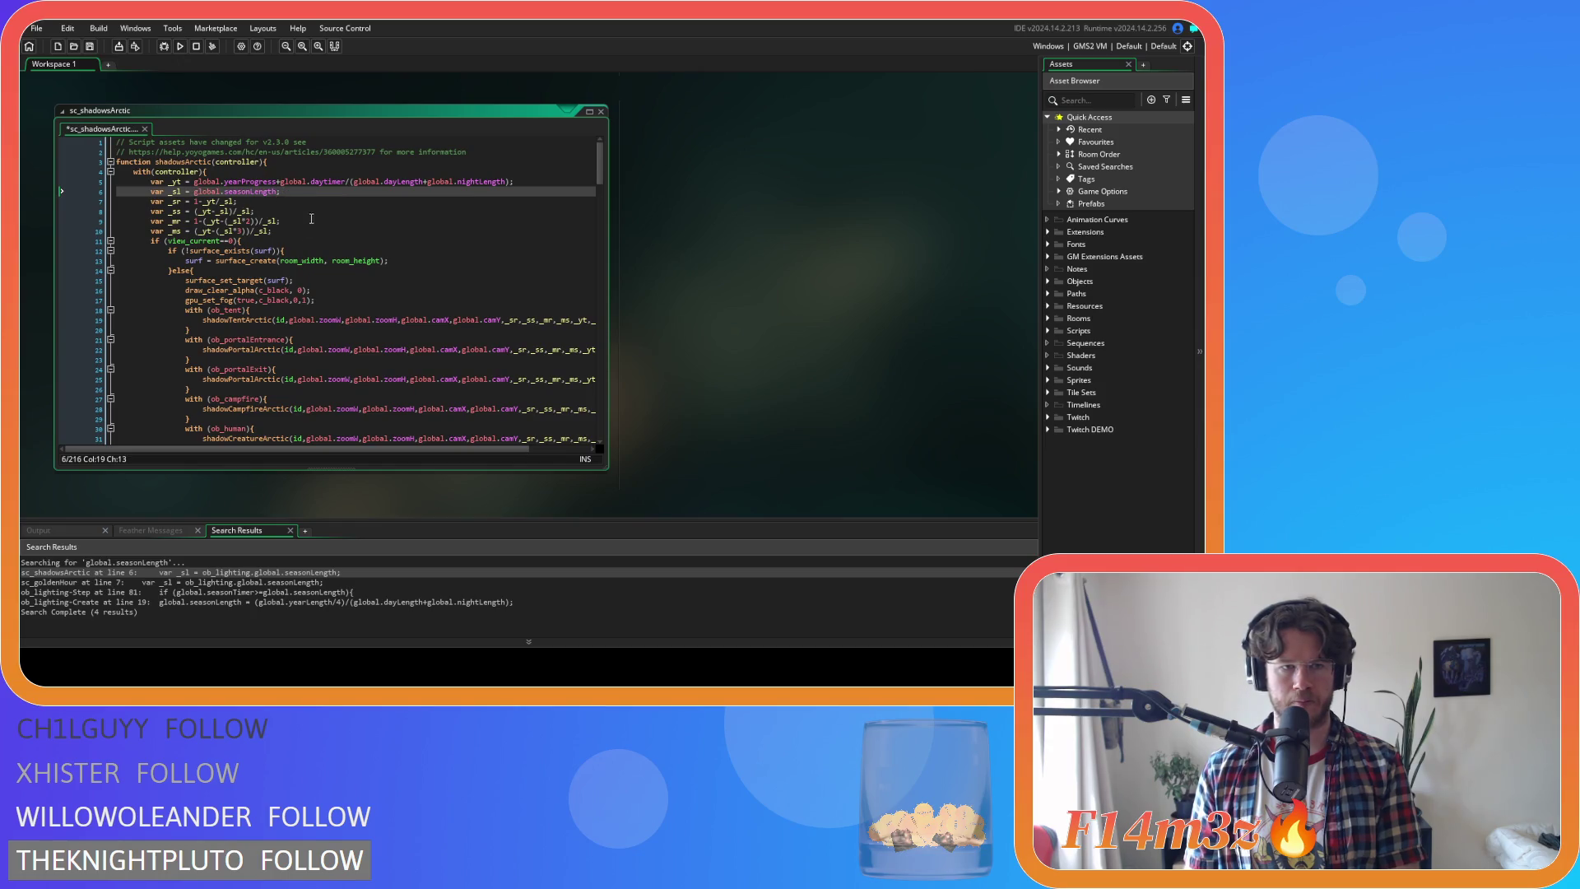
click(201, 593)
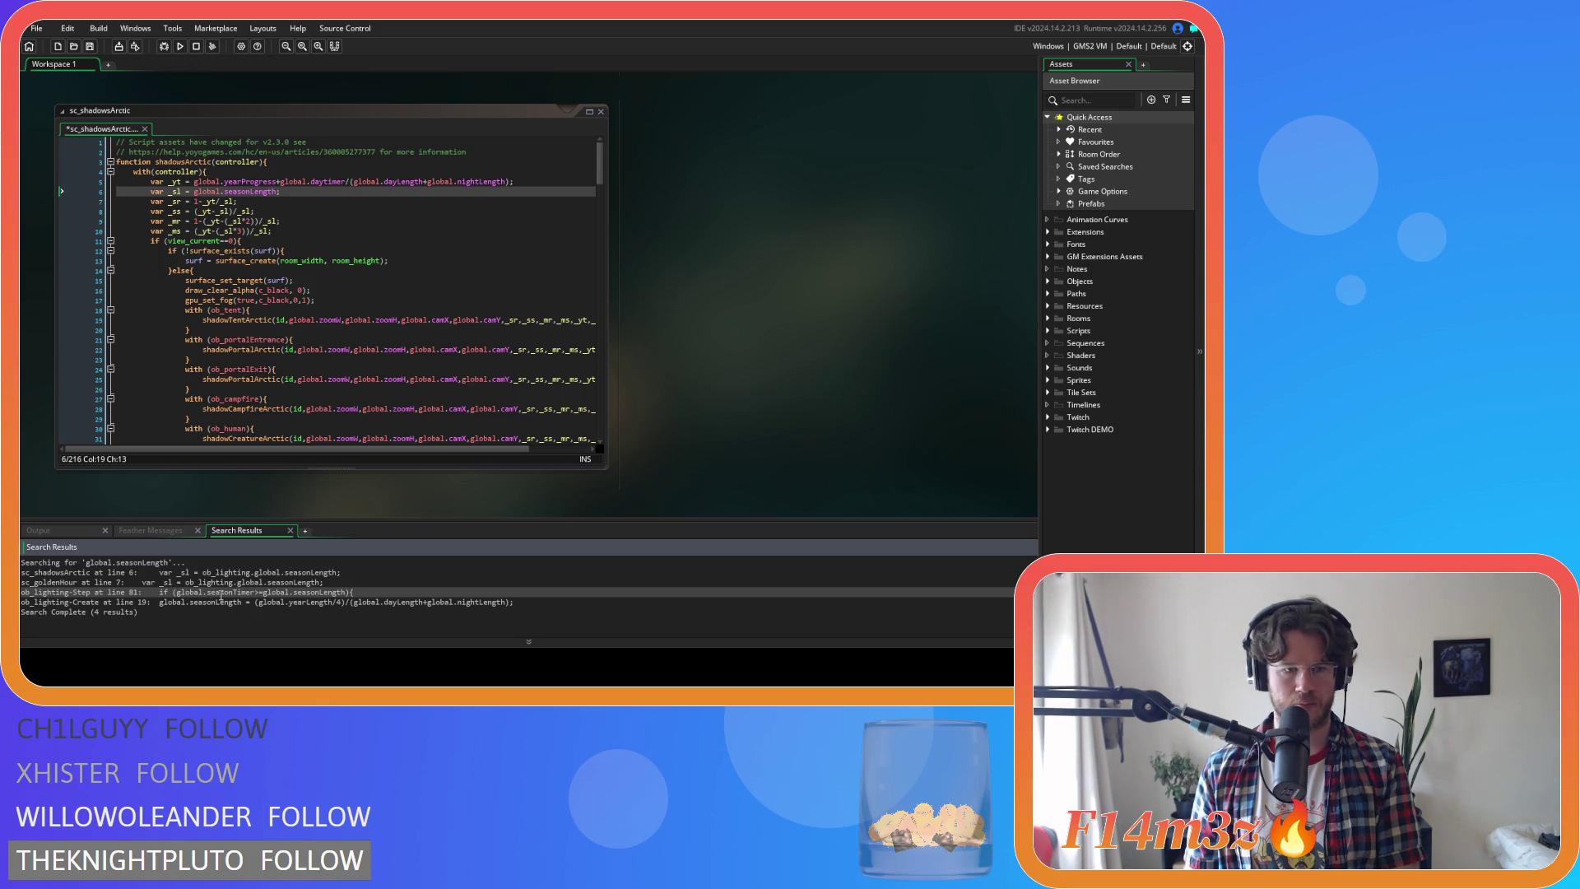
click(220, 602)
key(ctrl+s)
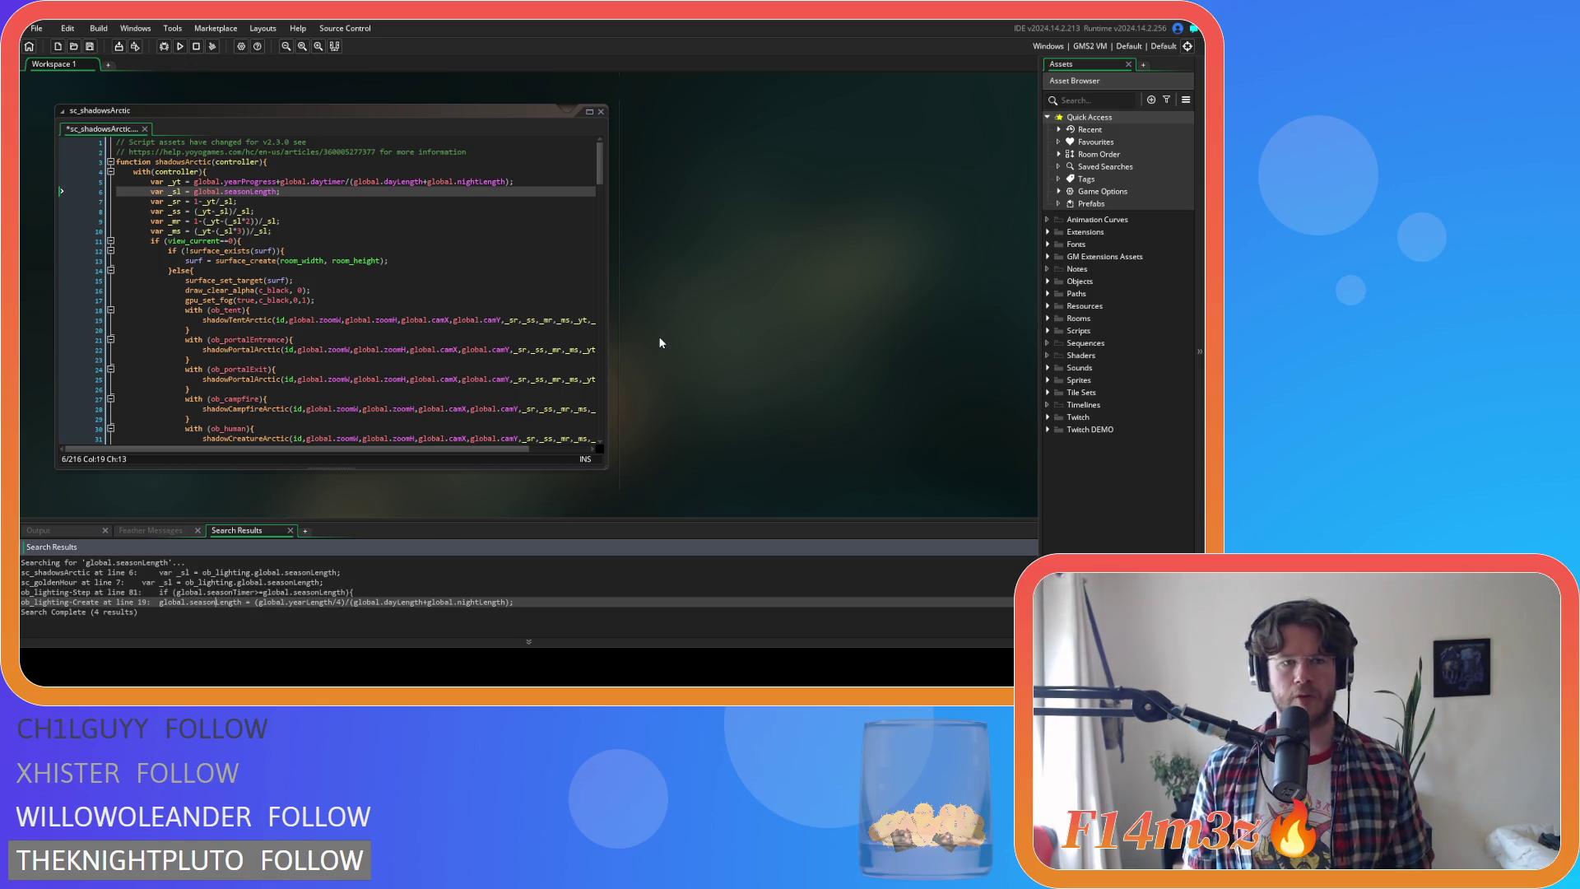
Select yearLength on sc_goldenHour line 8 and start a project search for it
click(266, 572)
double_click(266, 572)
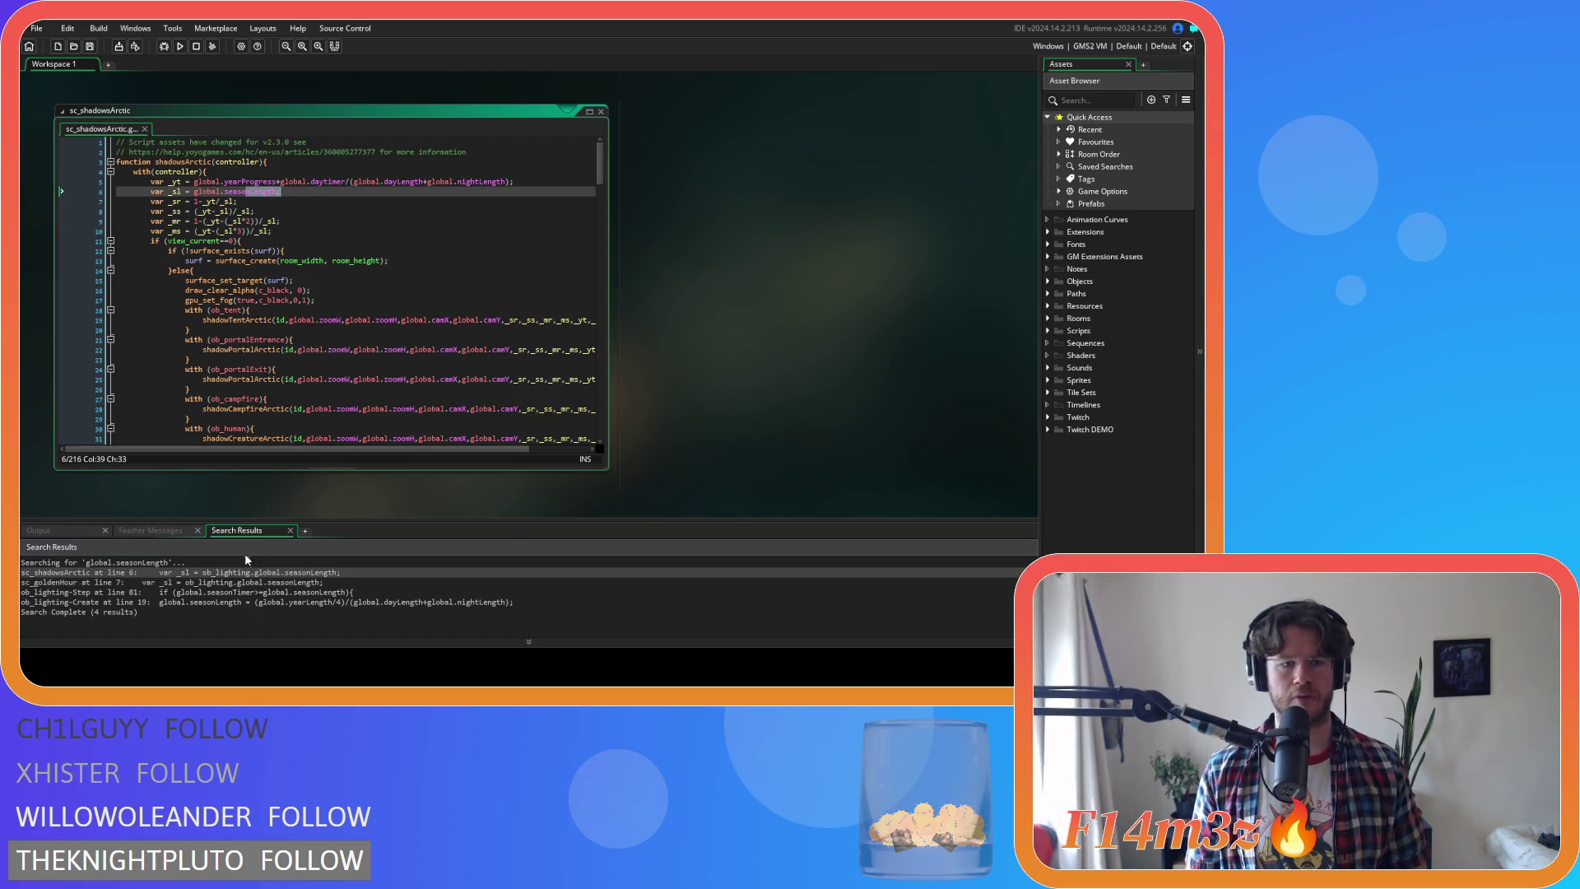
click(244, 583)
double_click(244, 582)
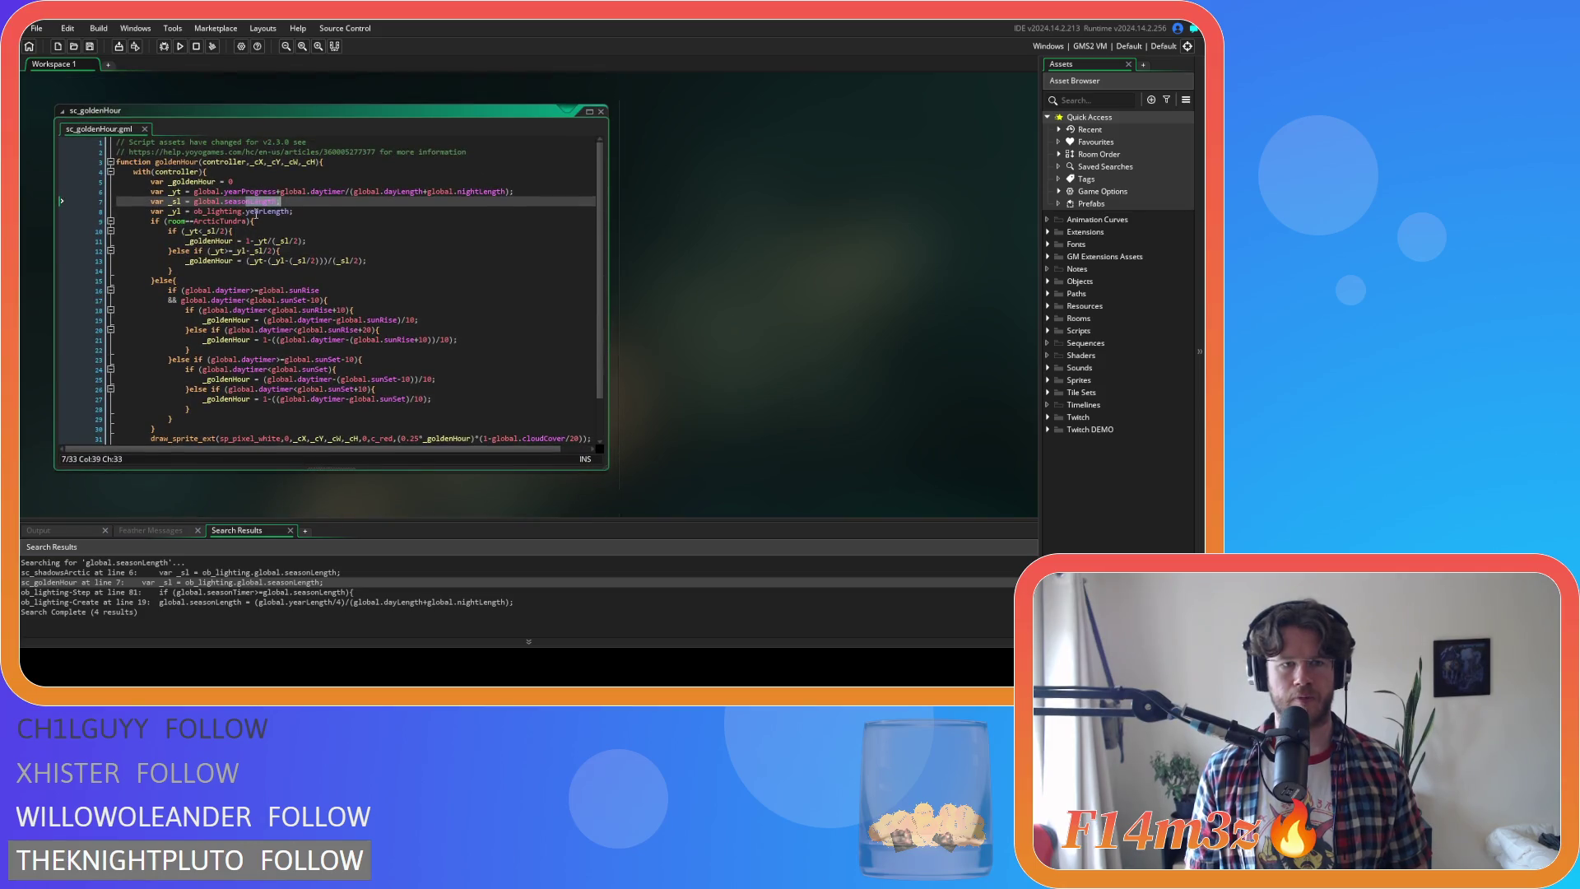
double_click(256, 212)
key(ctrl+shift+f)
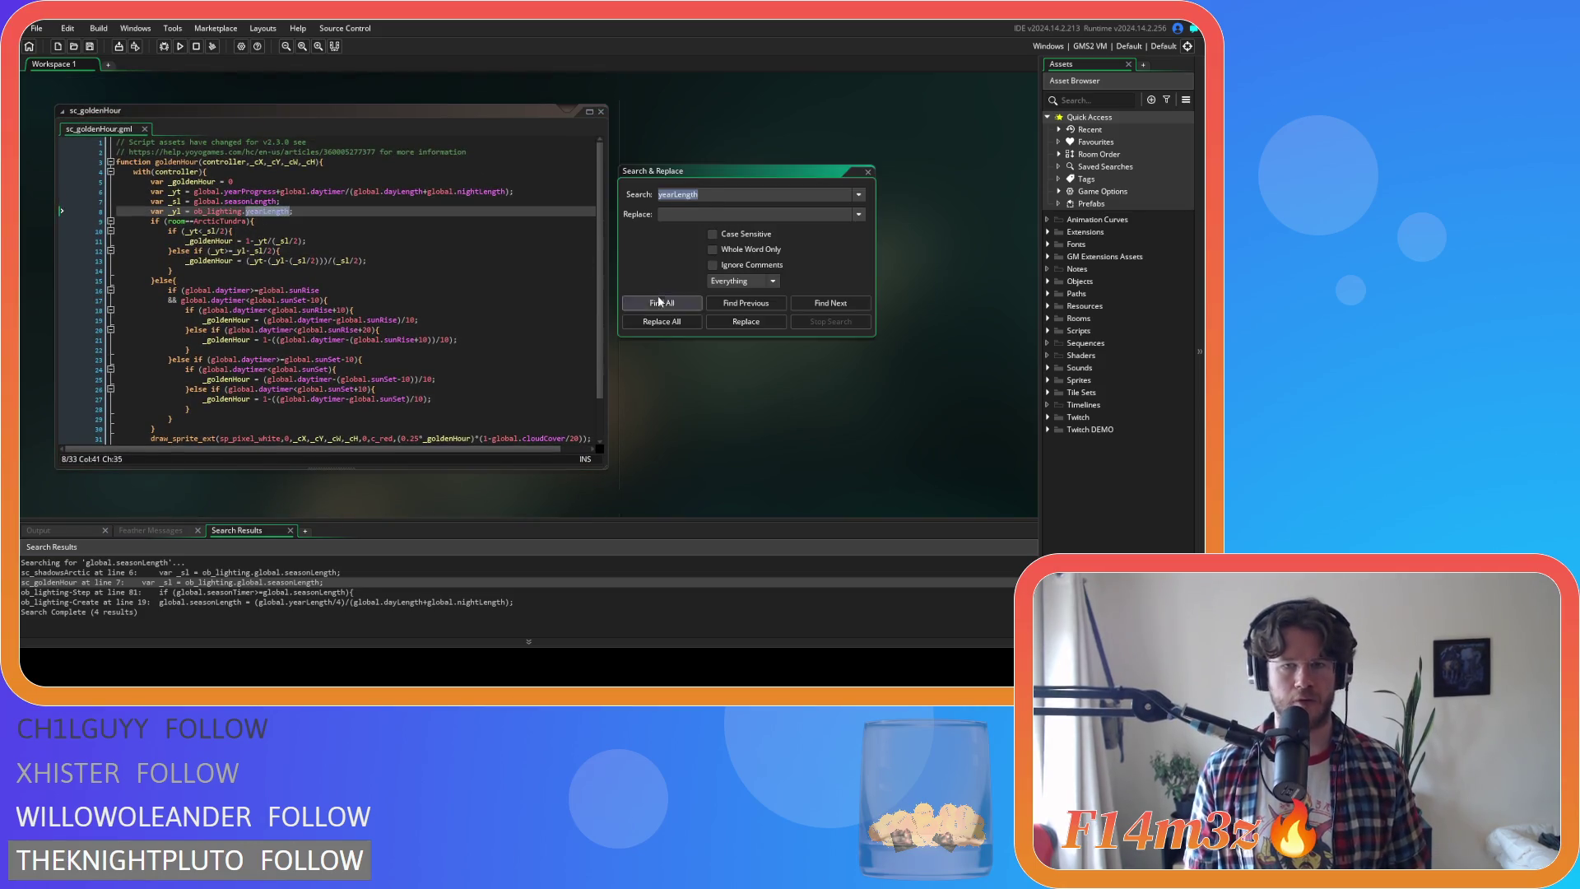
List every yearLength use in the project and review the results
click(662, 302)
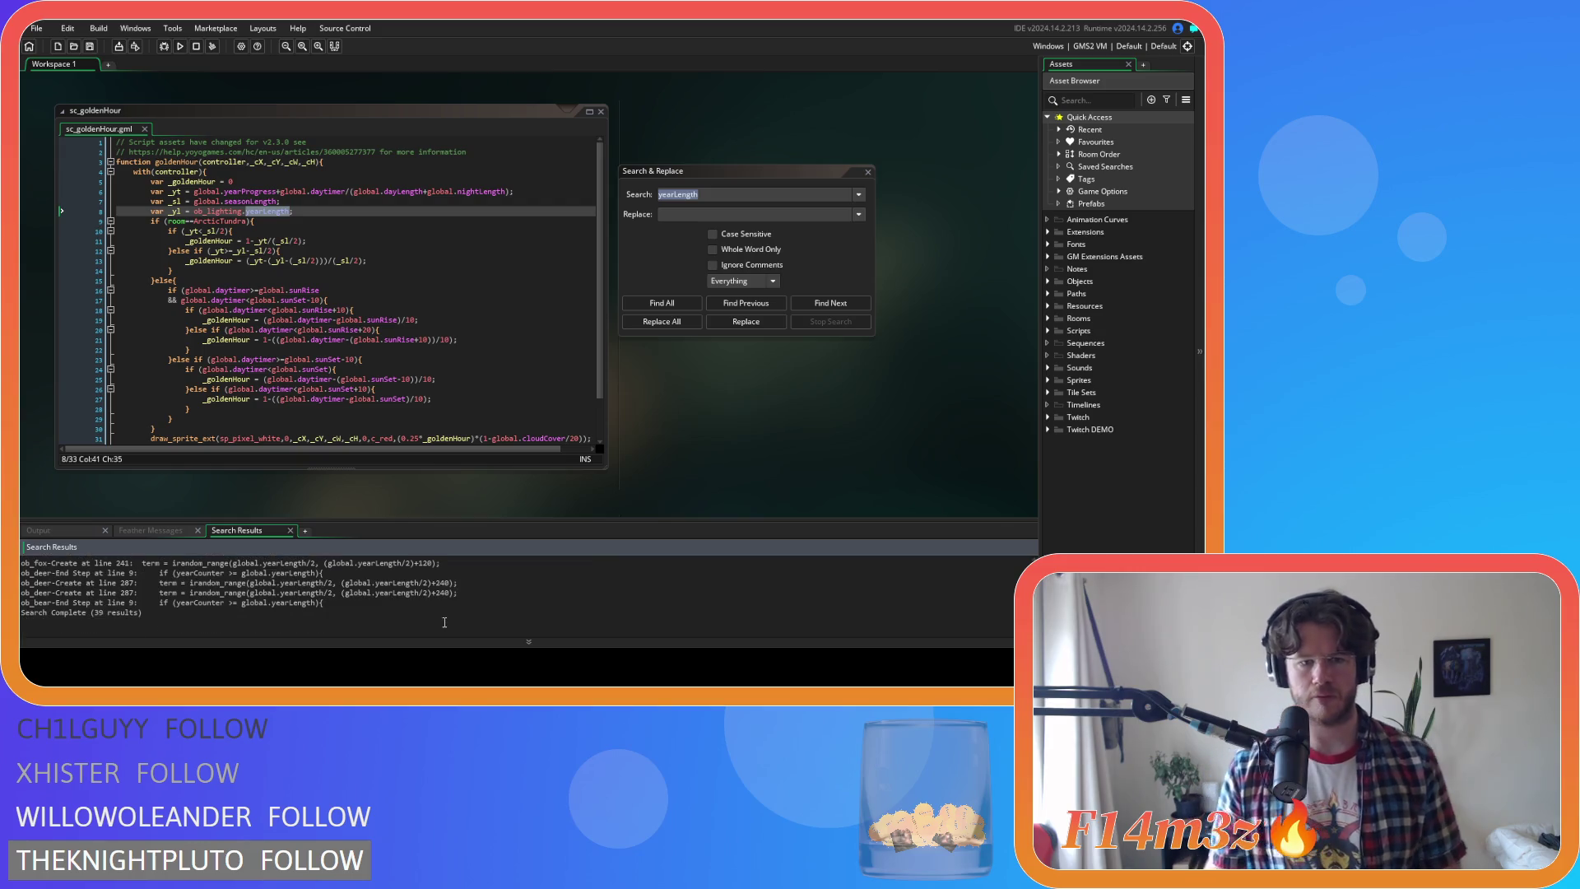
scroll(445, 623, up, 5)
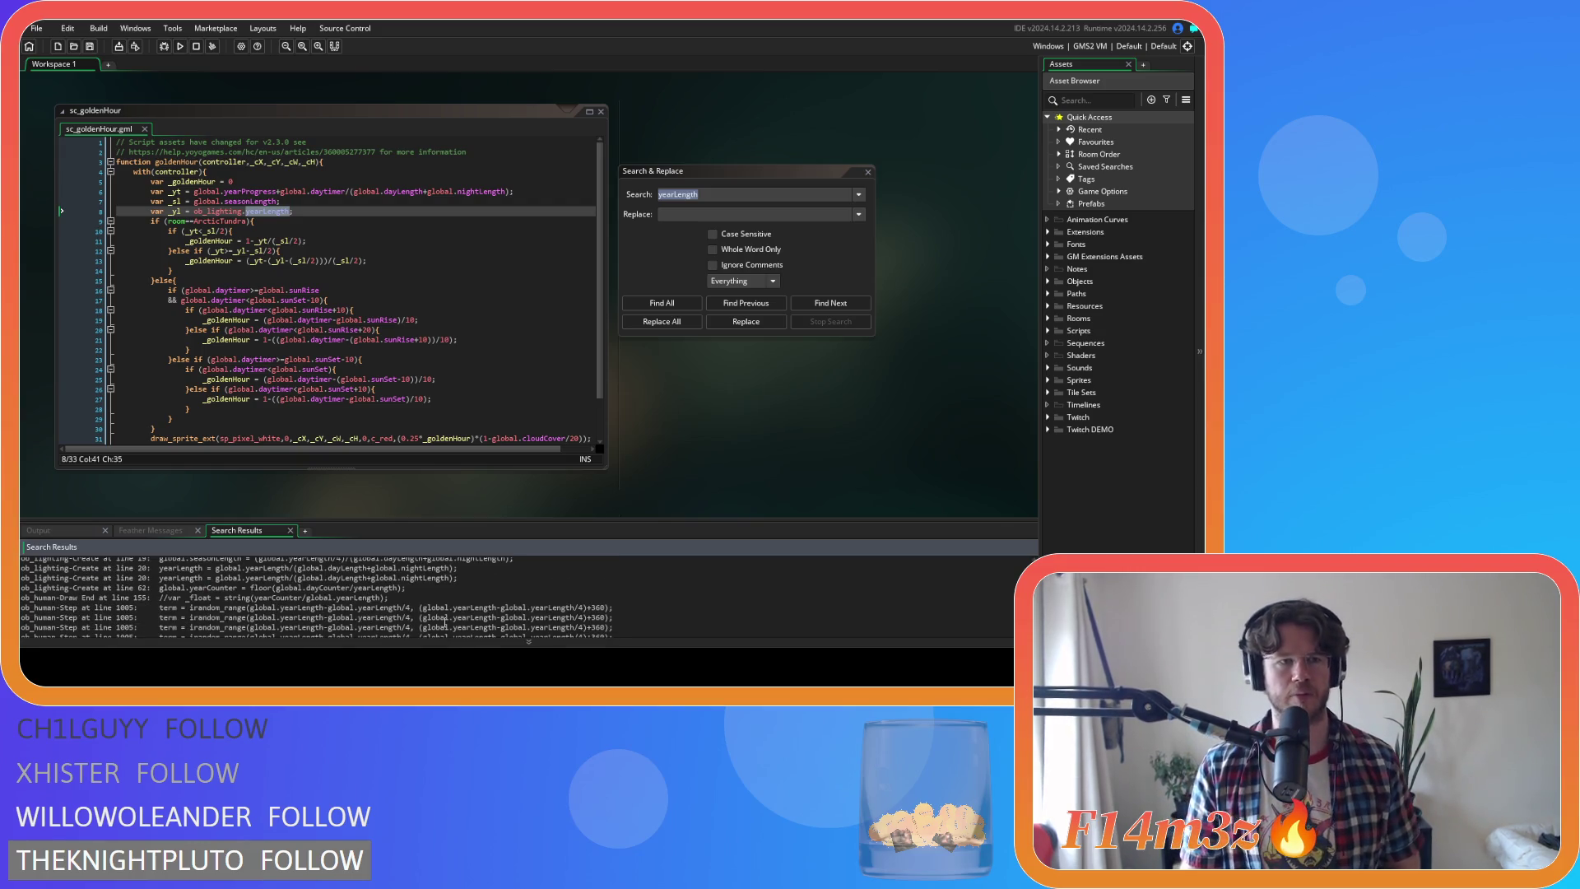
scroll(444, 622, down, 2)
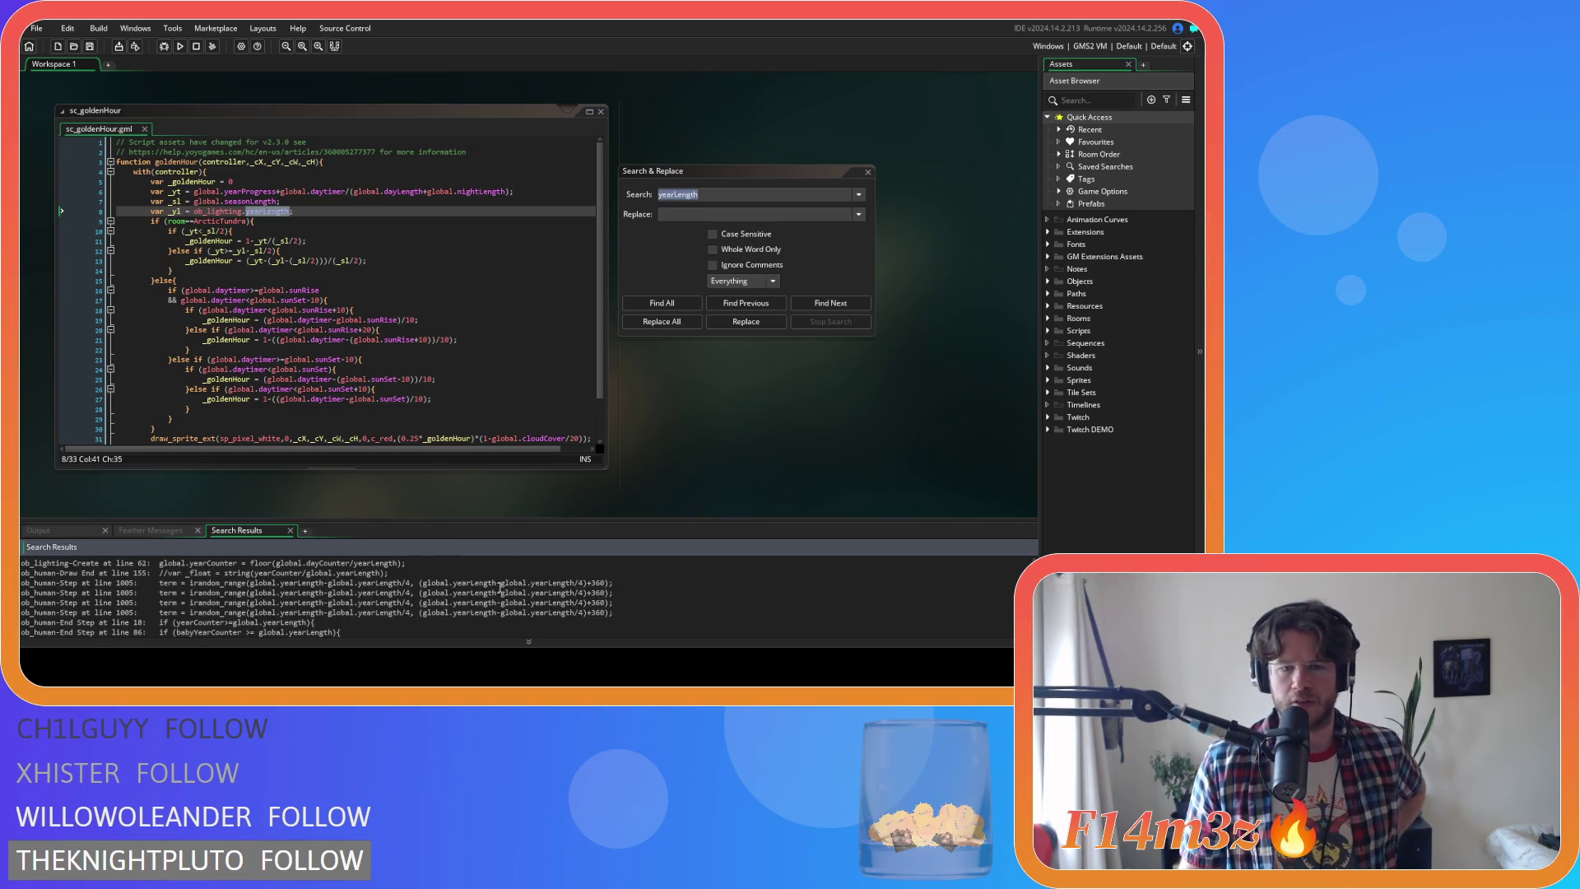
scroll(502, 587, up, 10)
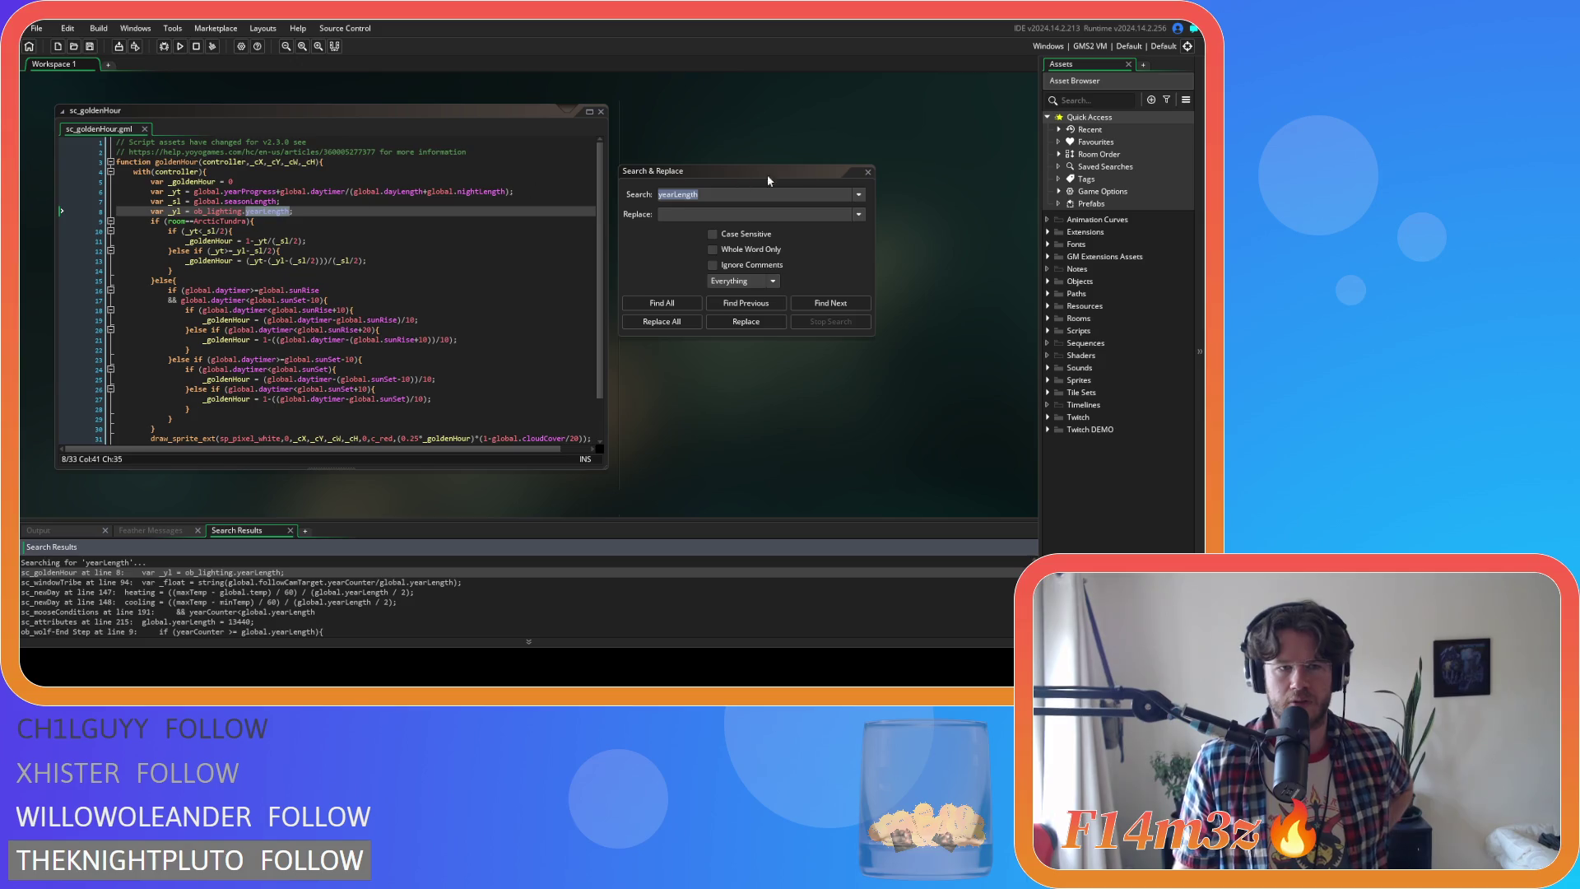
click(868, 172)
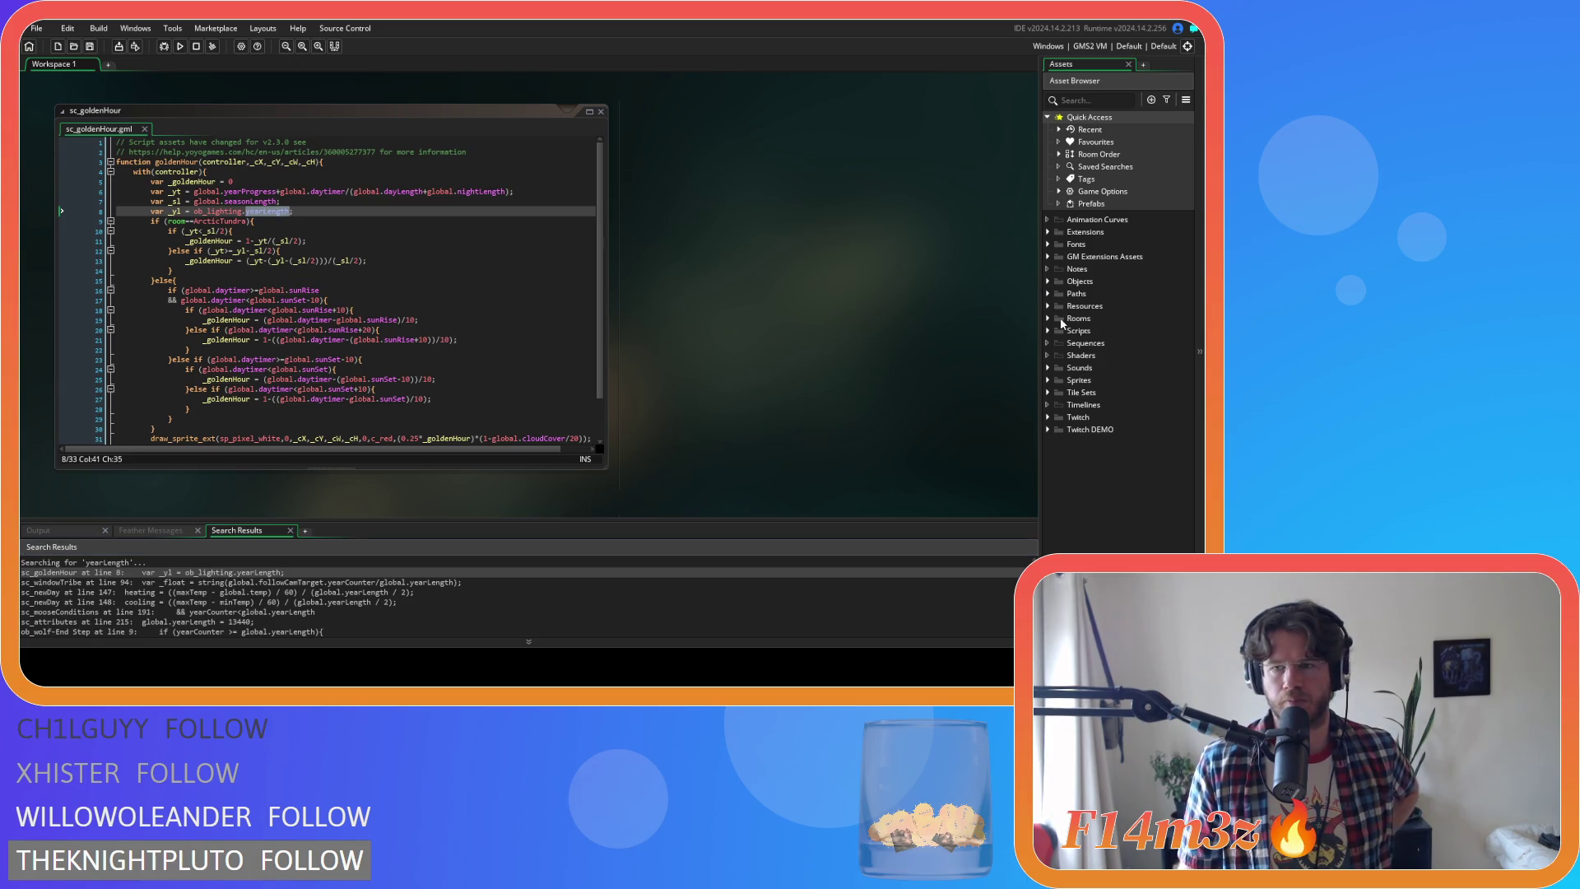
Open ob_lighting's Create code and inspect global.yearLength on line 20
click(1047, 281)
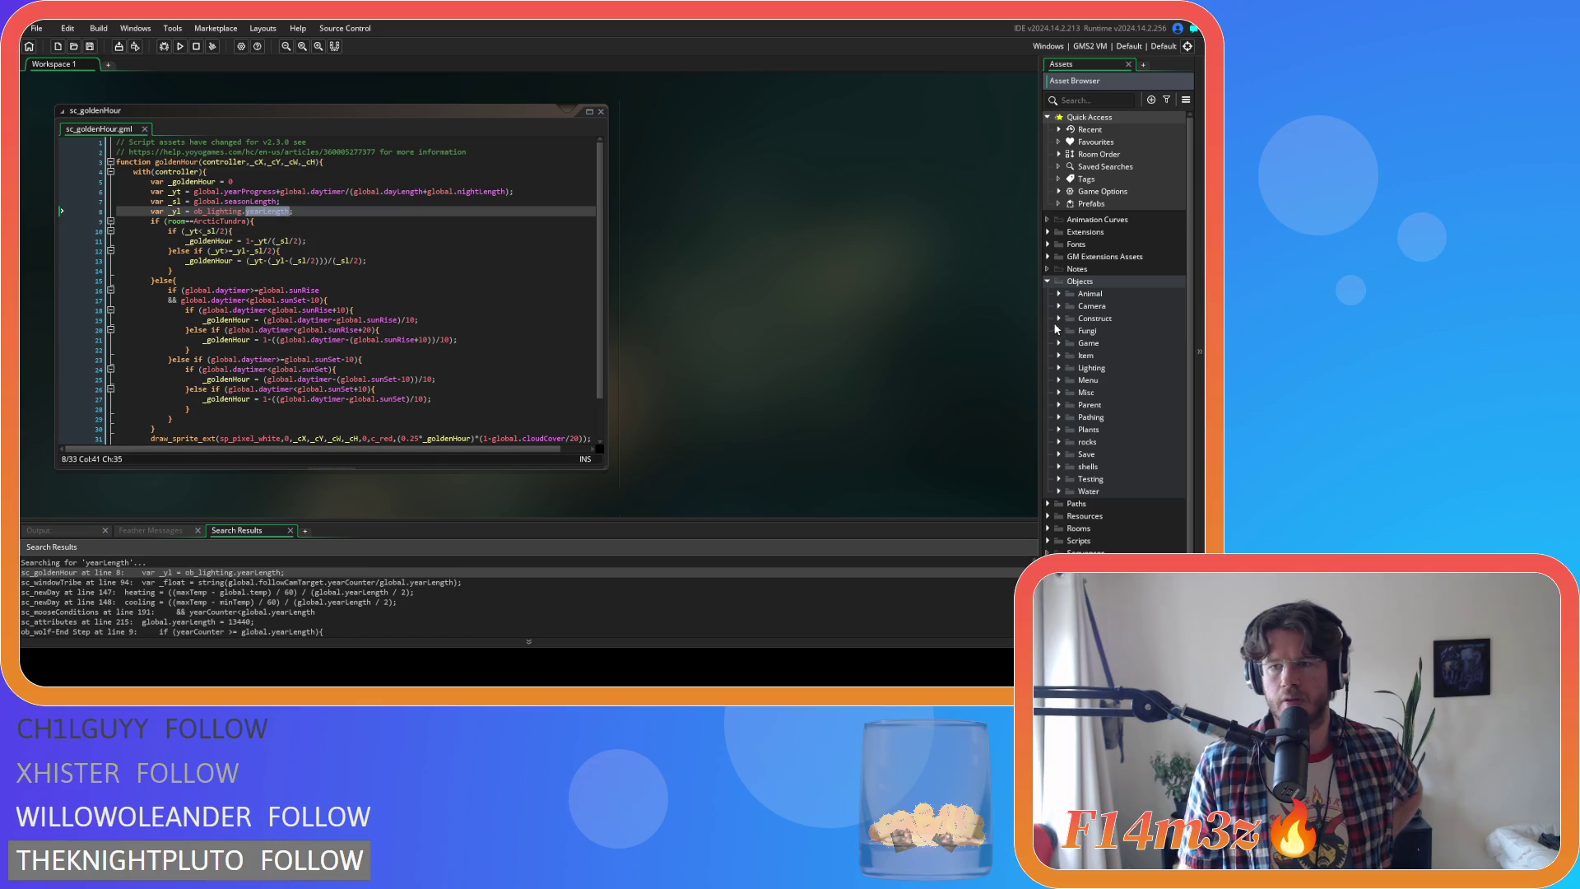
click(1060, 356)
click(1062, 356)
click(1058, 367)
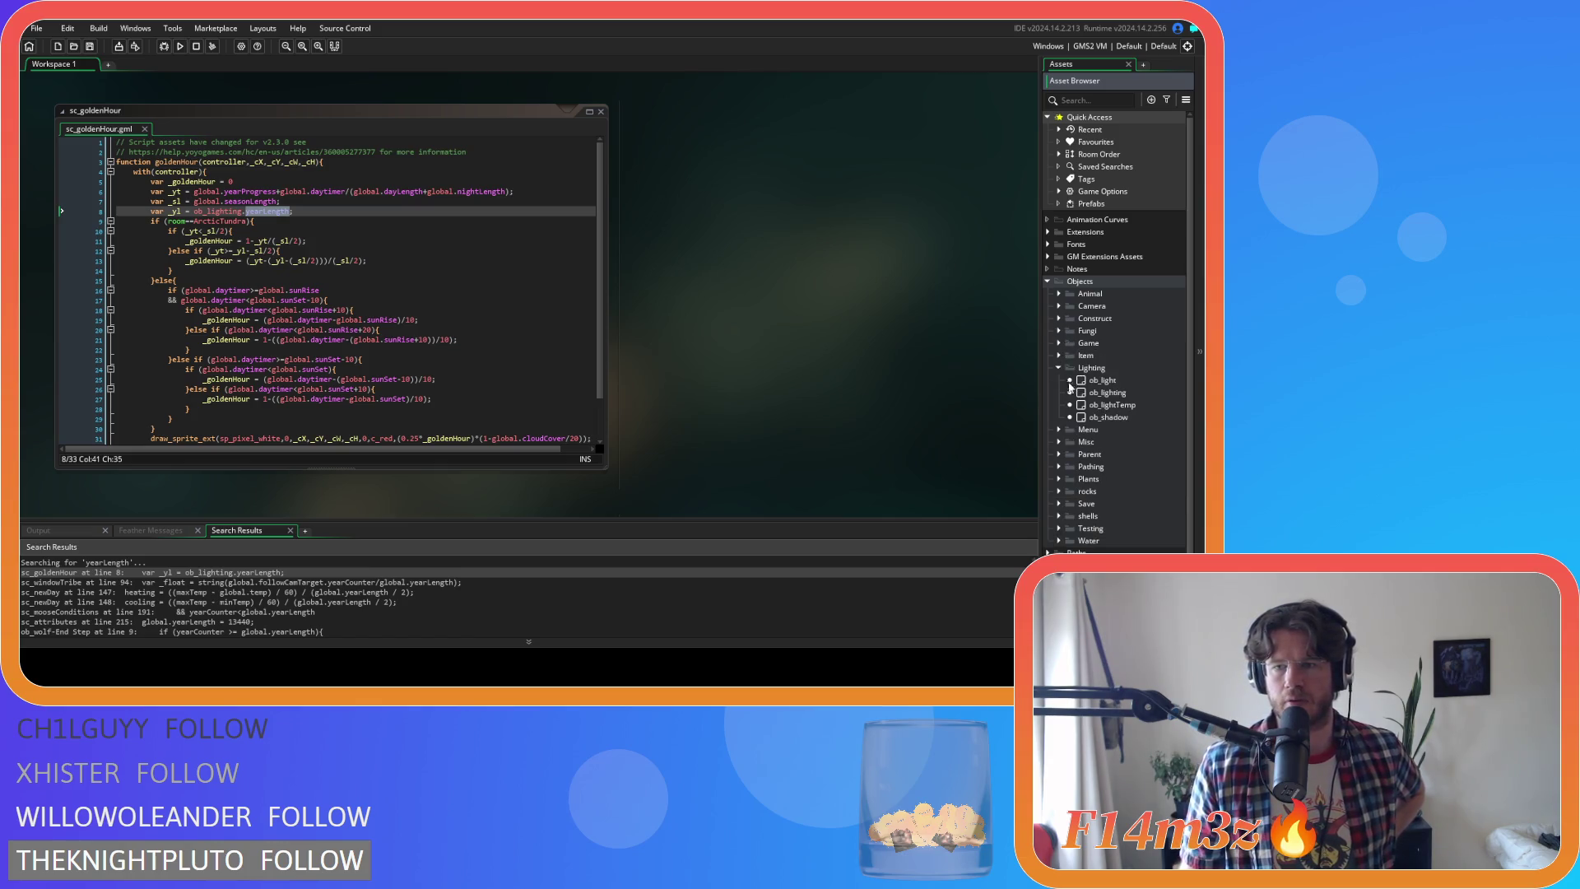
double_click(1107, 392)
click(470, 130)
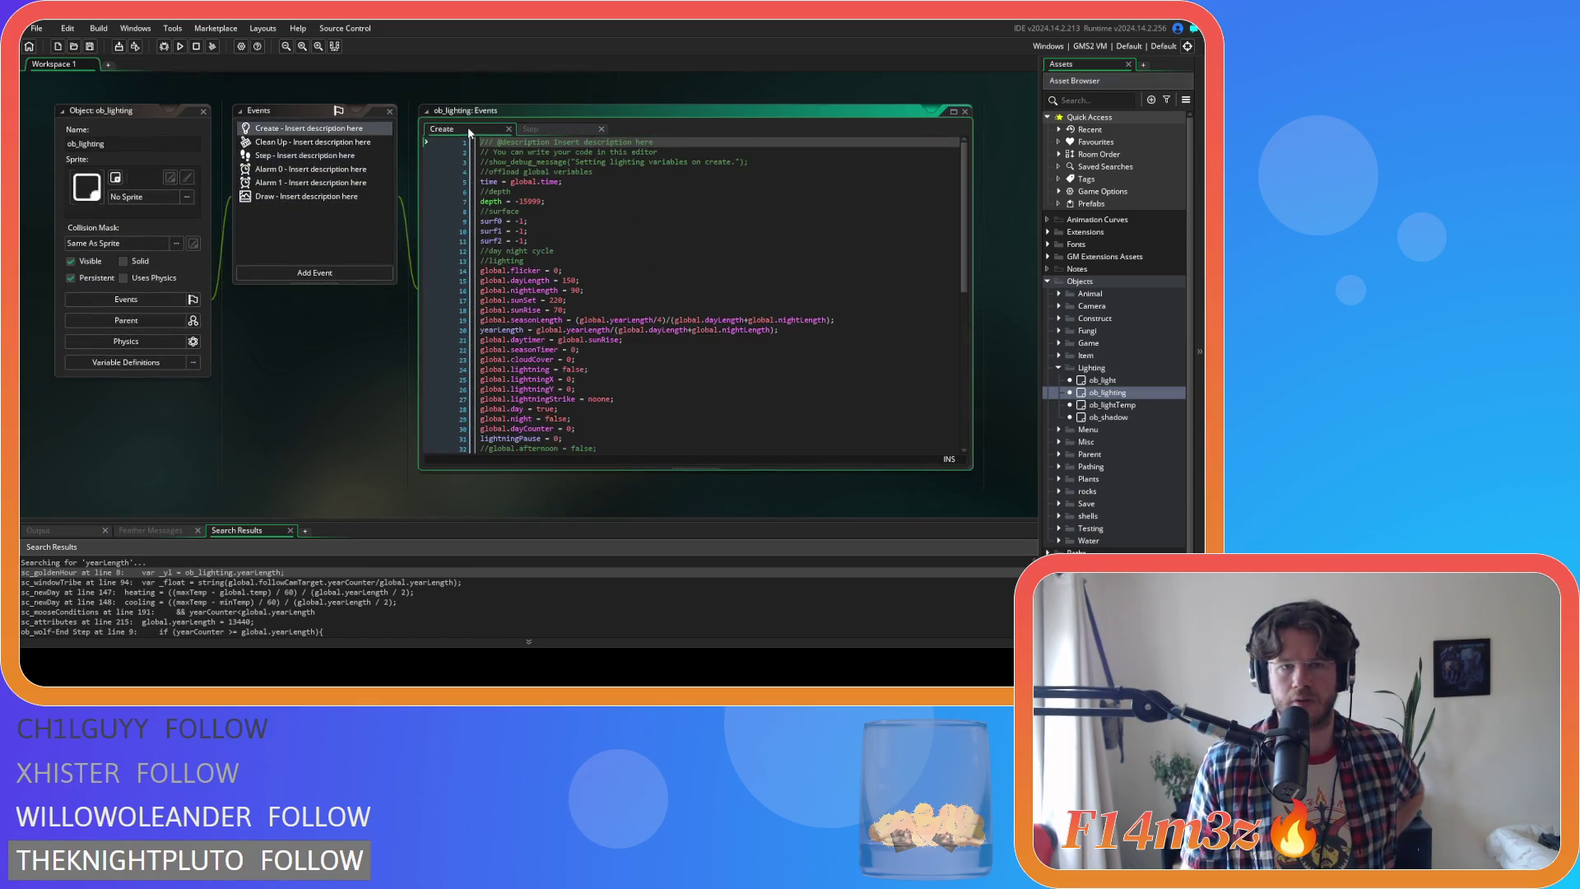
double_click(585, 330)
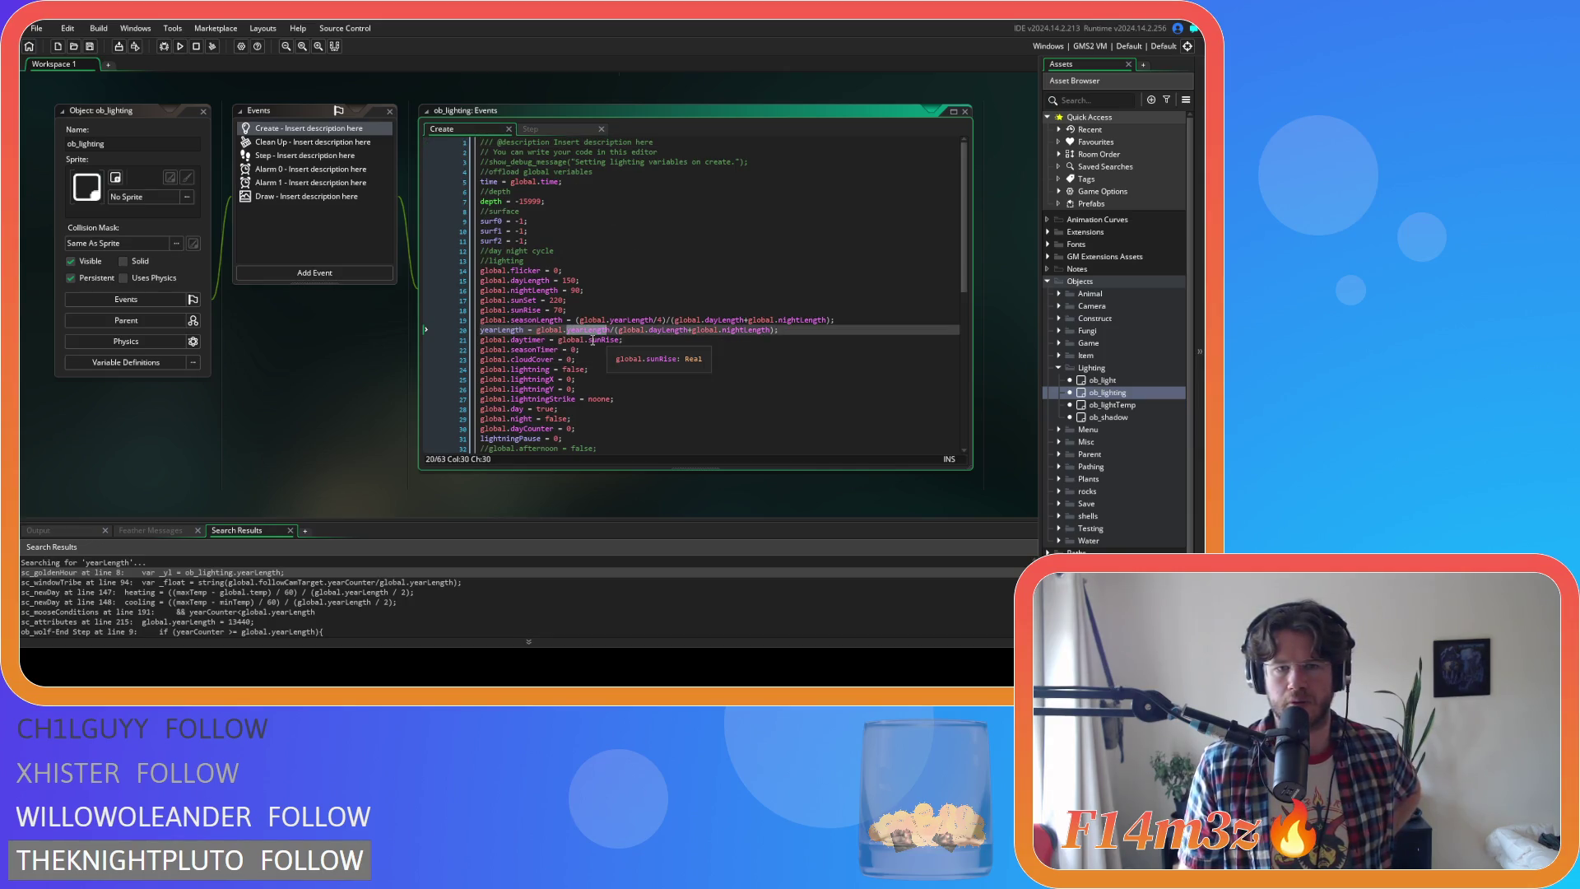
click(546, 330)
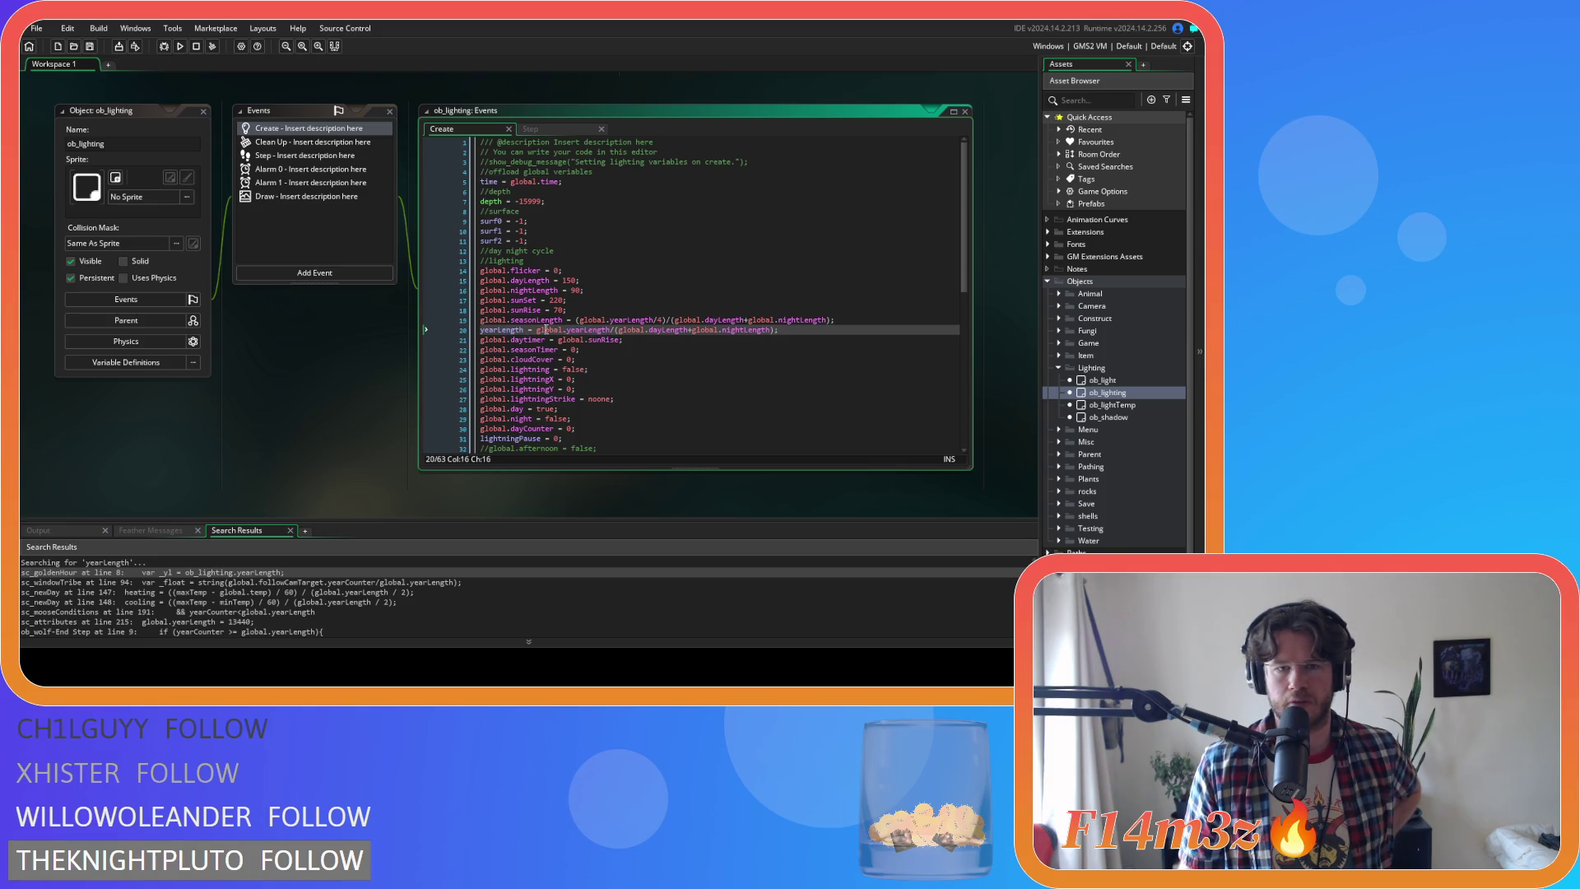
drag(480, 330, 524, 329)
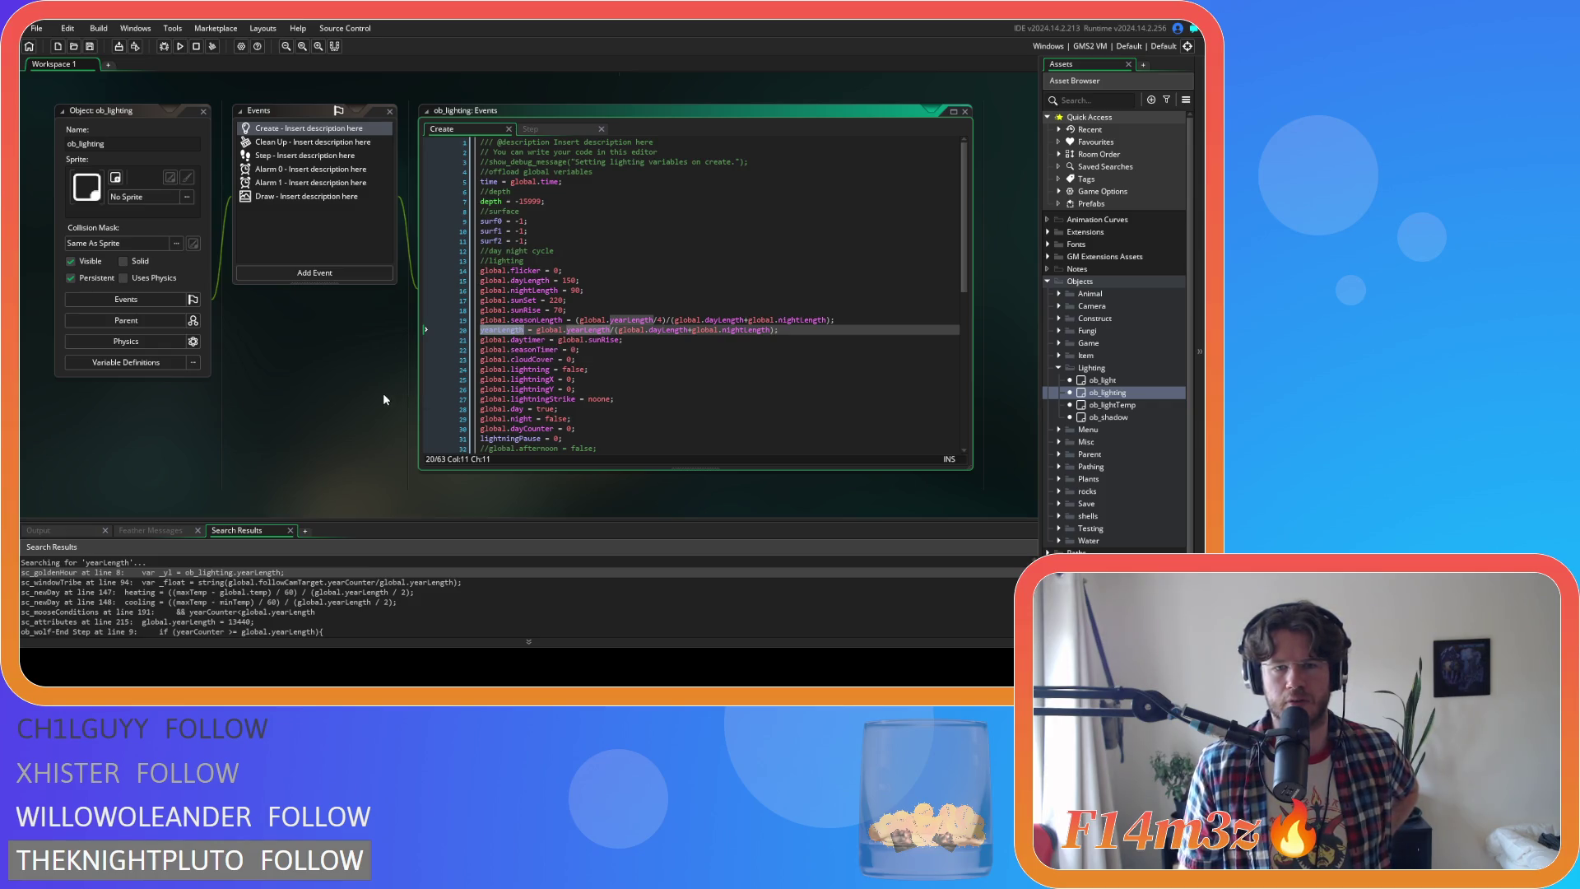
Close the ob_lighting windows and every remaining code editor
click(210, 118)
click(204, 112)
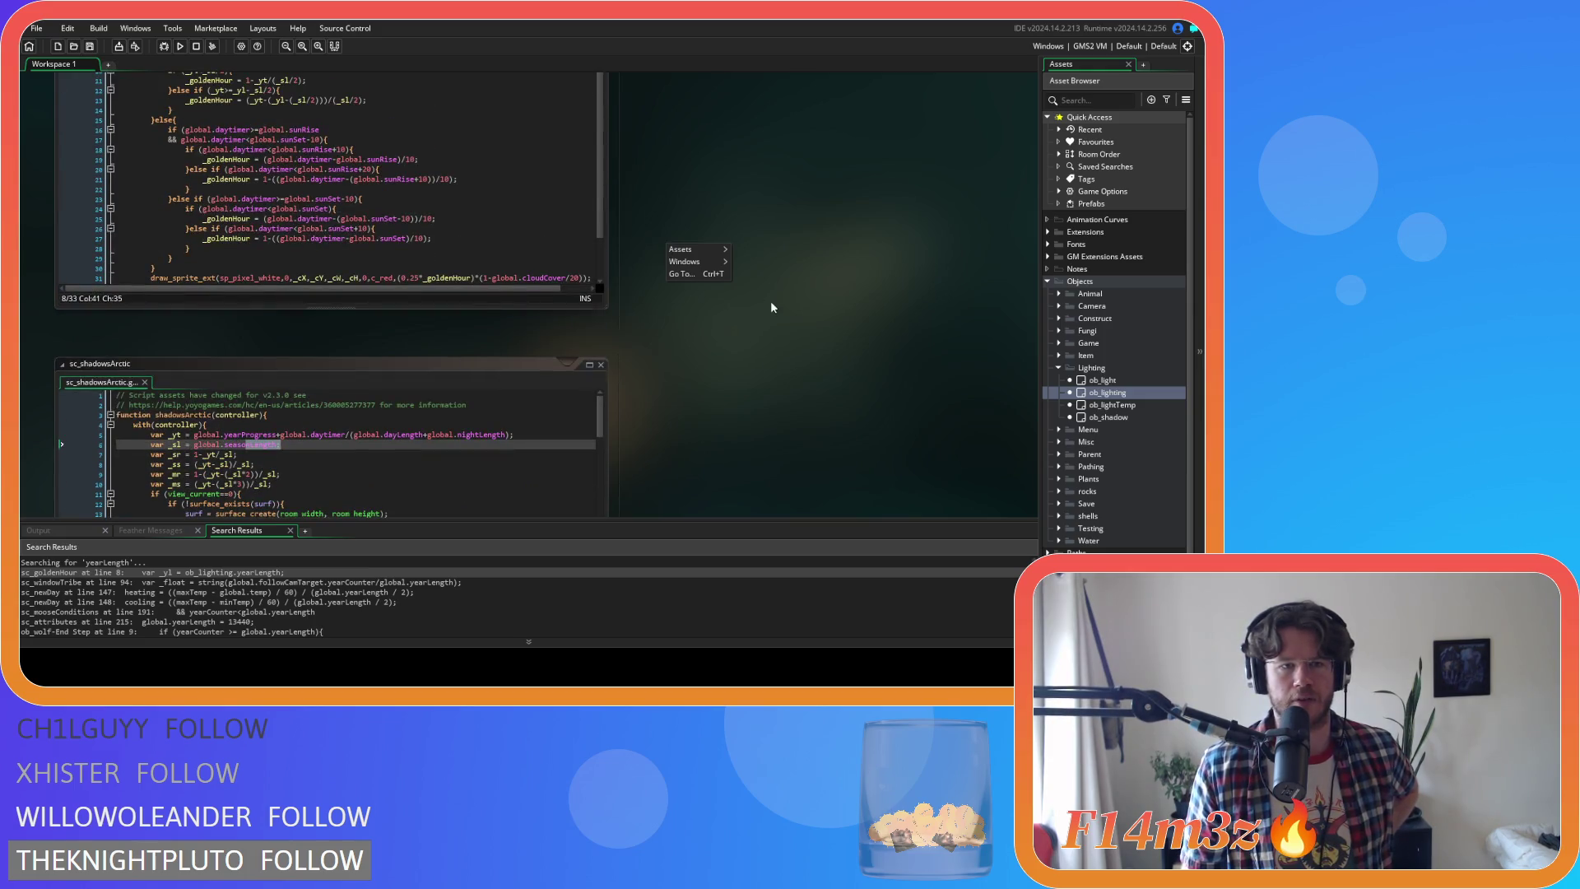
mouse_move(720, 263)
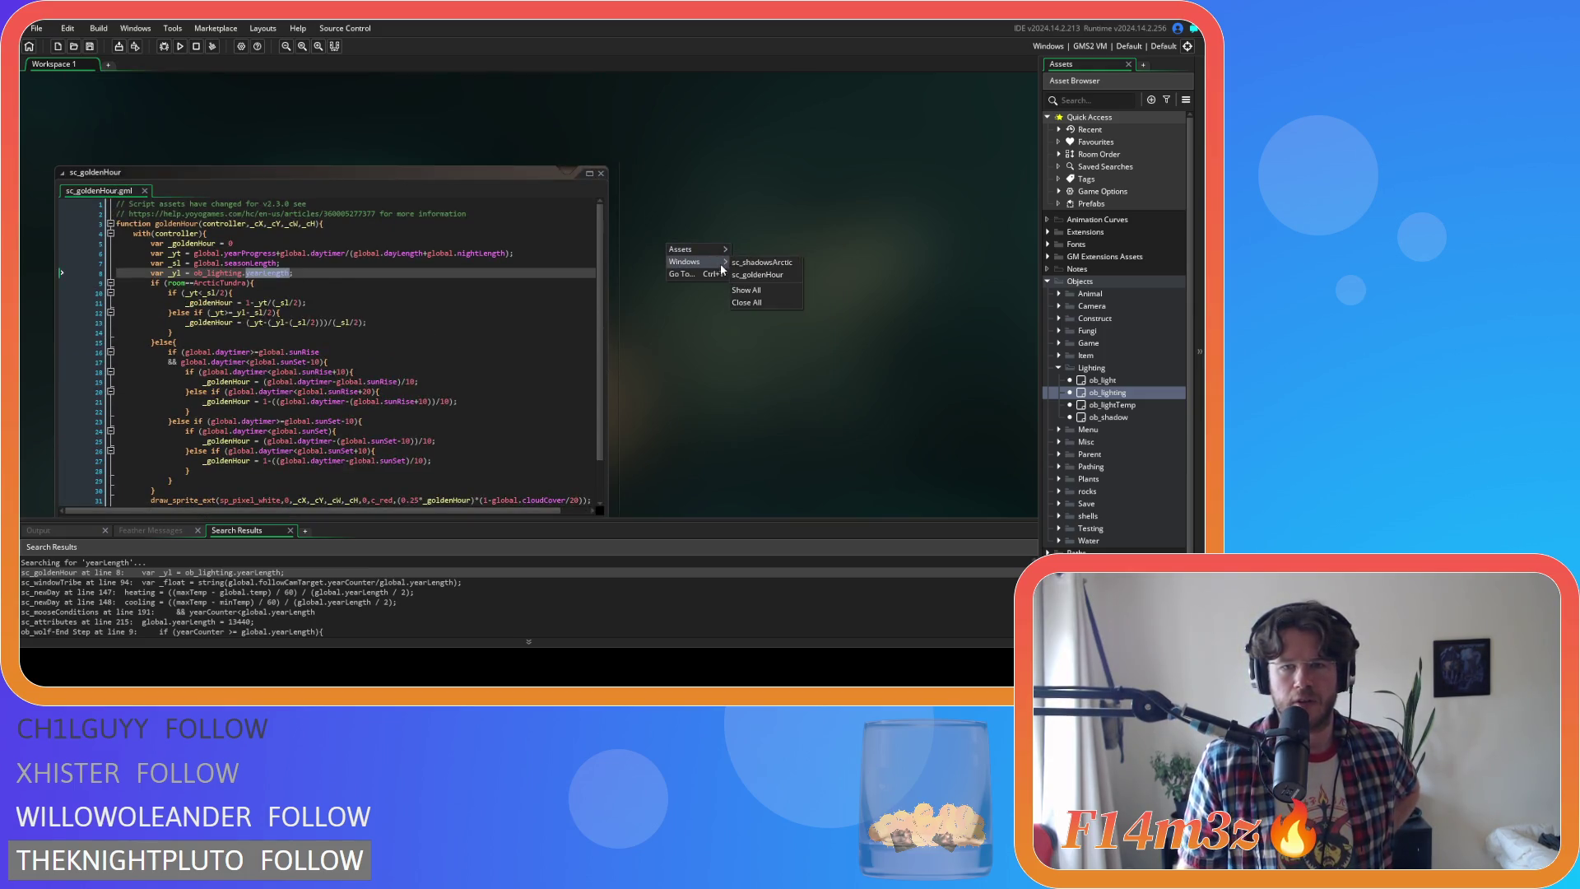
click(747, 302)
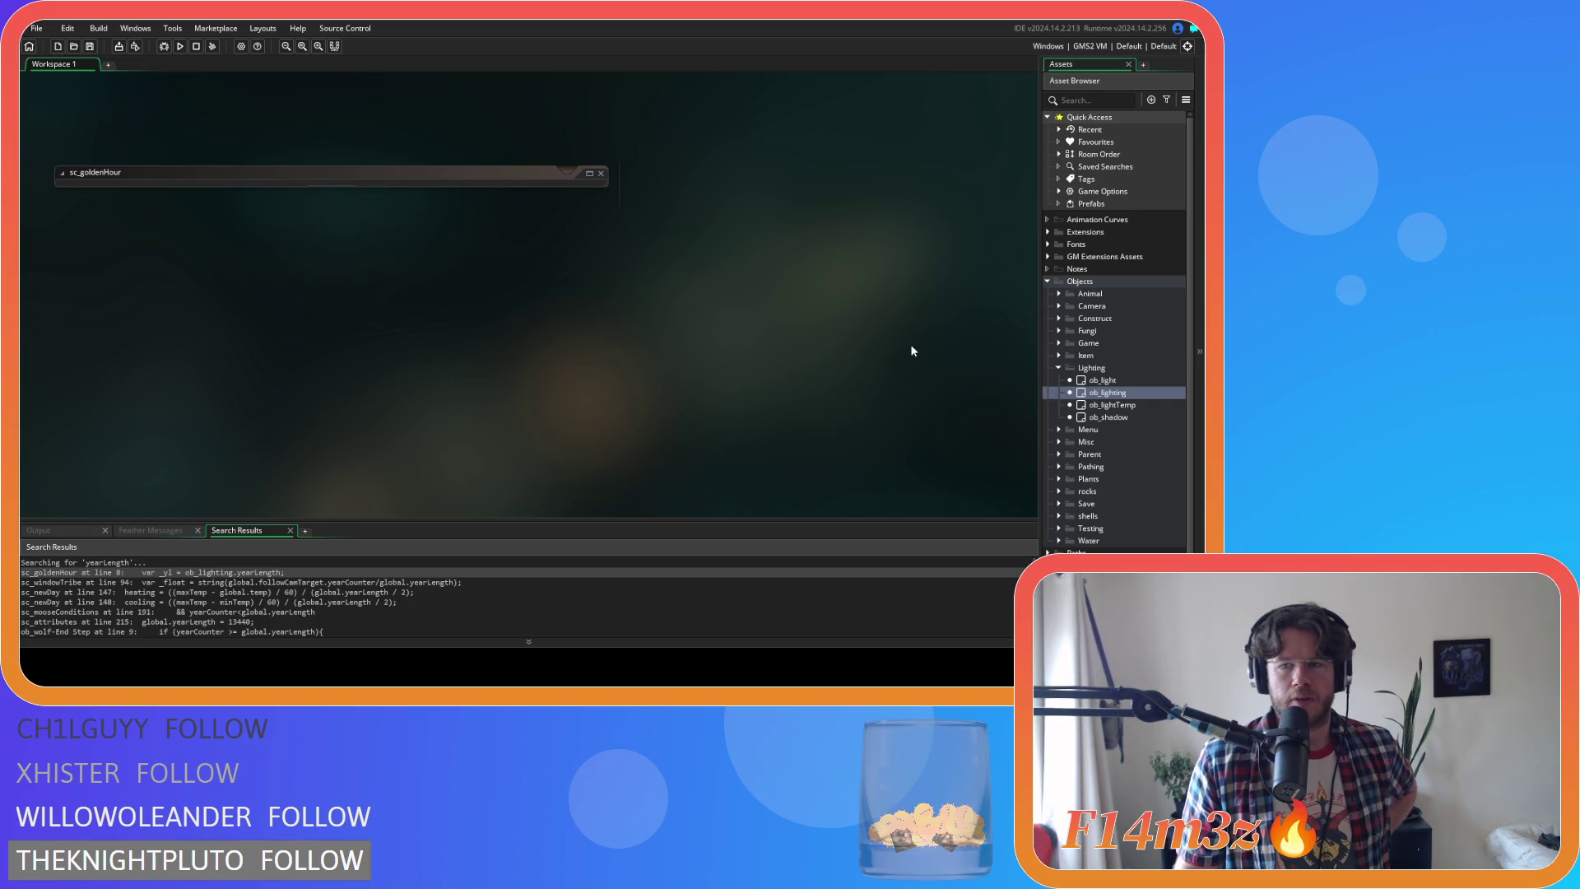
Collapse the Lighting and Objects folders, run the game with F5, and switch to it
click(1059, 367)
click(1046, 282)
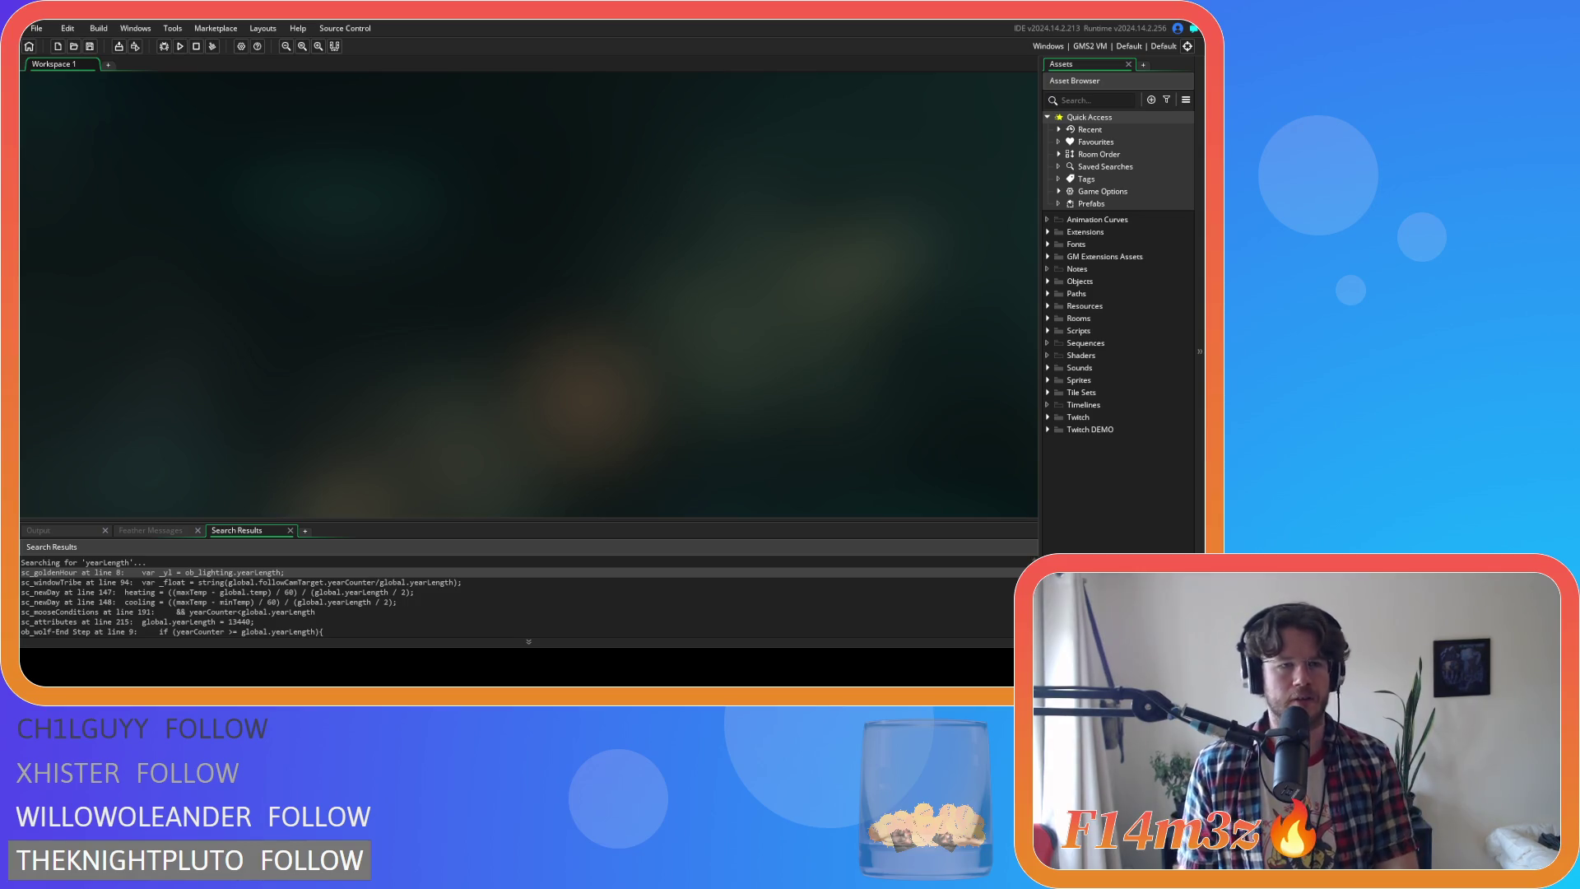
key(F5)
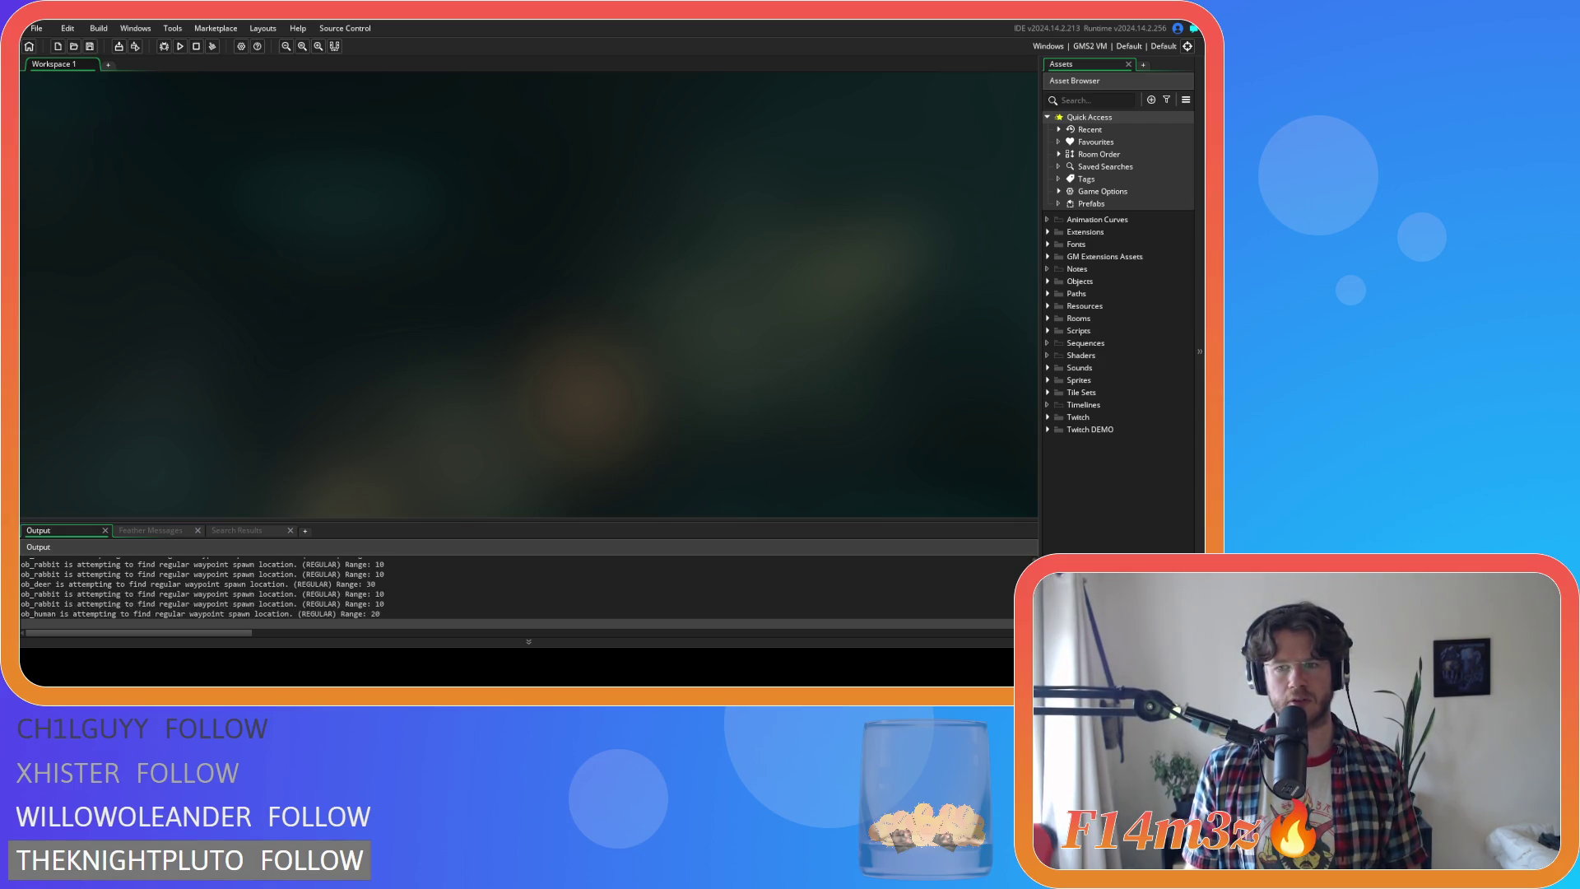
key(alt+Tab)
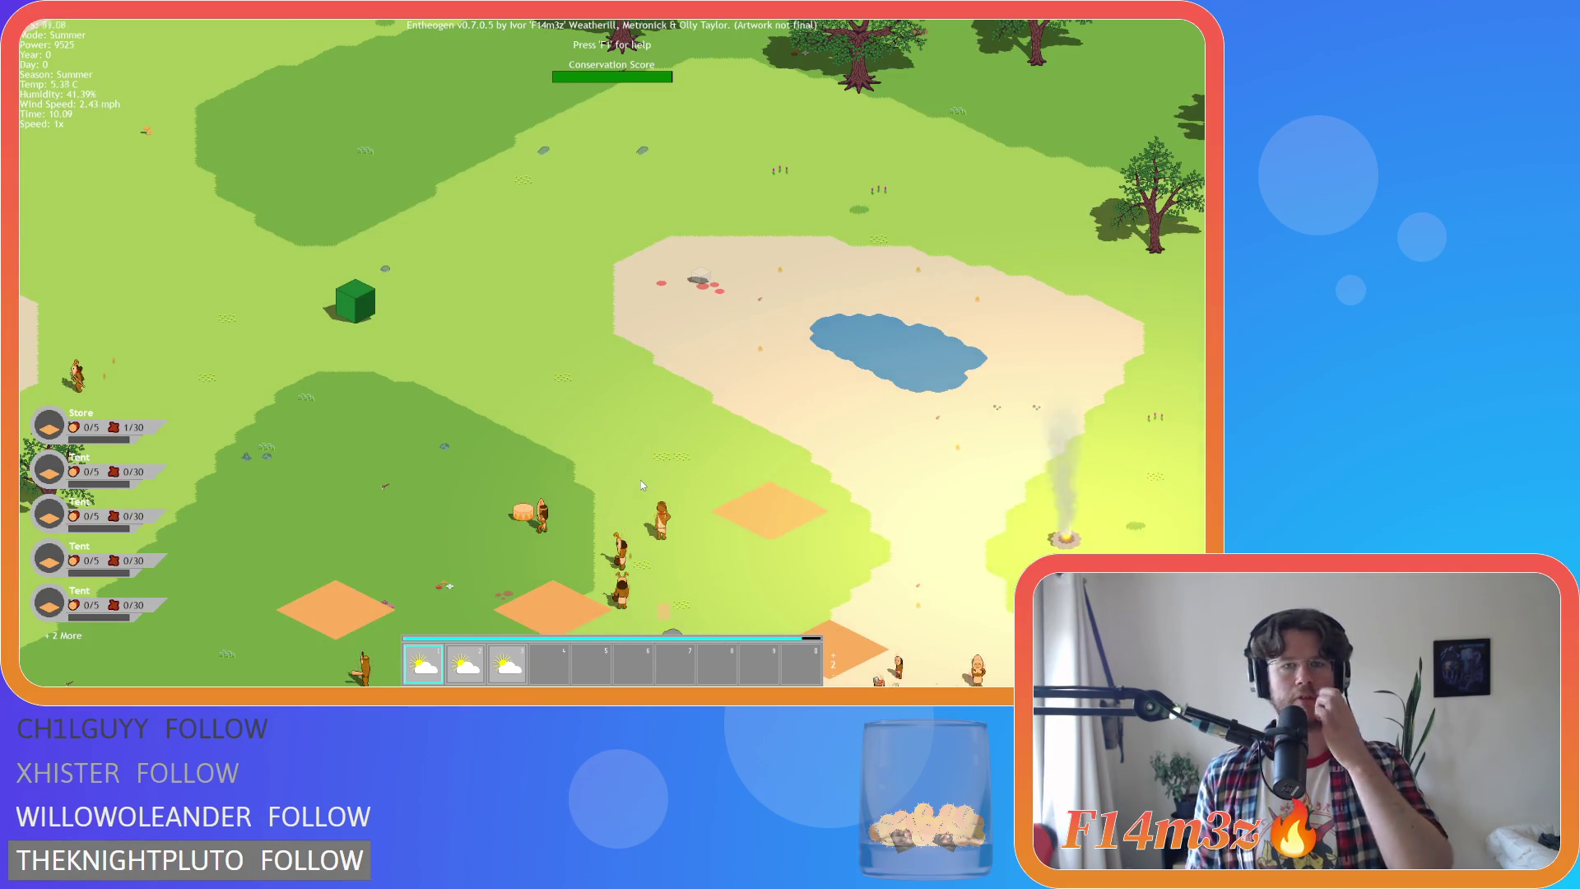
Pan the map, select the Winter and Autumn miracles, then quit the game with Escape and Y
key(w)
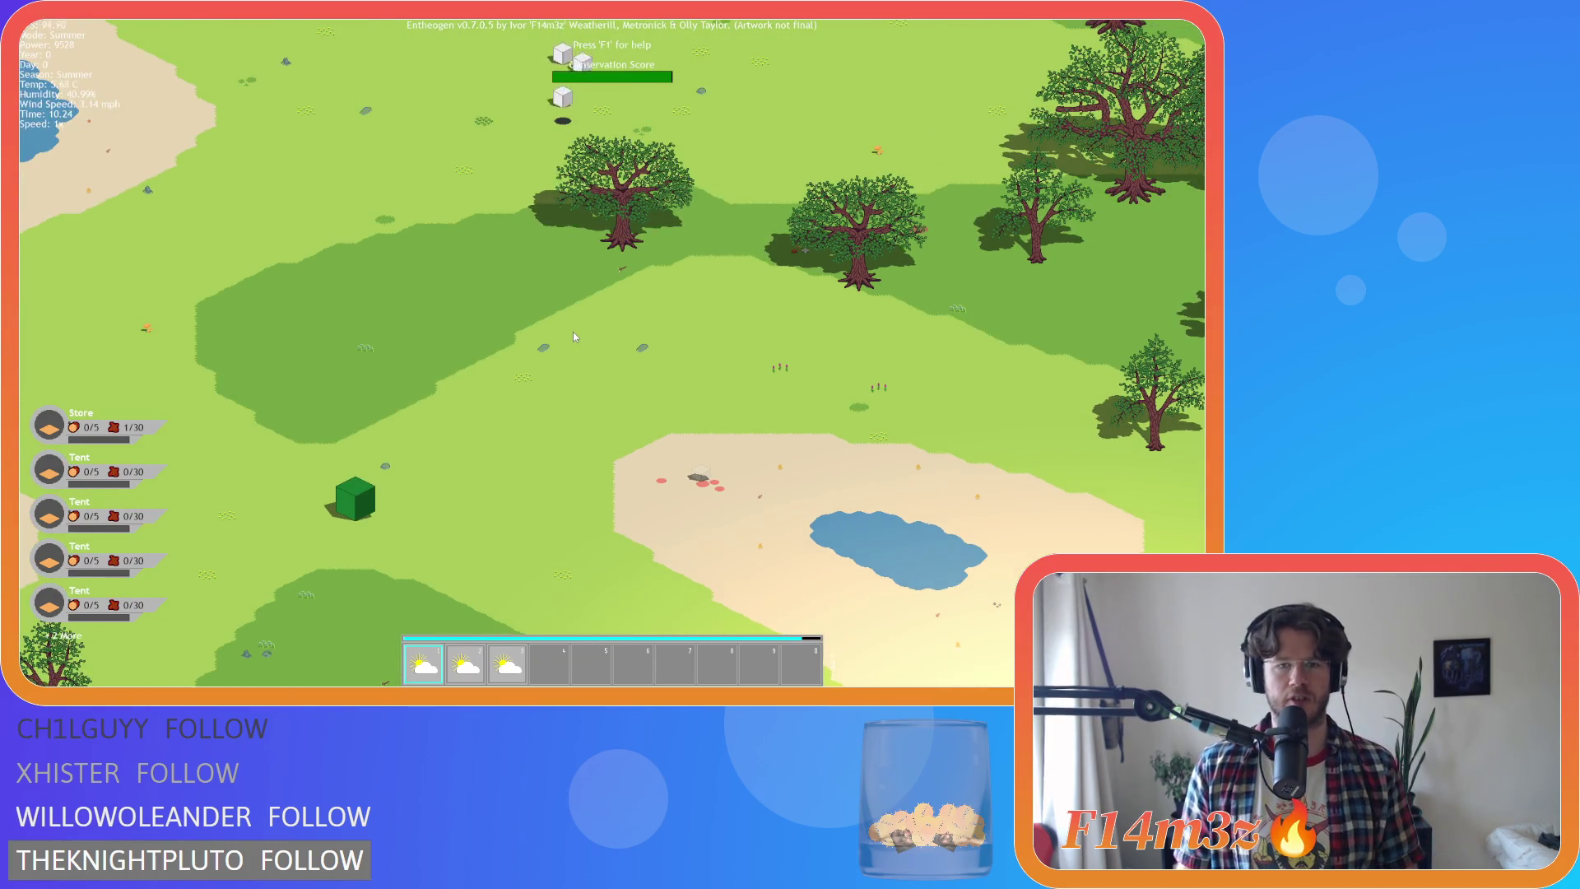
key(s)
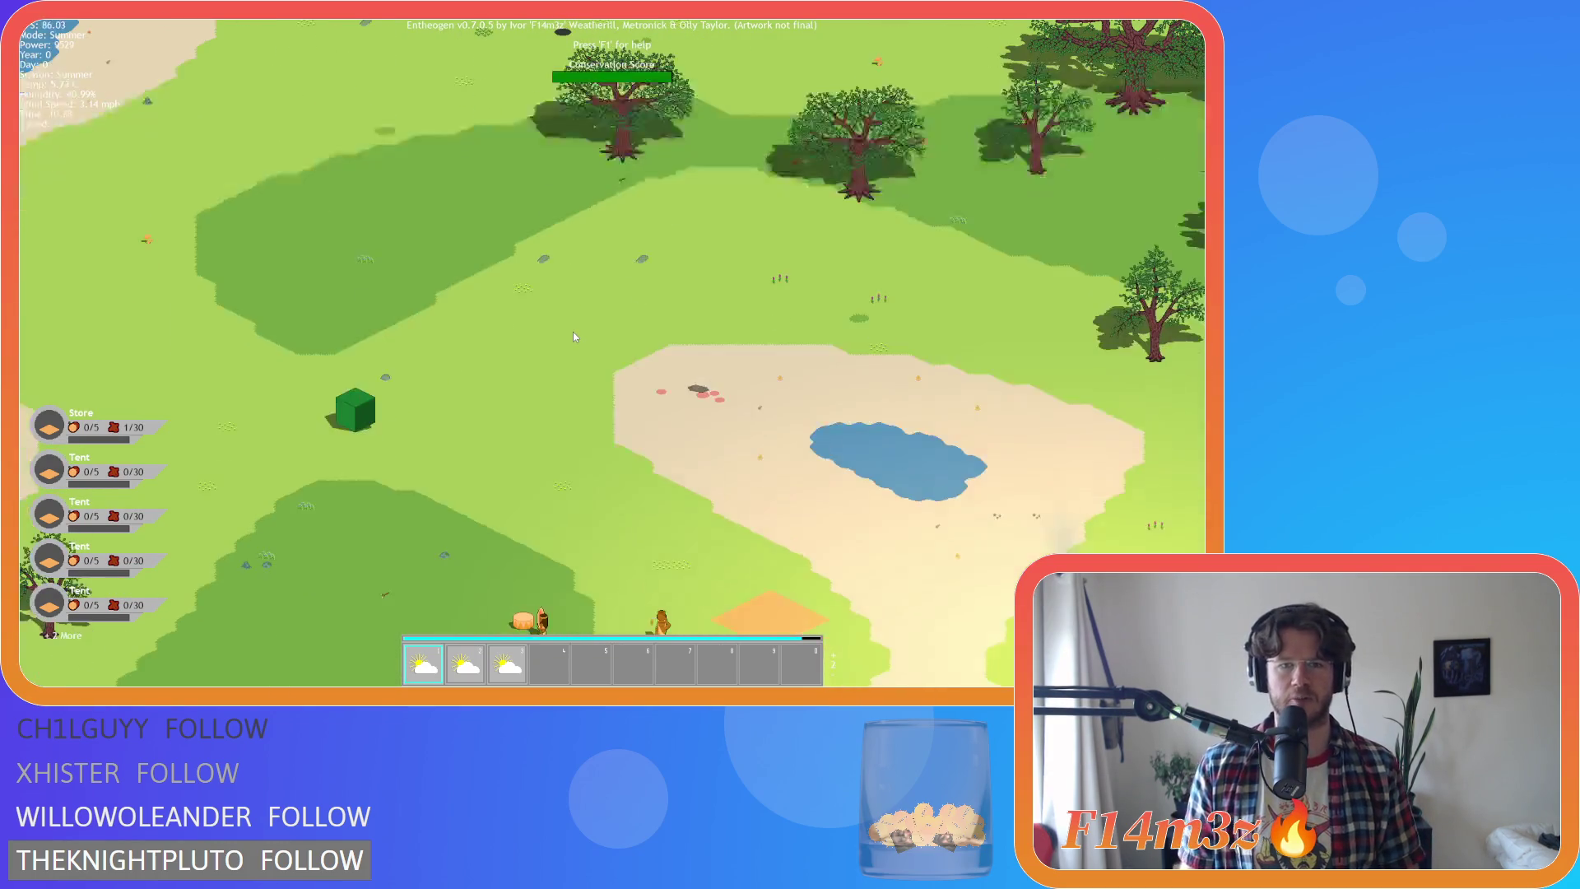
key(w)
key(3)
key(2)
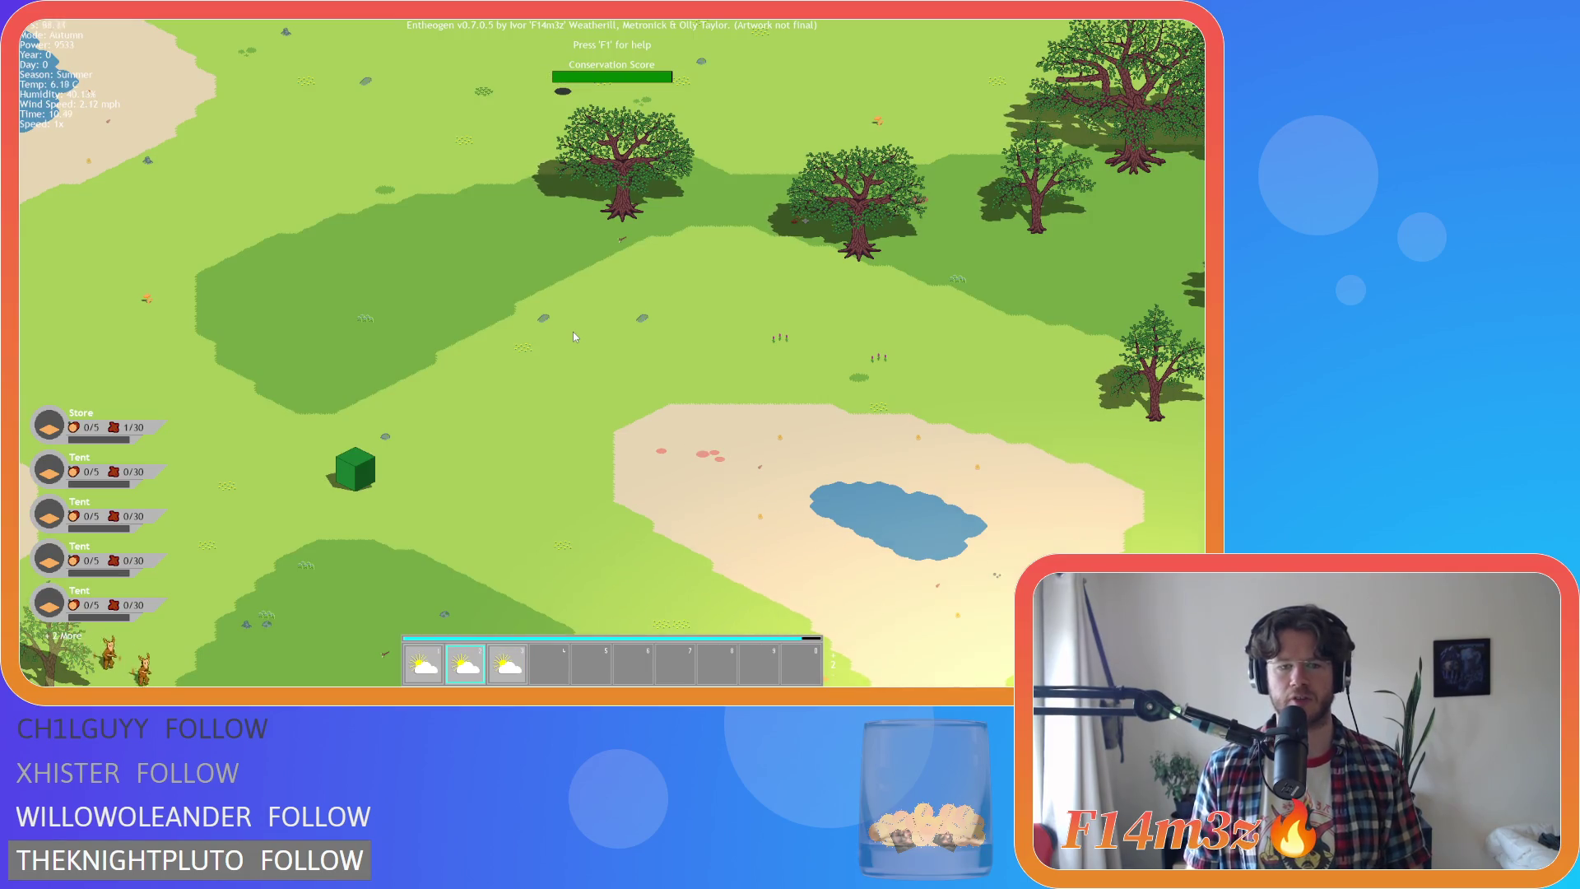
key(d)
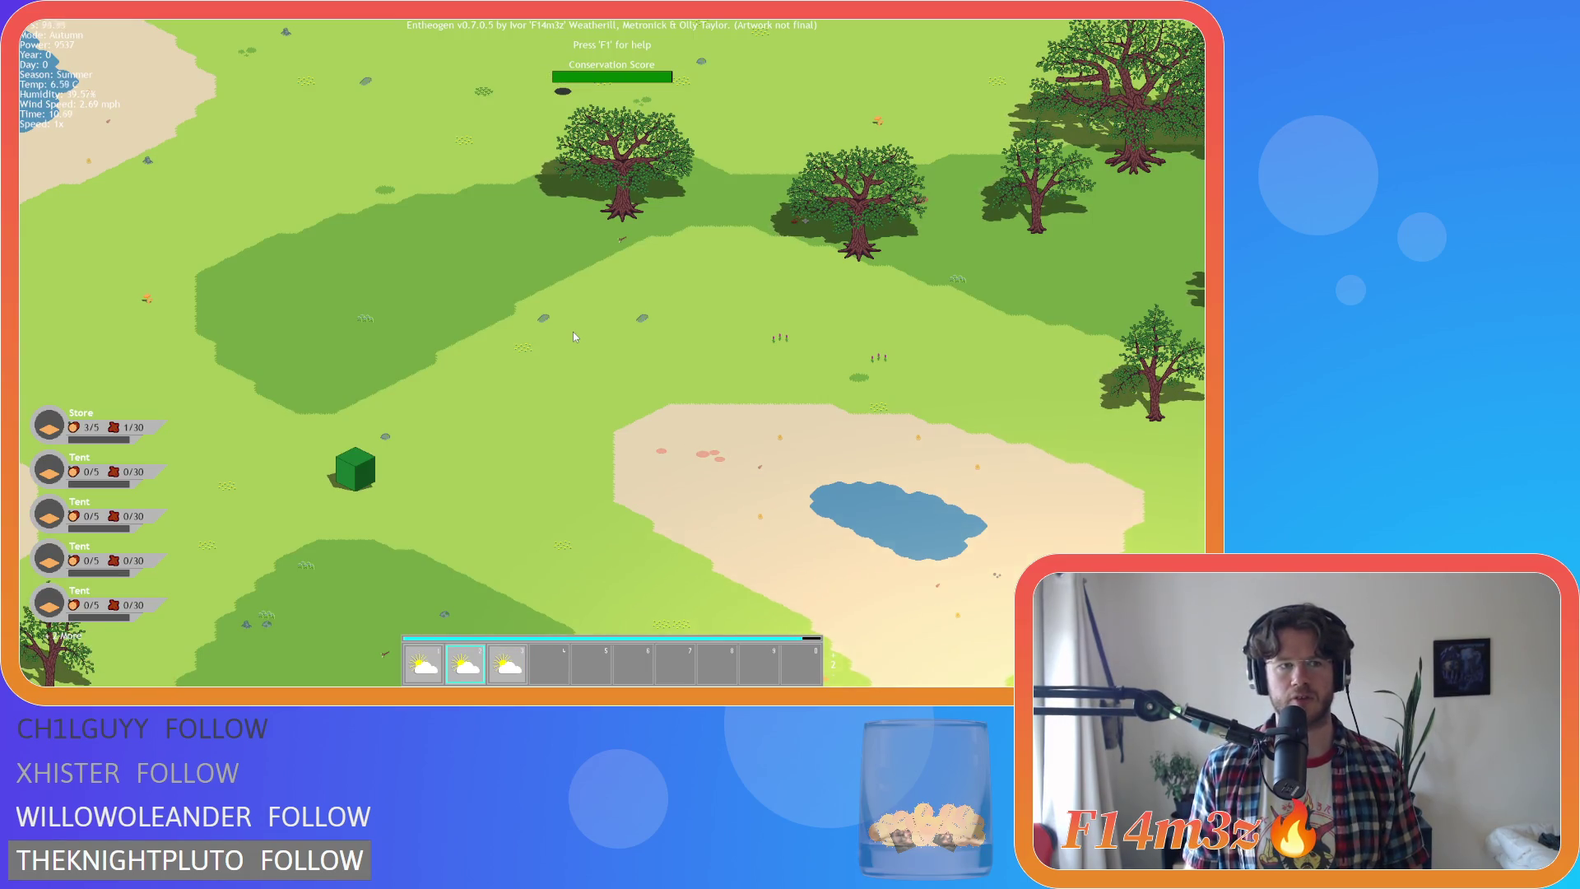
key(w)
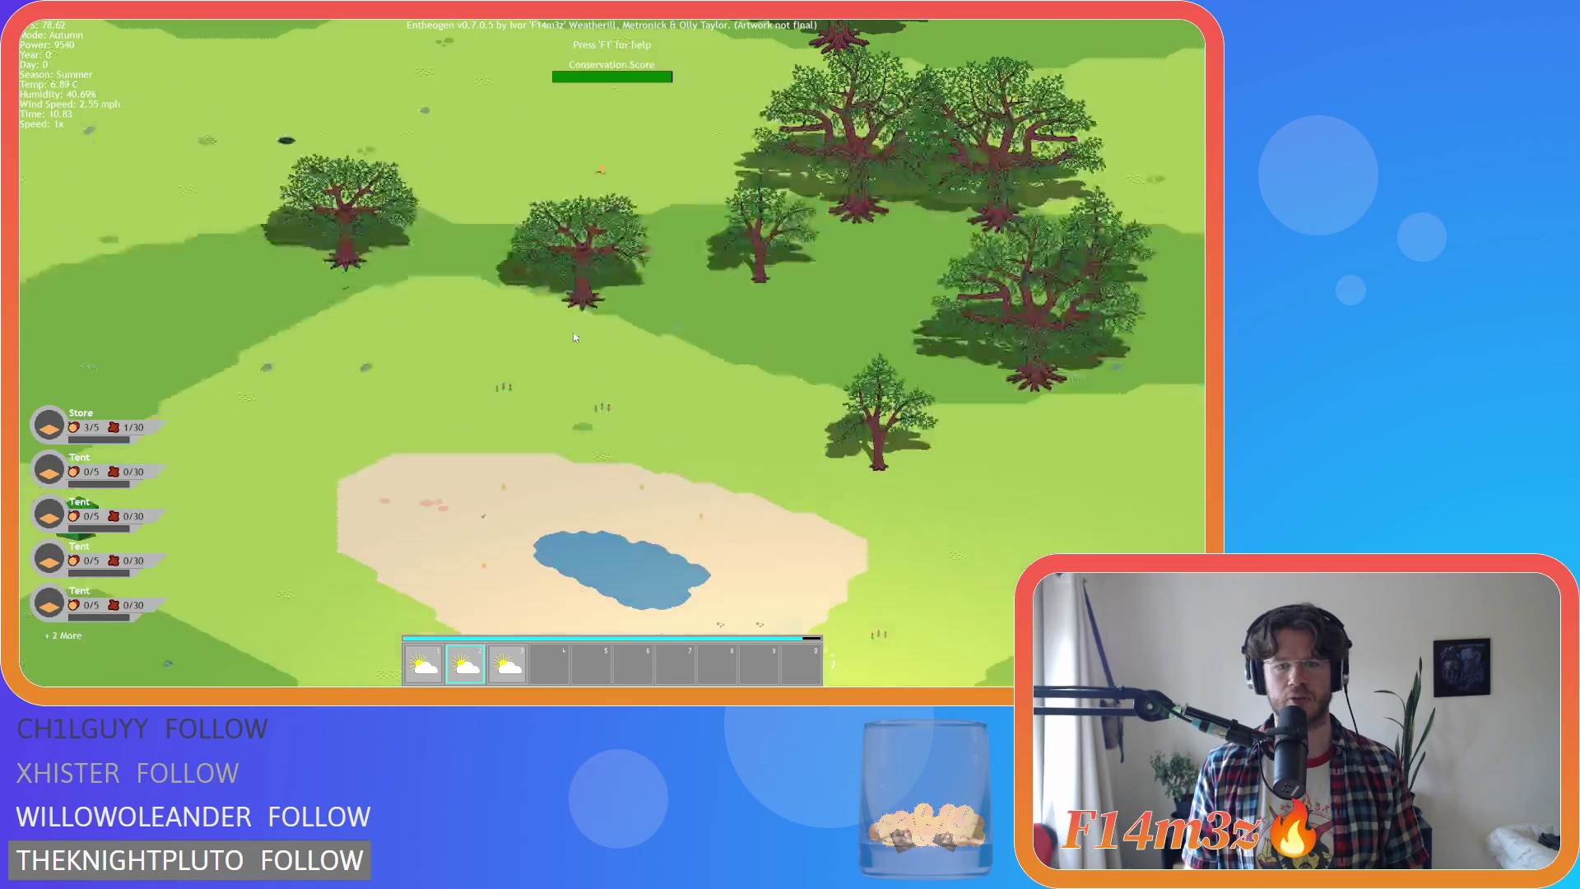
key(2)
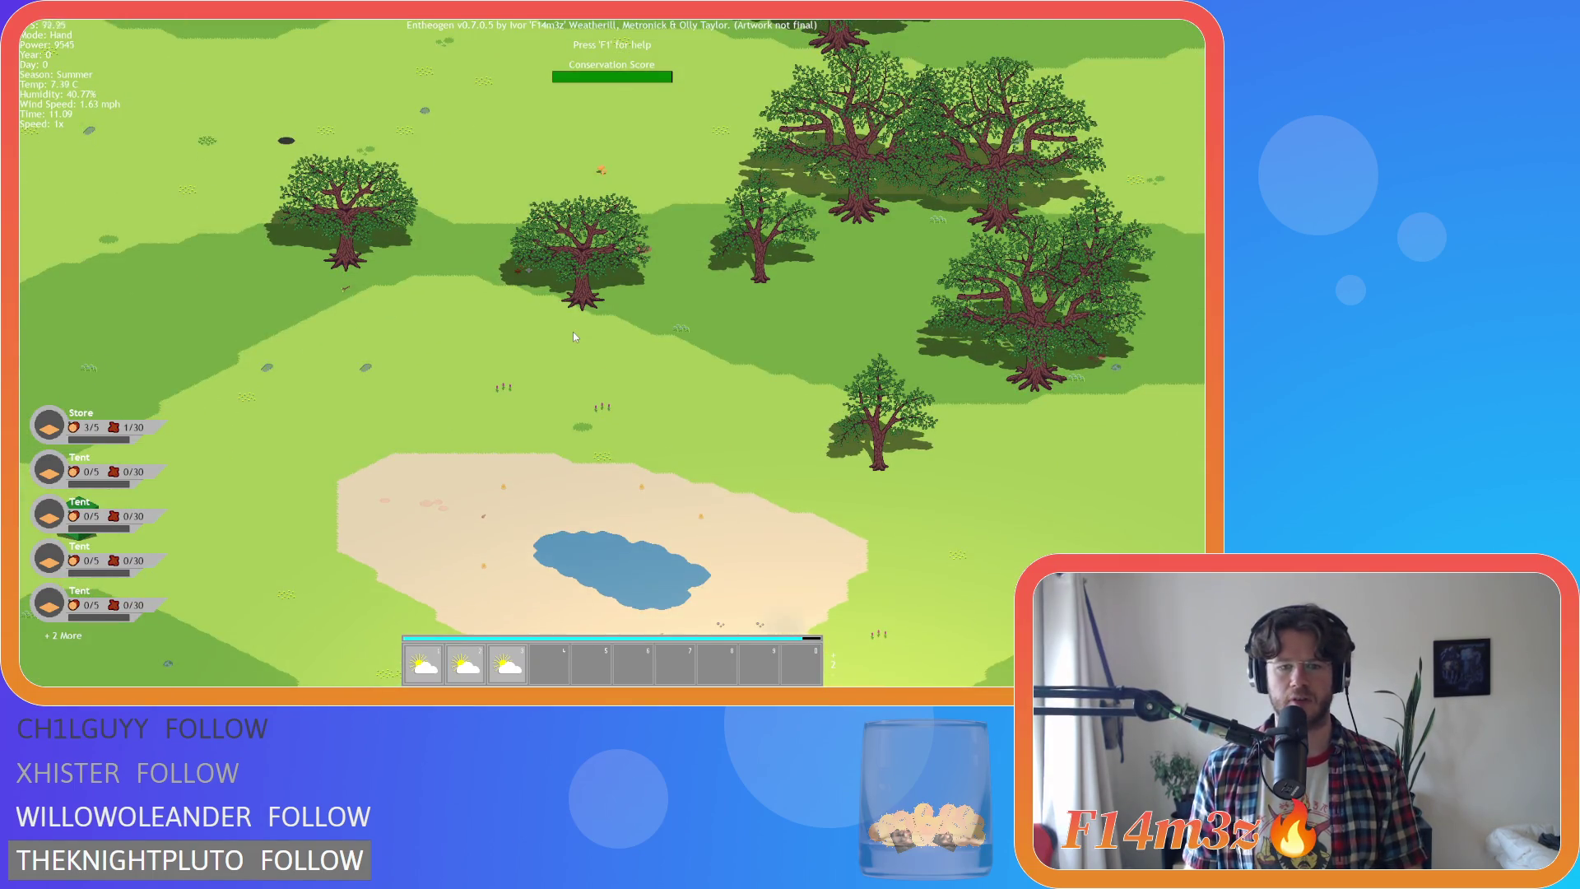
key(Escape)
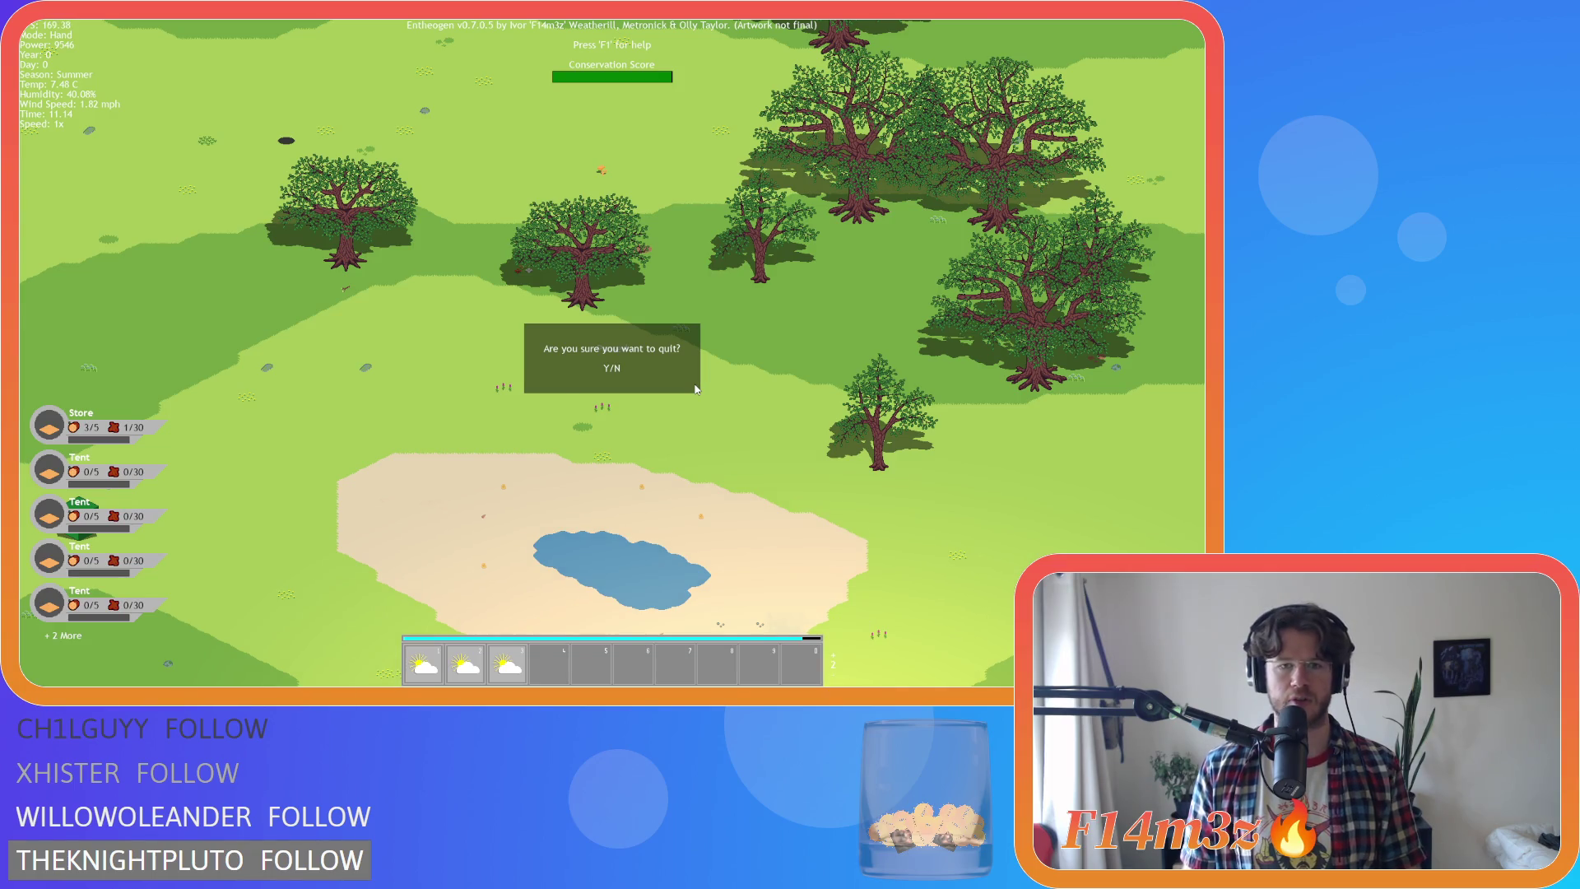
key(y)
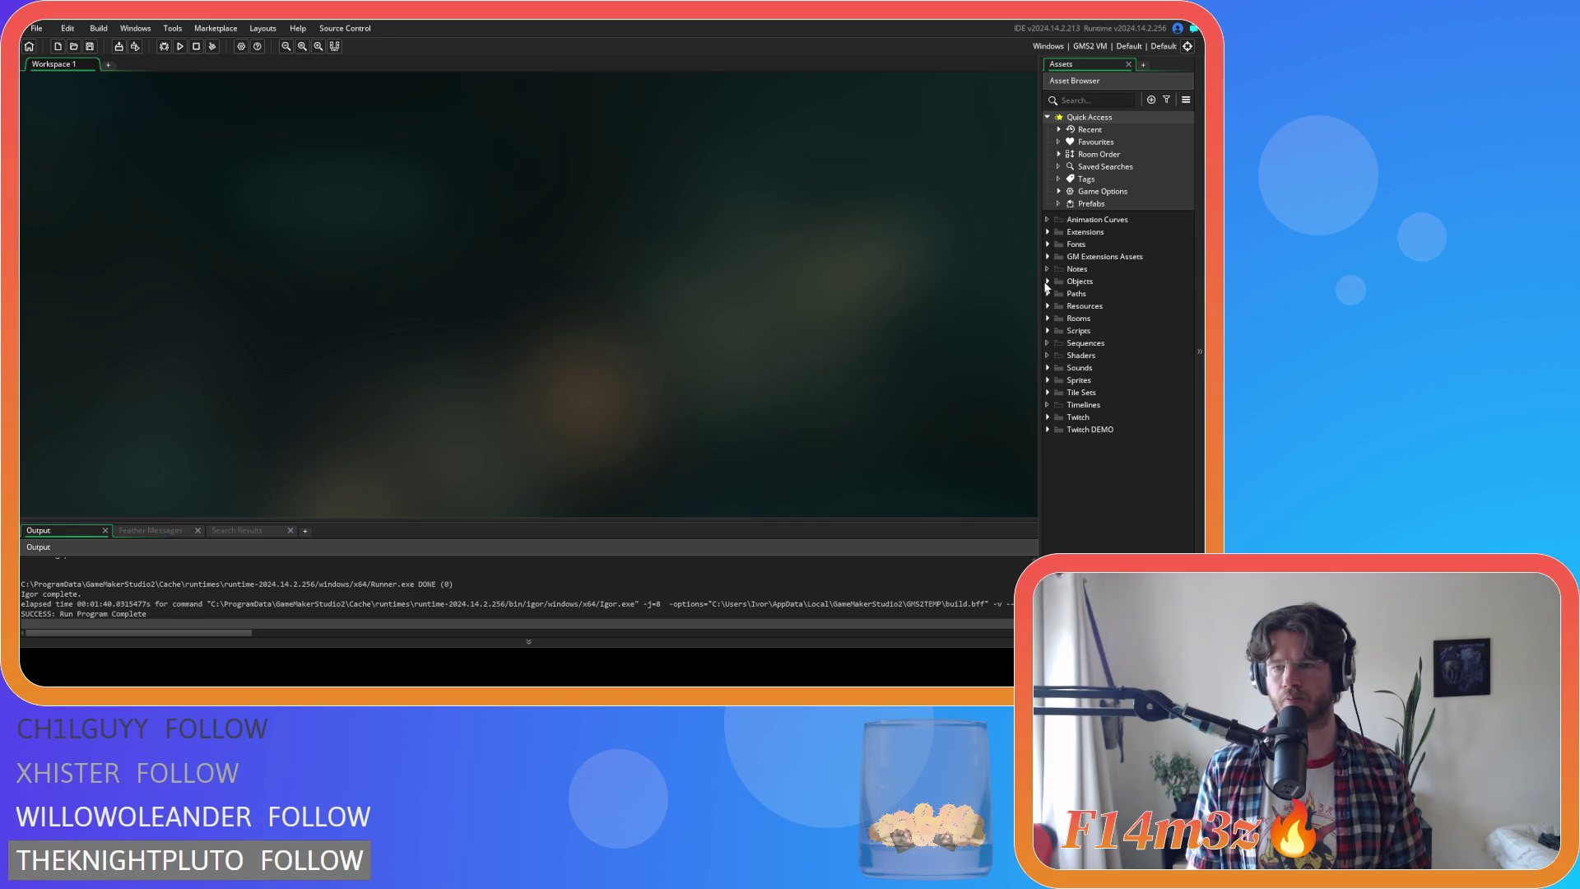
Open ob_lighting's Step event and select the with(ob_tree) and with(ob_miracle_tree) sprite blocks
click(1047, 282)
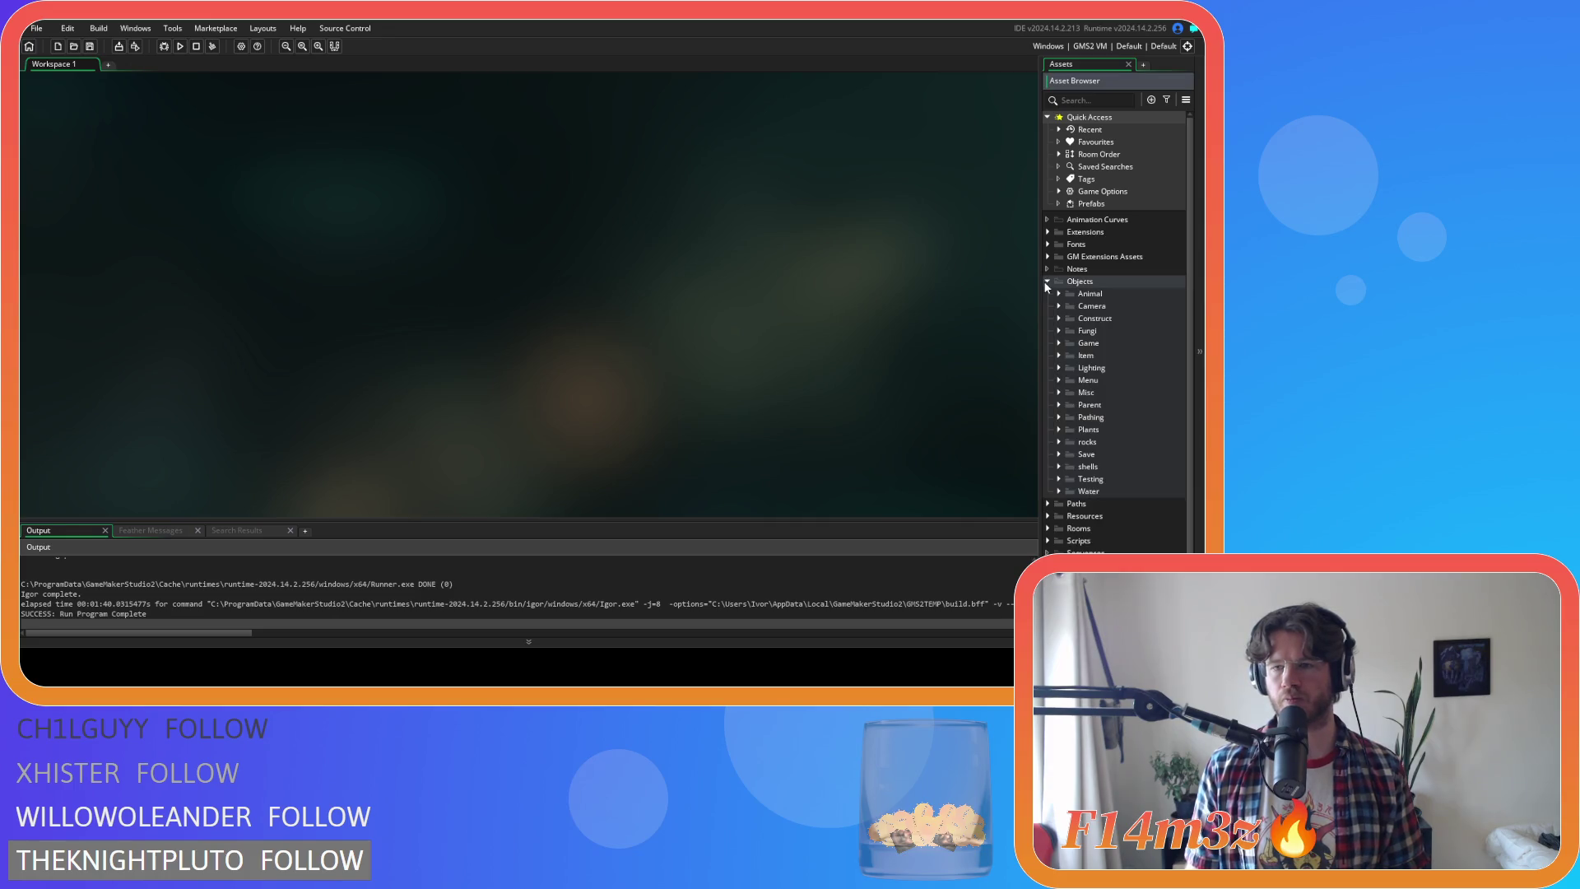
click(1058, 367)
double_click(1107, 393)
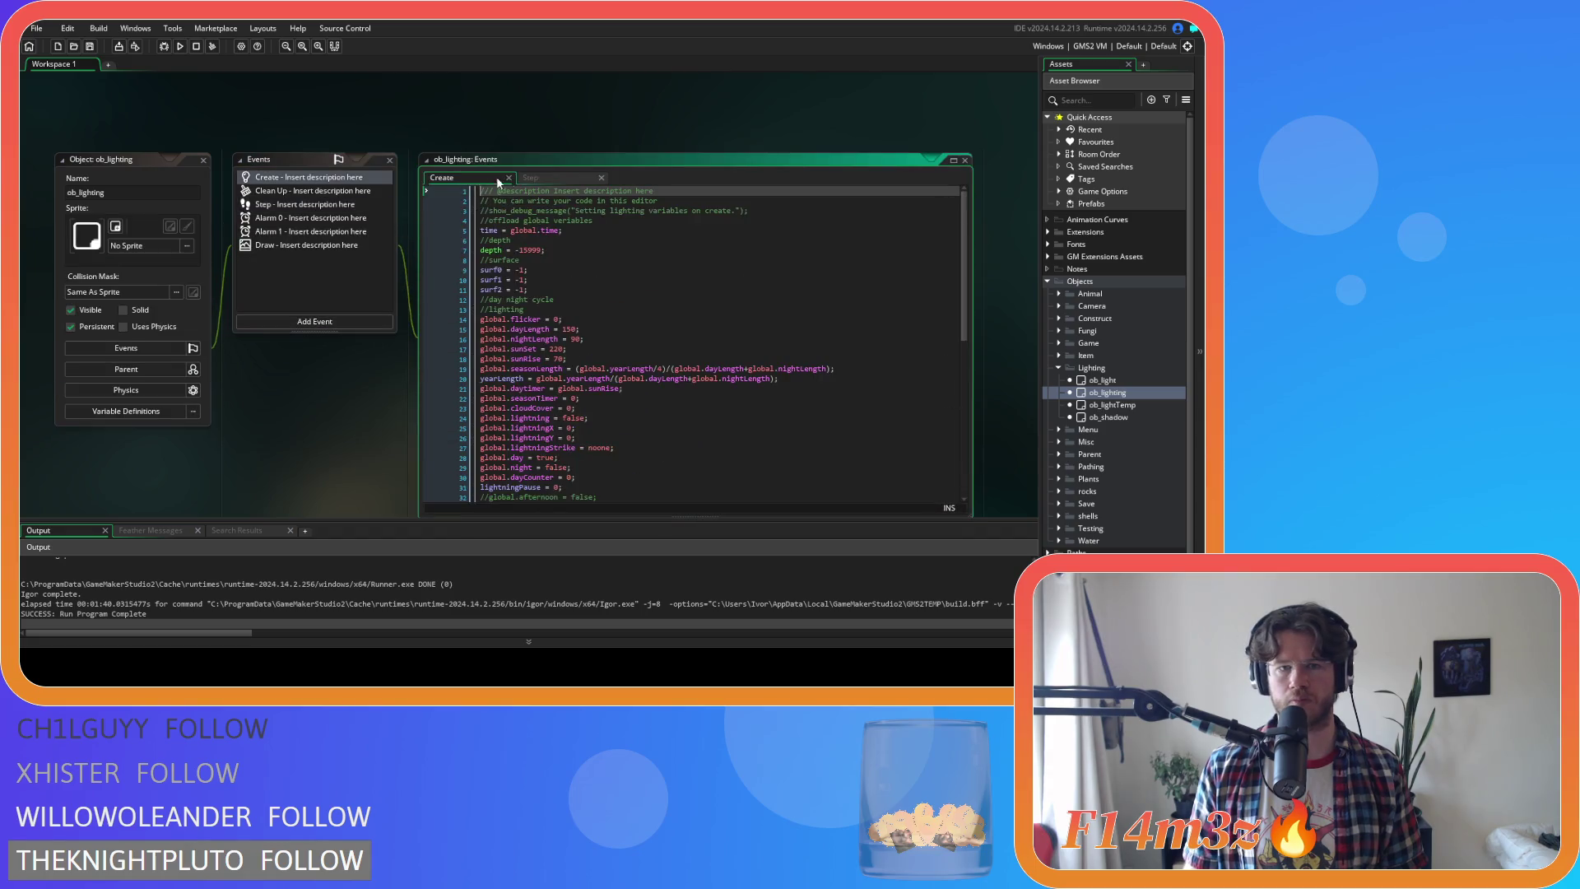
click(530, 177)
mouse_move(964, 226)
mouse_down()
mouse_move(985, 453)
mouse_move(981, 401)
mouse_move(985, 420)
mouse_up()
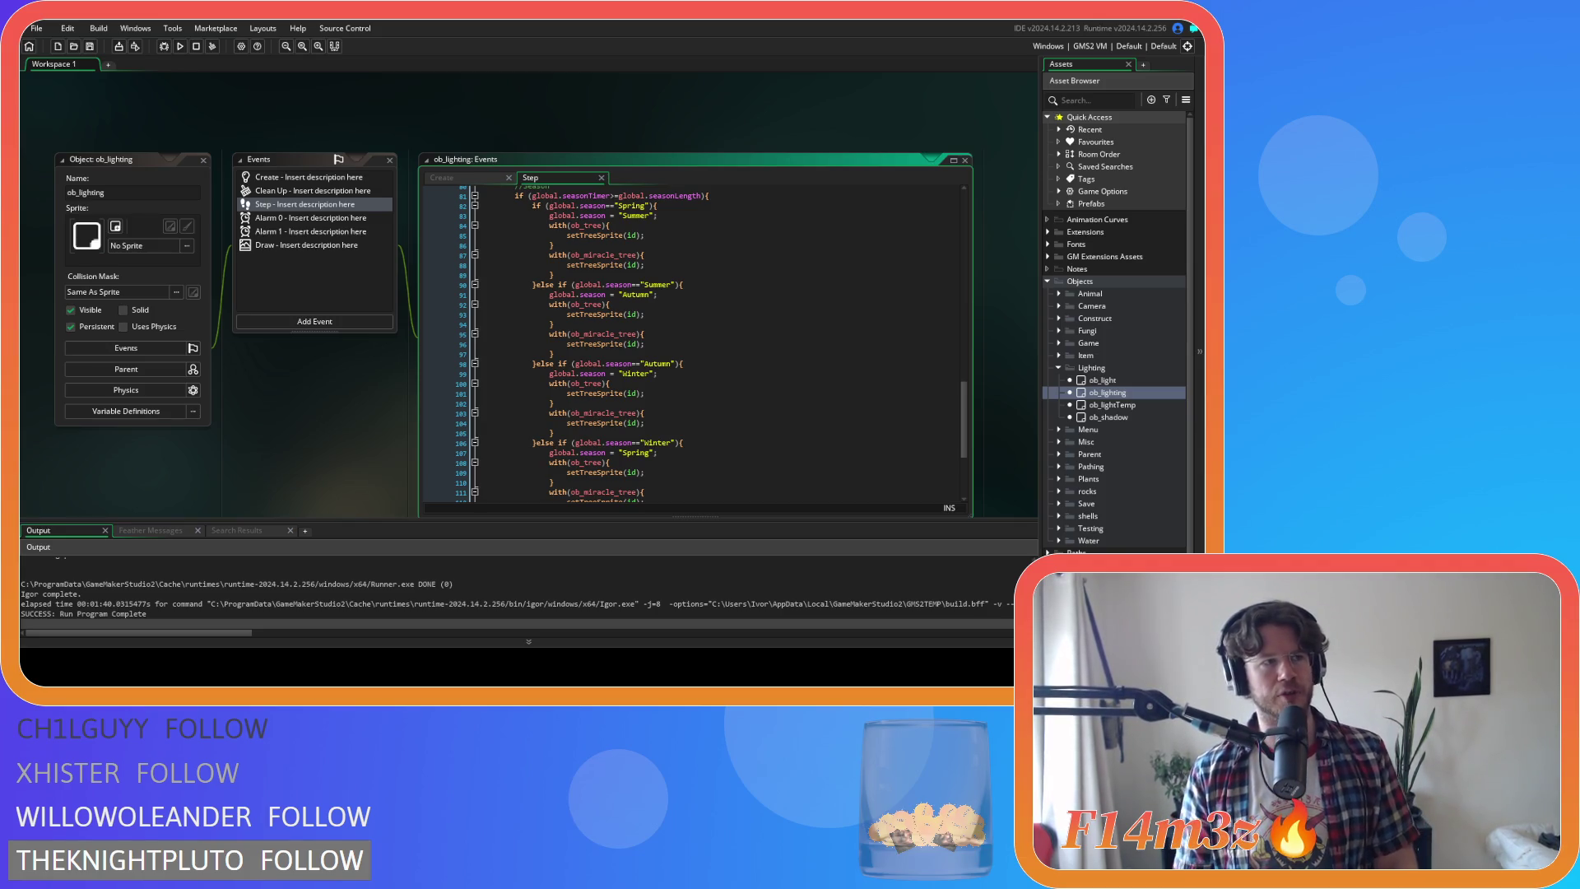
click(553, 245)
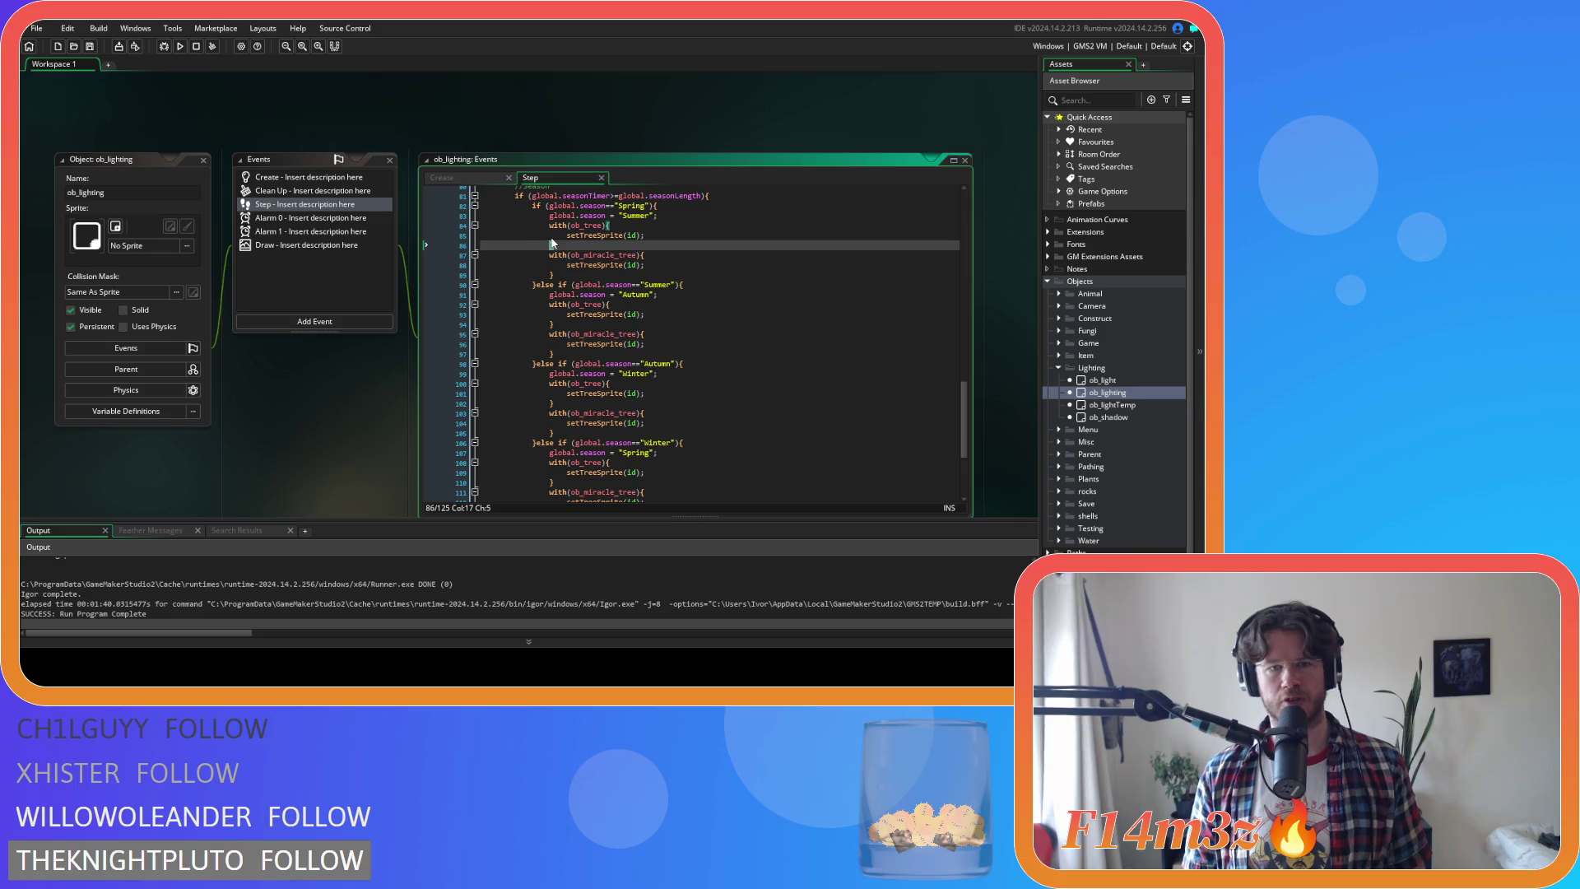
drag(556, 275, 548, 225)
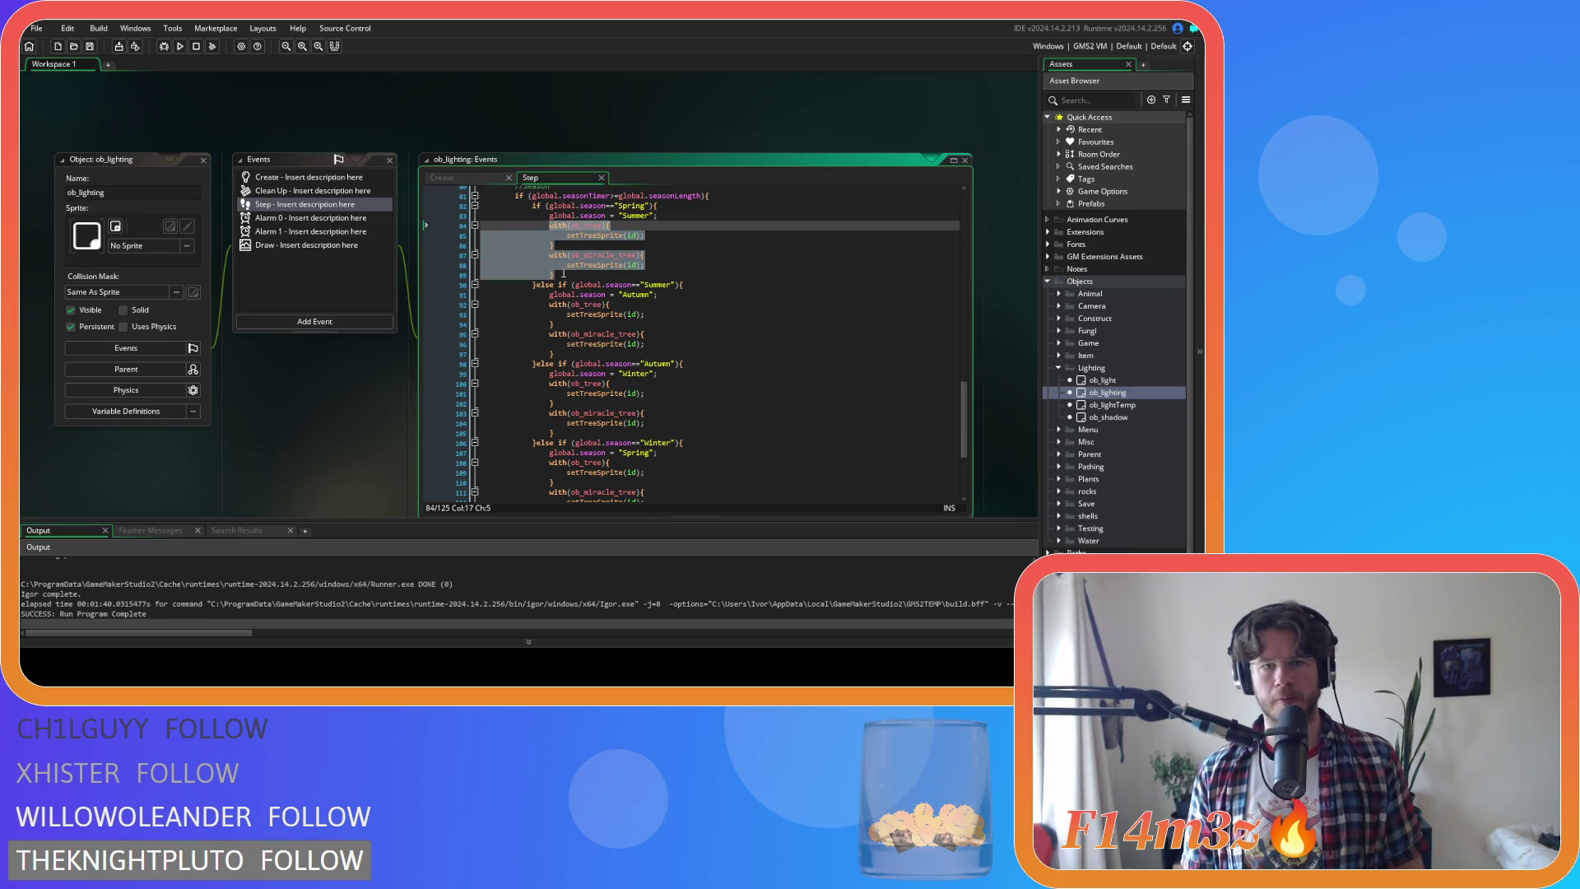
scroll(645, 316, down, 3)
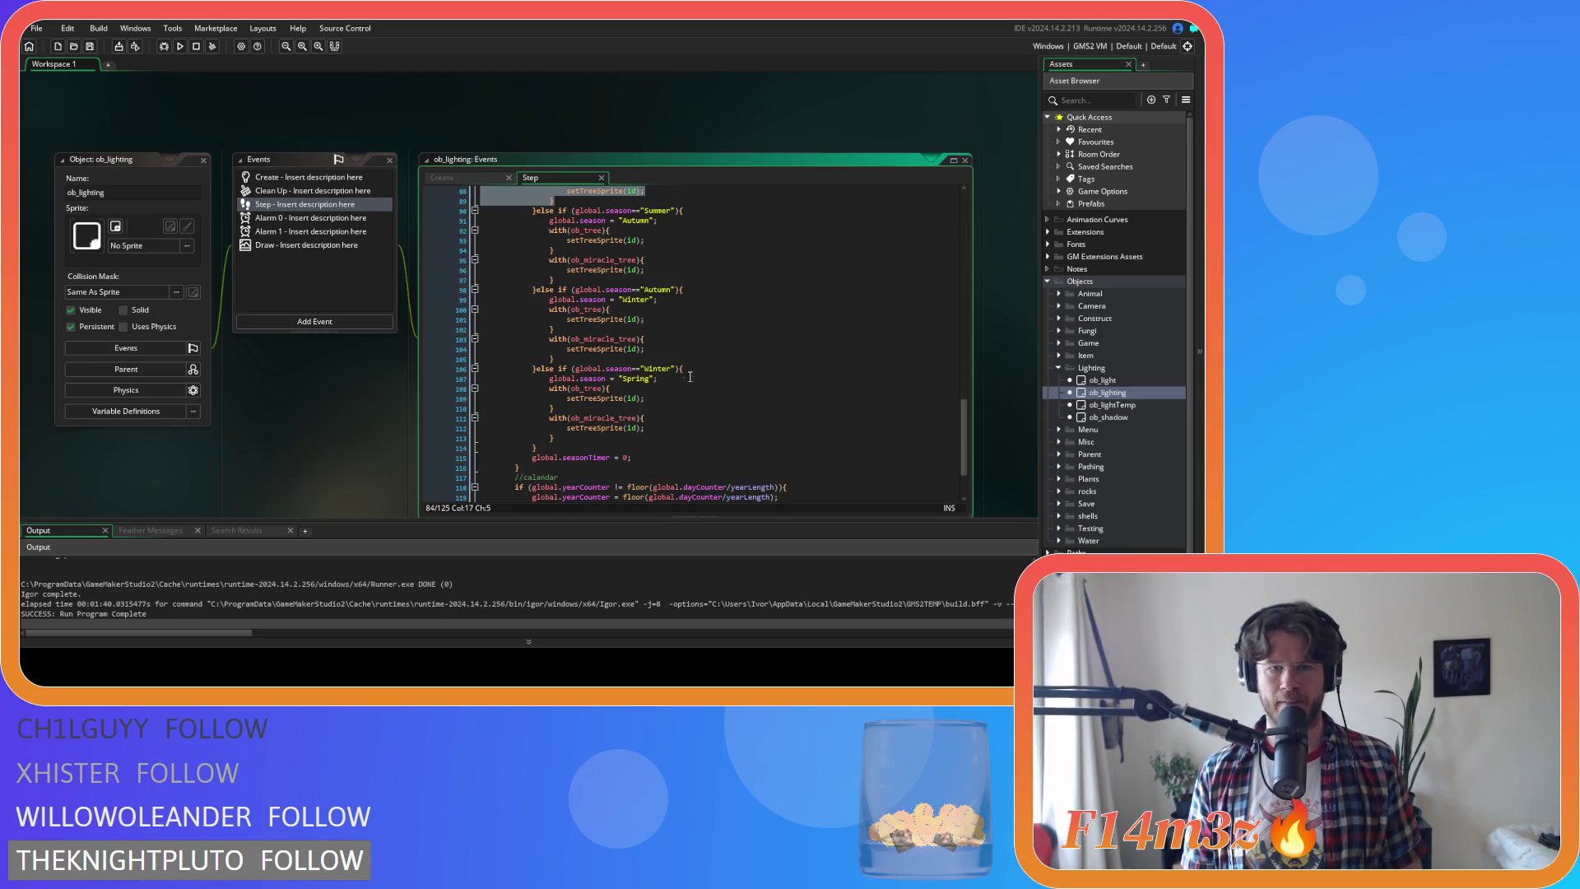
Close ob_lighting, collapse Lighting and Objects, expand Scripts > Miracles and open sc_miracleSpring
scroll(221, 250, up, 2)
click(204, 233)
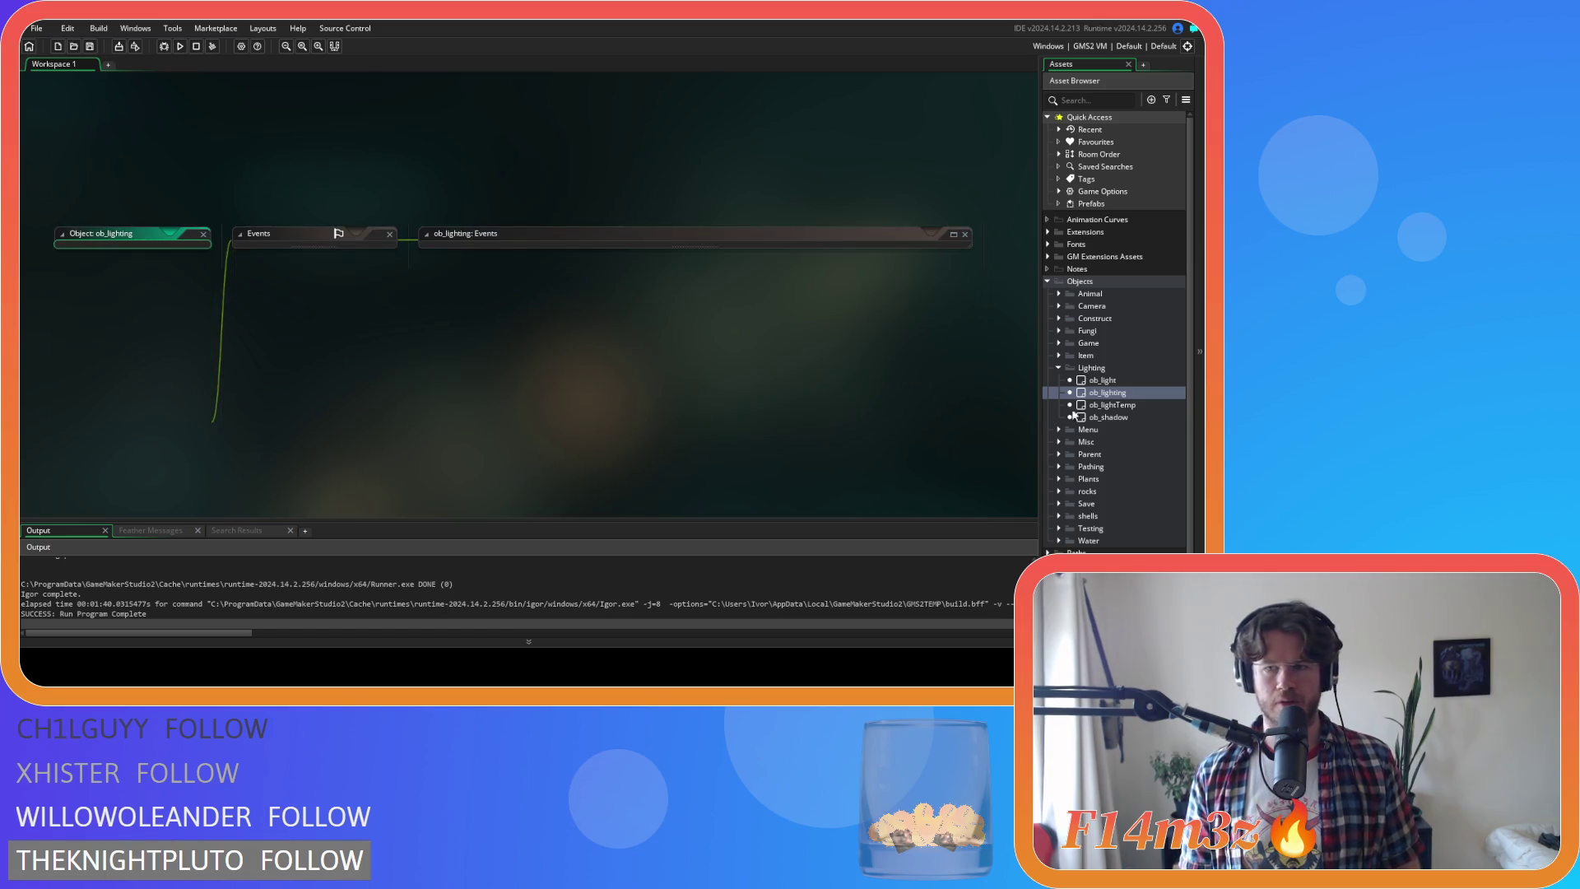
click(1059, 368)
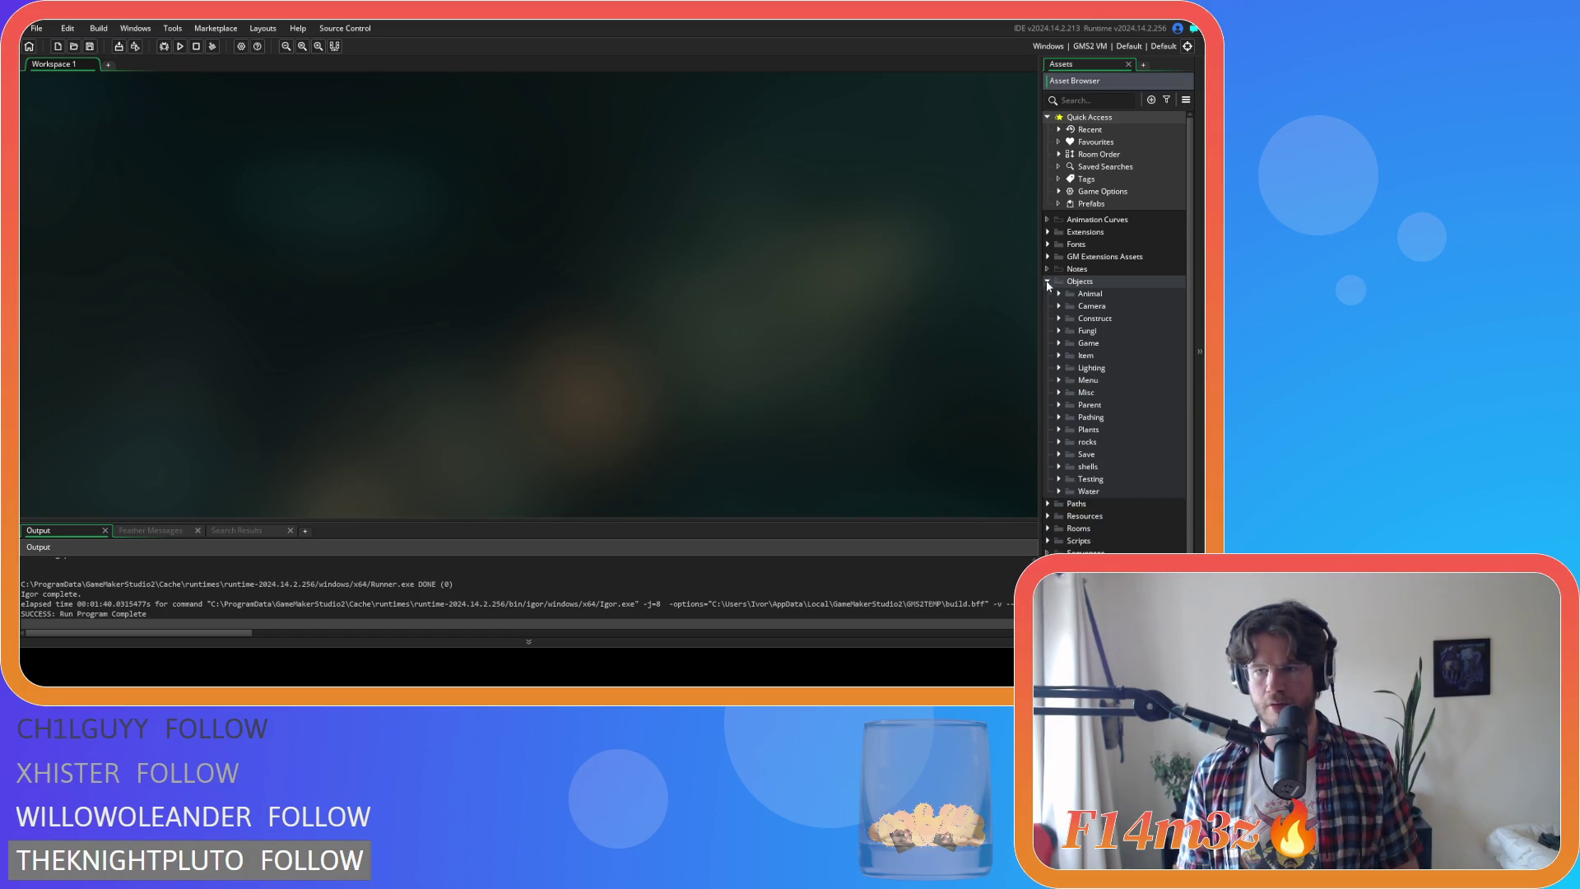
click(1047, 281)
click(1048, 330)
scroll(1057, 370, down, 2)
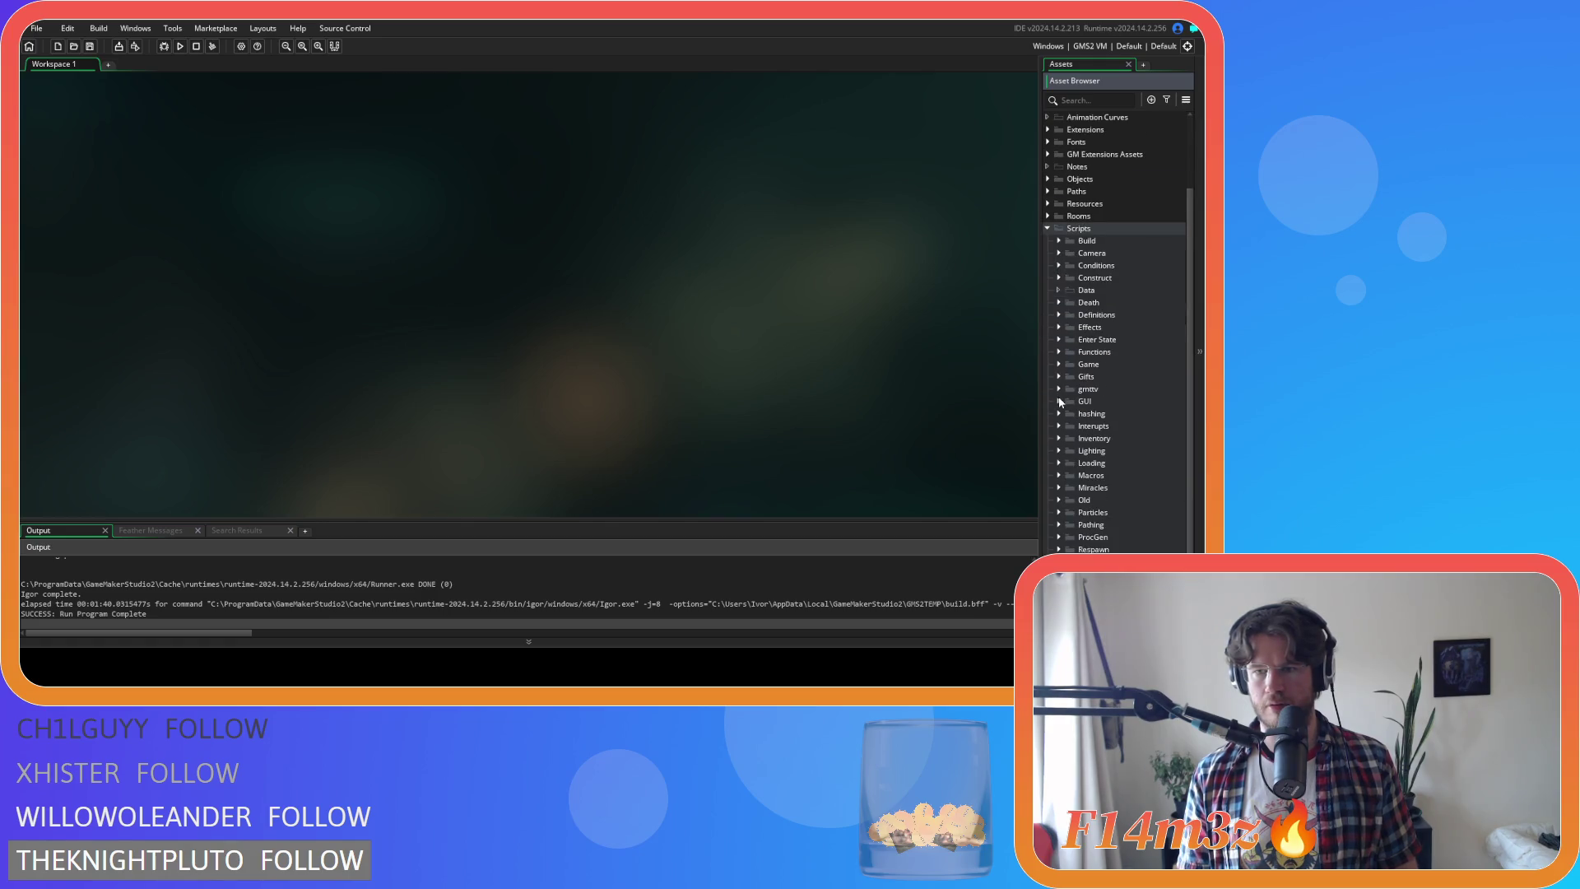
scroll(1060, 403, down, 2)
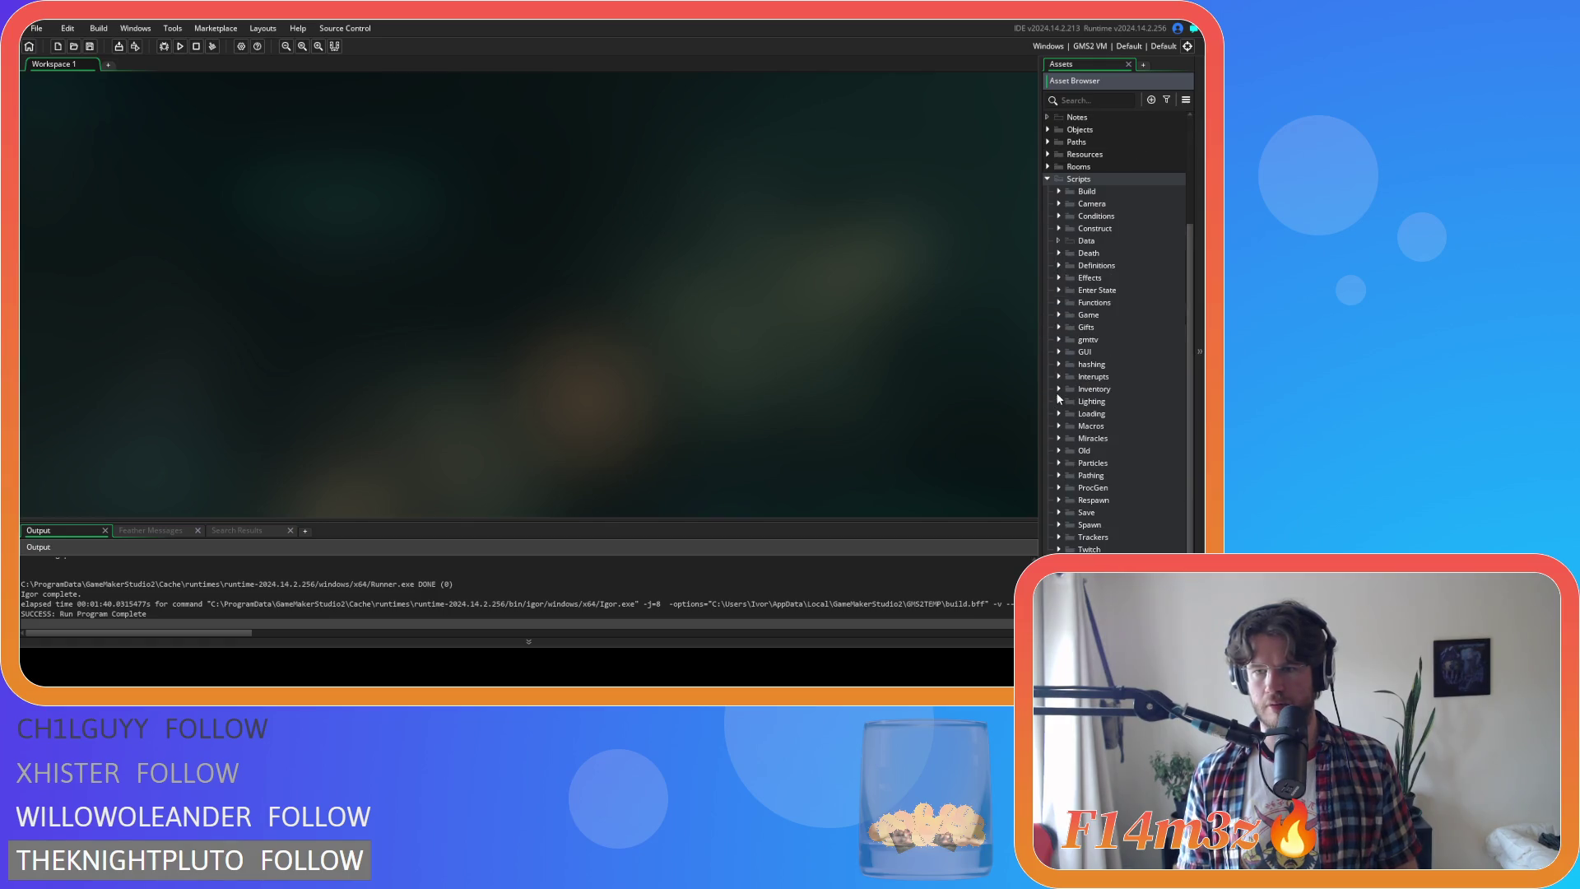
click(1059, 441)
scroll(1059, 445, down, 5)
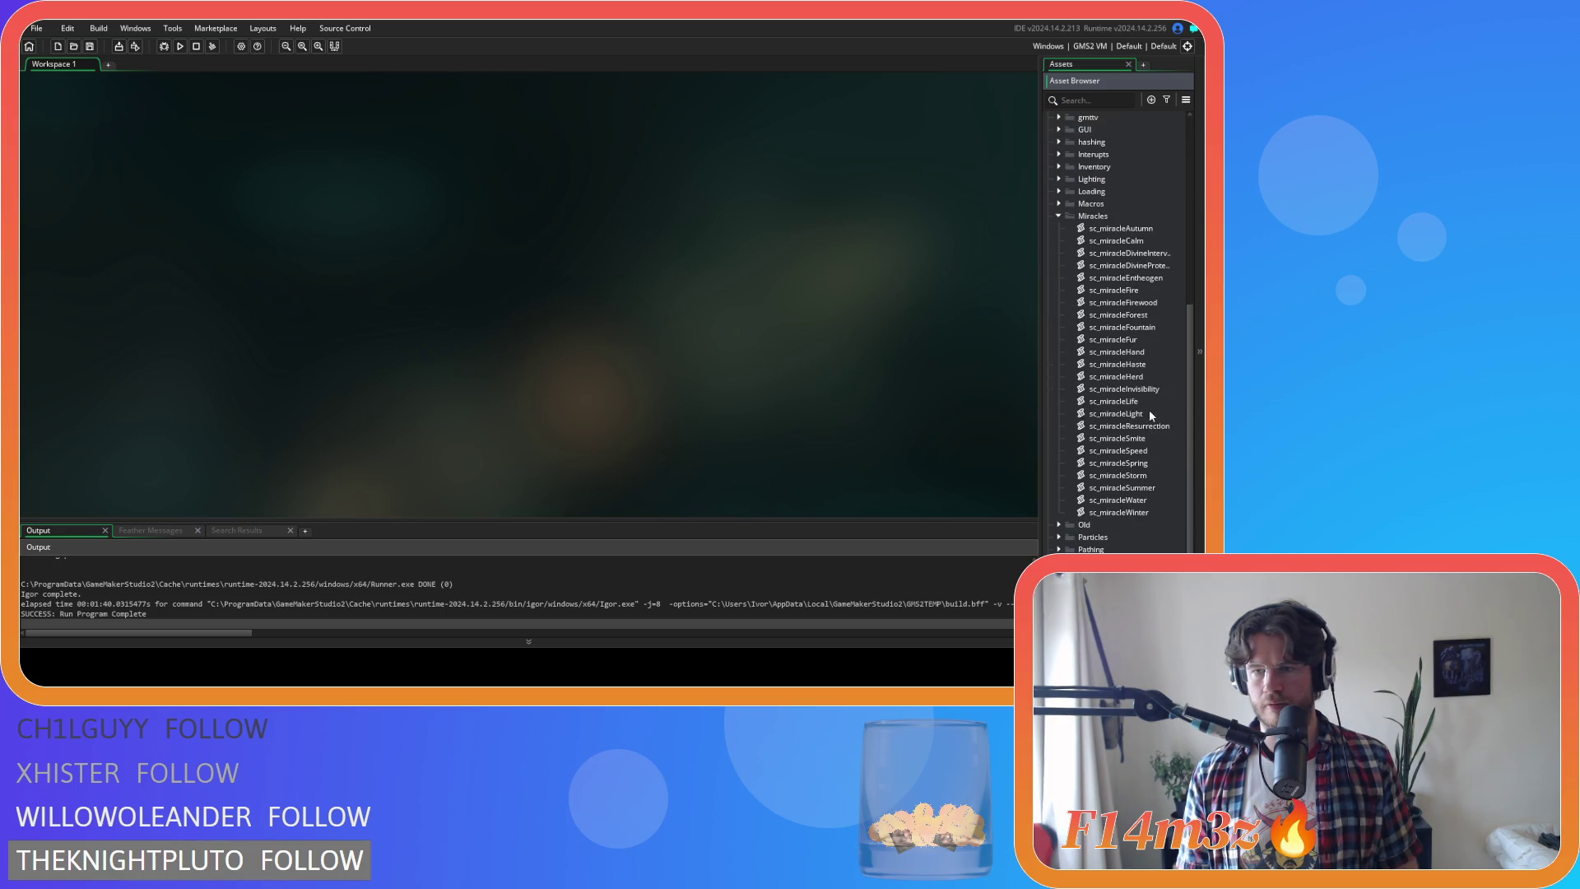
double_click(1140, 462)
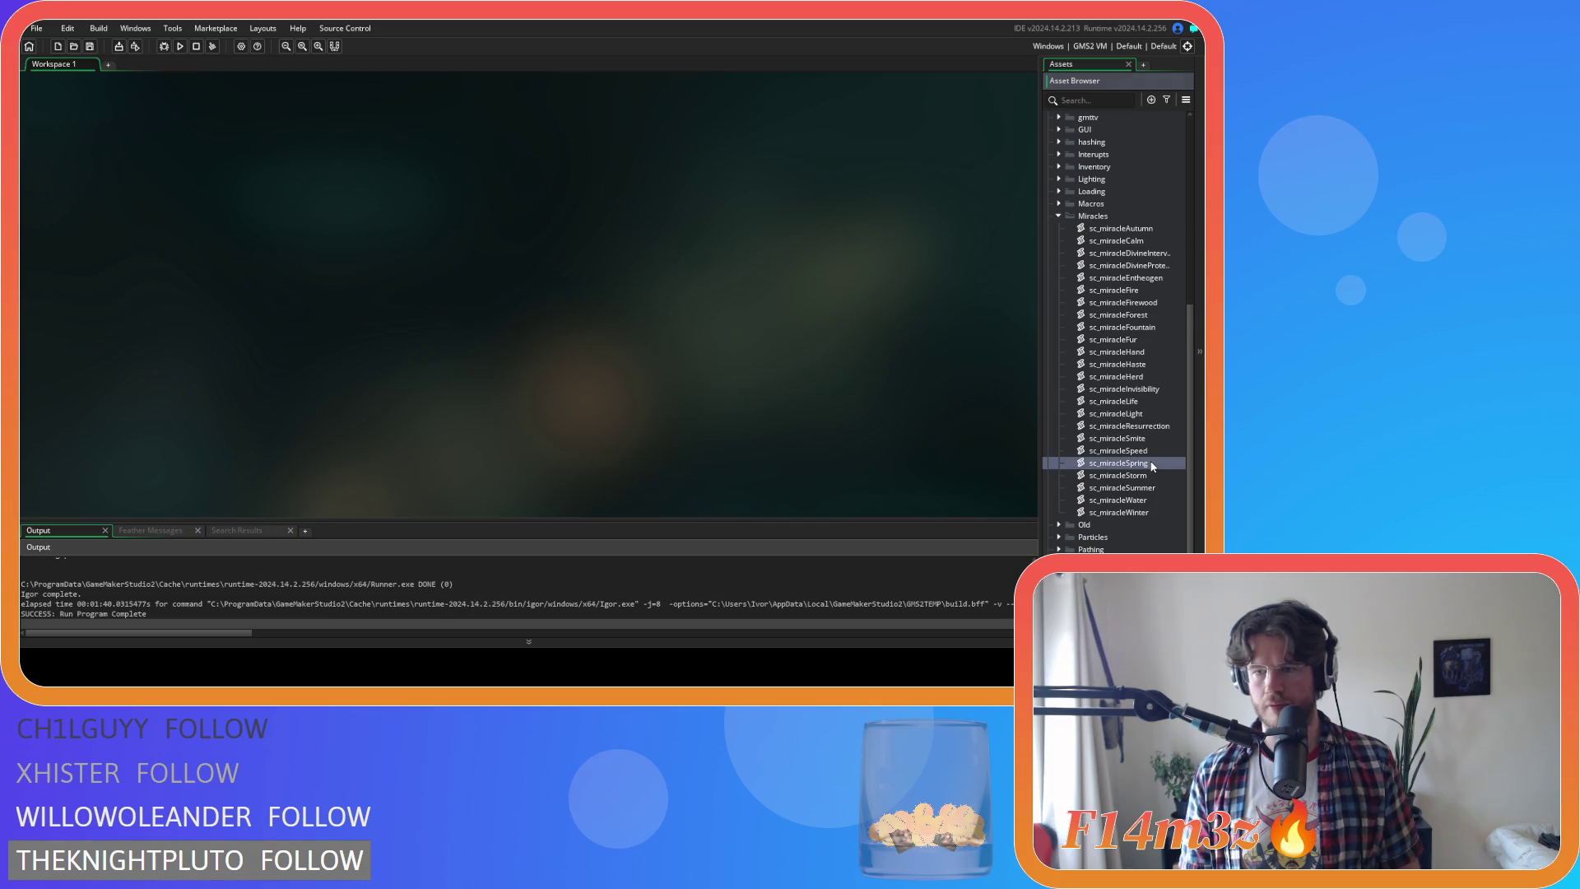
Add a global.season != "Spring" check to the if condition in sc_miracleSpring
mouse_move(597, 261)
mouse_down()
mouse_move(604, 381)
mouse_move(605, 245)
mouse_up()
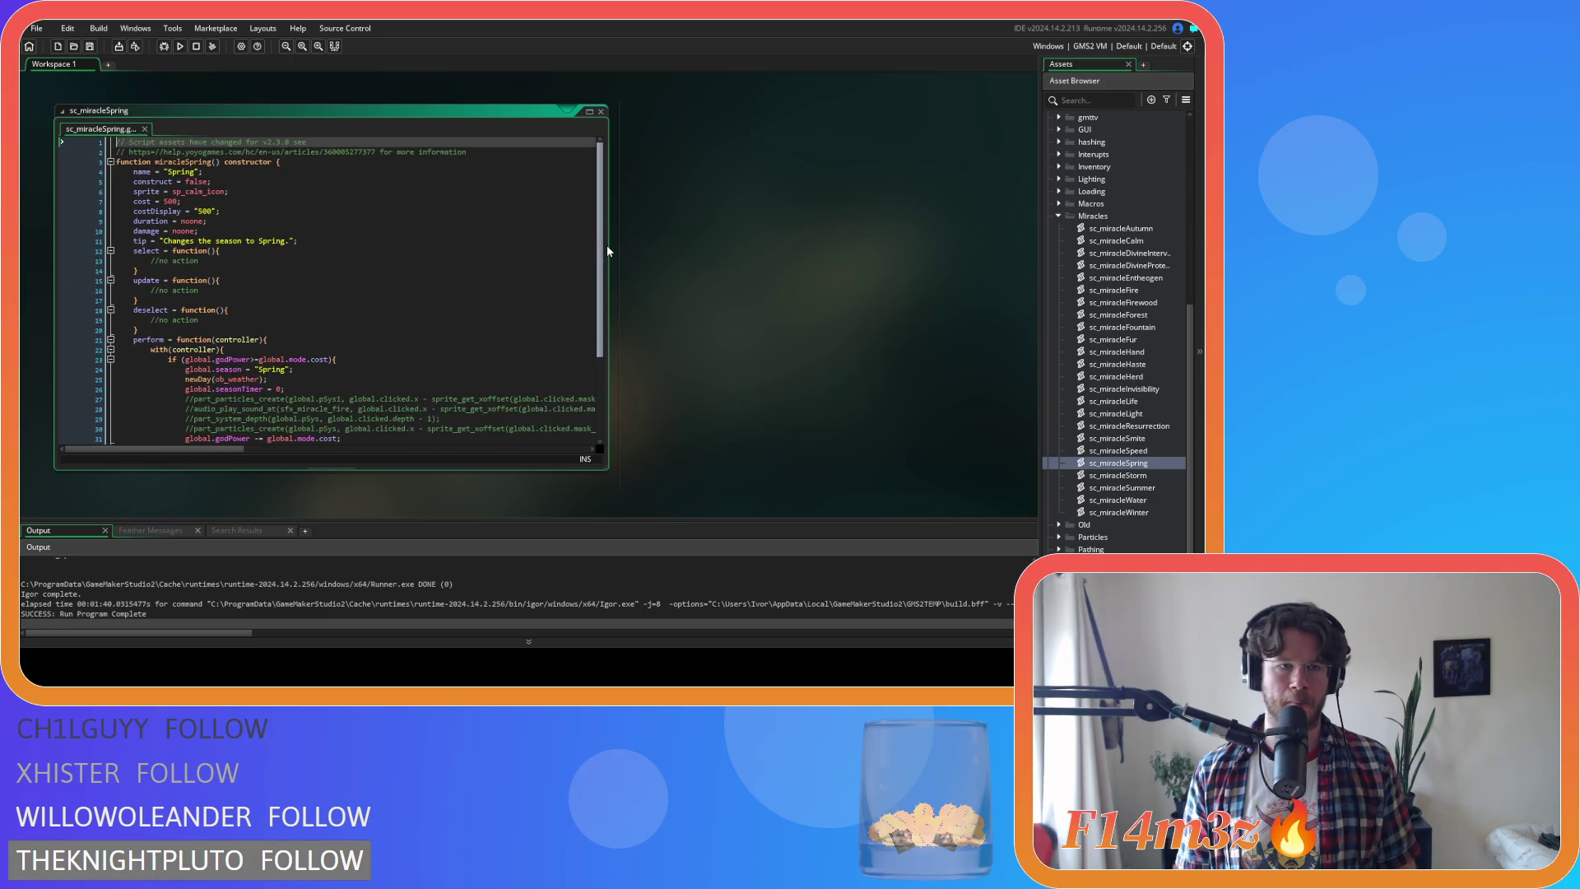
scroll(191, 247, down, 4)
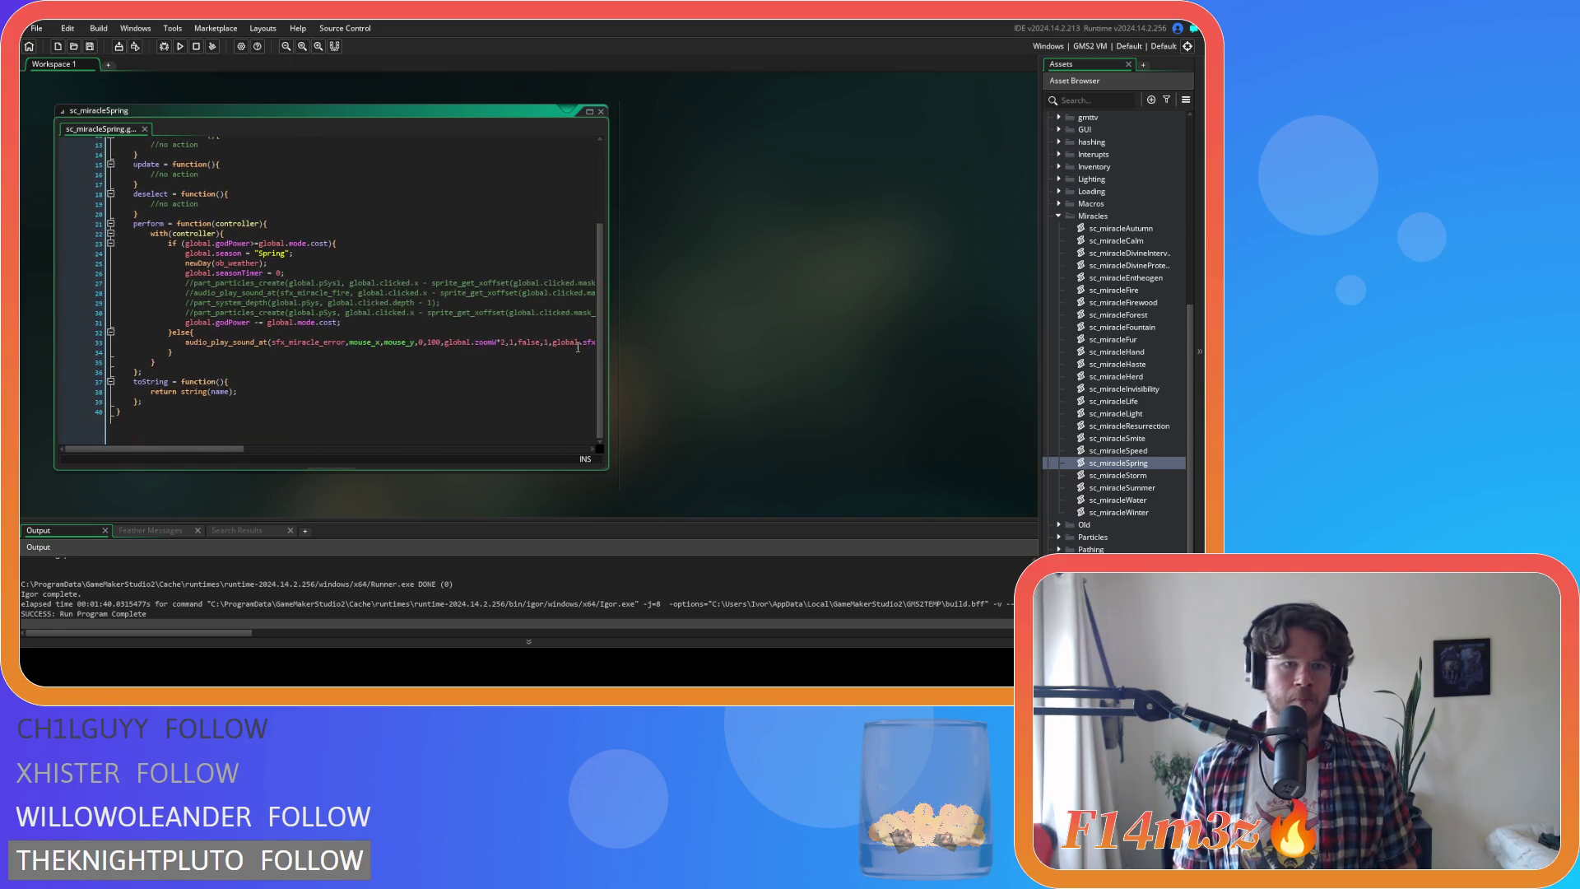
click(185, 245)
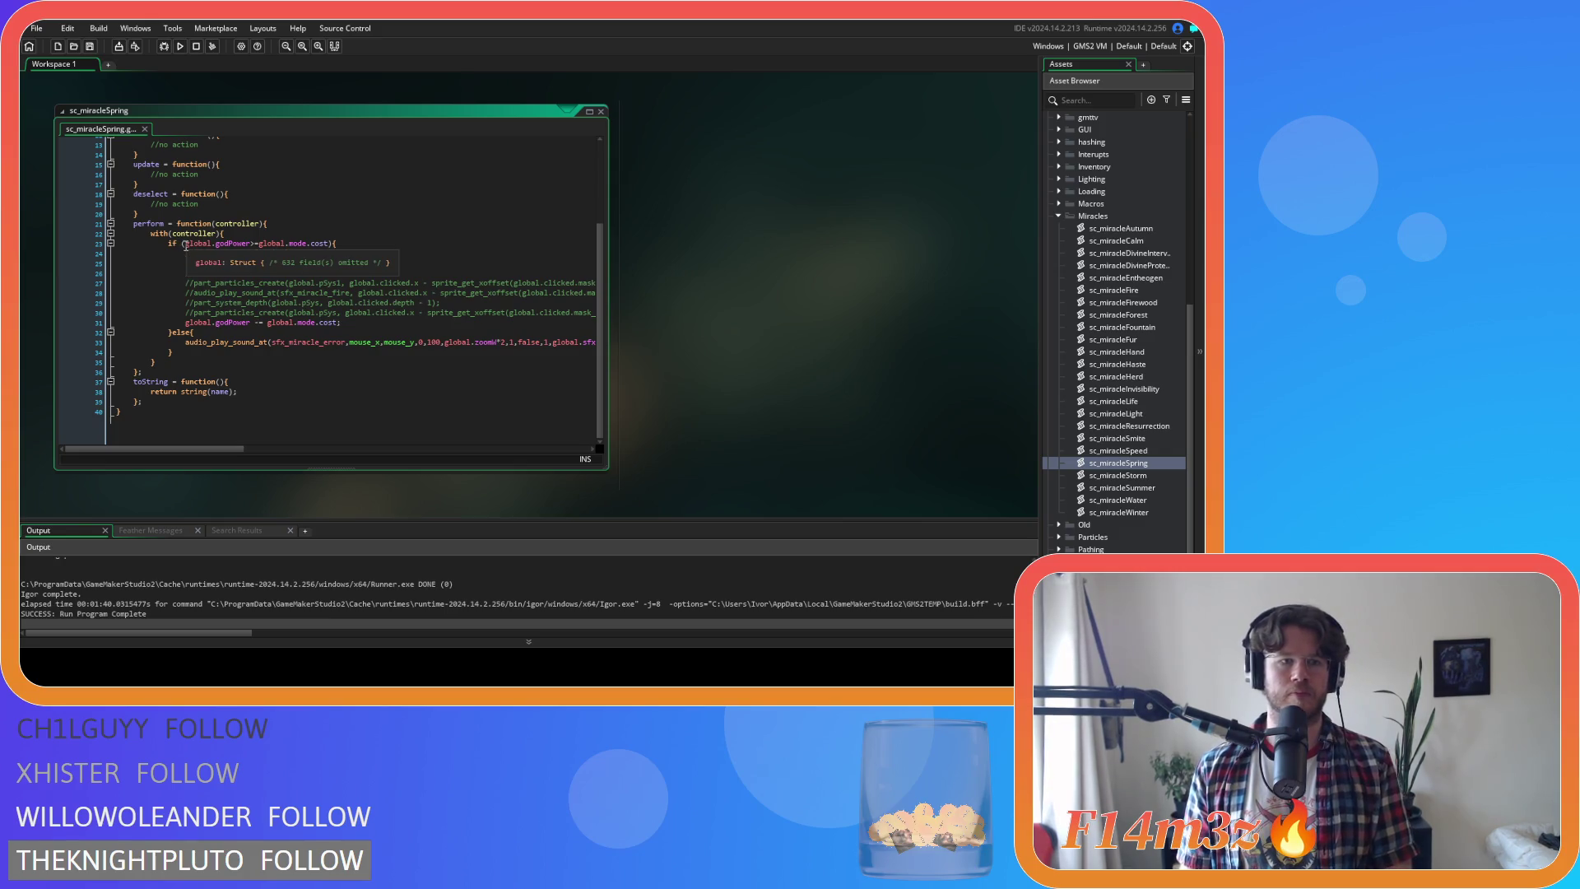
scroll(186, 250, up, 1)
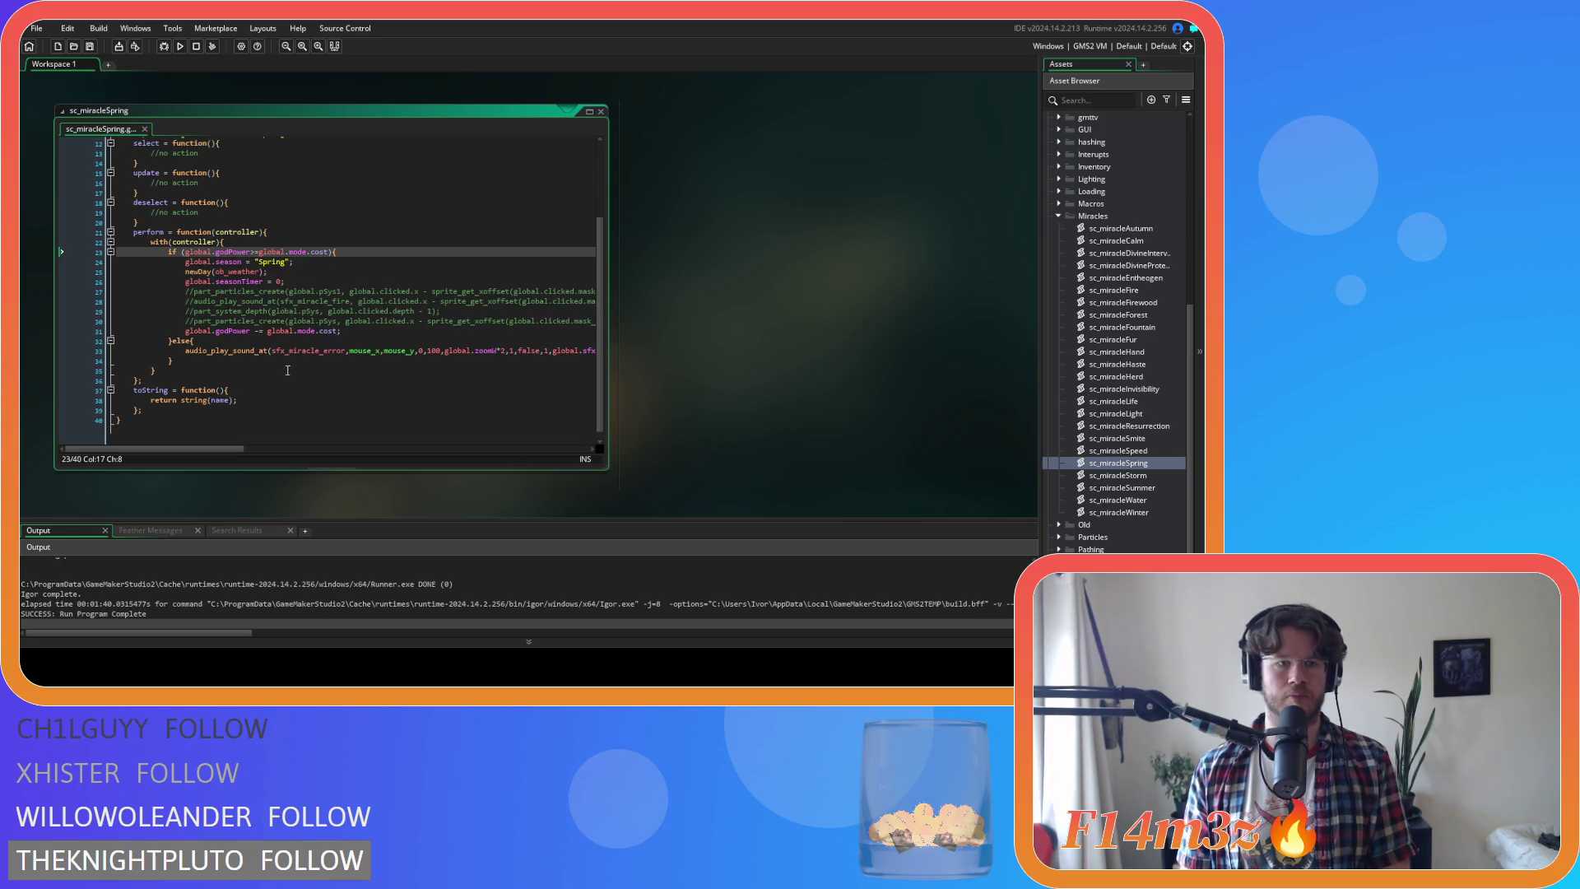
click(369, 254)
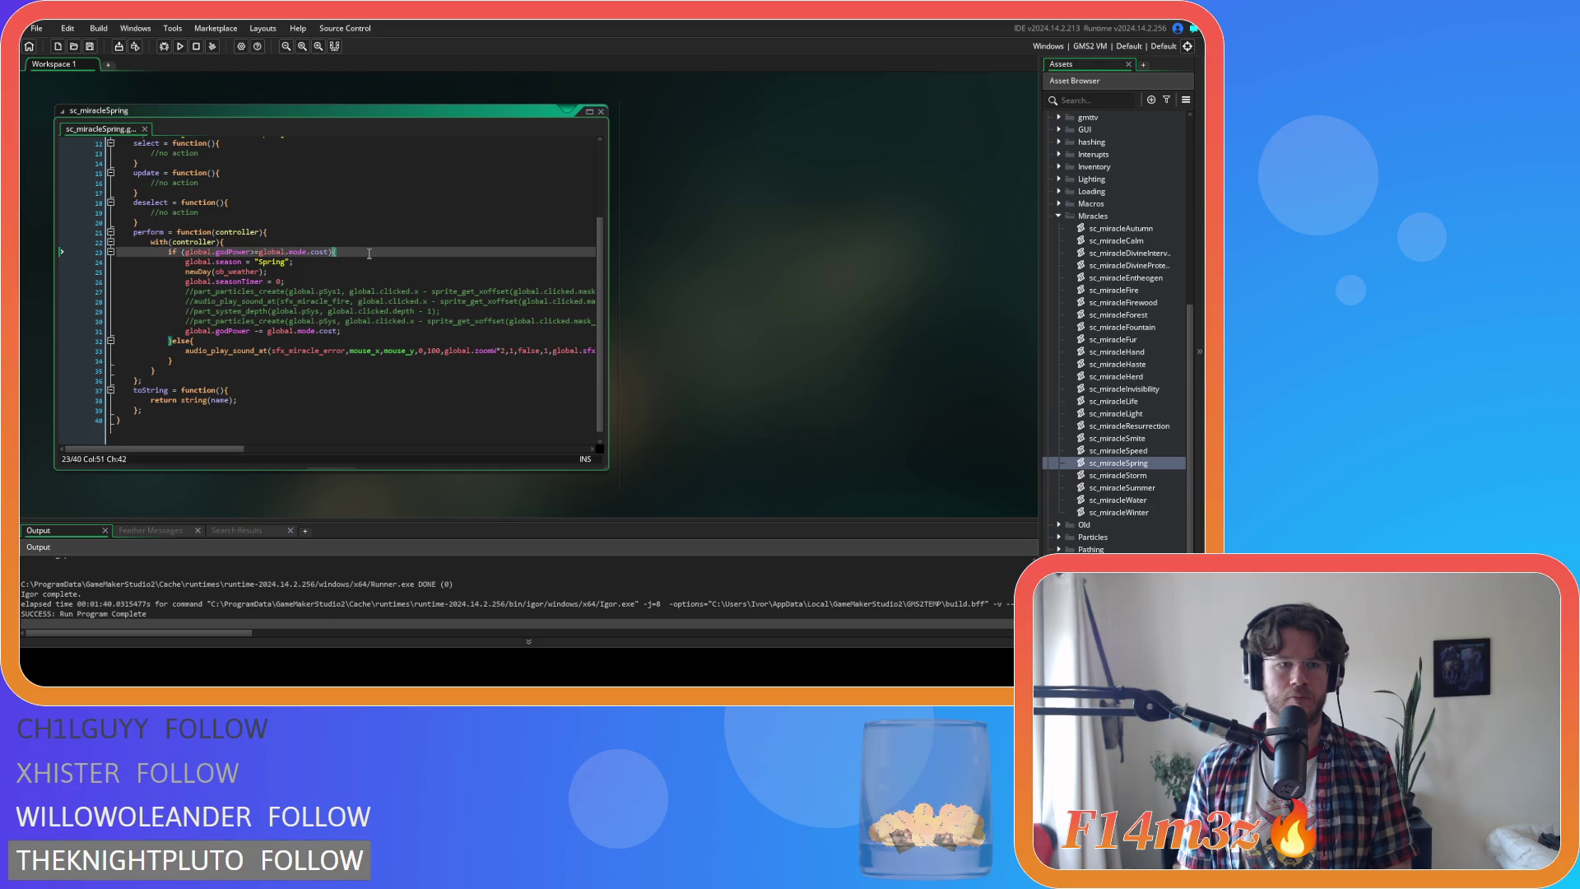
click(185, 251)
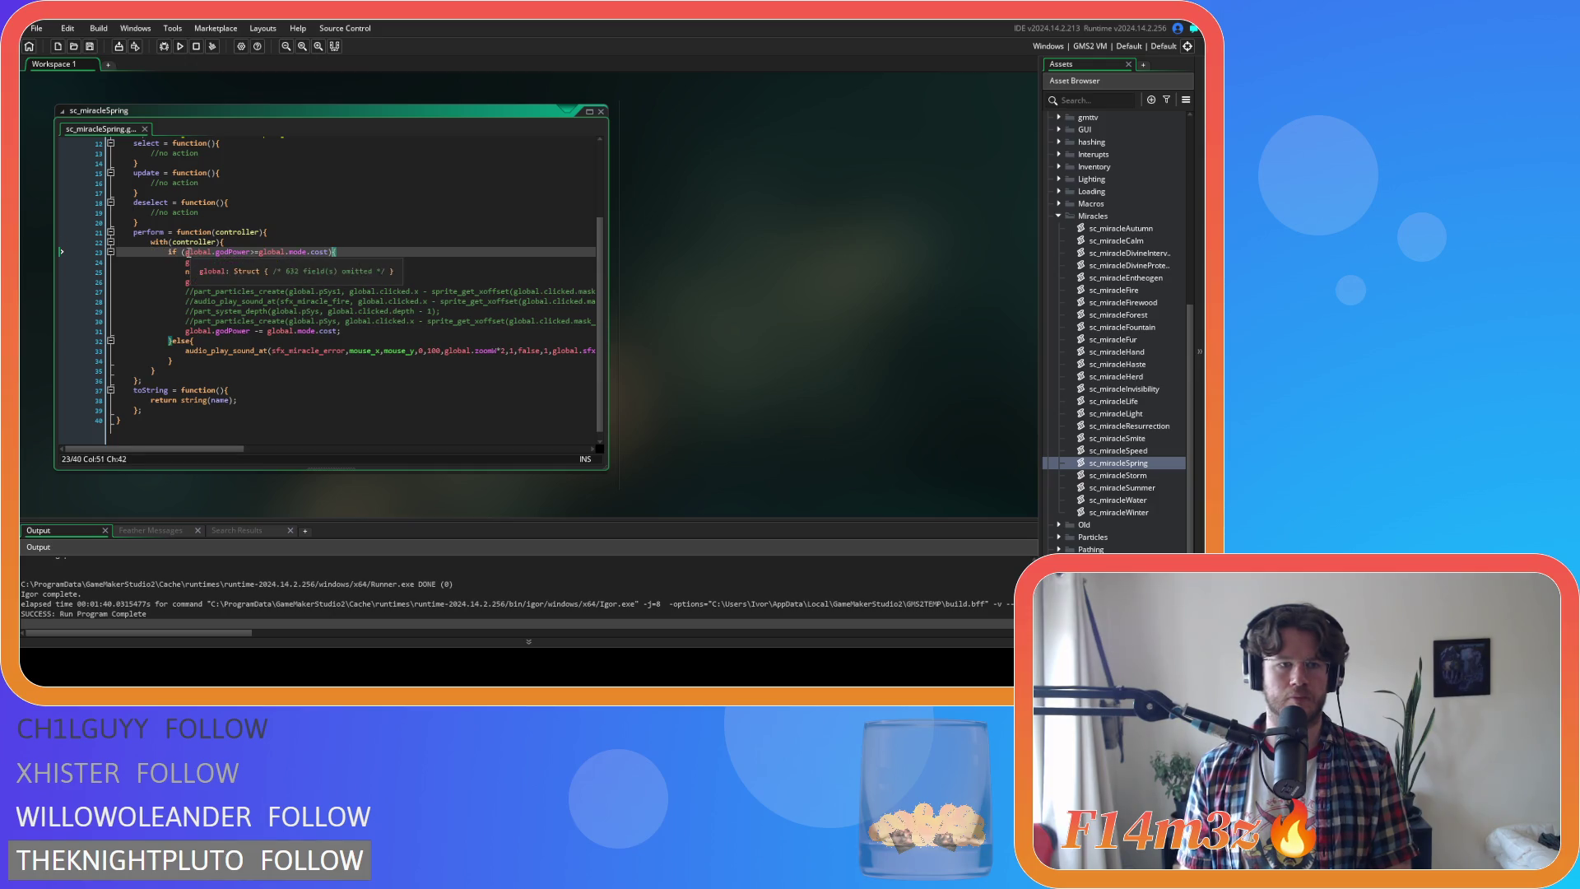
key(Return)
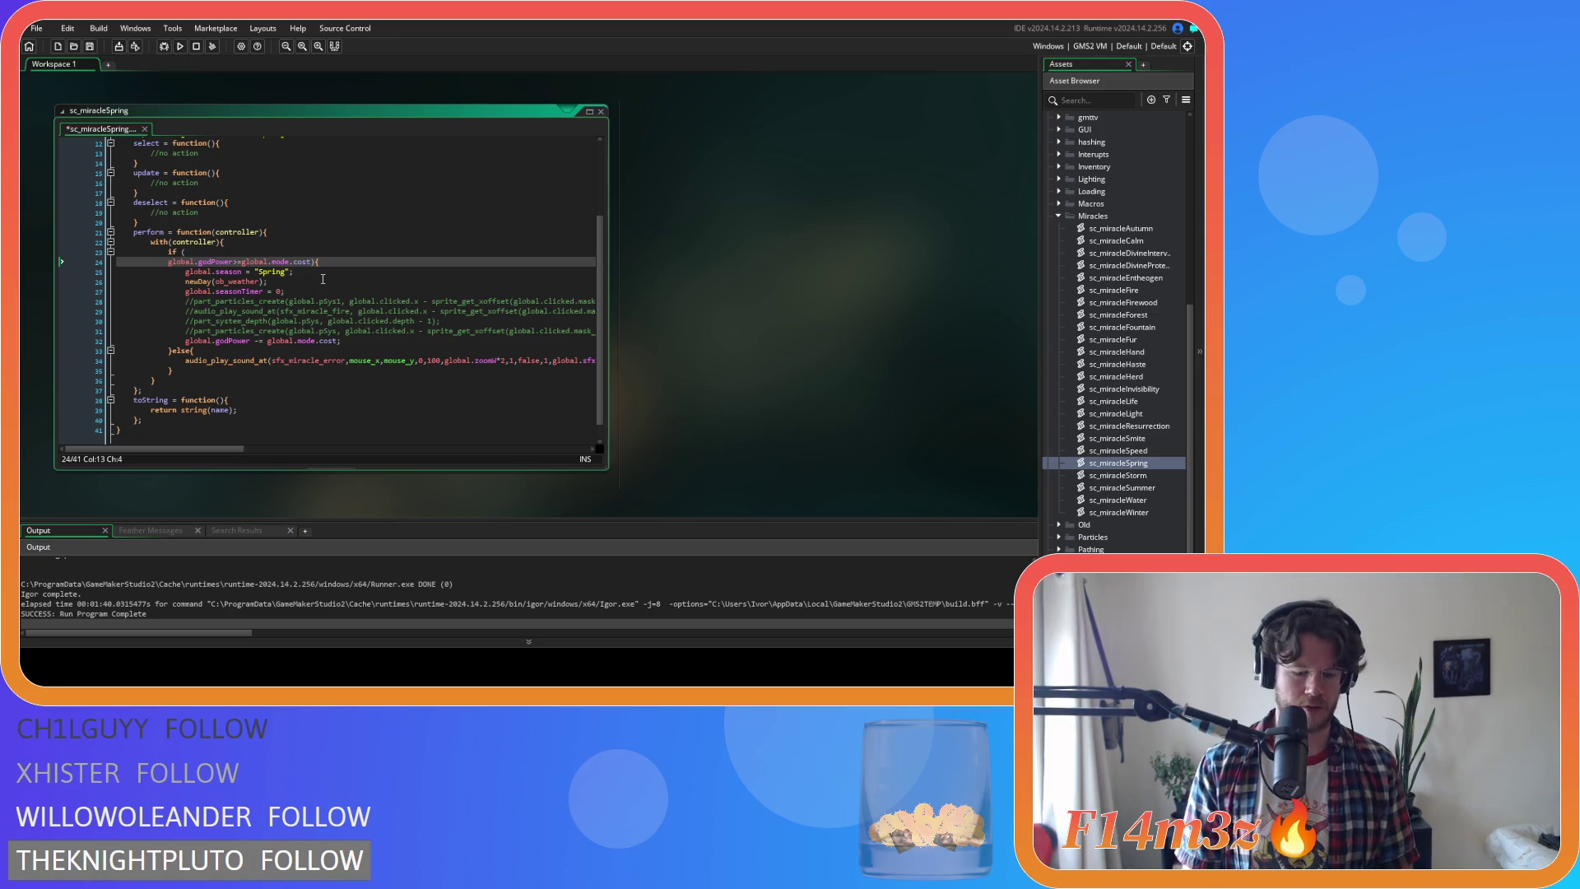
text(&&)
click(264, 251)
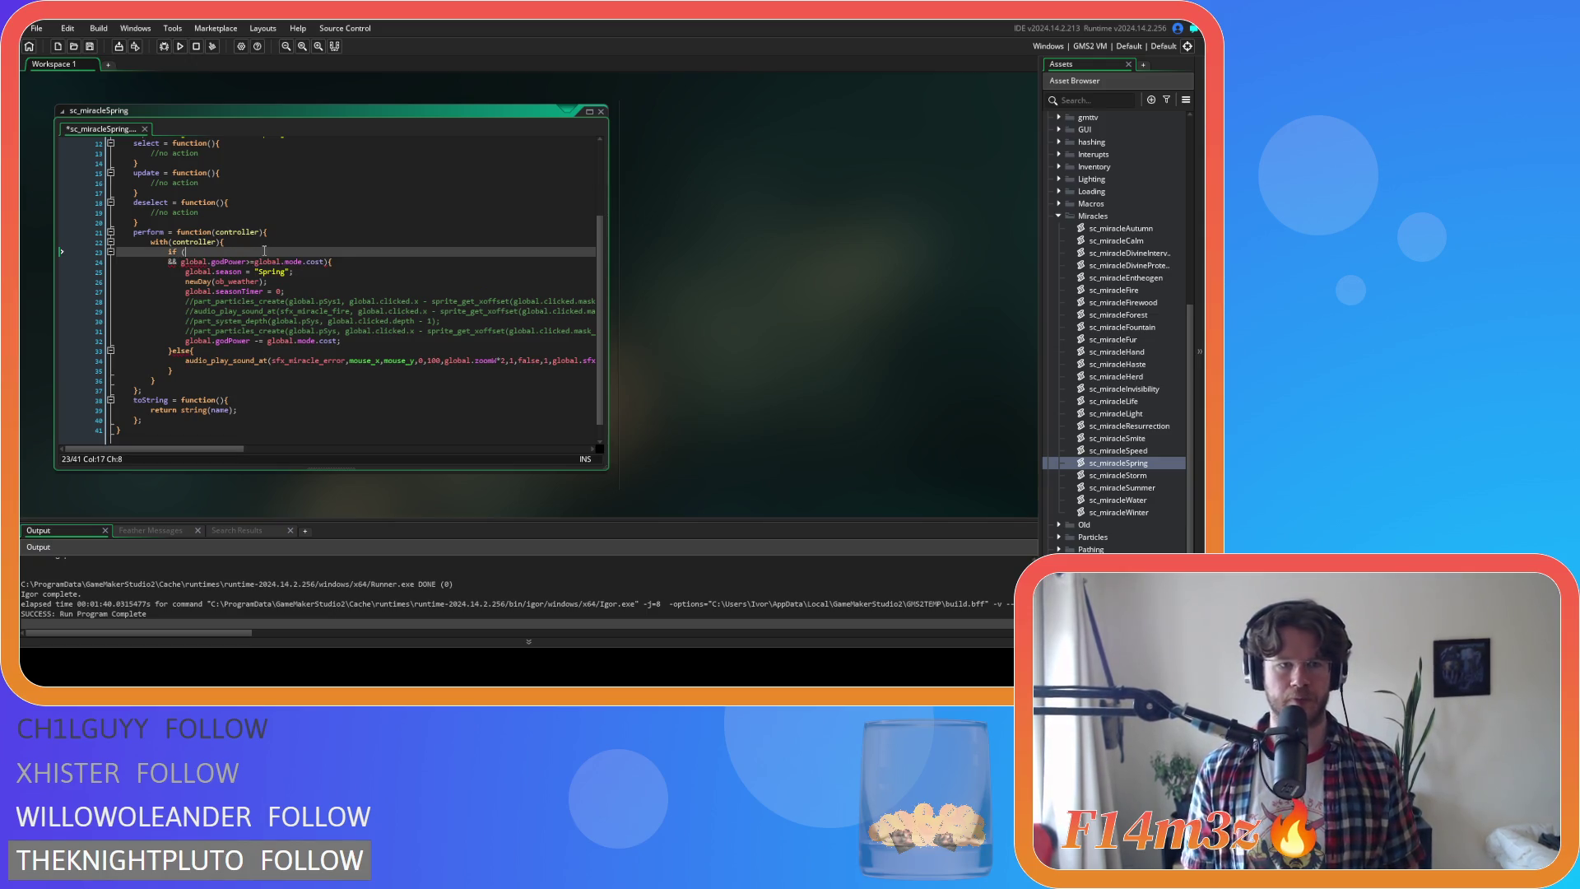
text(glob)
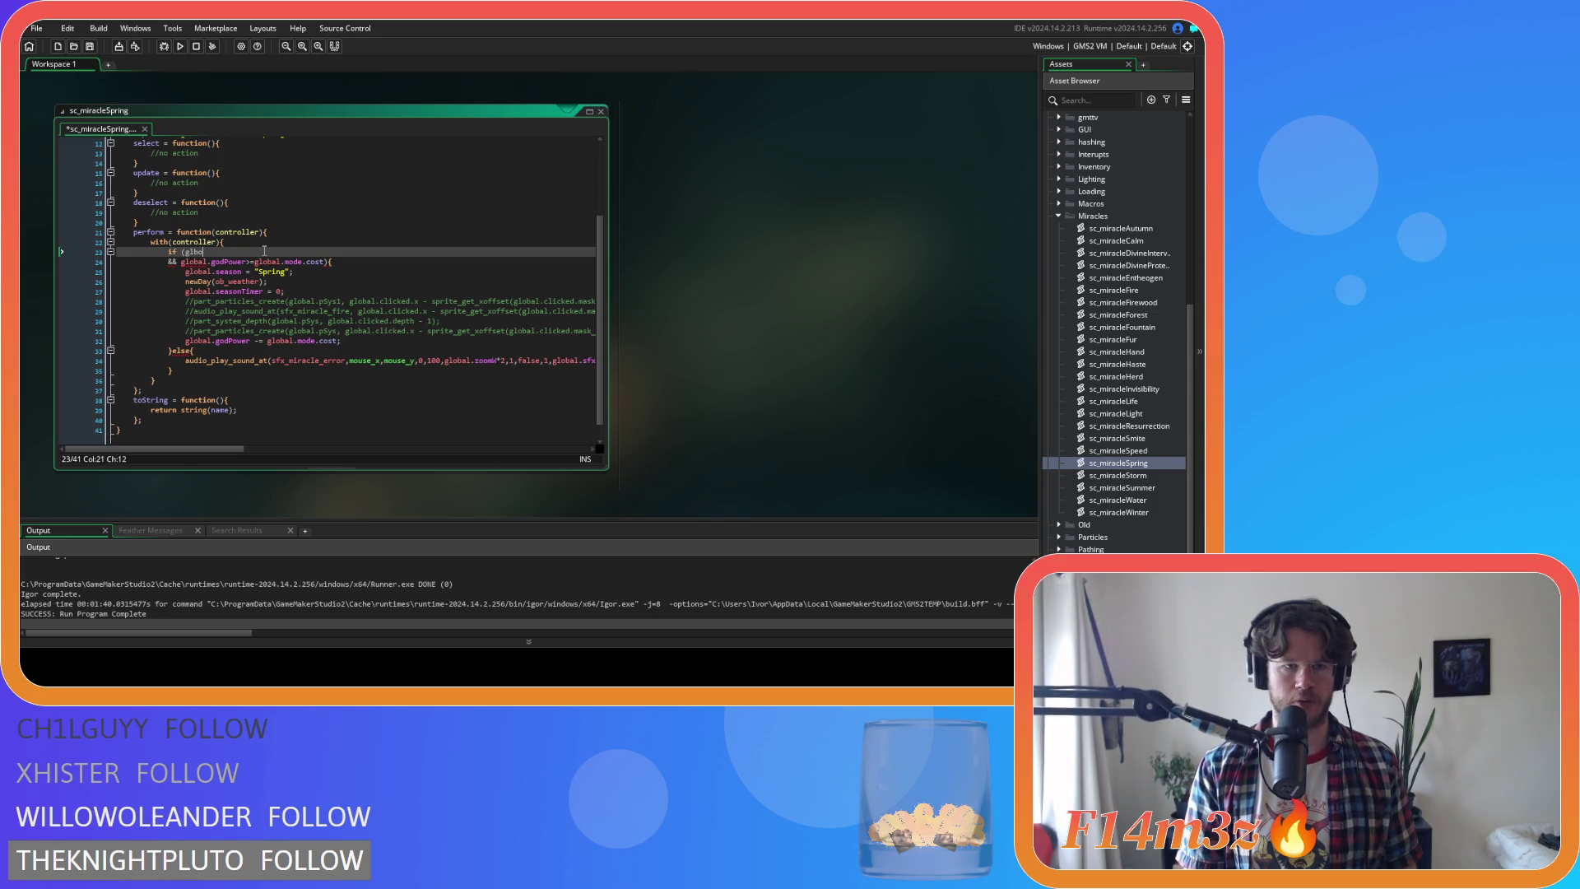
text(al.seas)
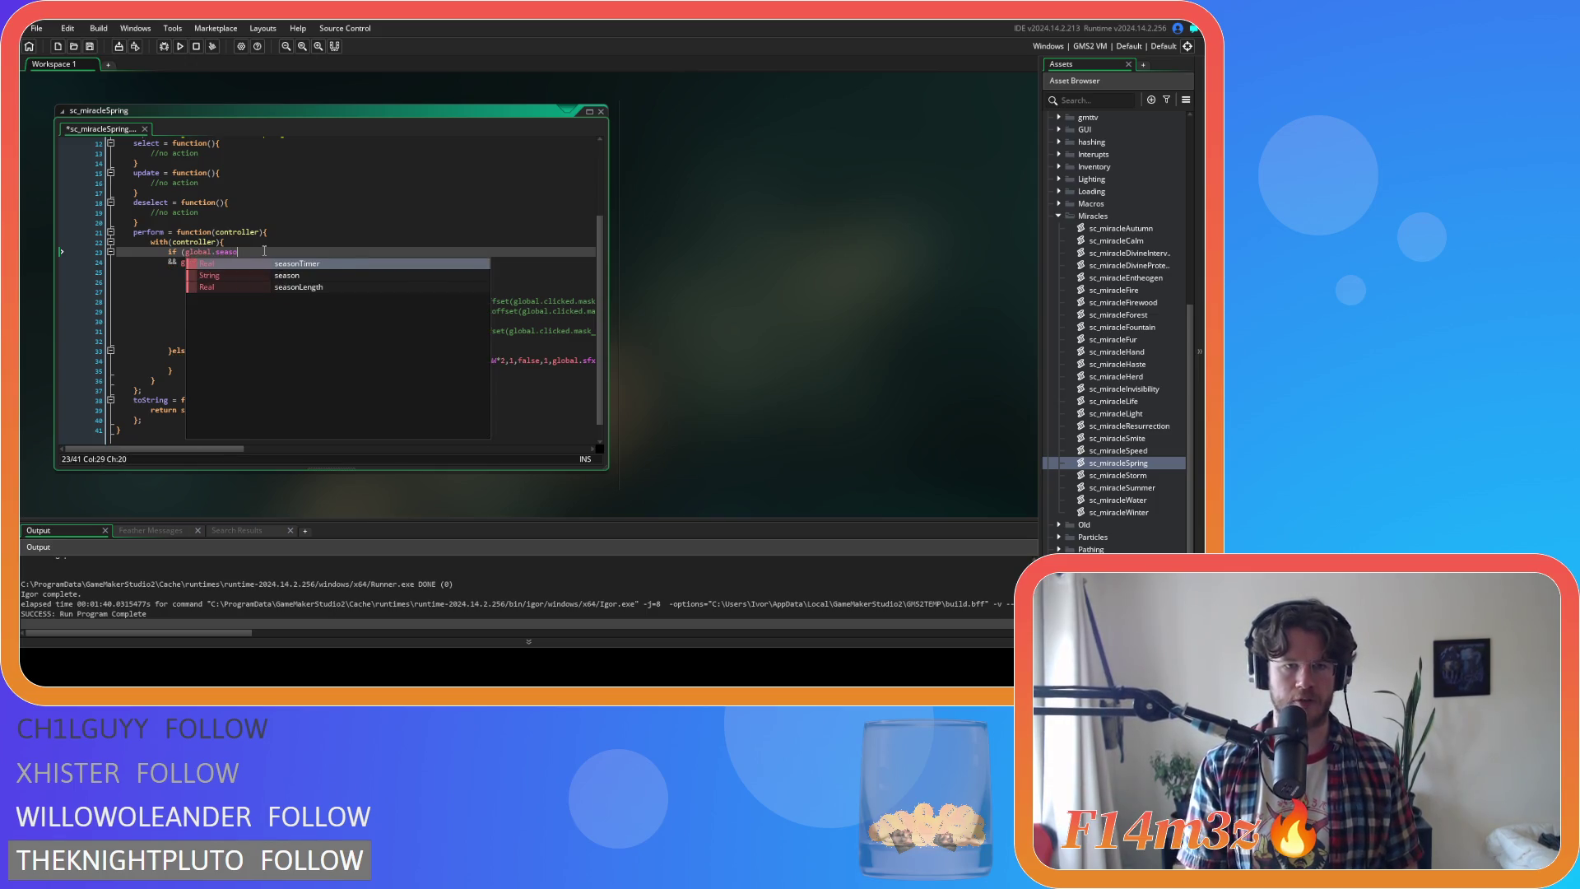
key(Down)
key(Return)
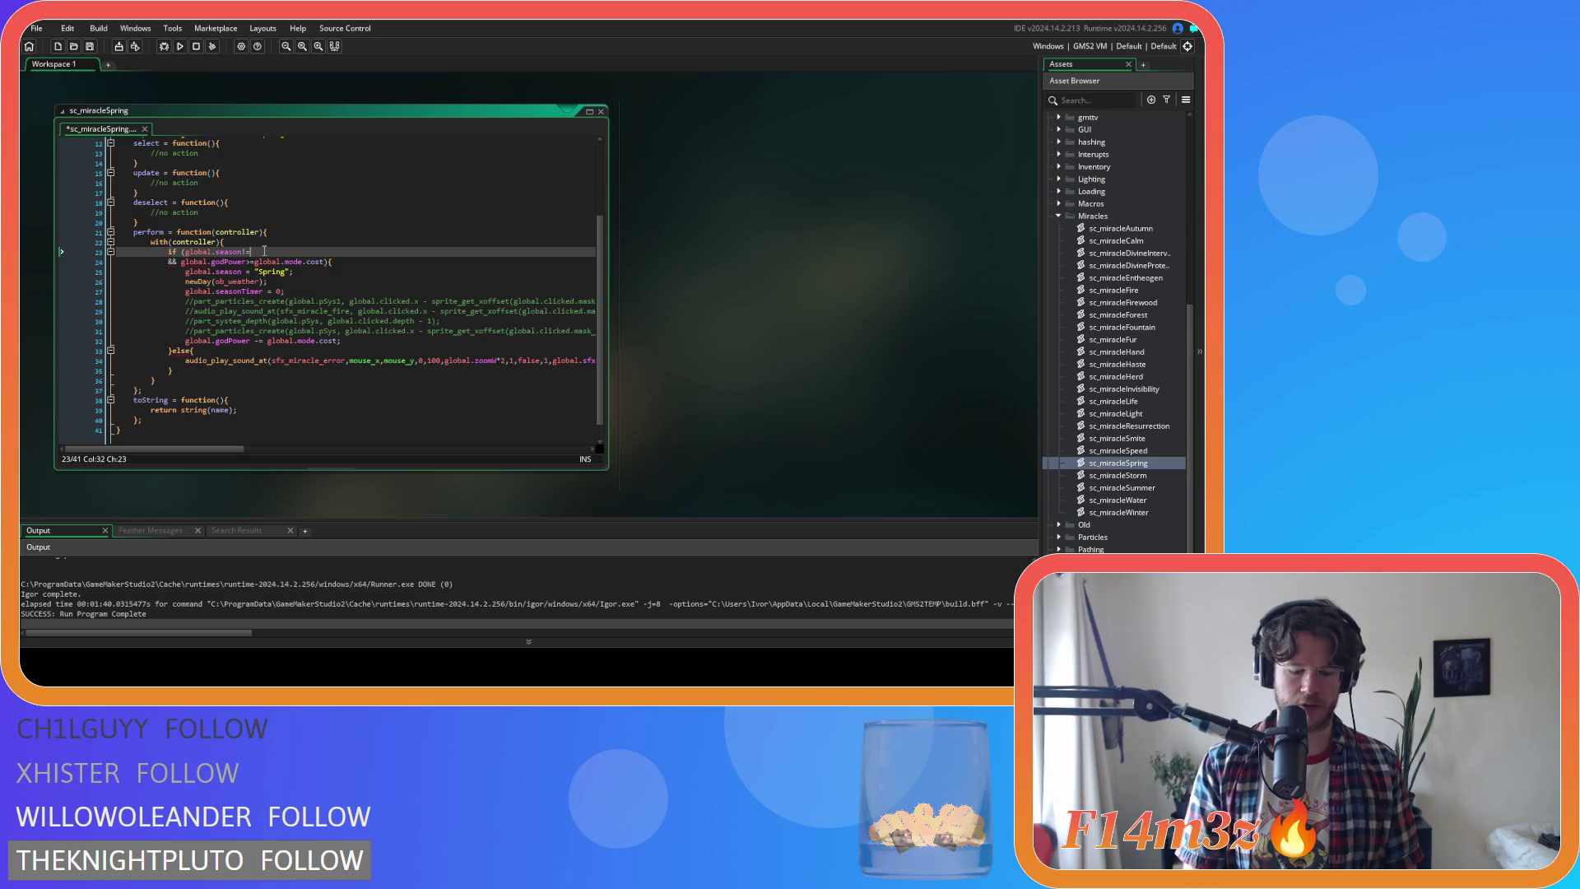
text("Spring)
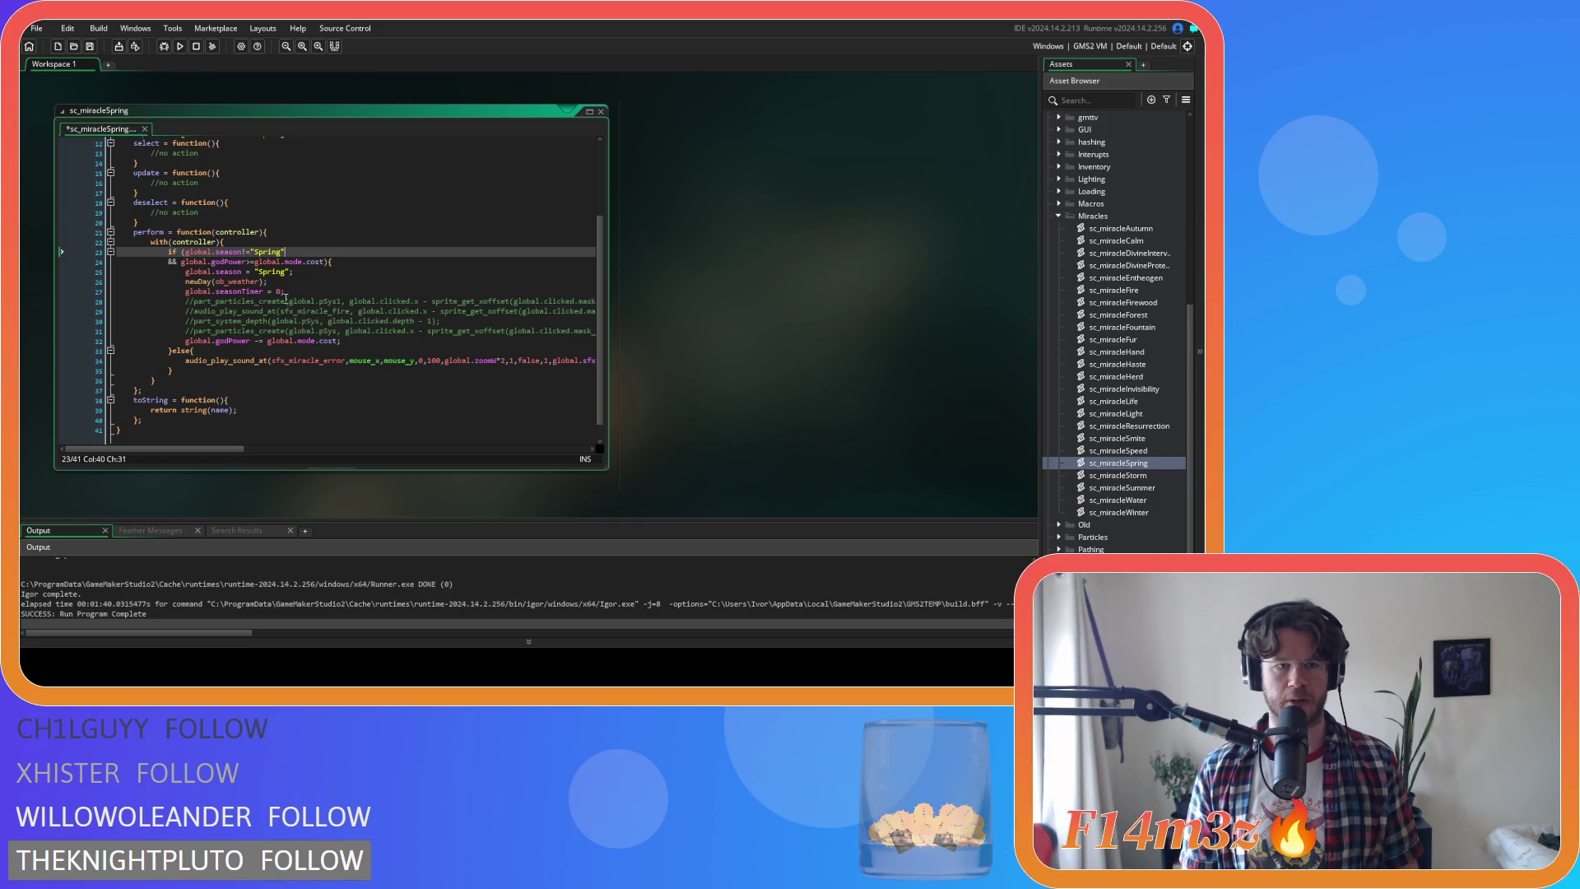
Paste the setTreeSprite(id) blocks after the season timer reset and save the script
click(308, 273)
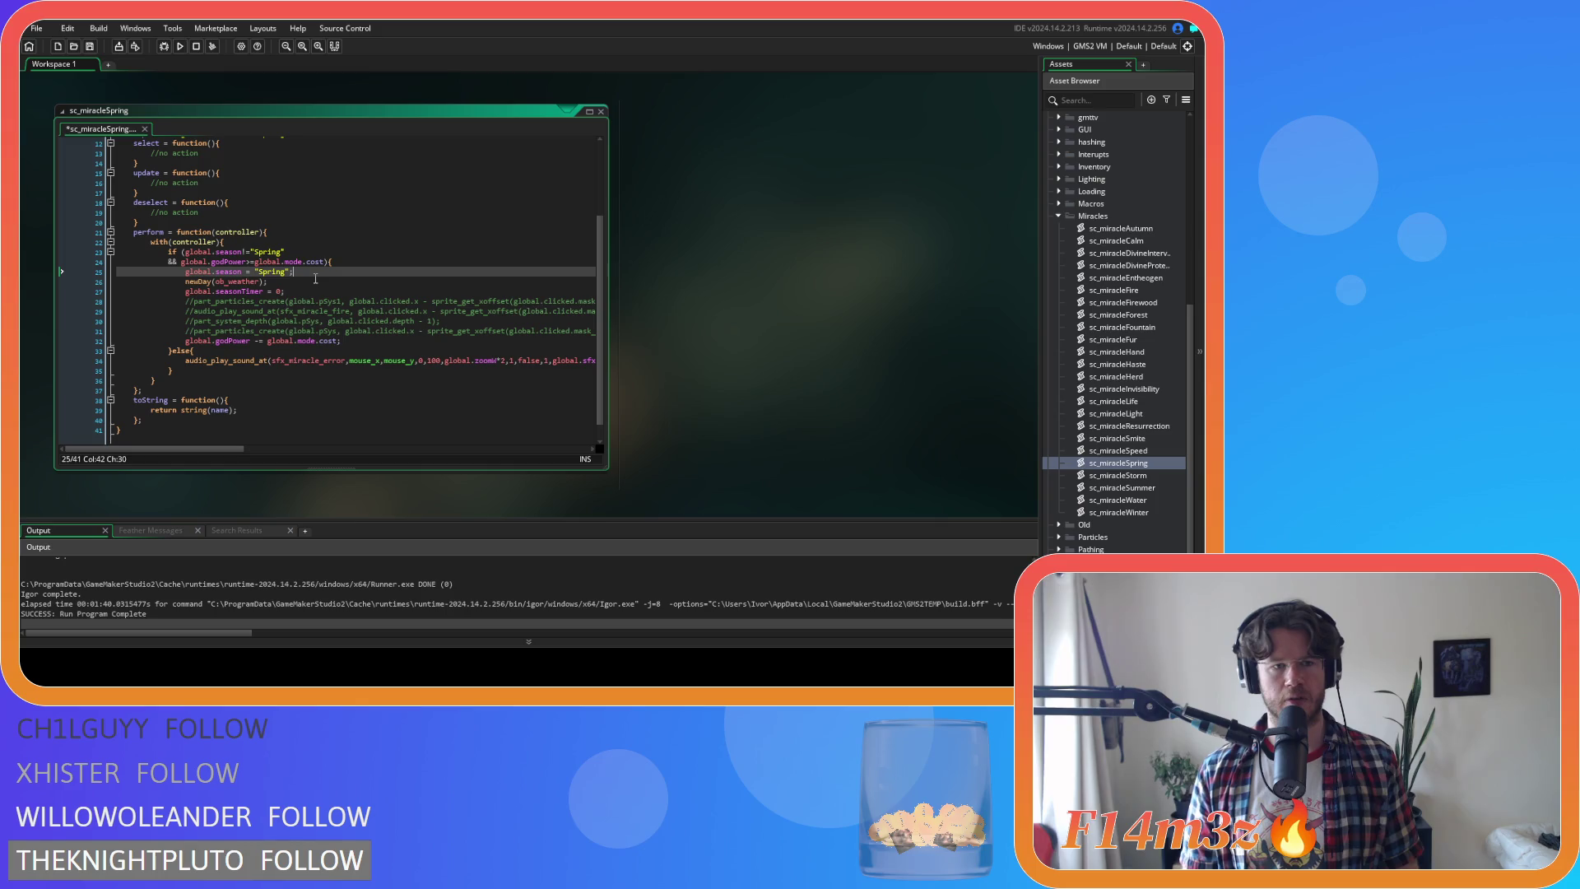
click(315, 279)
click(324, 289)
key(Return)
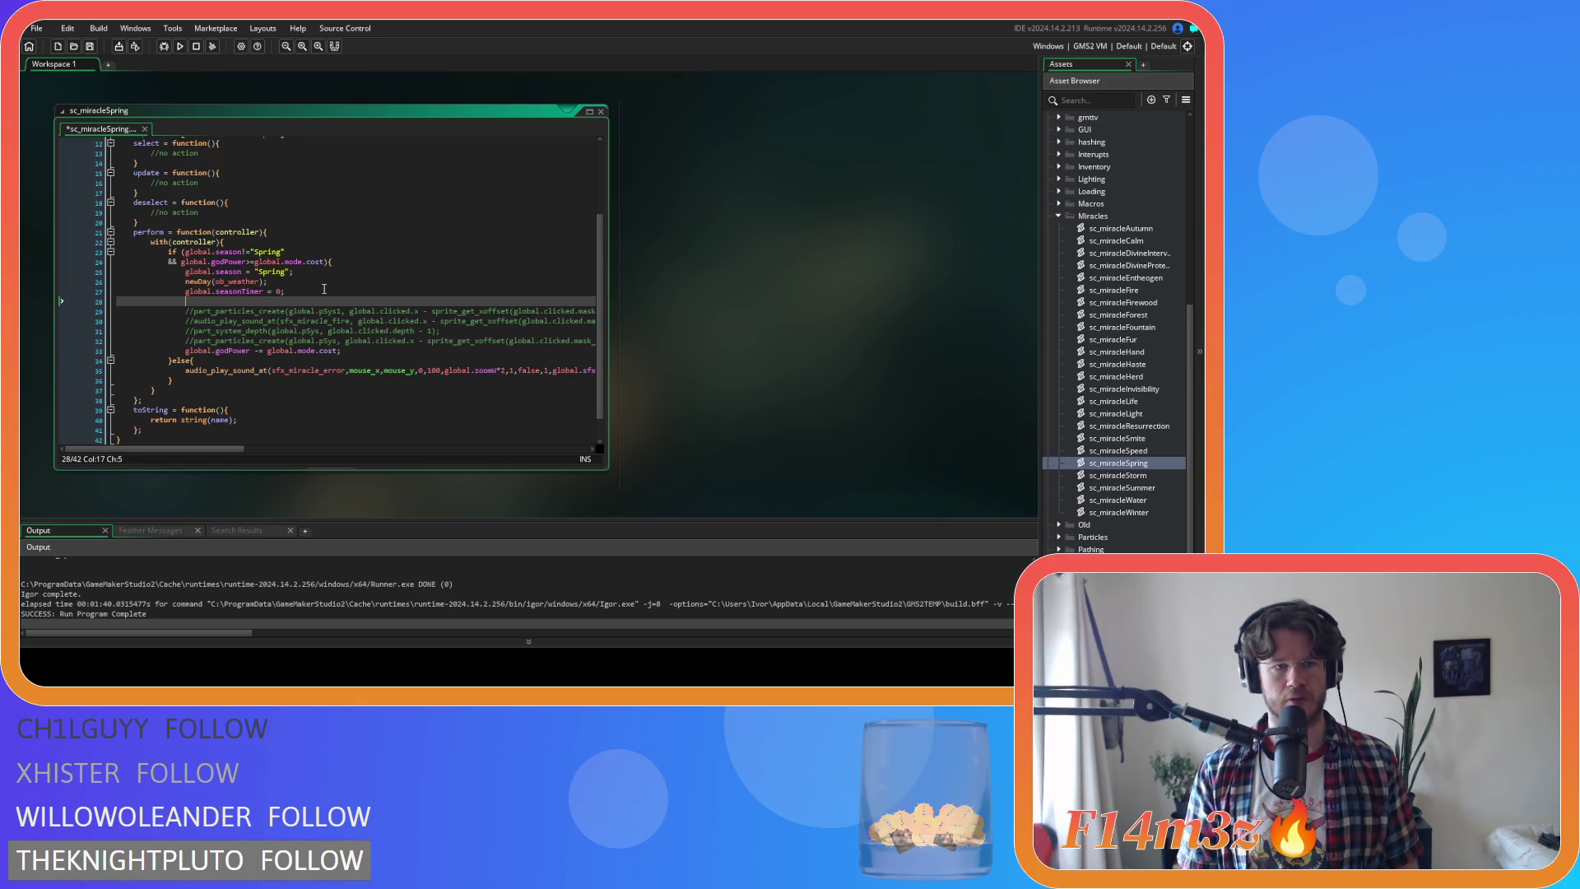
key(ctrl+v)
key(ctrl+s)
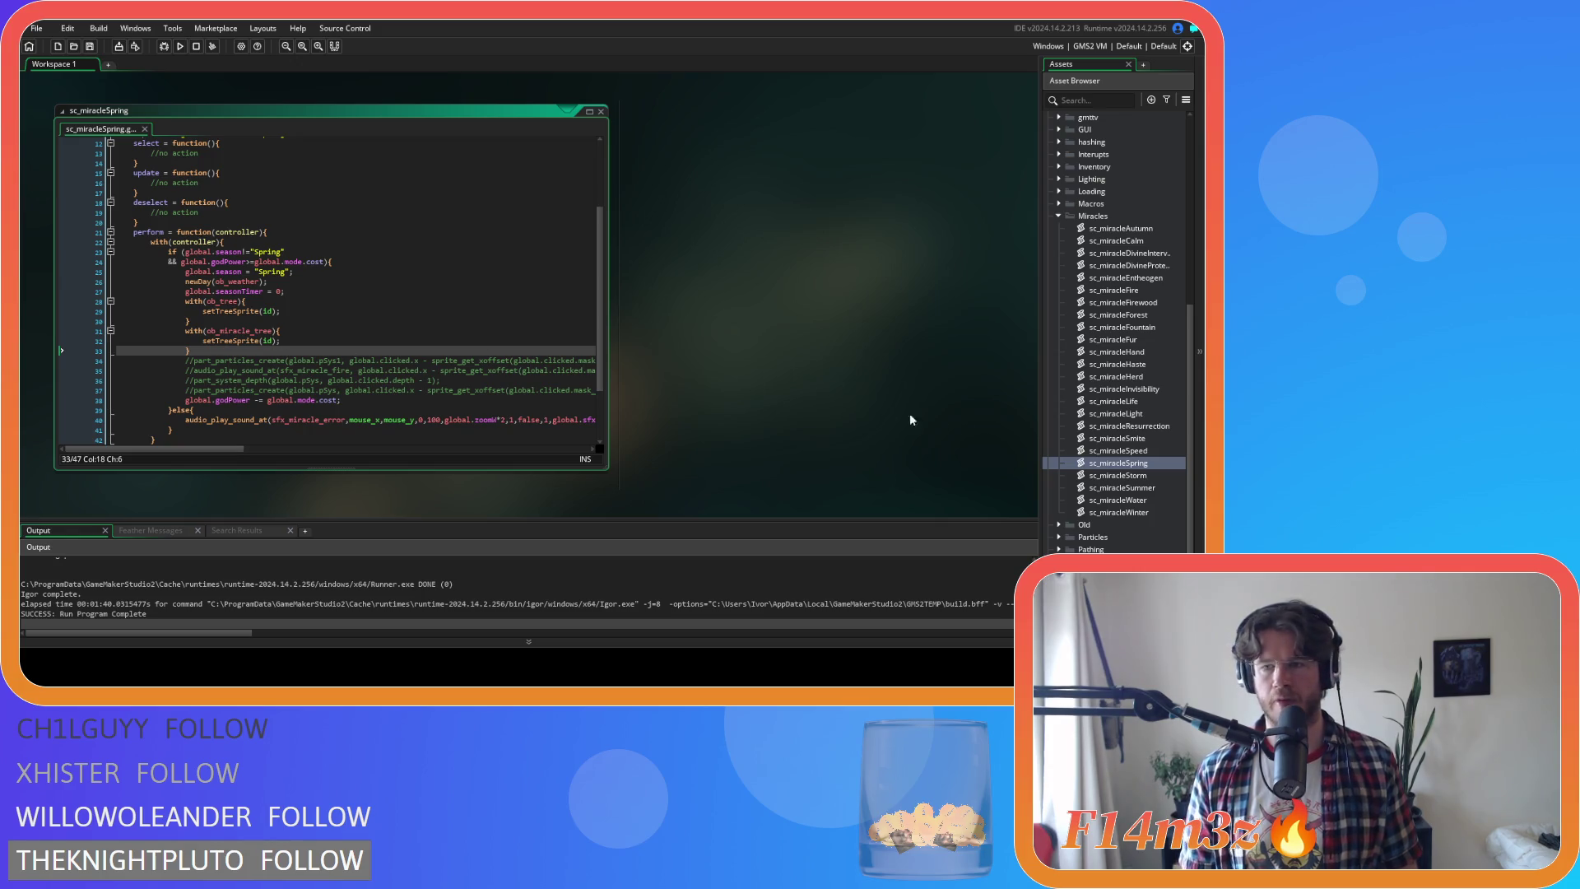
Paste the tree sprite refresh blocks after the season timer reset in sc_miracleSummer and sc_miracleAutumn
double_click(1156, 488)
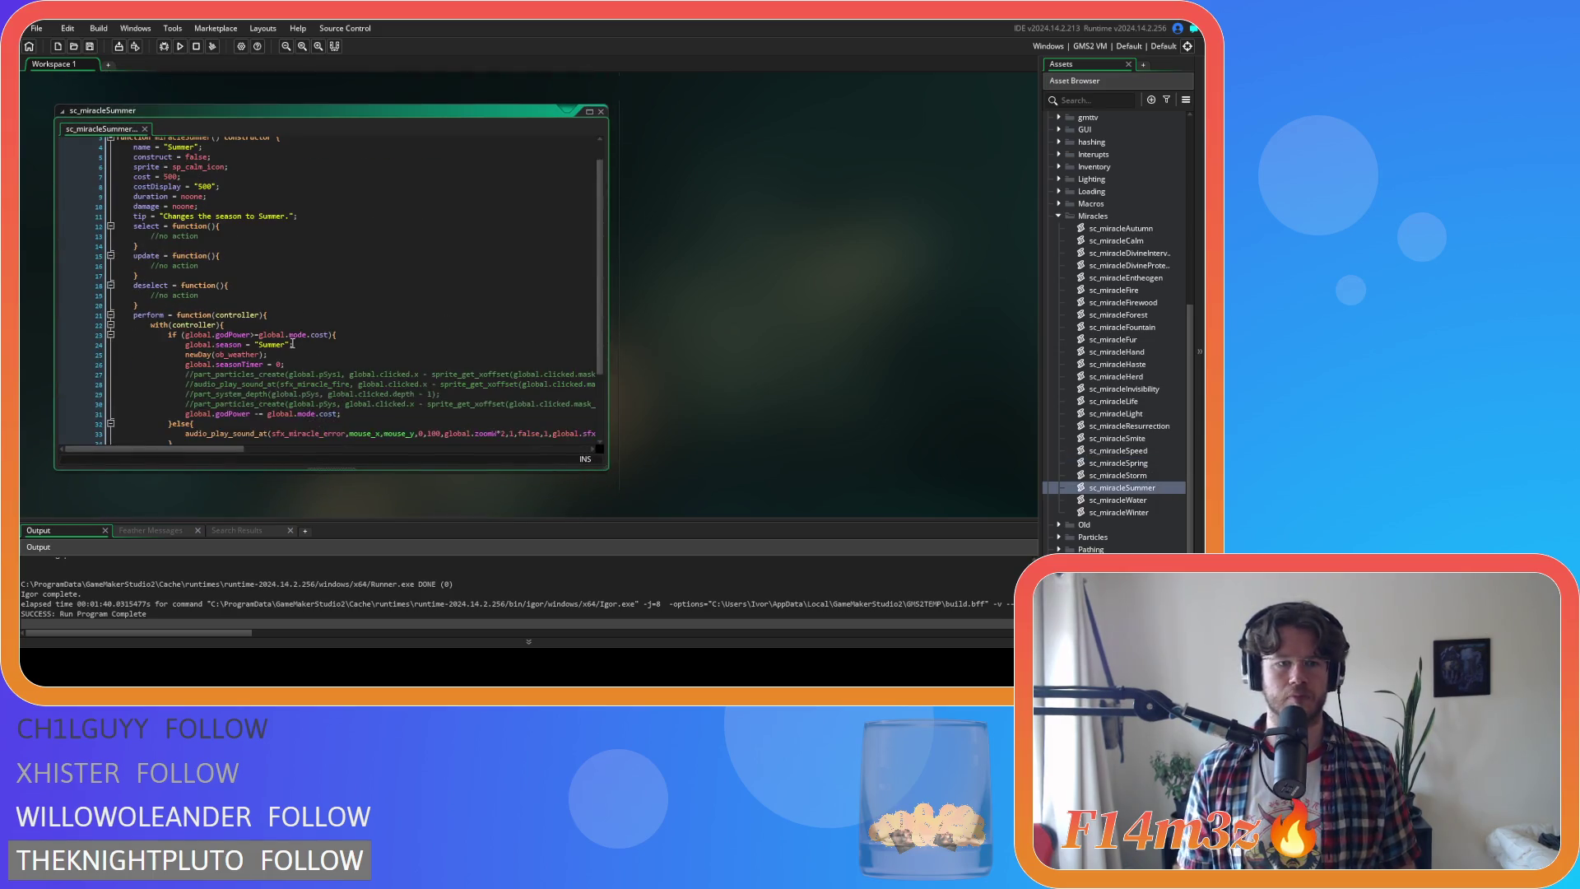
click(302, 362)
key(ctrl+v)
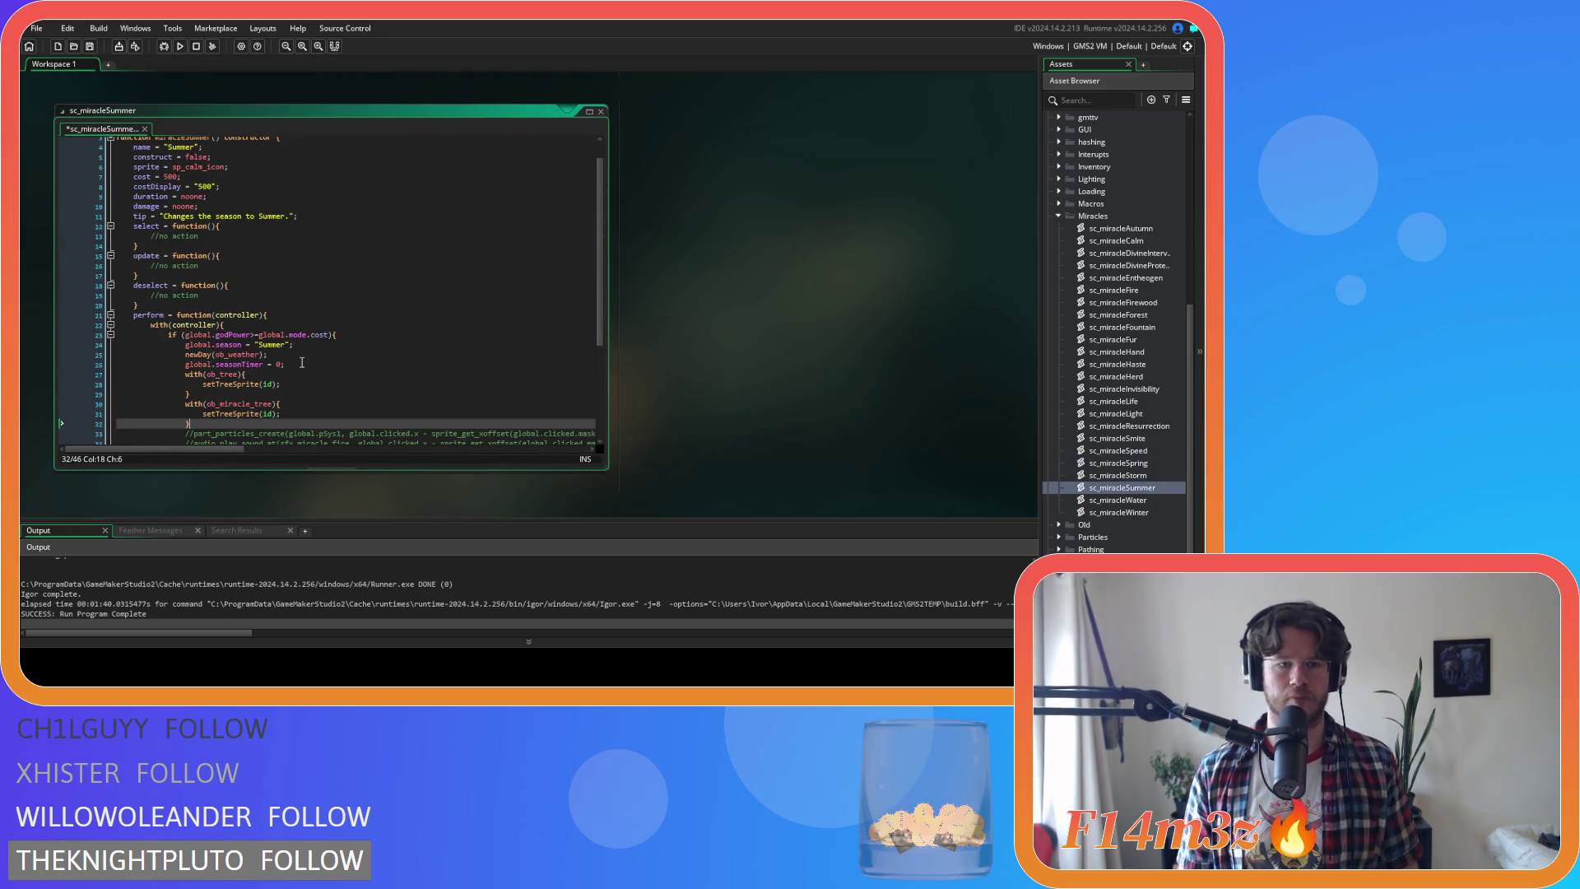
double_click(1121, 228)
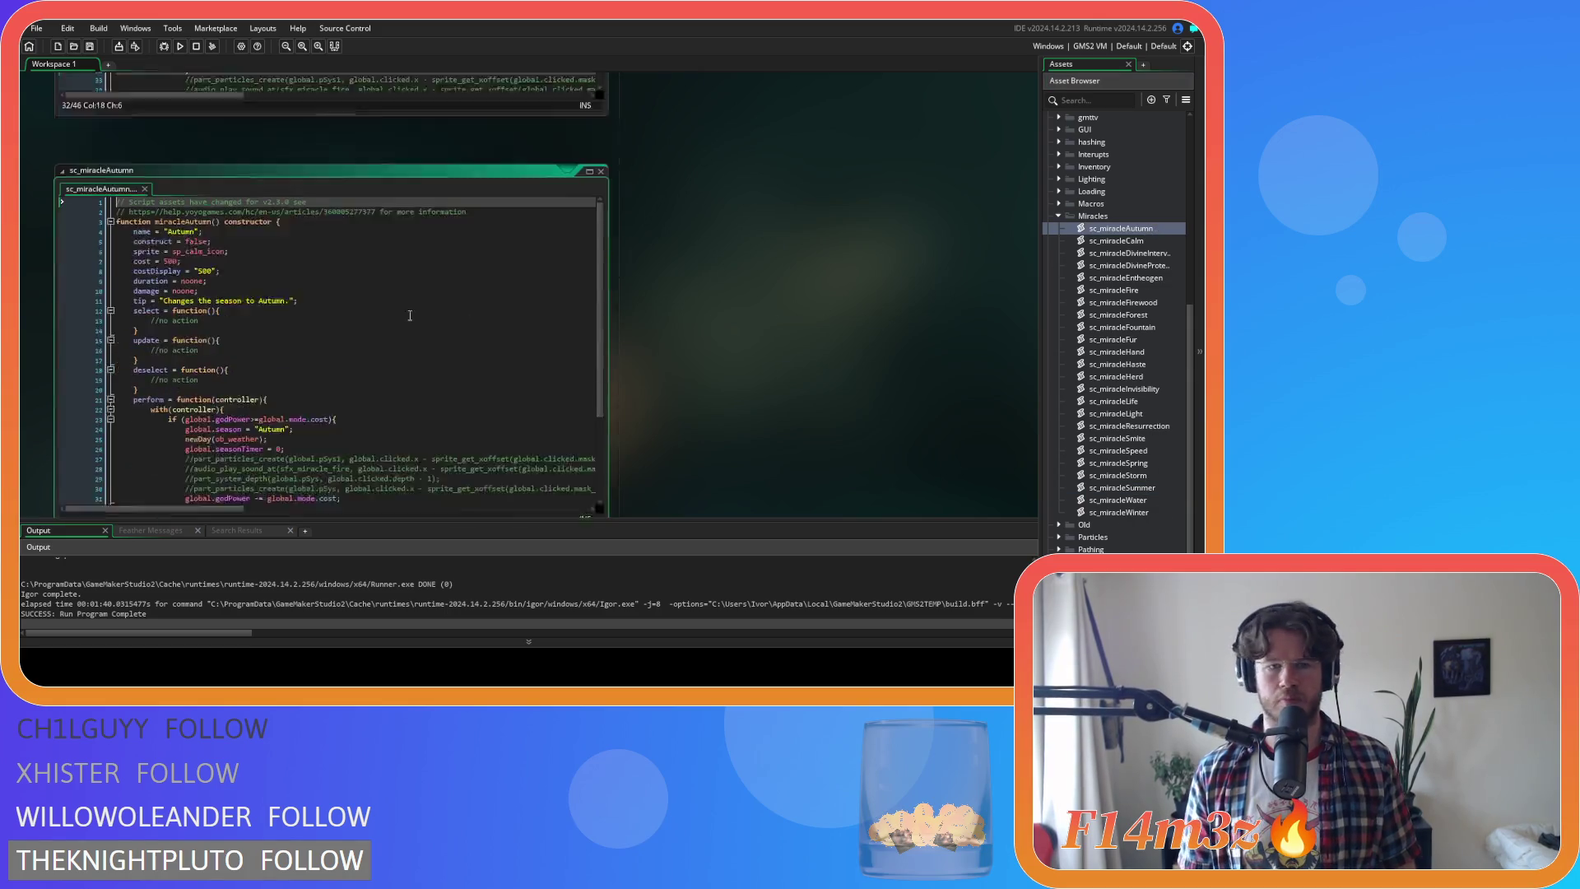
scroll(325, 364, down, 4)
click(294, 314)
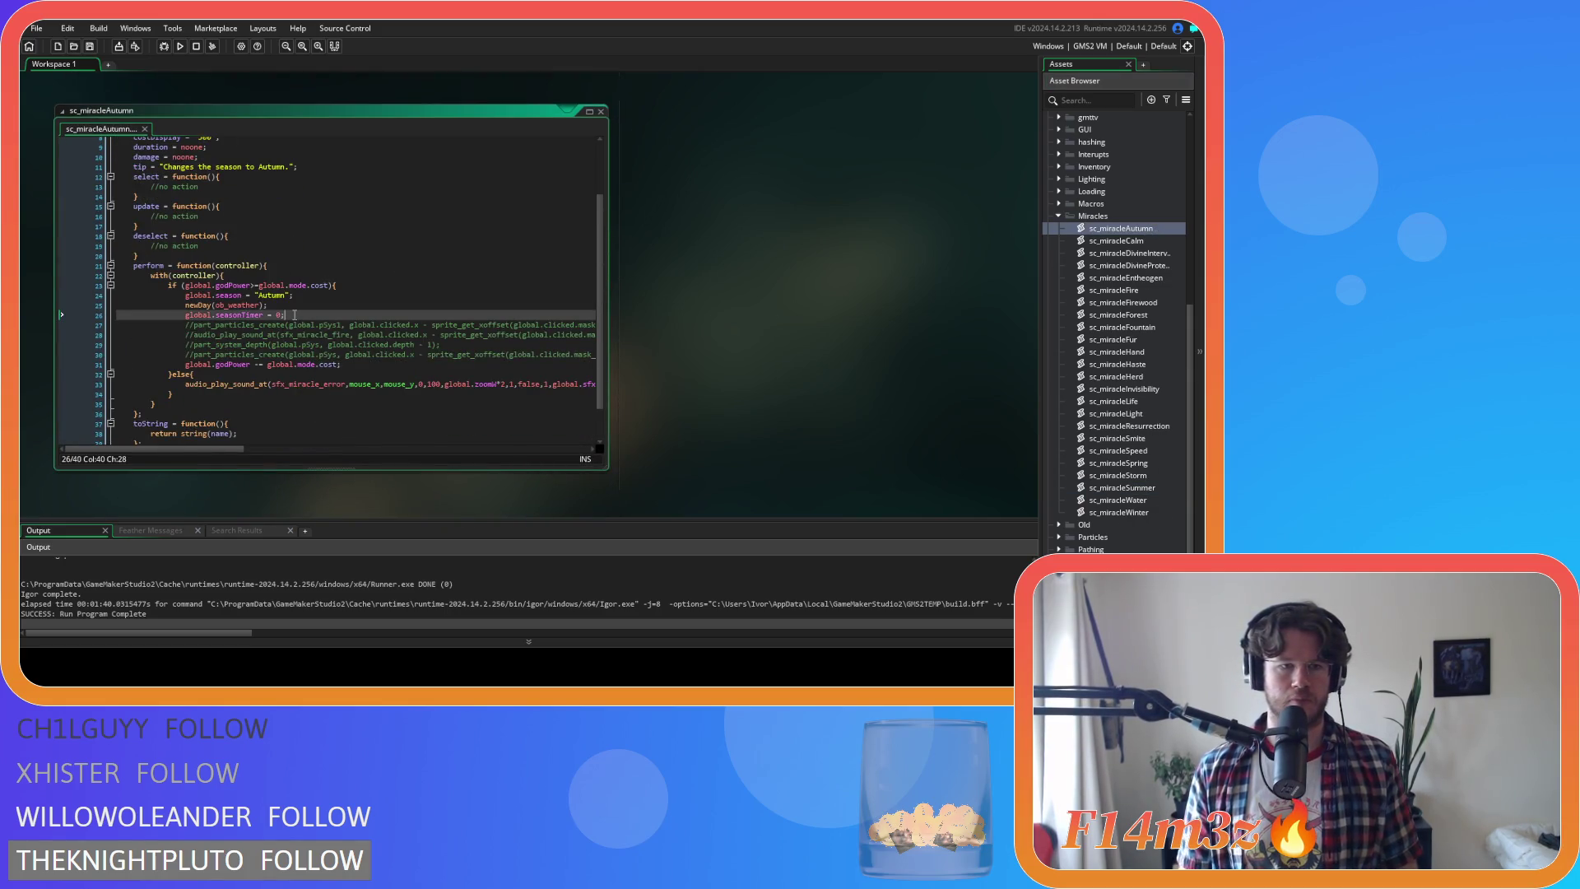
key(ctrl+v)
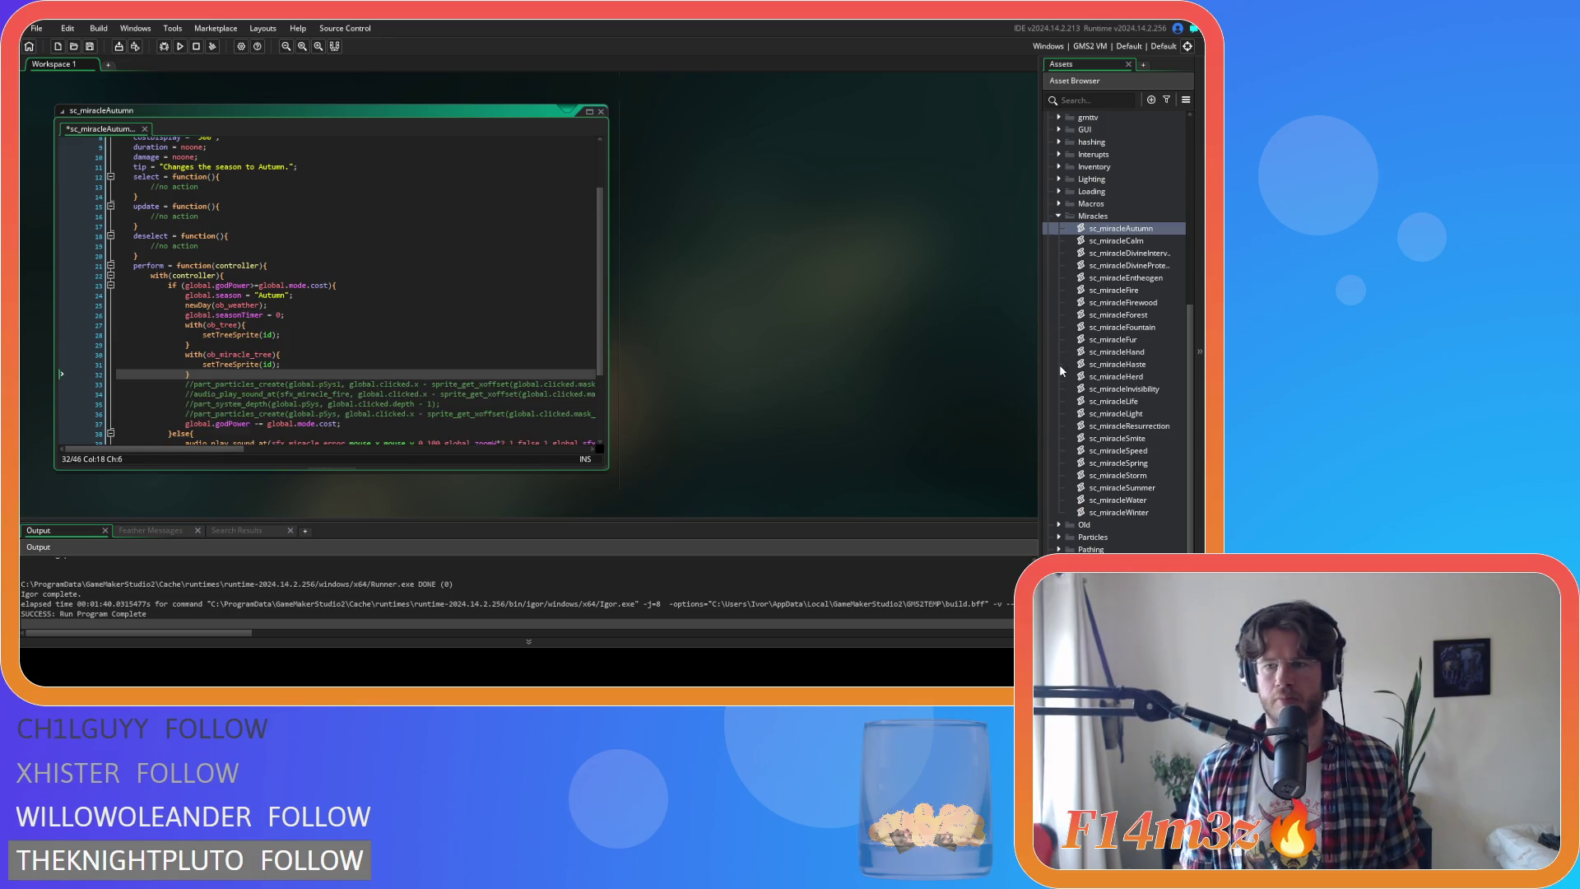
Paste the blocks into sc_miracleWinter, then select sc_miracleSpring's season check
double_click(1158, 512)
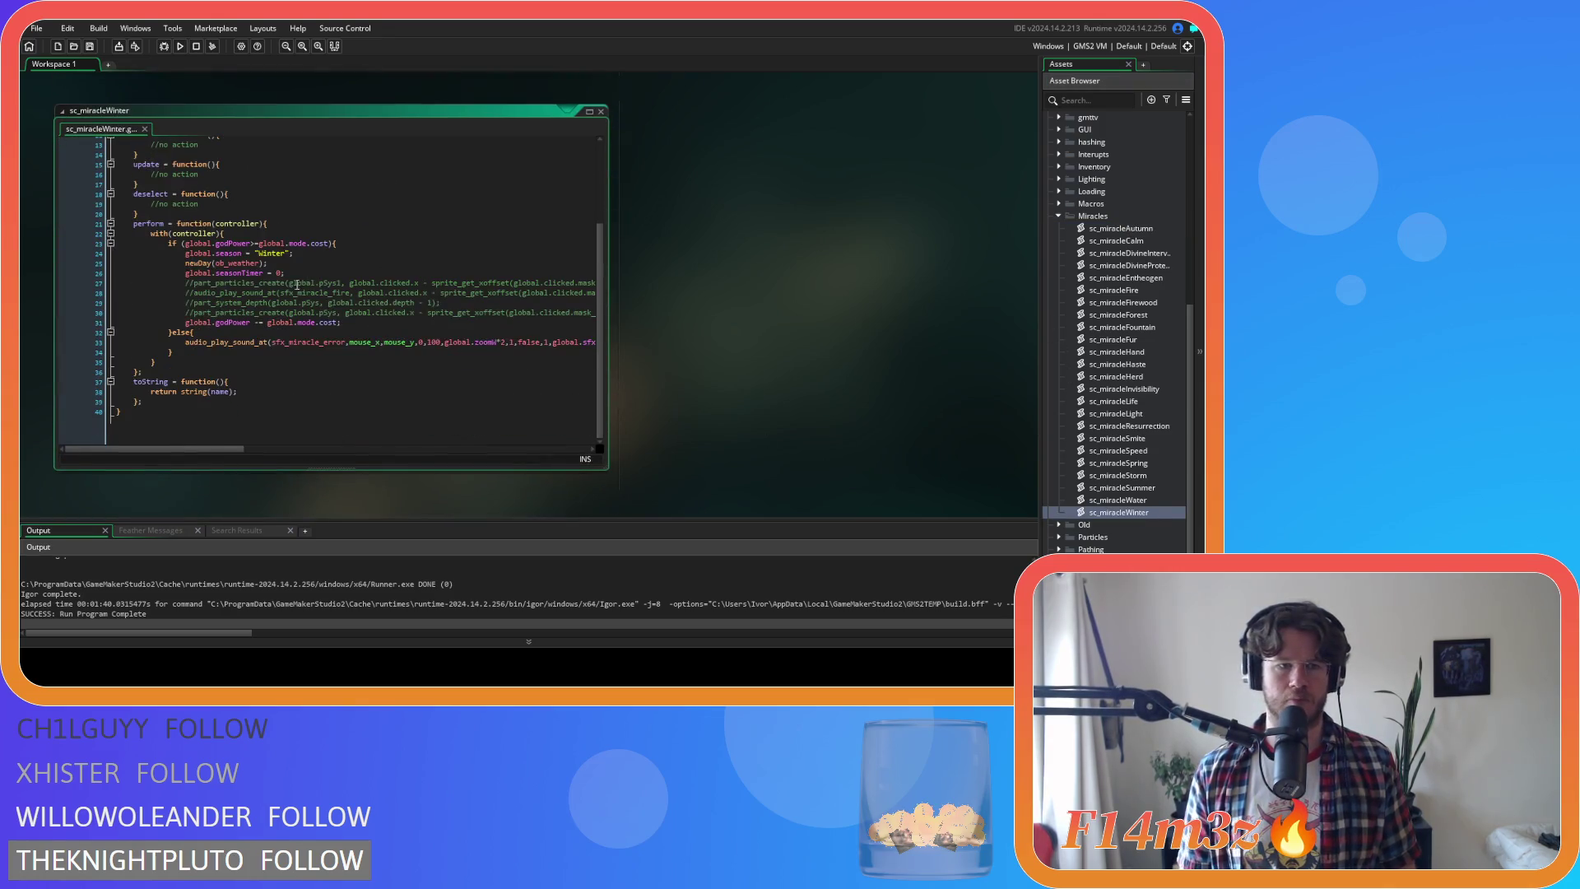
key(ctrl+v)
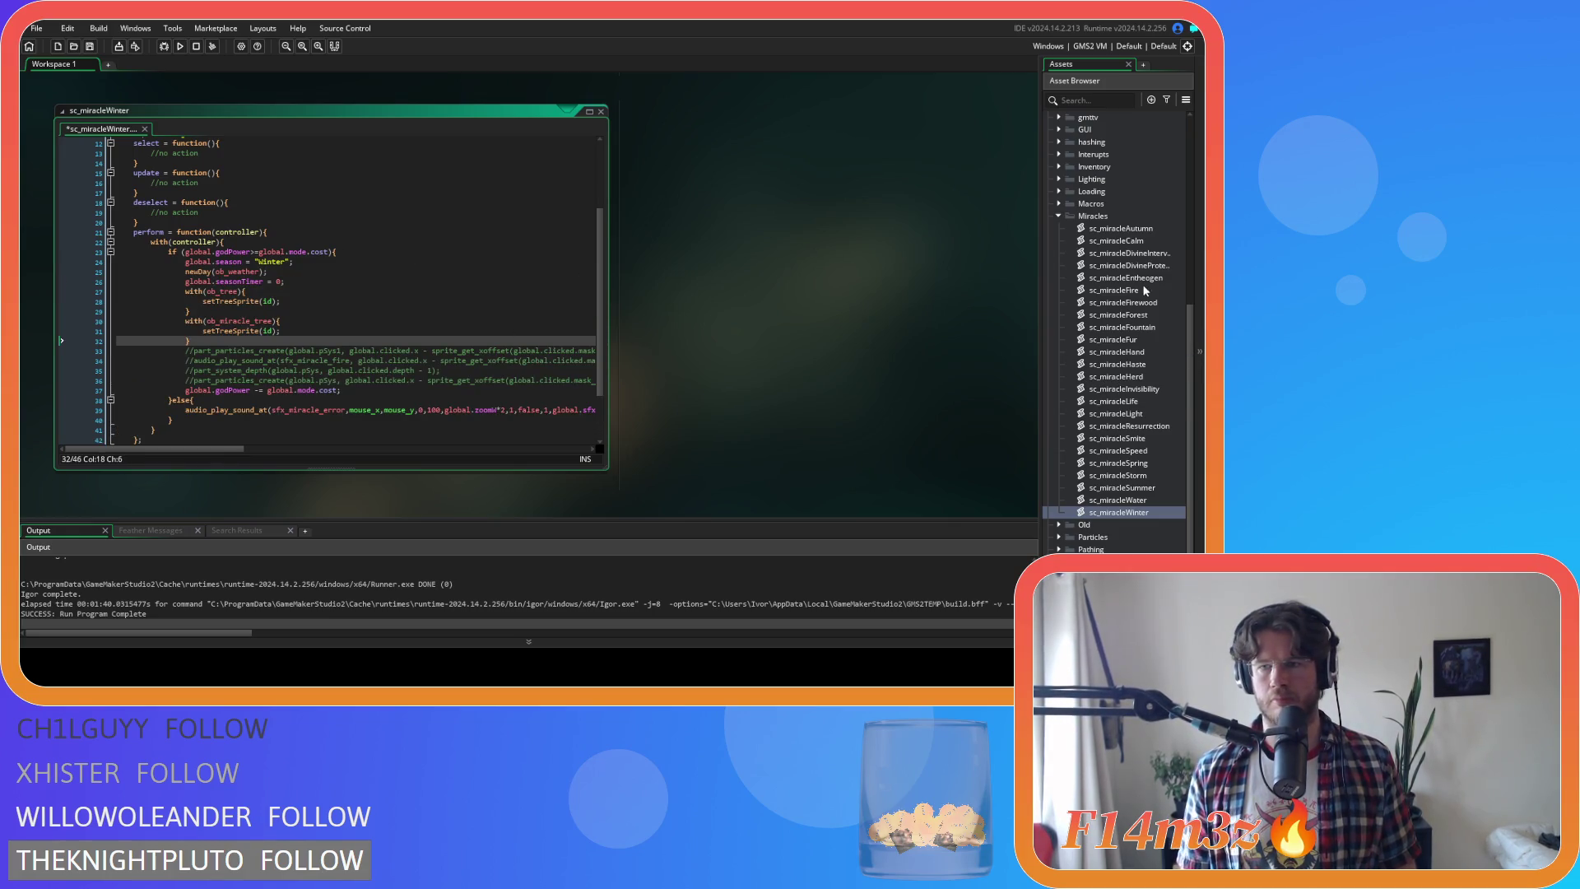
double_click(1152, 463)
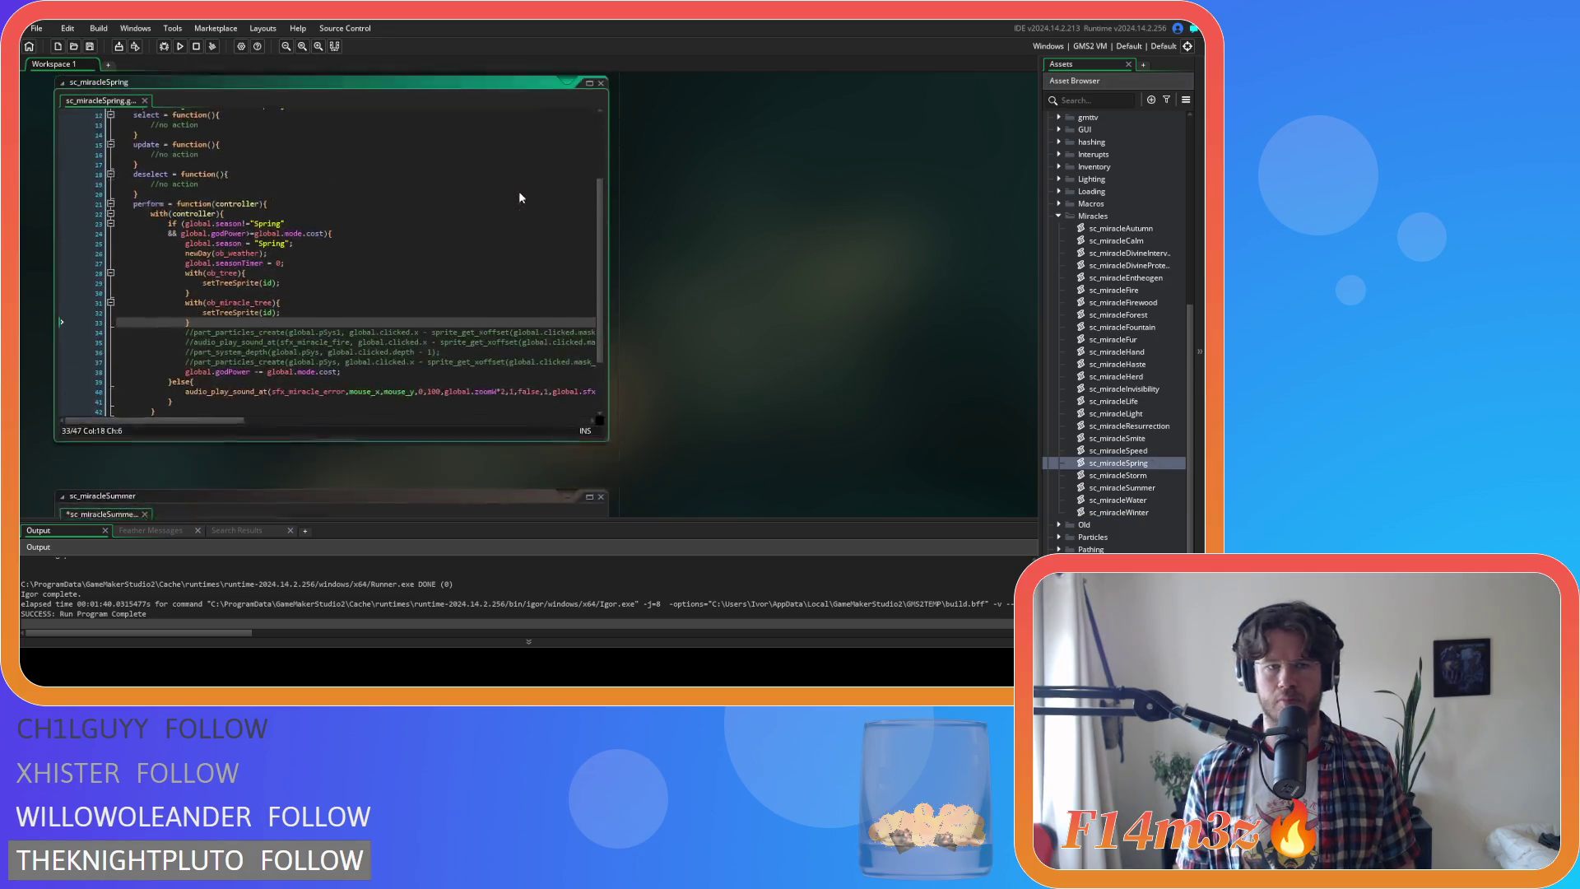
drag(188, 252, 182, 262)
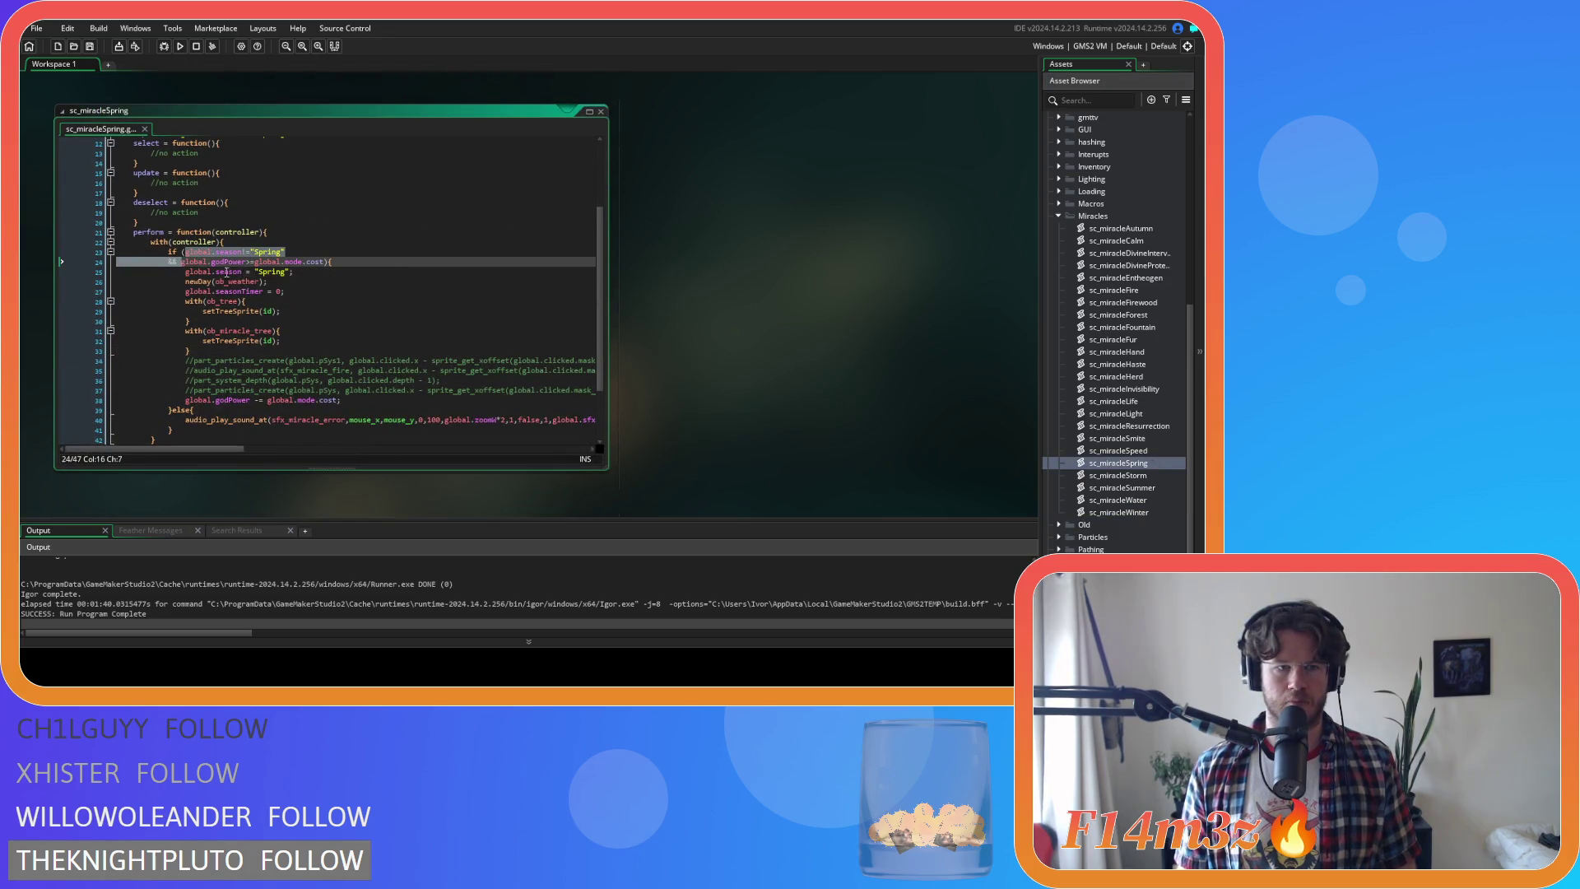
Prefix the Summer, Autumn and Winter if-conditions with global.season!="Spring" &&
scroll(387, 301, down, 3)
scroll(673, 318, down, 5)
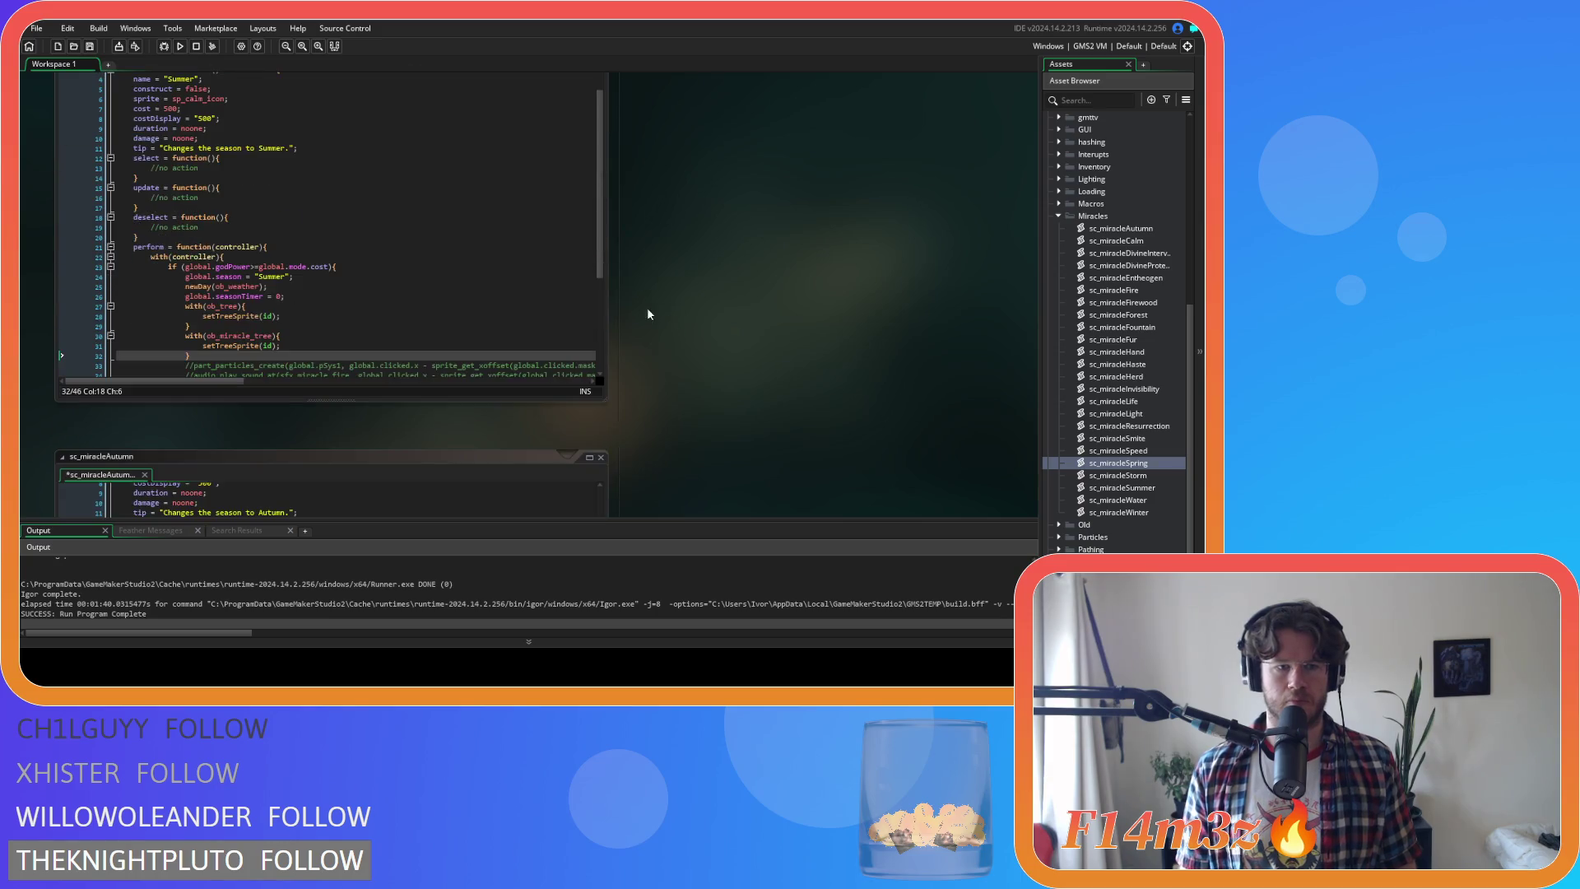
click(188, 267)
text(global.season!="Spring")
key(Return)
text(&&)
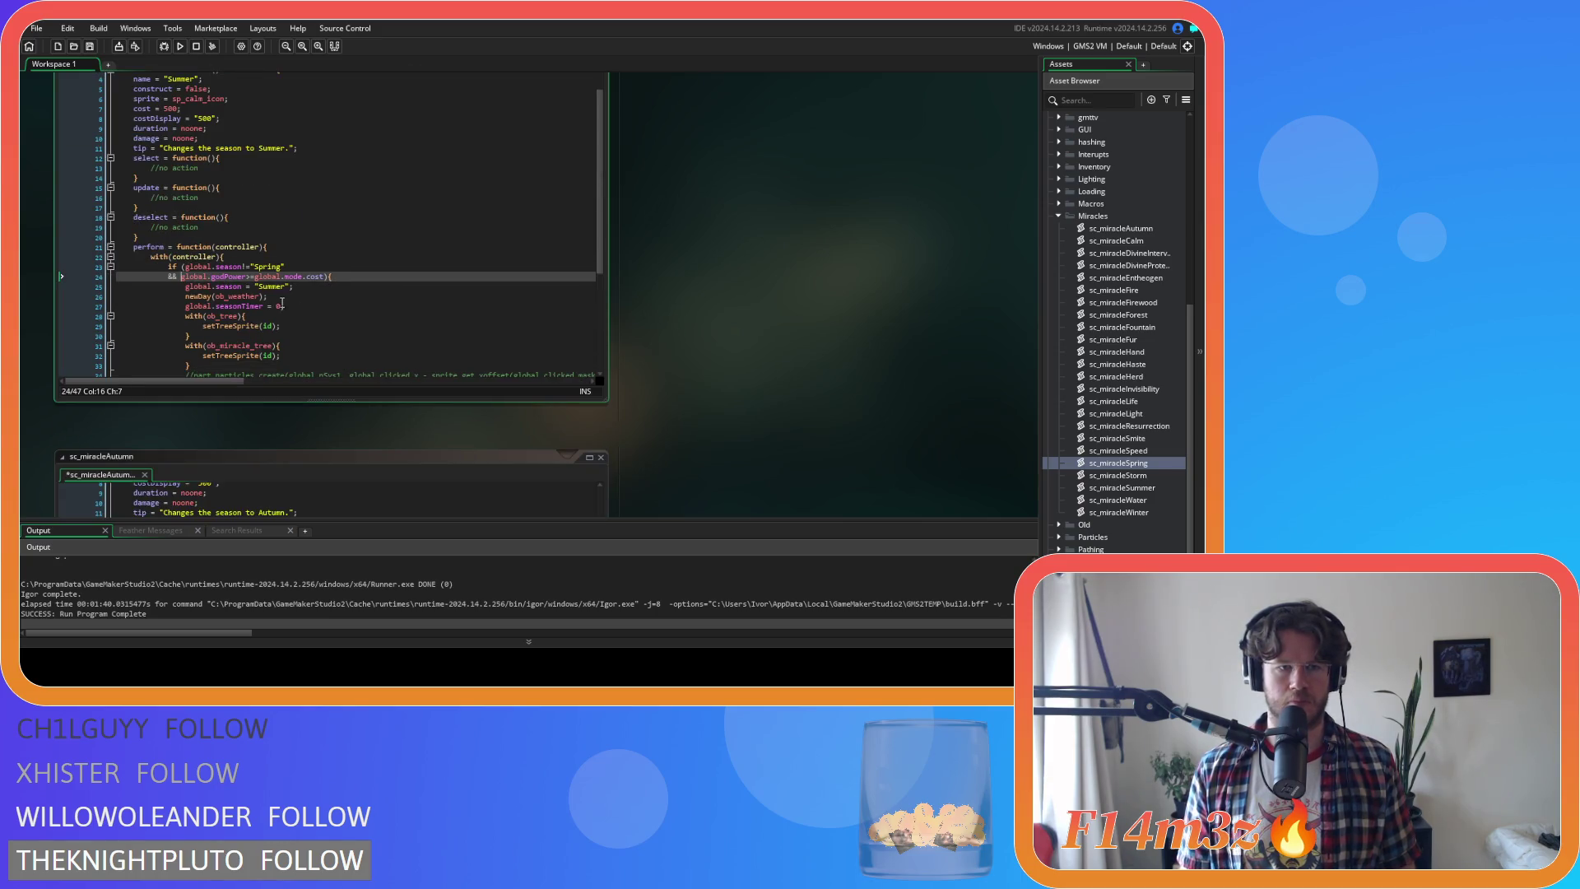
scroll(618, 314, down, 4)
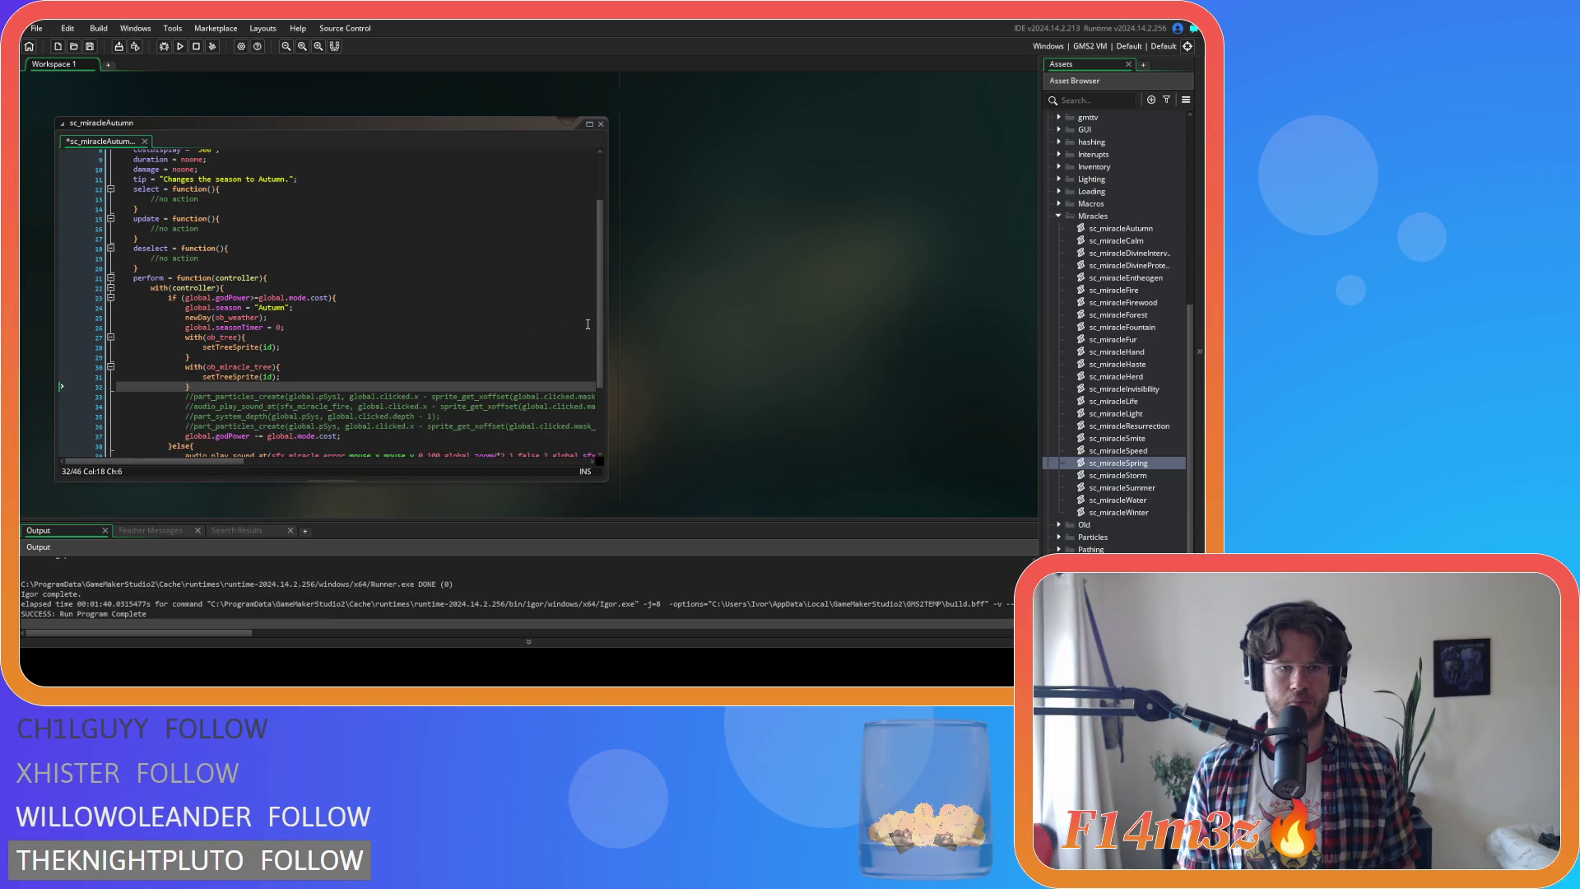
click(188, 298)
key(ctrl+v)
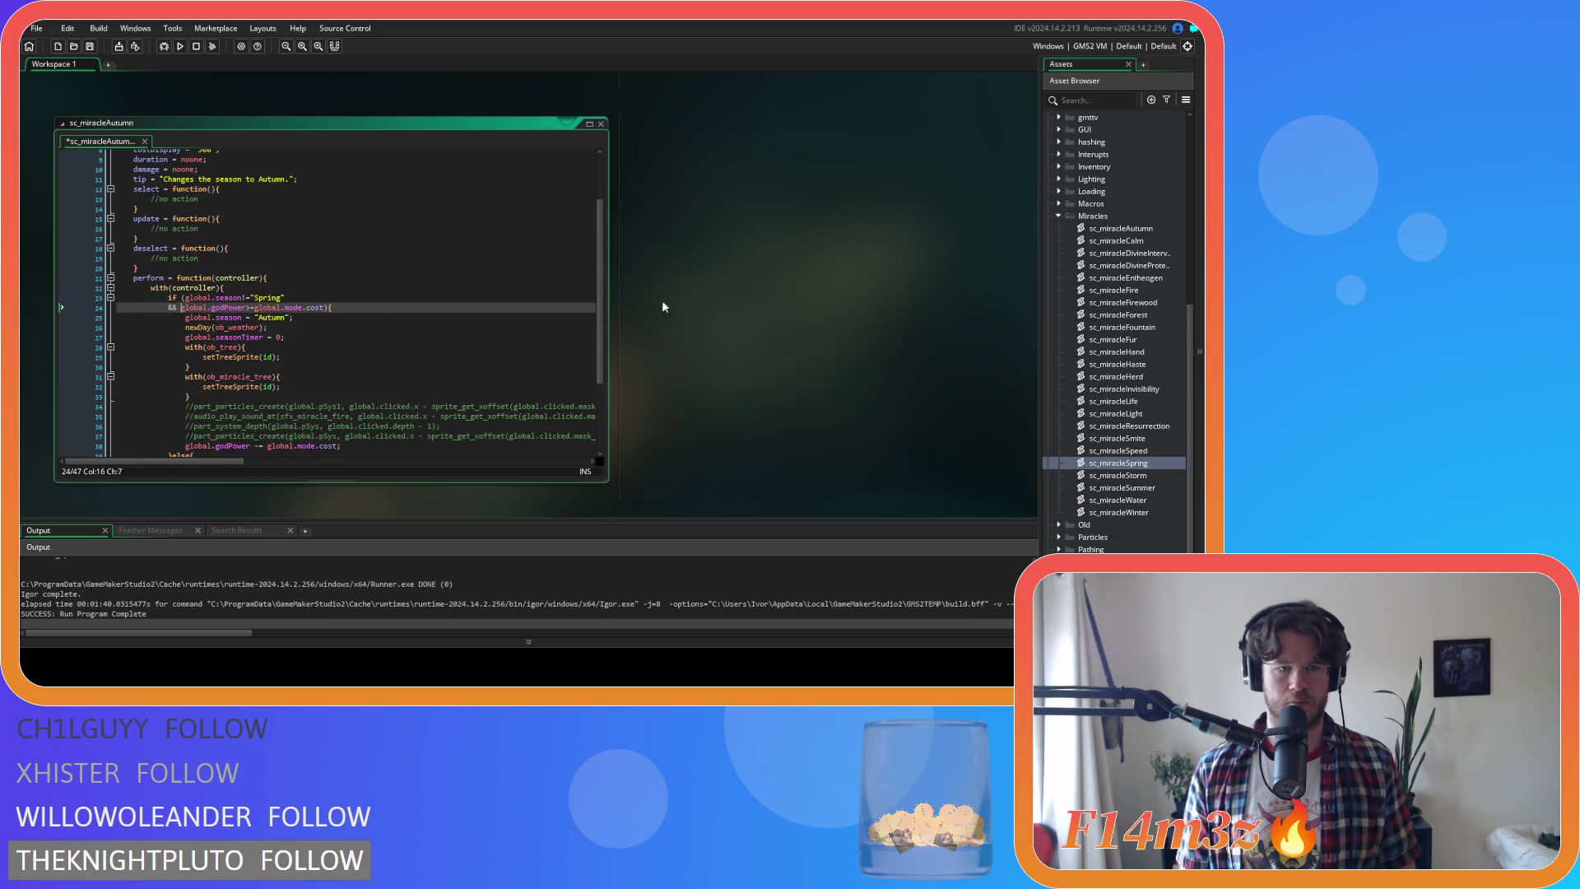
scroll(663, 301, down, 4)
click(182, 344)
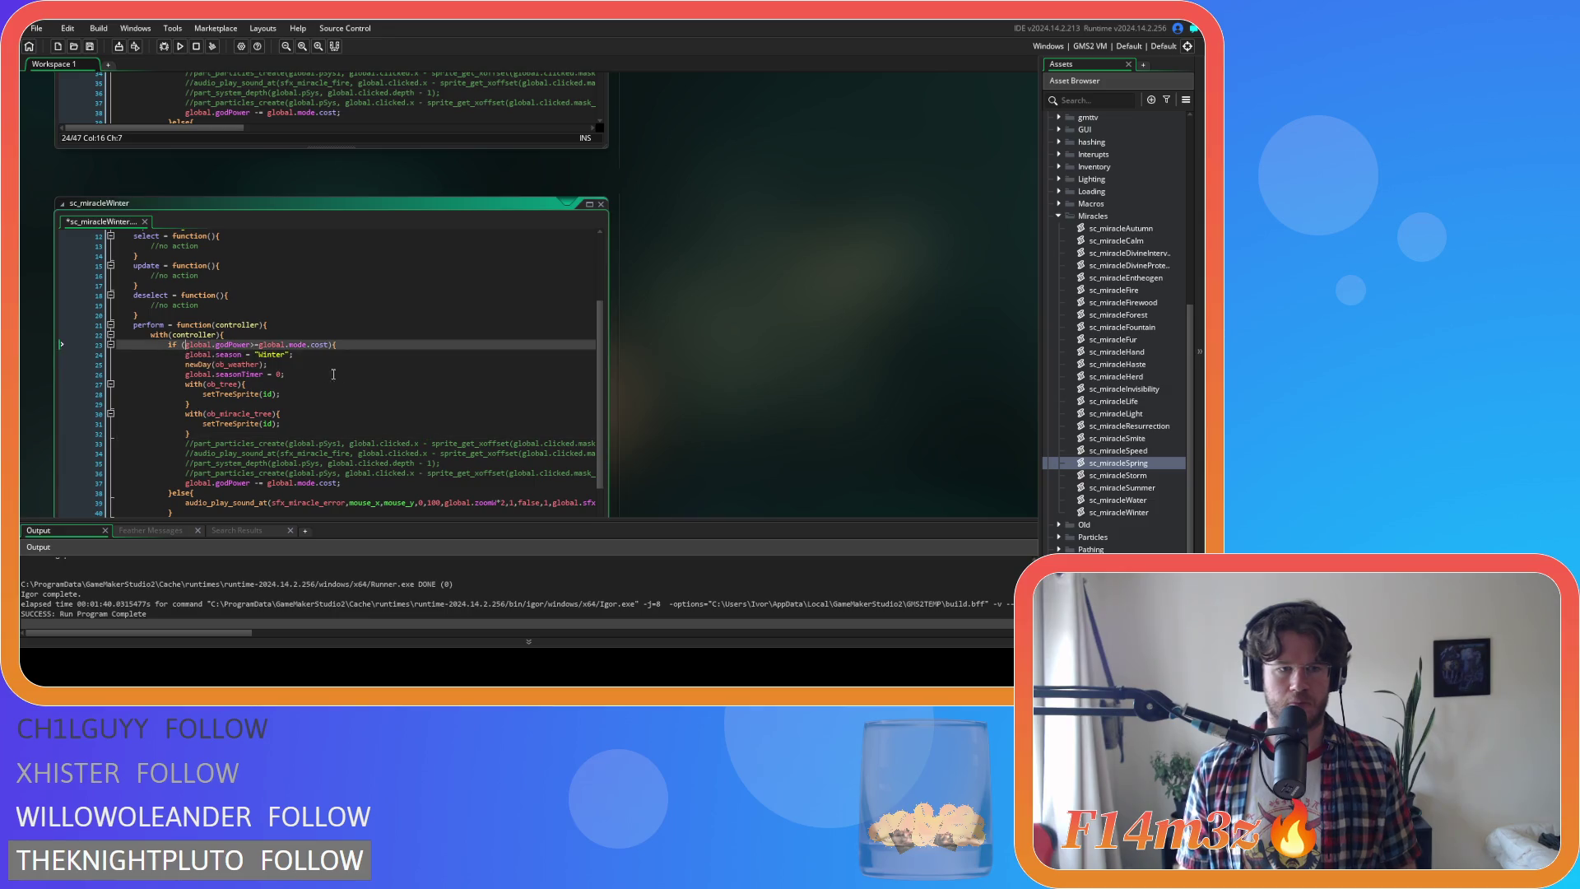
key(ctrl+v)
Review the season names in the Winter, Autumn and Summer conditions, then rebuild and run the game
click(271, 364)
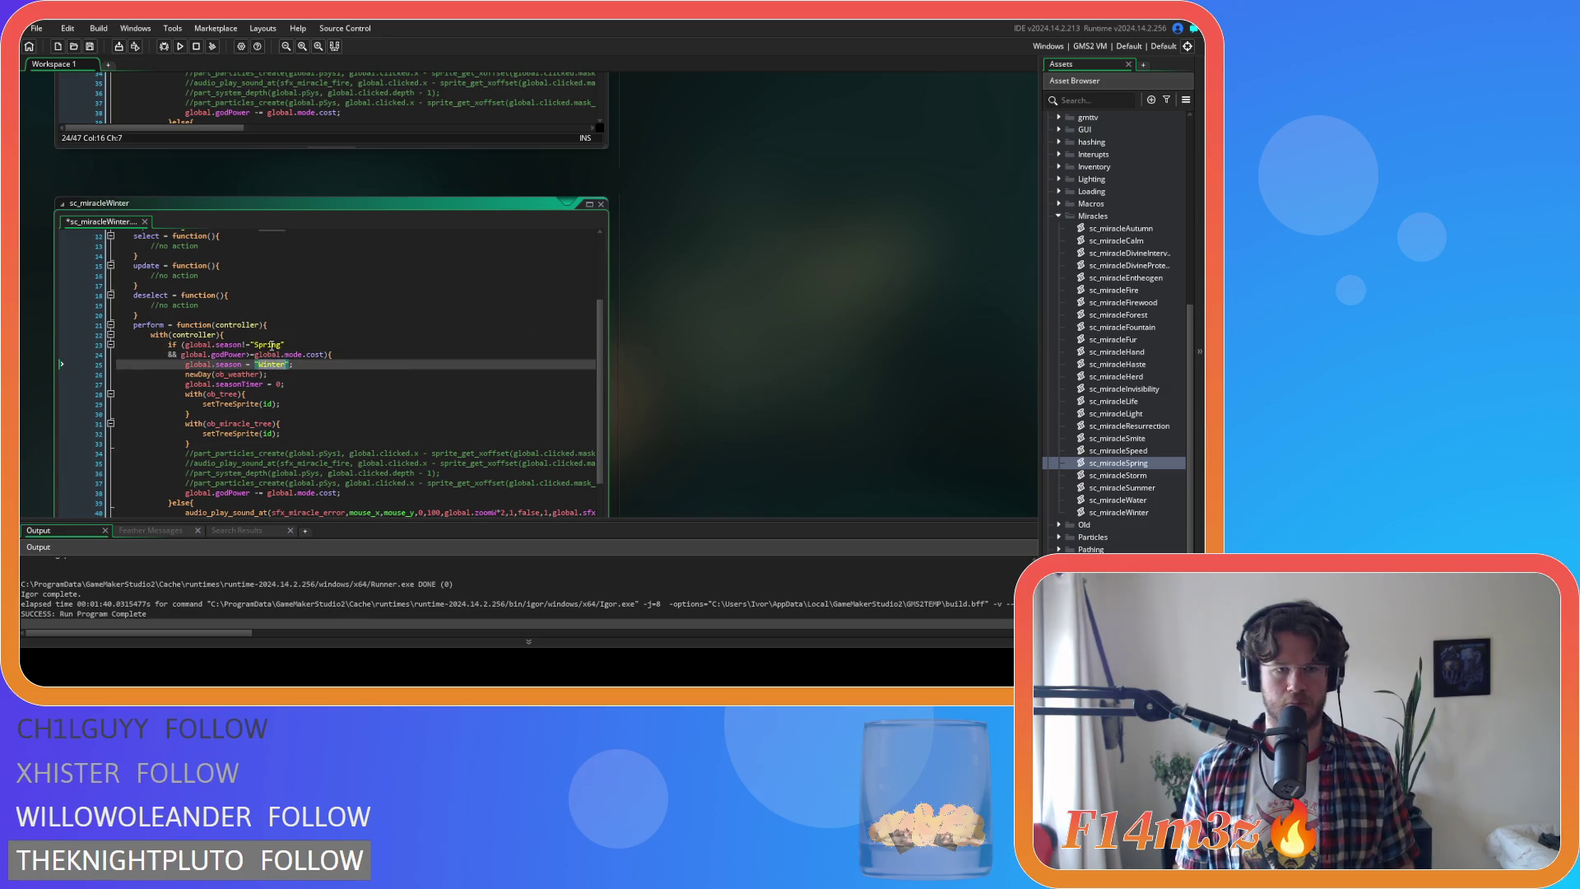
double_click(271, 344)
click(601, 203)
scroll(727, 349, down, 2)
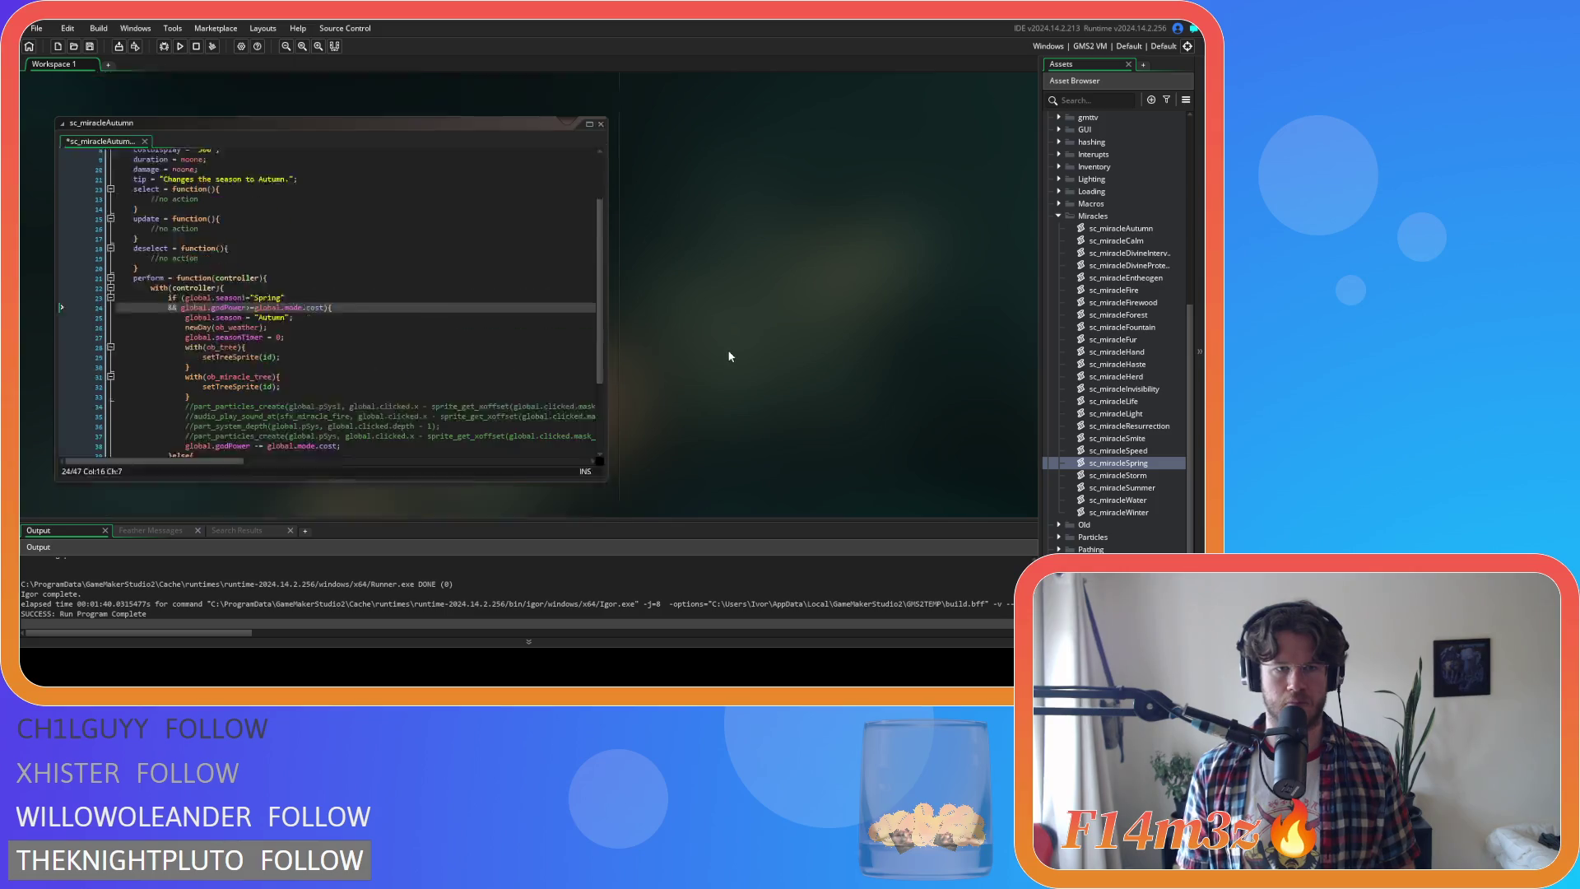
scroll(728, 349, up, 1)
click(265, 354)
click(260, 334)
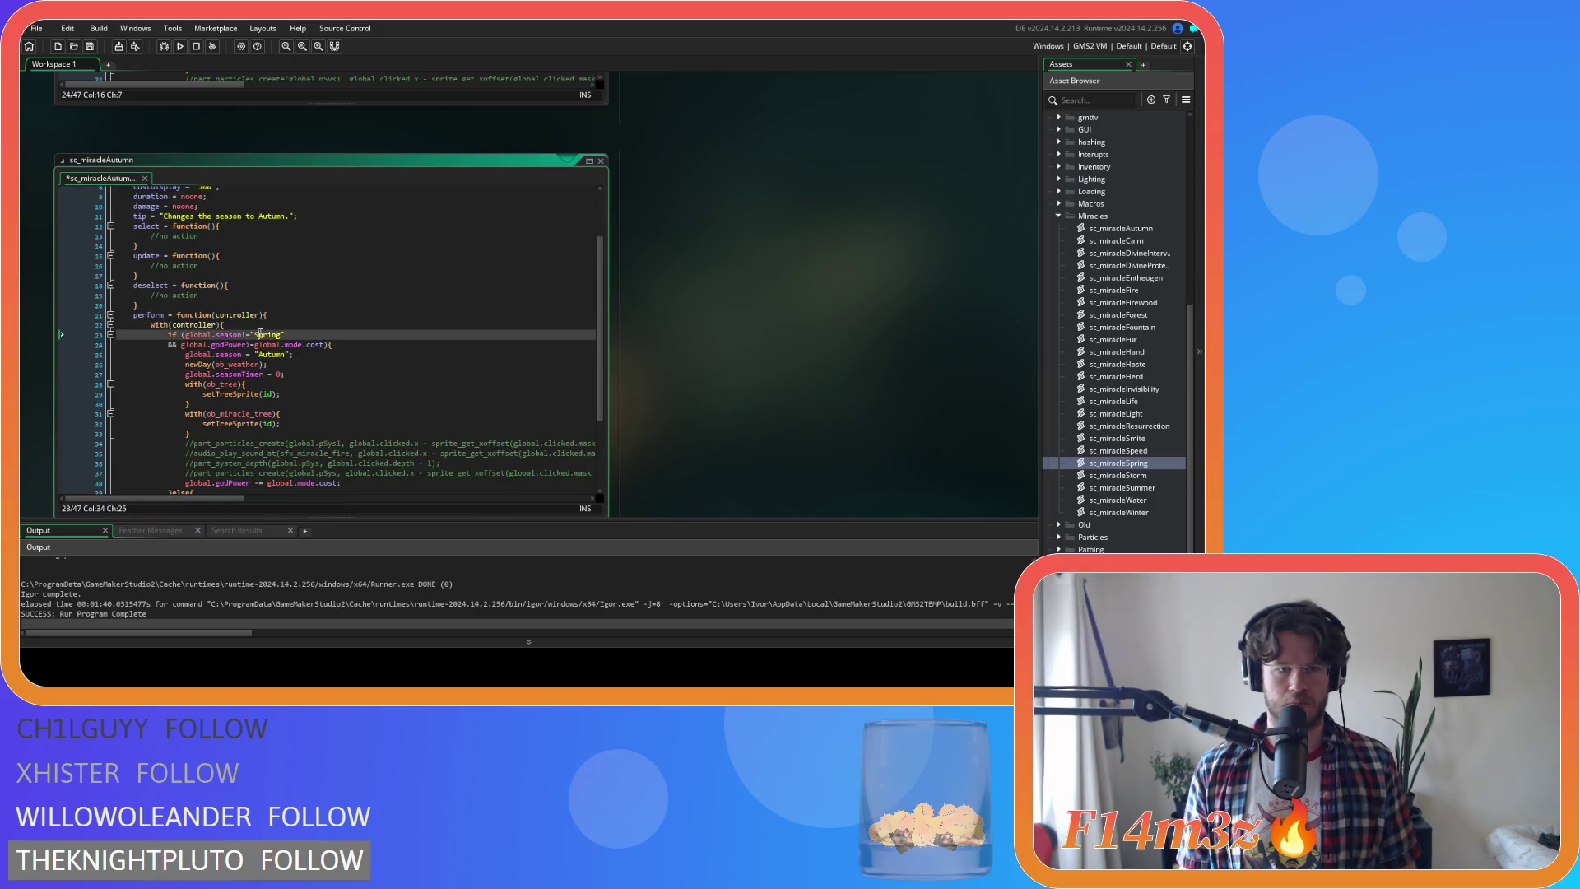
text(Autum)
scroll(658, 322, up, 4)
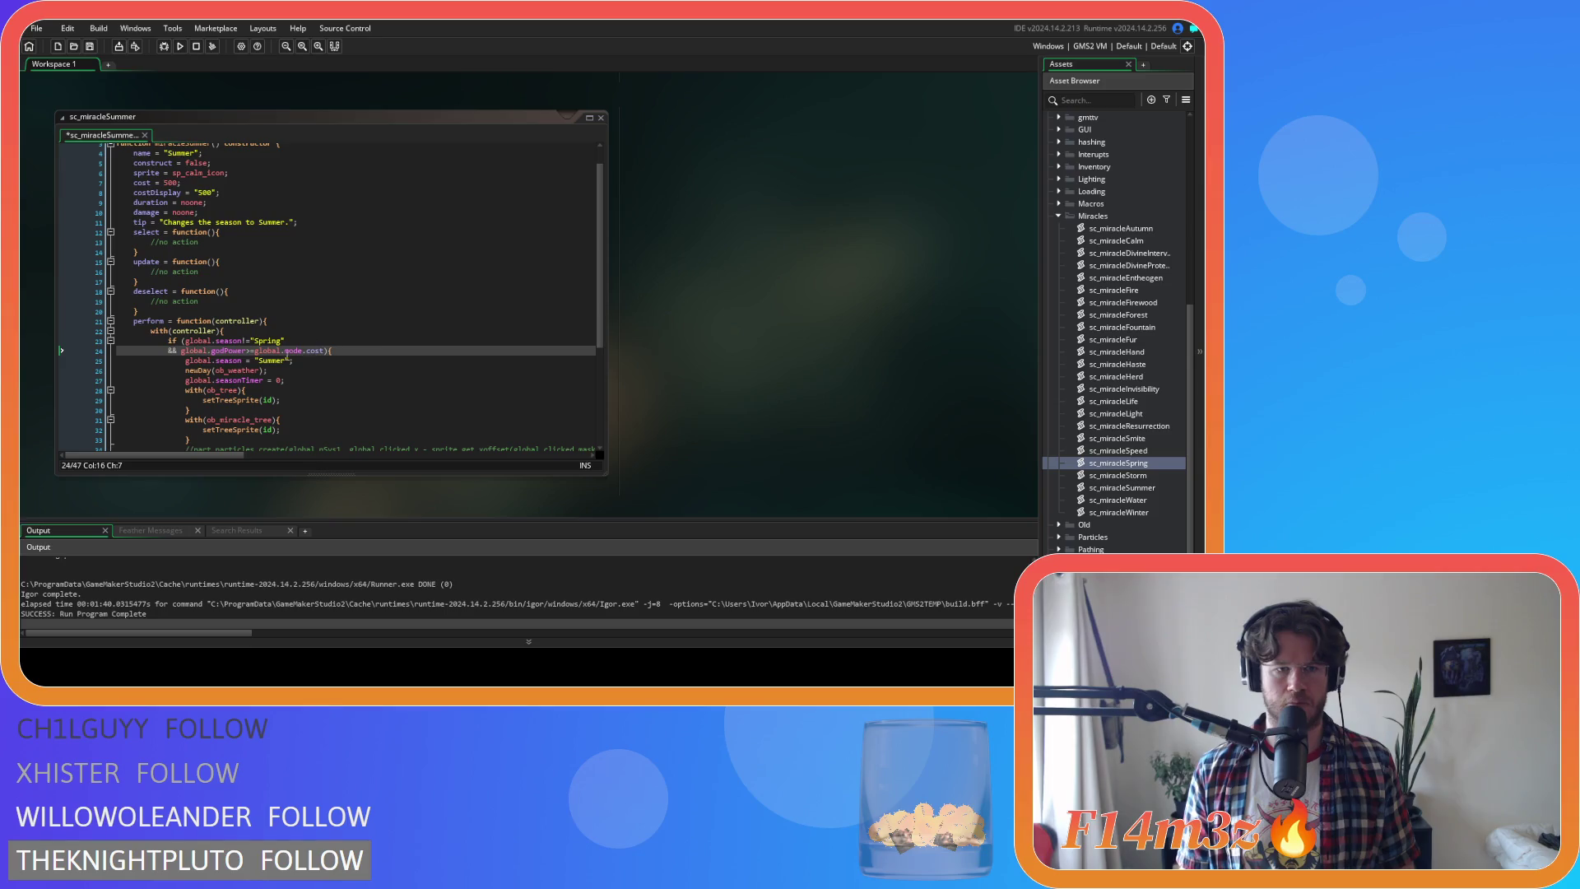
double_click(271, 361)
click(271, 341)
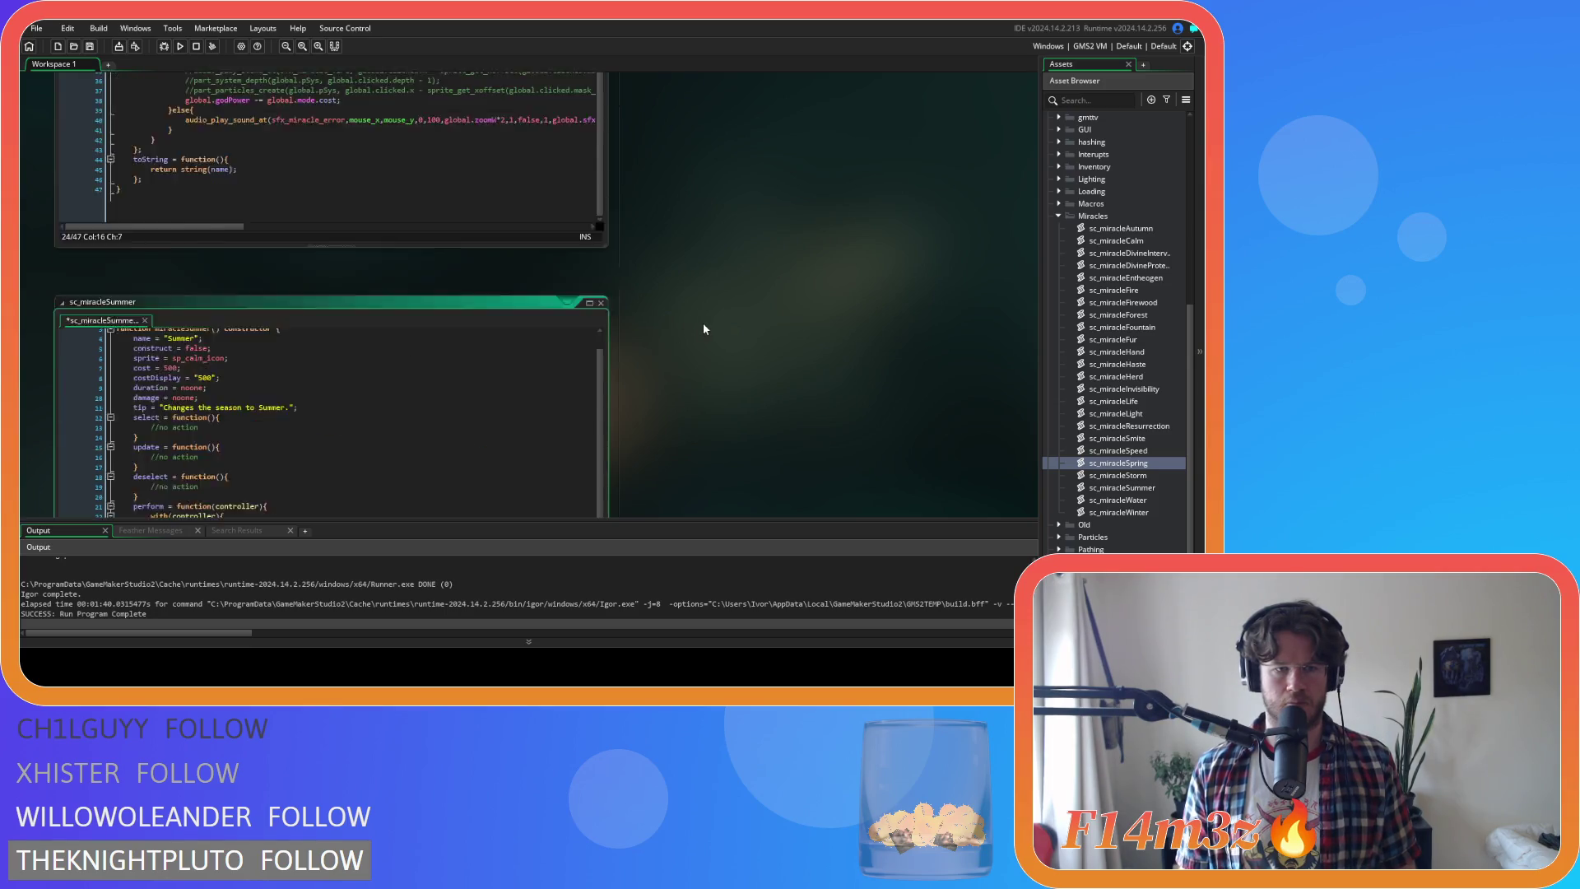
scroll(702, 322, up, 4)
click(469, 308)
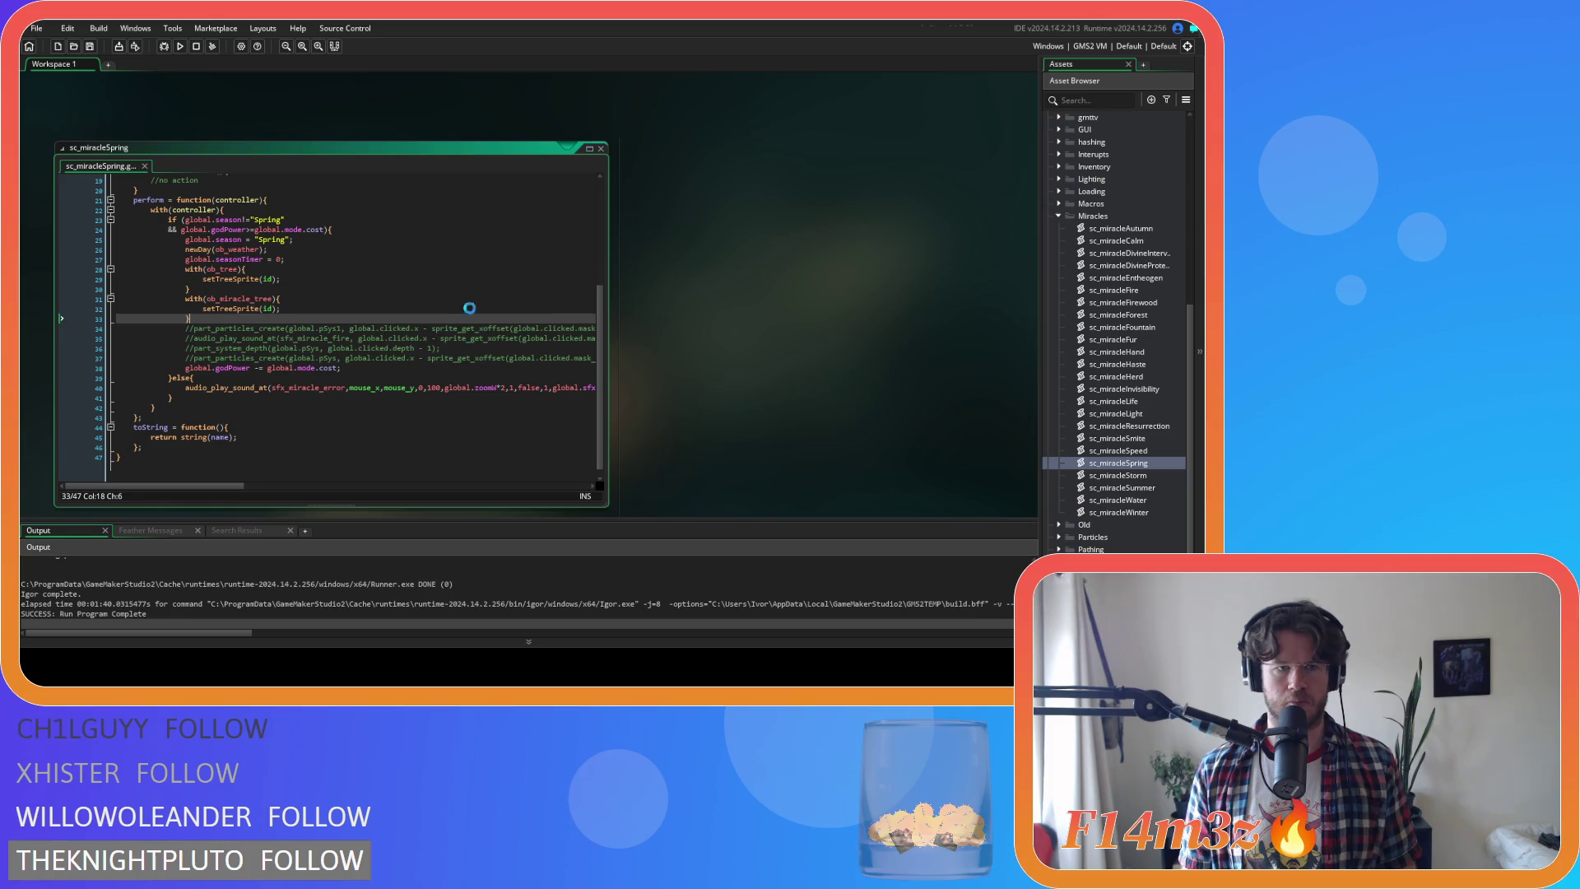
key(F5)
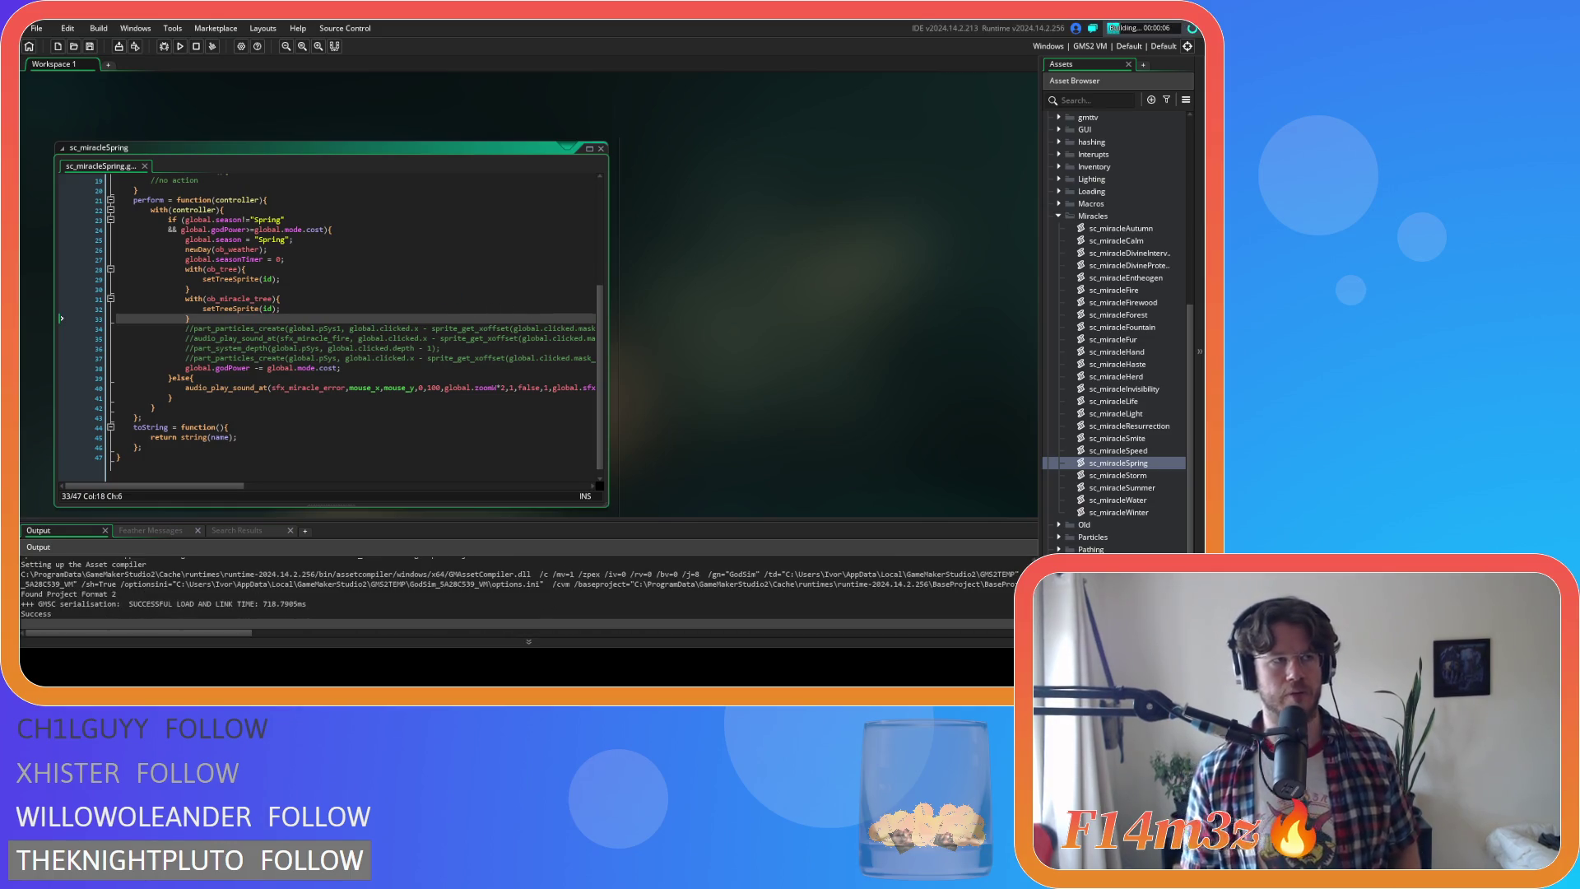
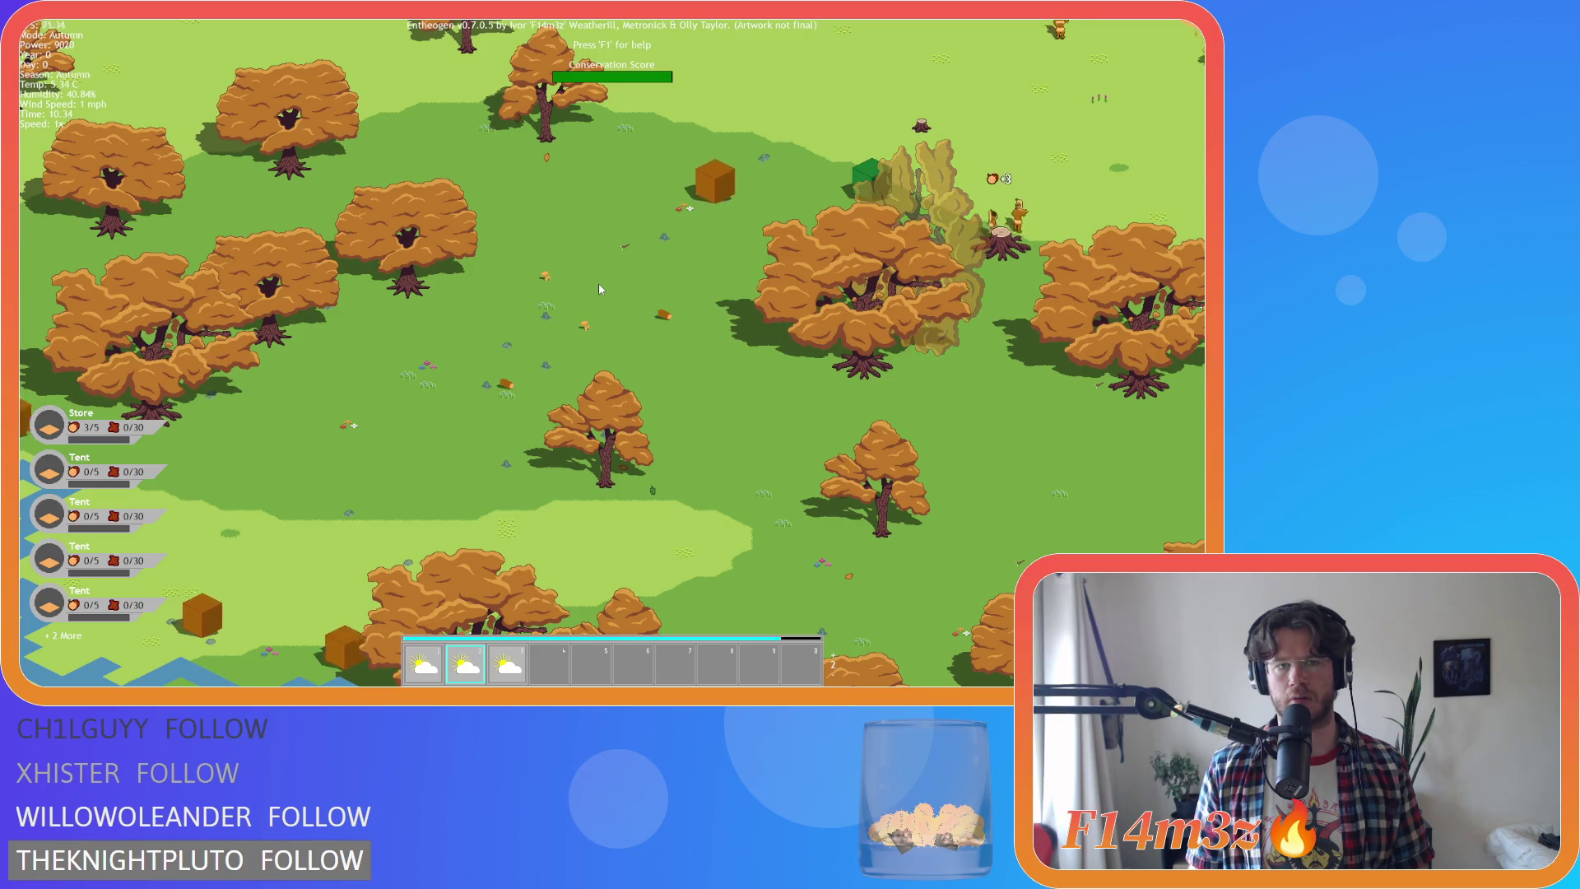
Cast the Winter miracle with hotbar key 3, then pan the map to view the bare trees
key(3)
key(a)
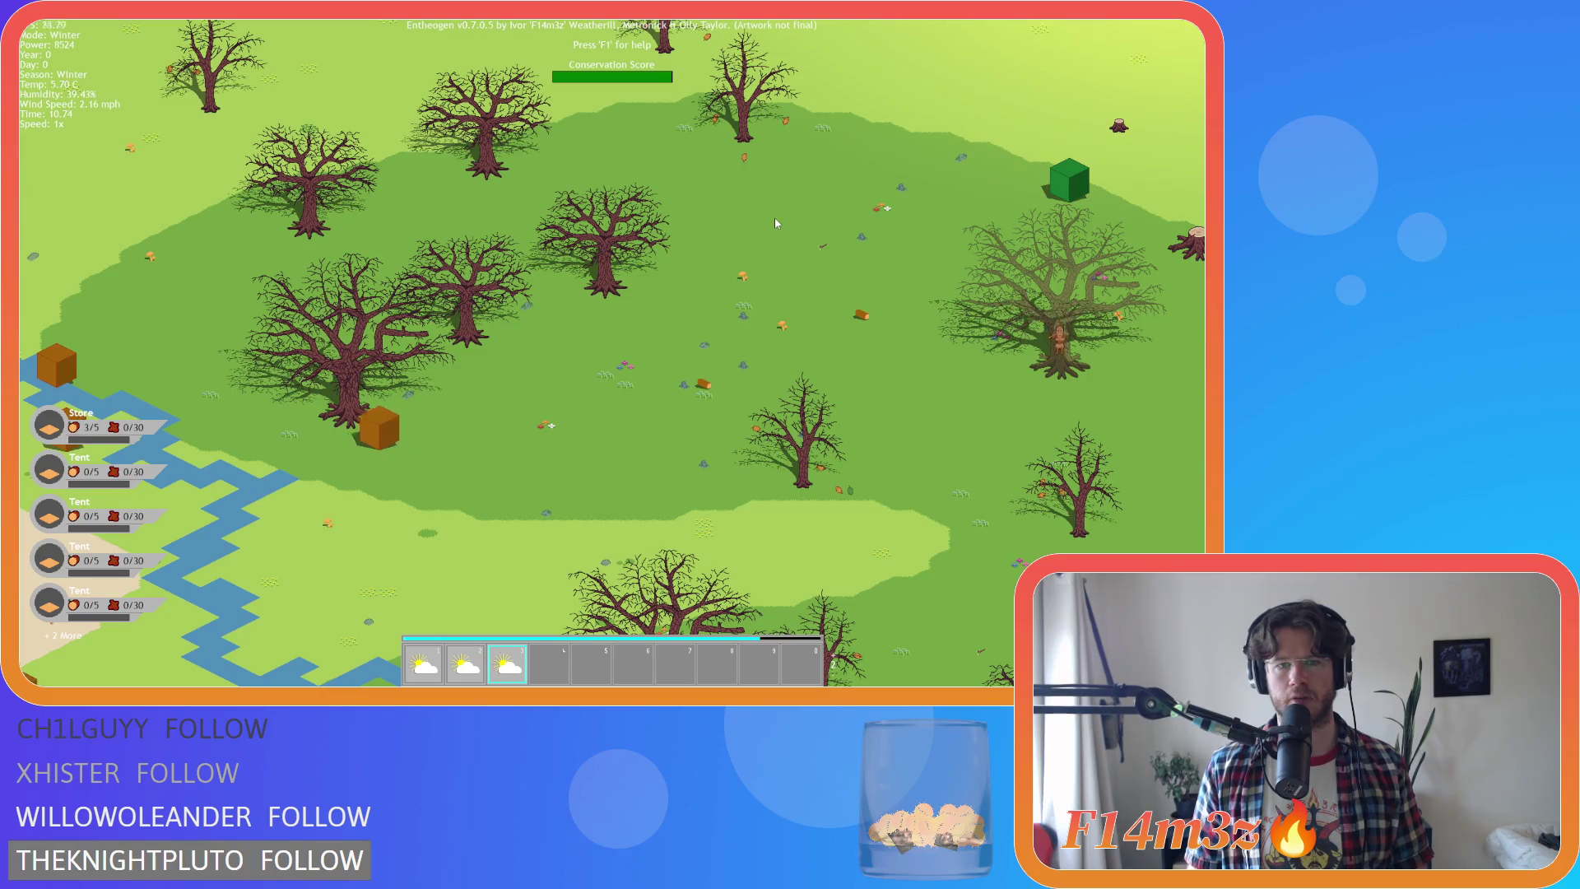
key(s)
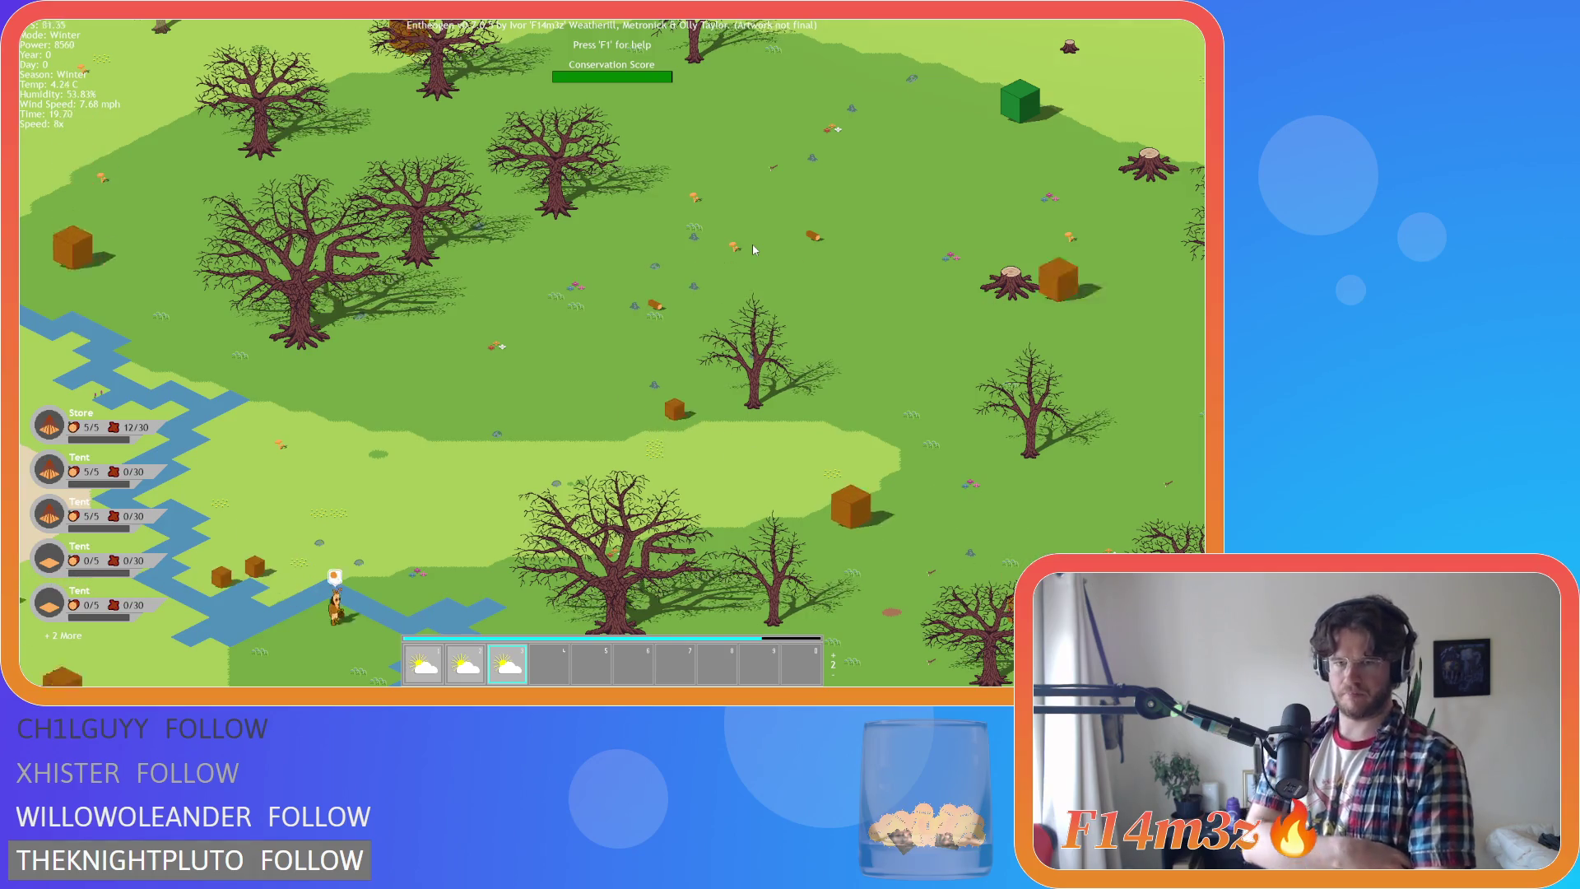
Speed the game to 8x, deselect the Winter miracle, and quit Entheogen with Y
key(plus)
key(plus)
key(plus)
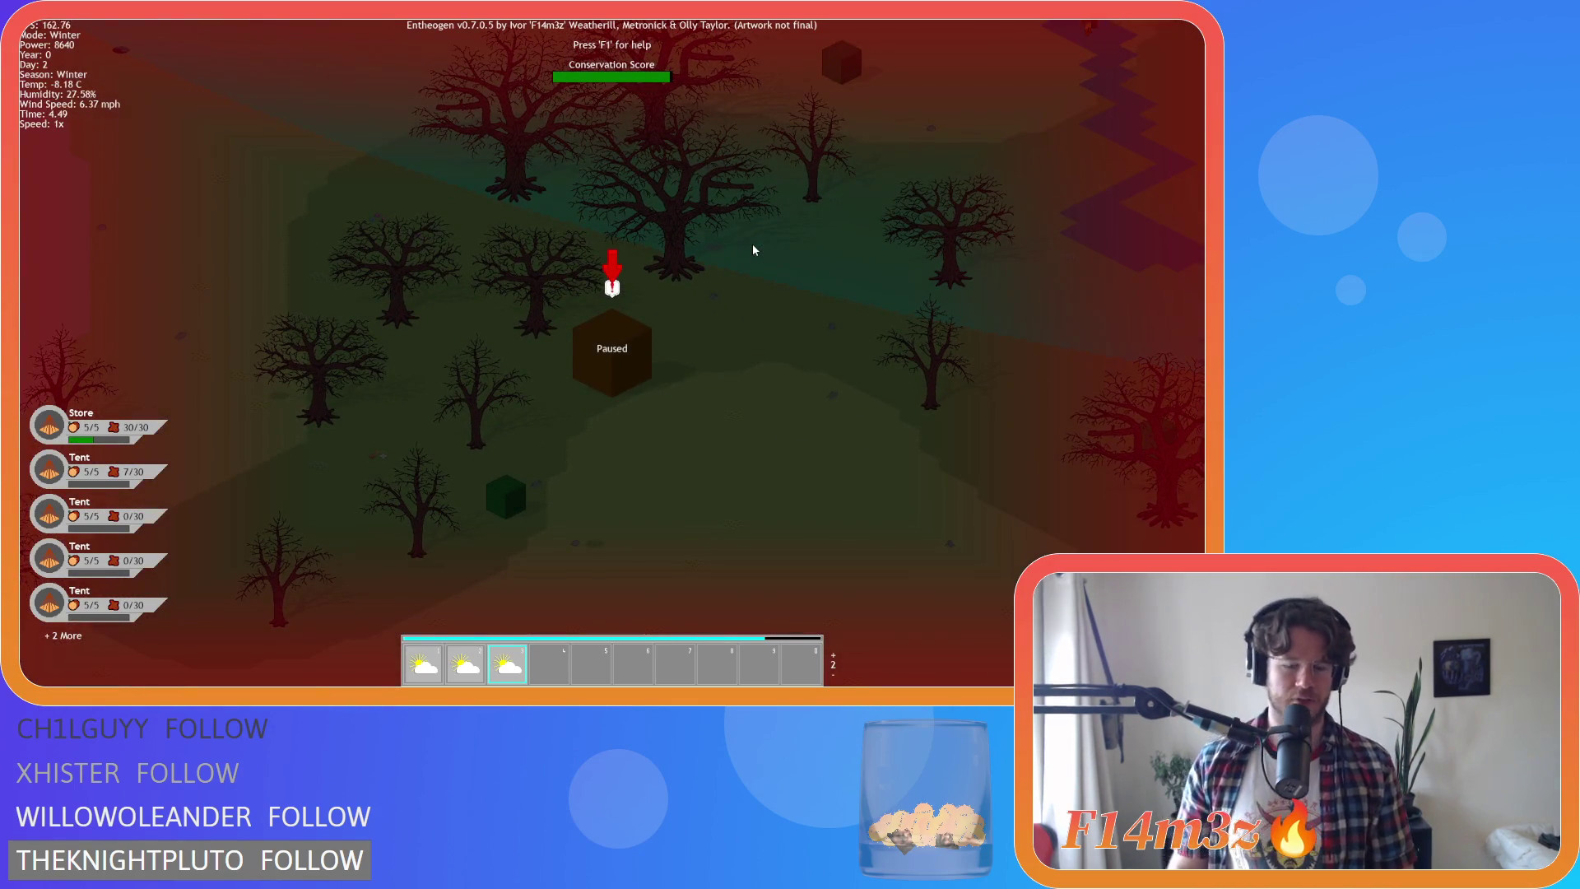
key(Escape)
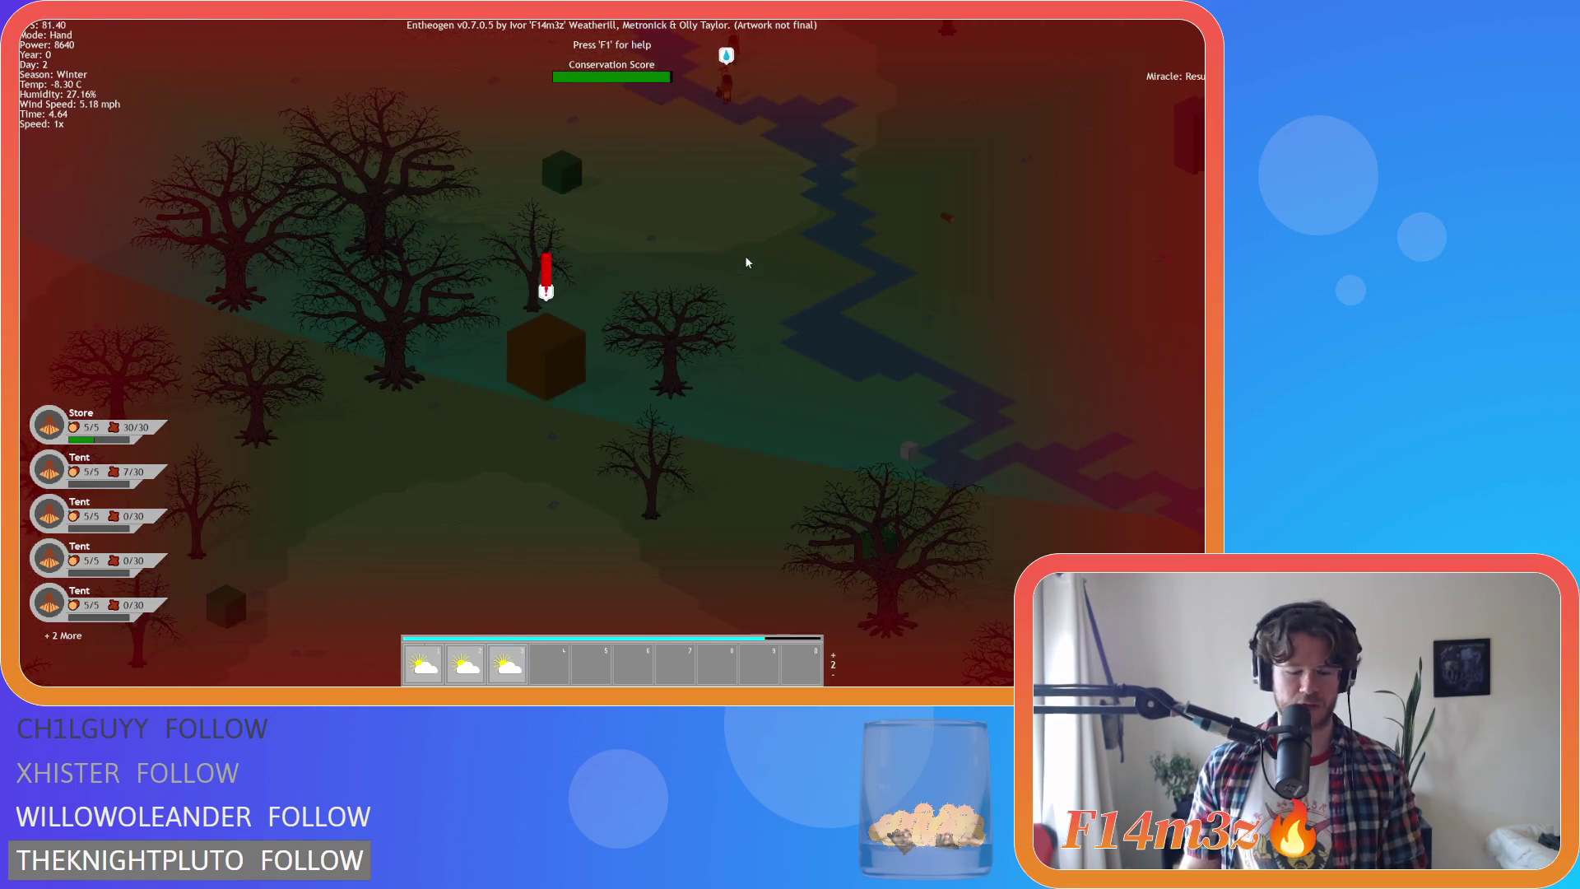
key(Escape)
key(y)
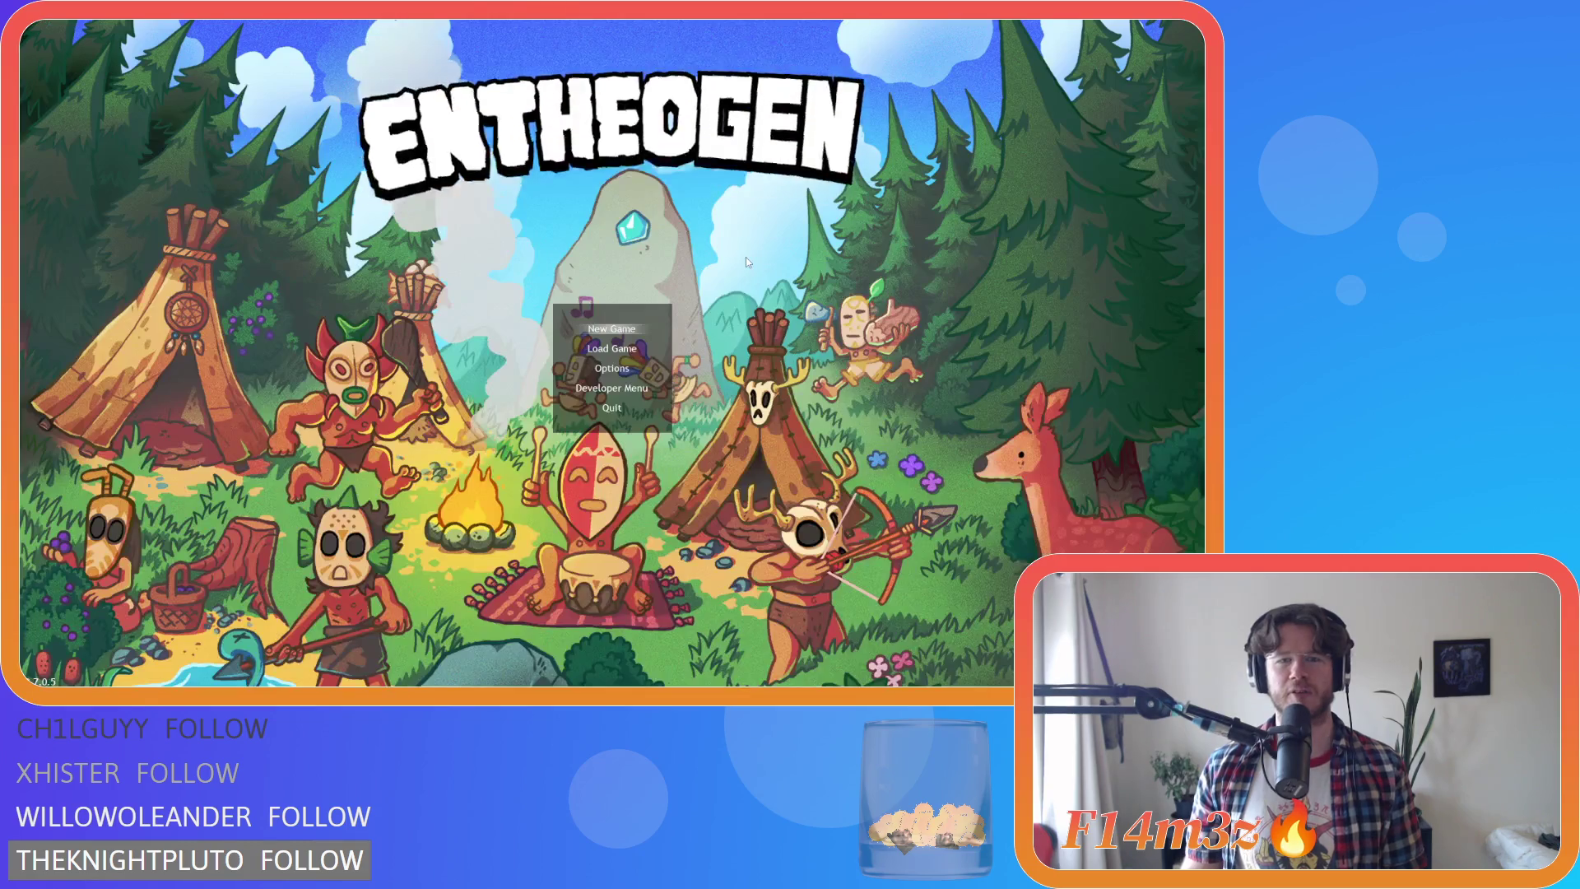
right_click(757, 243)
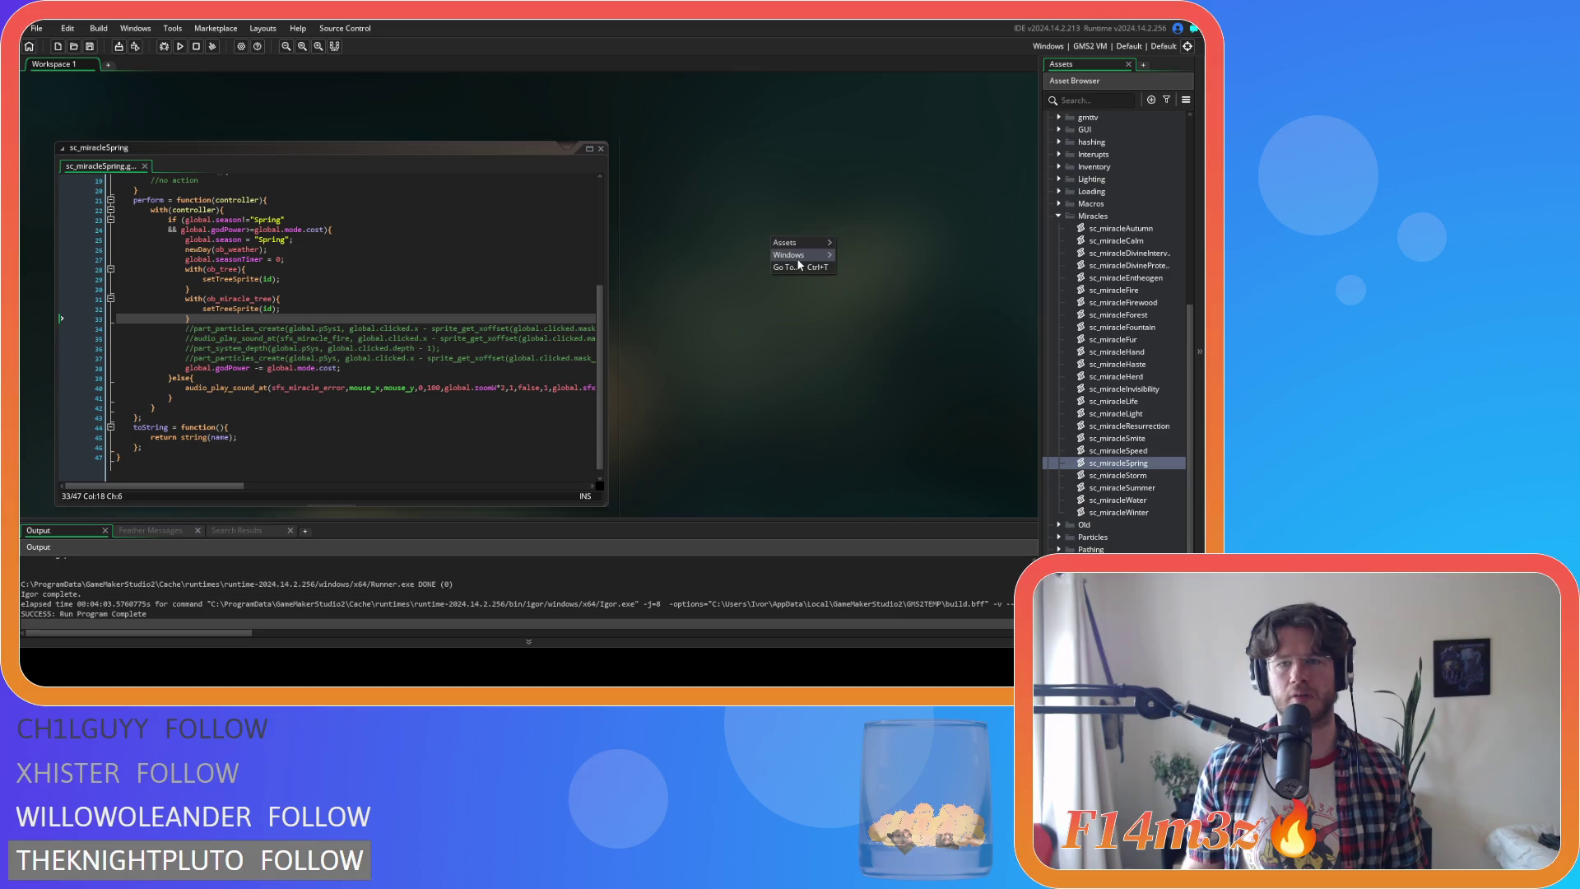
Close the sc_miracleSpring code window and collapse the Miracles and Scripts folders
mouse_move(808, 260)
click(876, 325)
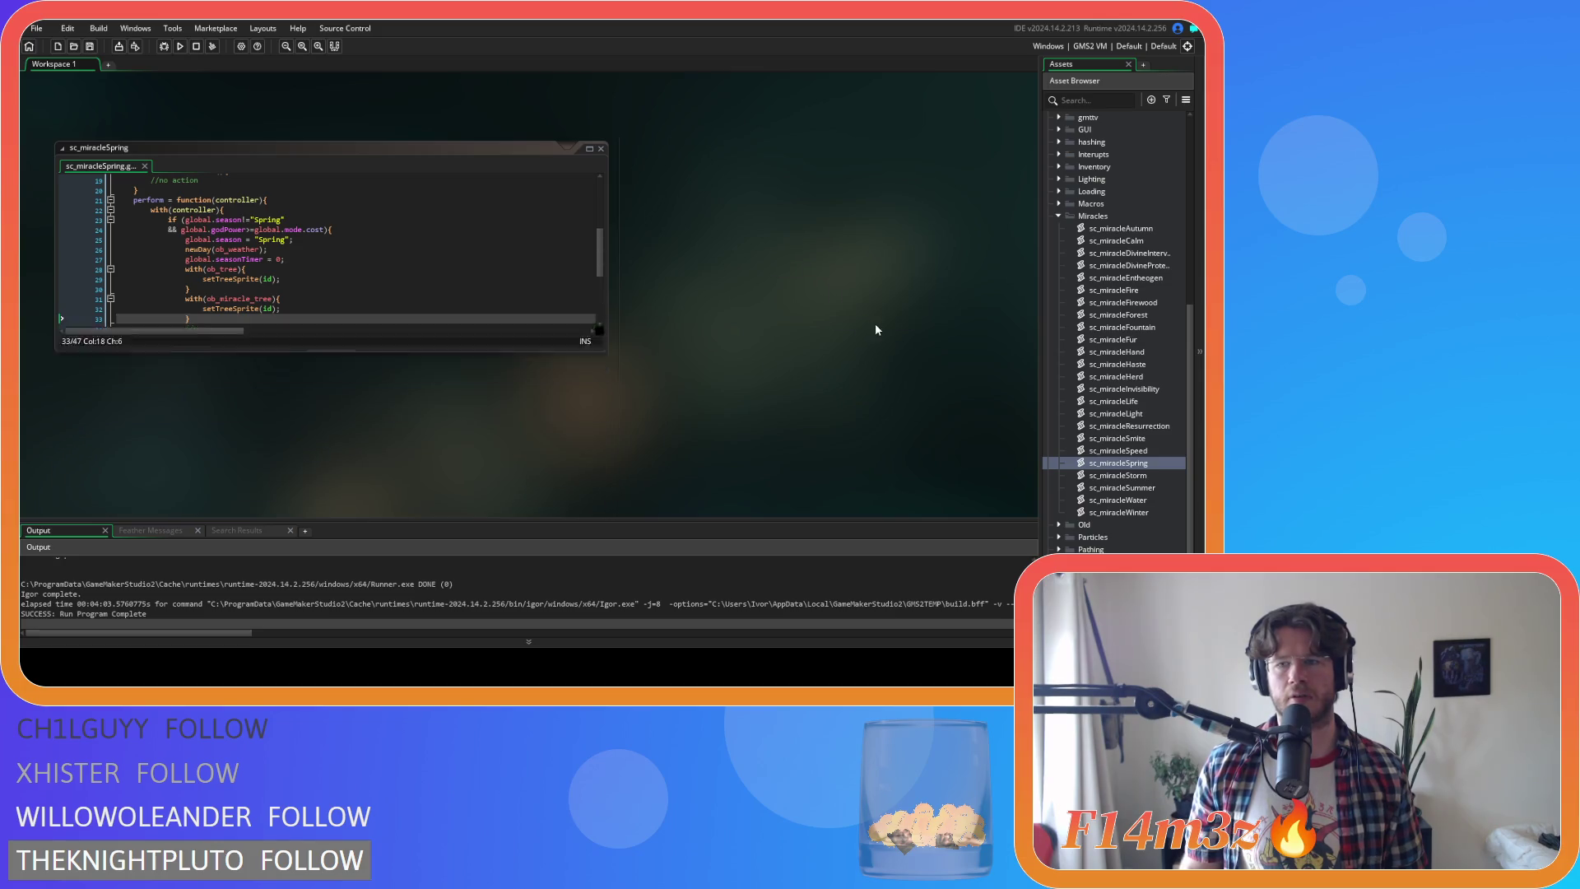
click(1056, 215)
click(1047, 143)
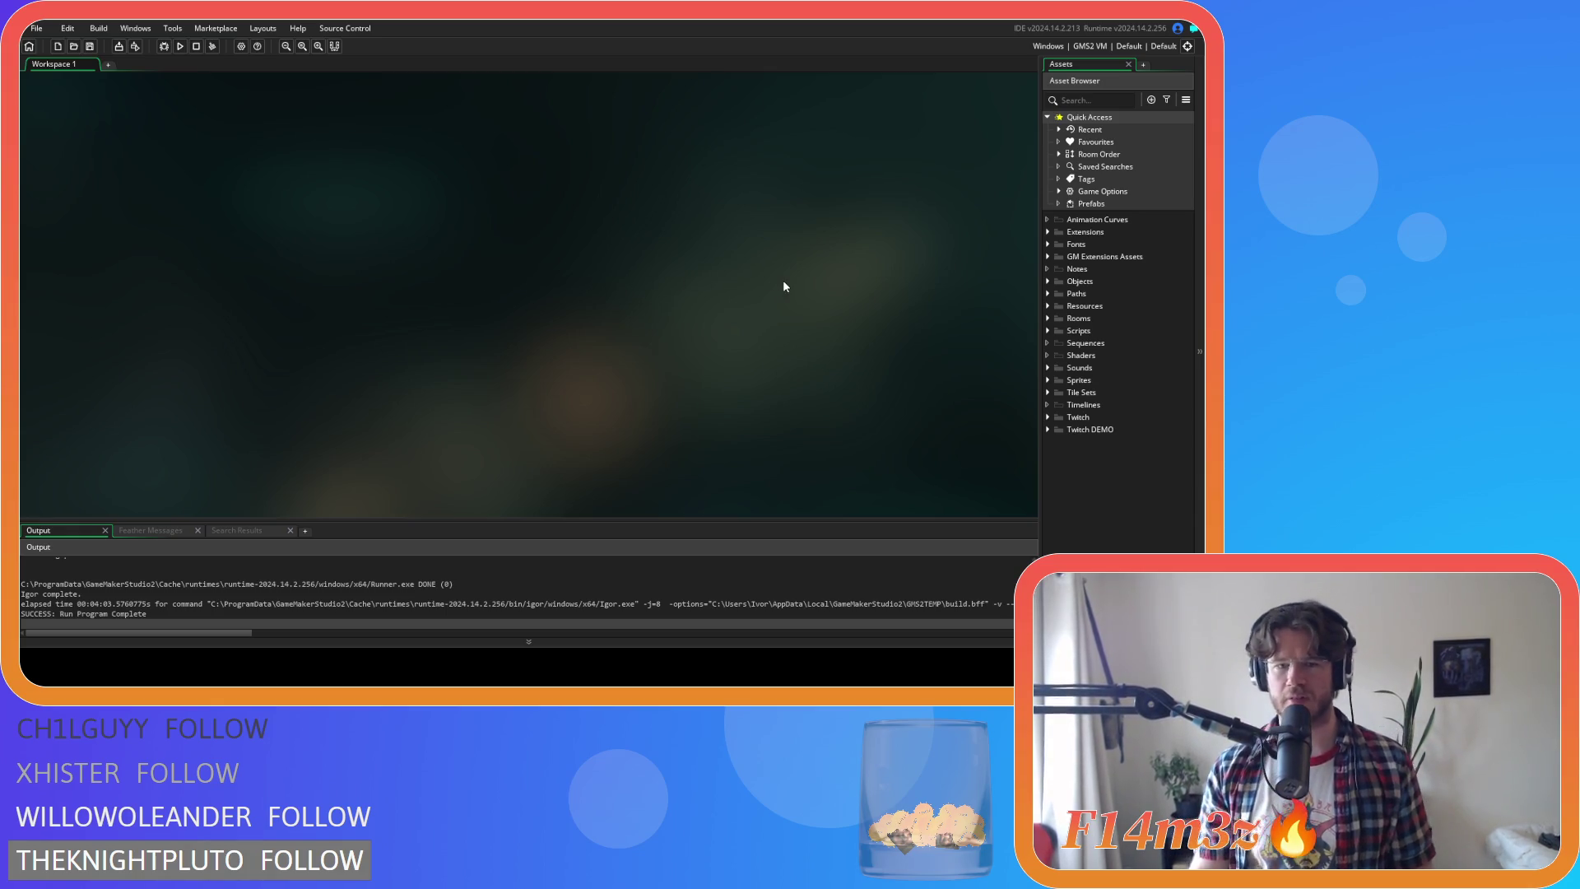
Expand the Scripts folder in the Asset Browser to reveal its subfolders
click(1046, 332)
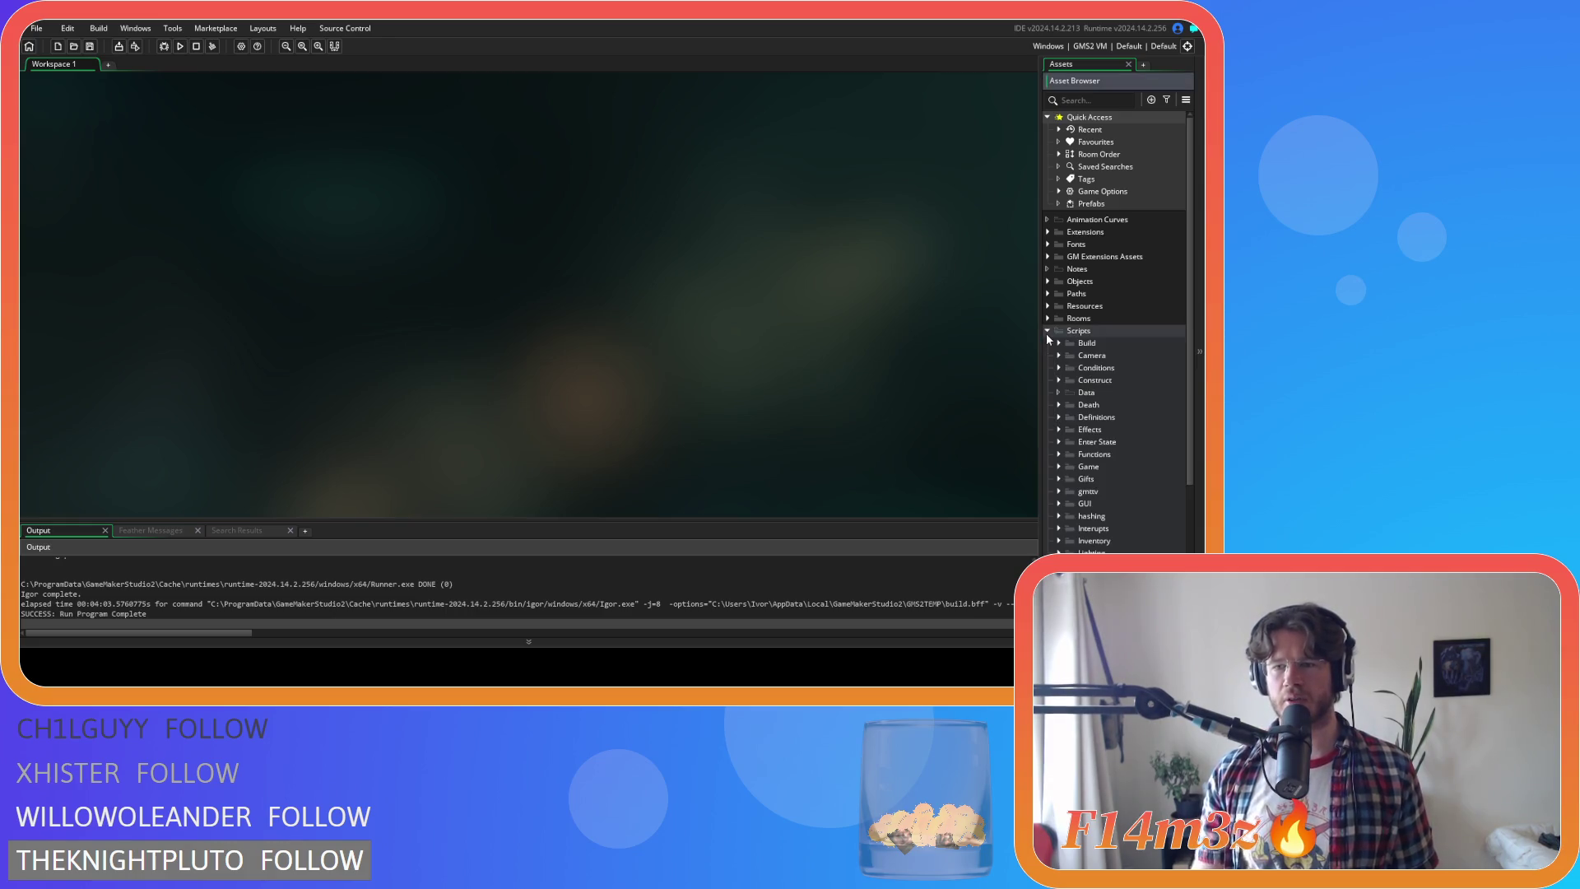
click(1047, 333)
click(1047, 332)
click(1047, 334)
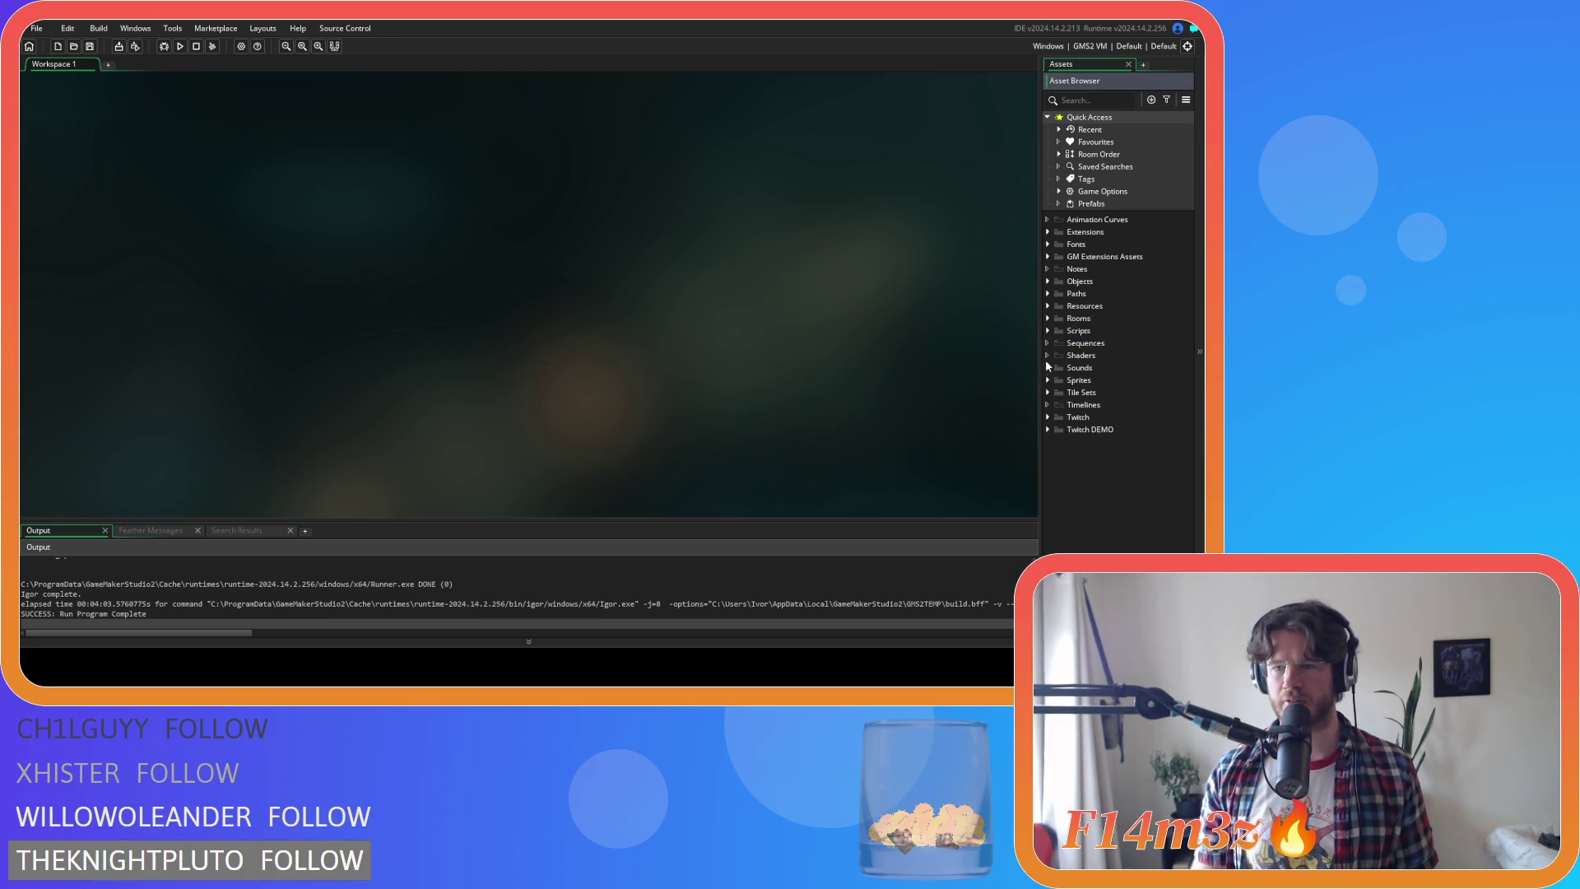
click(1046, 334)
click(1048, 333)
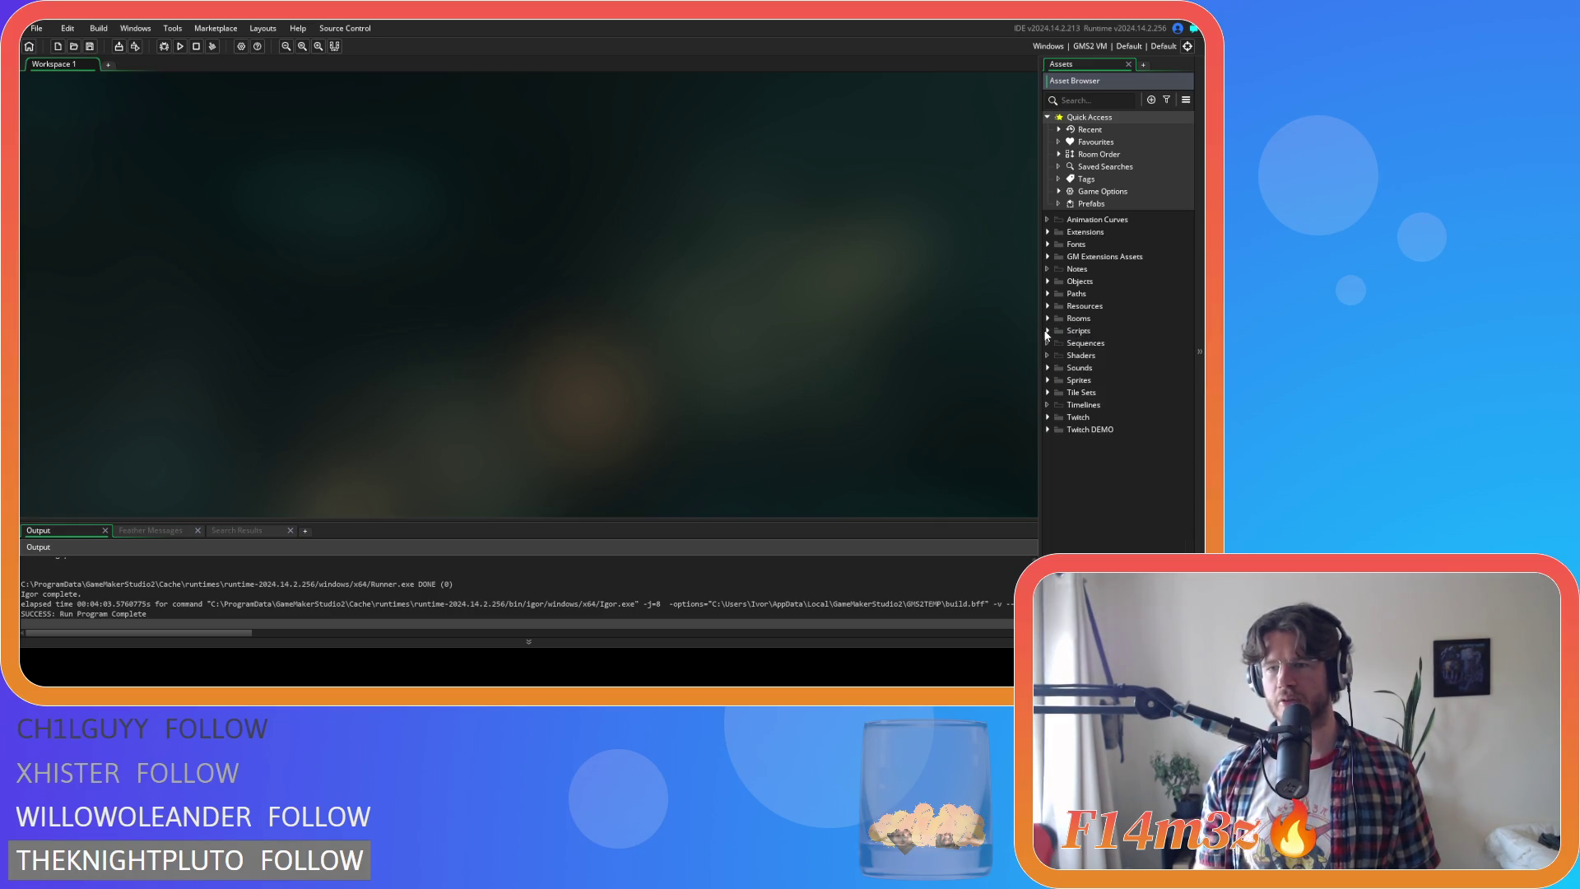
click(1047, 333)
scroll(1104, 401, down, 5)
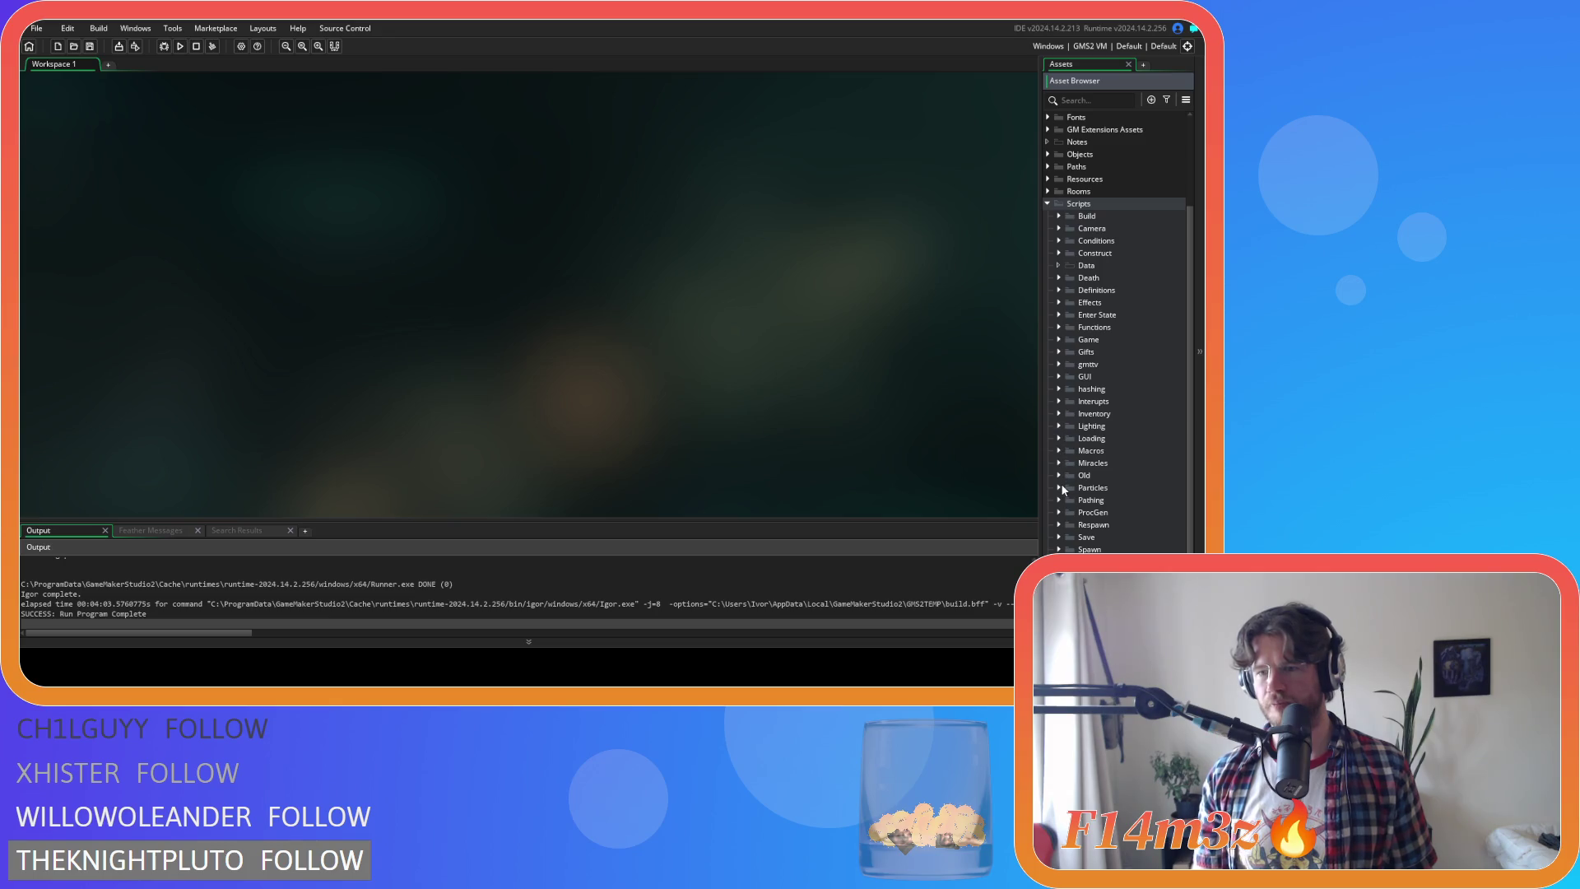
Expand the Save folder and open sc_saveSpellbook in the code editor
click(1060, 536)
scroll(1062, 520, down, 5)
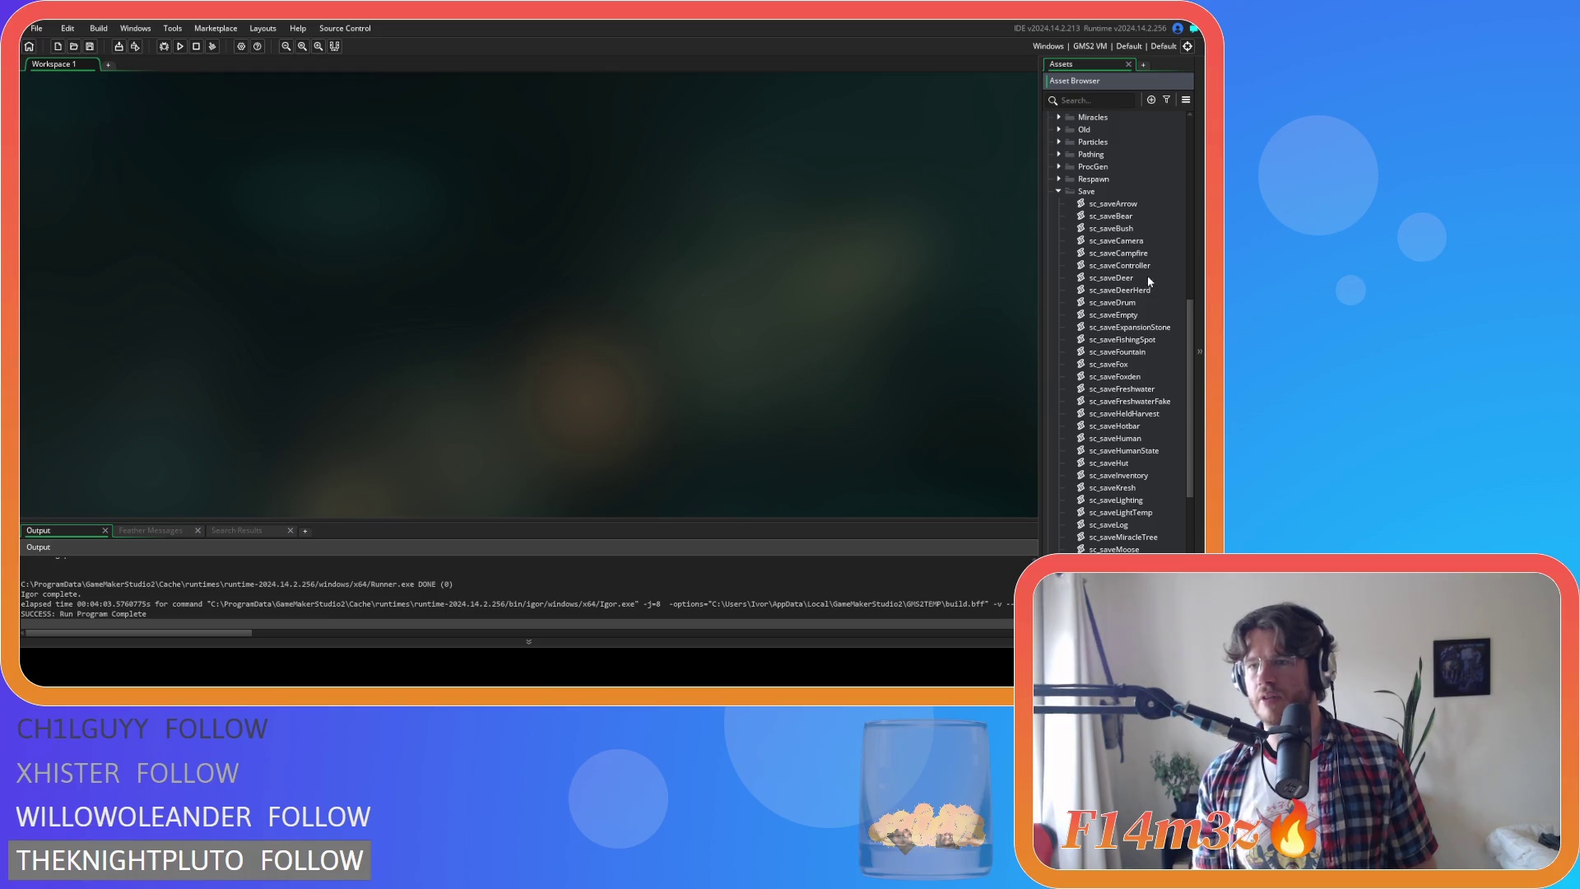
scroll(1148, 280, down, 3)
scroll(1161, 324, down, 2)
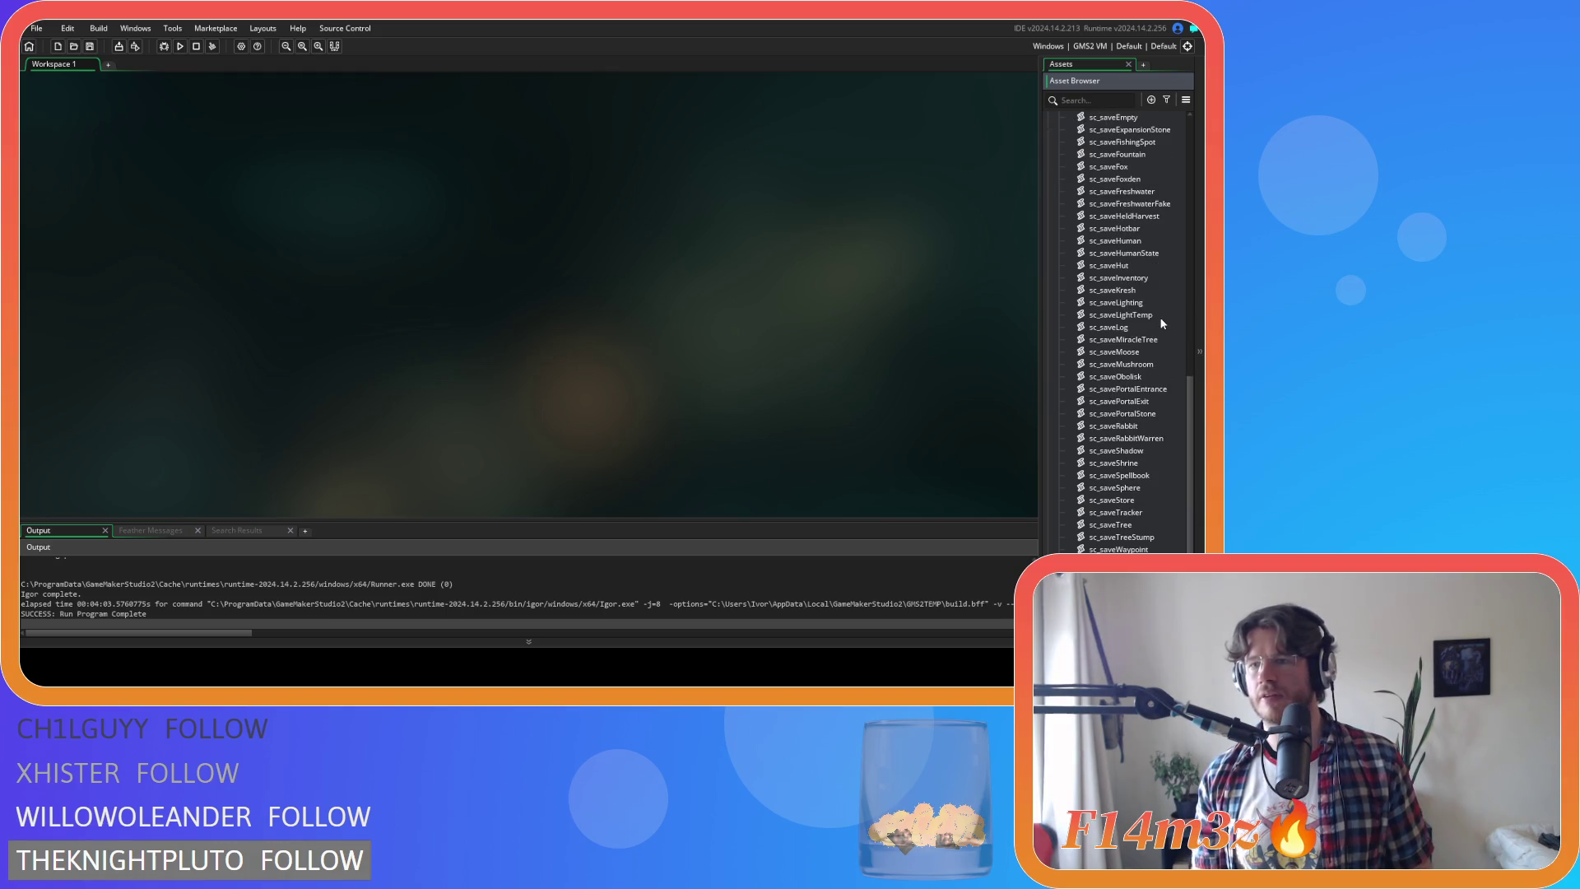
double_click(1158, 474)
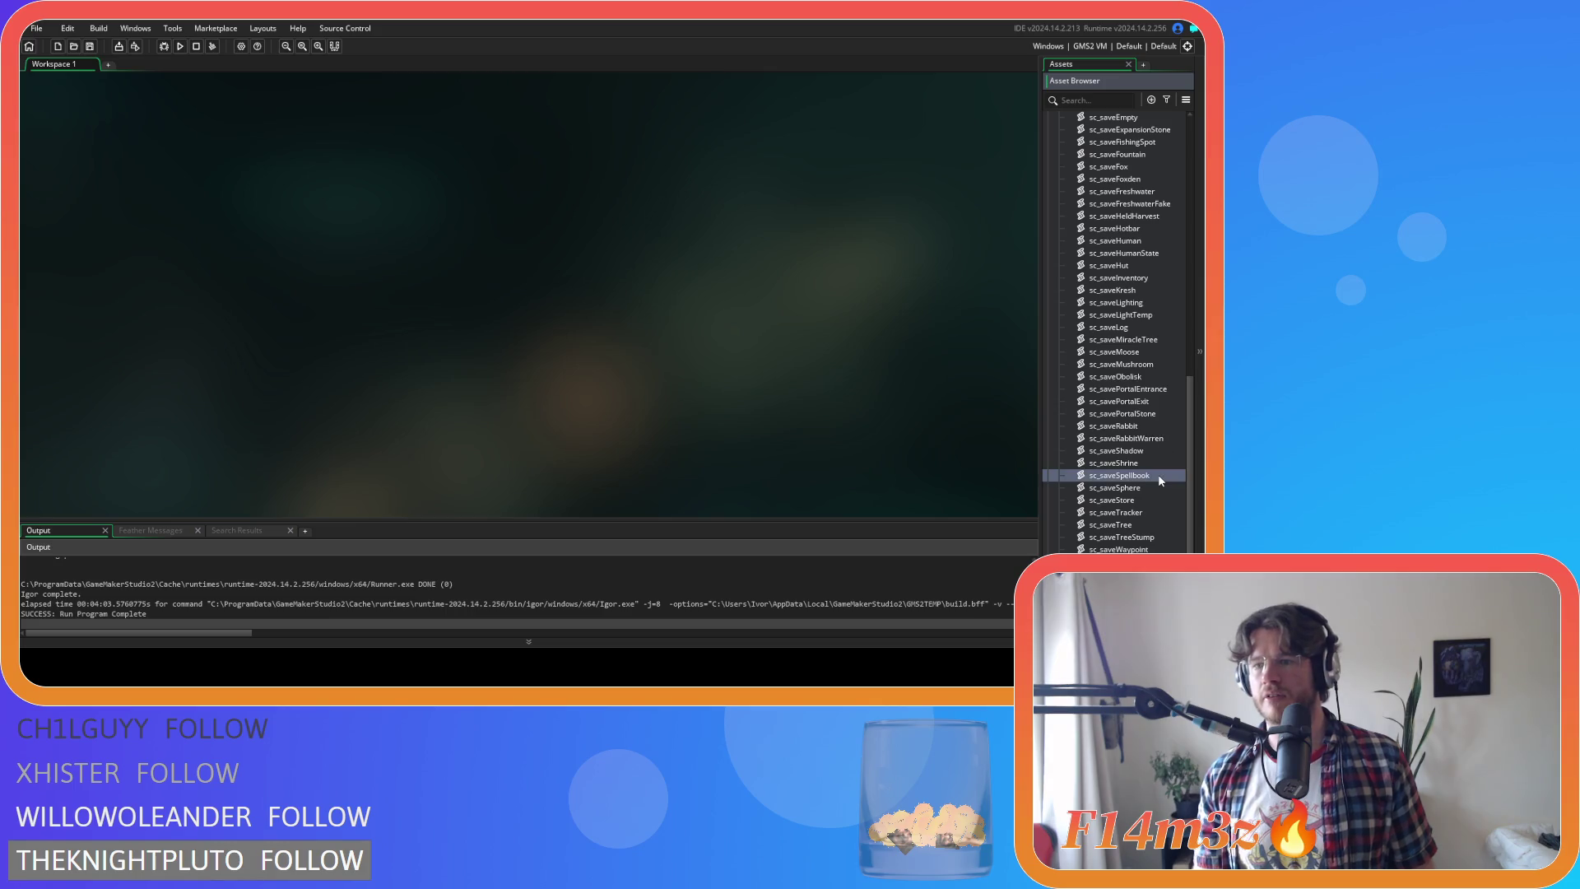
click(336, 287)
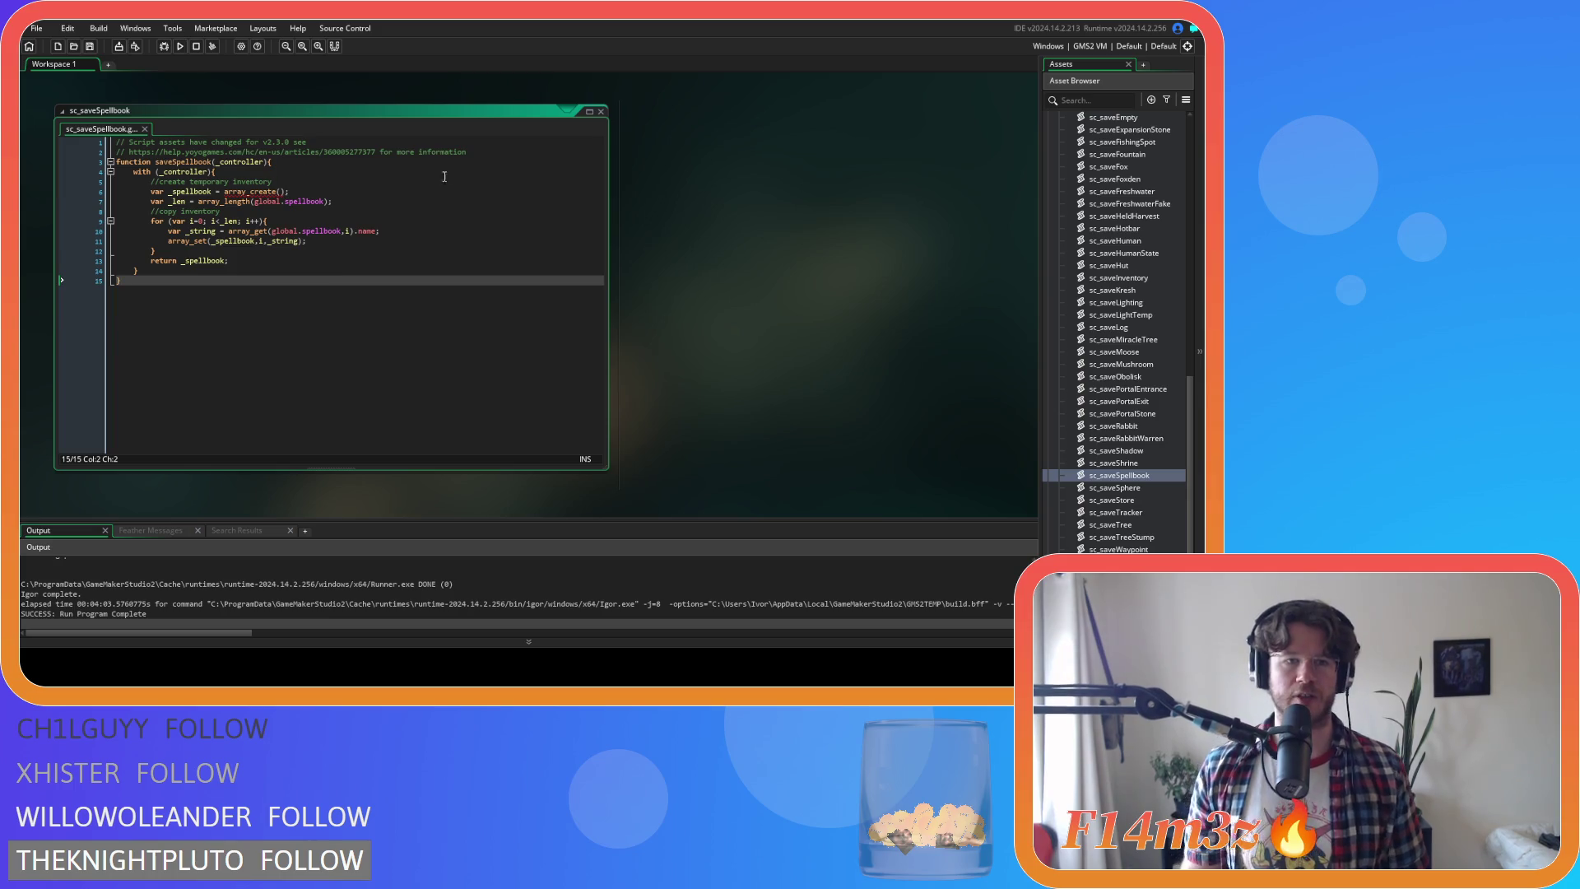
Close sc_saveSpellbook and open the sc_saveHotbar script instead
click(601, 112)
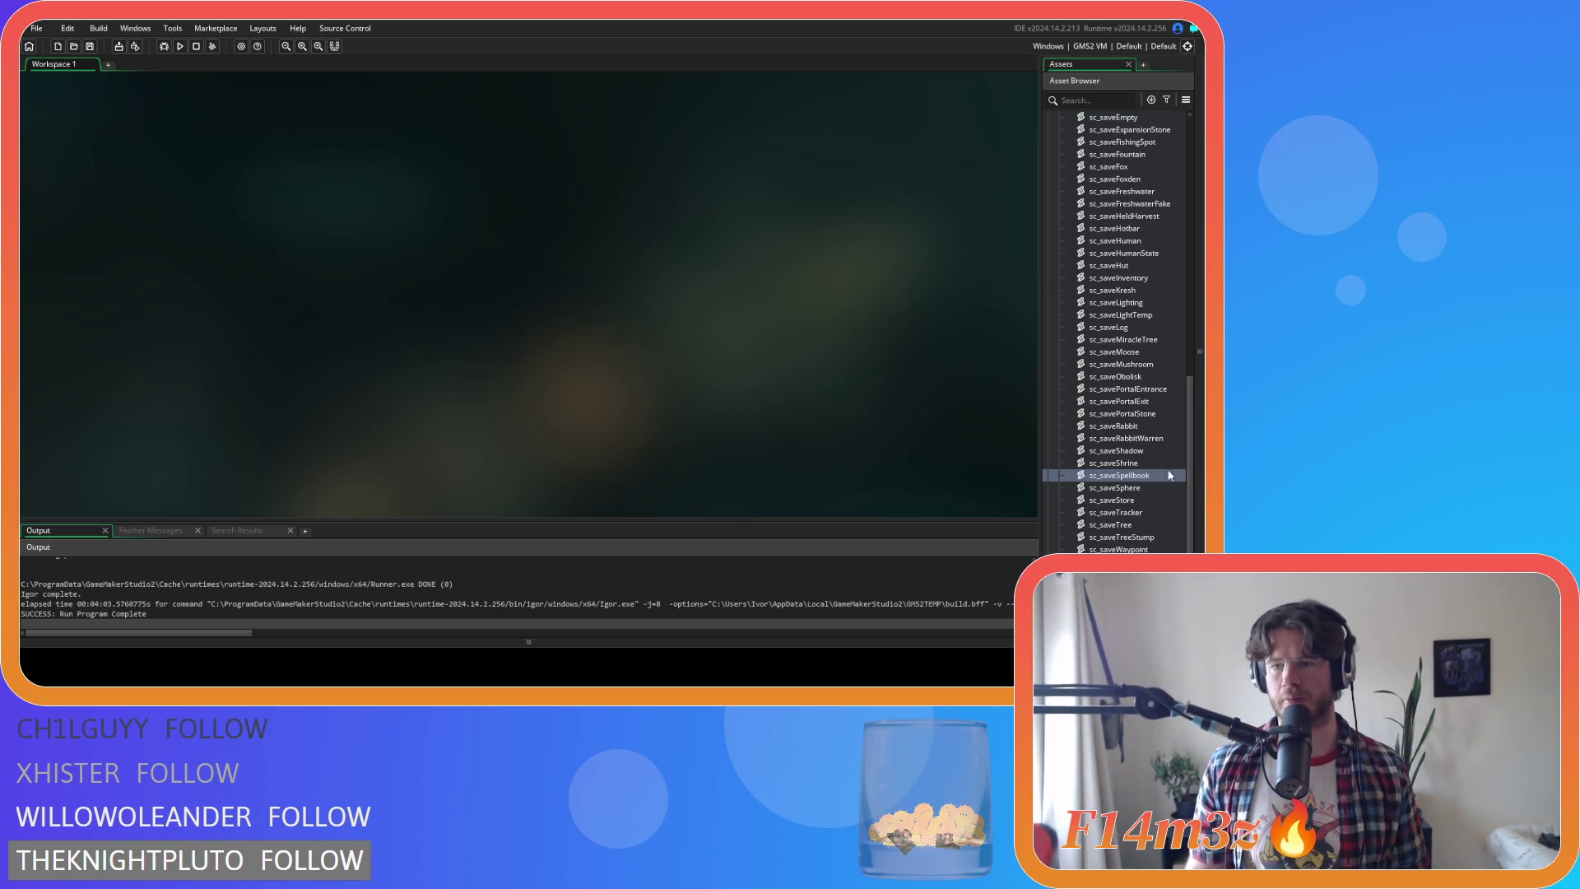
scroll(1142, 501, up, 2)
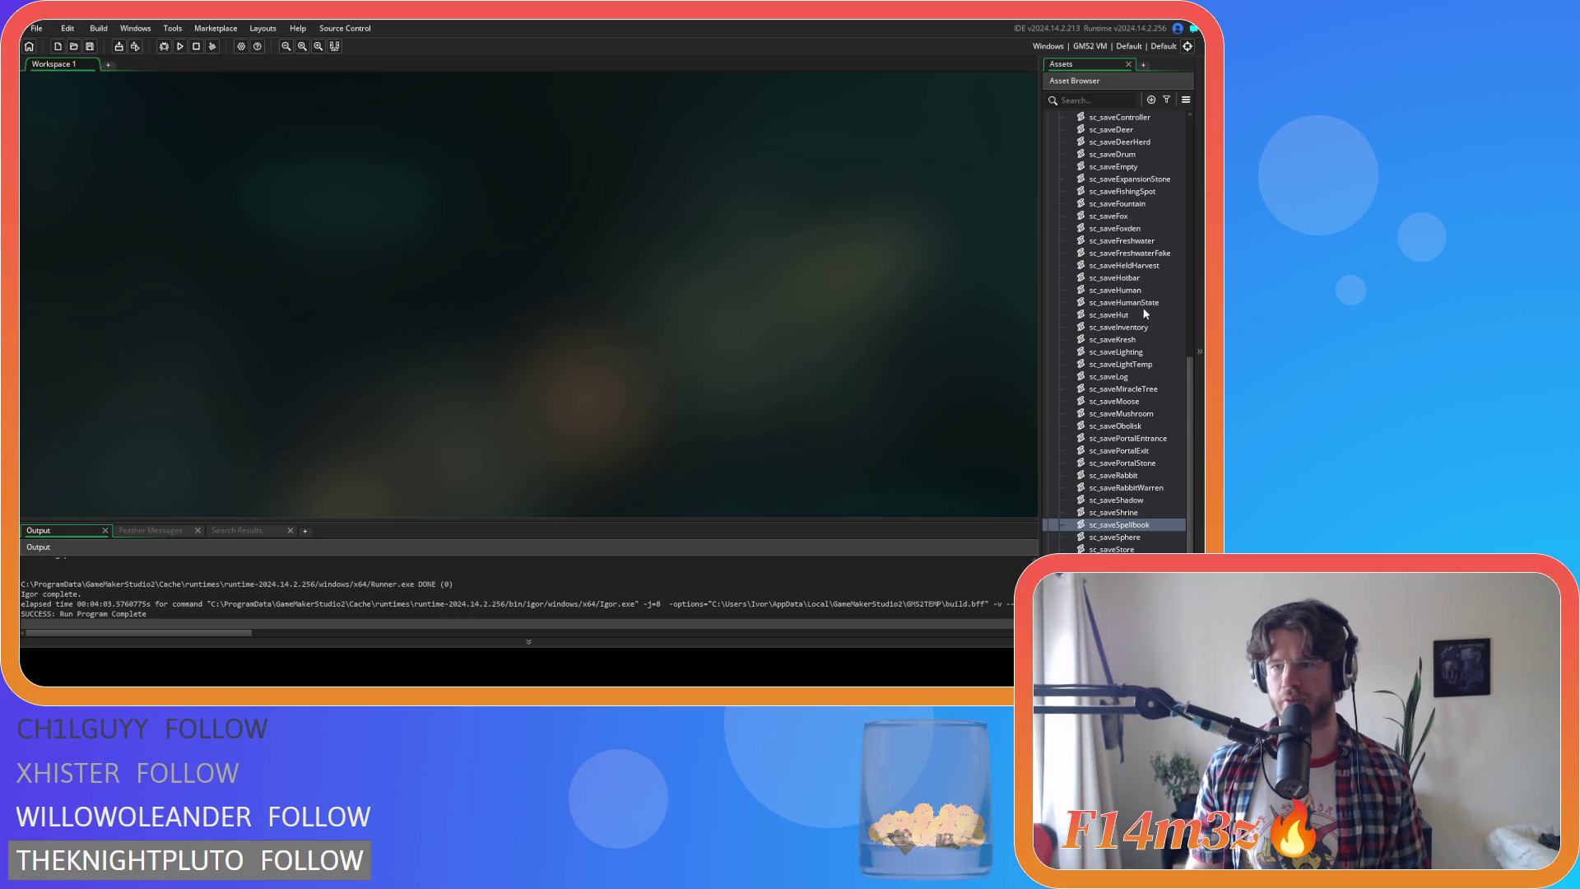
double_click(1143, 279)
click(474, 248)
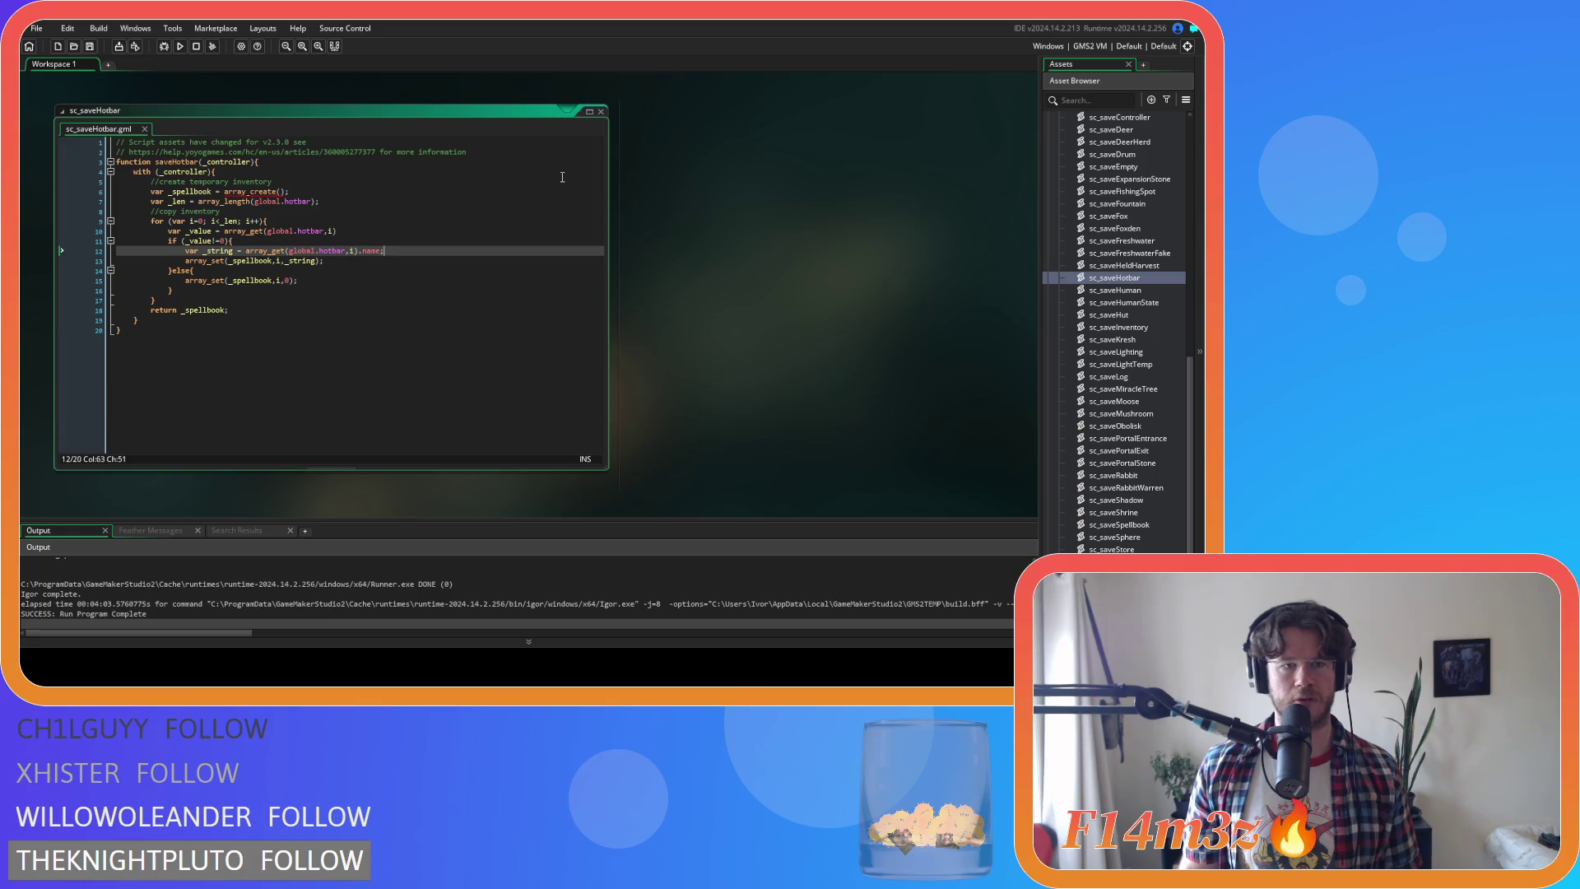
Close sc_saveHotbar, collapse the Save folder, and open sc_loadHotbar from the Loading folder
click(601, 111)
scroll(1111, 329, up, 3)
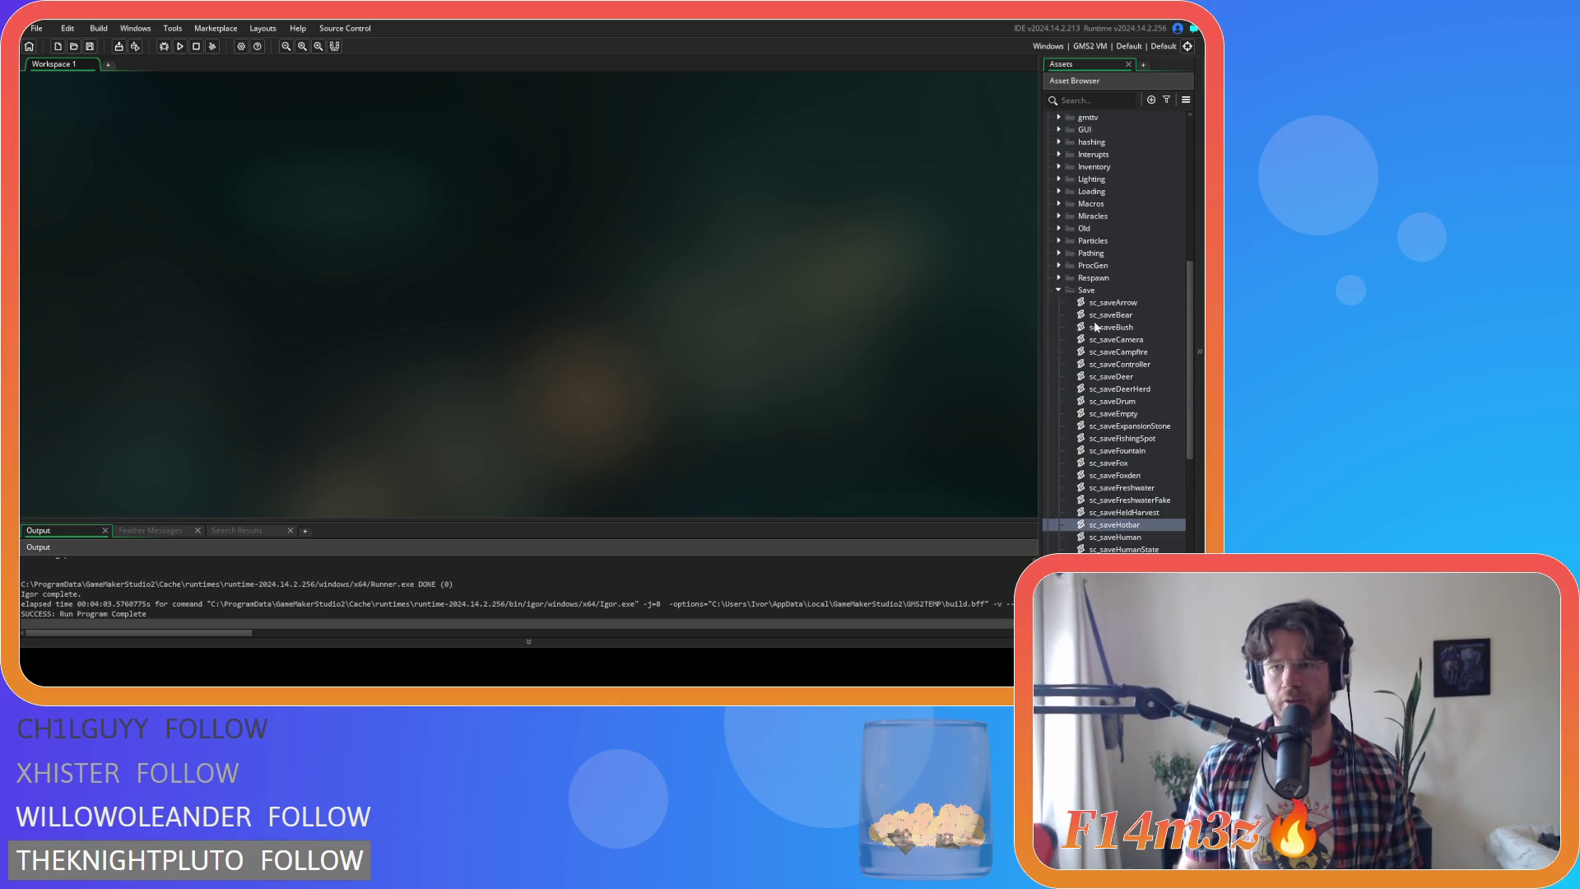
click(1059, 292)
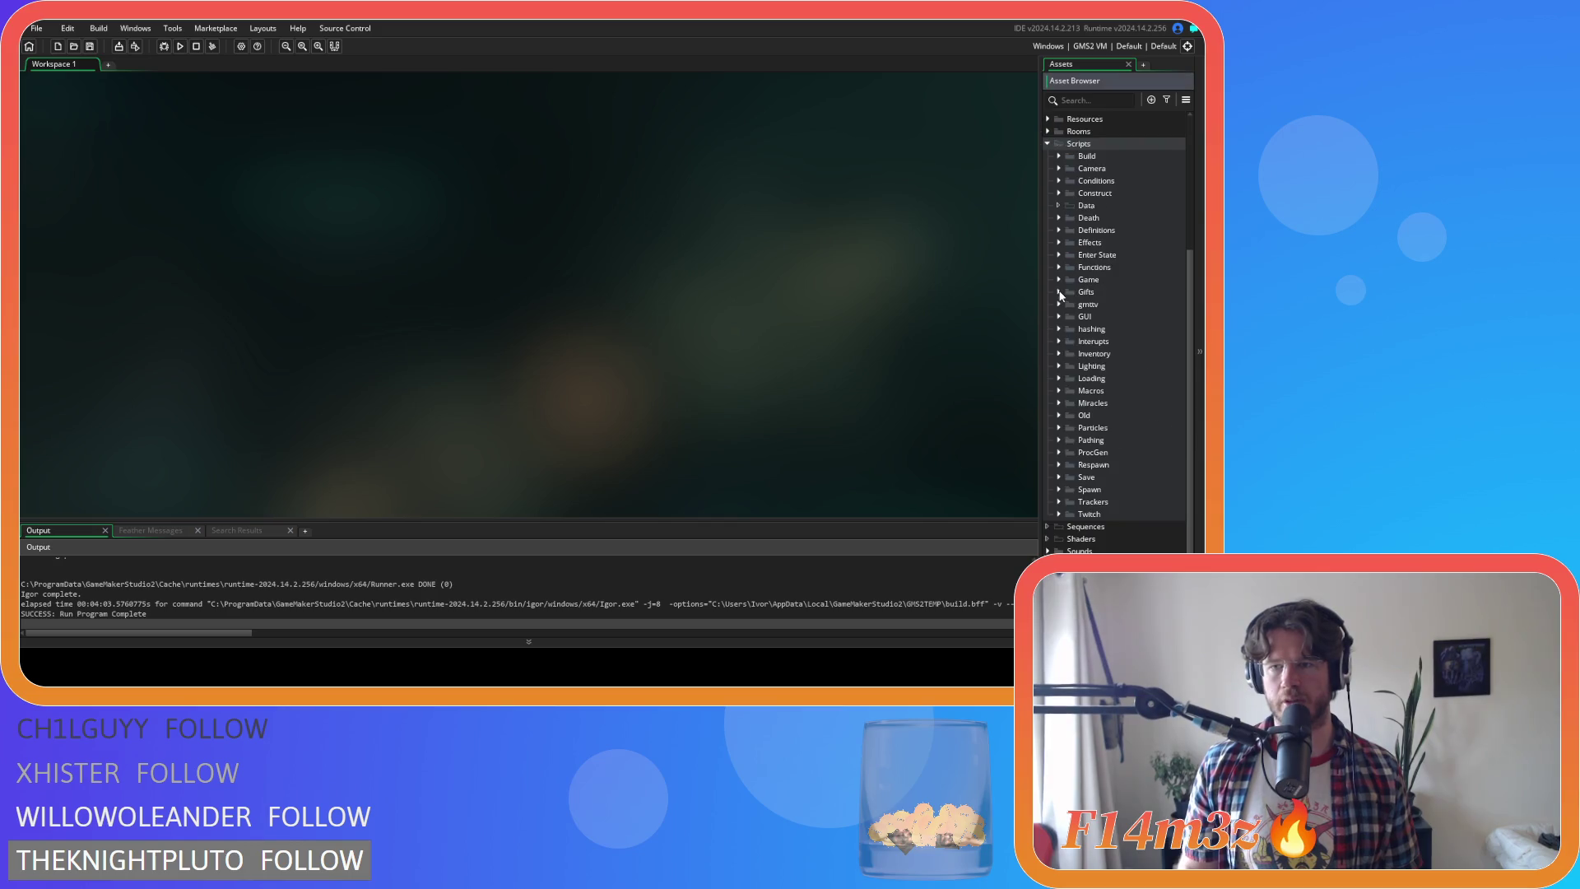
click(1058, 378)
scroll(1153, 421, down, 5)
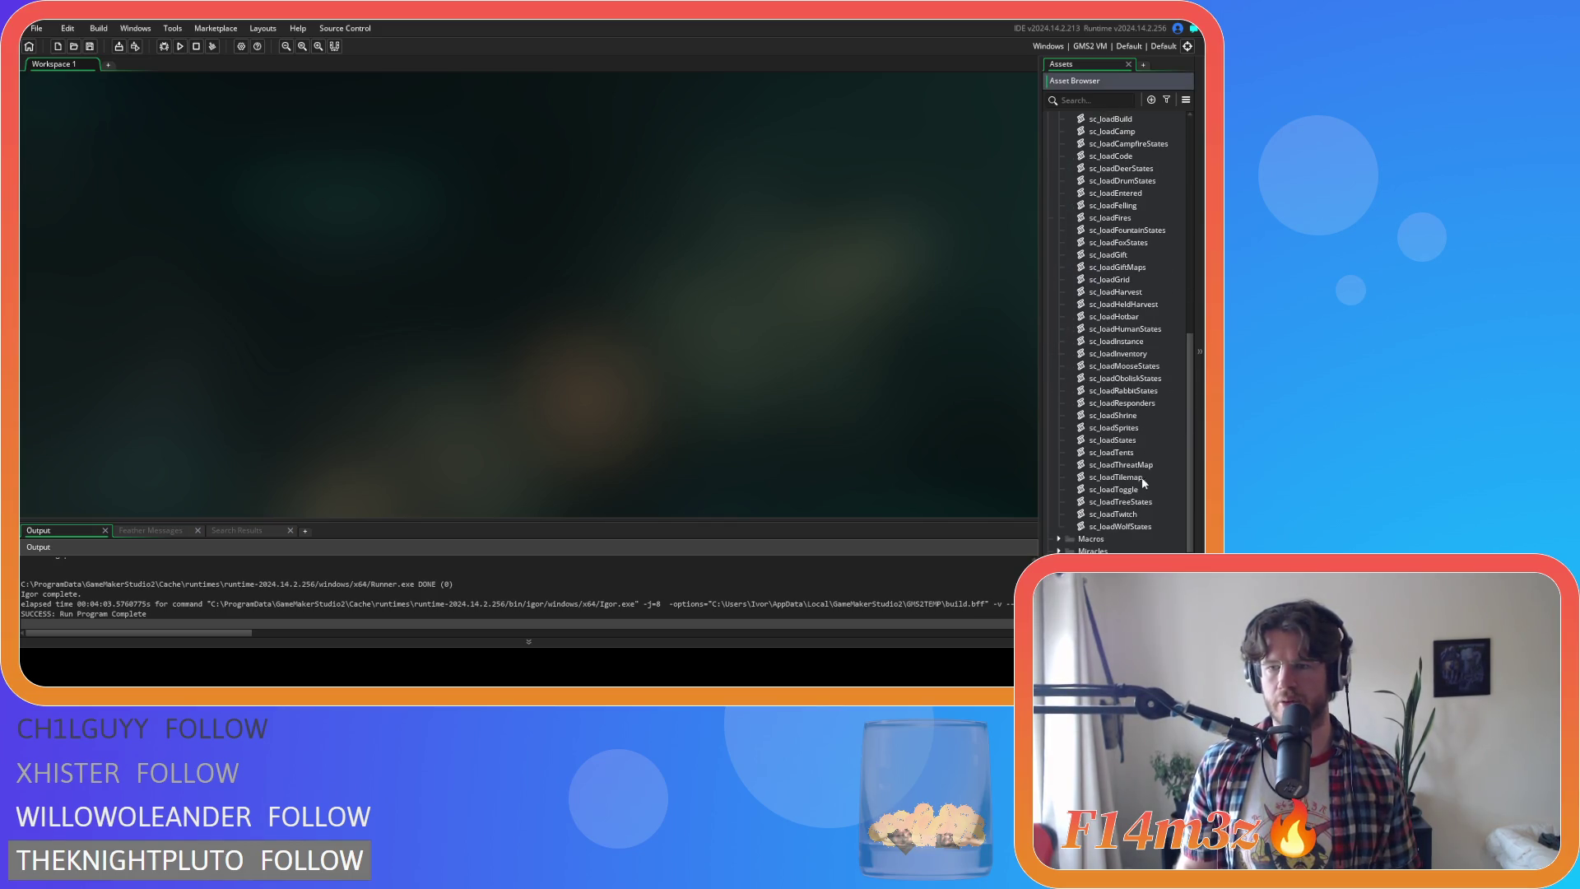
click(1144, 418)
scroll(1146, 423, up, 3)
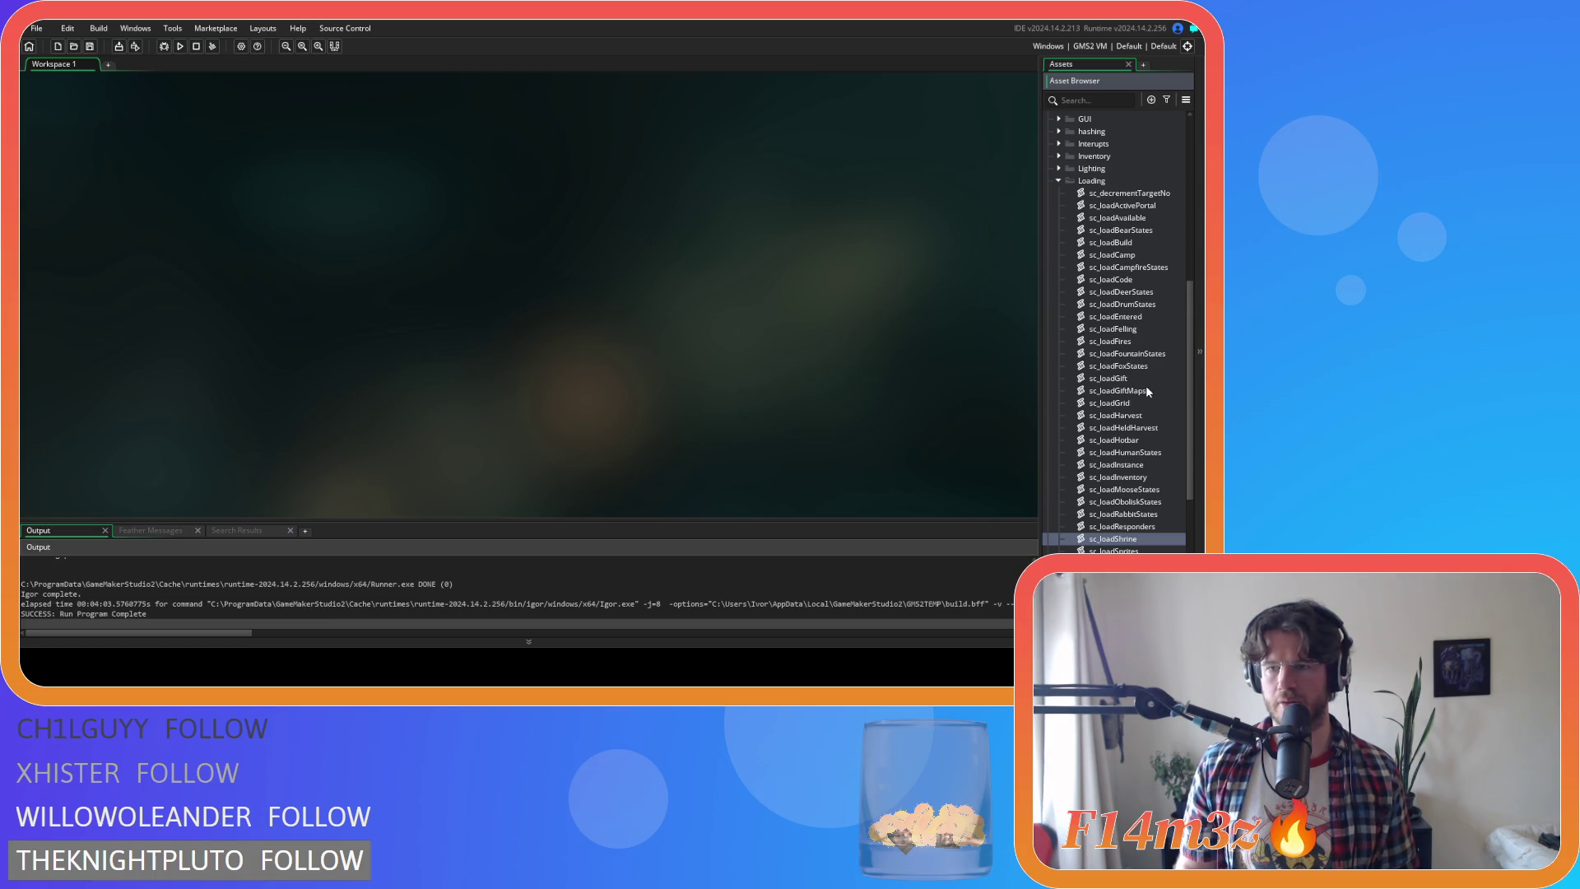
scroll(1148, 392, down, 1)
double_click(1123, 416)
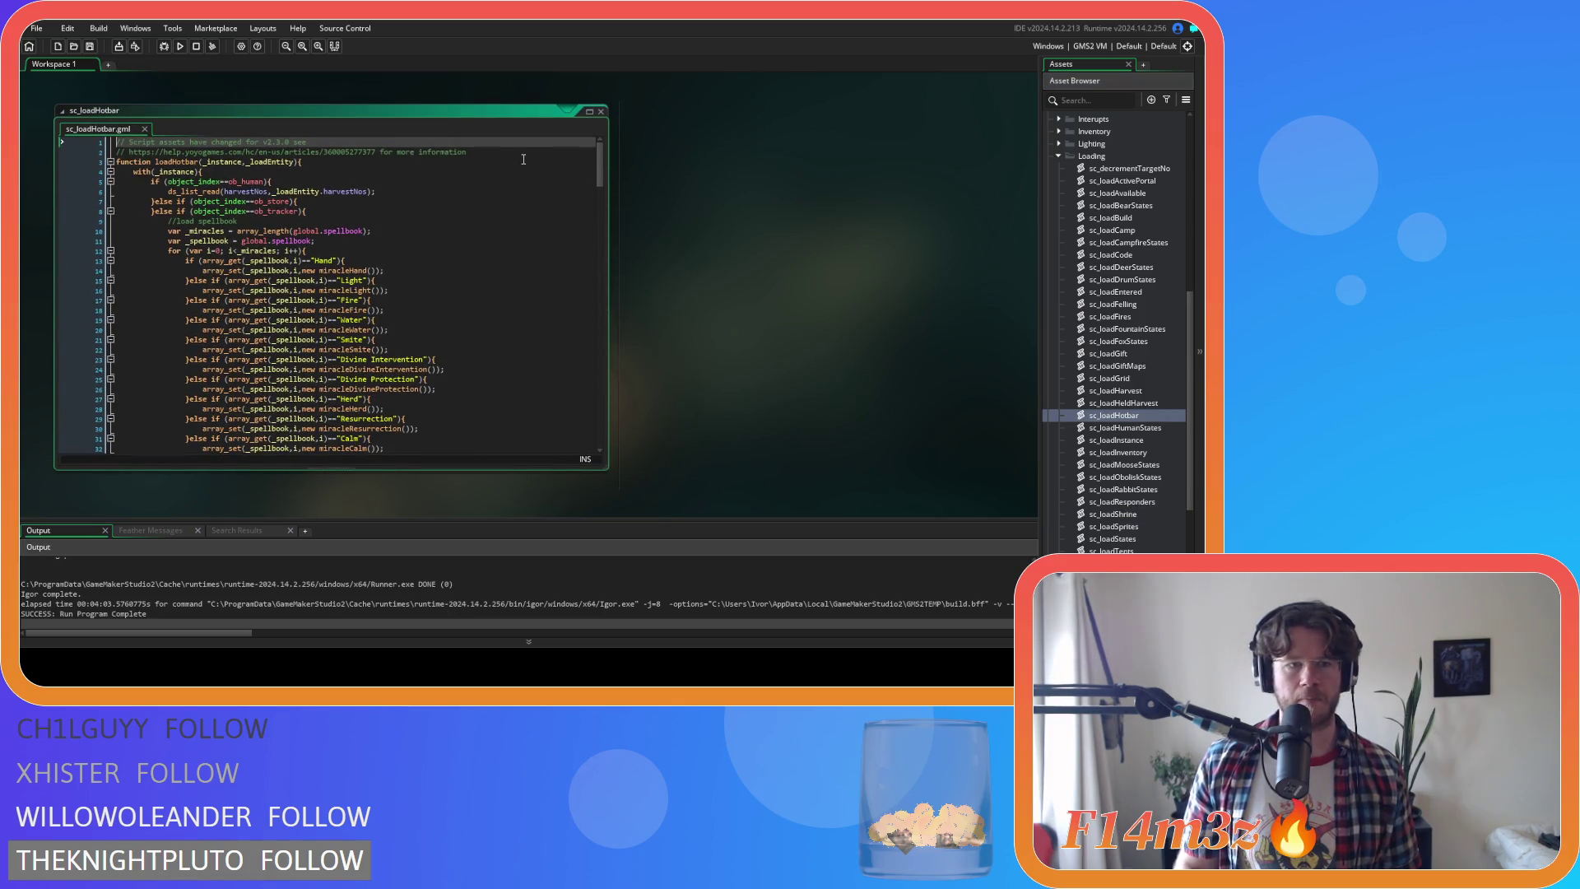
Copy the Life else-if block and paste several duplicates below it
scroll(588, 166, down, 10)
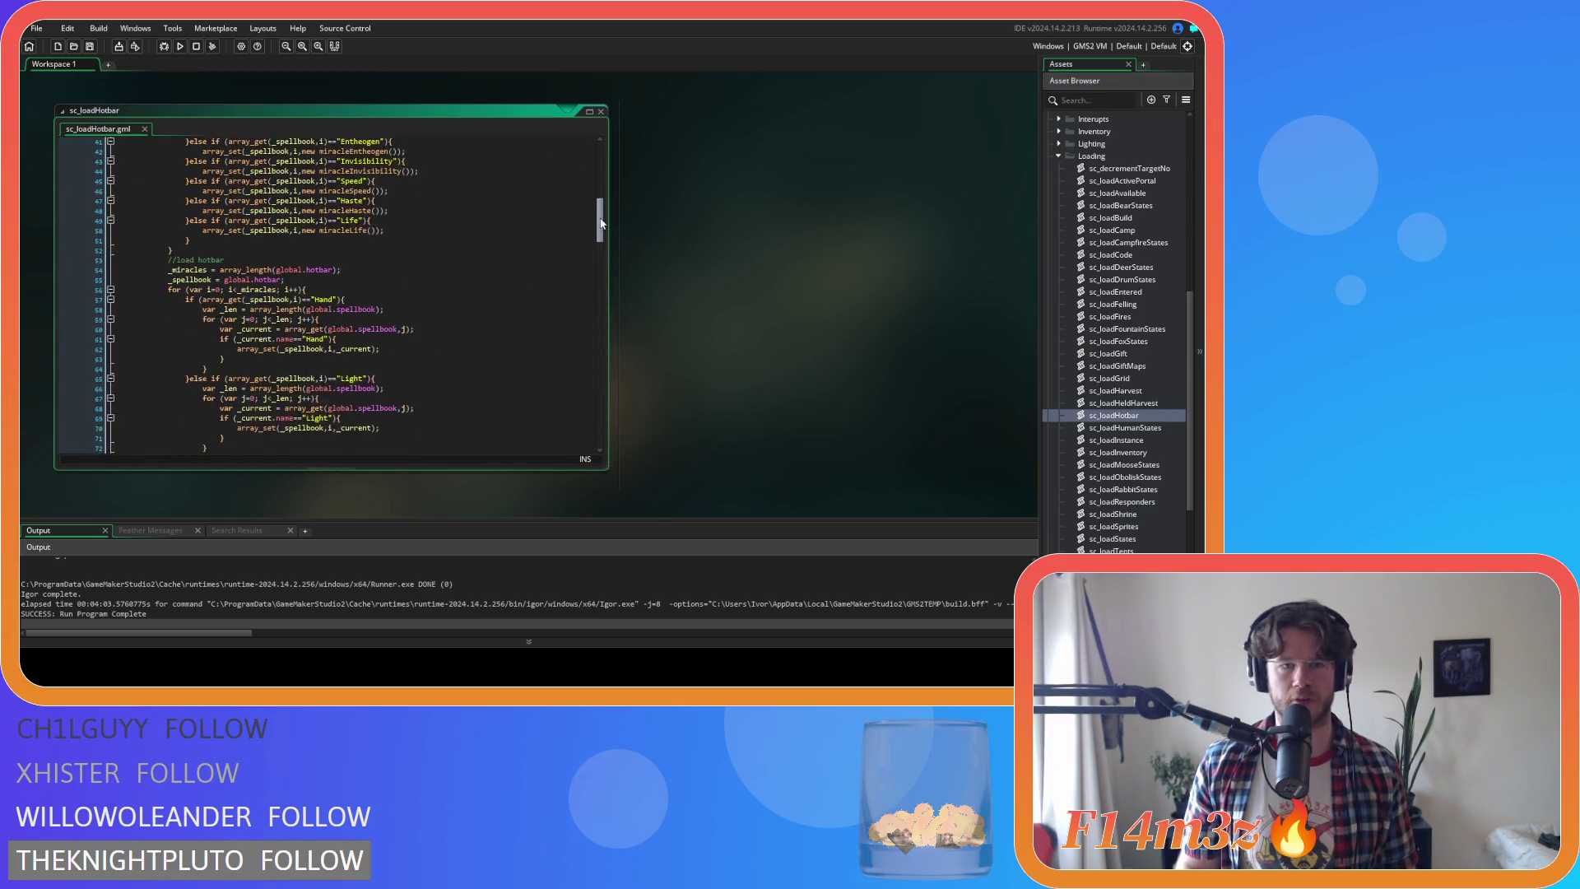
drag(204, 311, 196, 295)
key(ctrl+c)
key(ctrl+v)
key(ctrl+v)
key(ctrl+v)
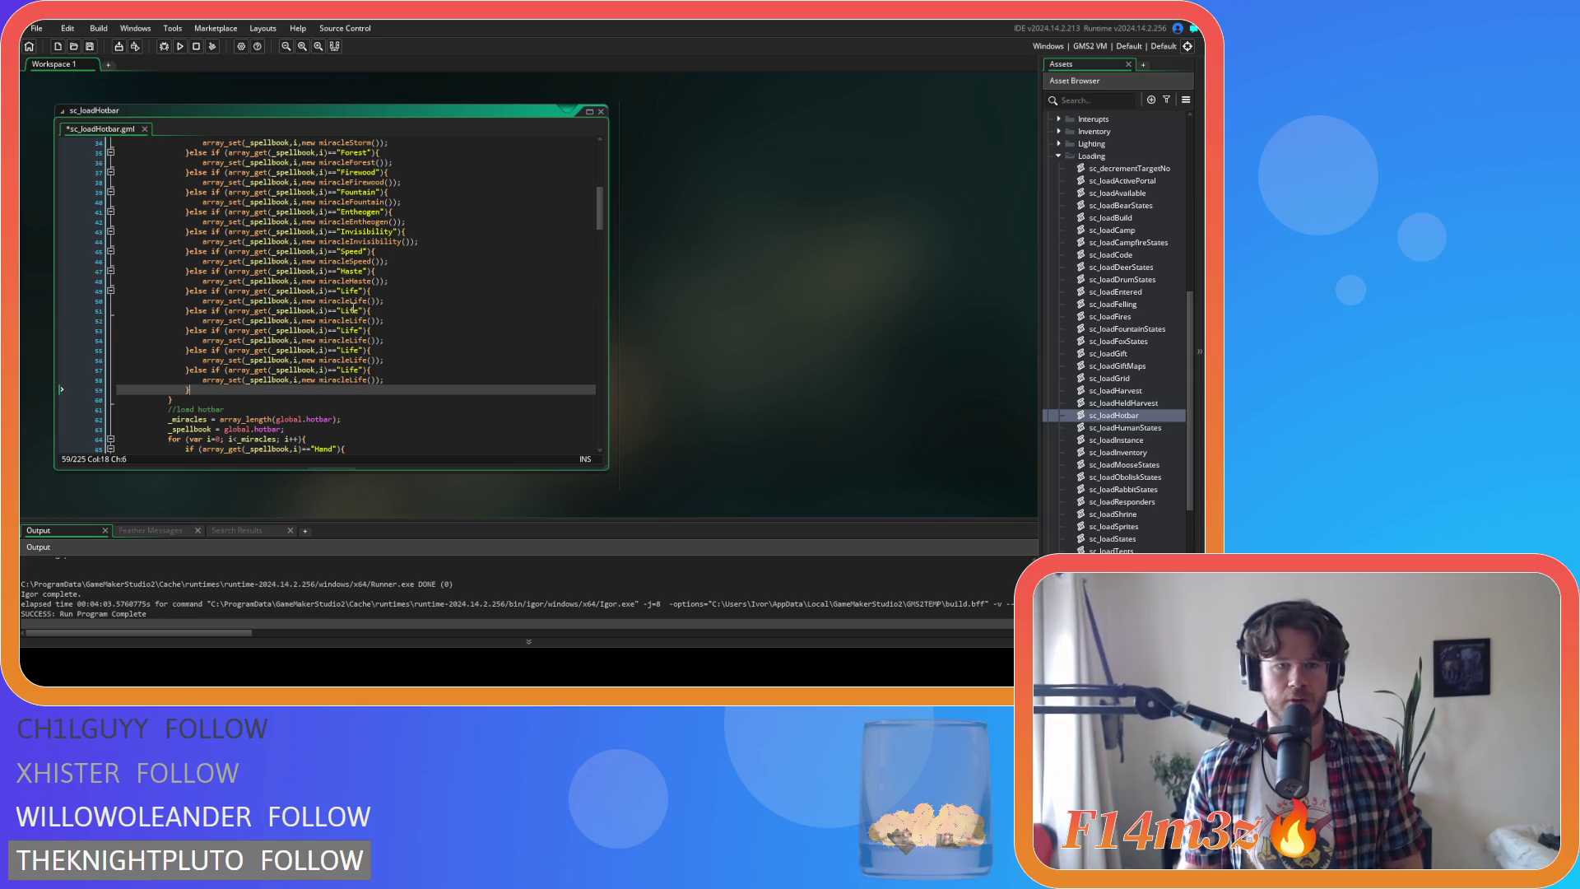
Change the first two duplicated branches from Life to Spring and Summer
double_click(353, 310)
text(Spring)
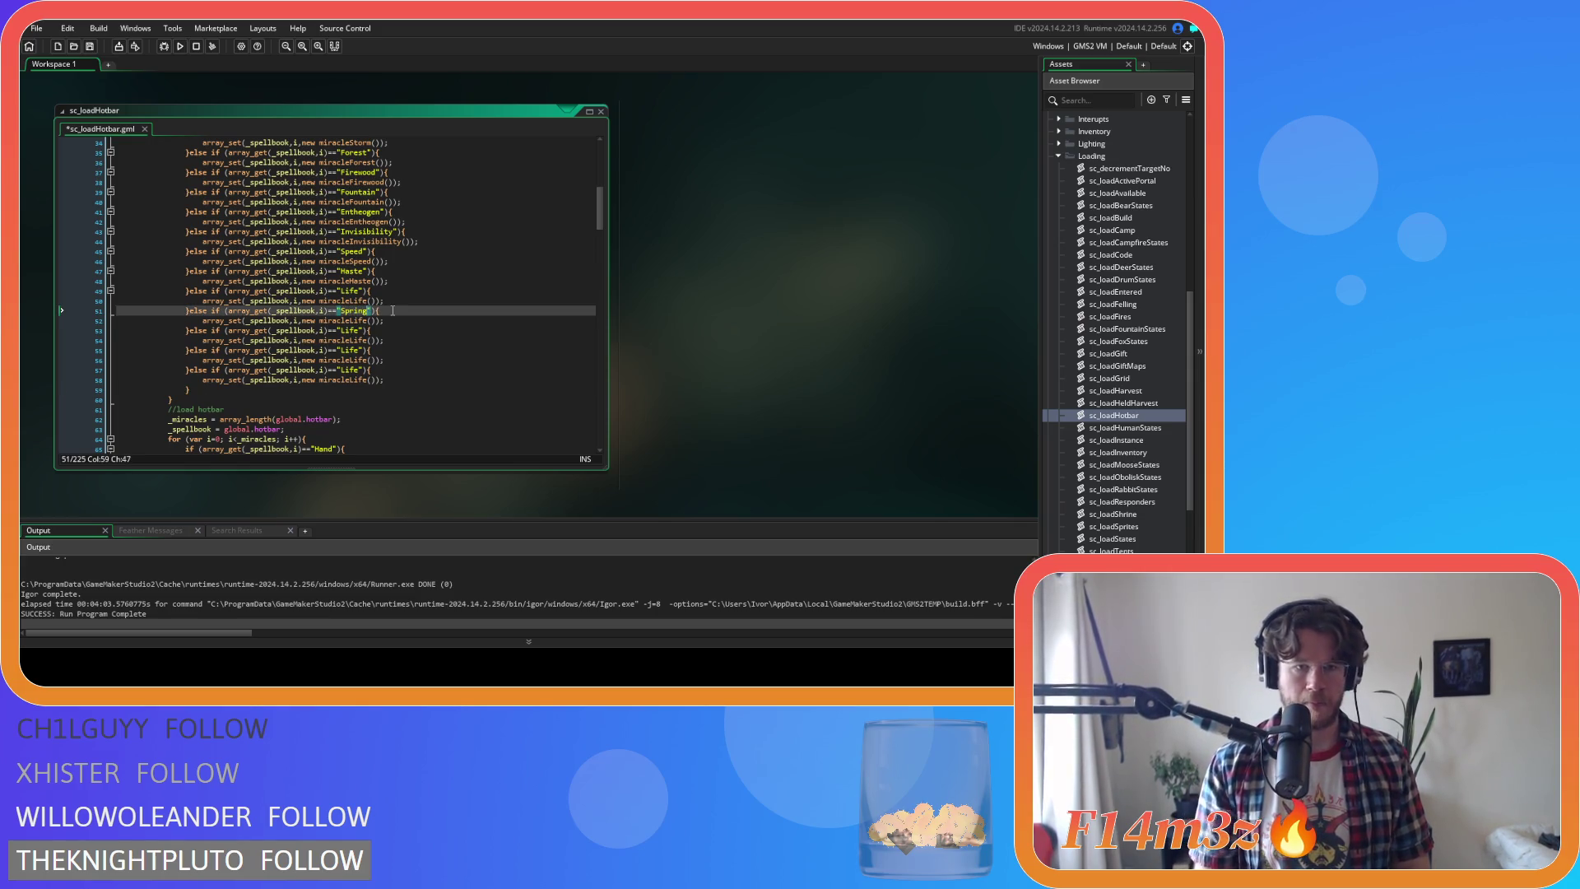
drag(350, 320, 368, 323)
text(Spri)
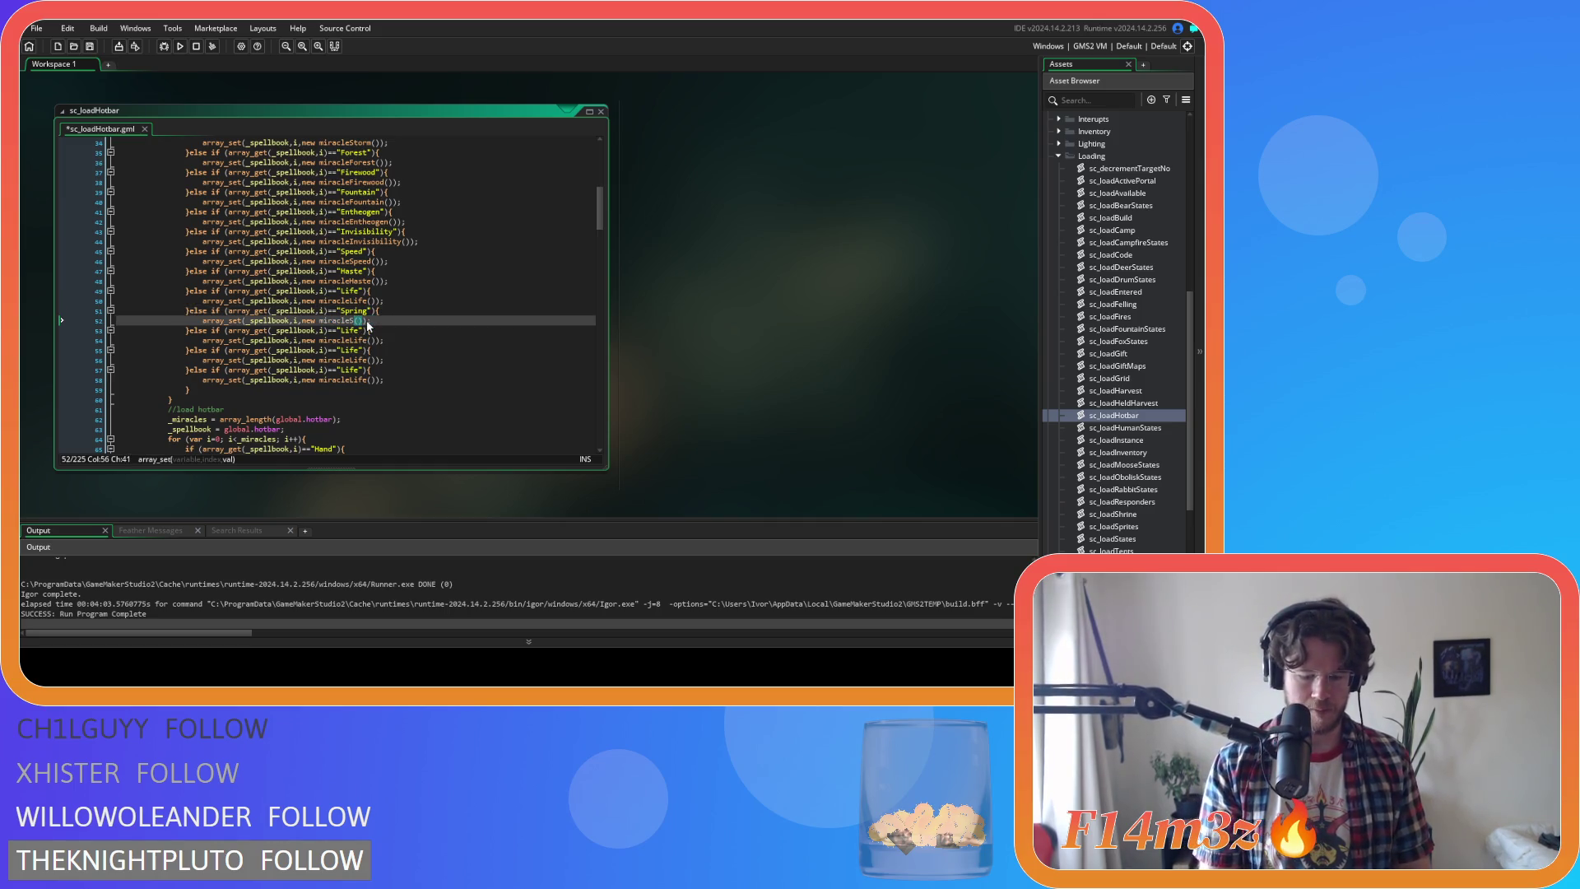
text(ng)
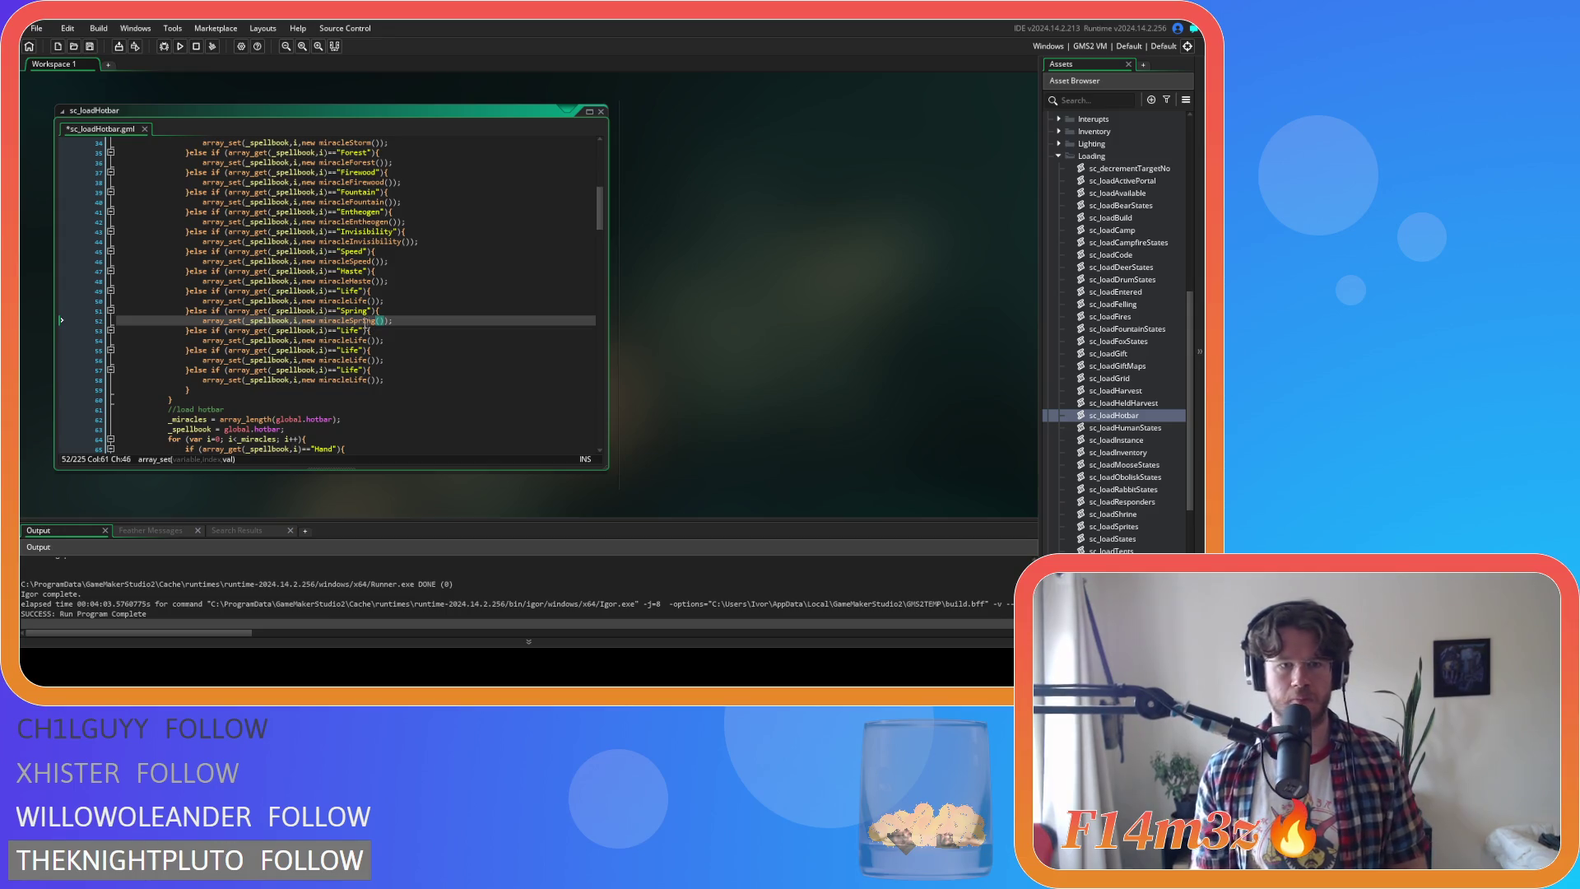
double_click(349, 329)
text(Su)
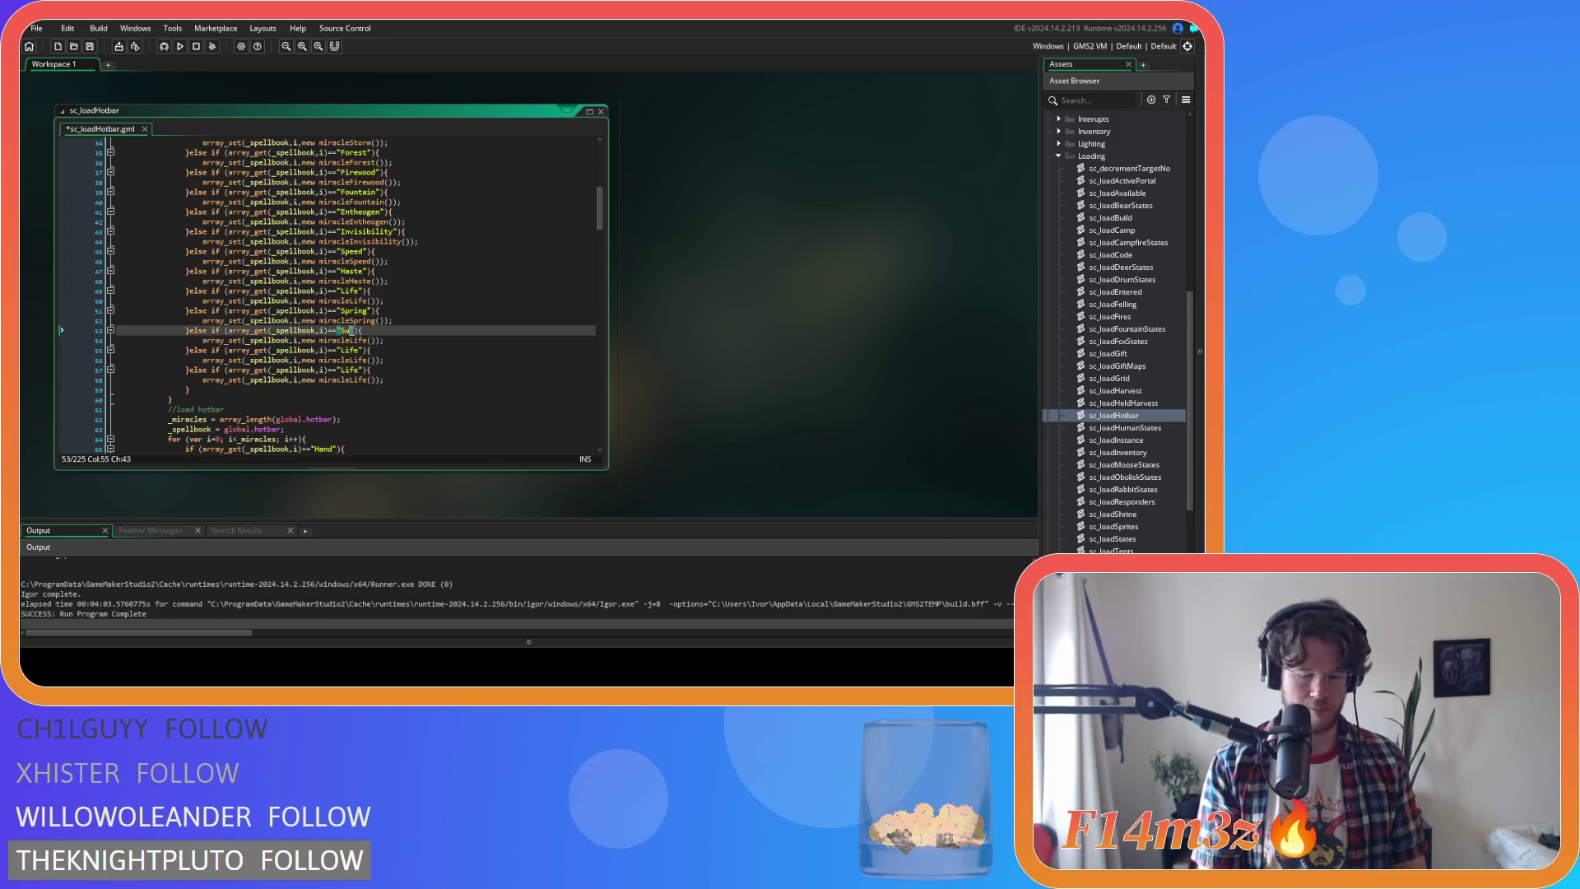
text(mmer)
double_click(358, 340)
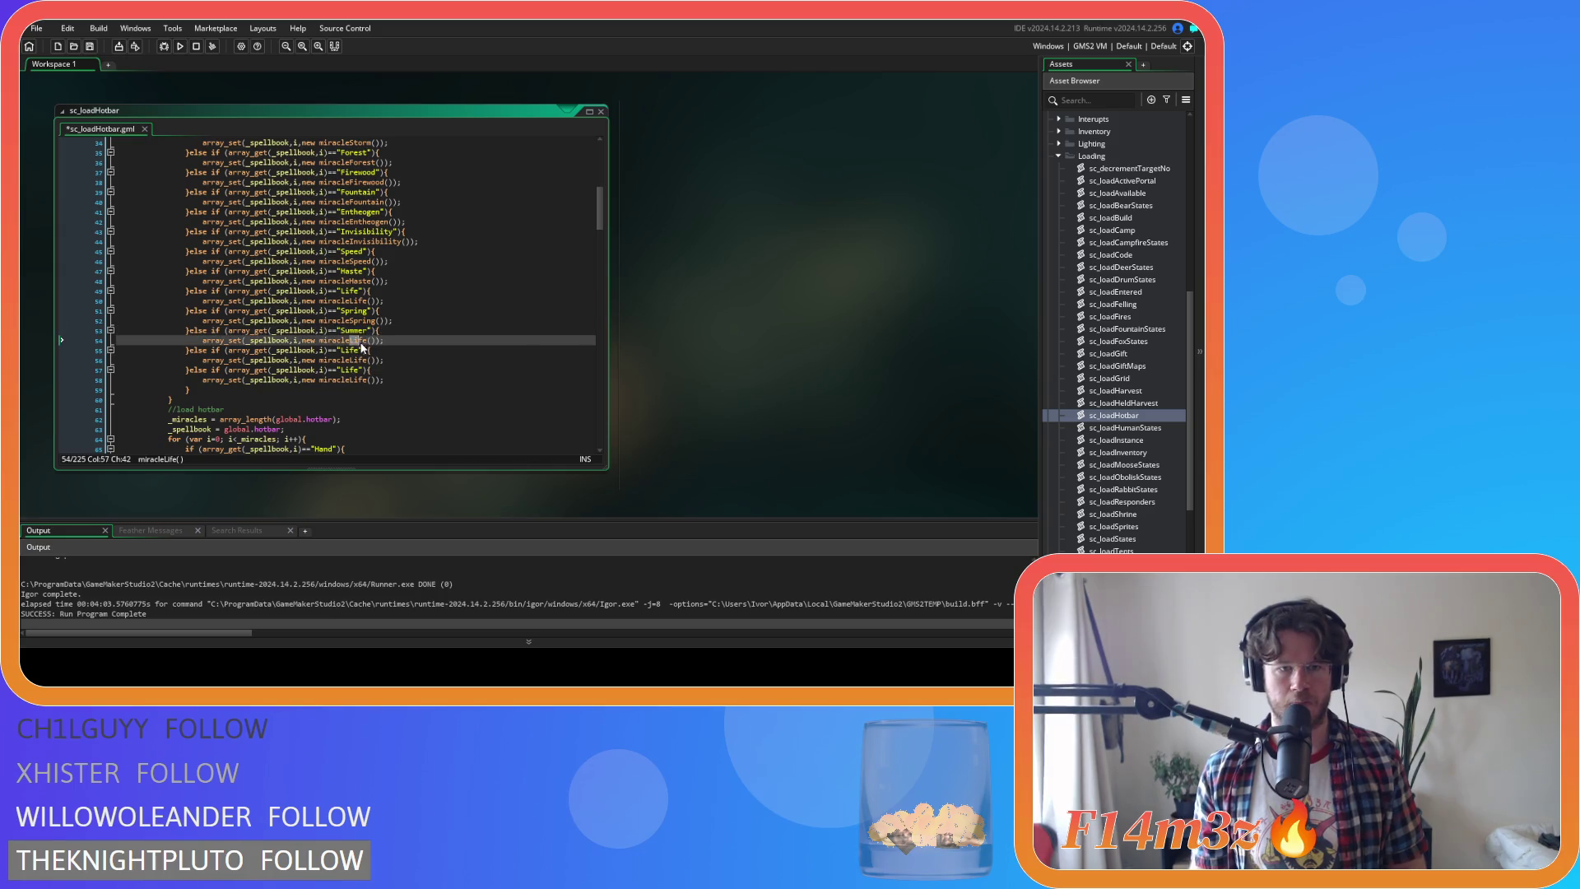
text(Summer)
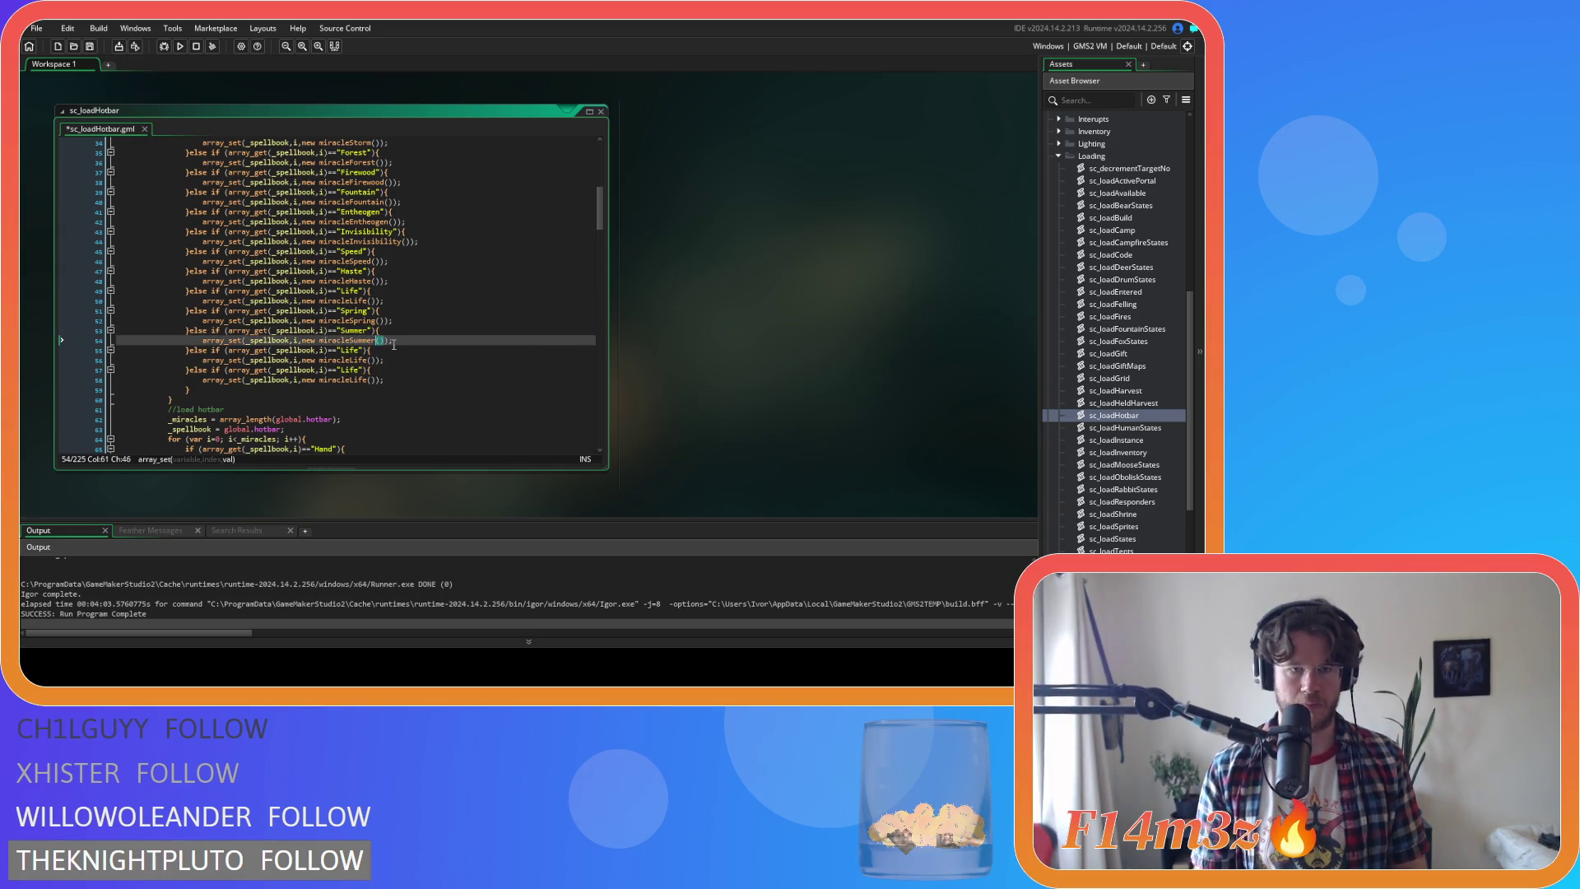
Rename the remaining copies' Life references to Autumn and Winter, then save the script
double_click(352, 350)
text(Autumn)
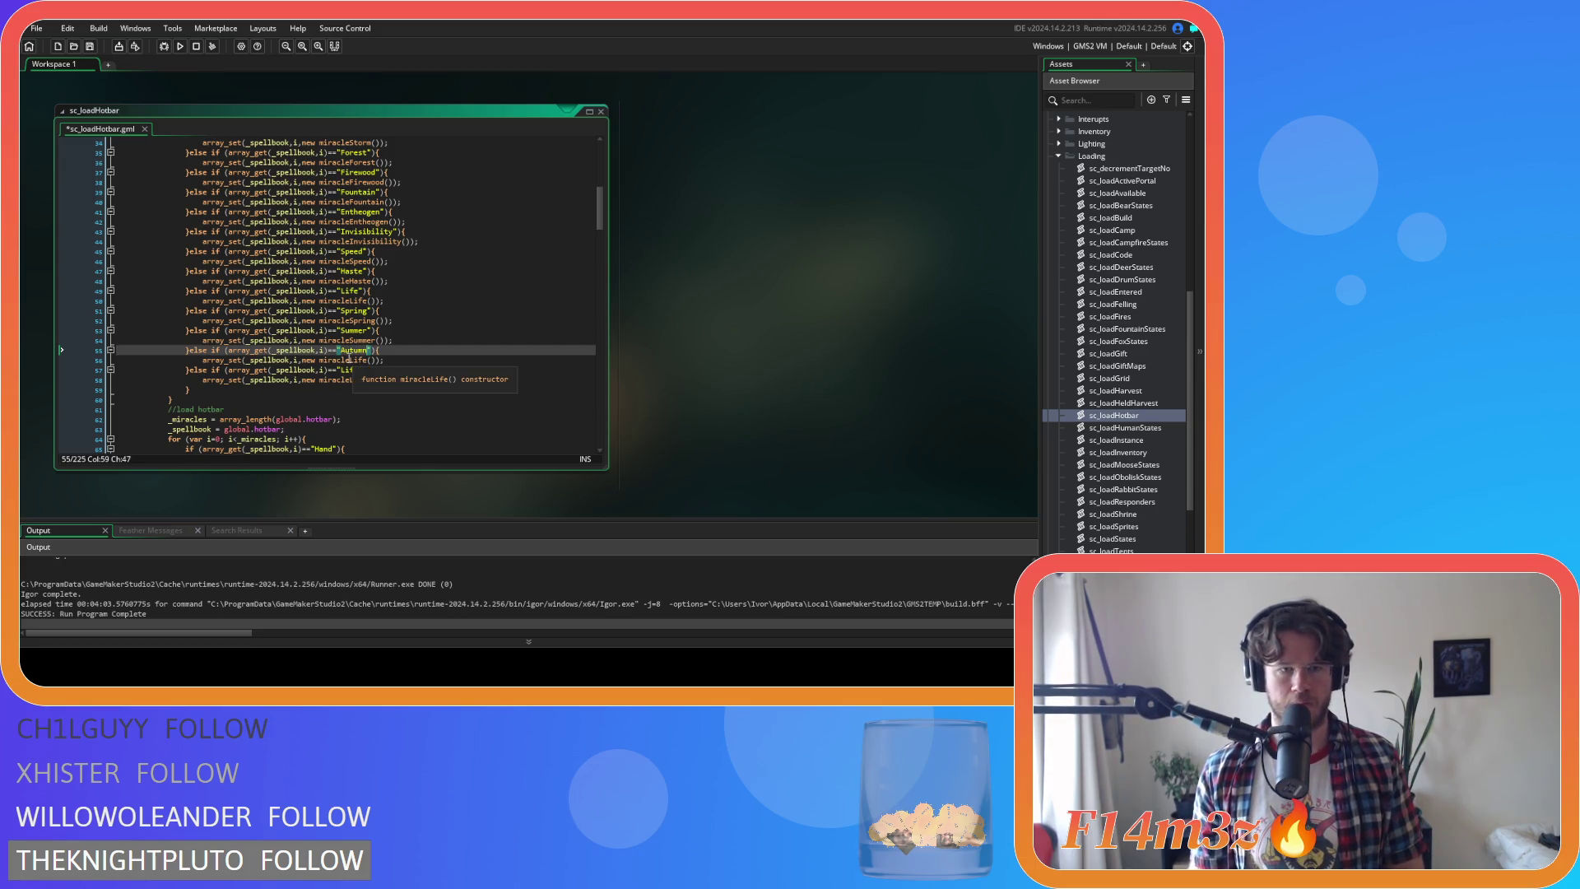
double_click(354, 359)
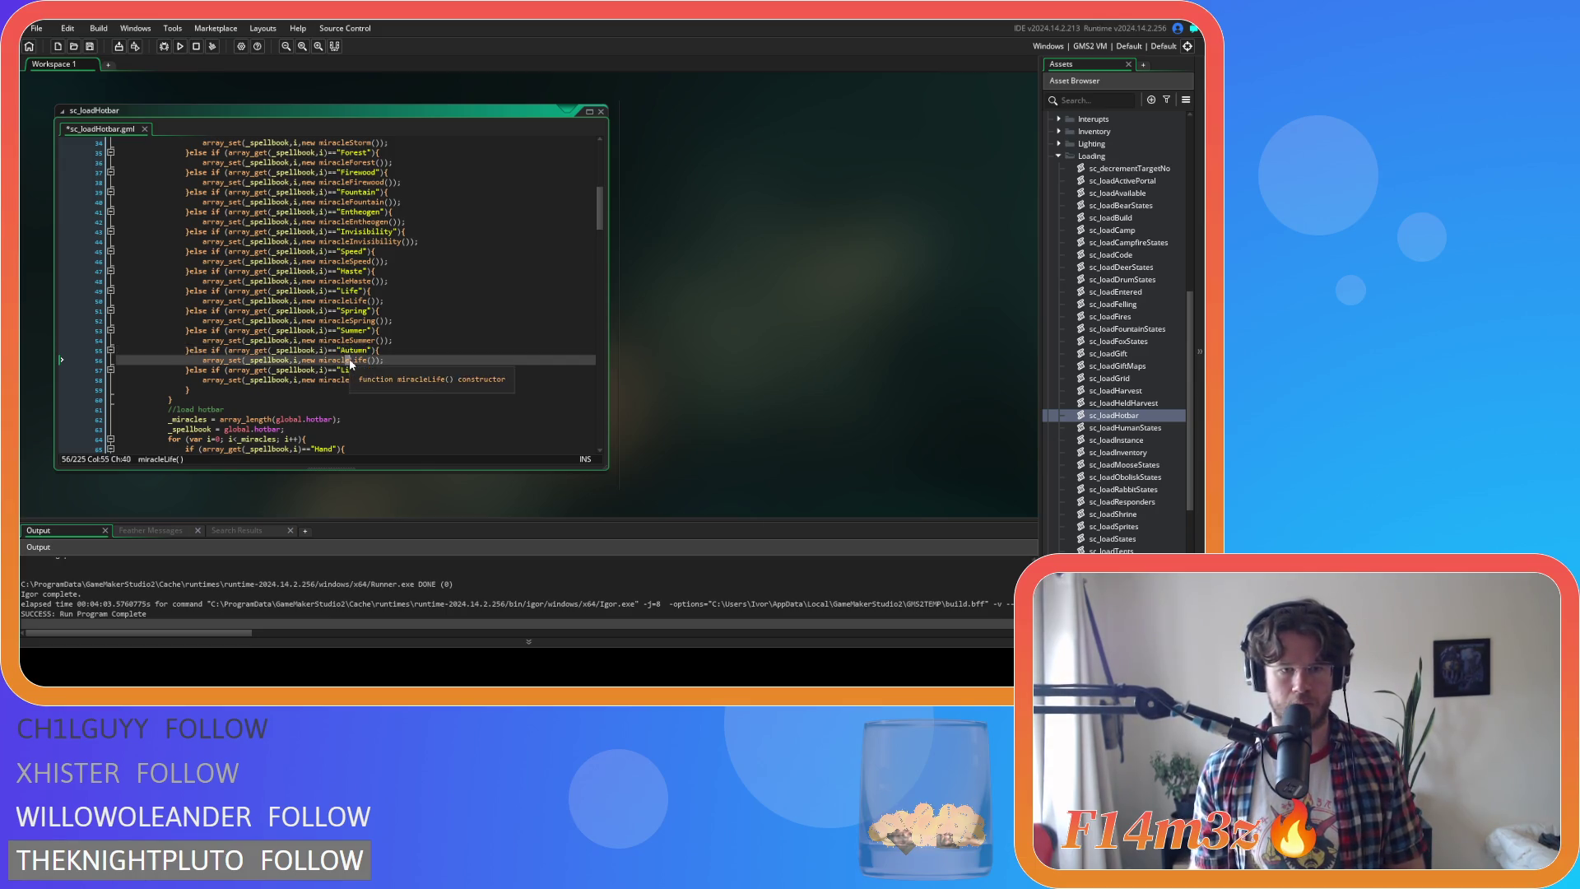
text(Autumn)
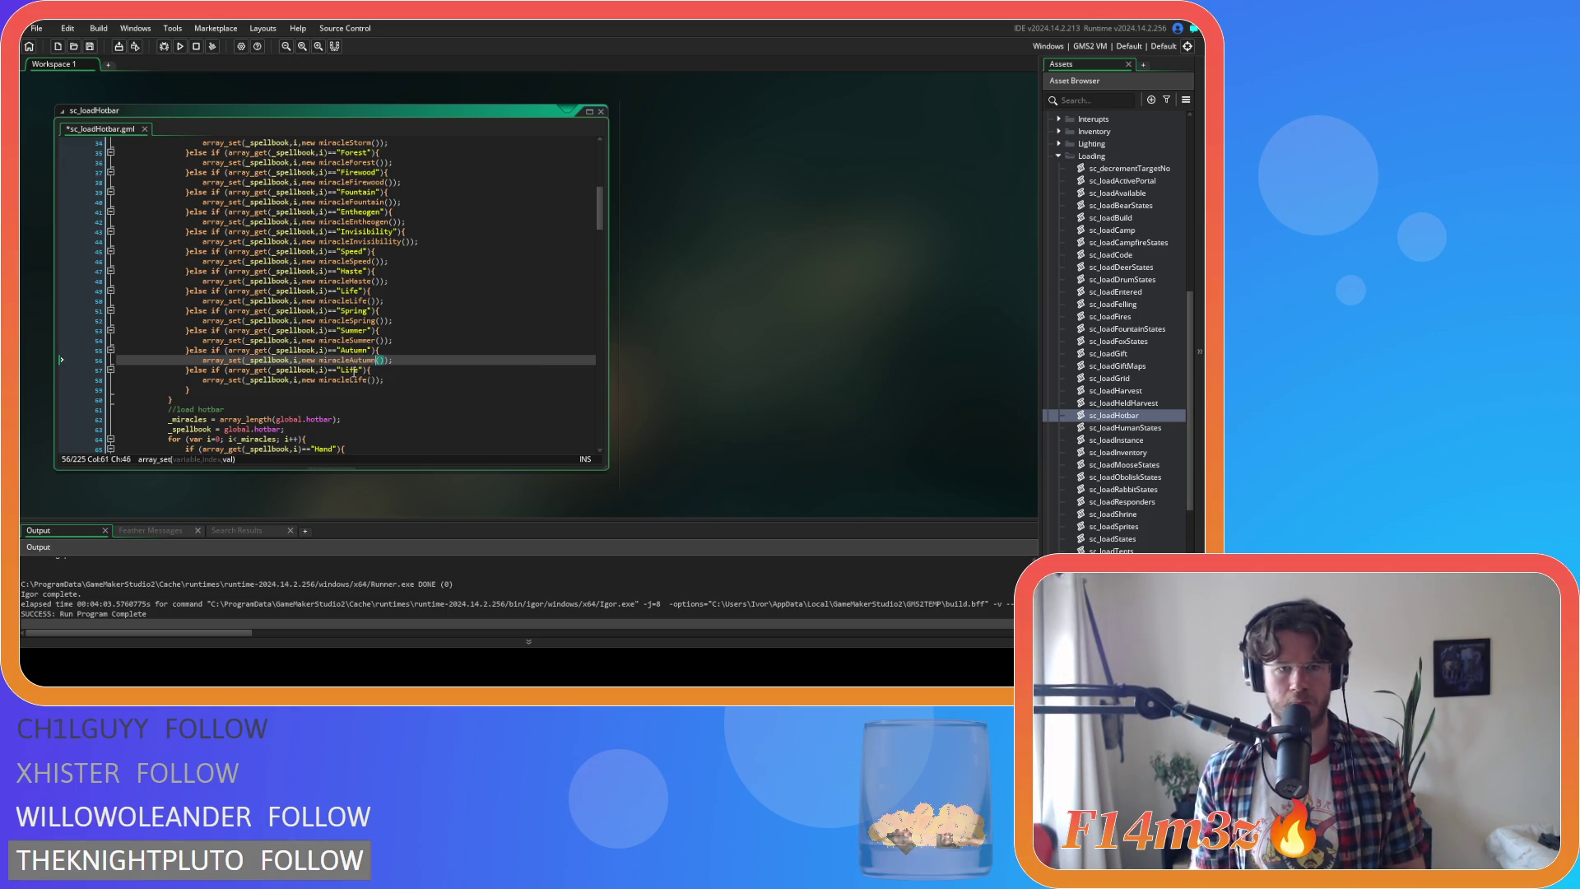
double_click(354, 370)
text(Winter)
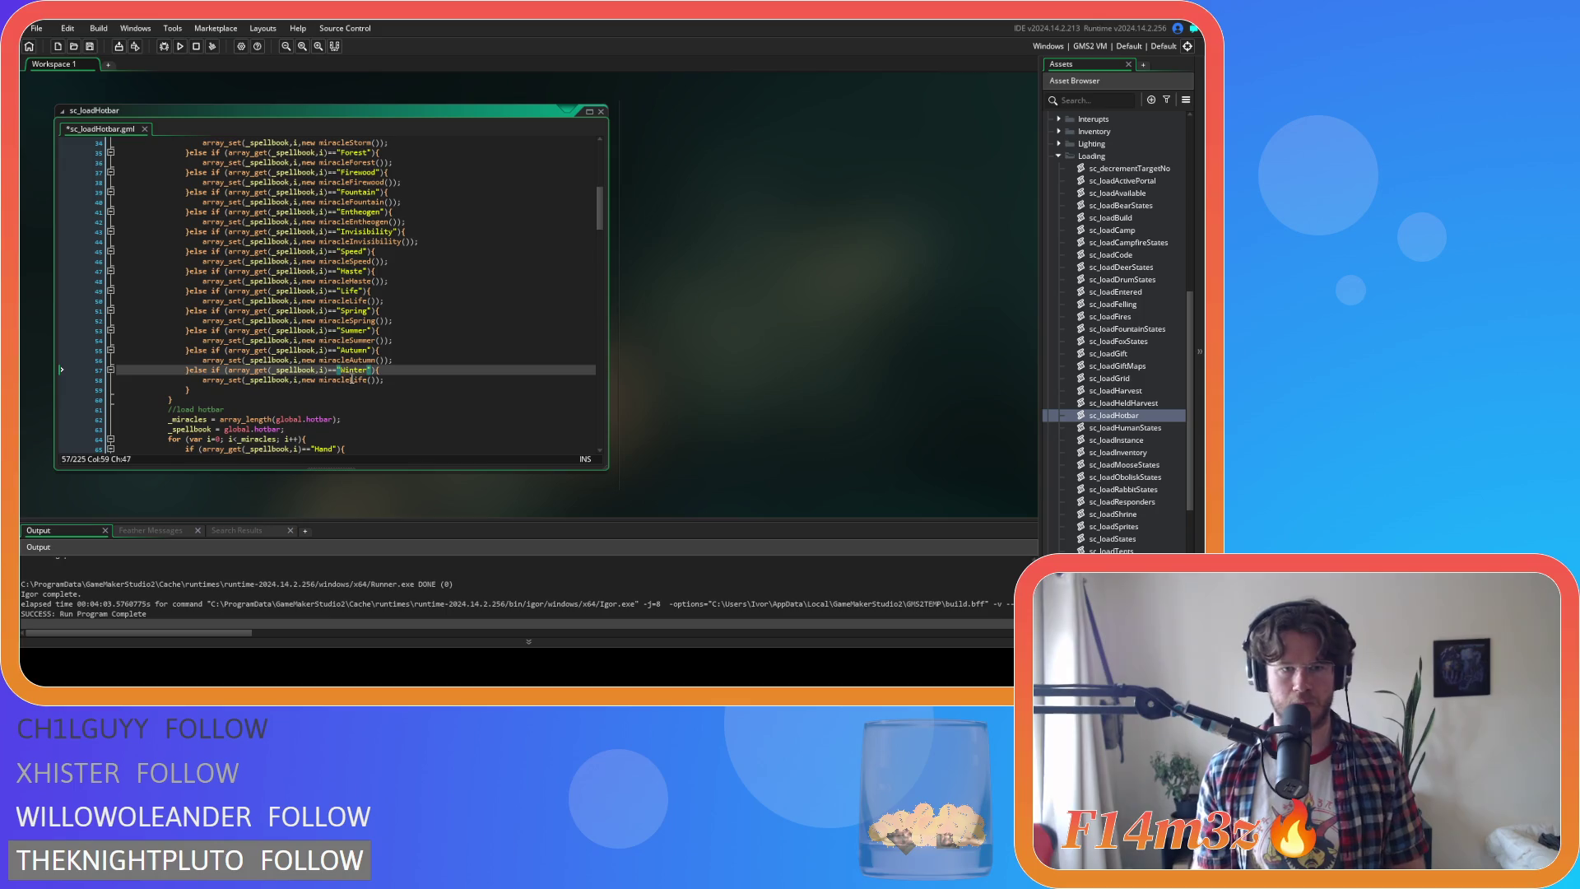
double_click(353, 379)
key(BackSpace)
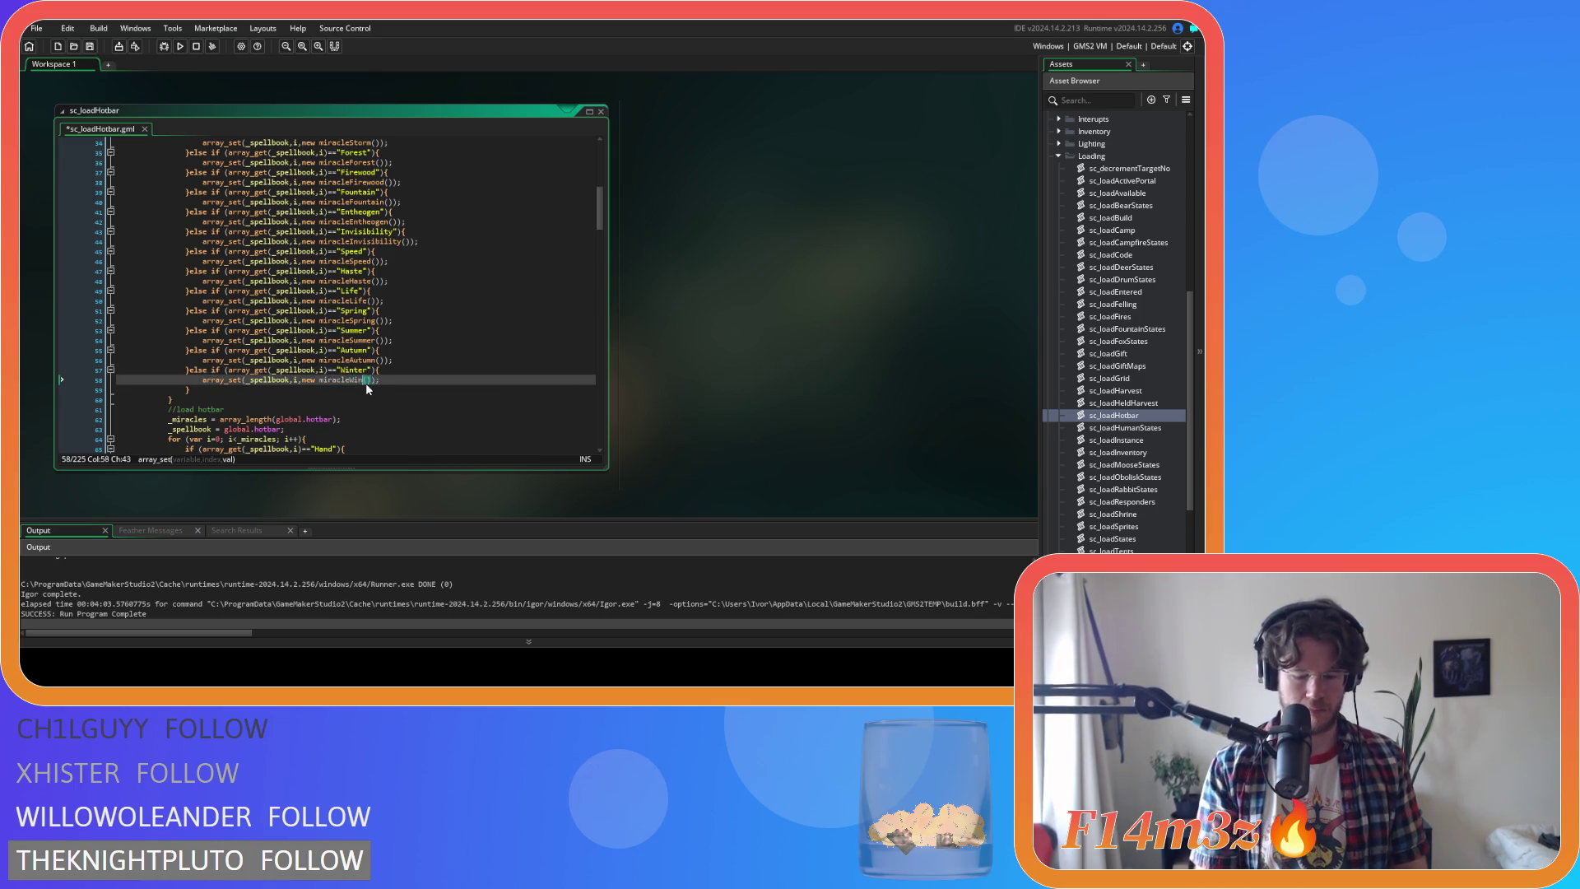
text(ter)
click(382, 388)
key(ctrl+s)
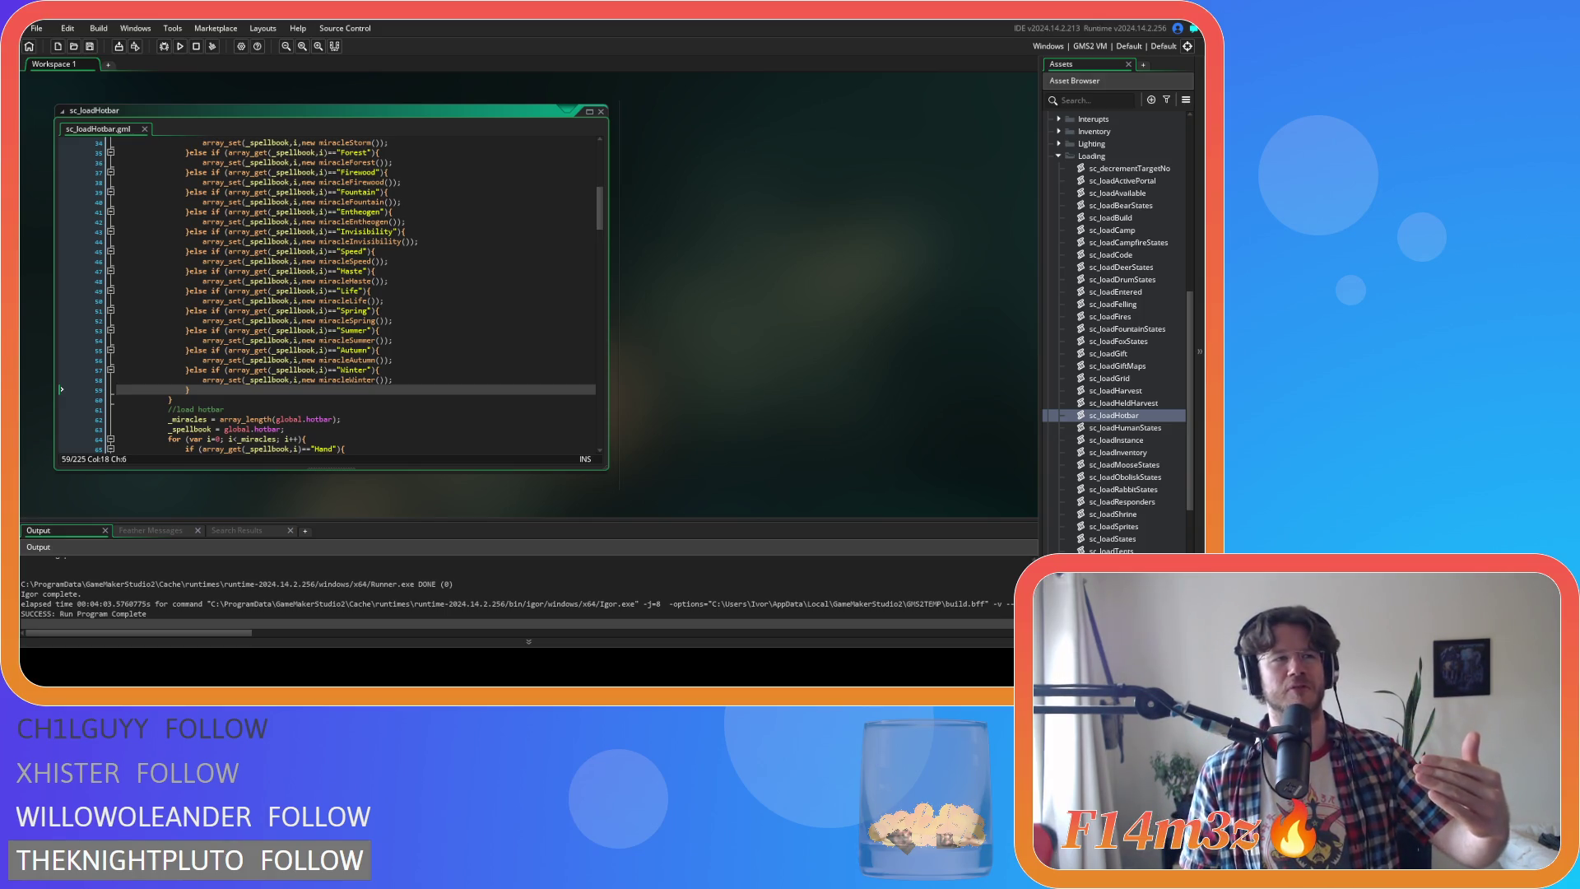
Right-click the empty editor workspace to show its window management menu
right_click(738, 223)
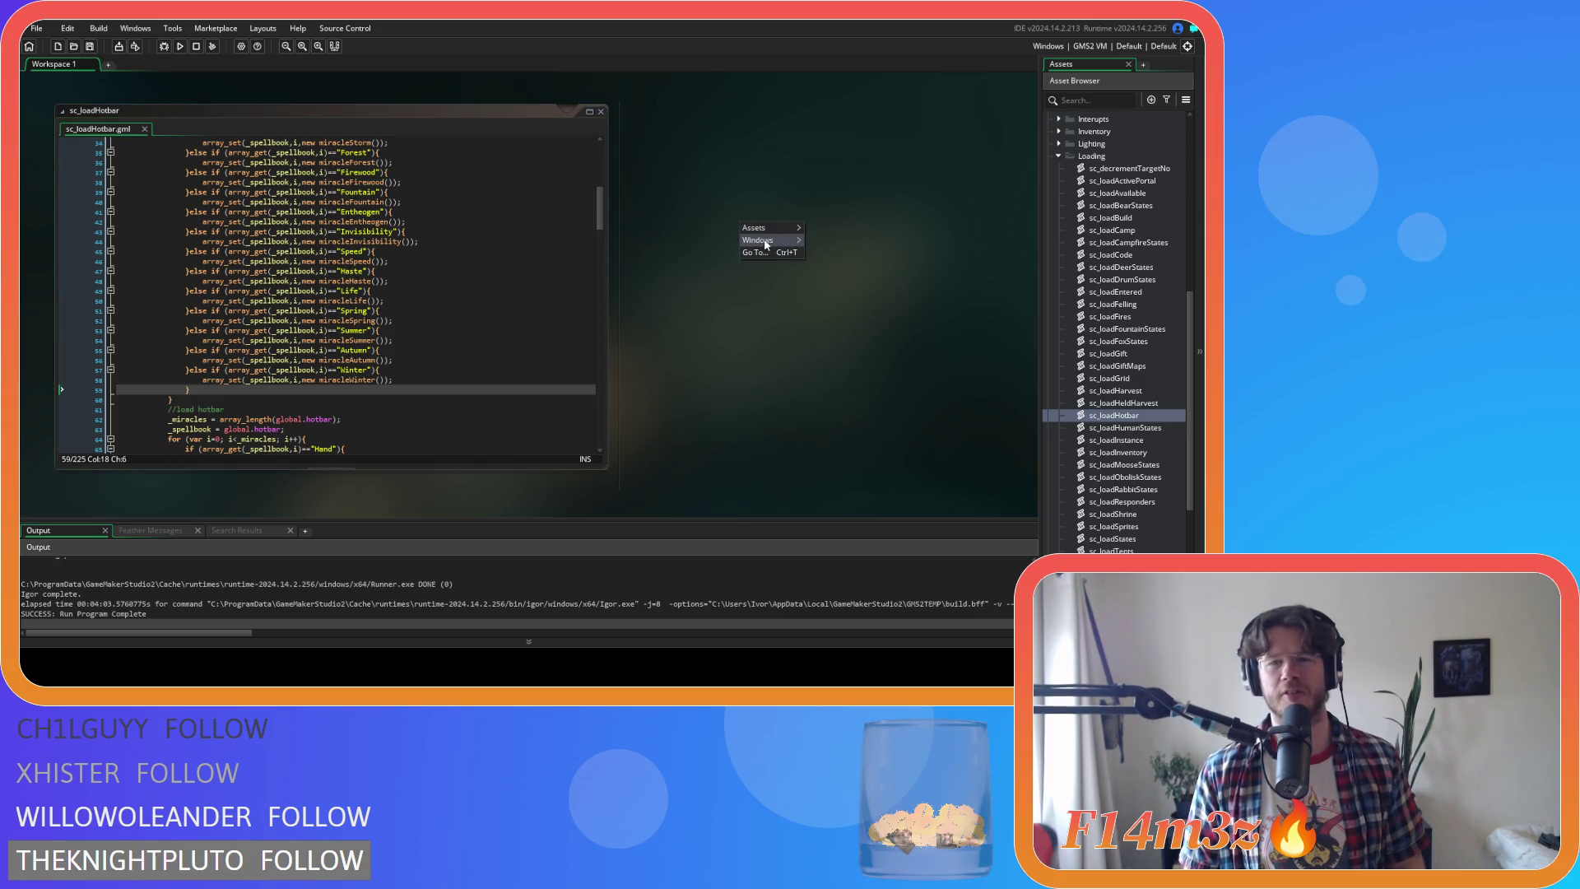
Close all code windows via Windows > Close All and reopen sc_loadHotbar
mouse_move(769, 240)
click(832, 269)
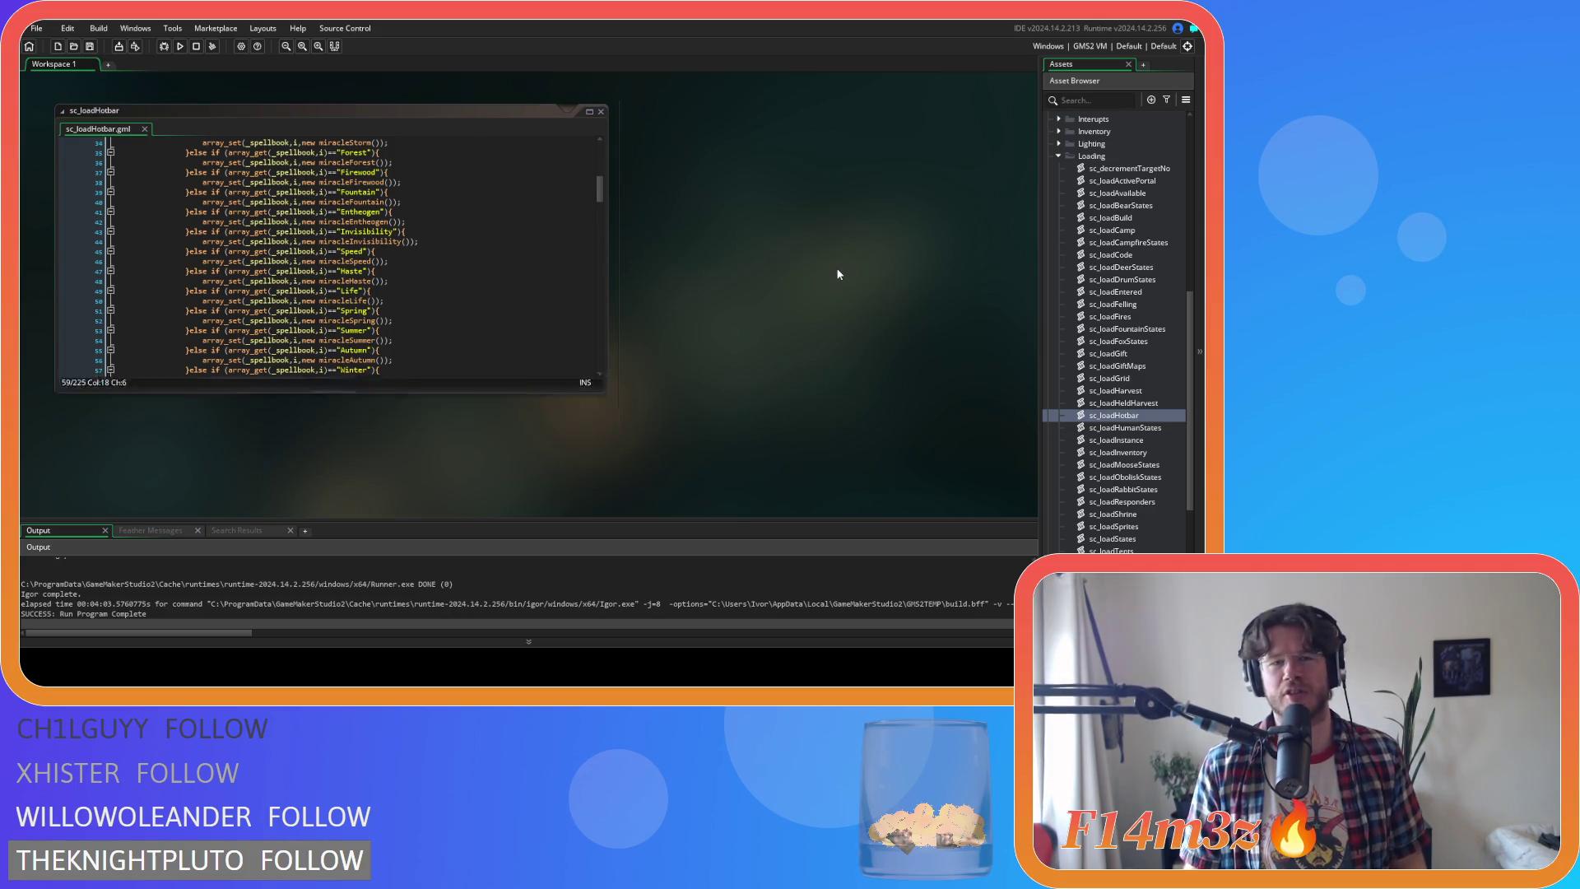
double_click(1112, 418)
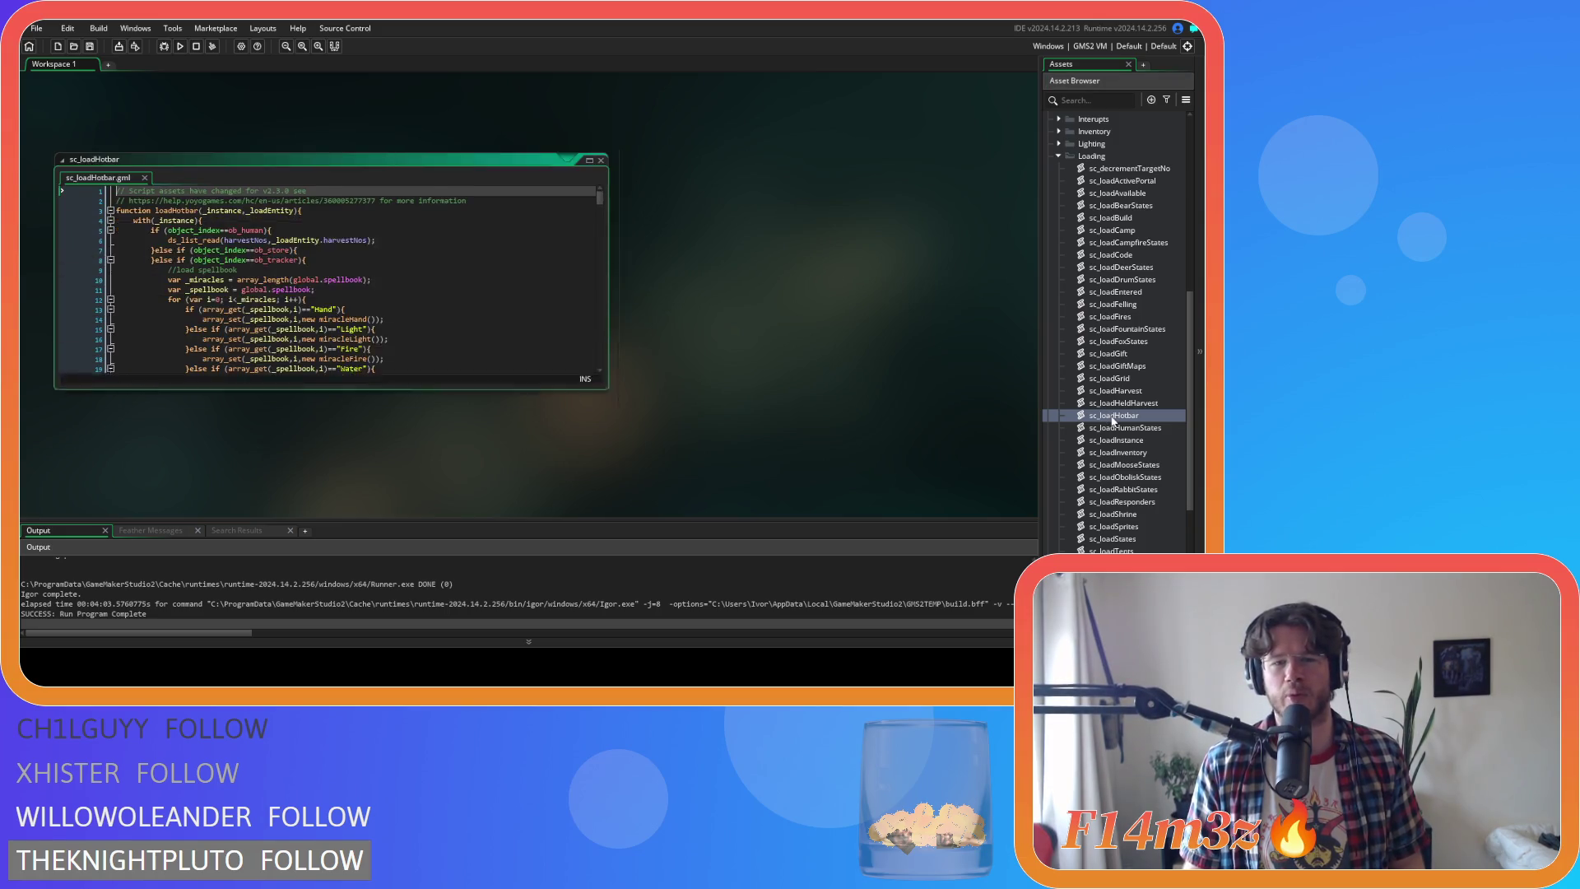
Copy the Spring through Winter spellbook branches (lines 51–59)
scroll(399, 321, down, 10)
mouse_move(200, 322)
mouse_down()
mouse_move(209, 275)
mouse_move(189, 240)
mouse_up()
right_click(228, 263)
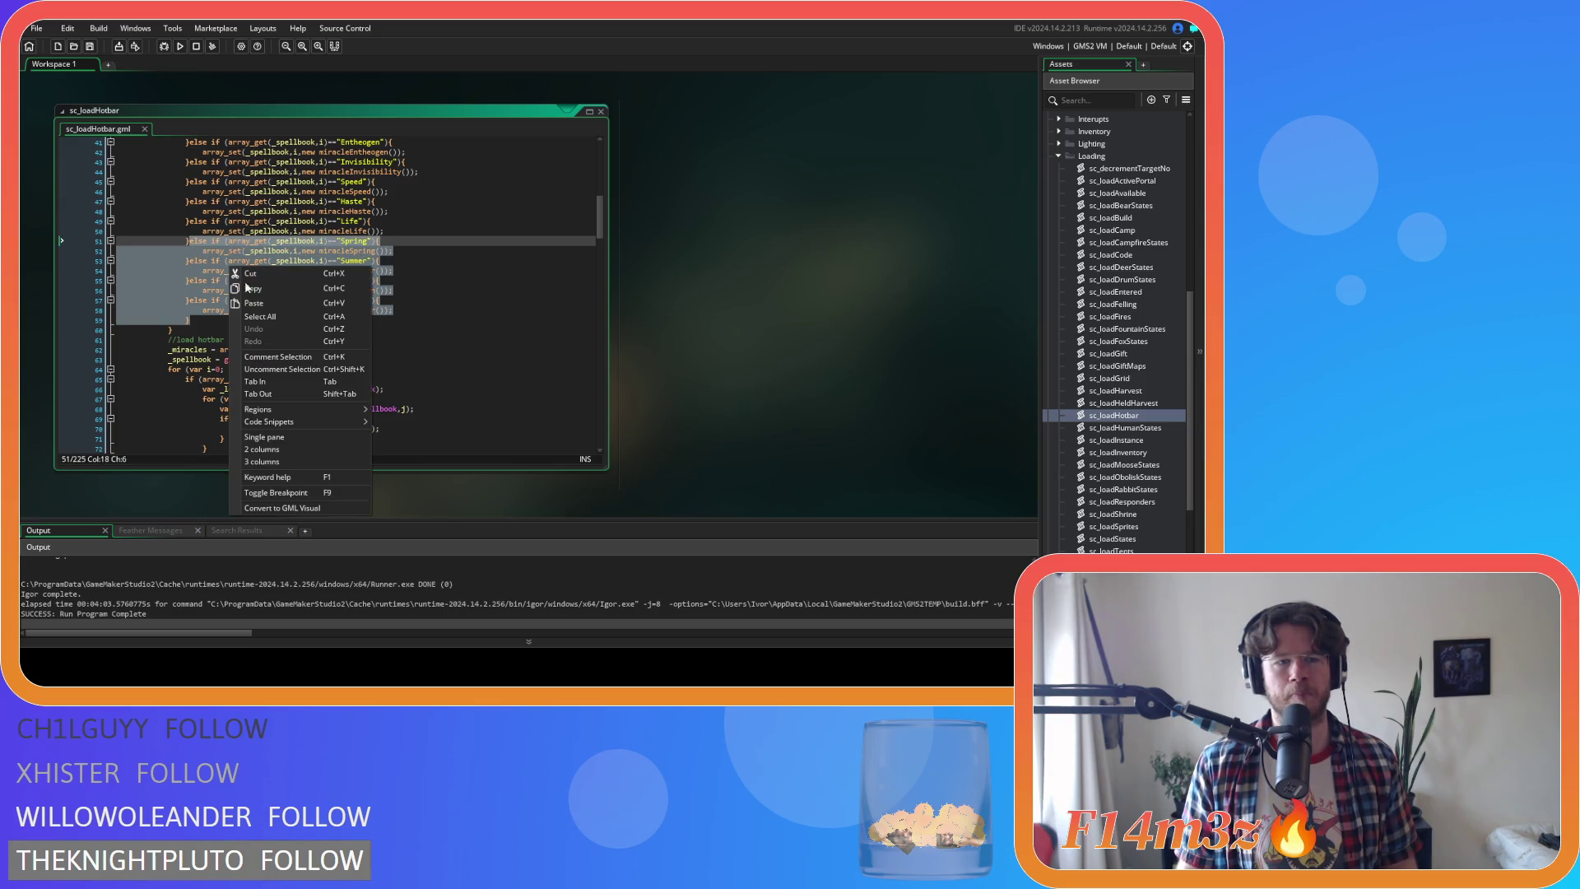
click(268, 288)
Scroll to the restore branches near the script's end and select the Life branch
scroll(378, 304, down, 8)
scroll(411, 304, down, 9)
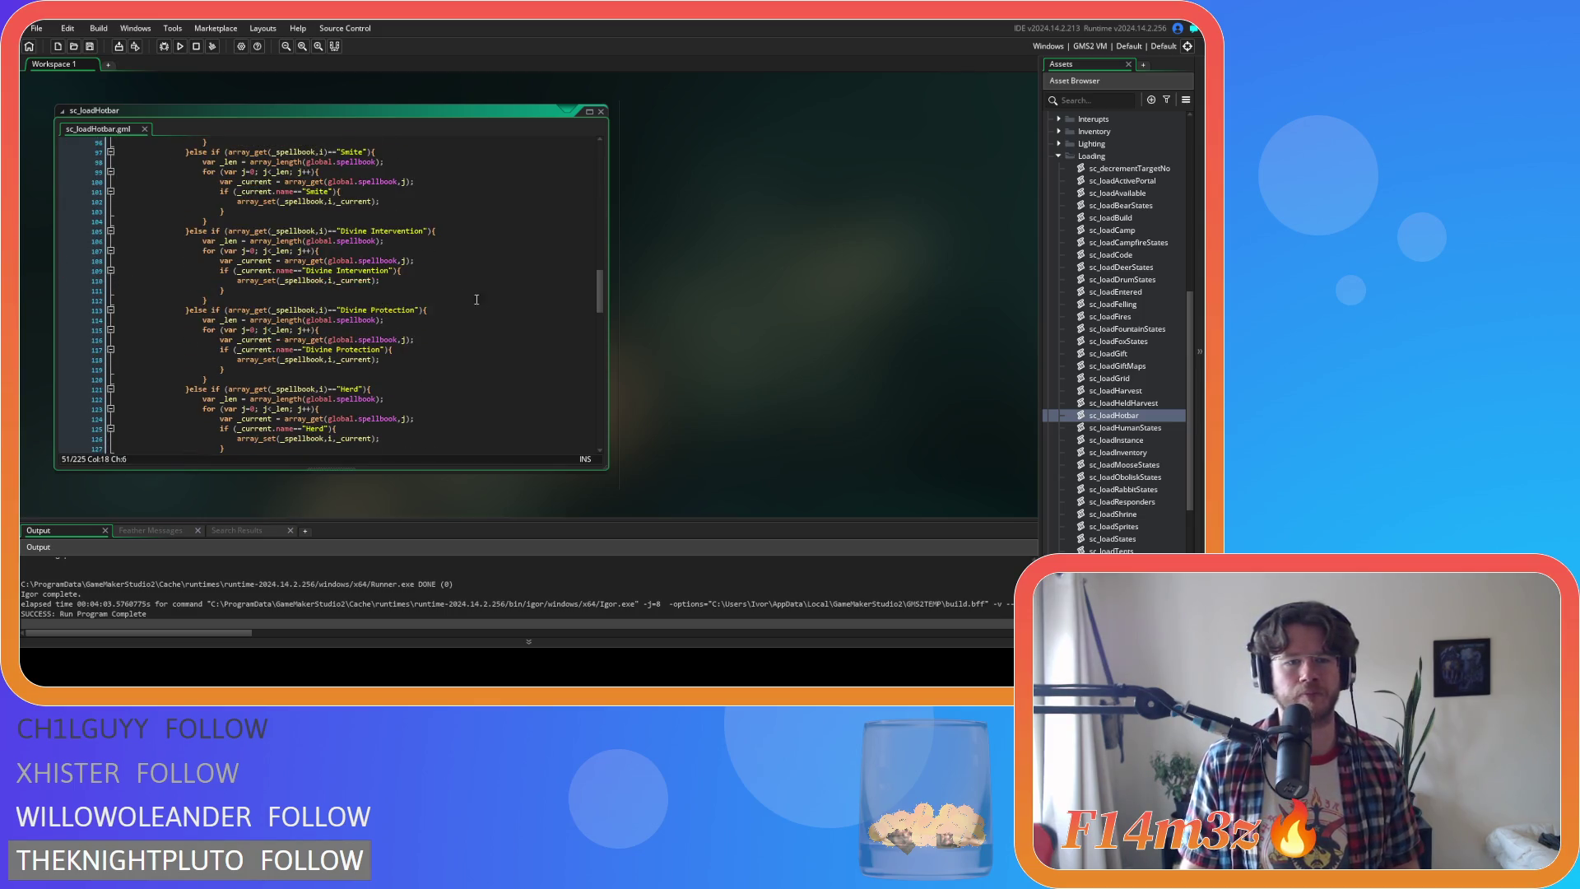
mouse_move(603, 320)
mouse_down()
mouse_move(621, 421)
mouse_move(605, 176)
mouse_move(625, 241)
mouse_move(633, 437)
mouse_up()
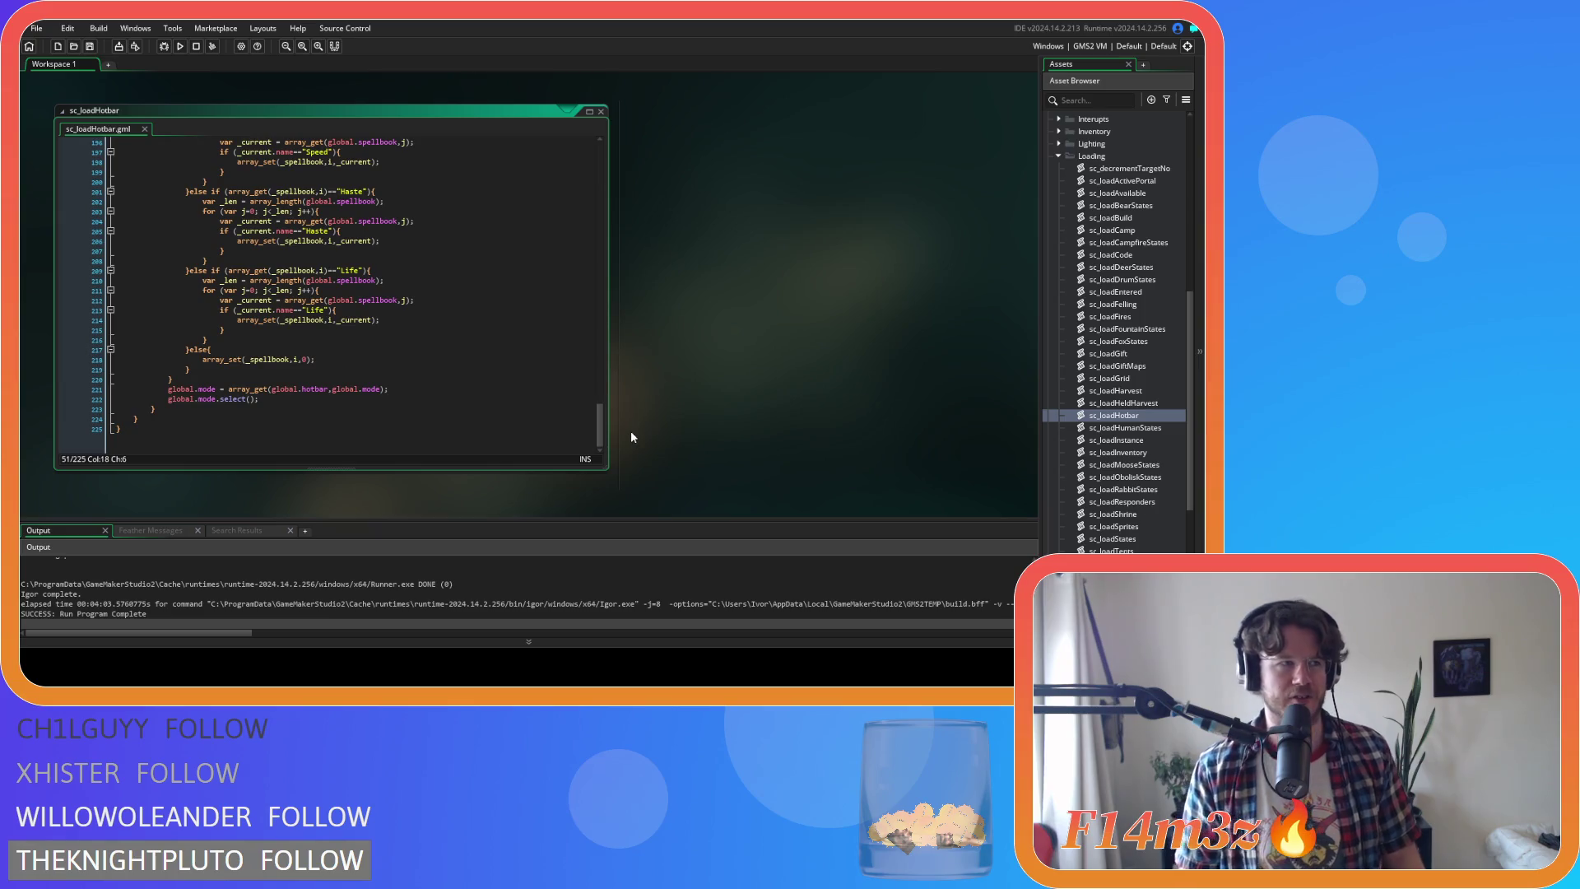
mouse_move(273, 271)
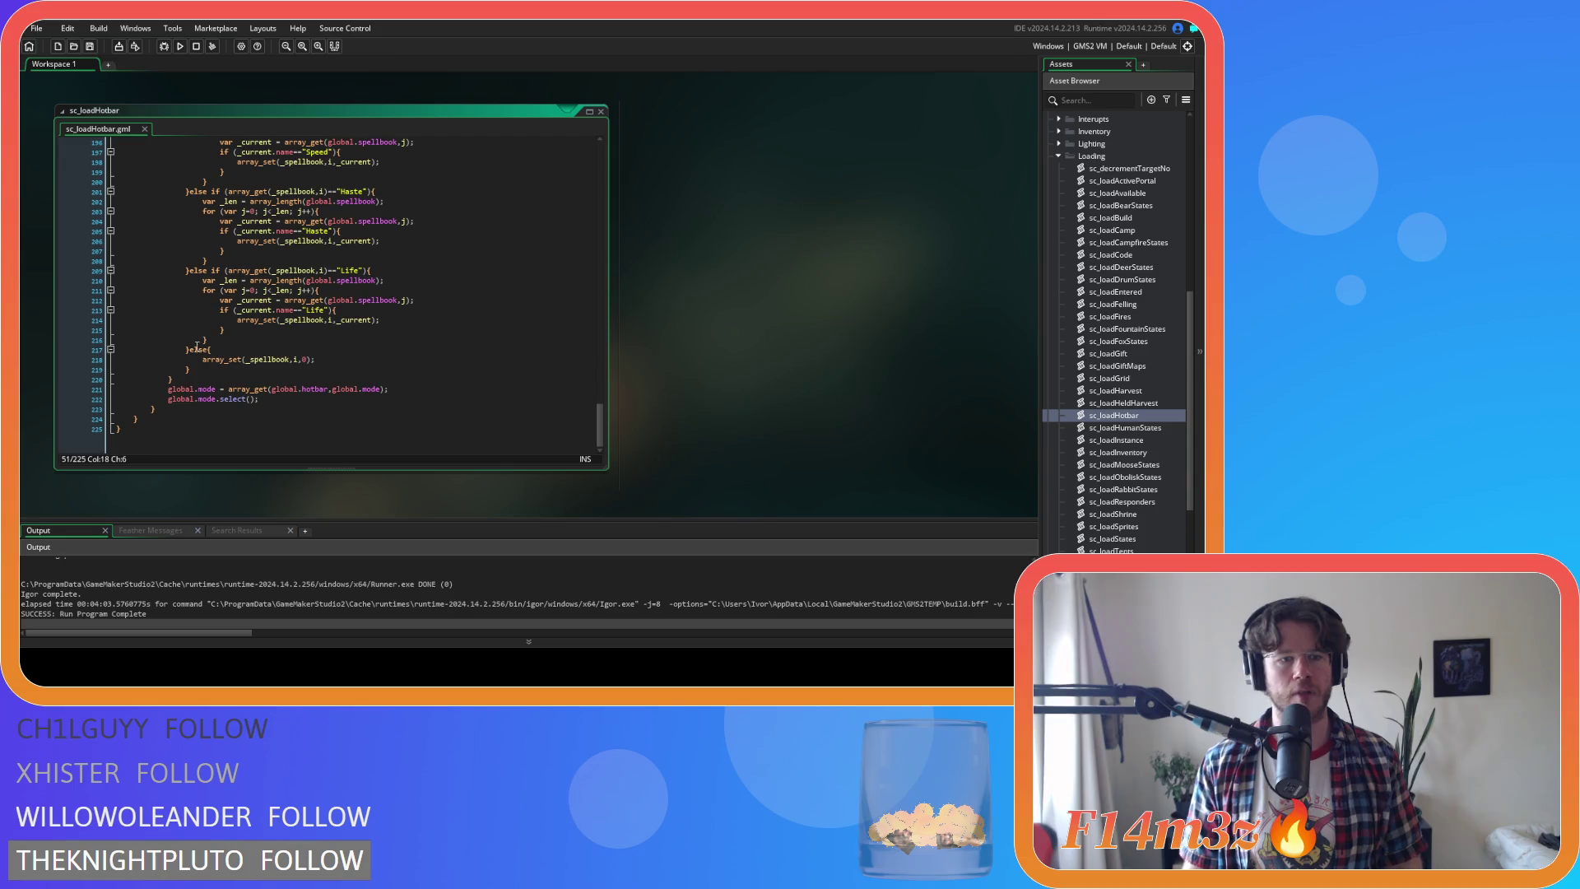
drag(188, 350, 189, 269)
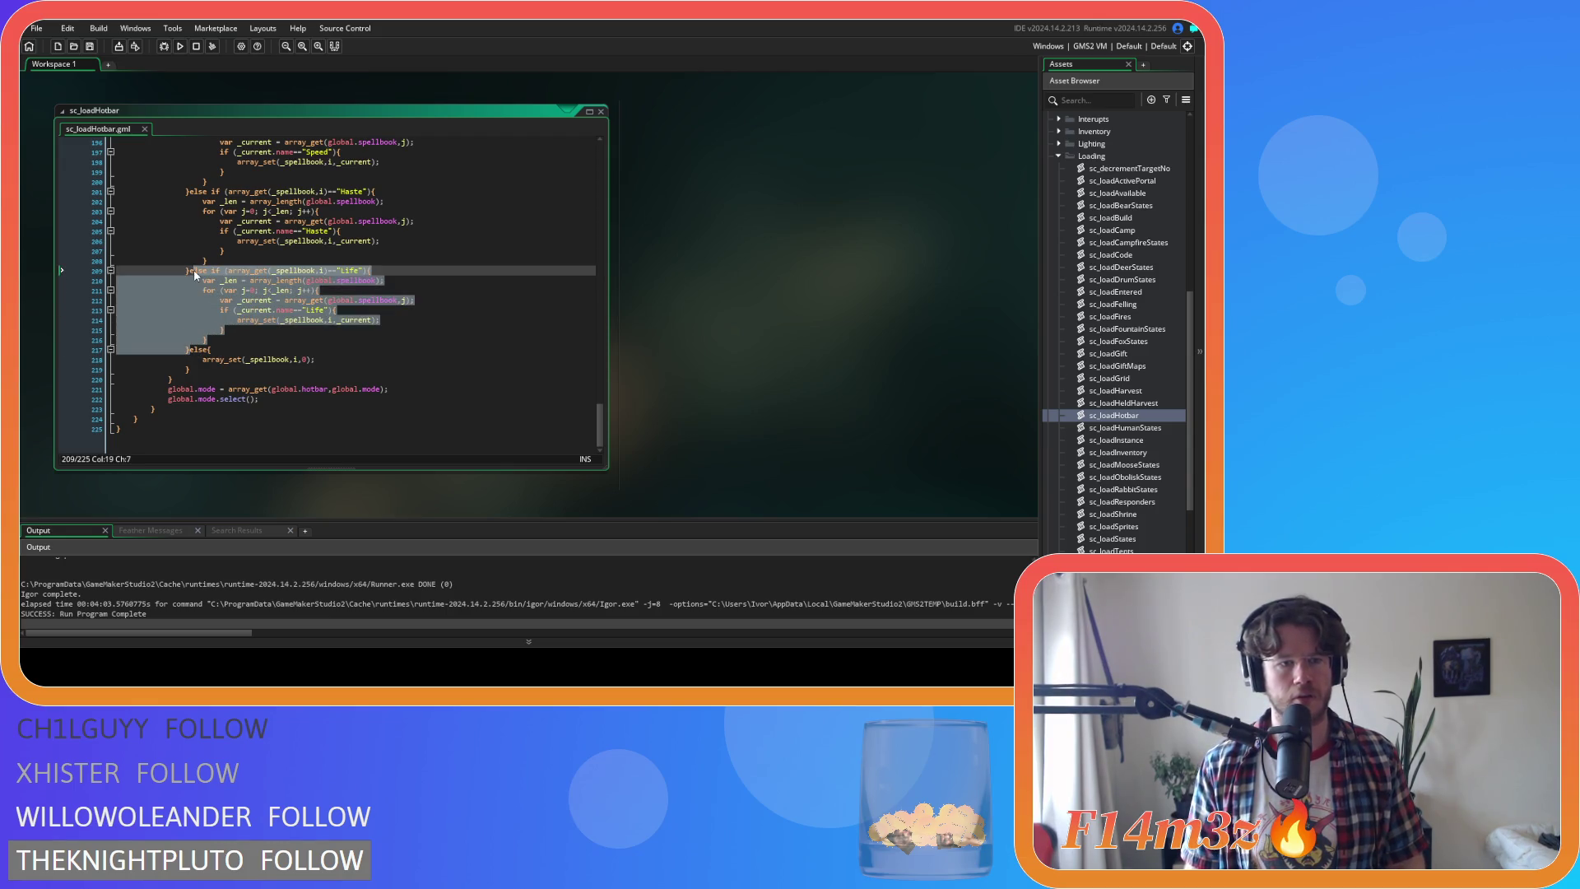
Paste four copies of the Life restore branch and rename the first to Spring, then save
key(ctrl+c)
key(ctrl+v)
key(ctrl+v)
key(ctrl+v)
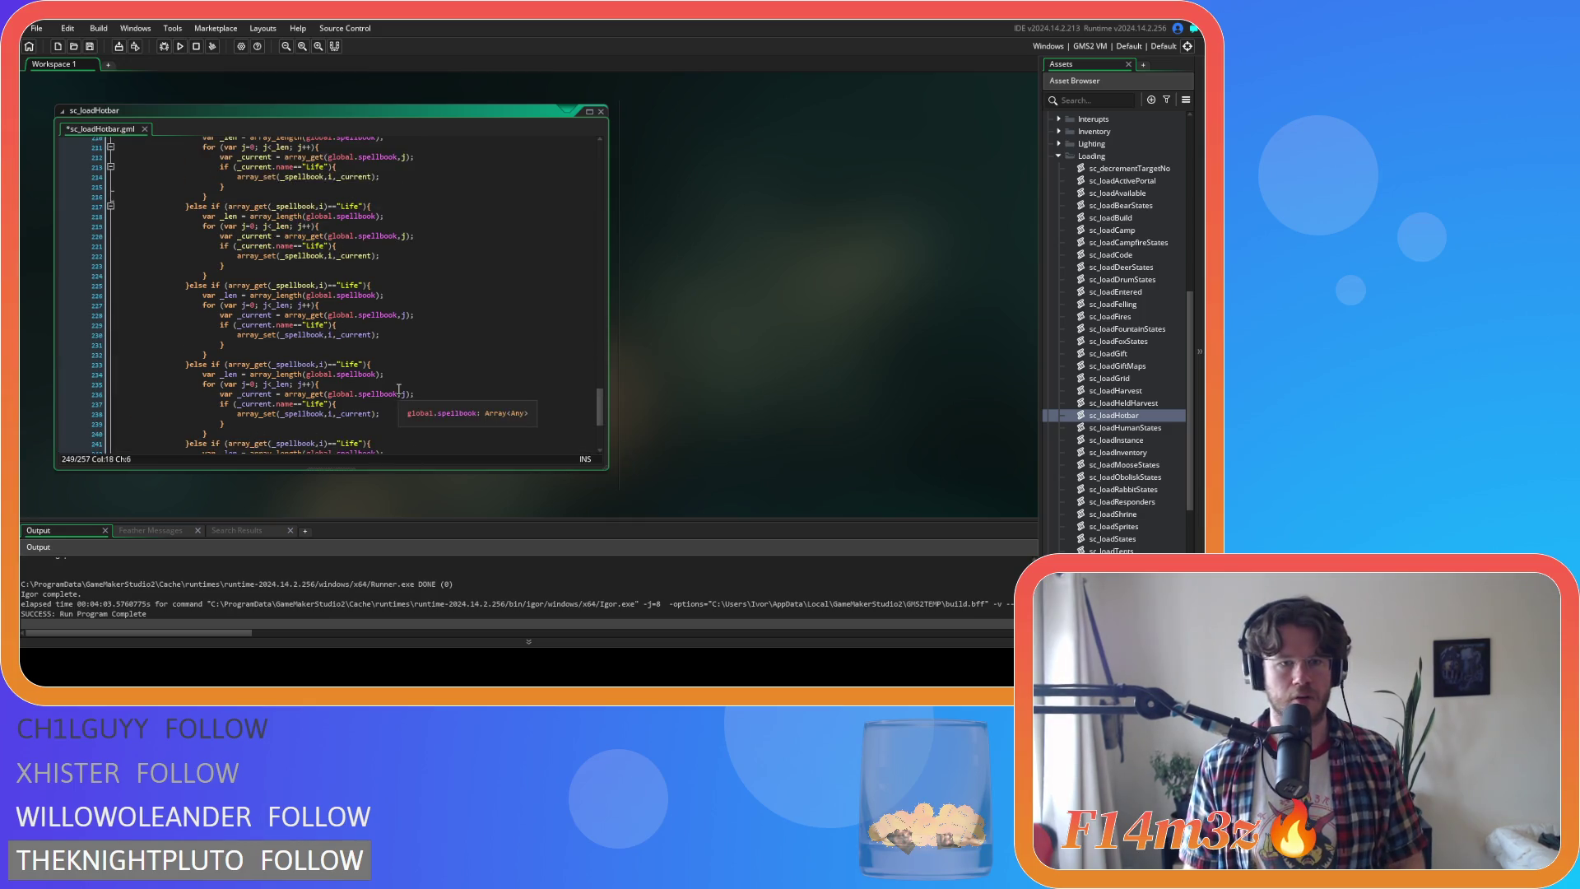
scroll(398, 388, up, 5)
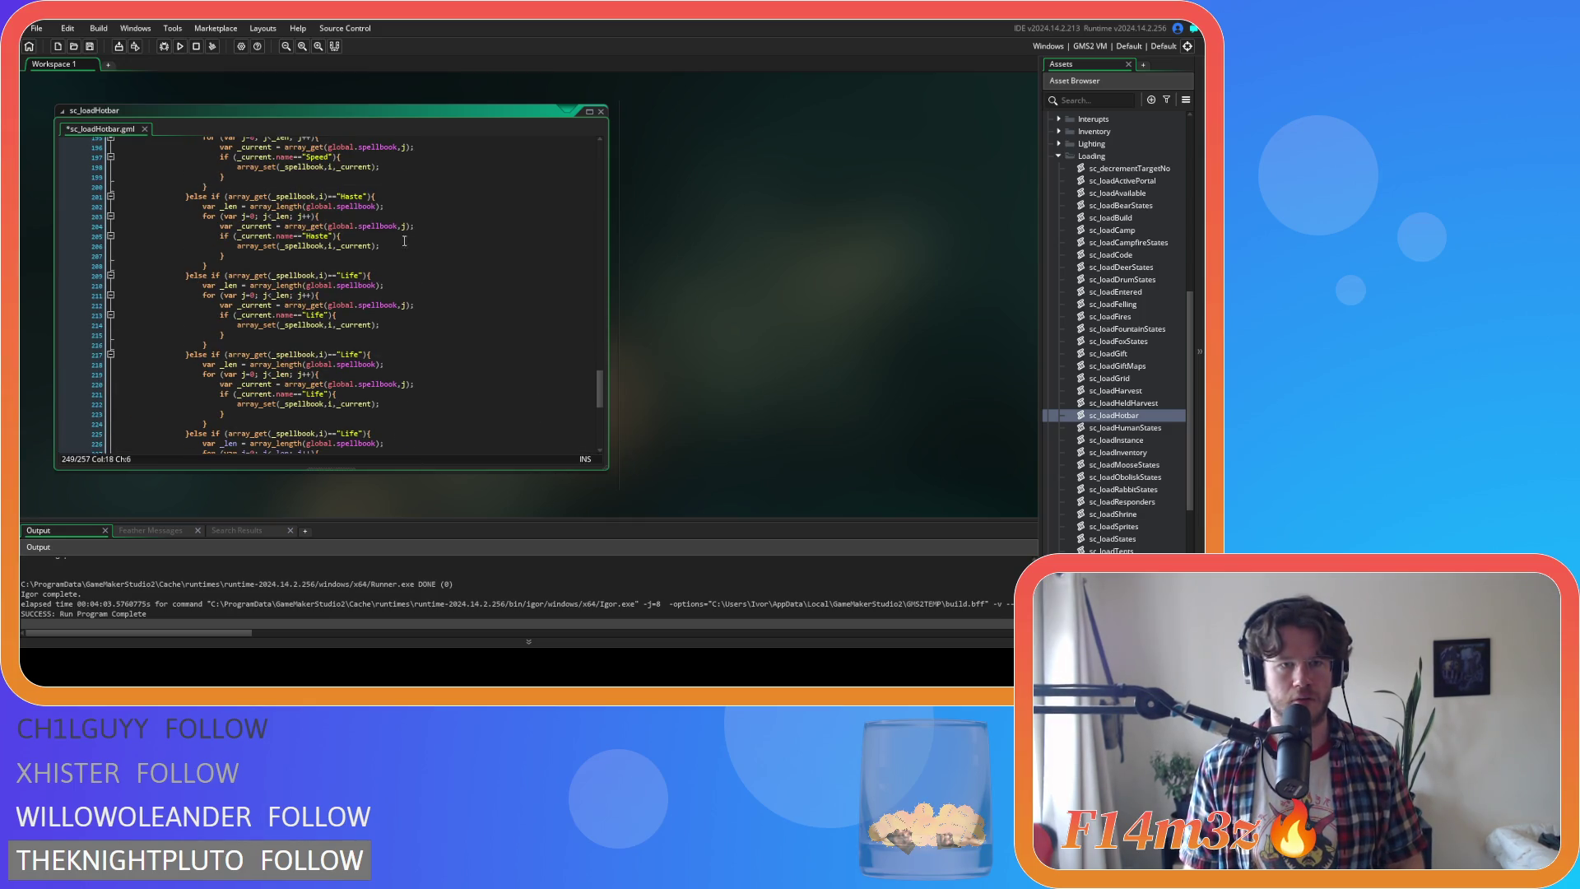
click(353, 275)
scroll(354, 276, down, 3)
double_click(350, 280)
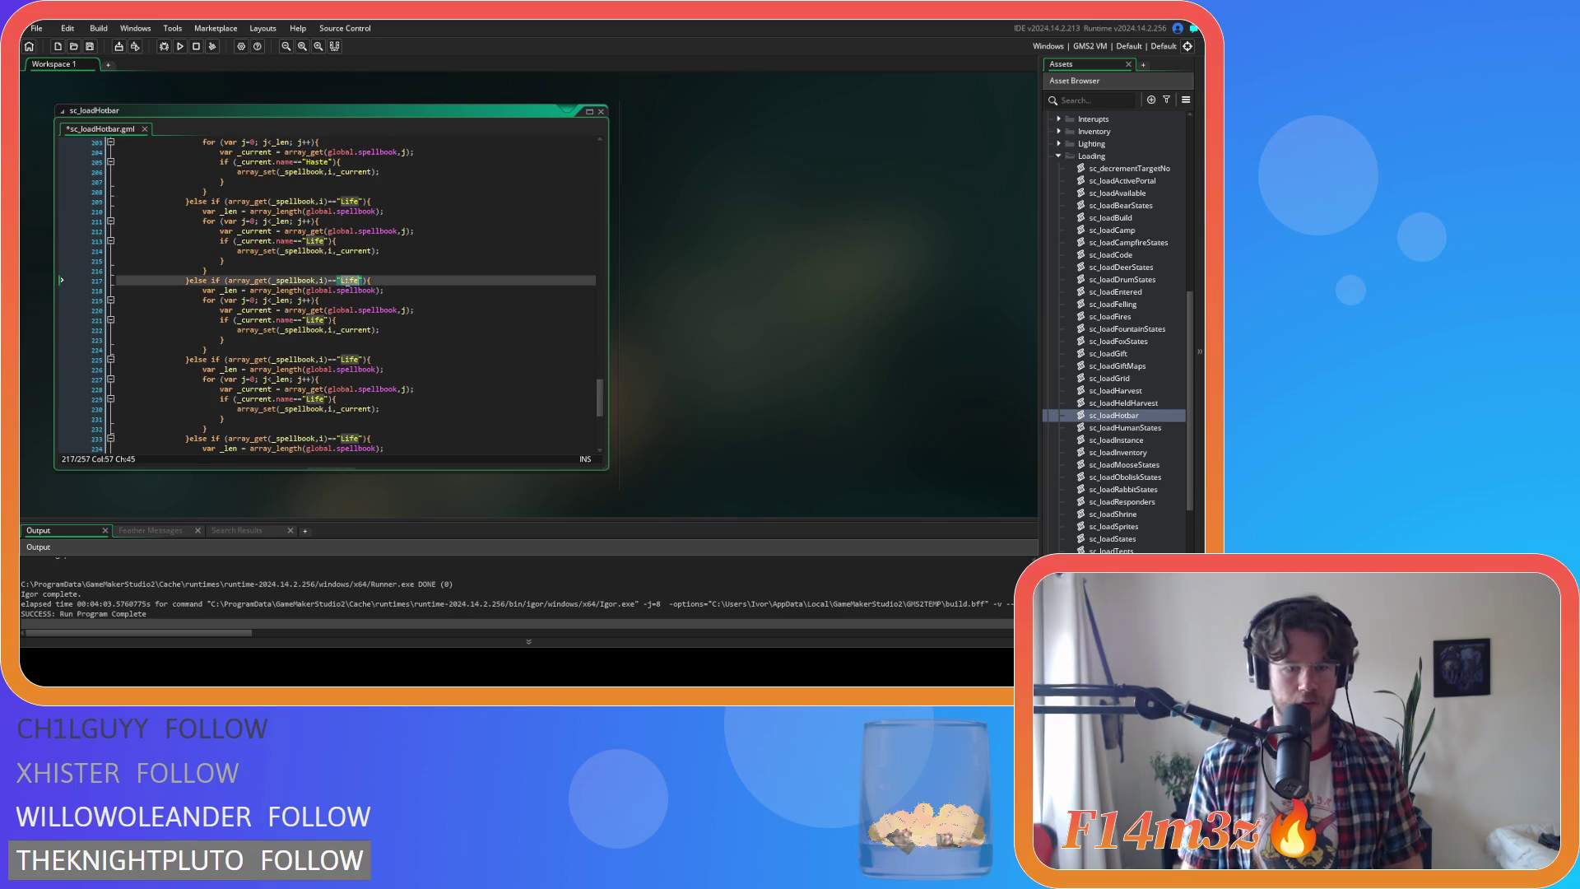
text(Spring)
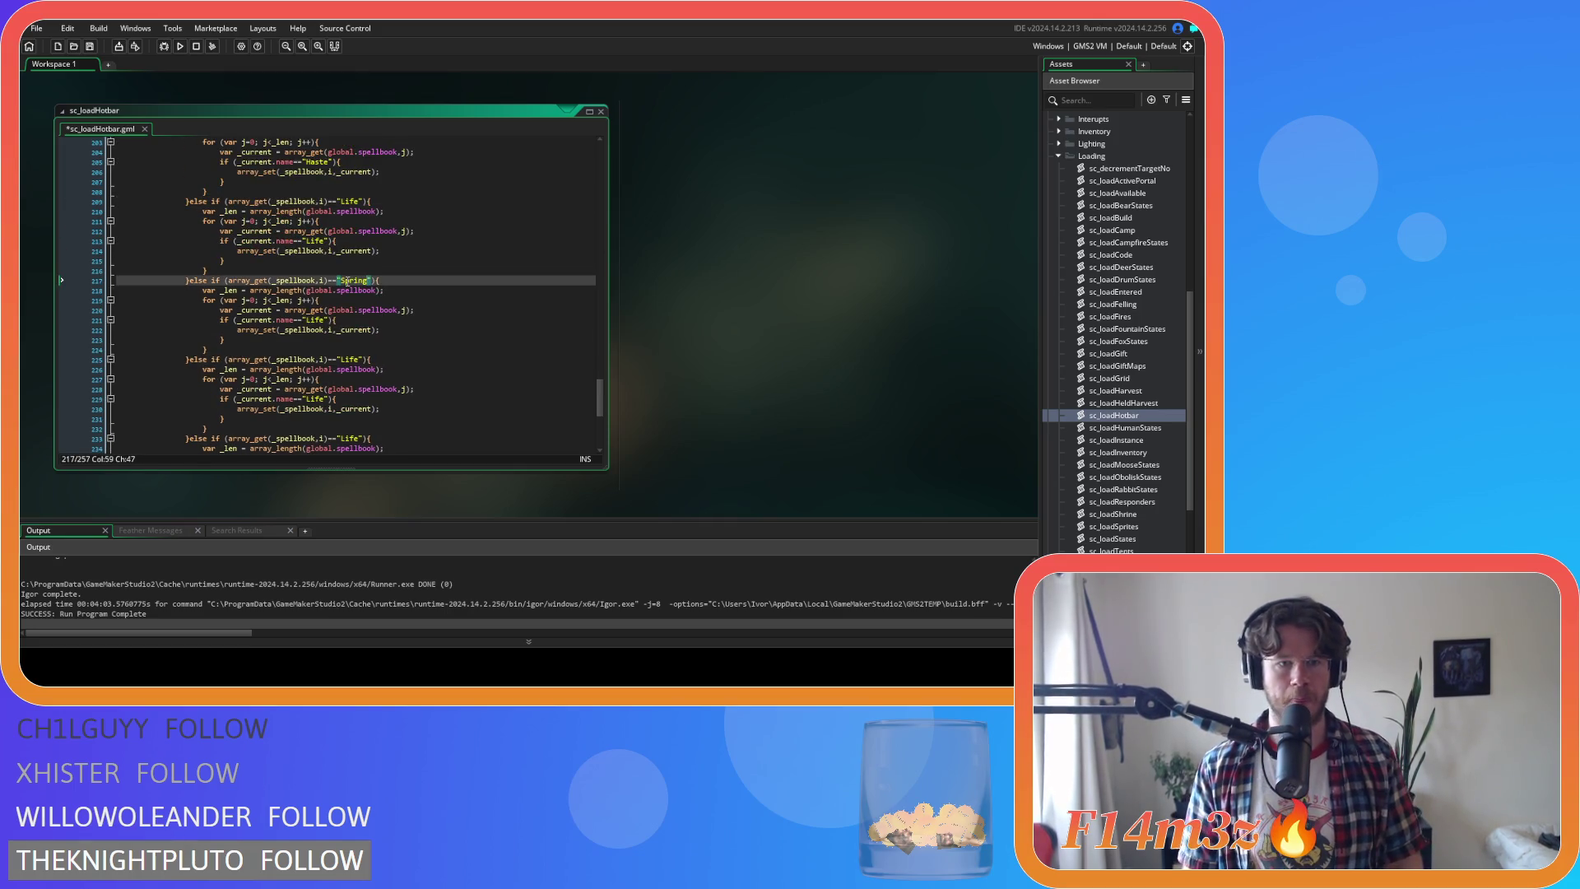
double_click(317, 320)
text(S)
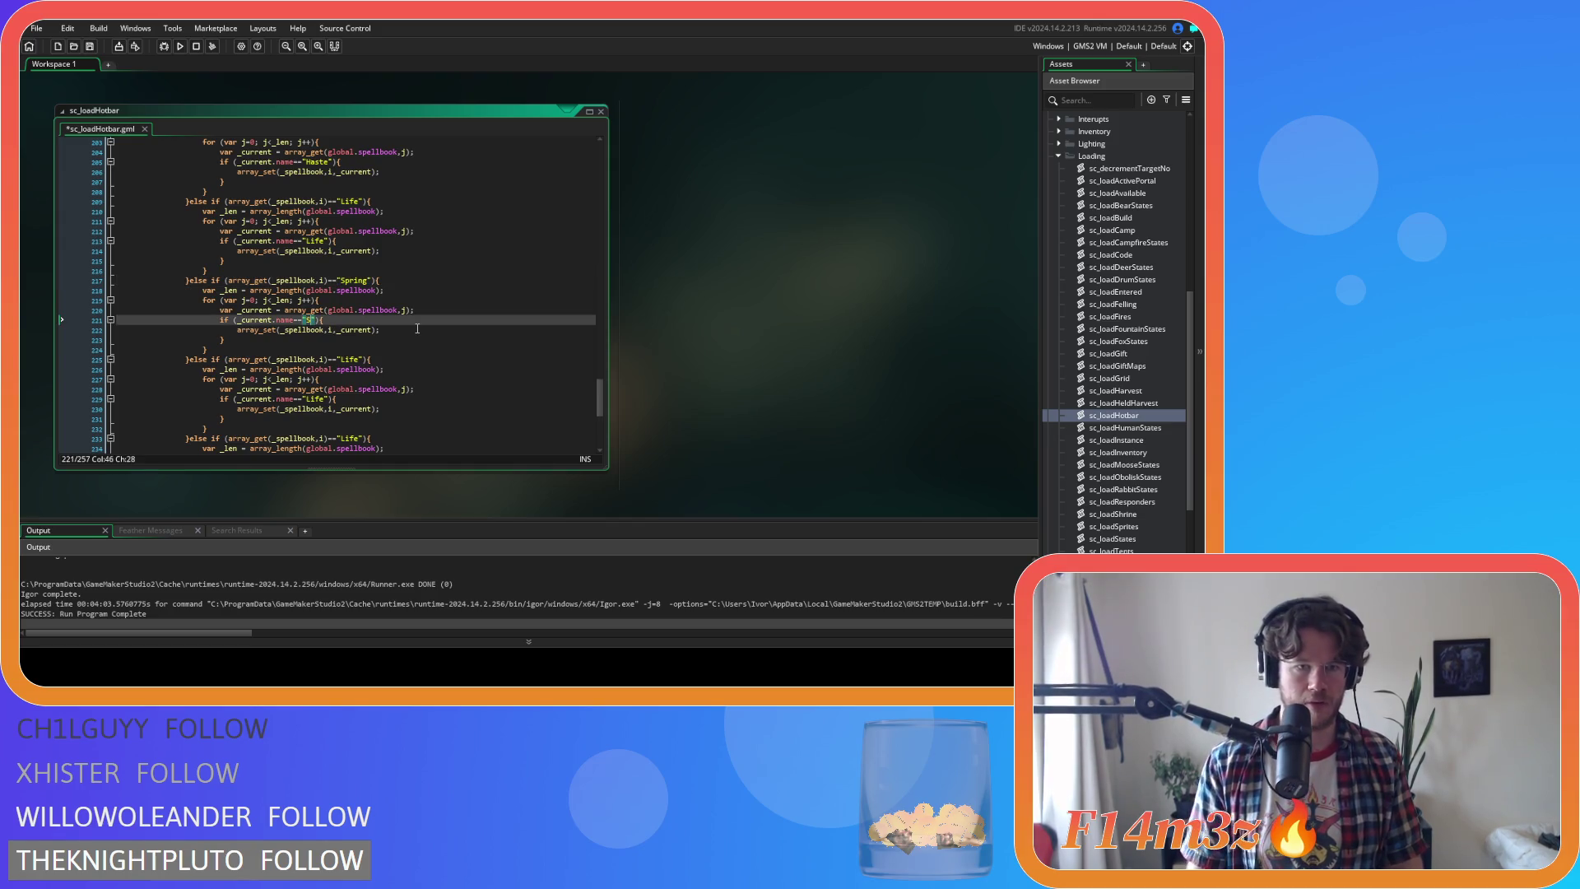
text(pring)
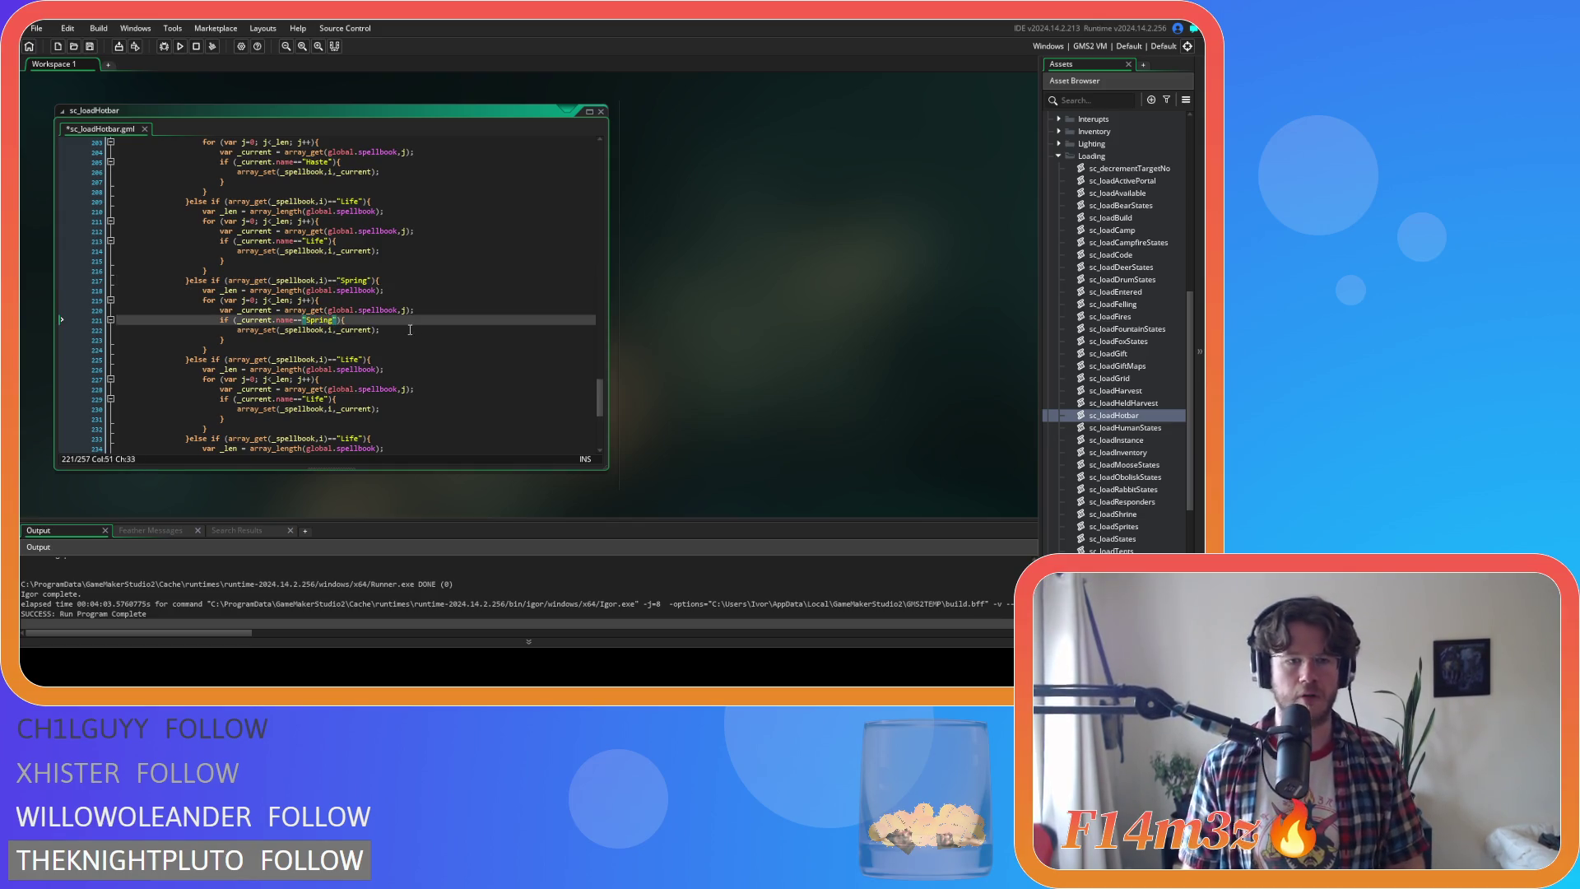
key(ctrl+s)
Rename the second and third copies' Life strings to Summer and Autumn
double_click(350, 359)
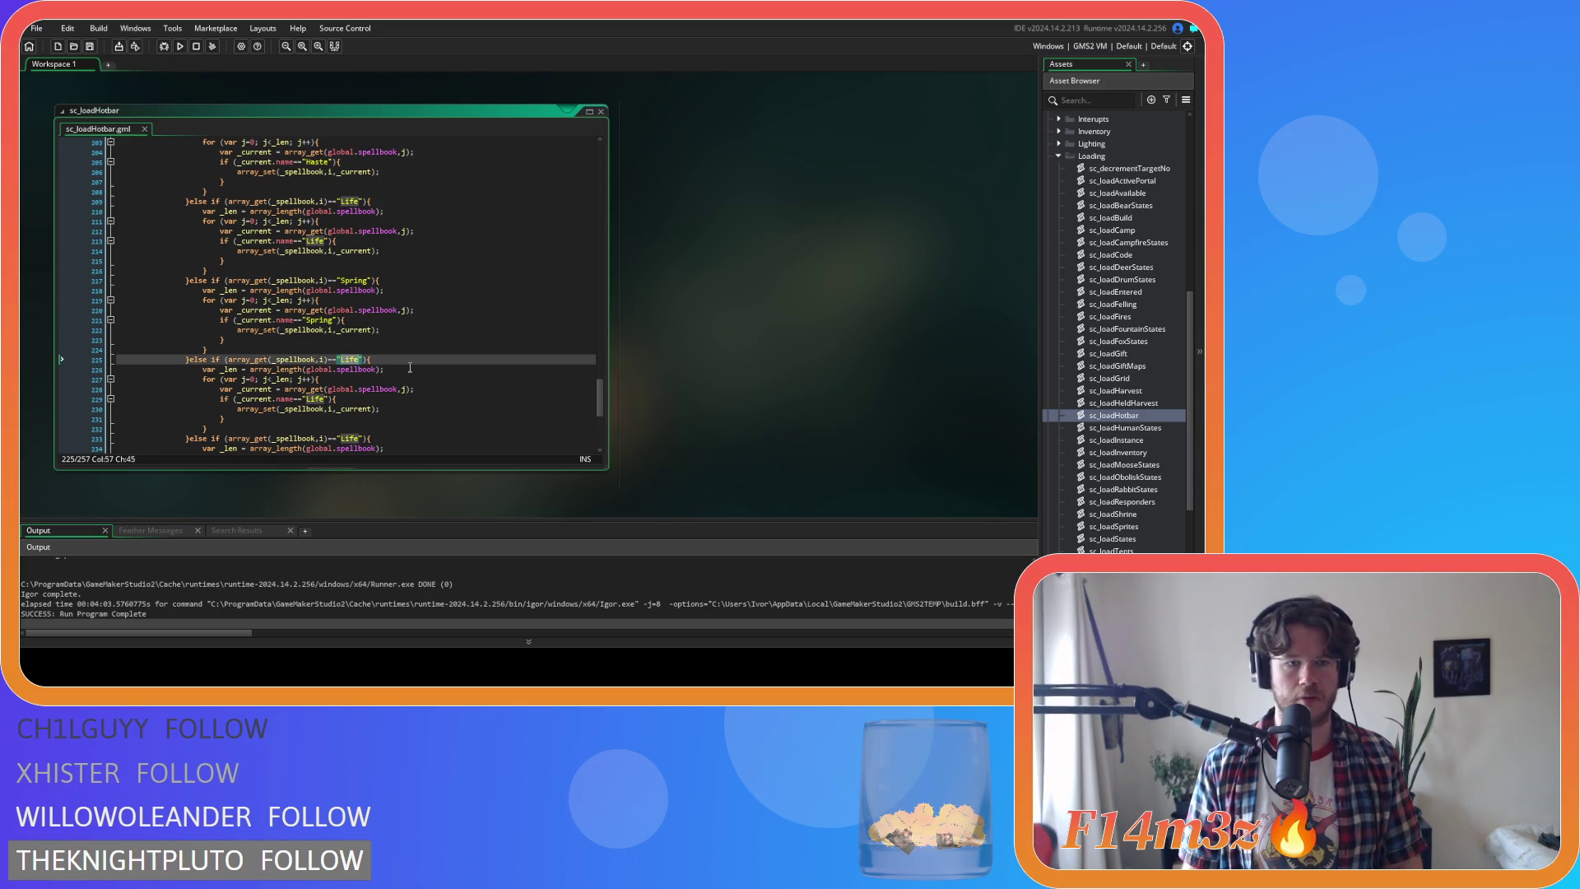
text(Summer)
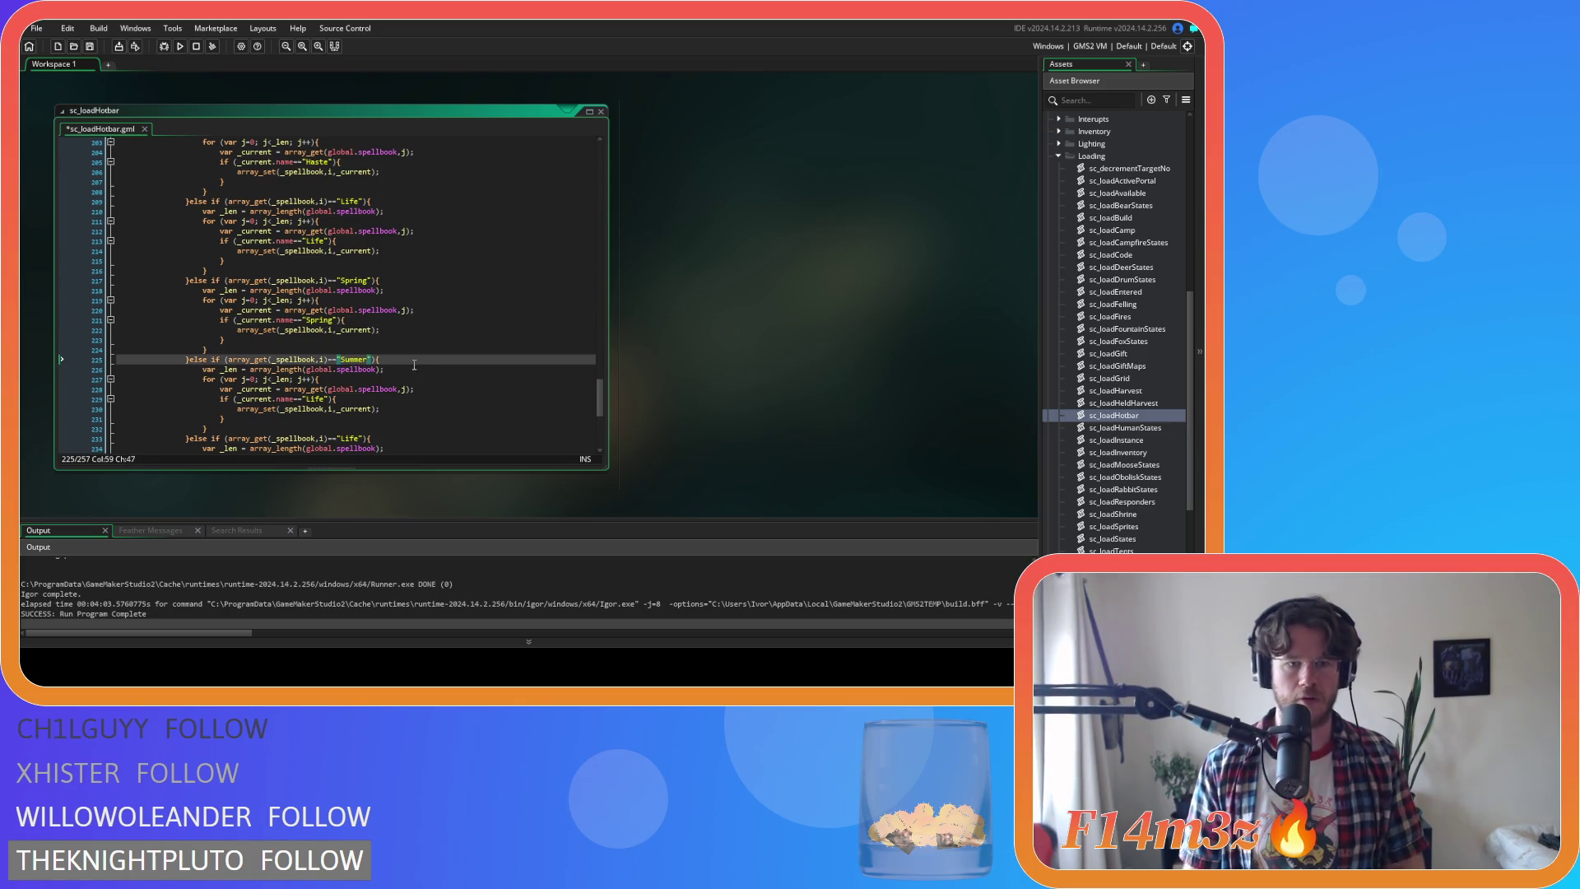
scroll(414, 364, down, 3)
double_click(316, 301)
text(Sum)
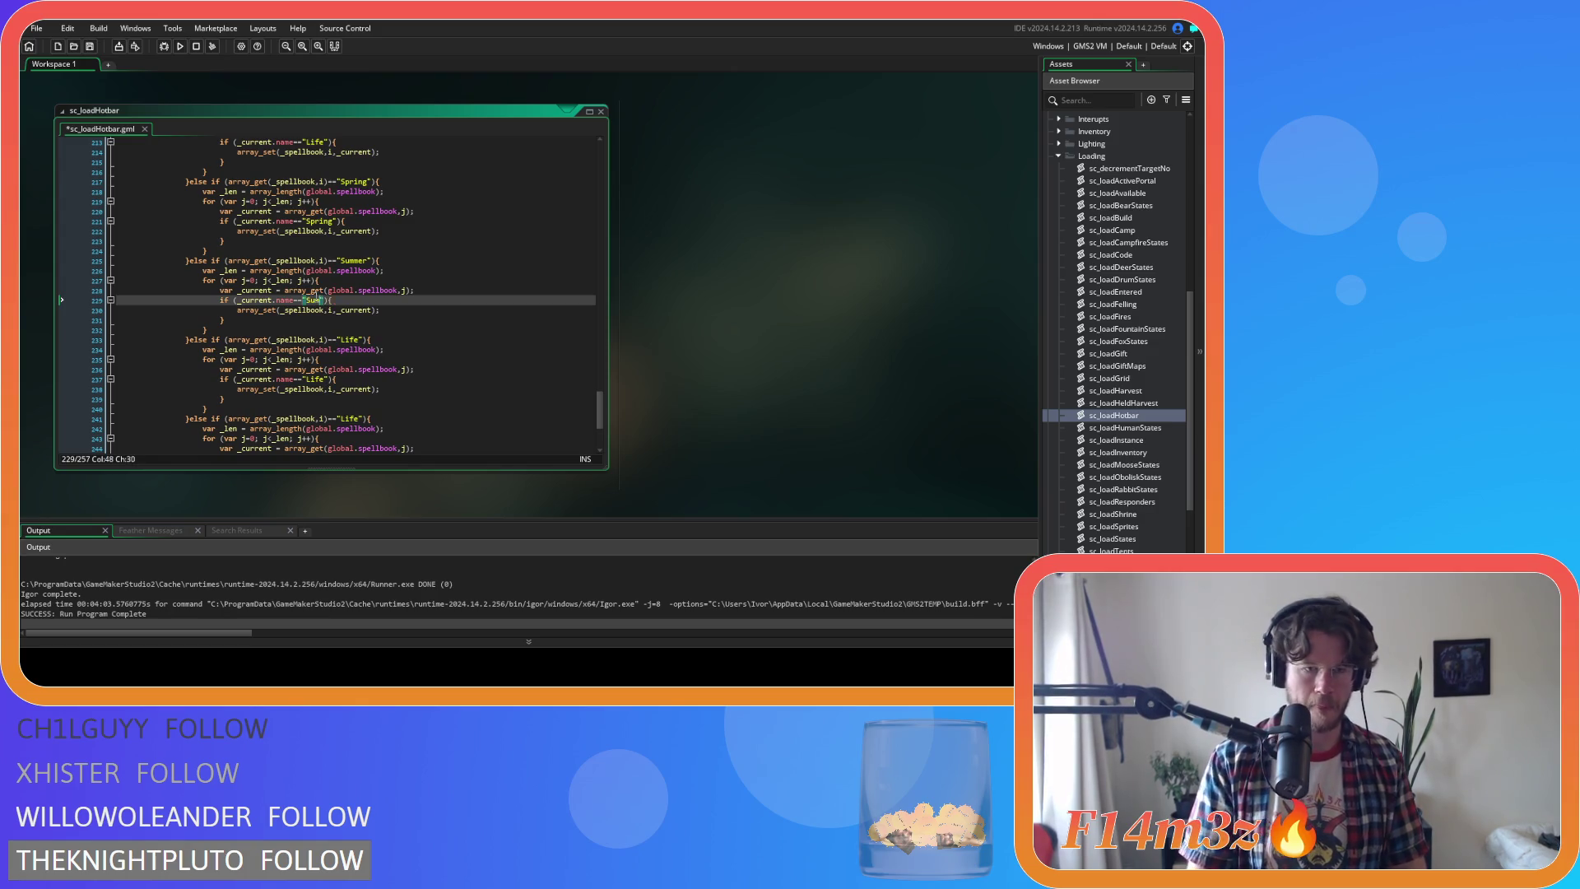
text(mer)
double_click(346, 339)
text(A)
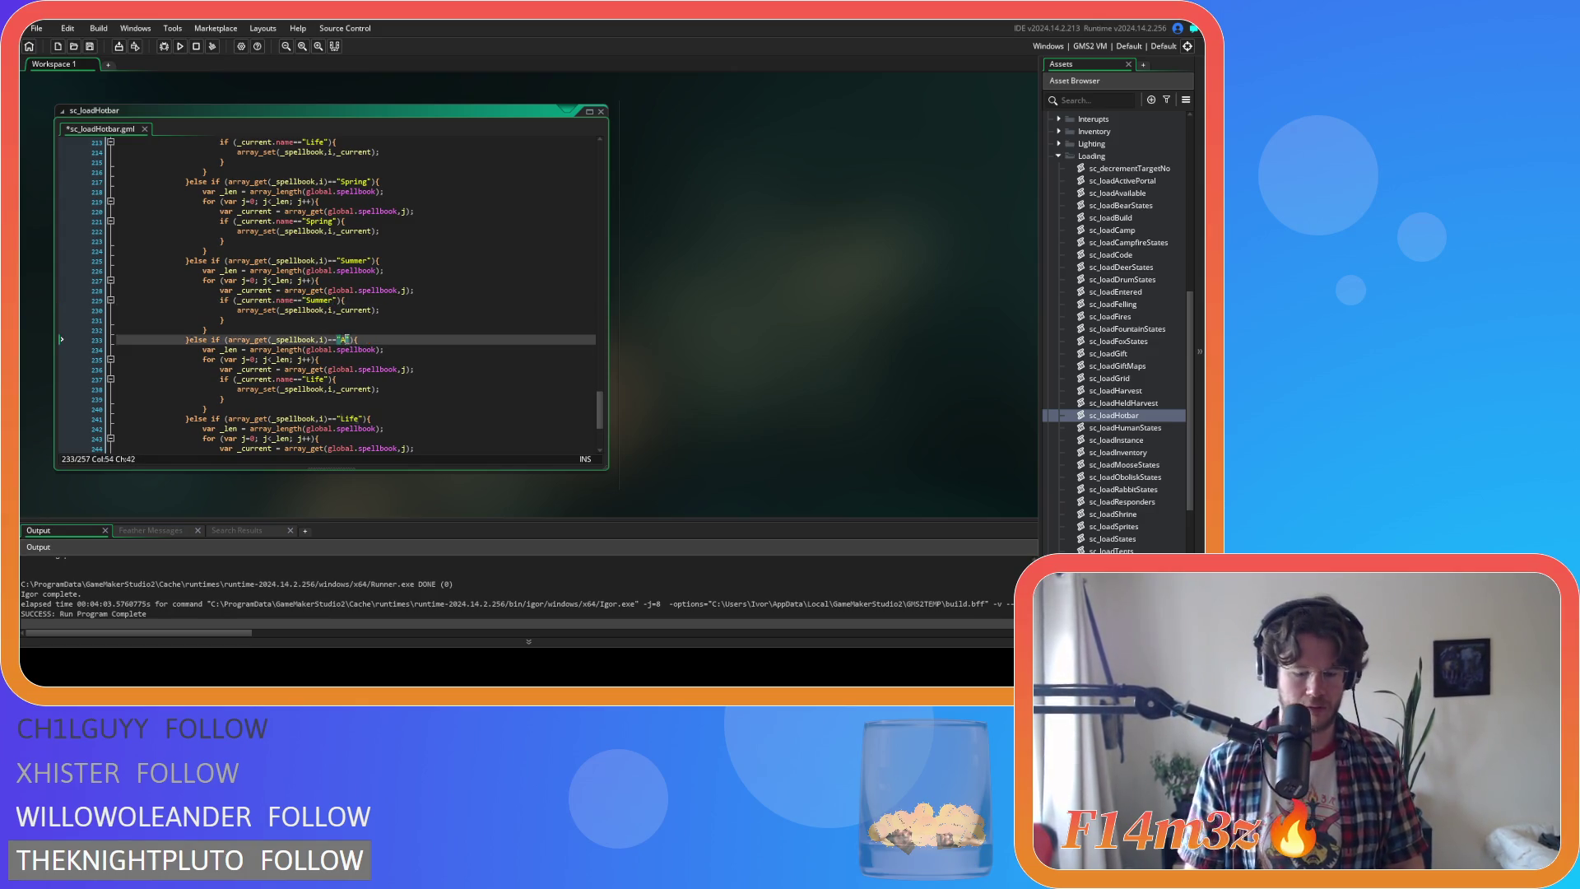
text(utumn)
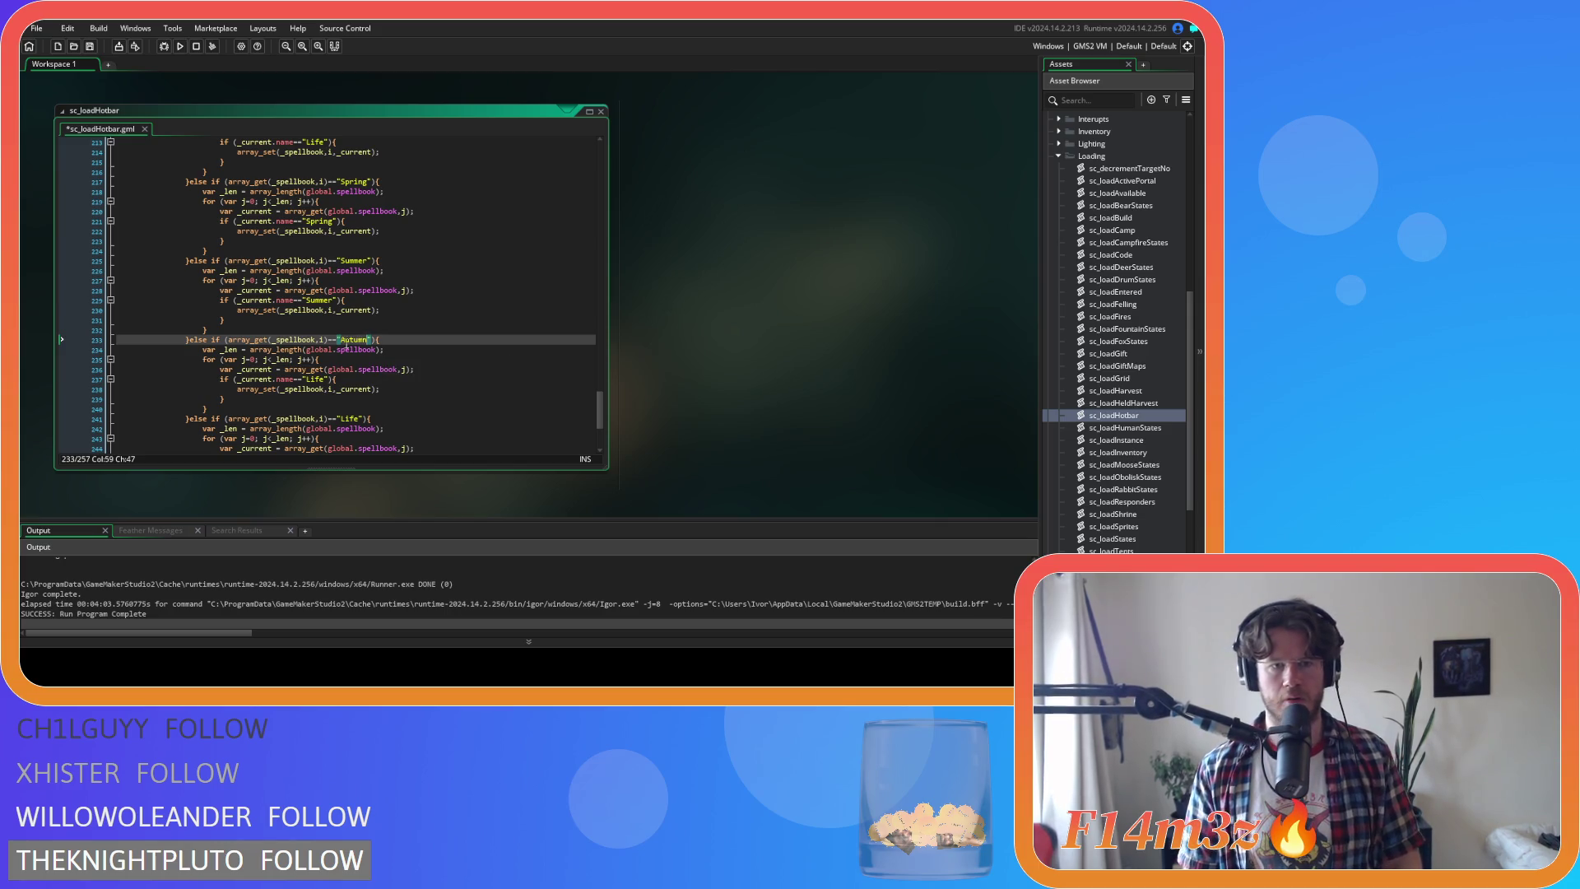
double_click(316, 379)
text(Autumn)
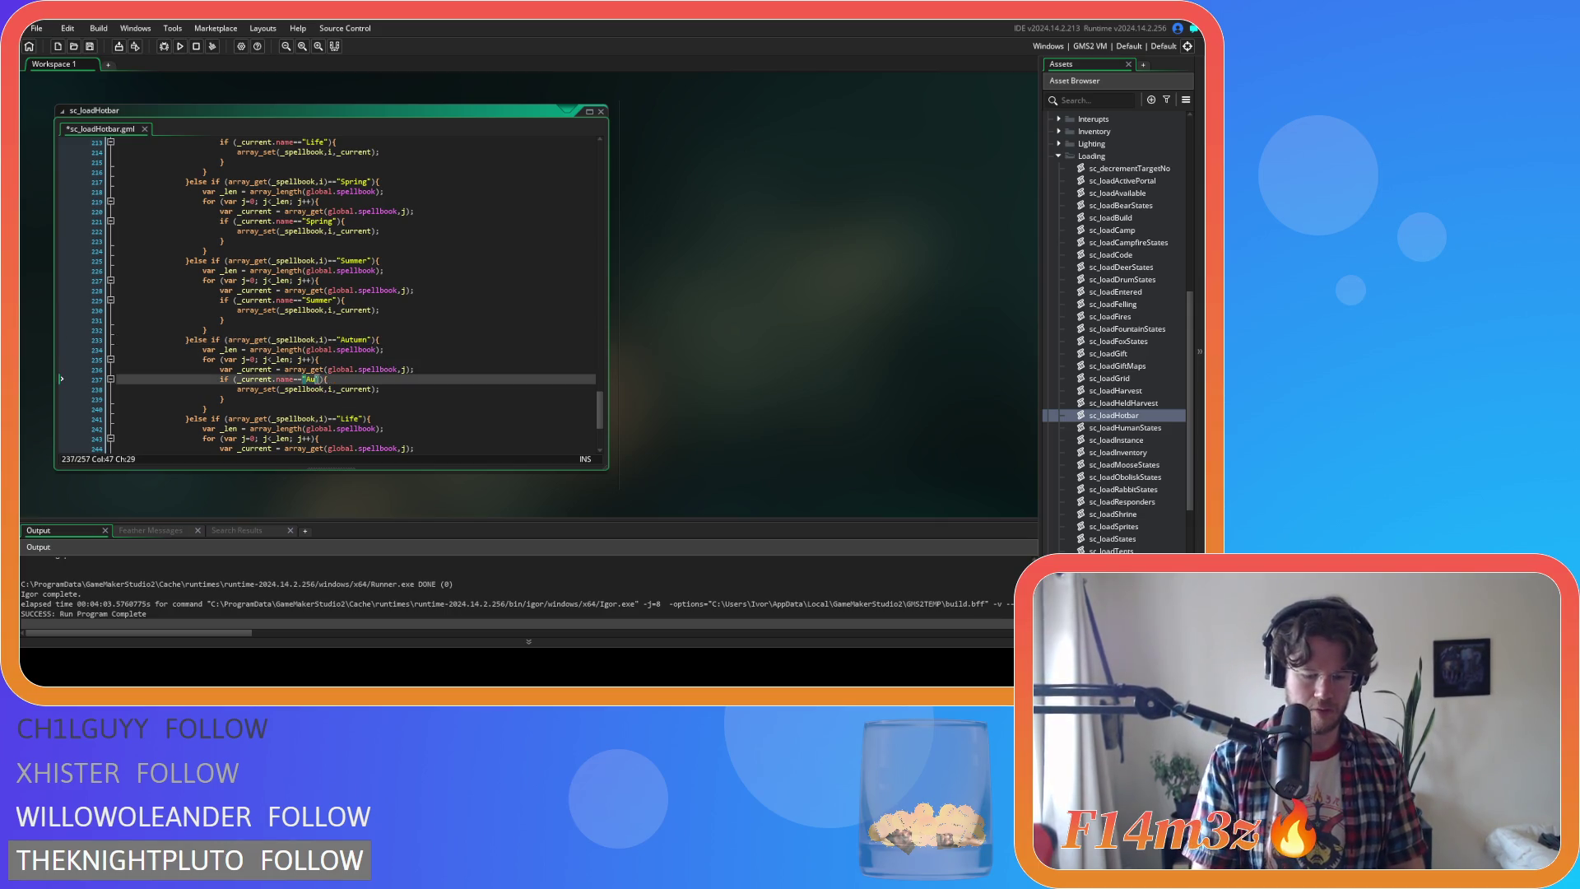
Rename the fourth copy's Life strings to Winter and save sc_loadHotbar
scroll(412, 384, down, 3)
double_click(349, 319)
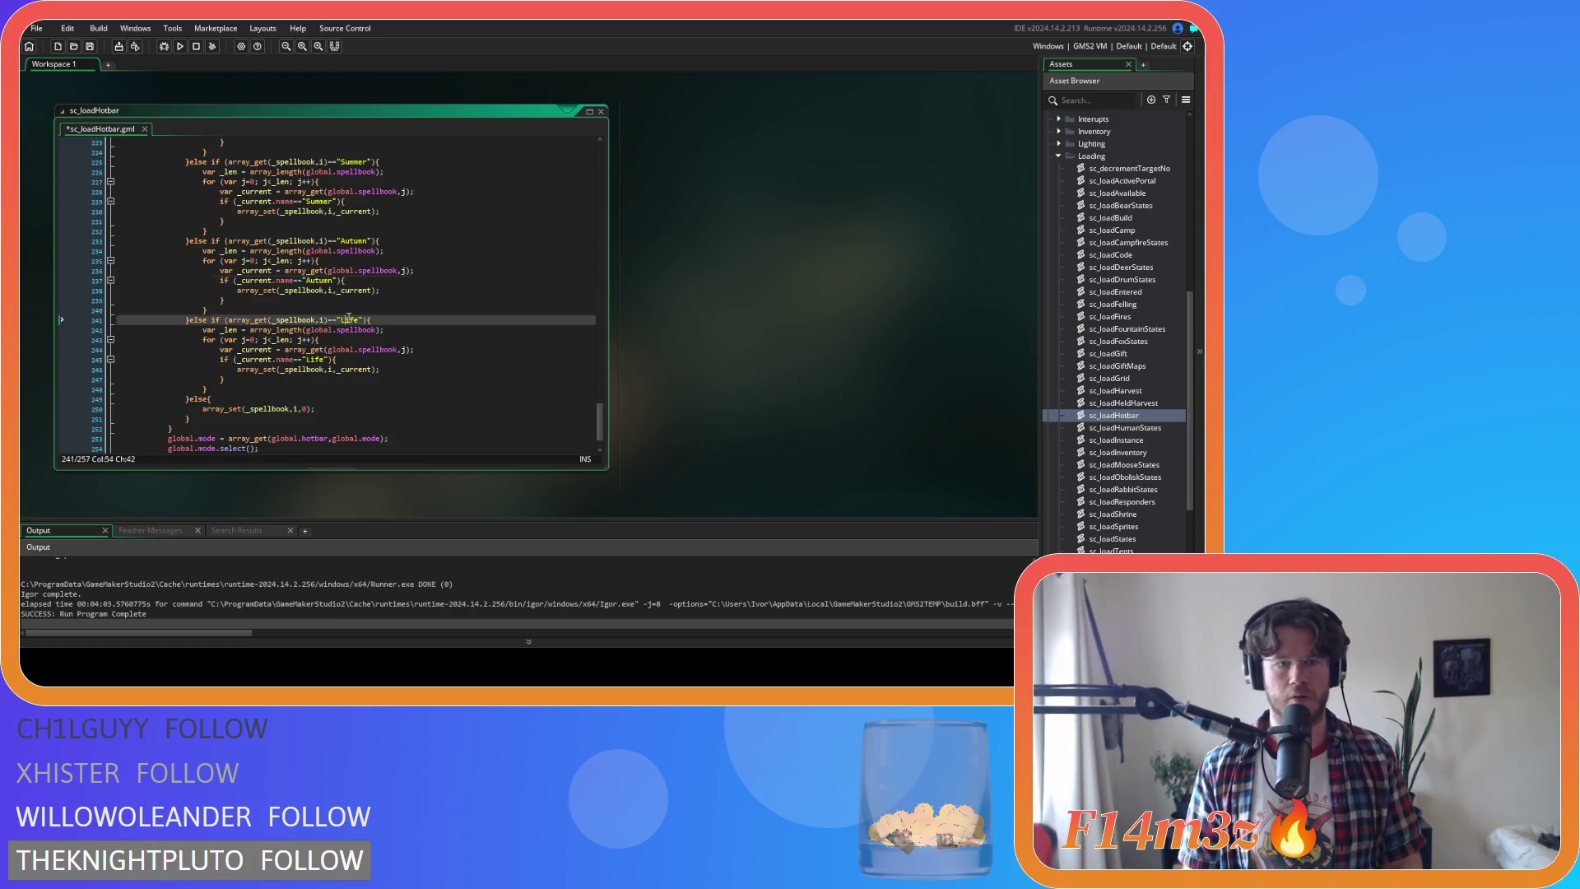
text(Winter)
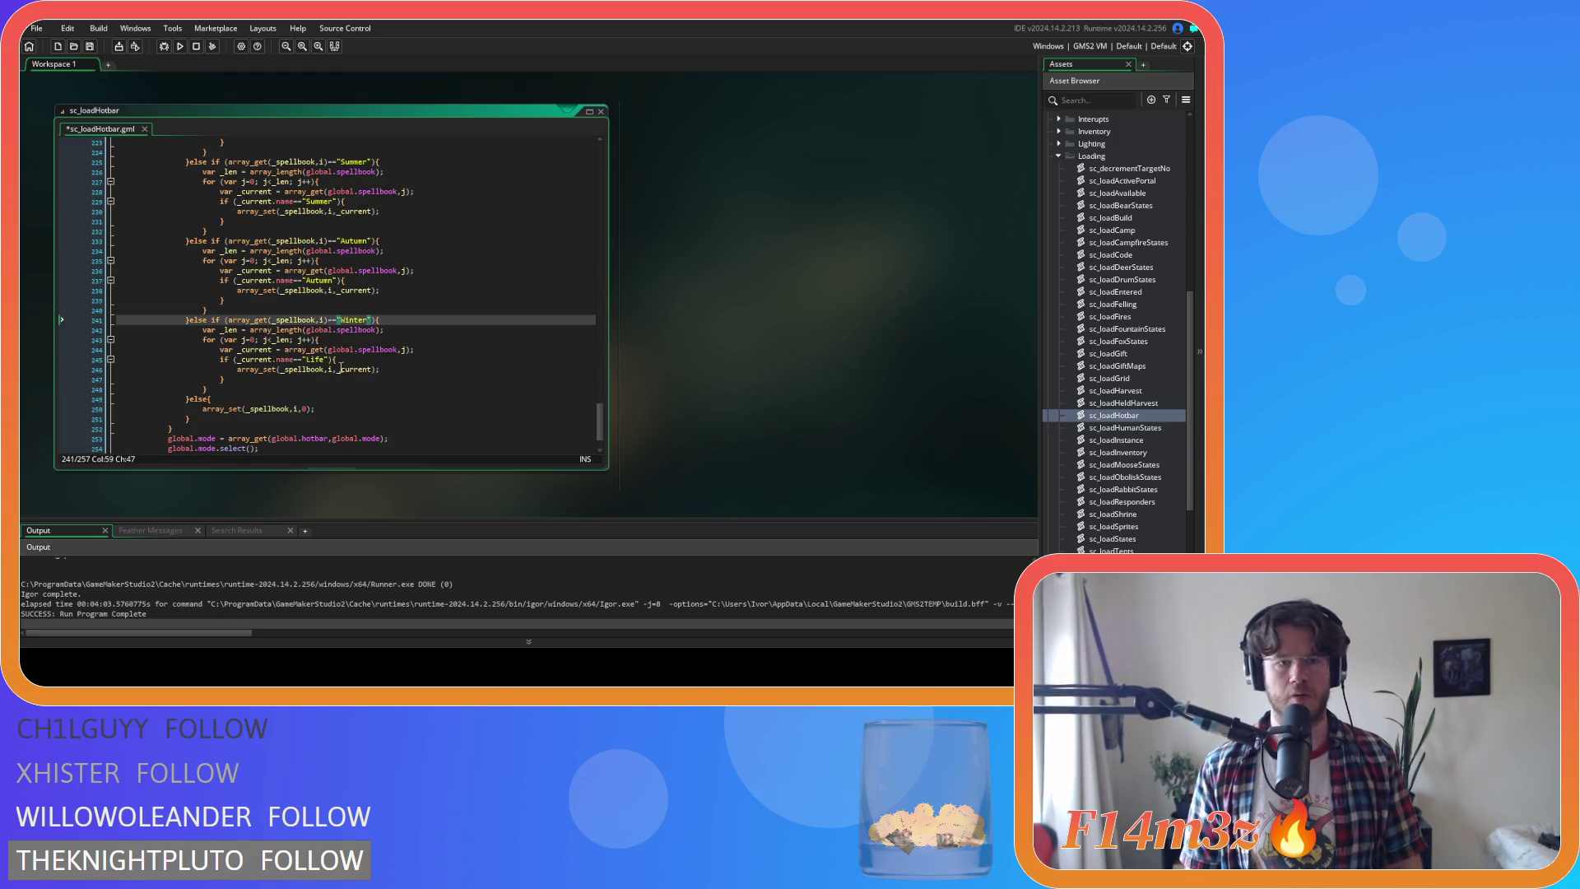
double_click(313, 359)
text(Winter)
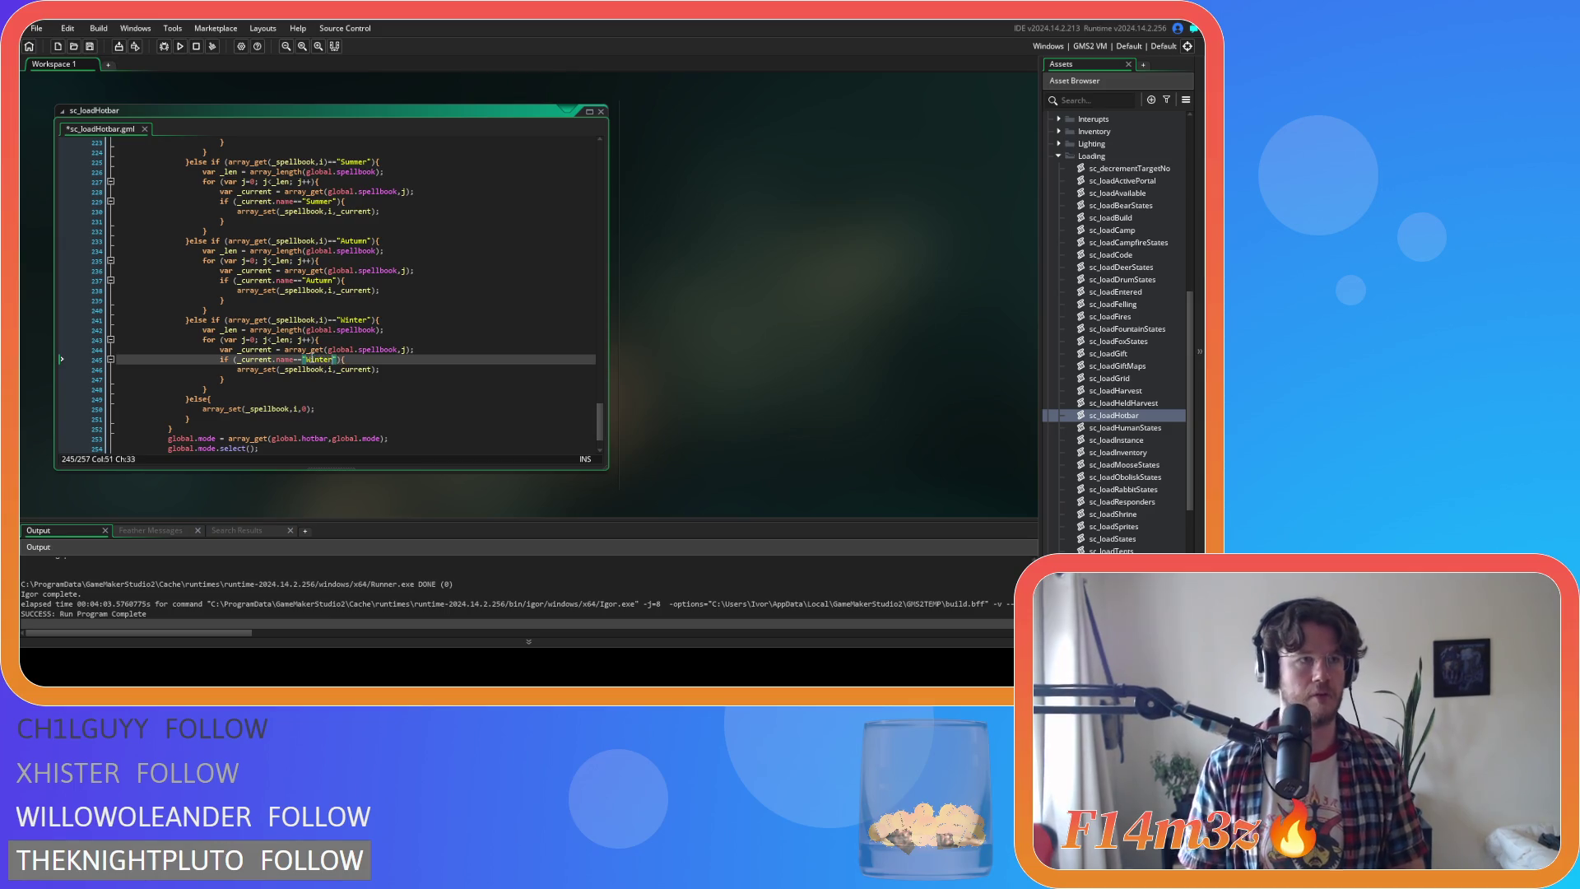
click(369, 362)
key(ctrl+s)
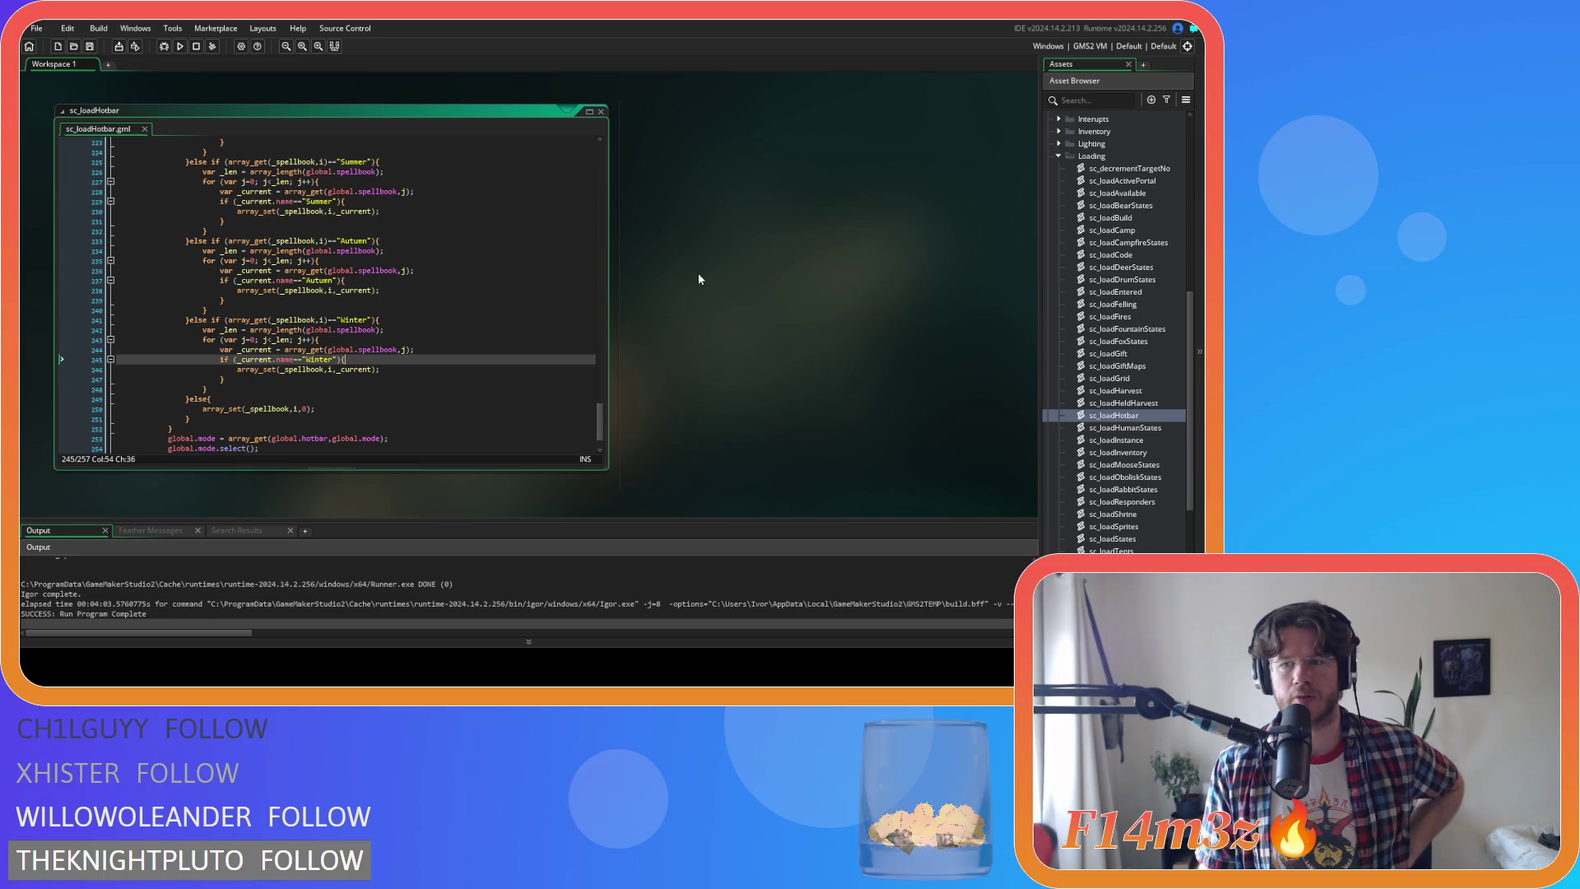
Close all open editor windows with Windows > Close All
right_click(716, 245)
mouse_move(749, 261)
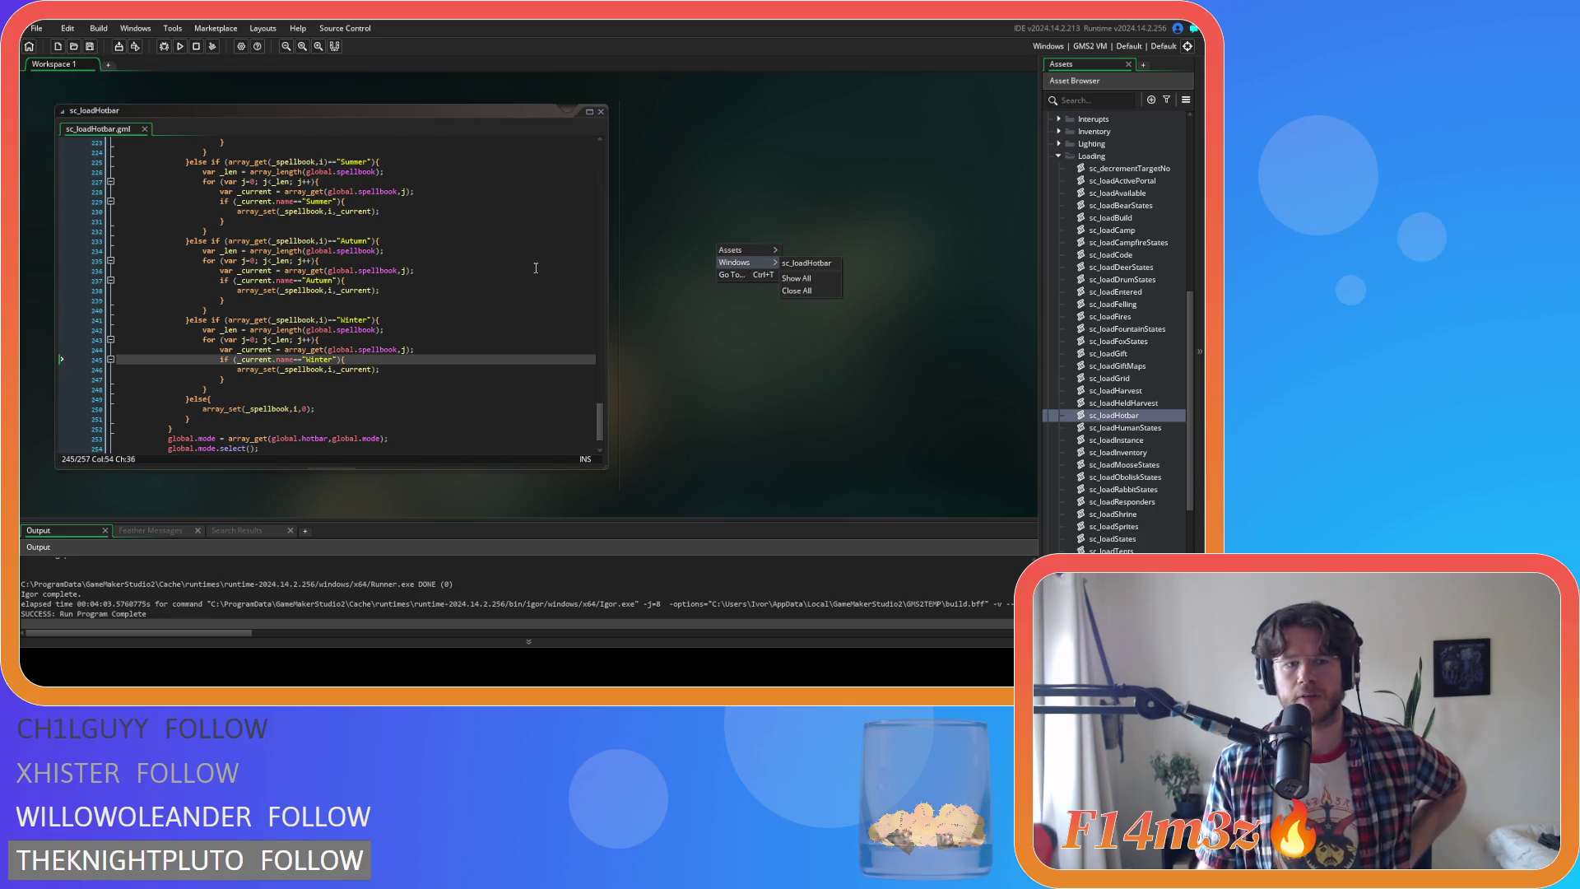
scroll(535, 272, down, 2)
scroll(535, 278, up, 6)
right_click(790, 237)
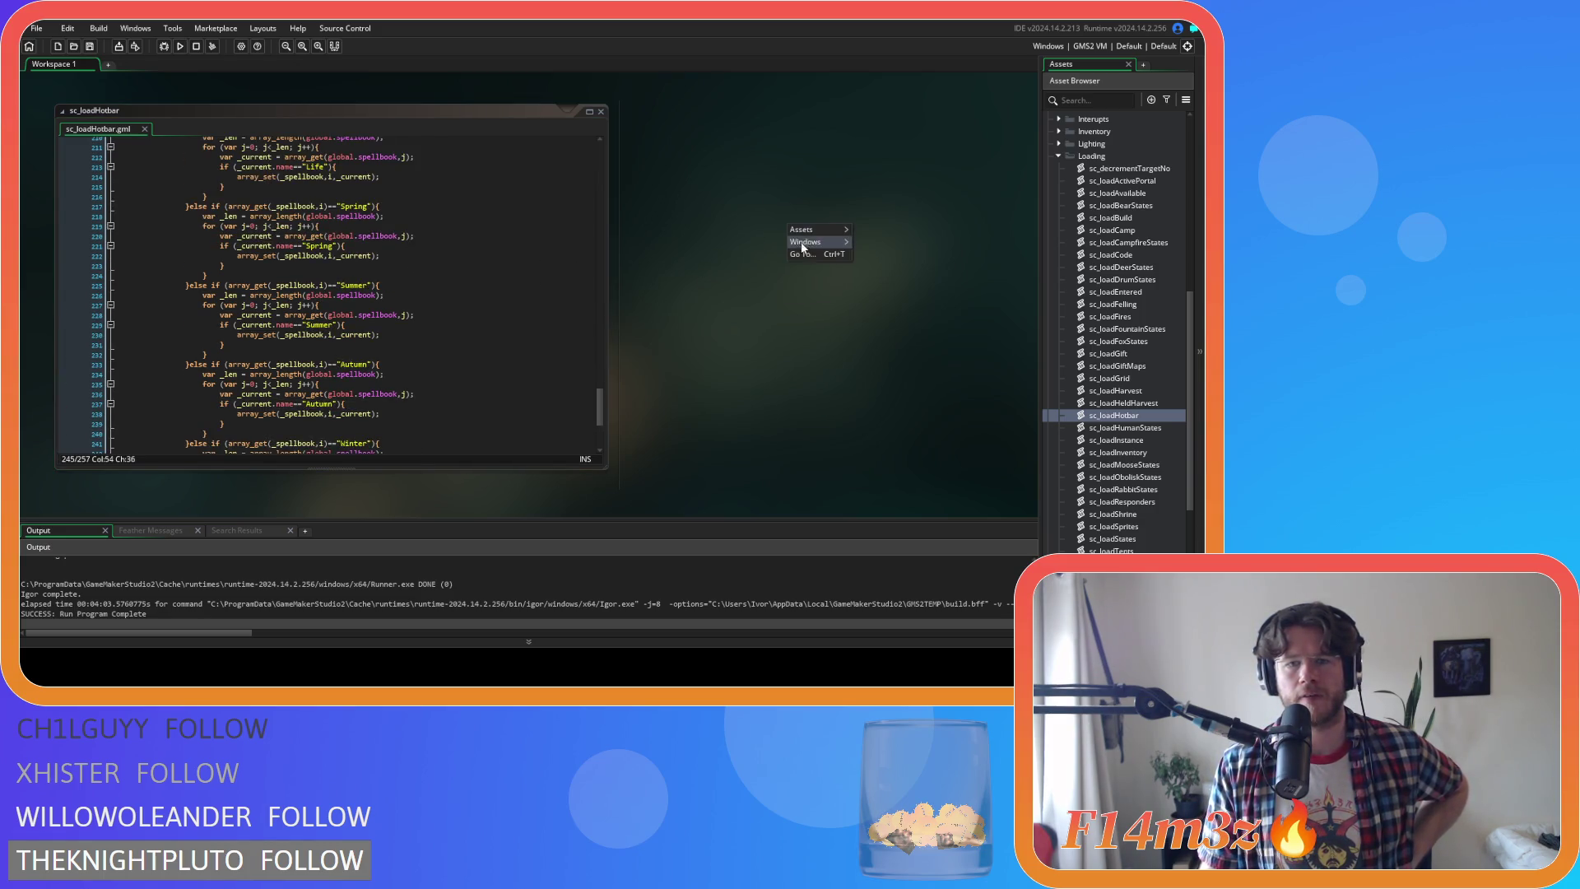
mouse_move(823, 253)
click(871, 277)
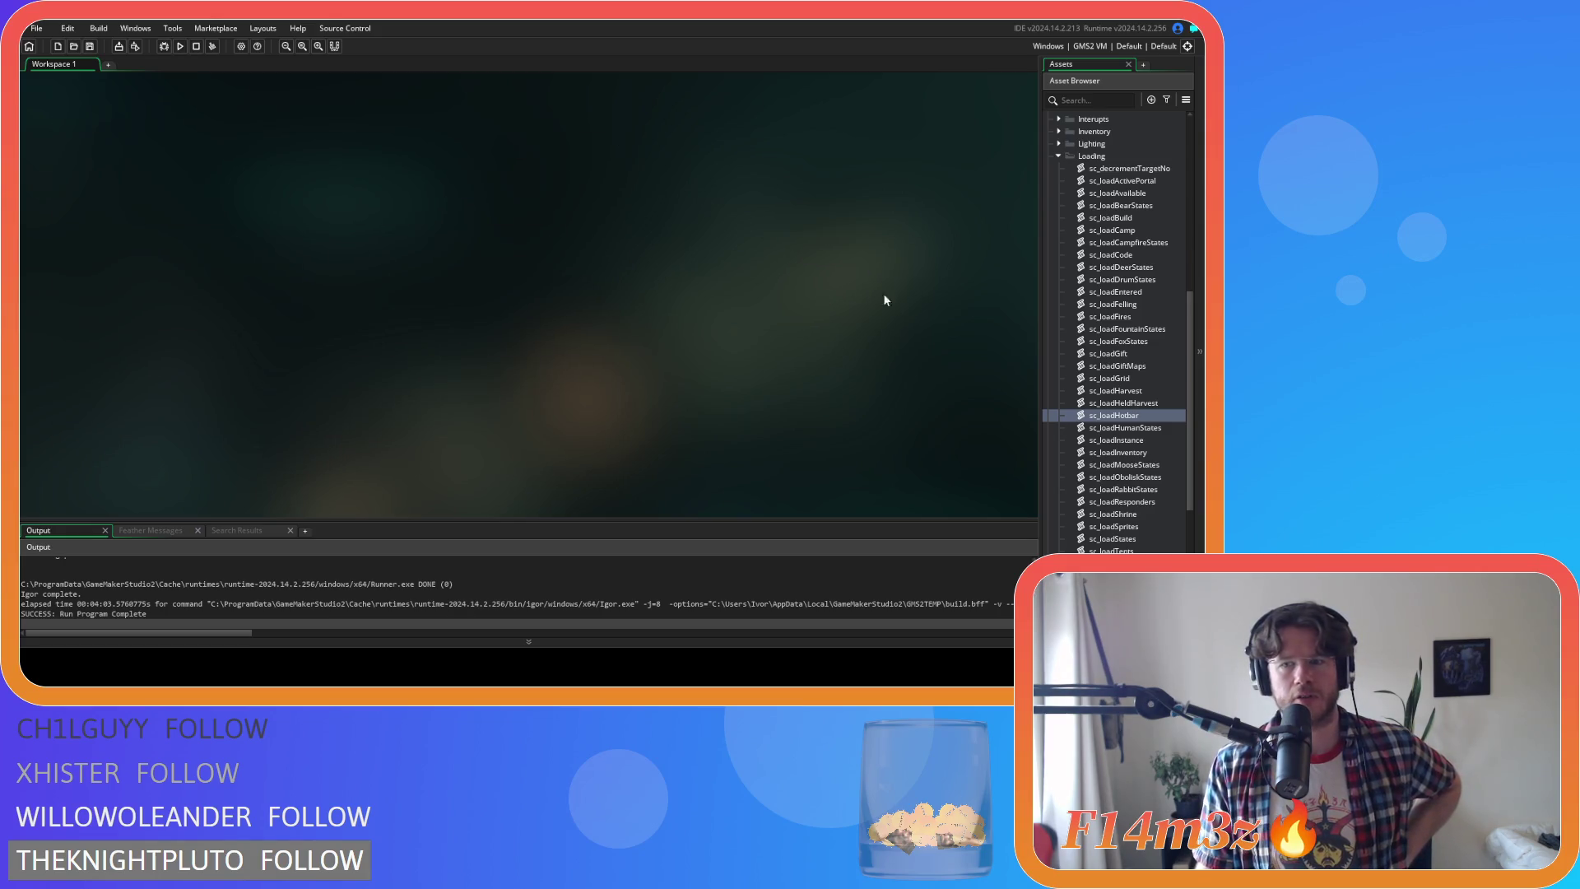
Collapse the Loading and Scripts folders and run the game with F5
click(1058, 155)
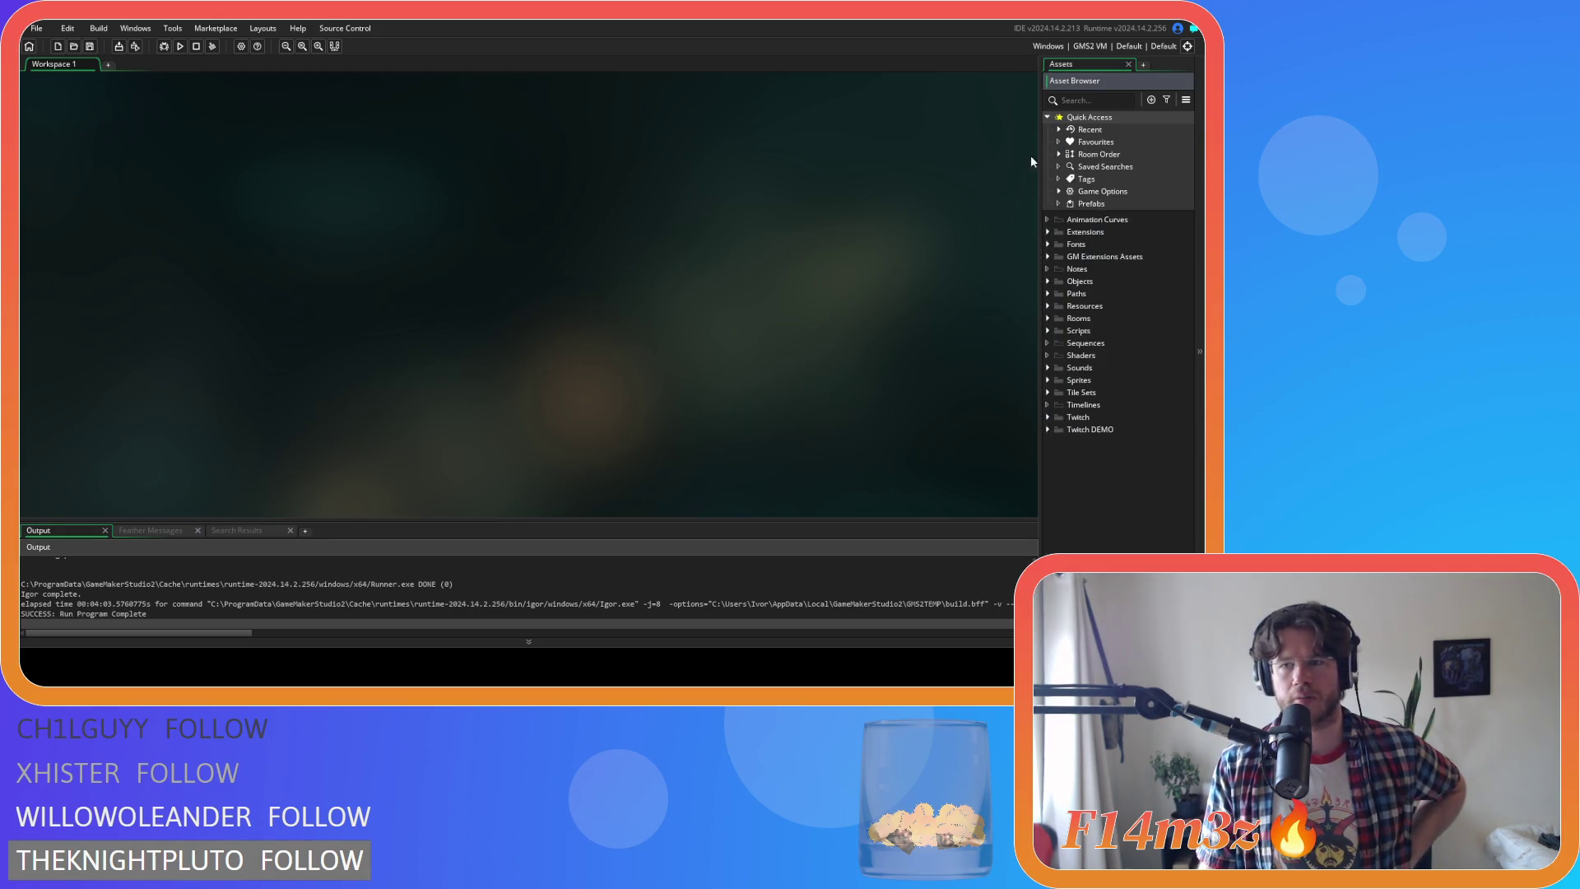
click(1048, 155)
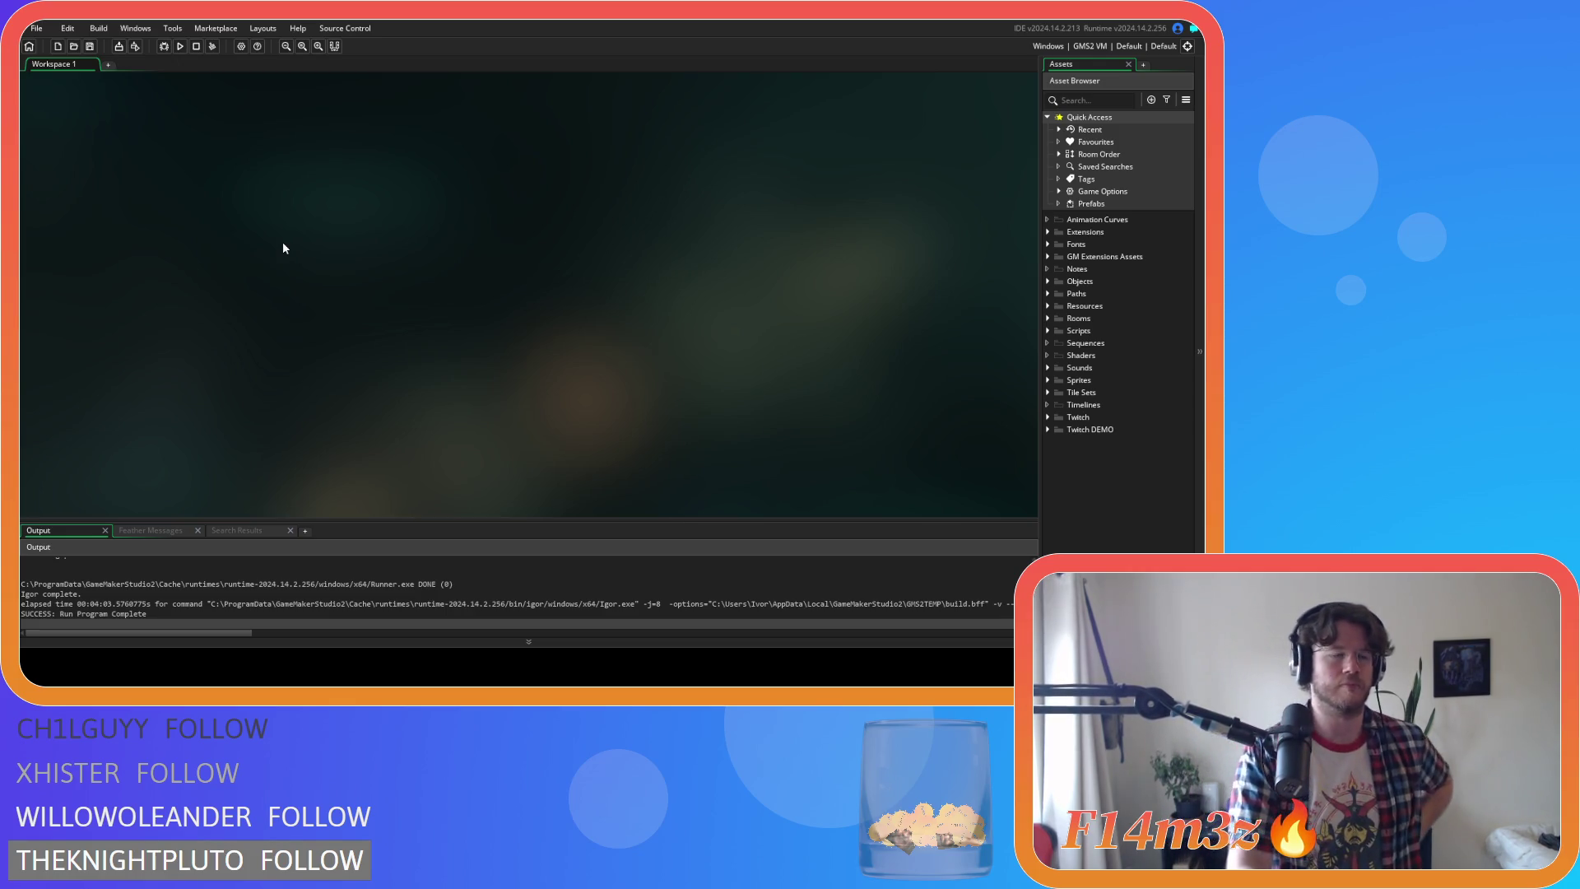
key(F5)
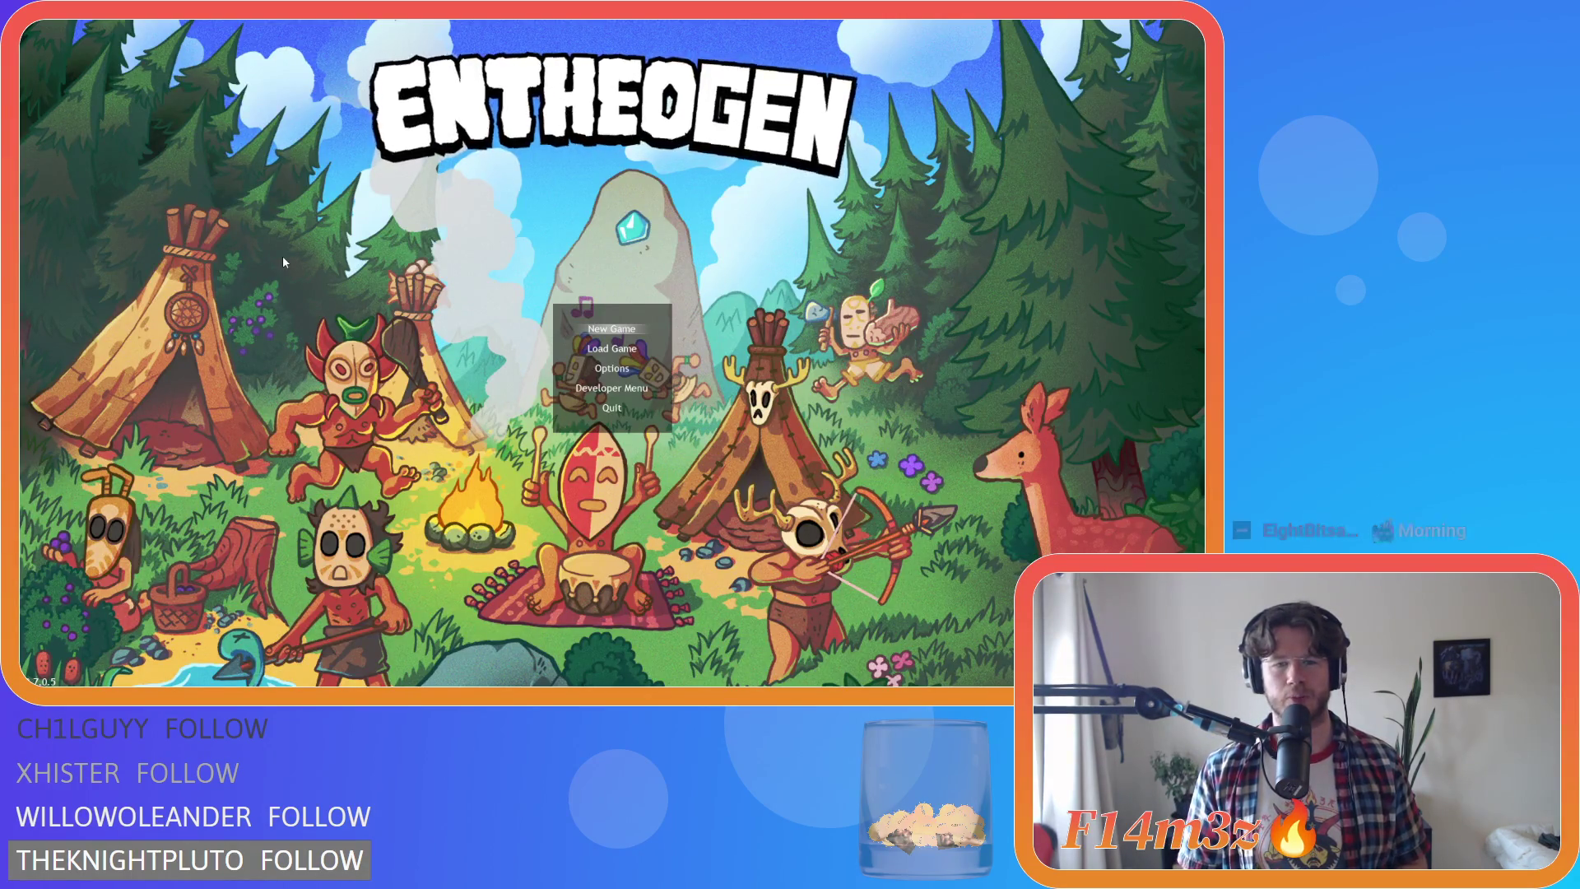
Choose Load Game on the title menu to load the saved village
key(Down)
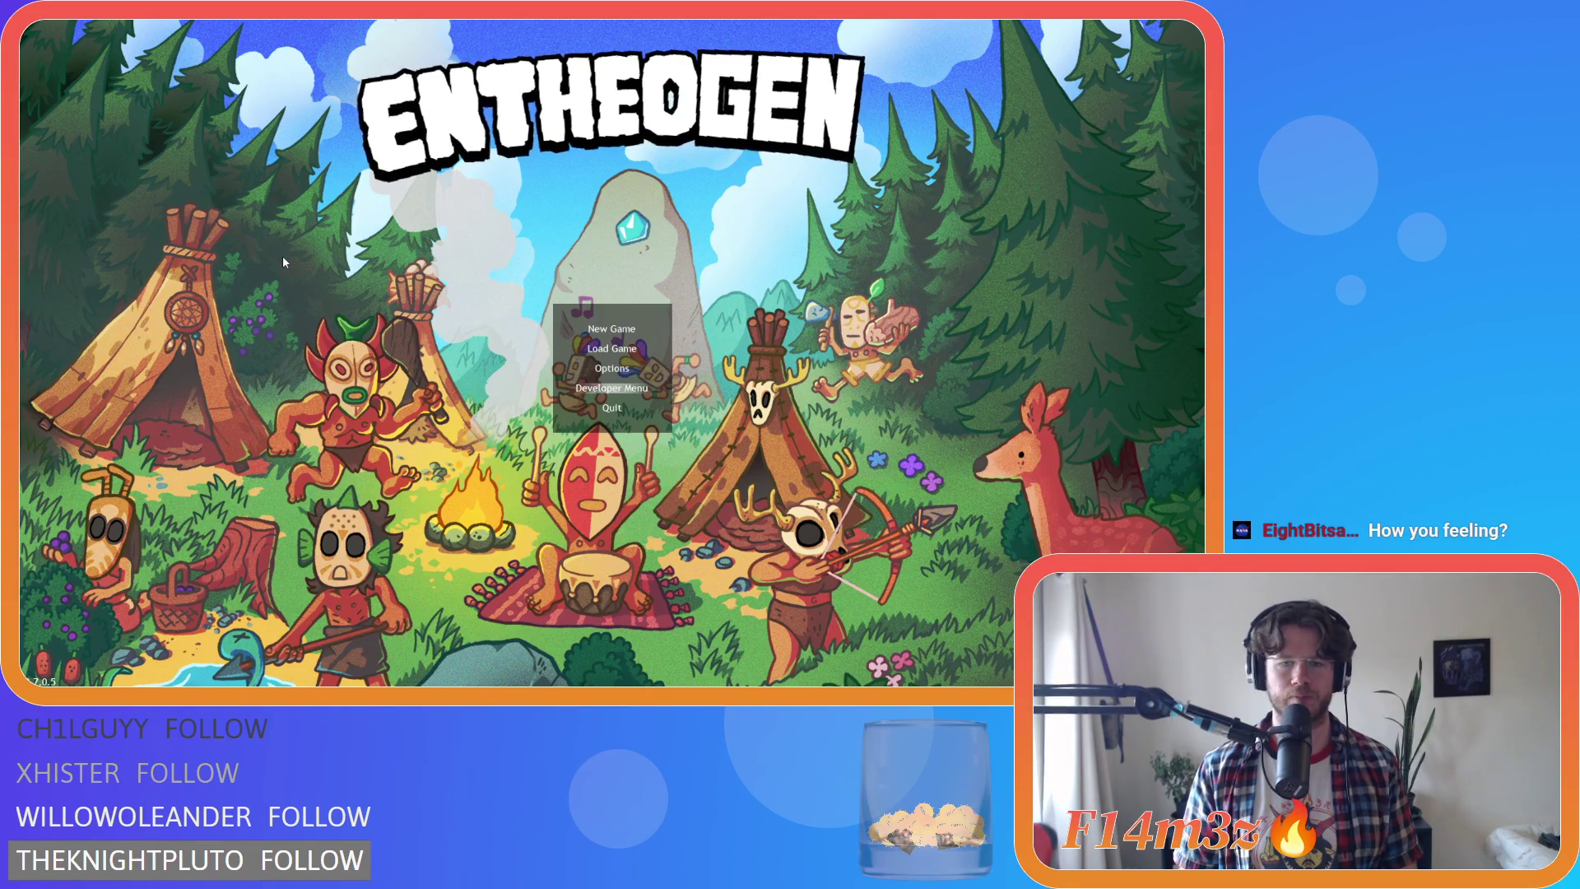
key(Return)
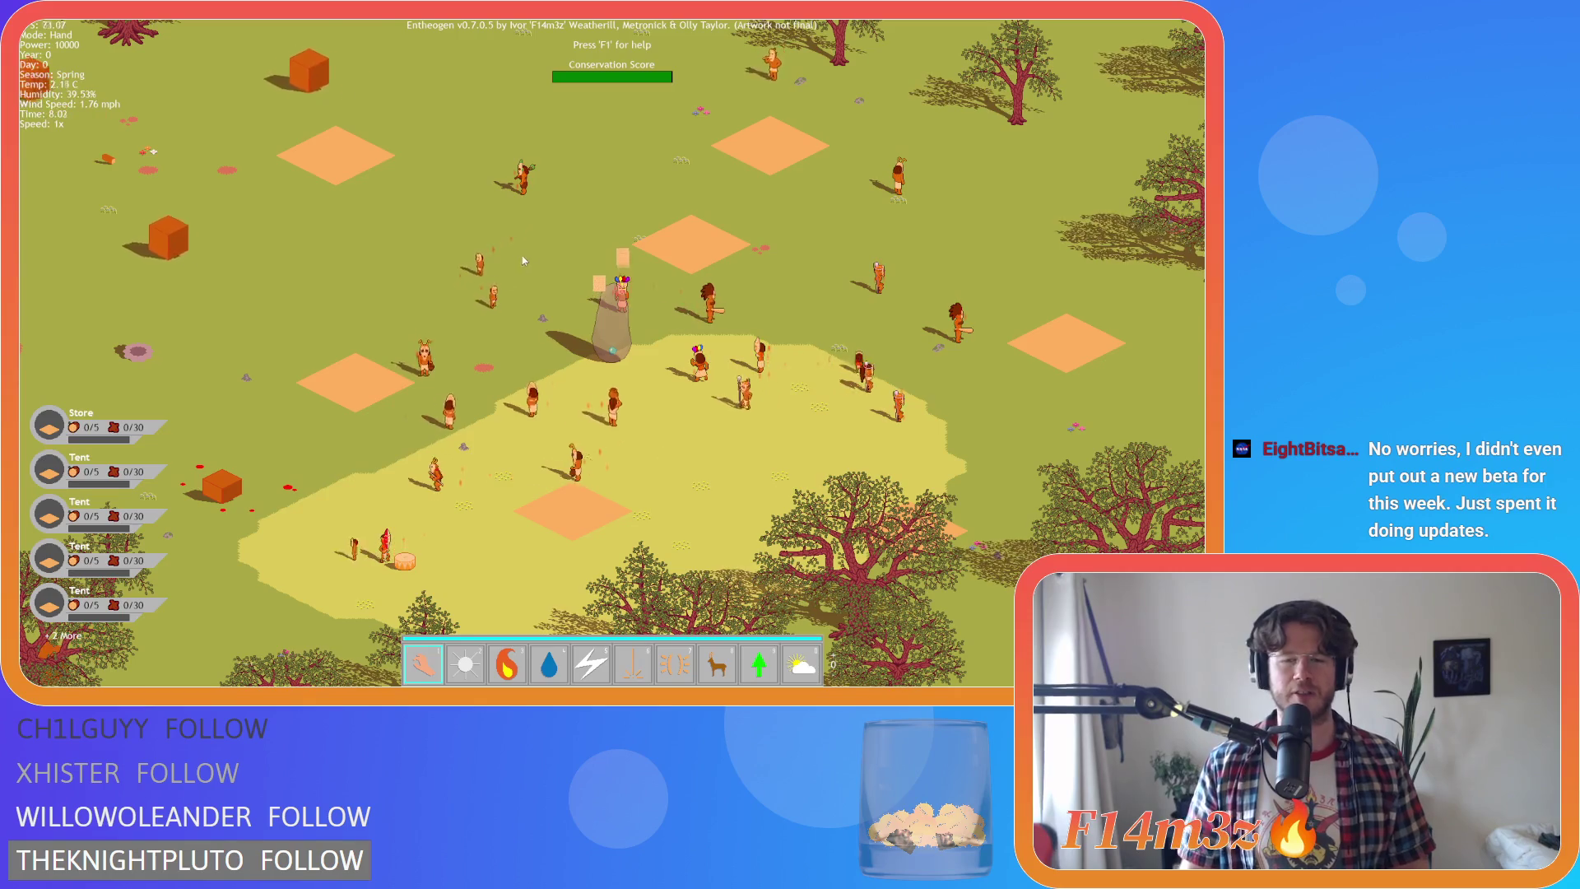
Pan the map view around the village with the arrow keys to survey it
key(Left)
key(Down)
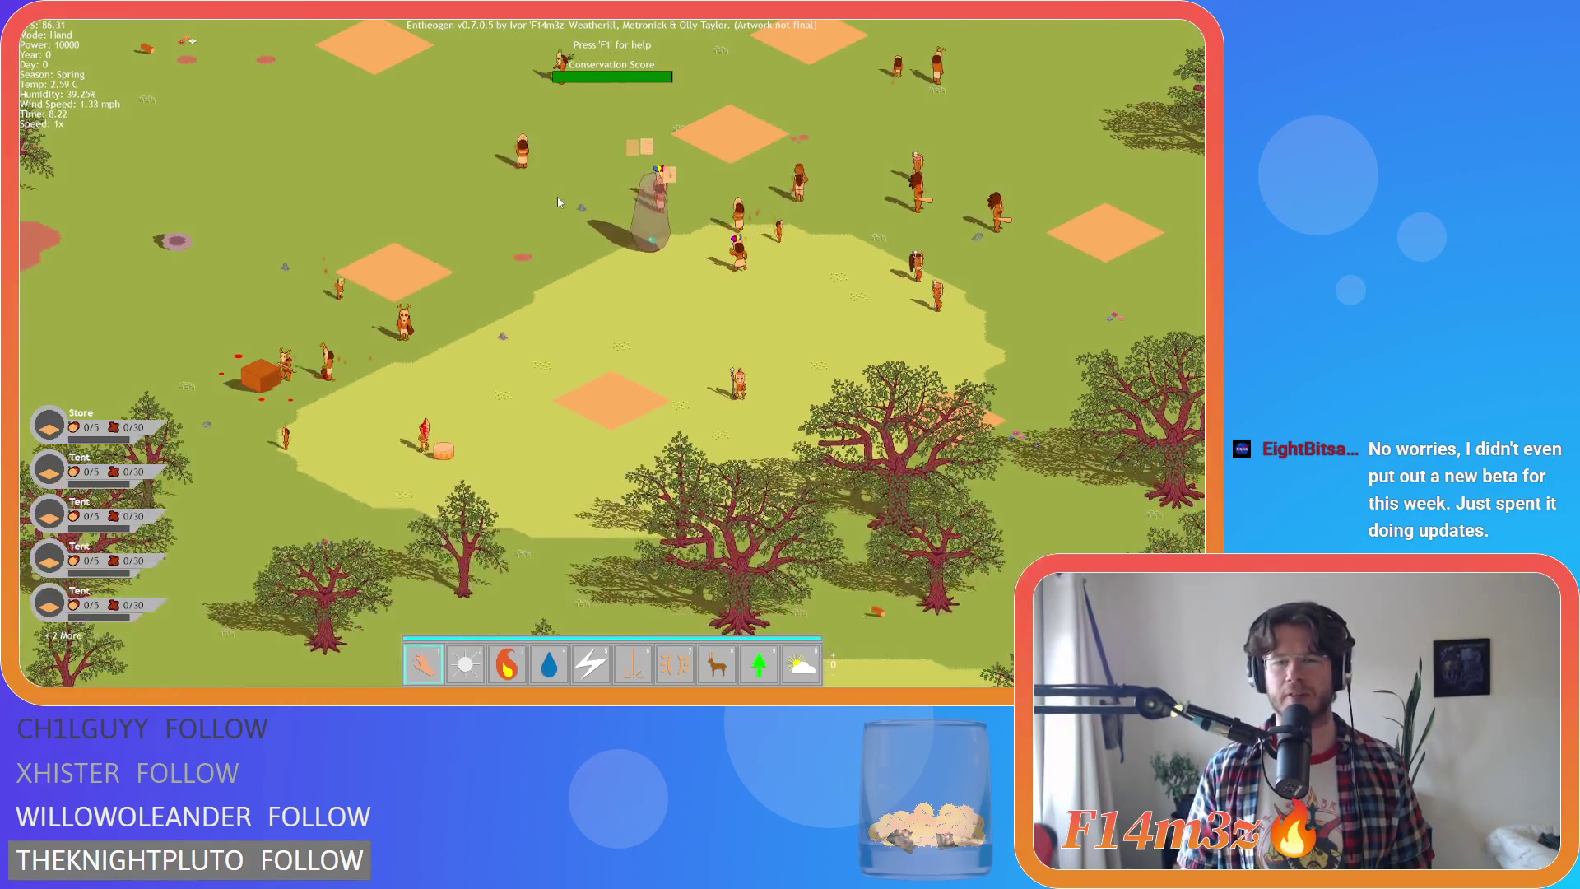
key(Up)
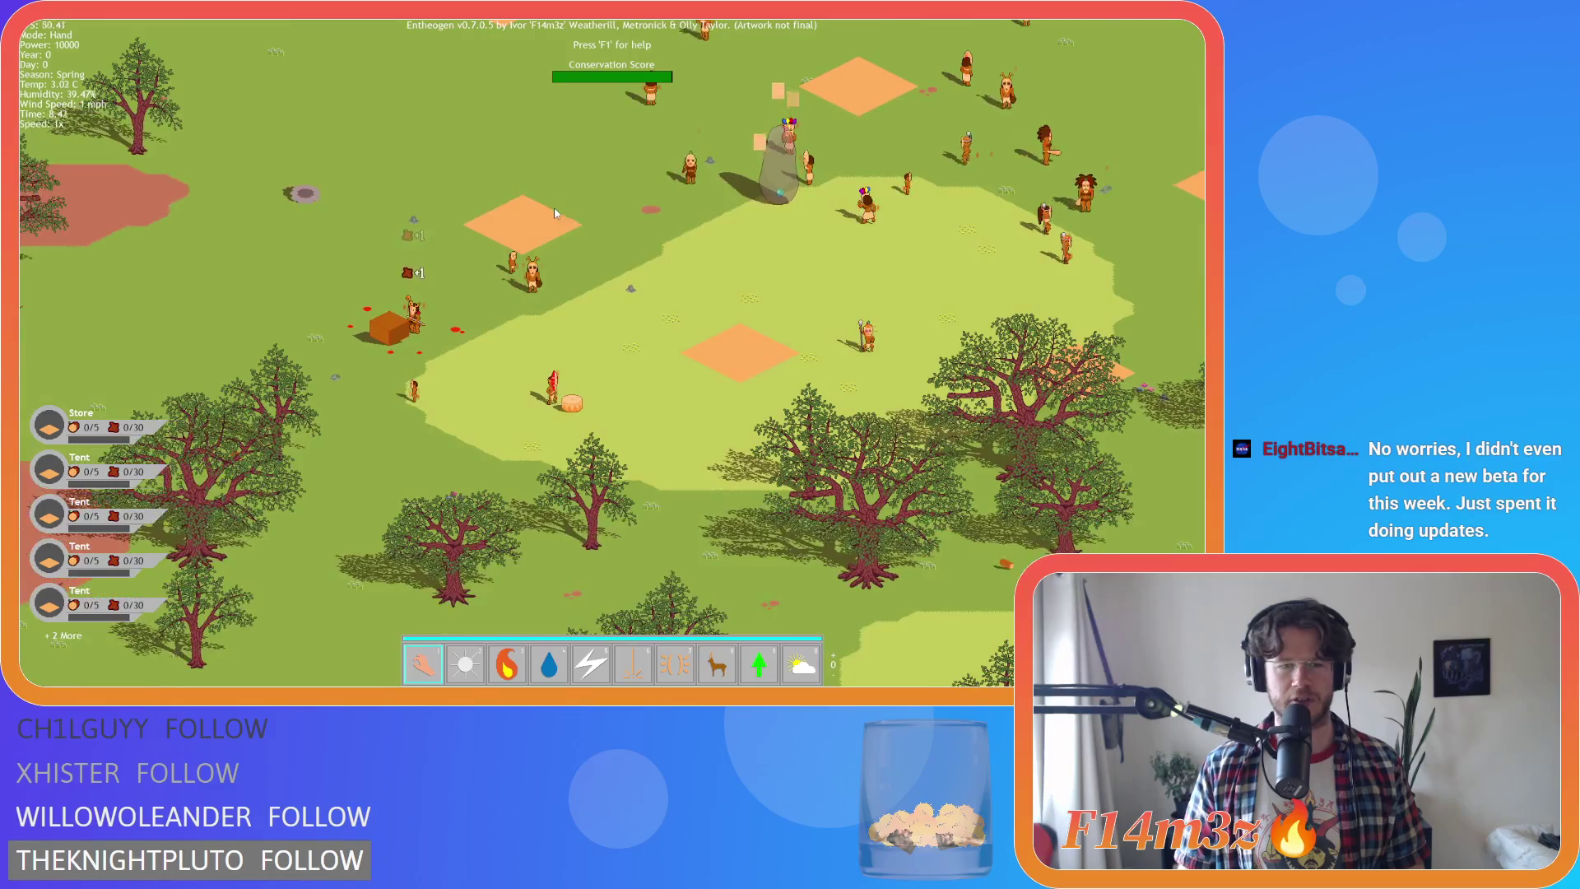
key(Left)
key(Down)
key(Down)
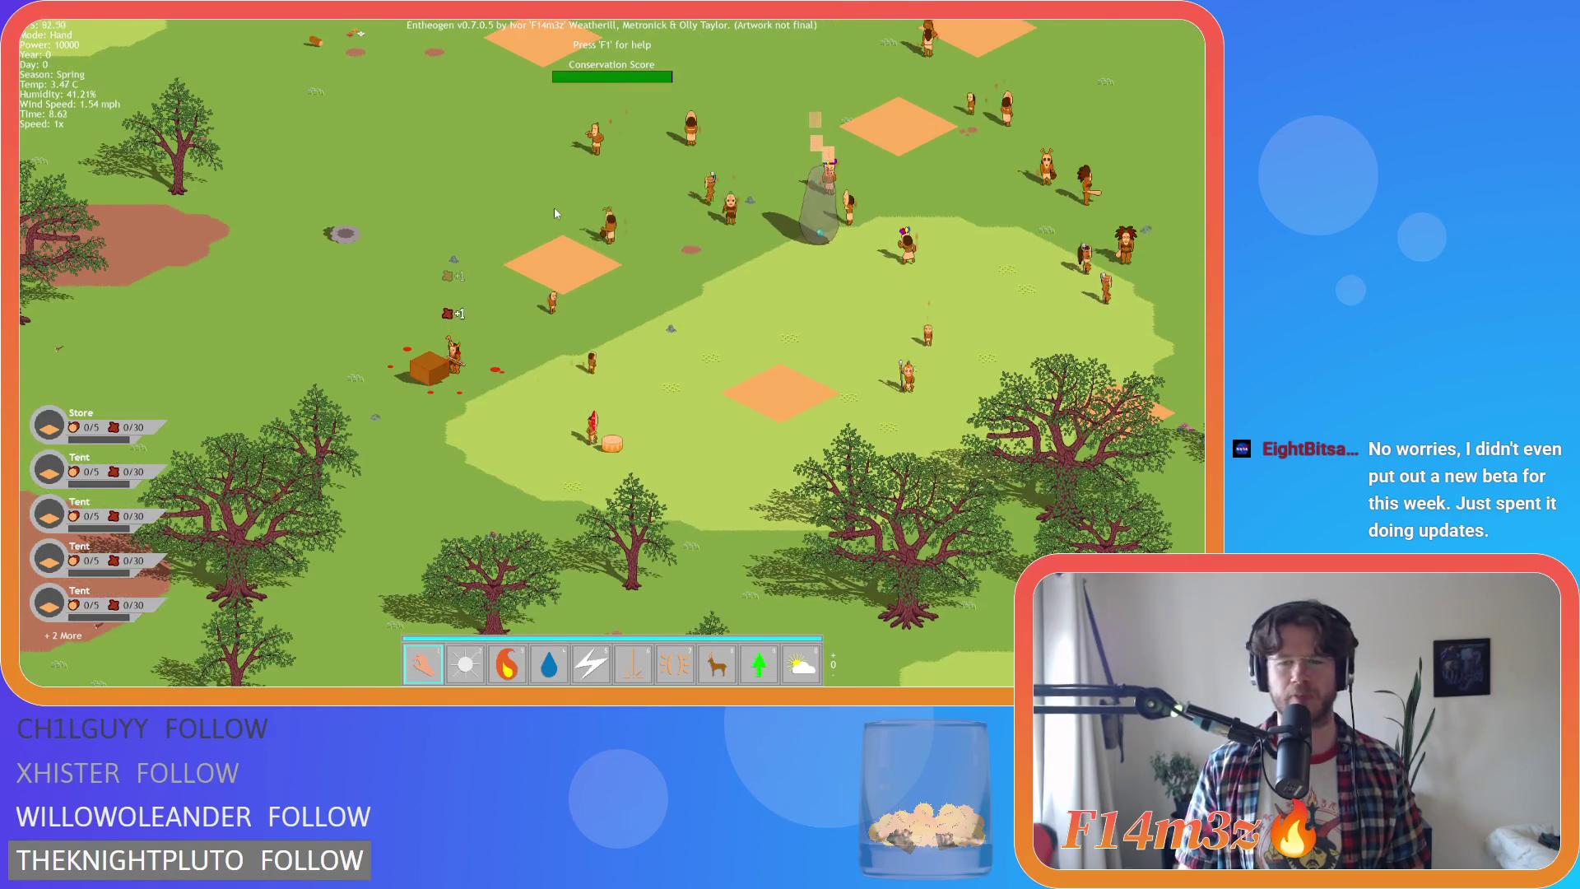
key(Right)
key(Up)
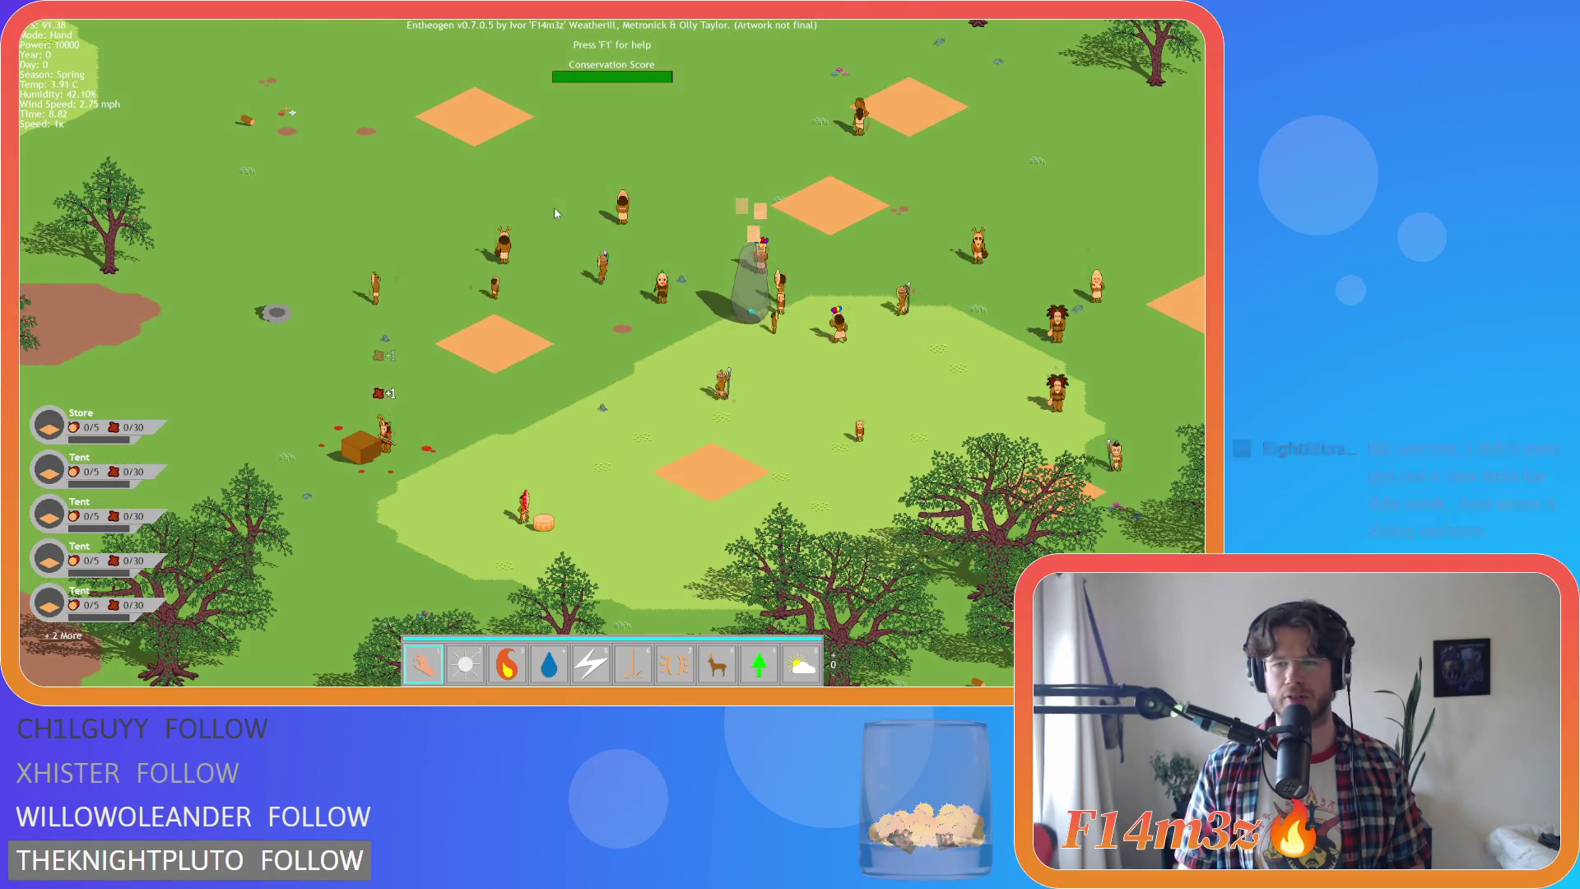
key(Down)
key(Left)
key(Up)
key(Left)
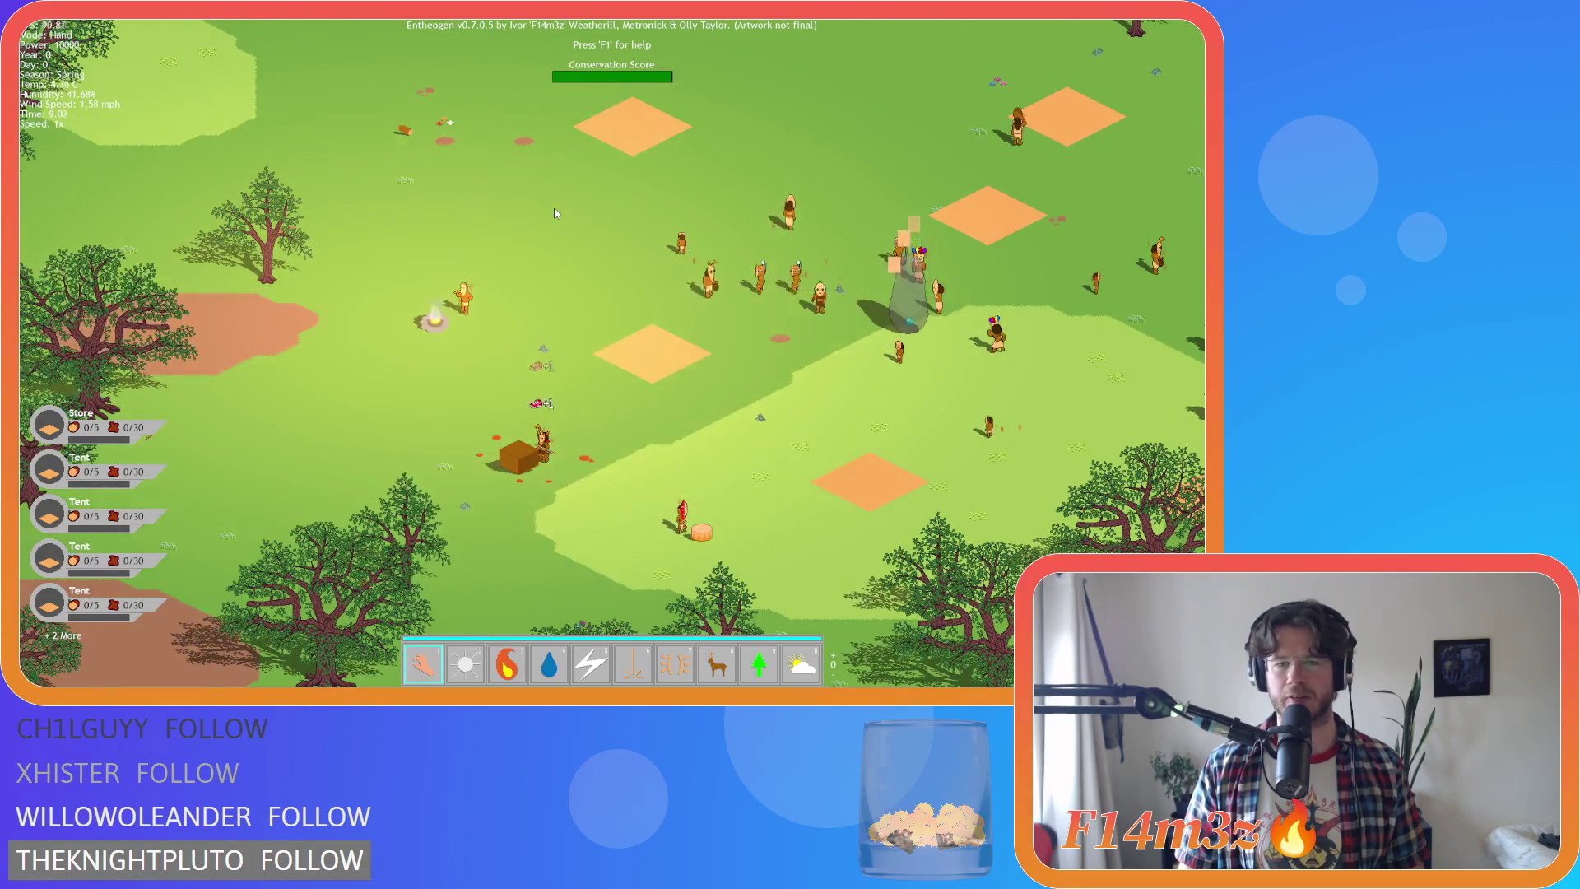
key(Down)
key(Right)
key(Up)
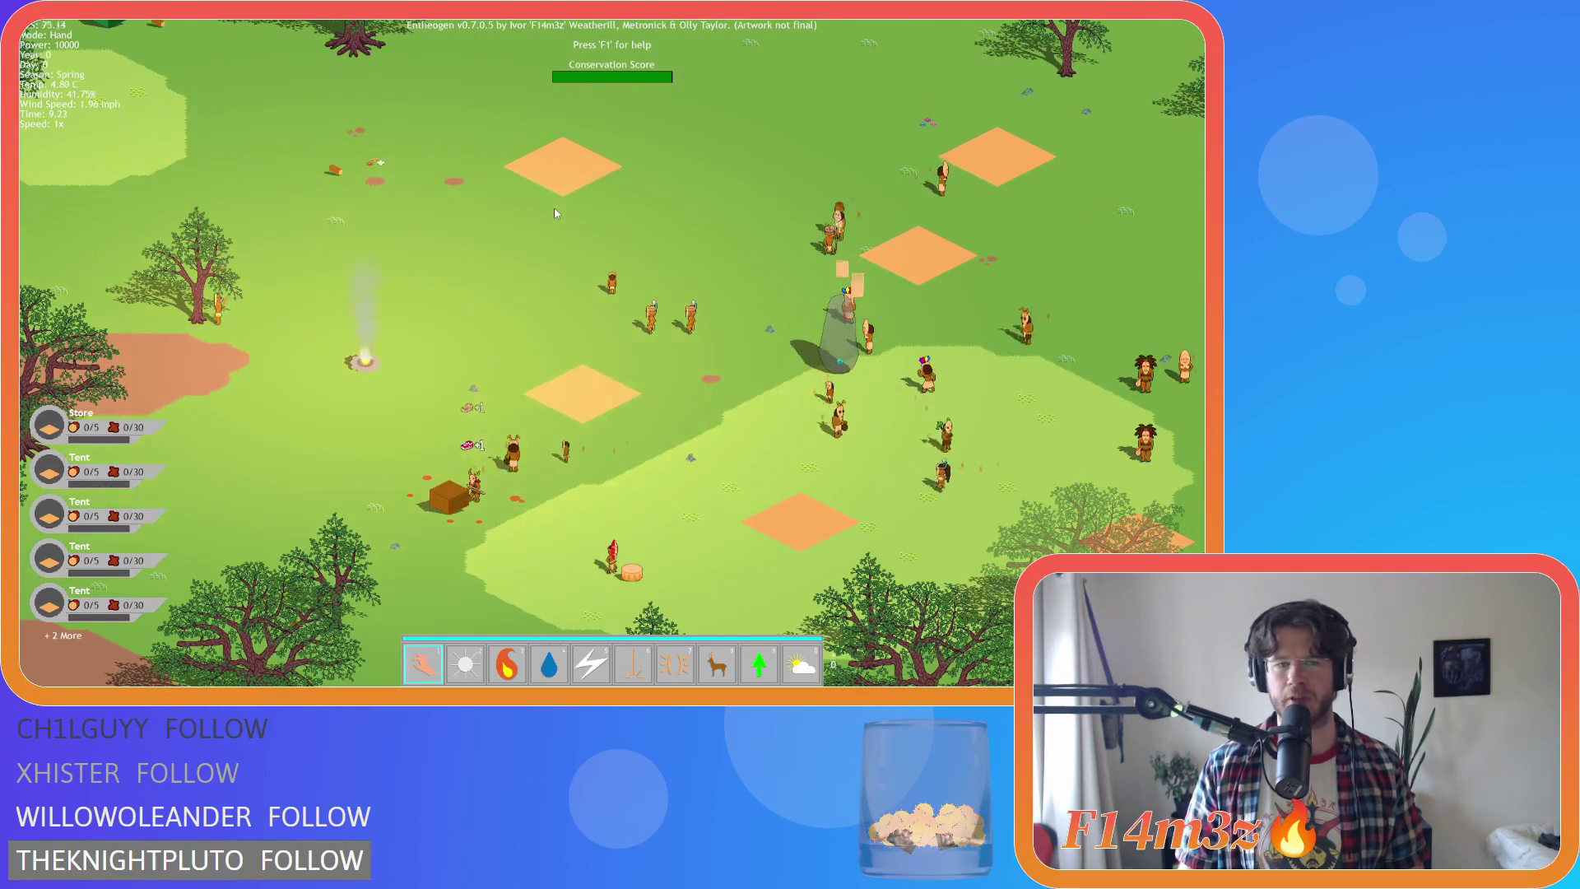
key(Right)
key(Down)
key(Up)
key(Right)
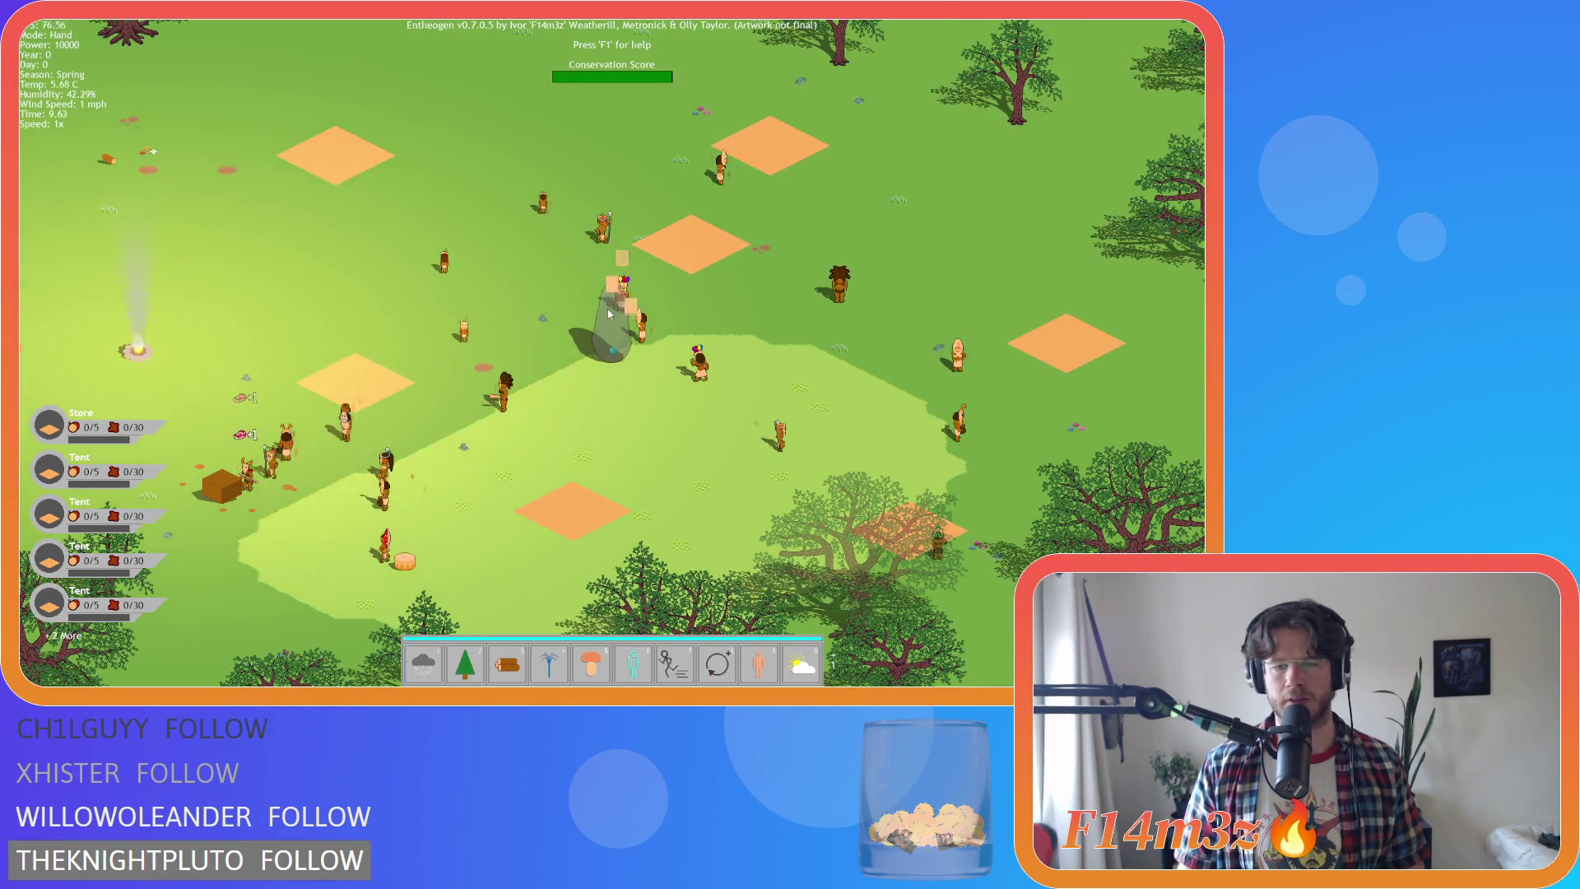
Bring up the weather miracles sub-toolbar, switching back and forth from the main miracles
key(0)
key(Left)
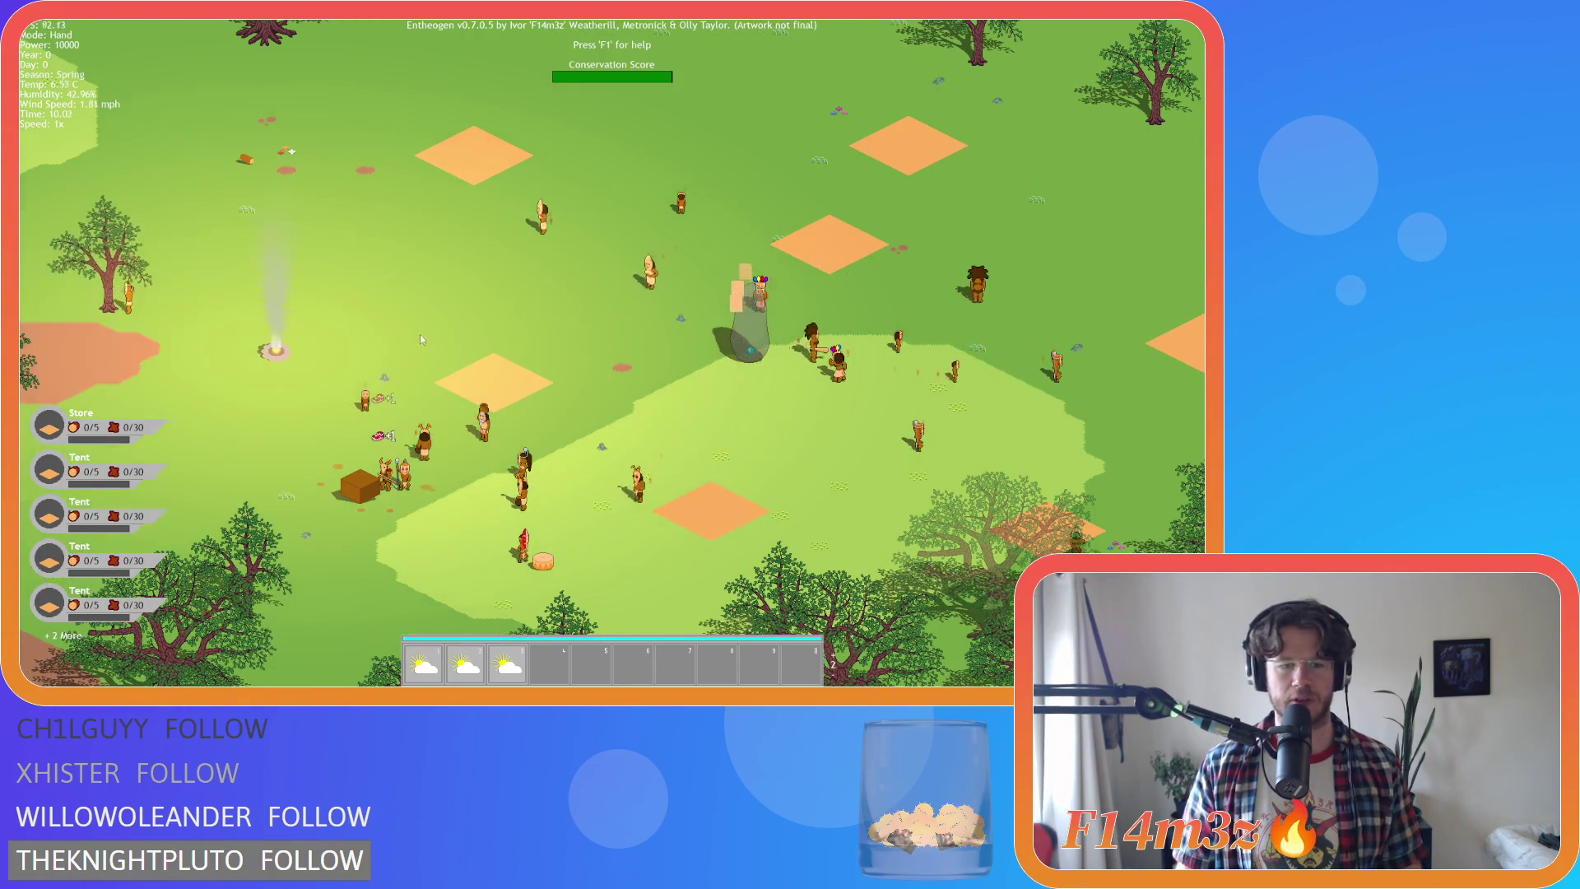
key(Escape)
key(0)
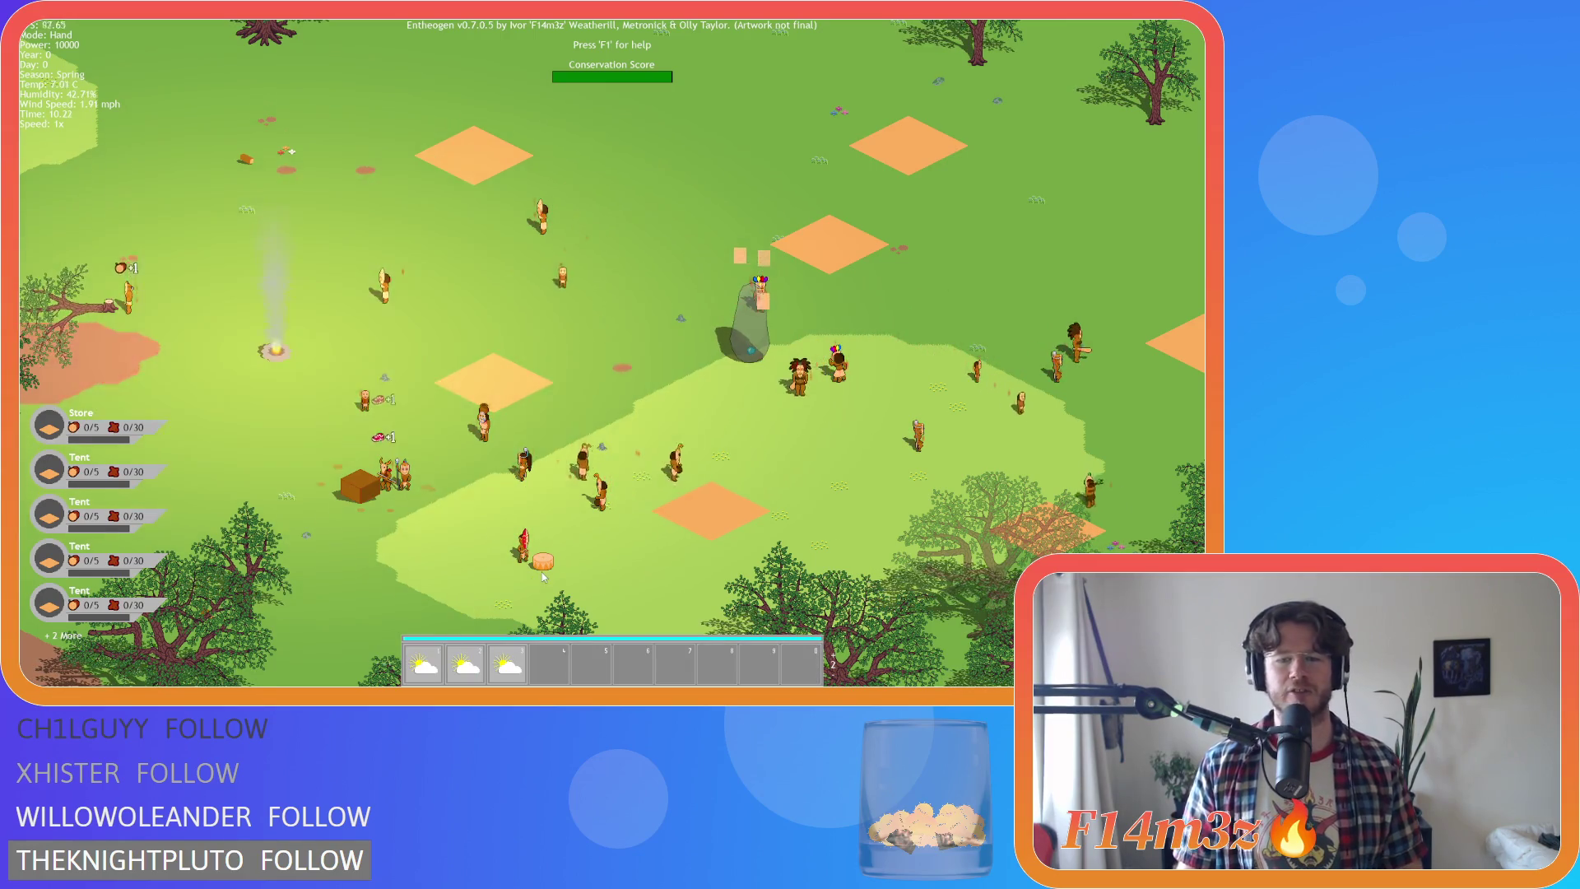
key(Escape)
key(Left)
key(Down)
key(0)
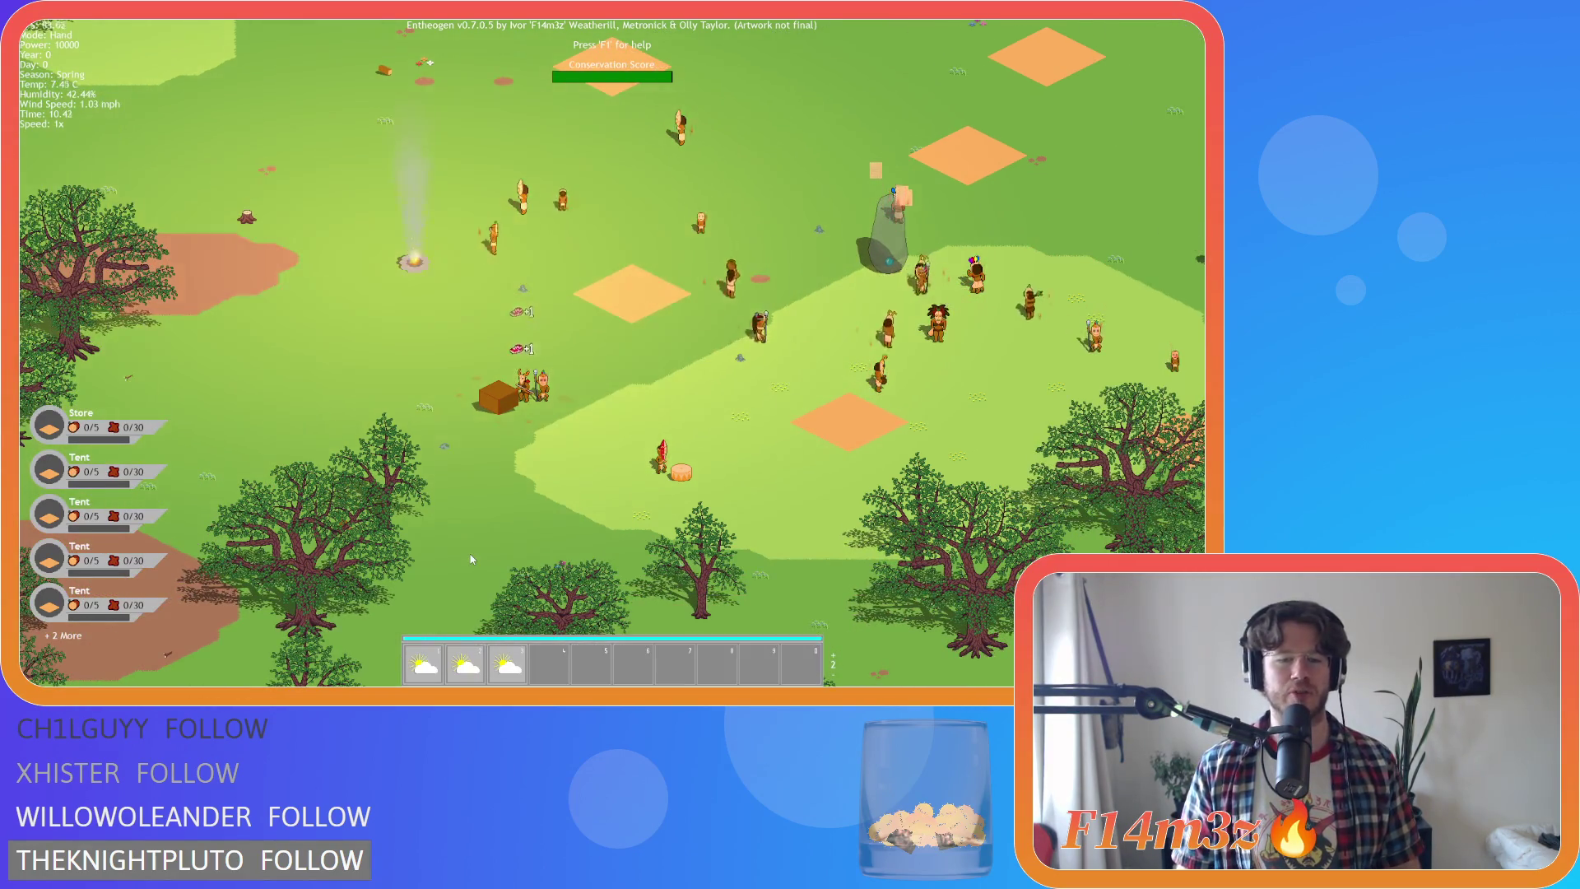
key(Left)
key(Down)
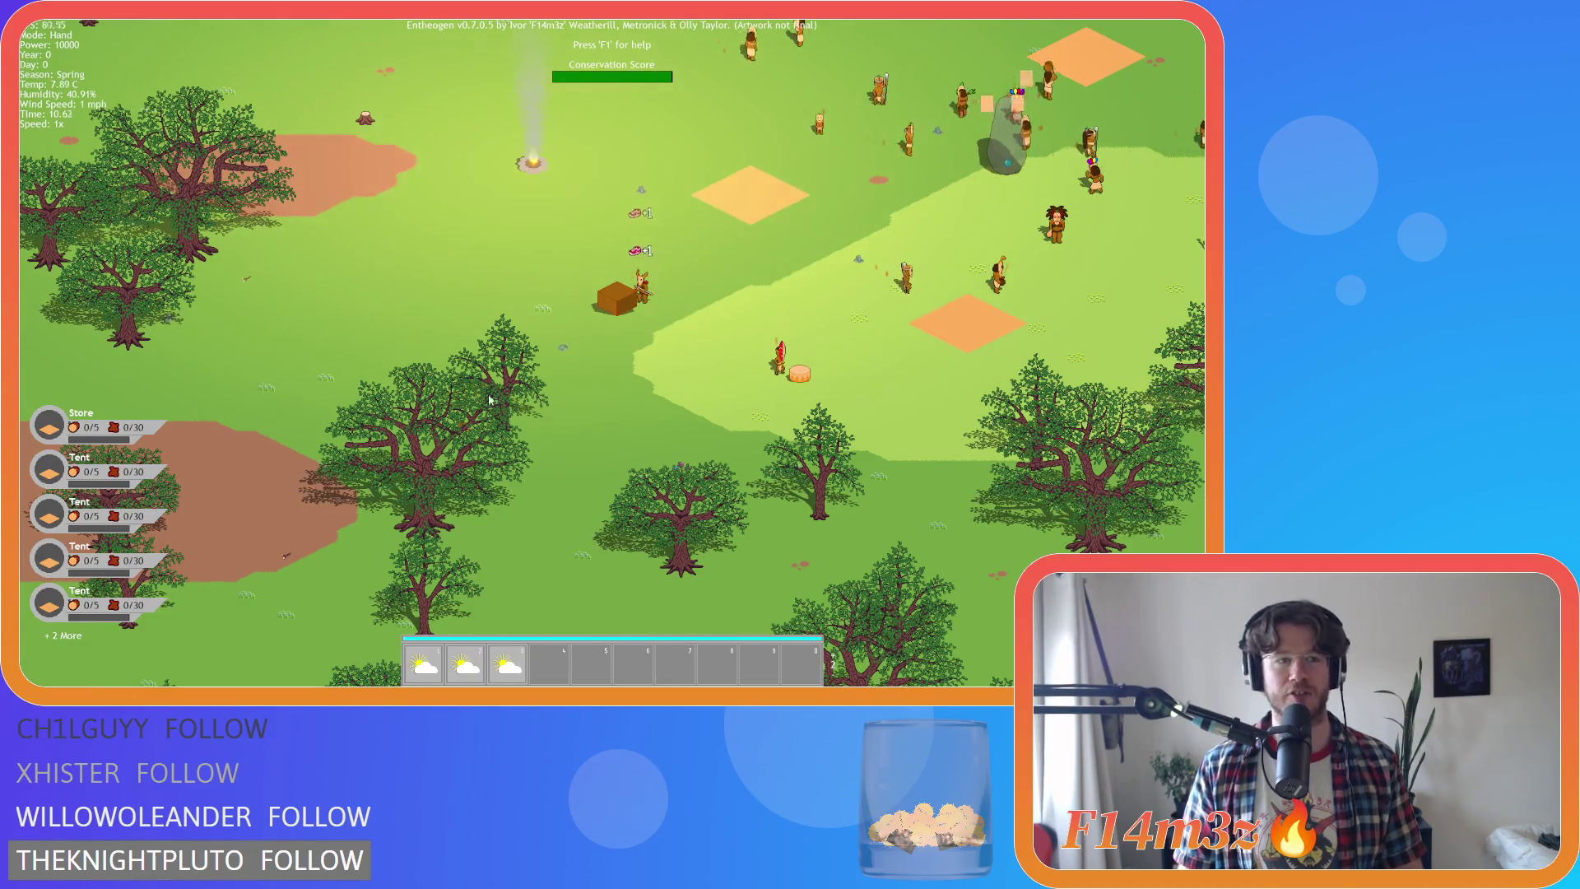
Cycle the season through Summer, Autumn, Winter and back to Spring, then quicksave with F5
key(1)
key(Left)
key(Left)
key(Down)
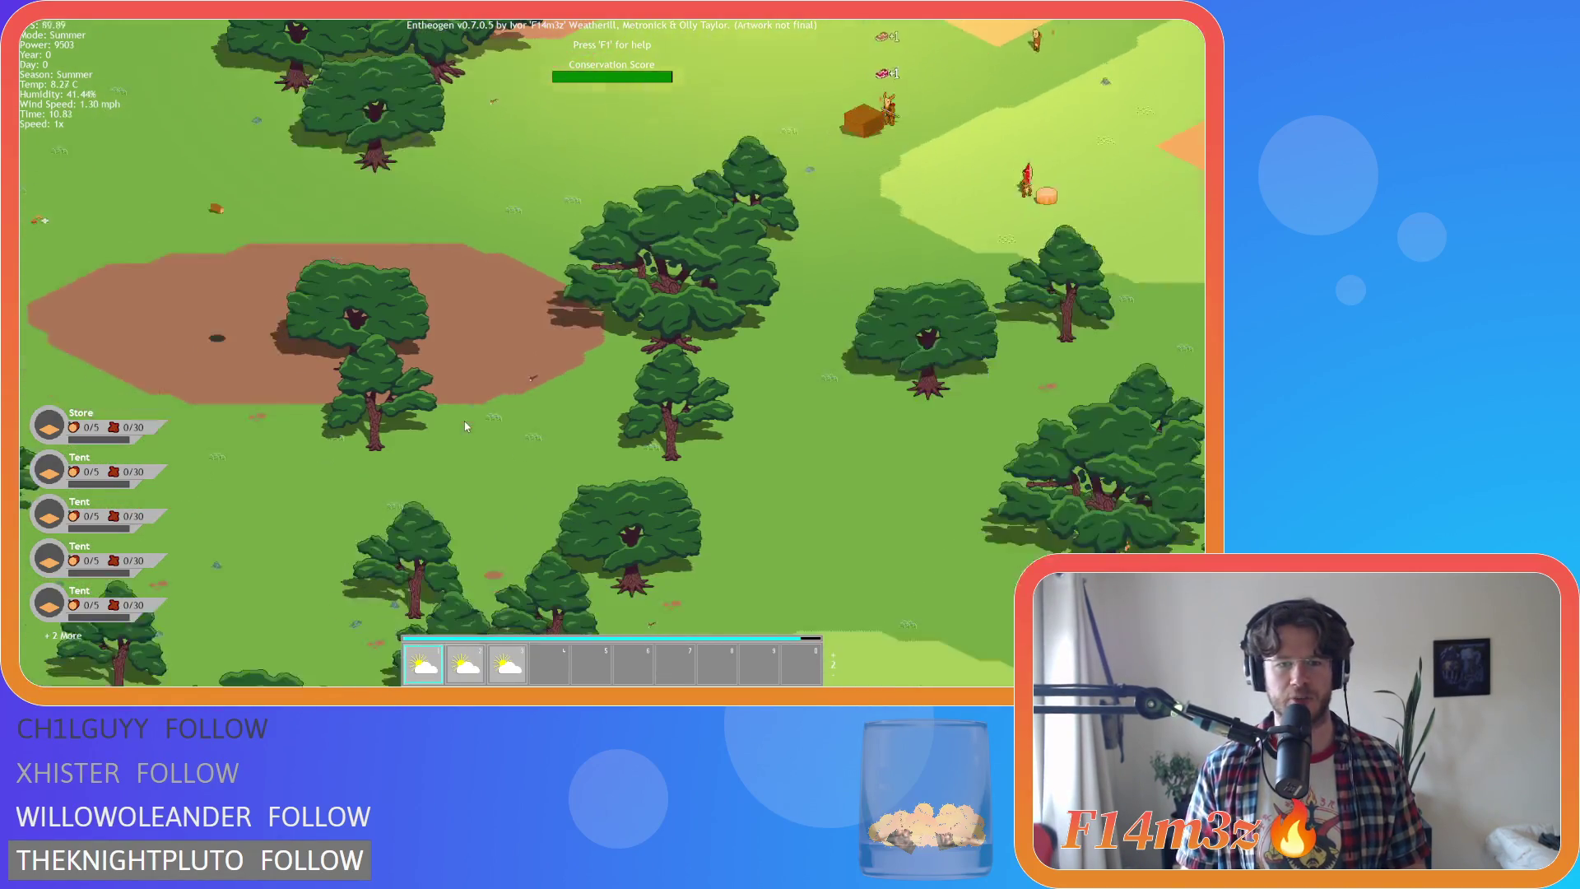
key(Right)
key(2)
key(3)
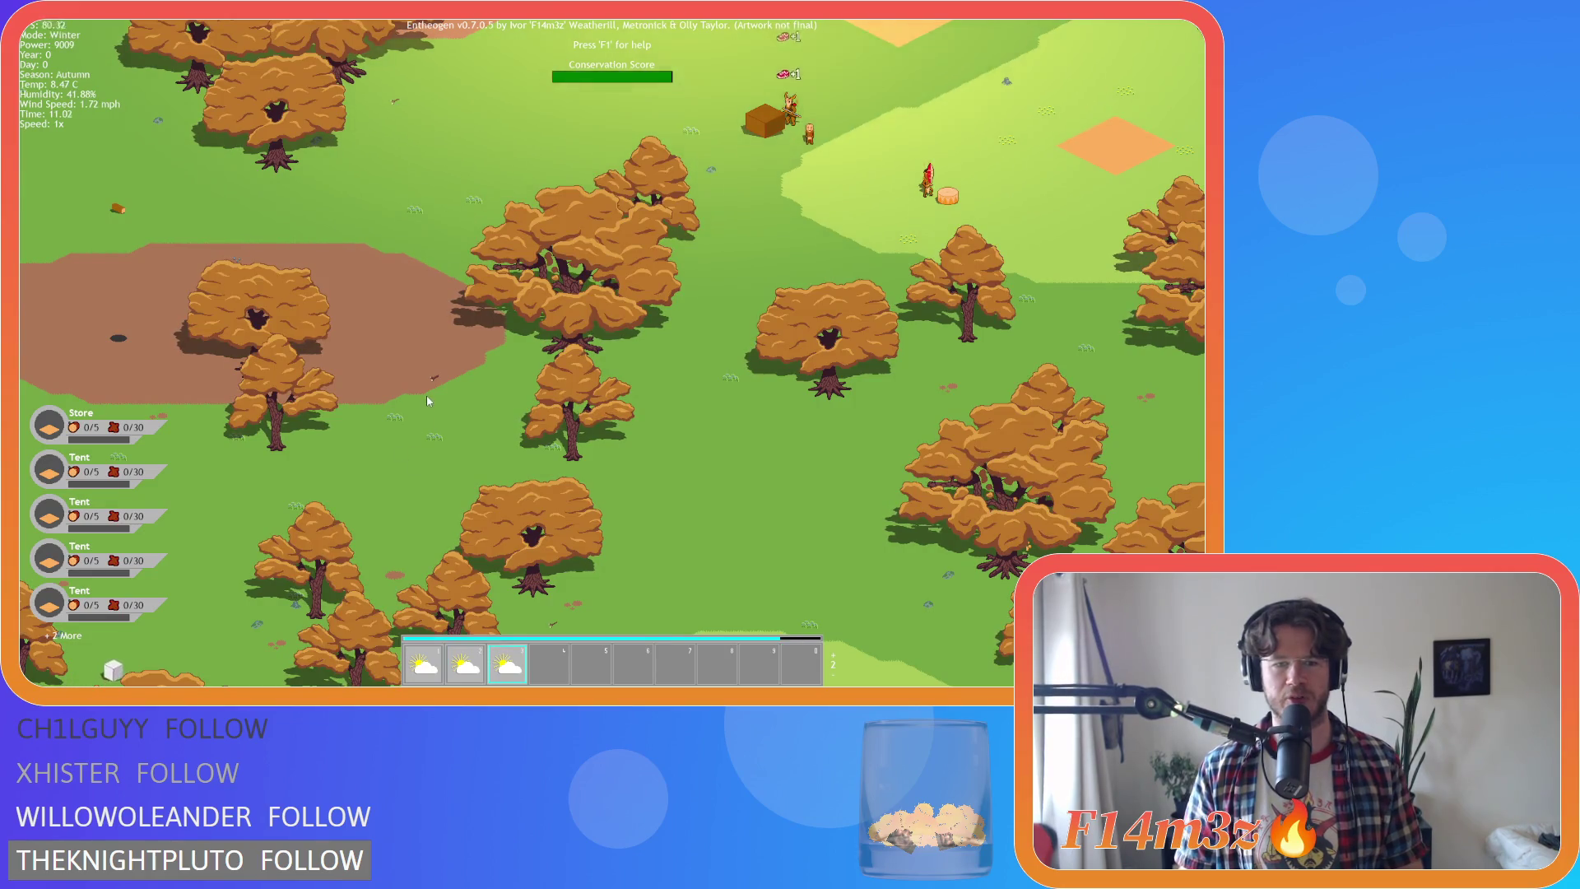
key(Right)
key(Down)
key(0)
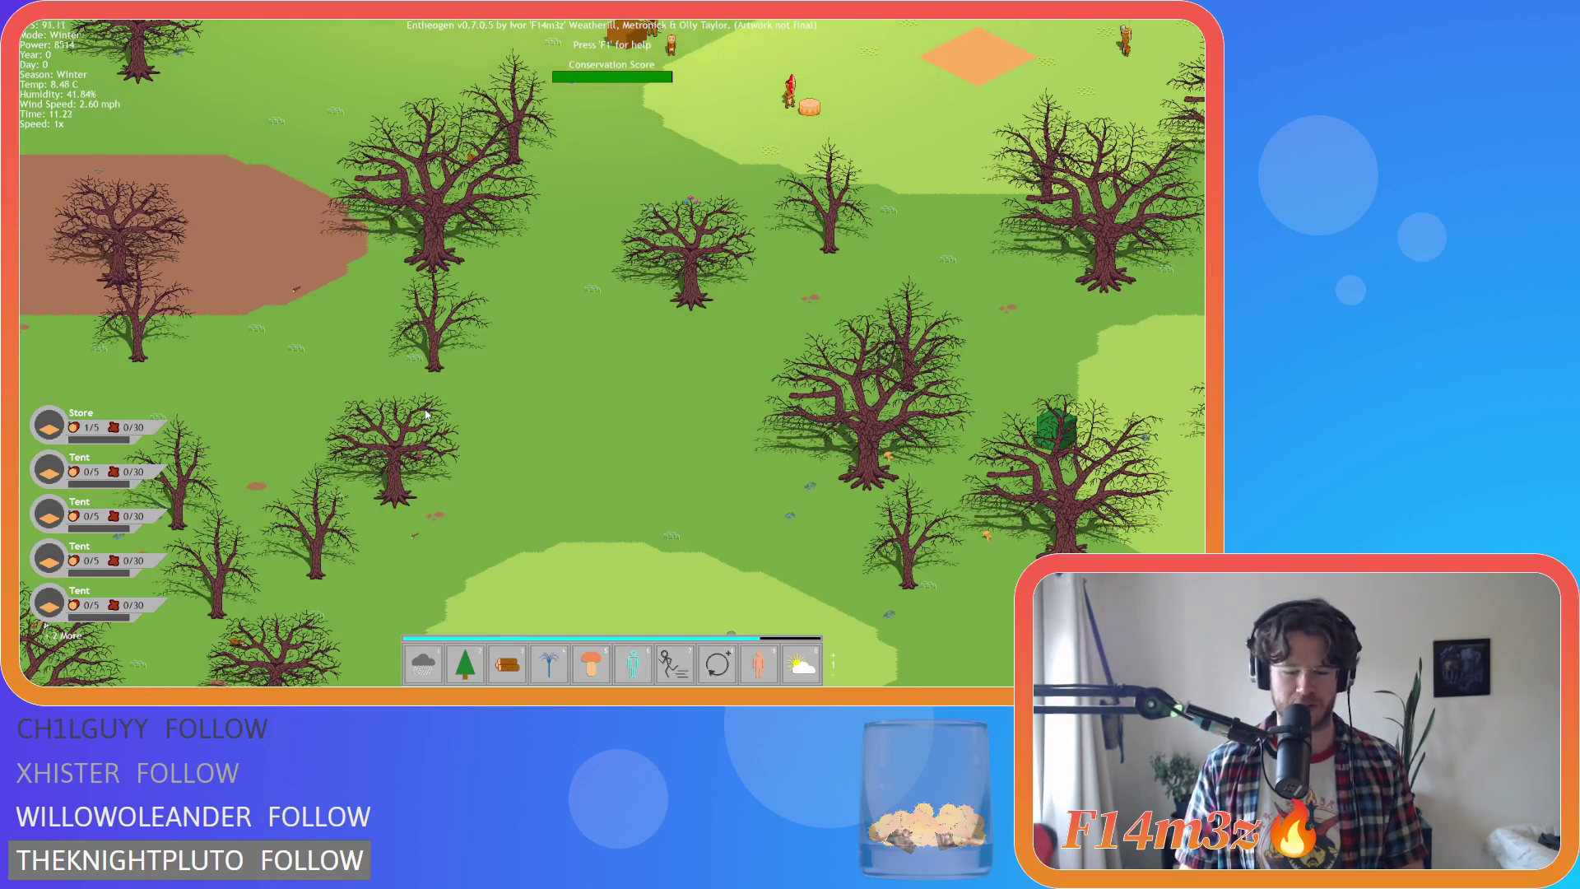
key(0)
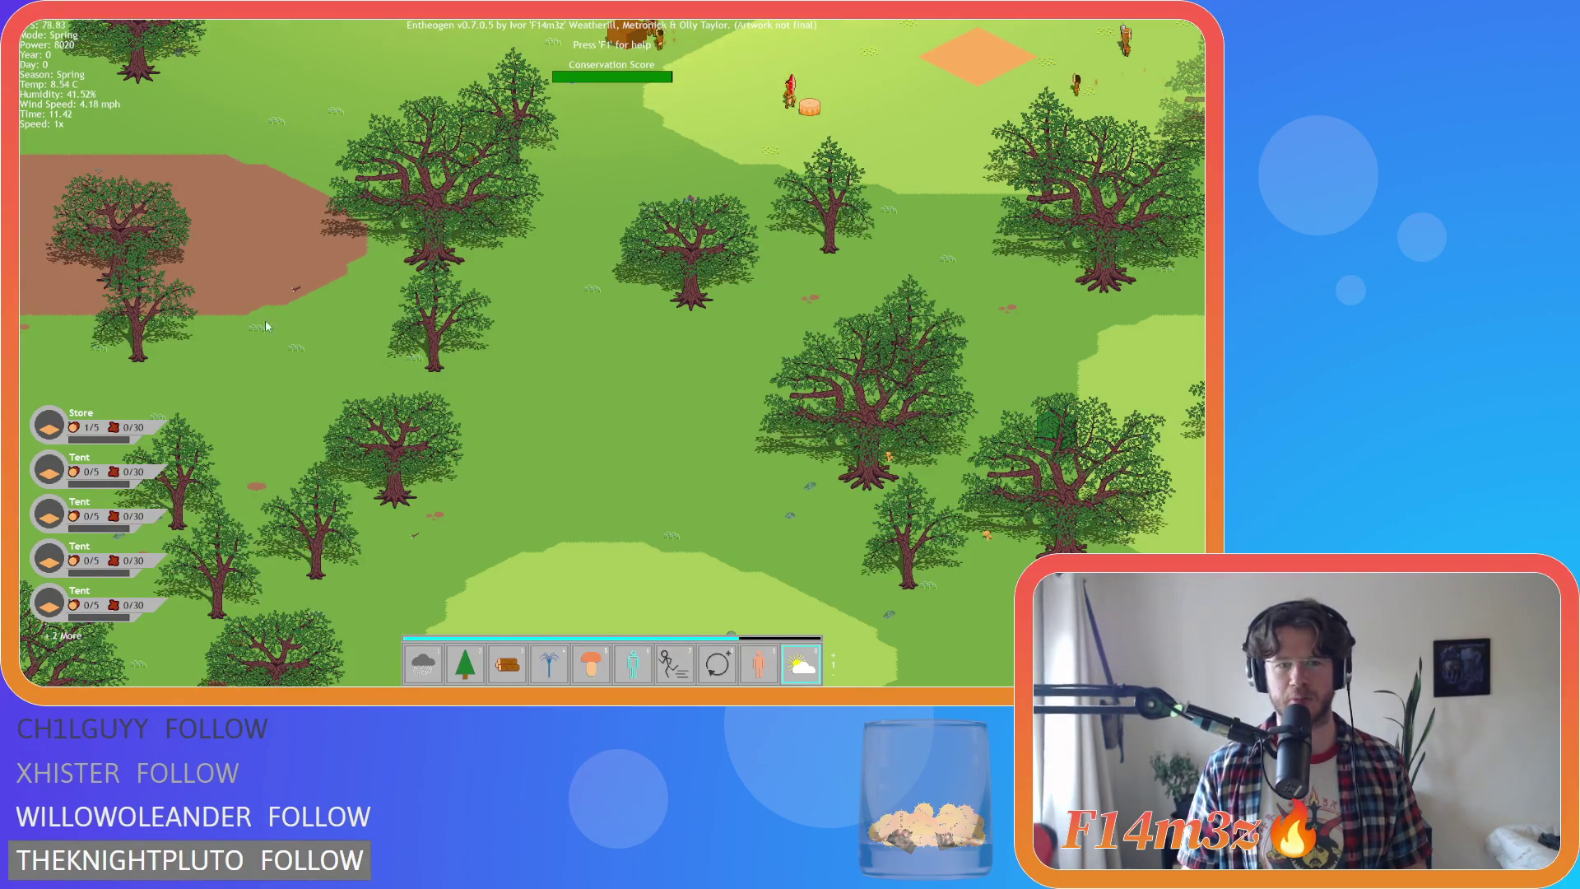
key(Right)
key(Up)
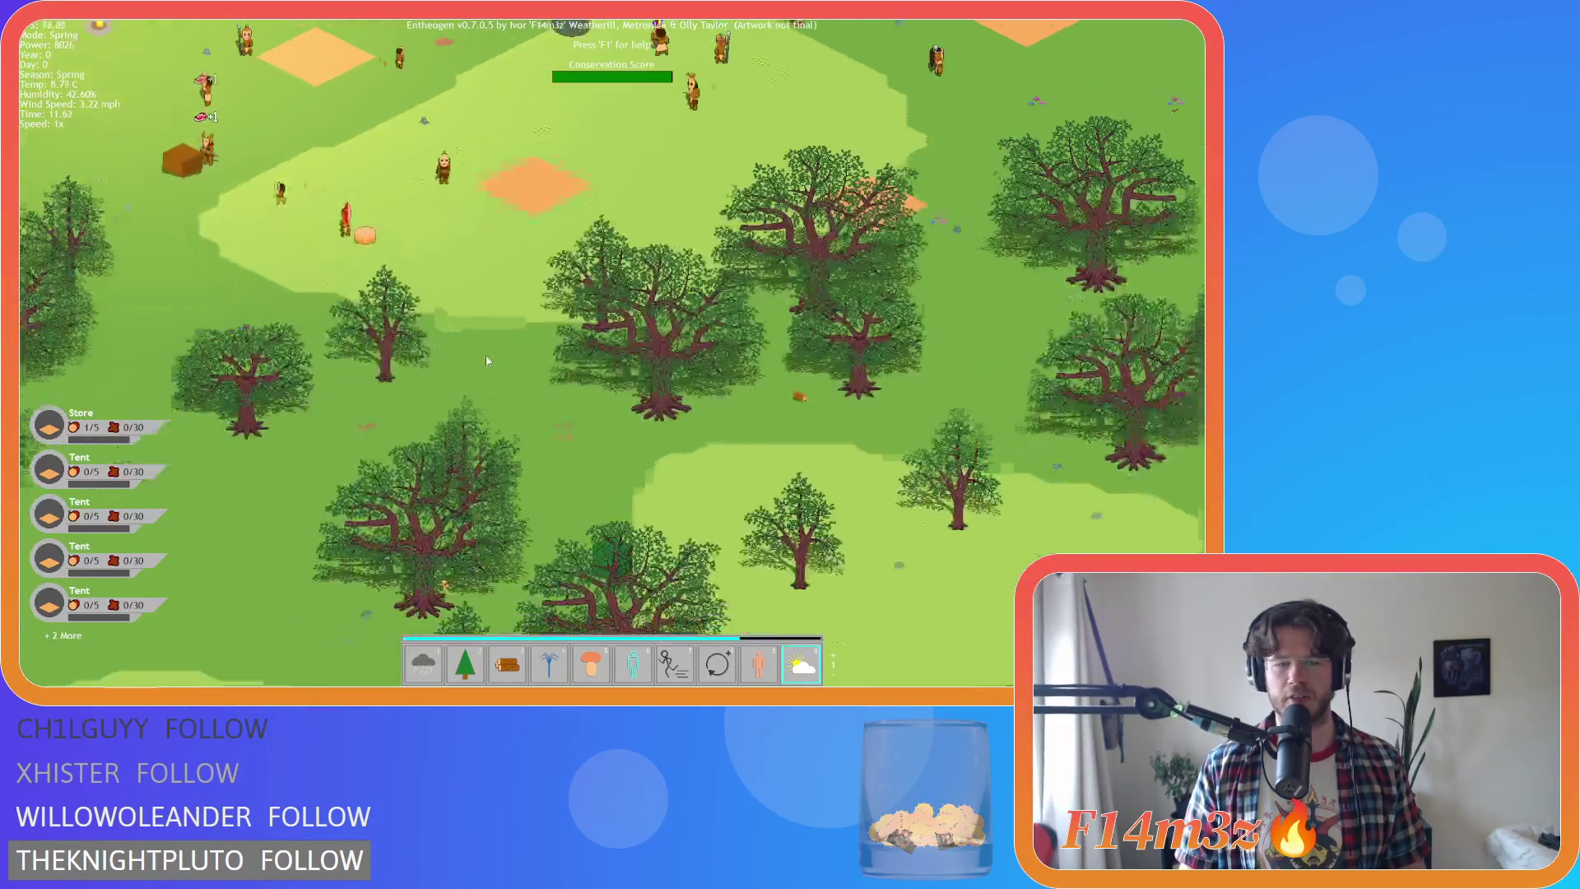
key(0)
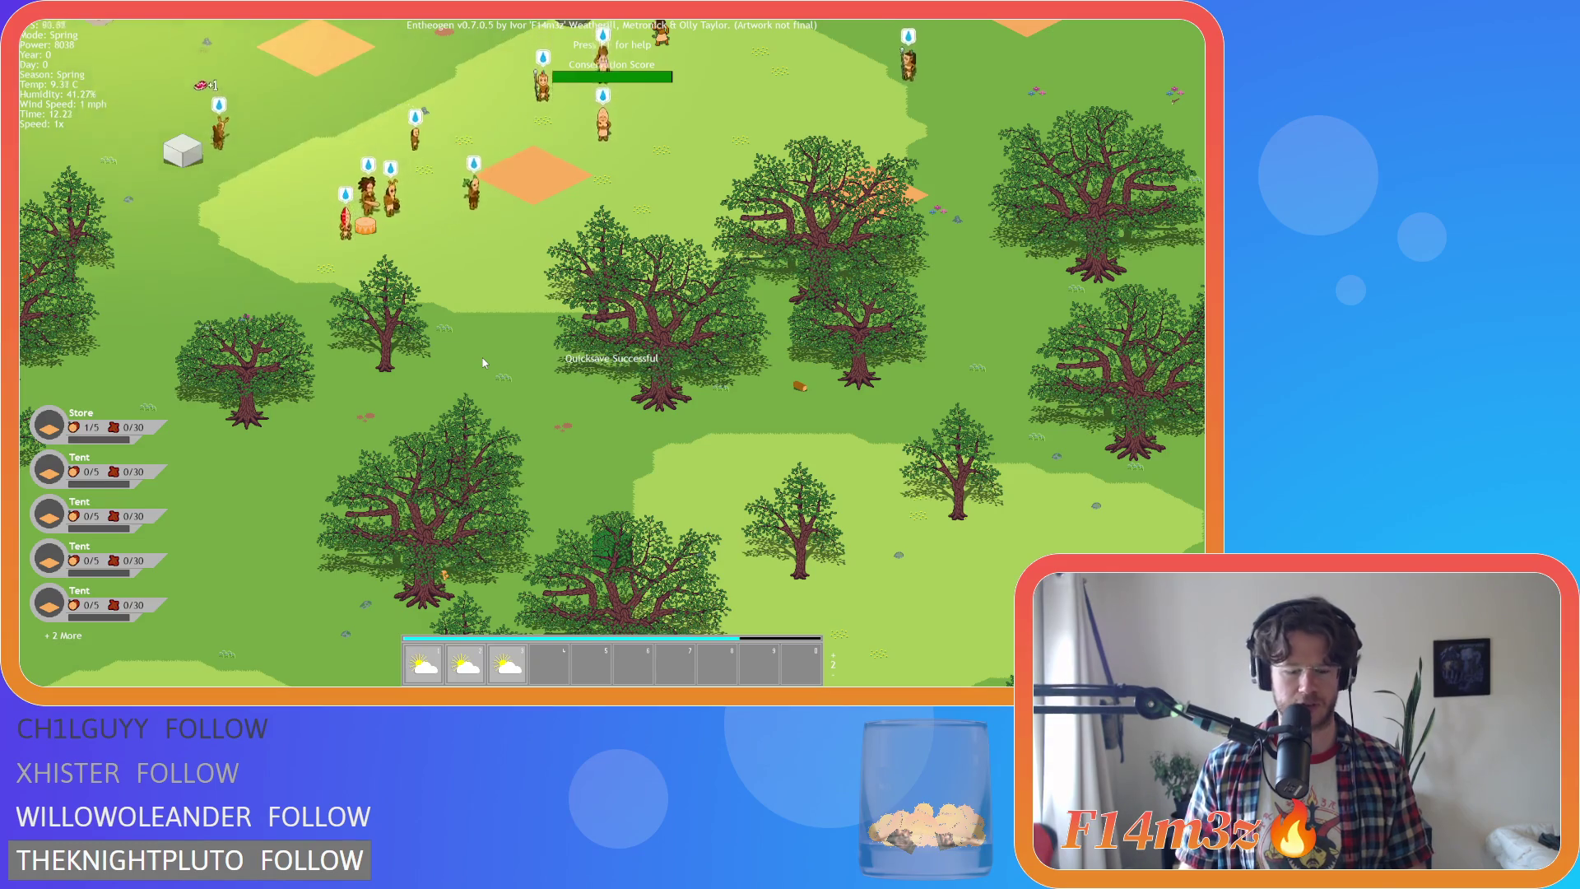
key(F5)
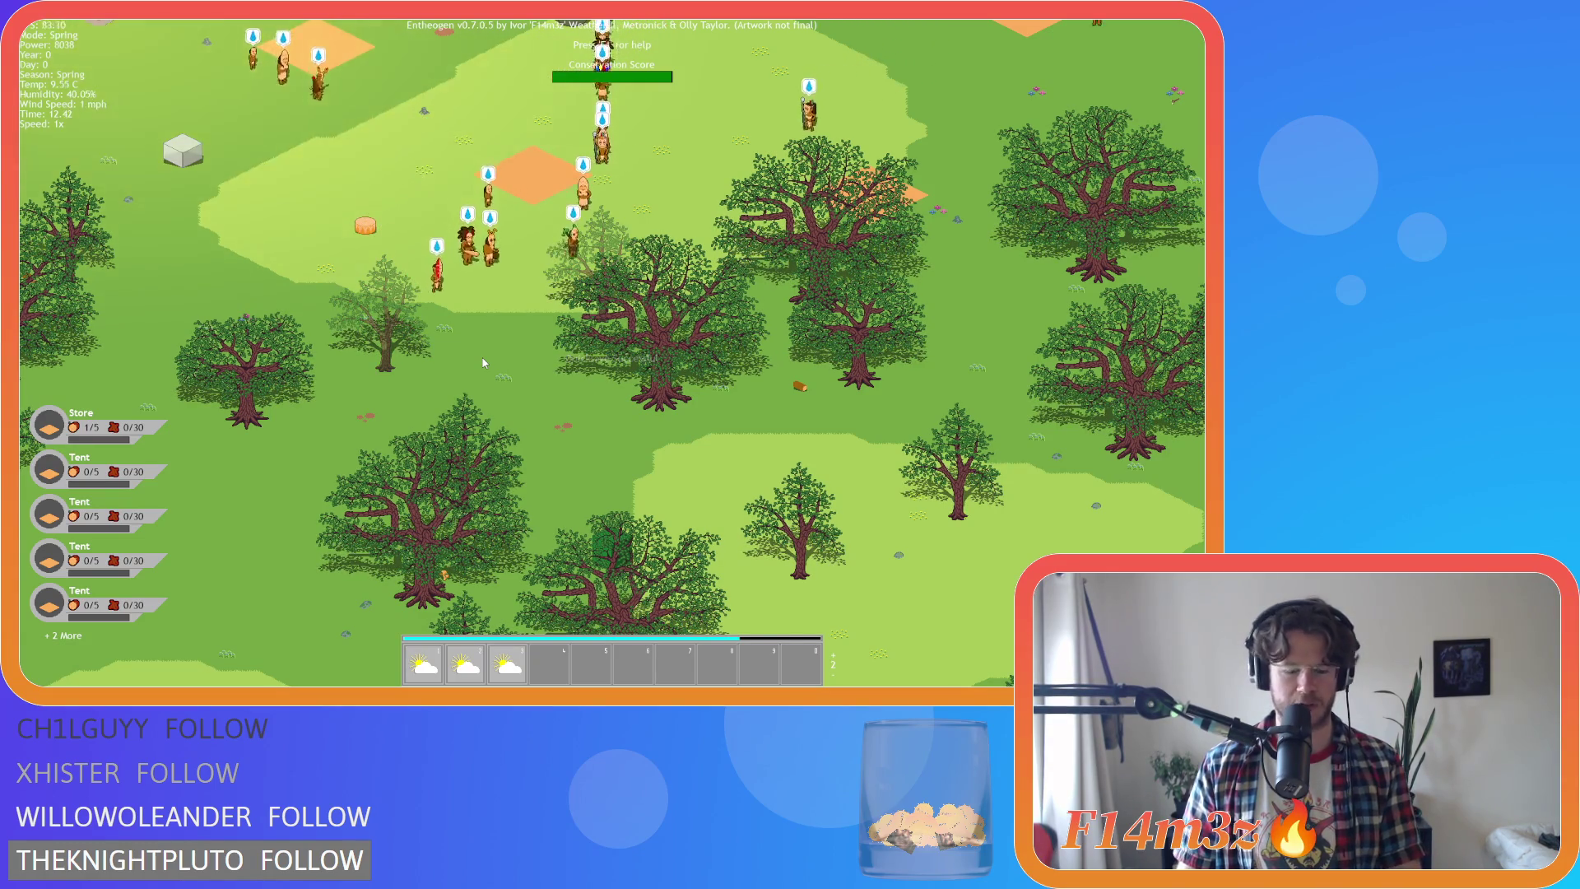
Open the Miracles menu and page forward to 2/2, back, and wrap around to the first page
key(m)
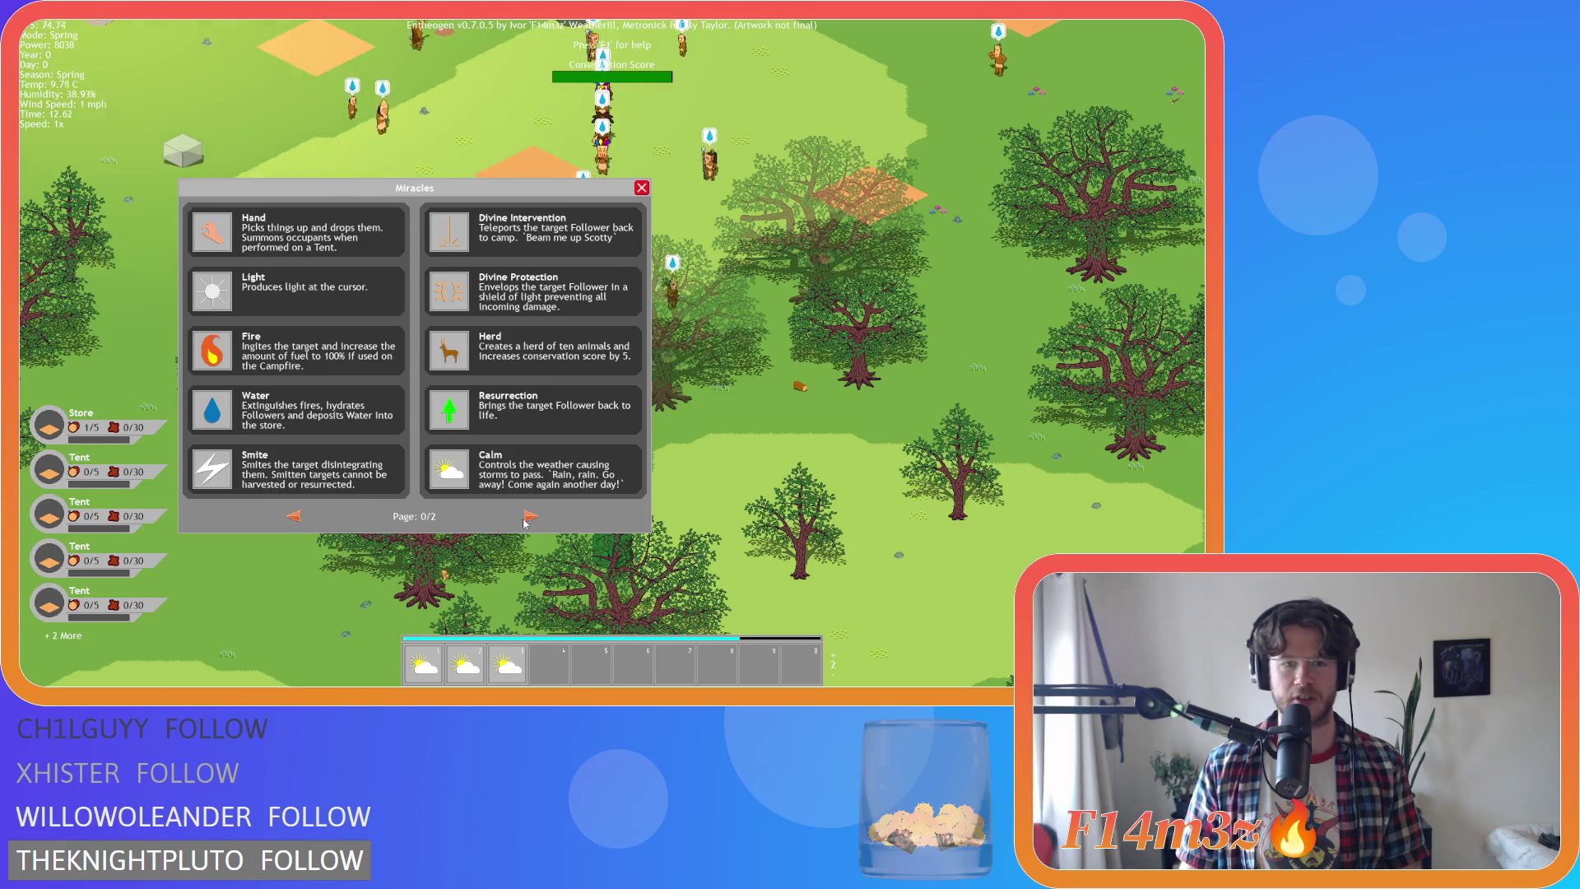
click(530, 516)
click(531, 517)
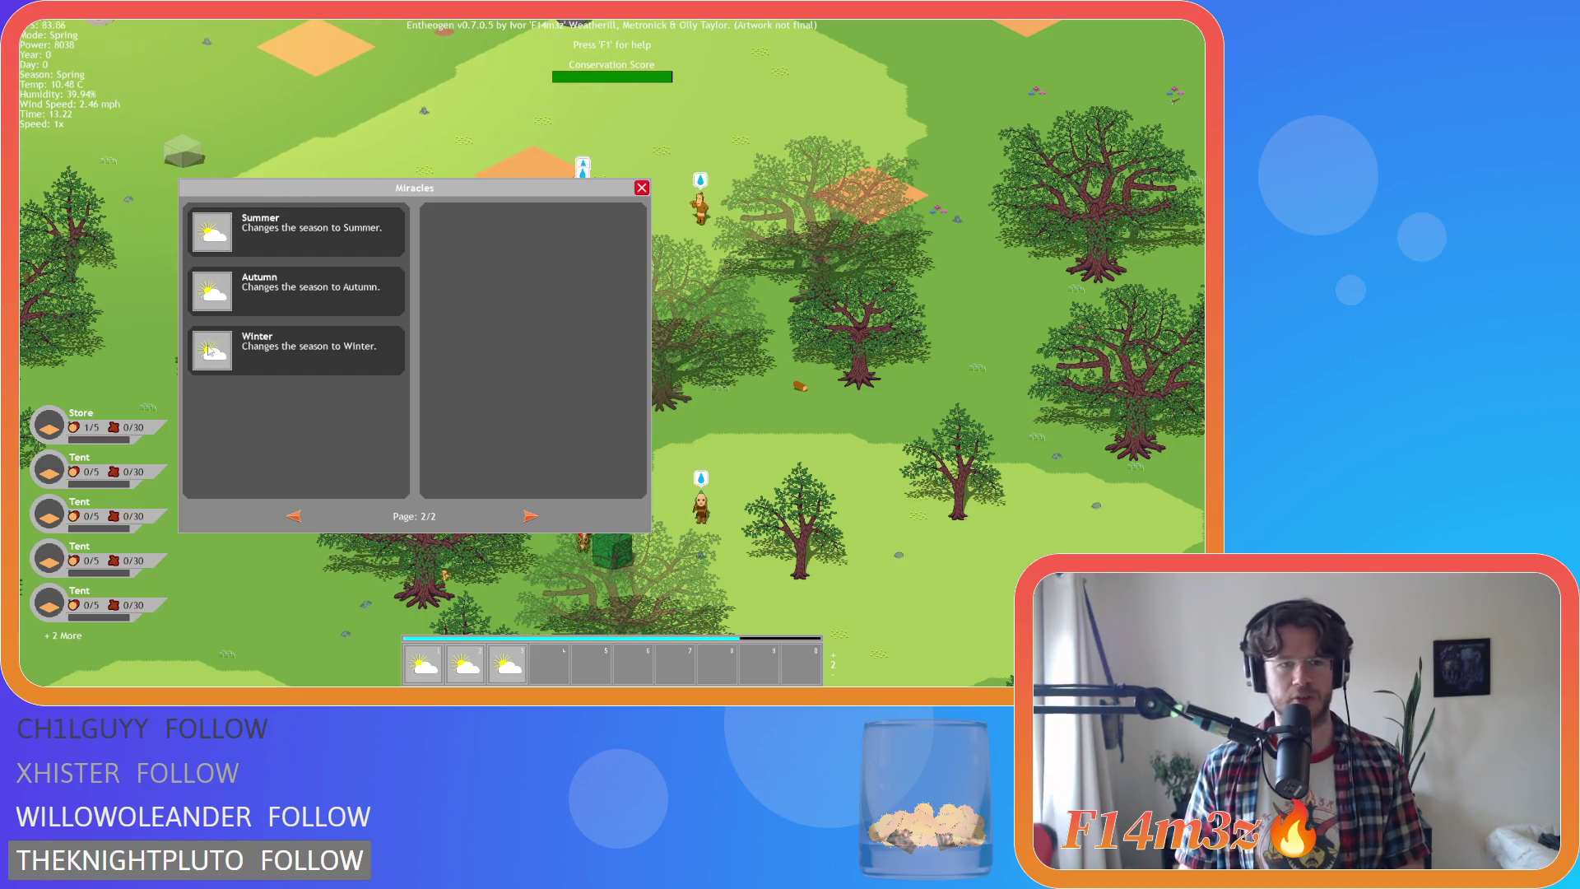
click(293, 516)
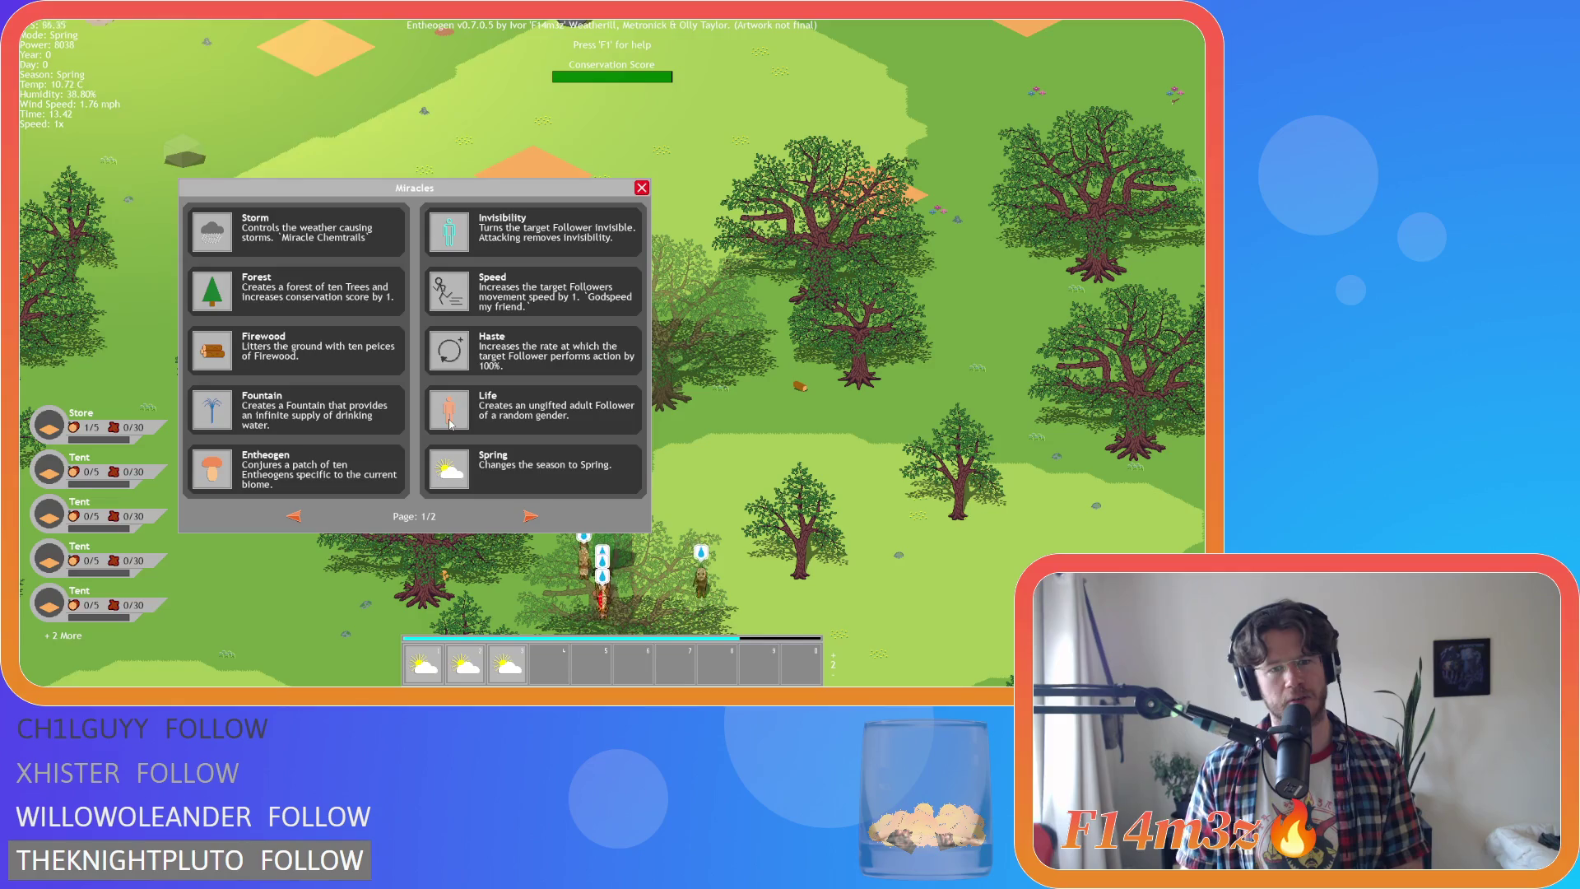
click(531, 516)
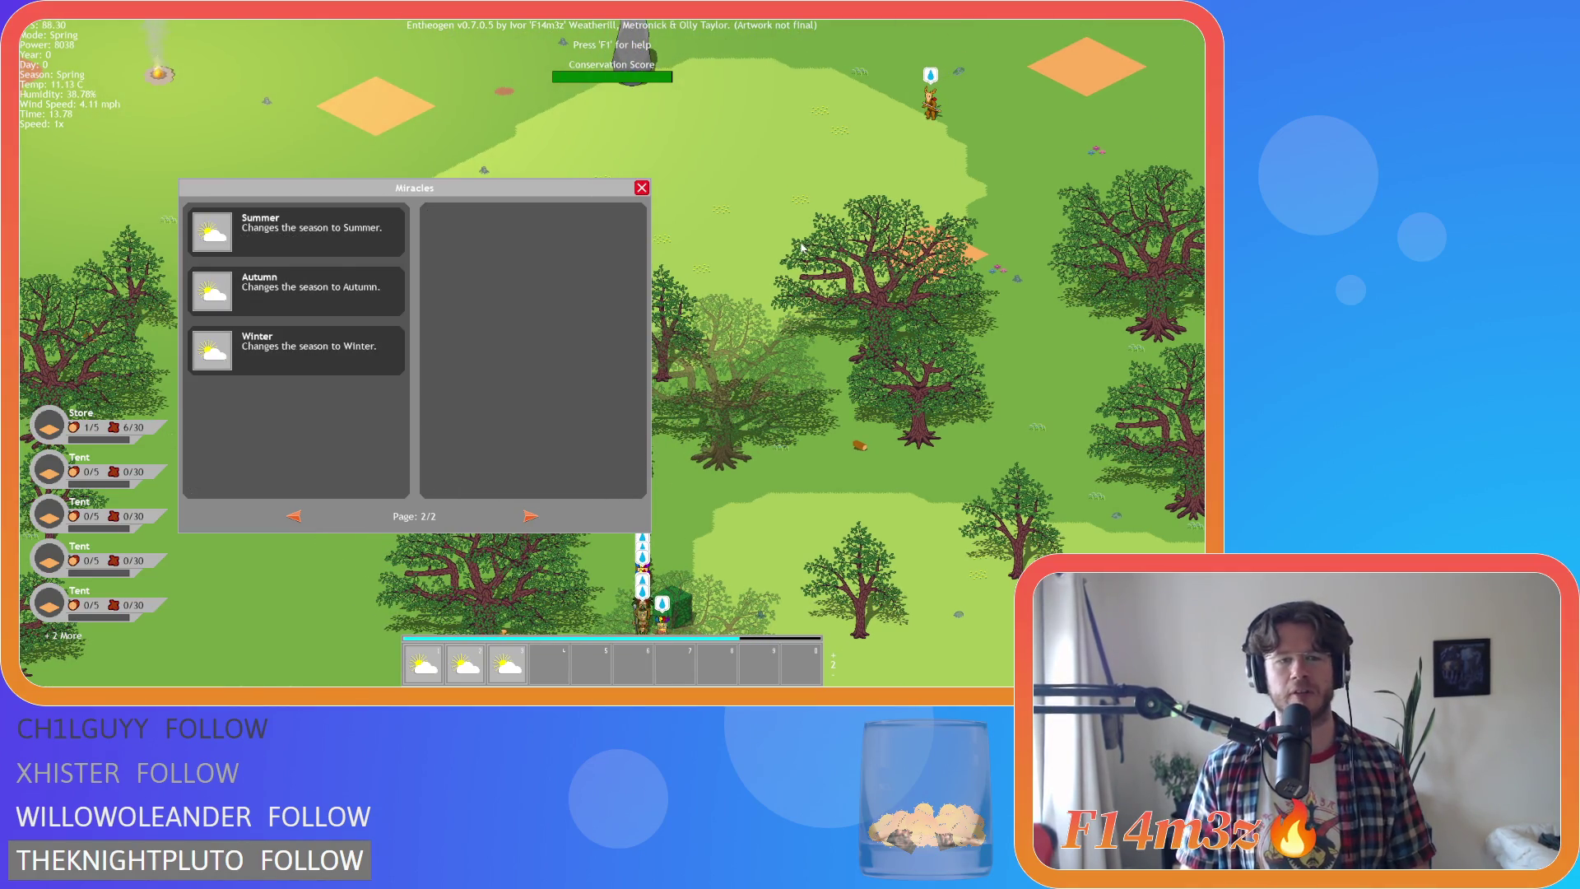
click(531, 515)
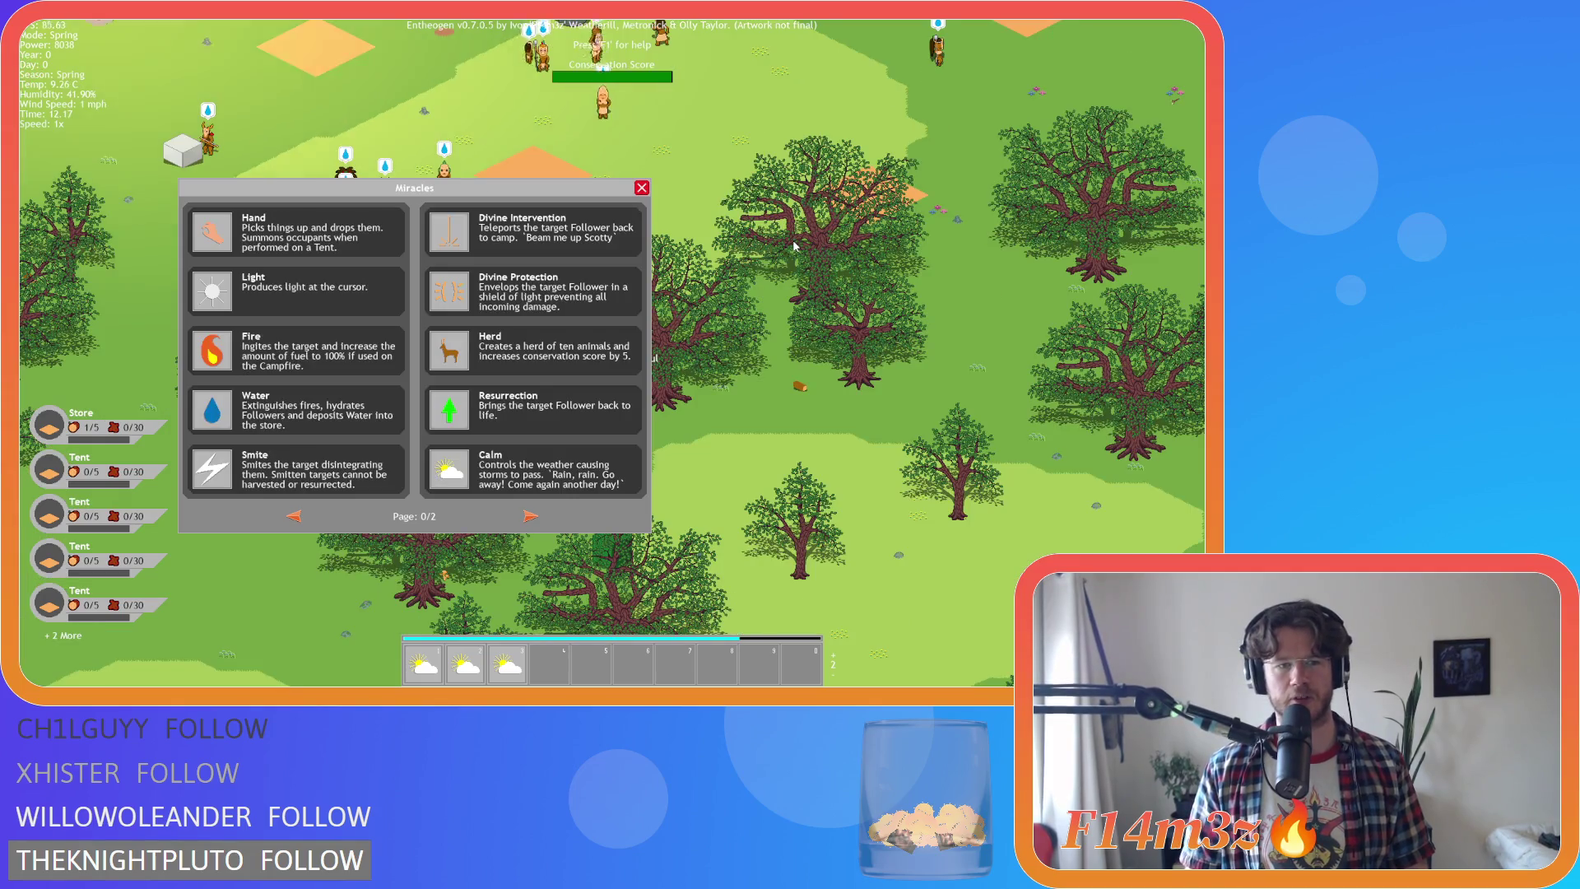
click(531, 516)
click(531, 516)
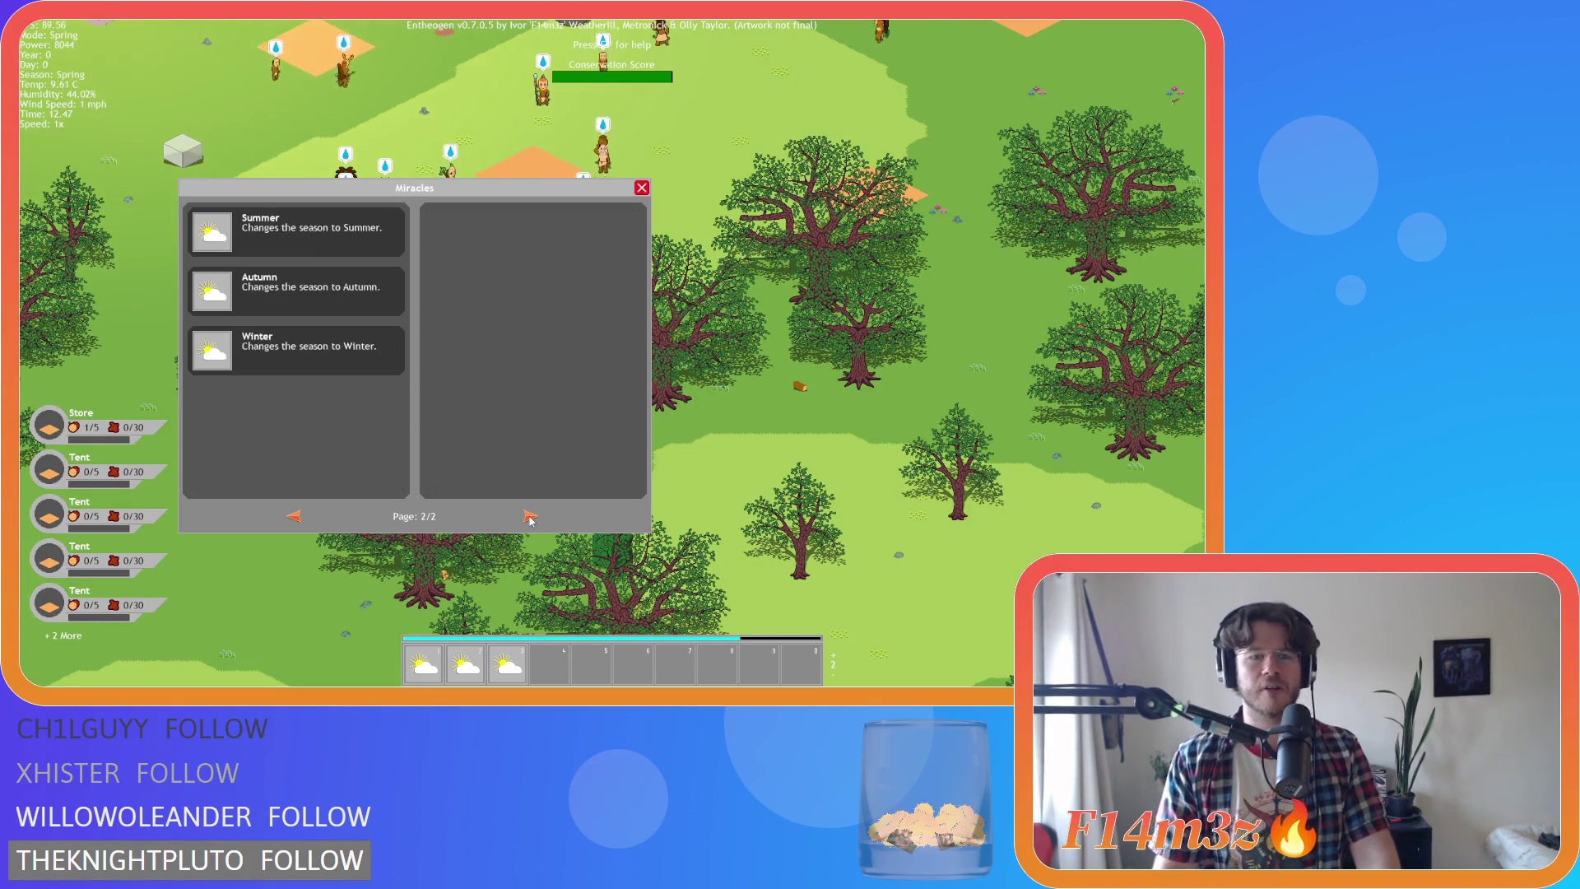
click(295, 516)
Page again between 0/2, 1/2 and 2/2, then close the menu and quit the game
click(294, 516)
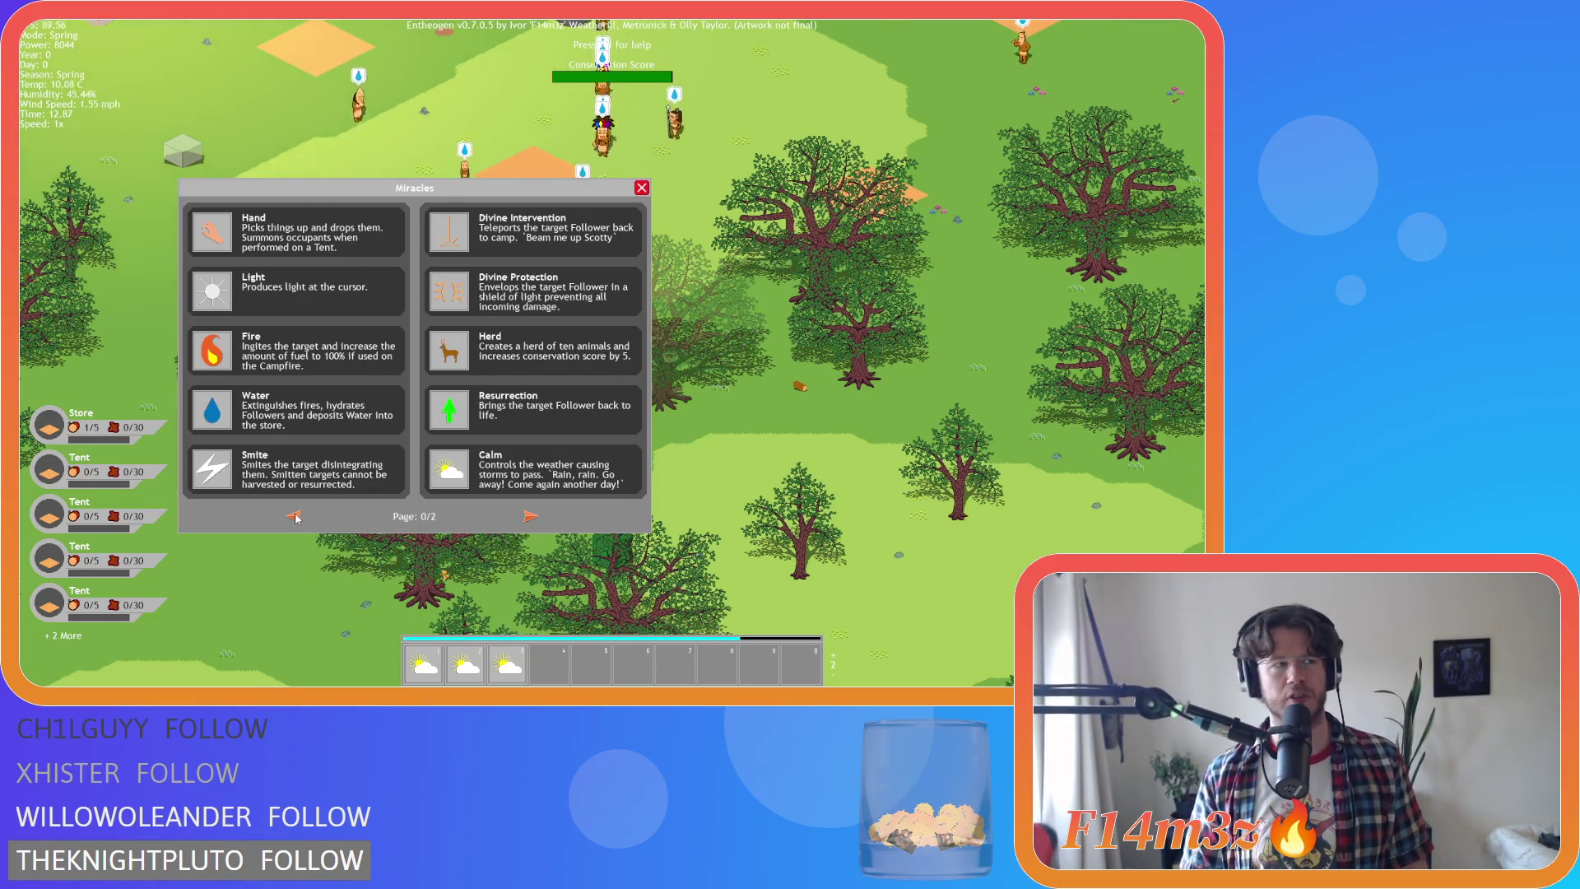
click(530, 515)
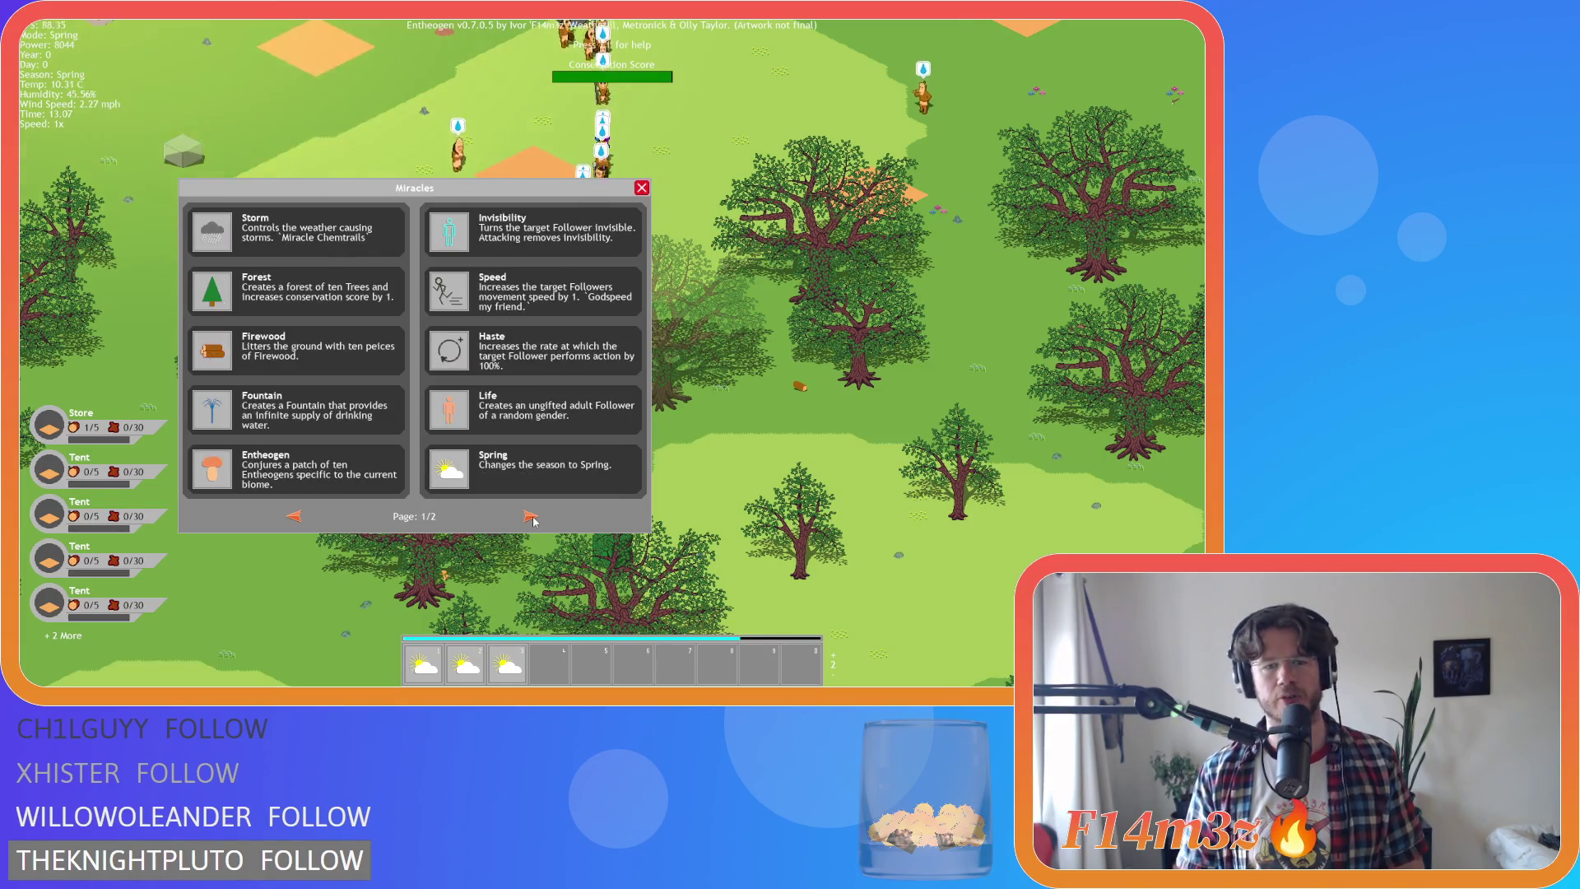
click(530, 516)
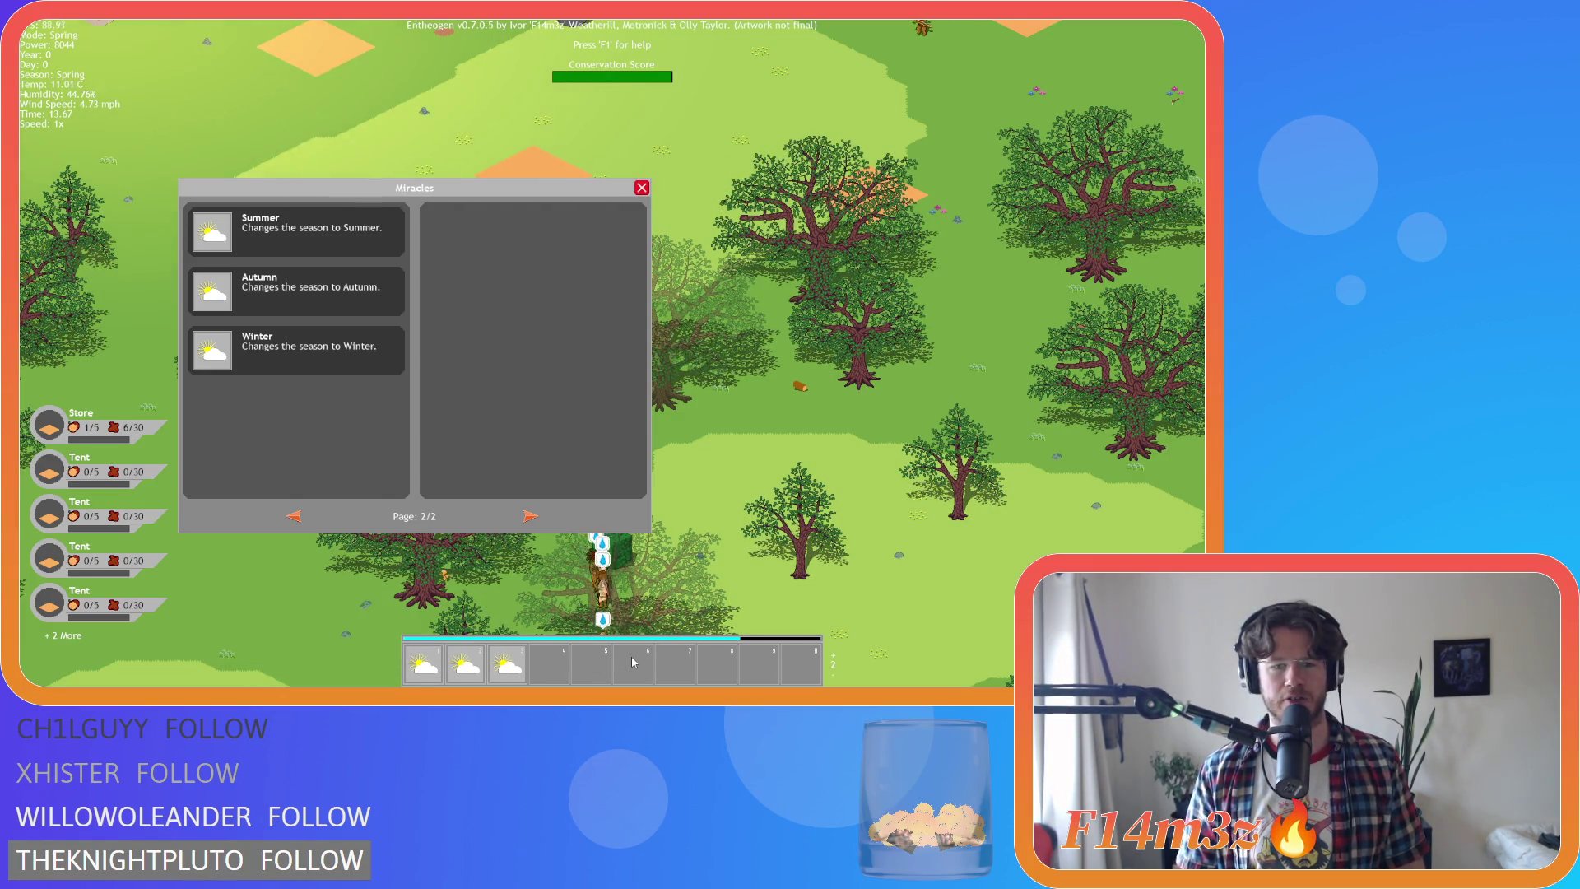
click(296, 517)
click(296, 517)
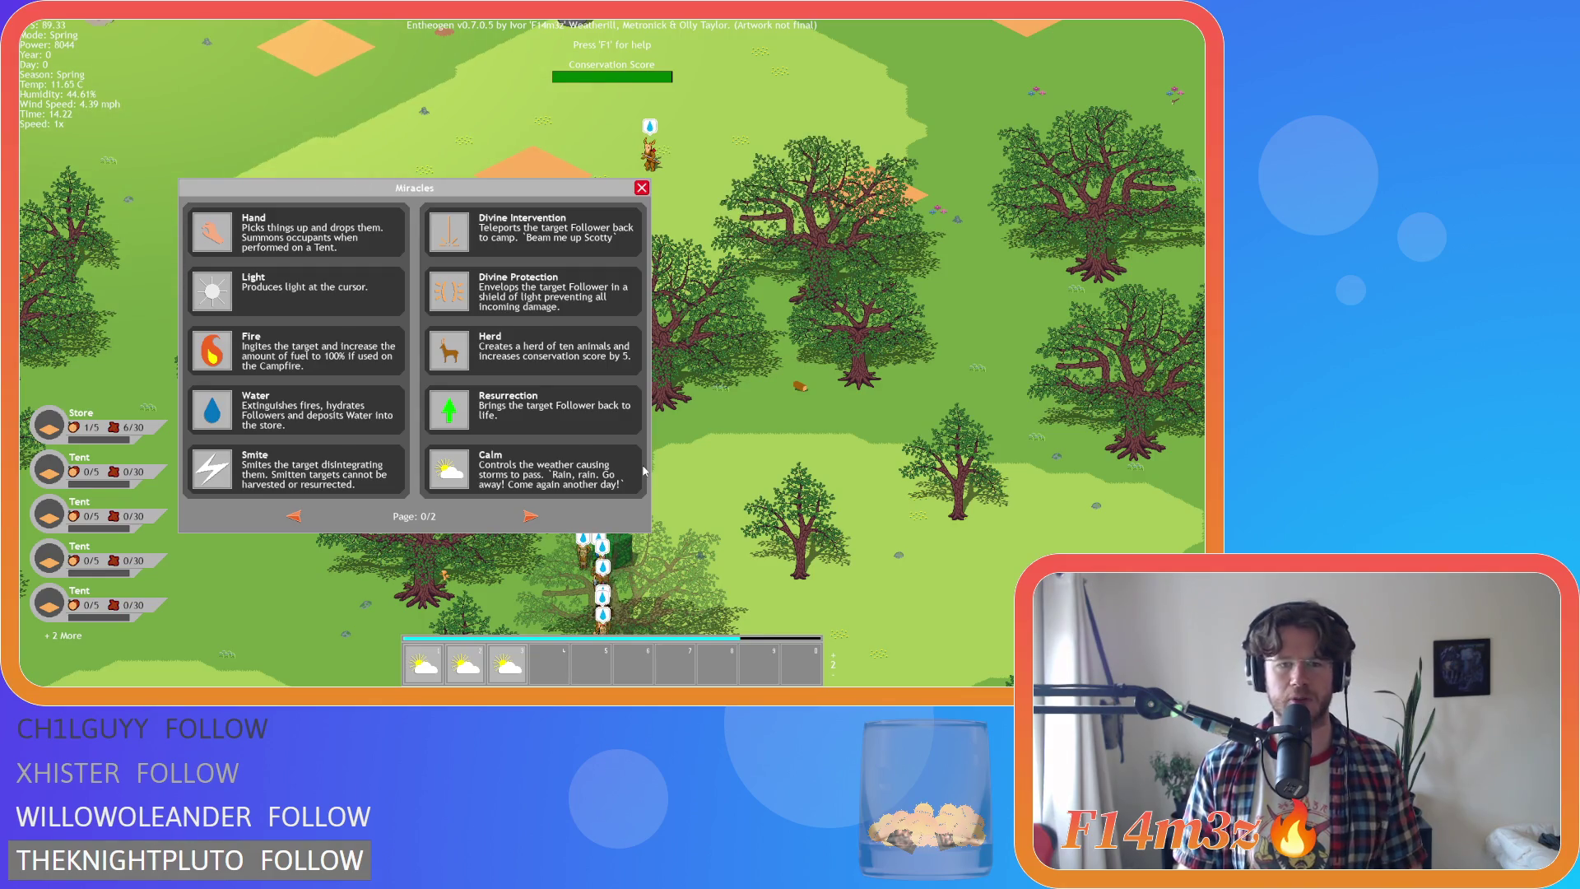
click(531, 517)
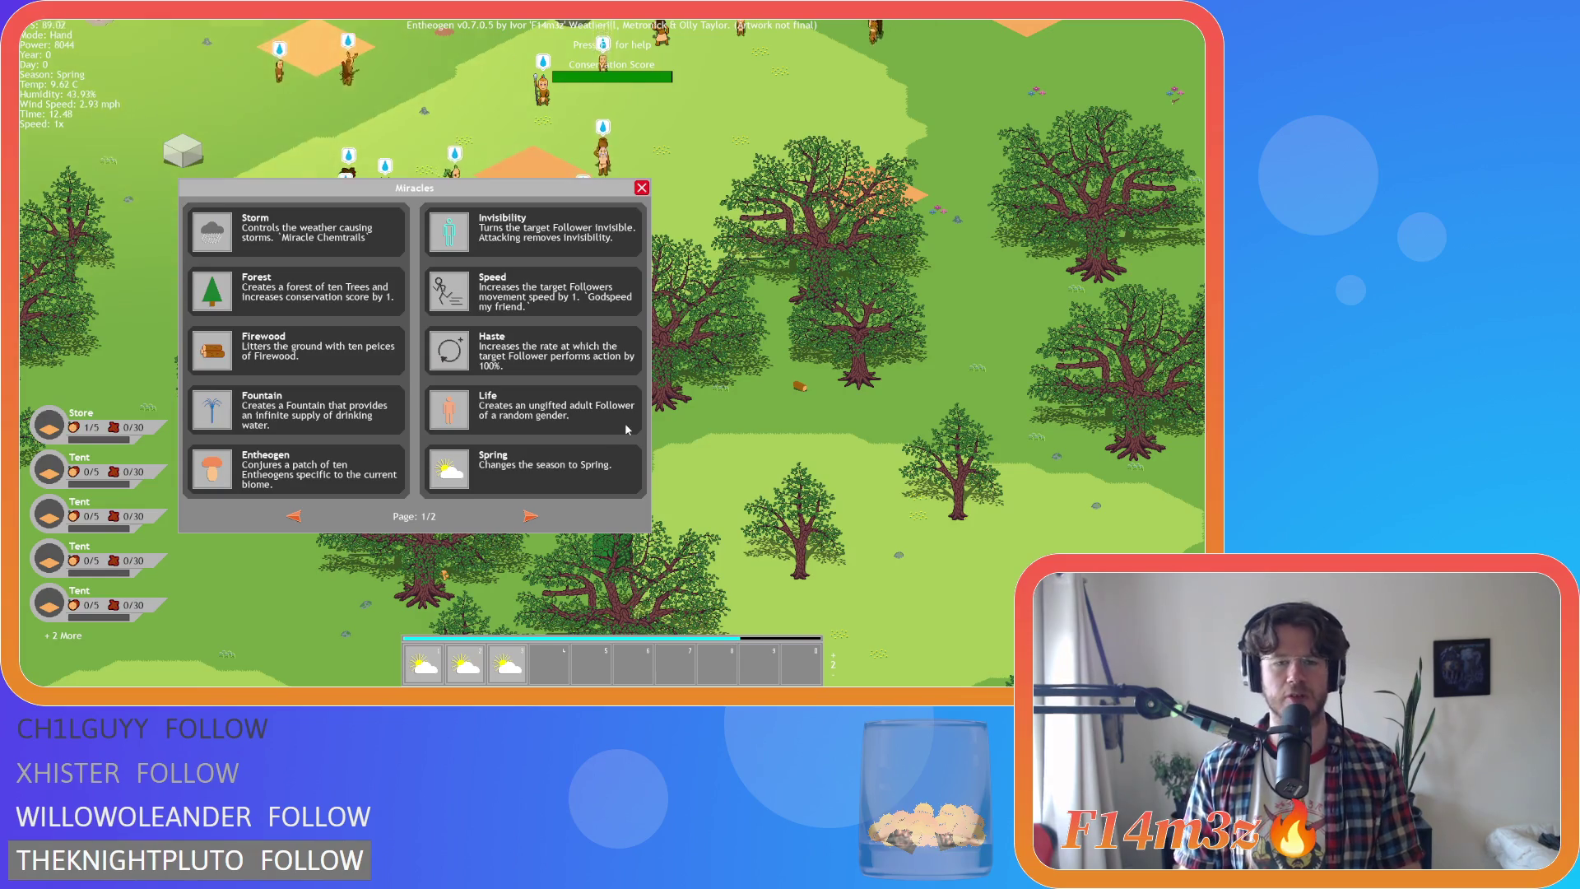
key(Escape)
key(Escape)
key(y)
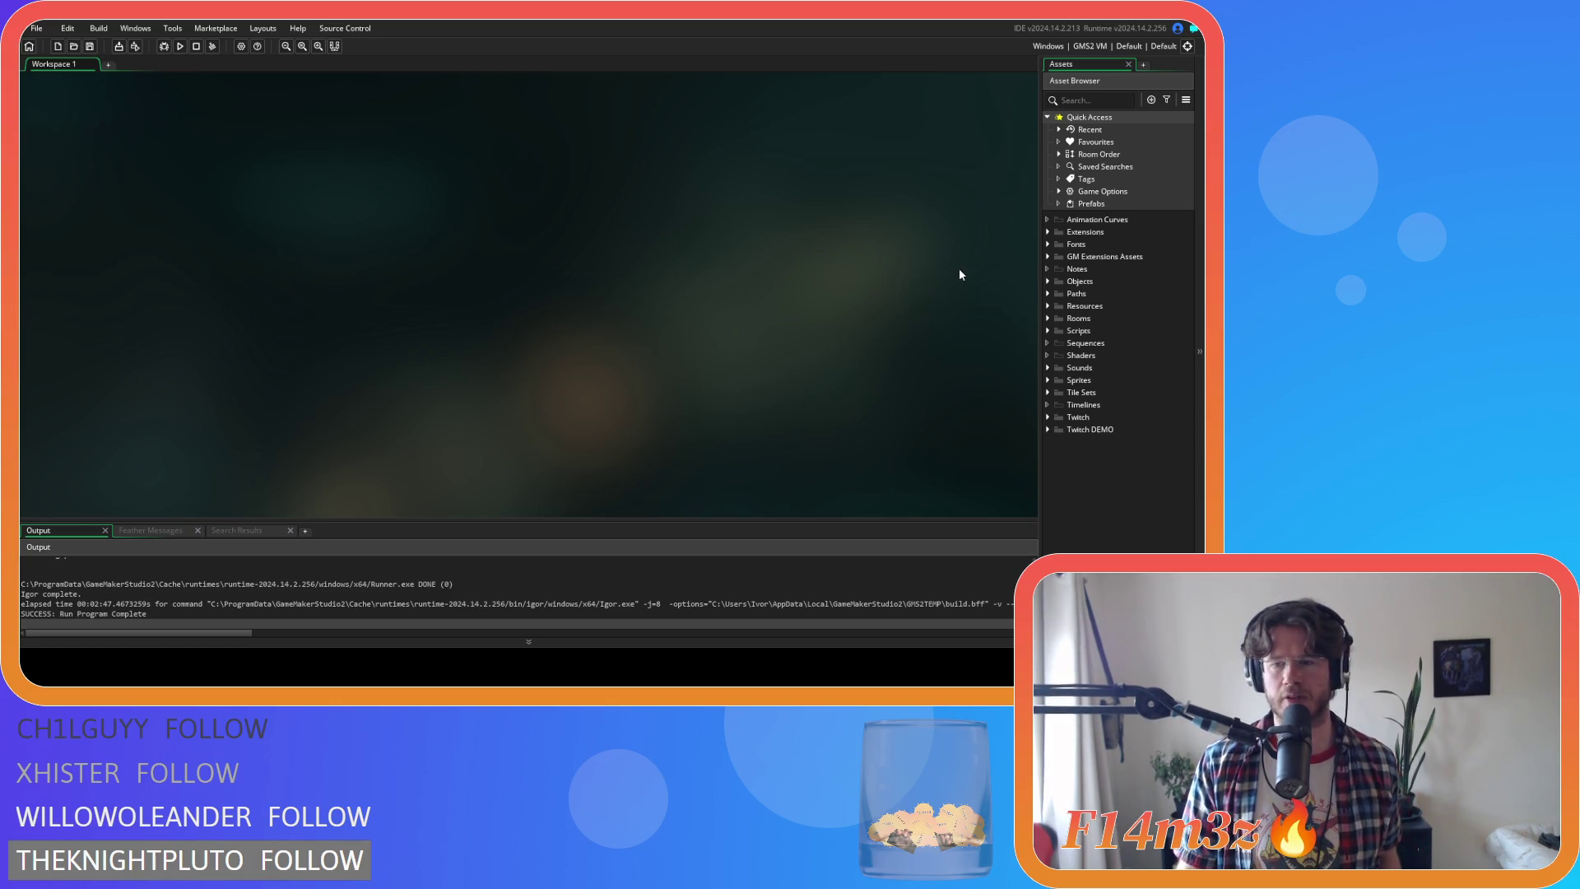
Expand the Objects folder to list its Animal through Water subfolders
click(1048, 282)
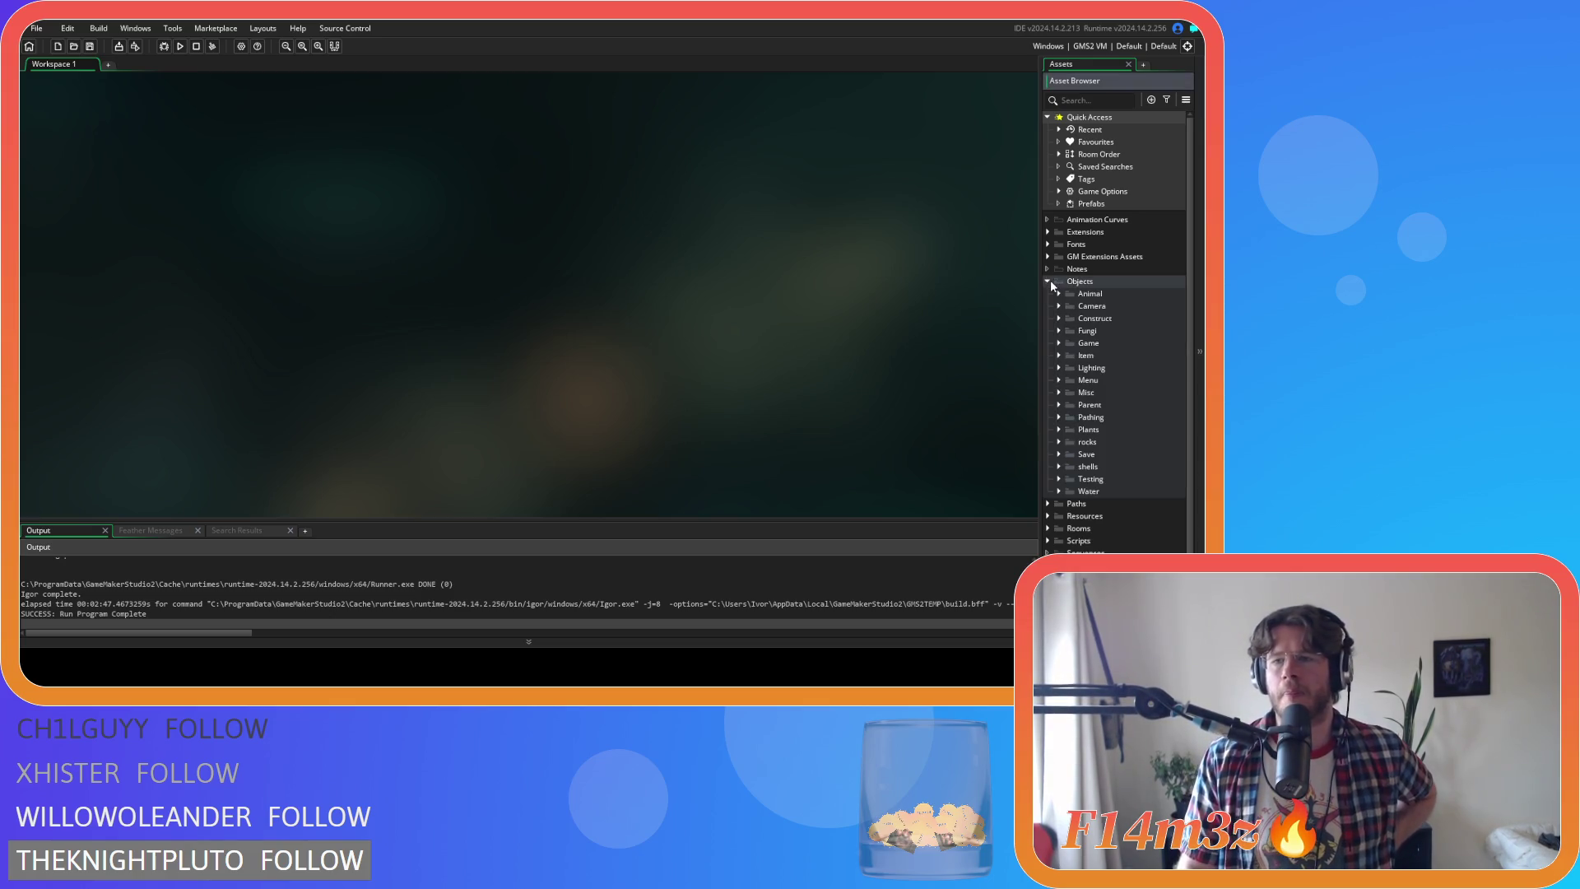
Collapse the Objects folder and expand Scripts > Save in the Asset Browser
click(1048, 281)
click(1048, 281)
click(1048, 281)
click(1048, 282)
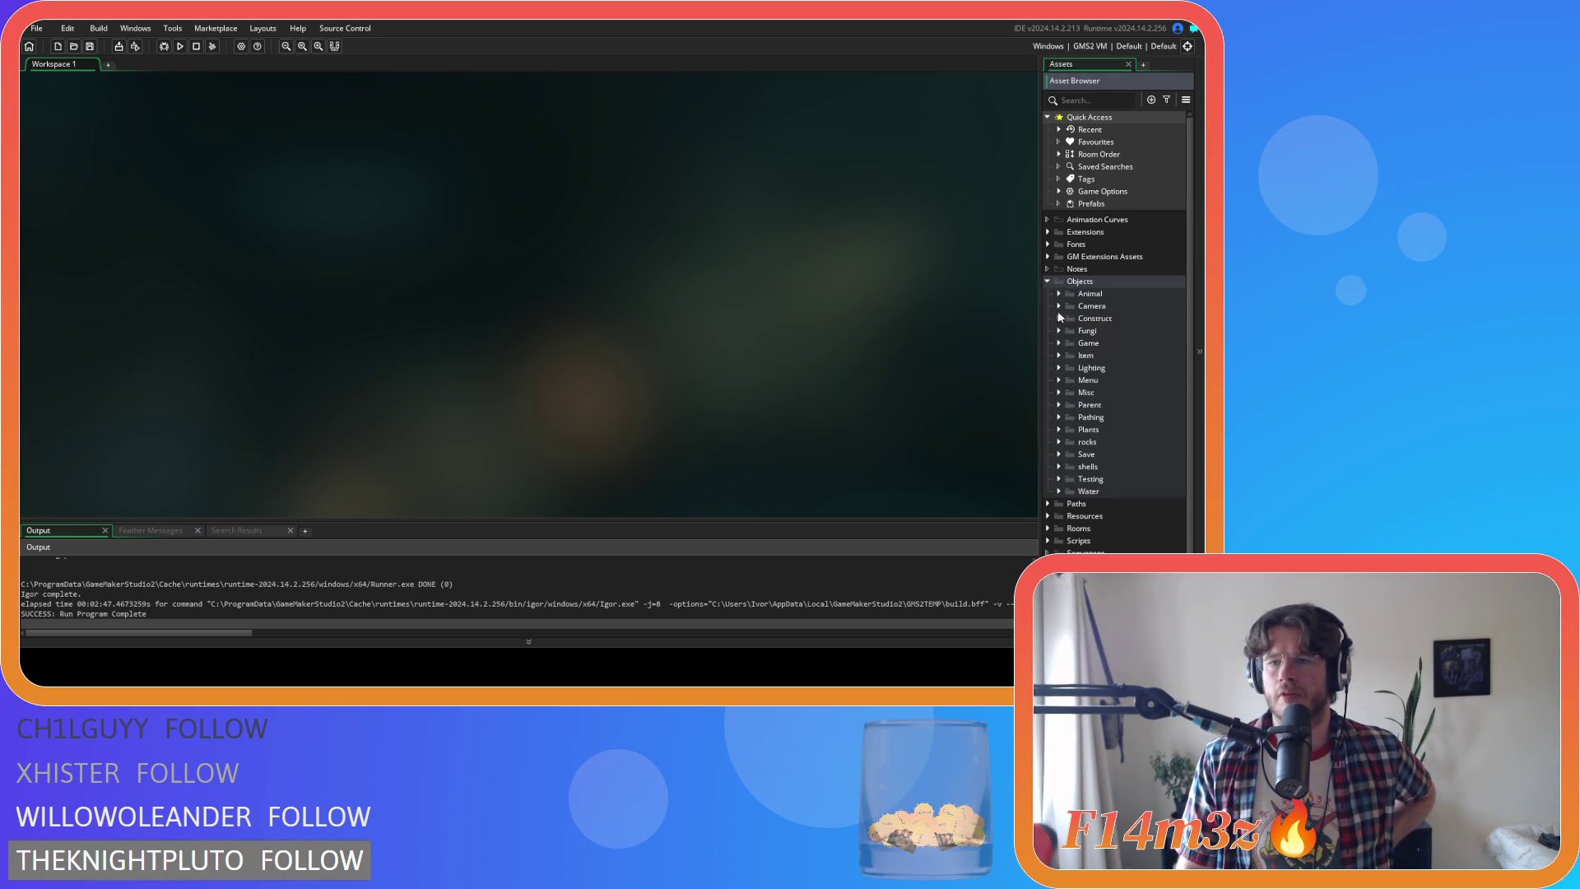
click(1048, 280)
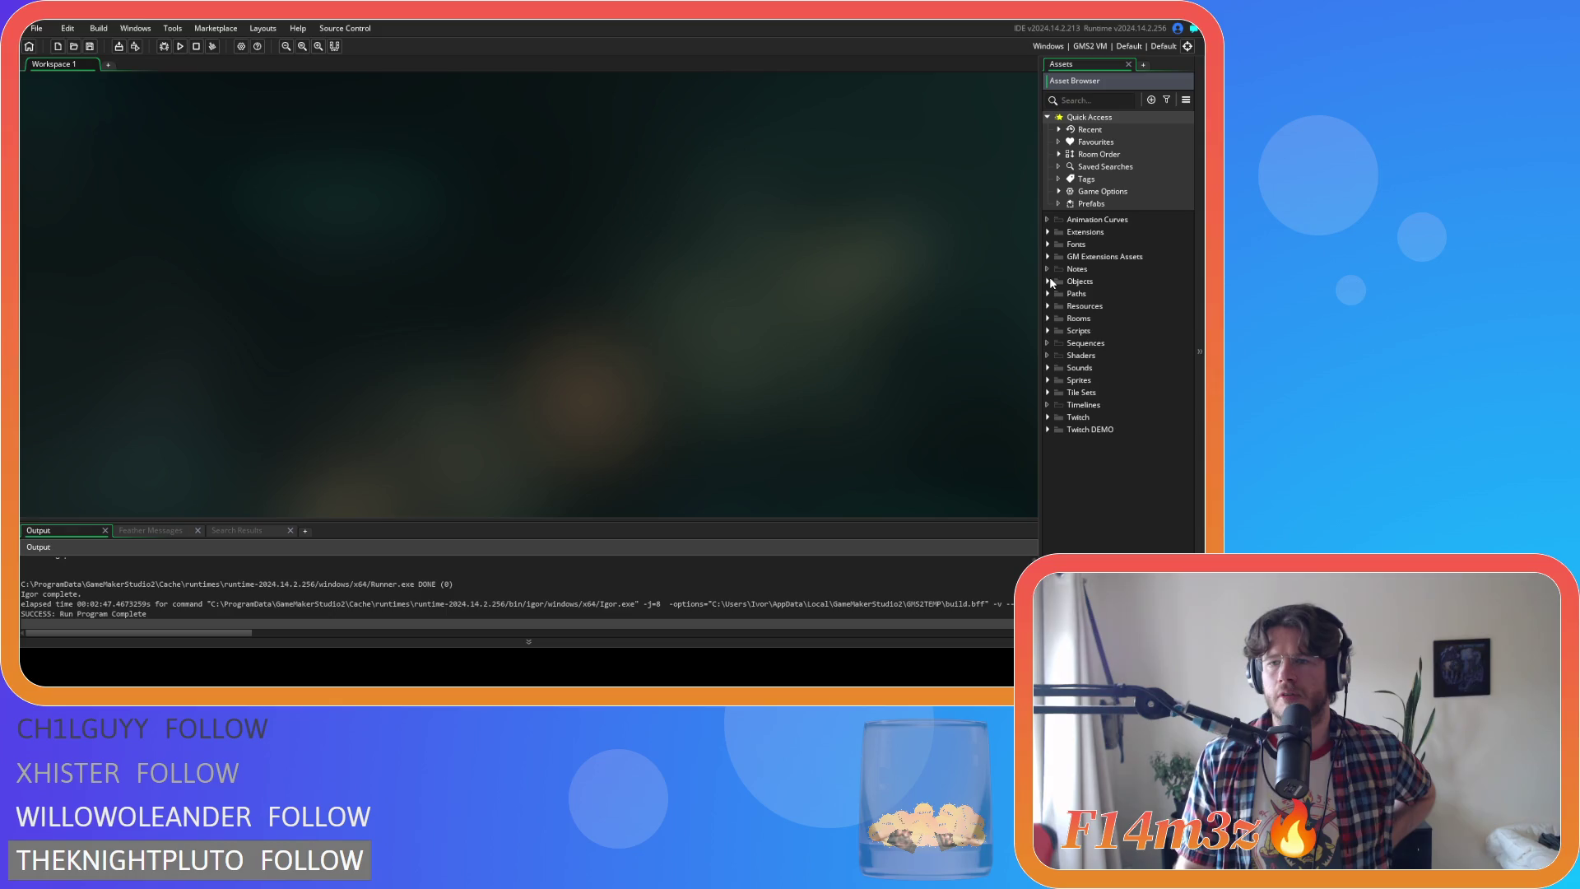
click(1048, 331)
scroll(1058, 412, down, 5)
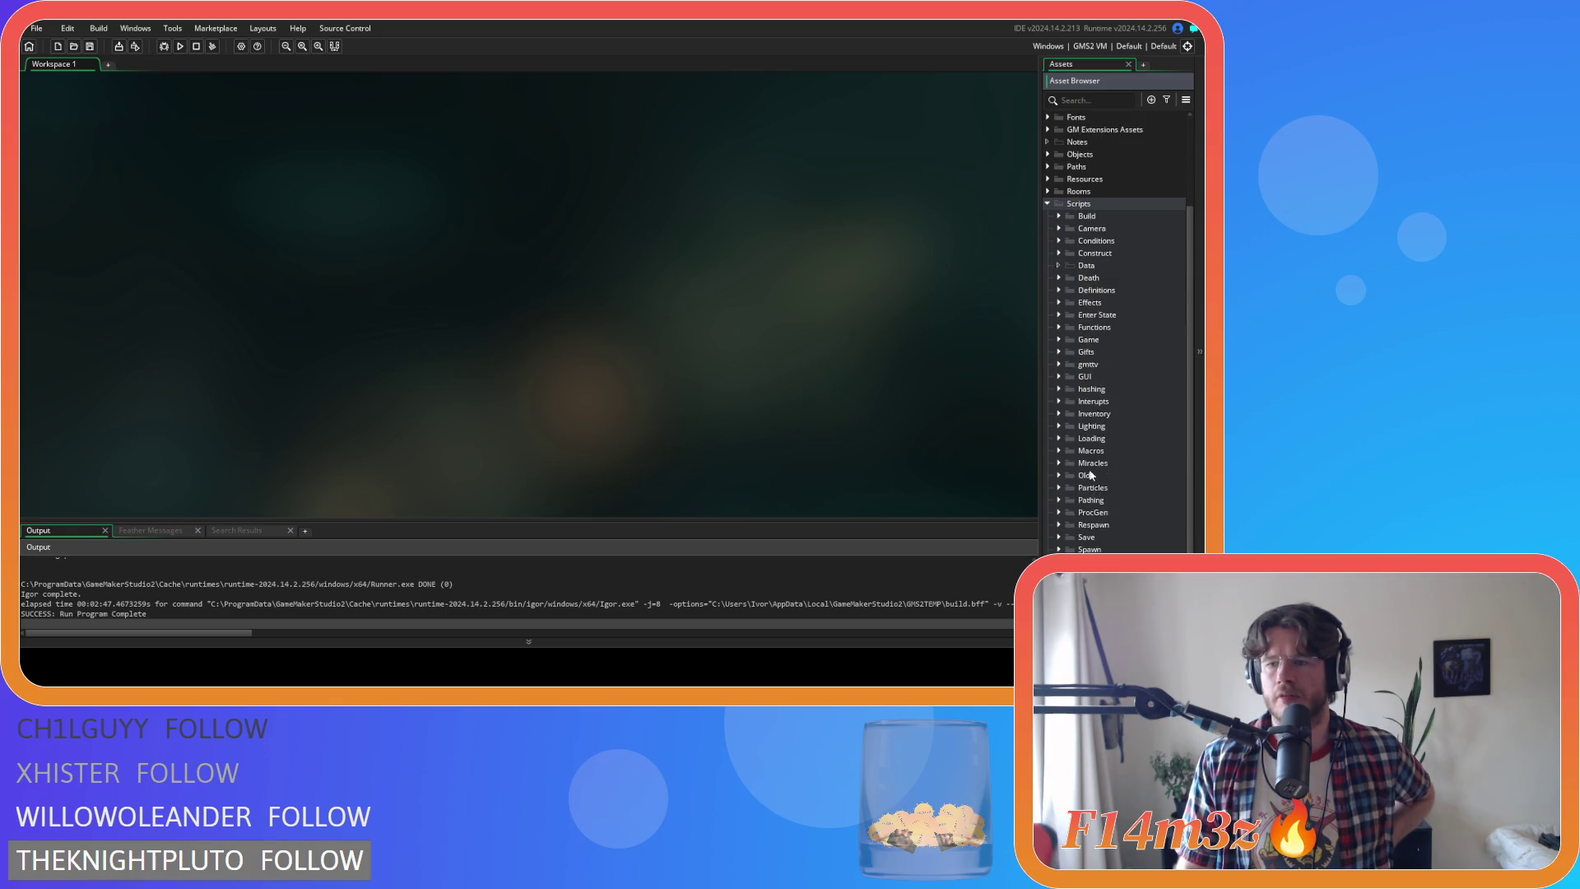
click(1058, 476)
scroll(1069, 452, down, 5)
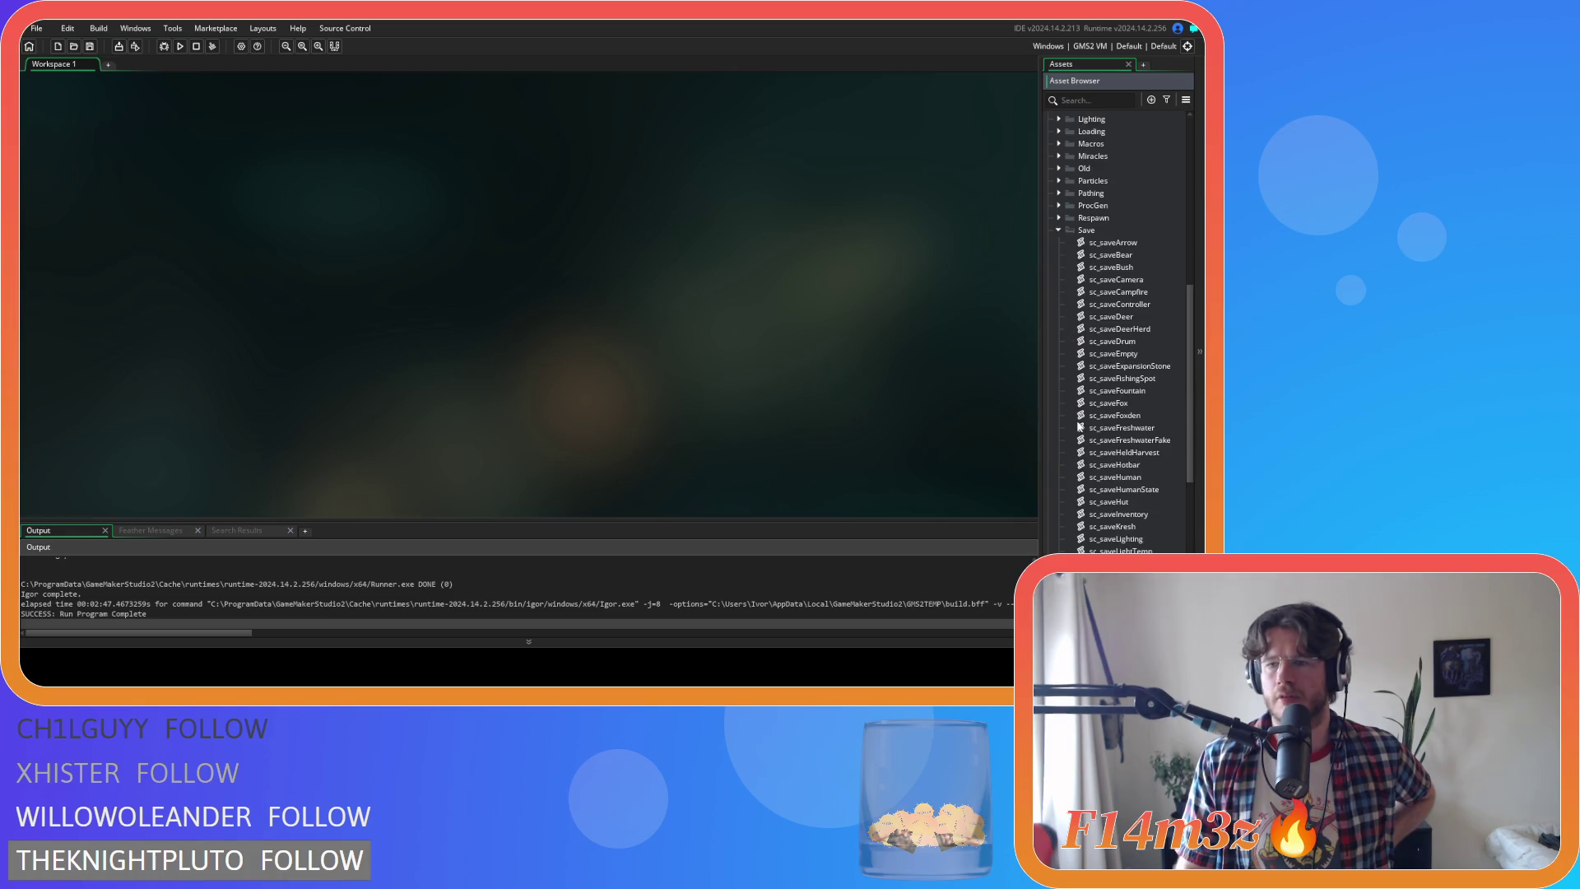
scroll(1086, 412, down, 7)
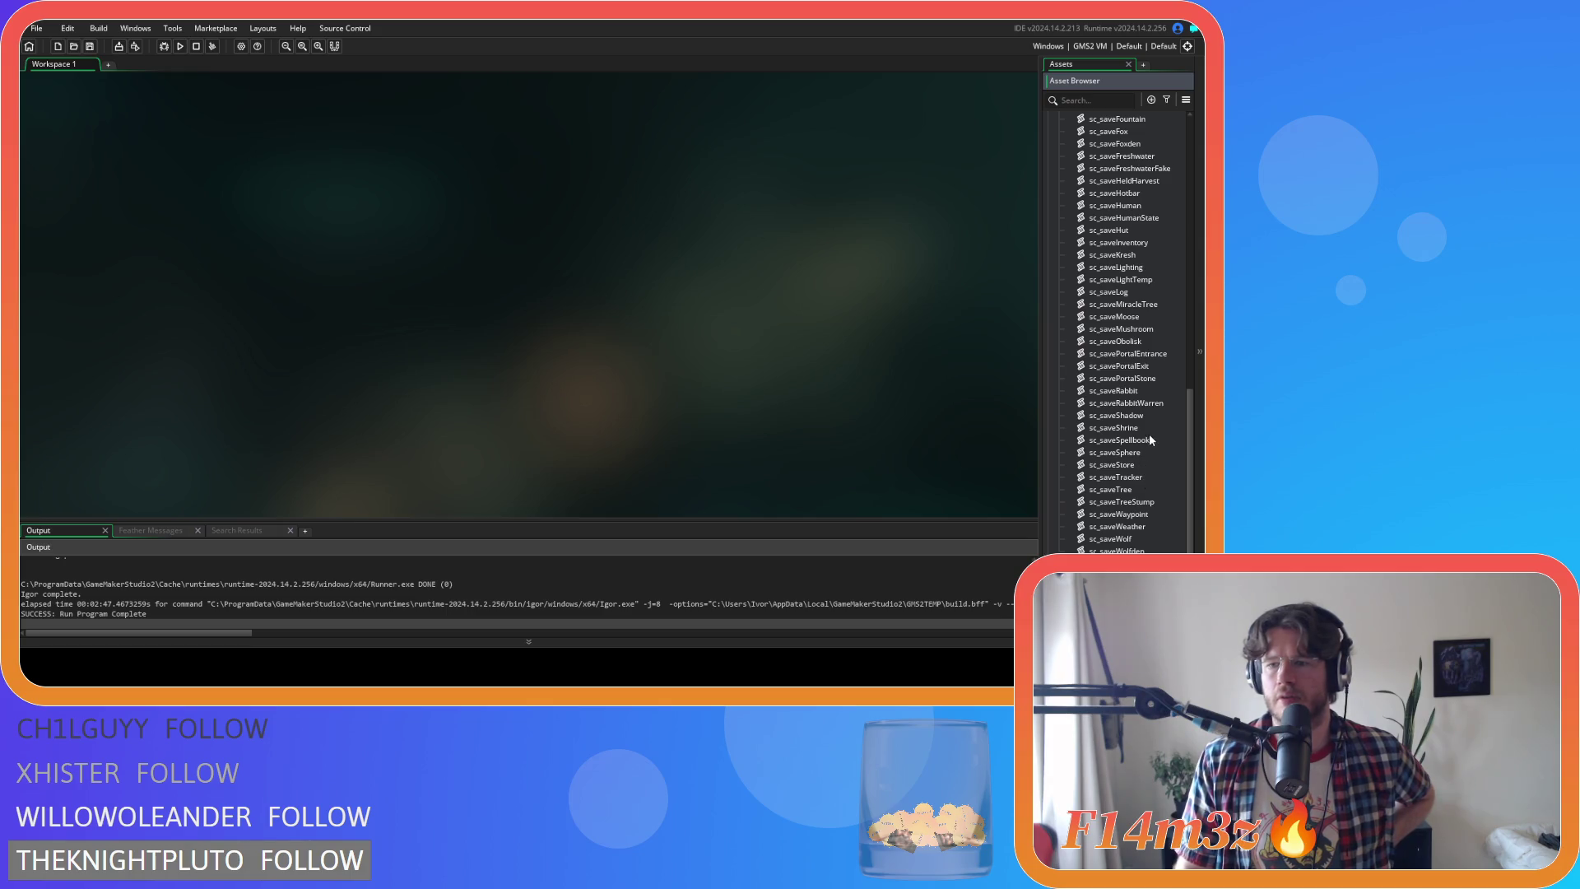
Inspect and close the sc_saveSpellbook and sc_saveHotbar scripts, checking the hotbar name lookup
double_click(1152, 442)
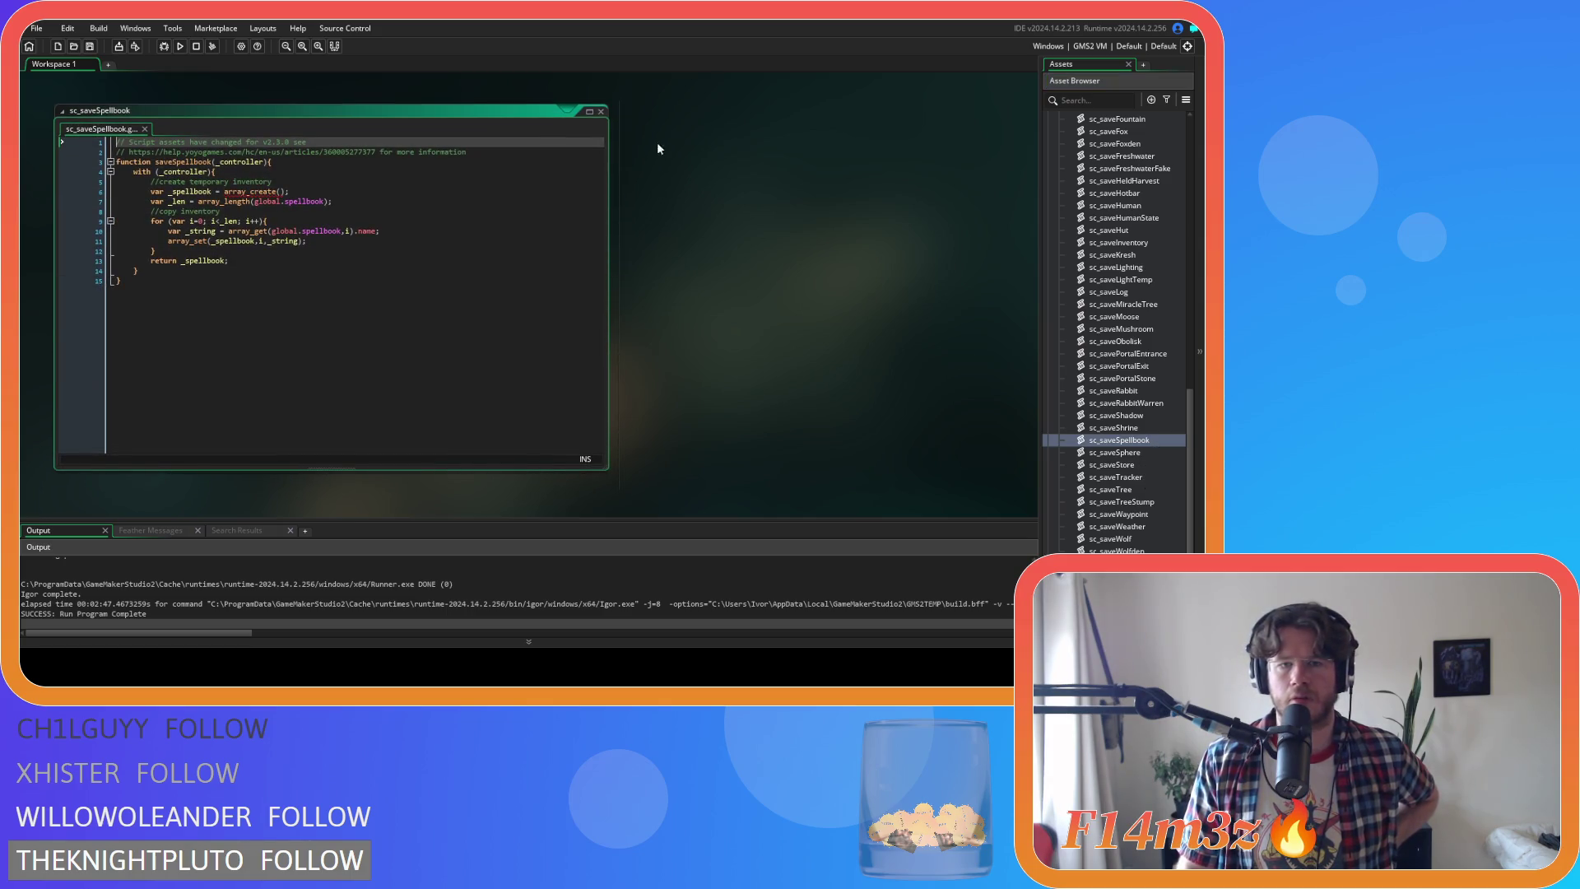
click(601, 111)
scroll(1145, 412, up, 3)
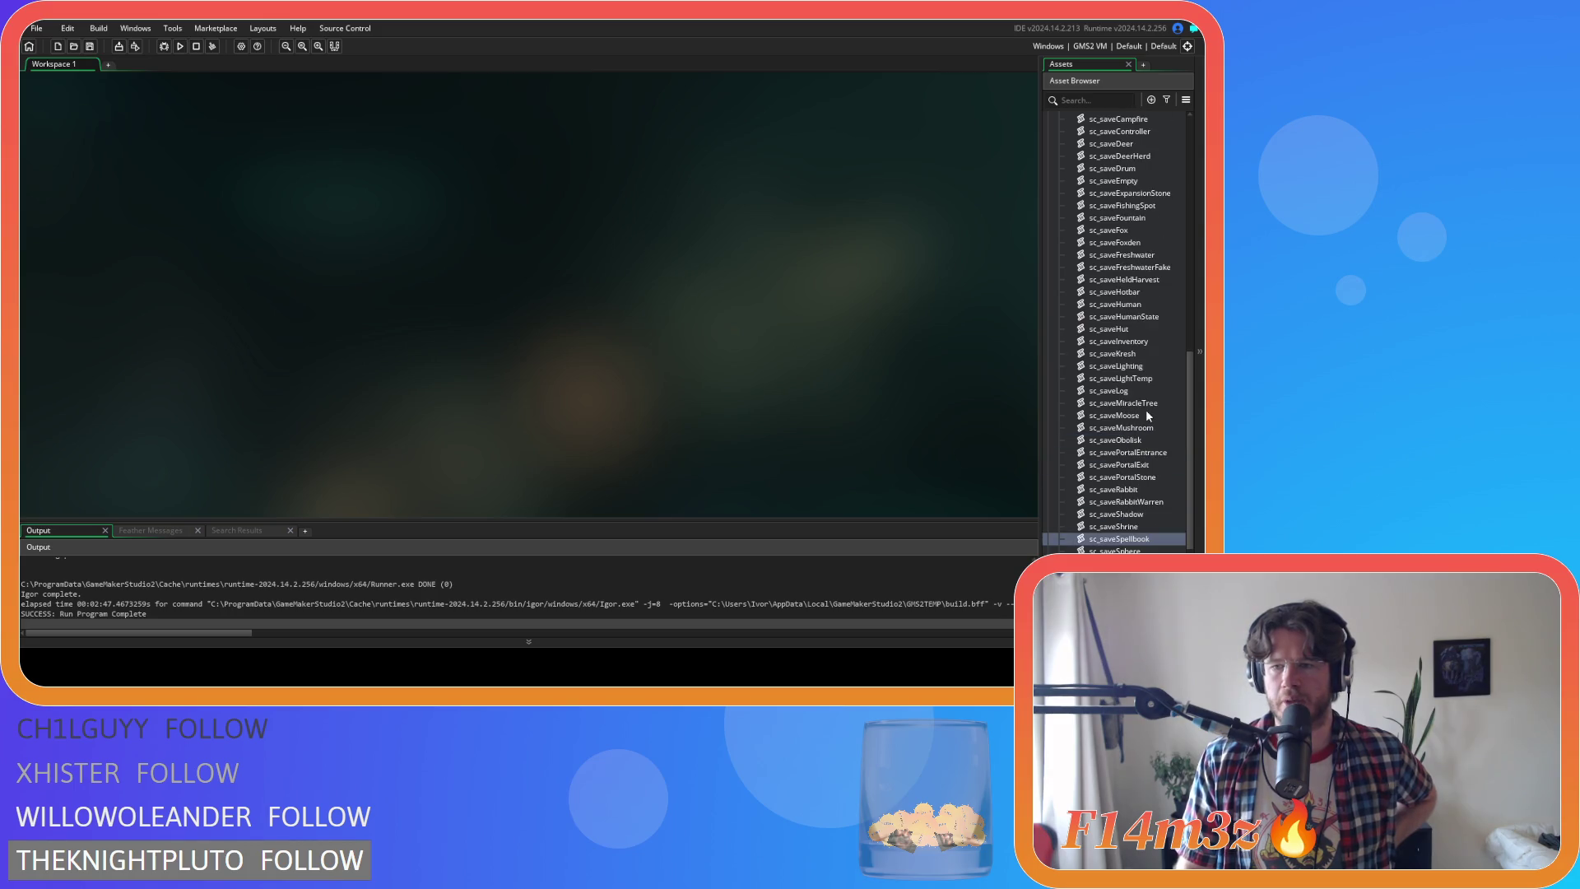
scroll(1147, 414, up, 1)
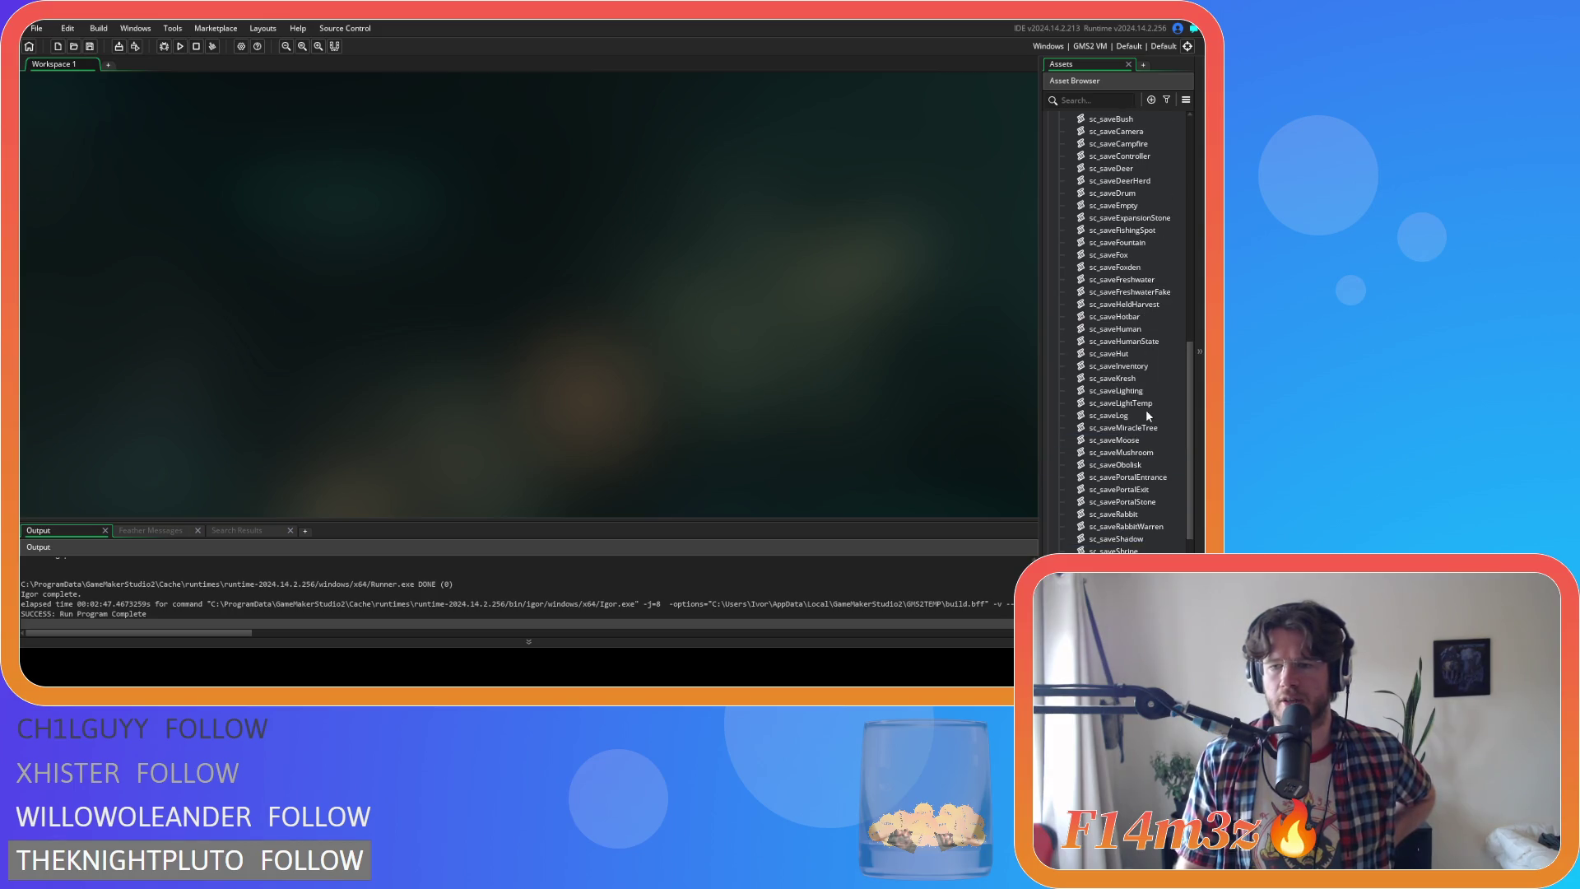
double_click(1142, 315)
click(398, 250)
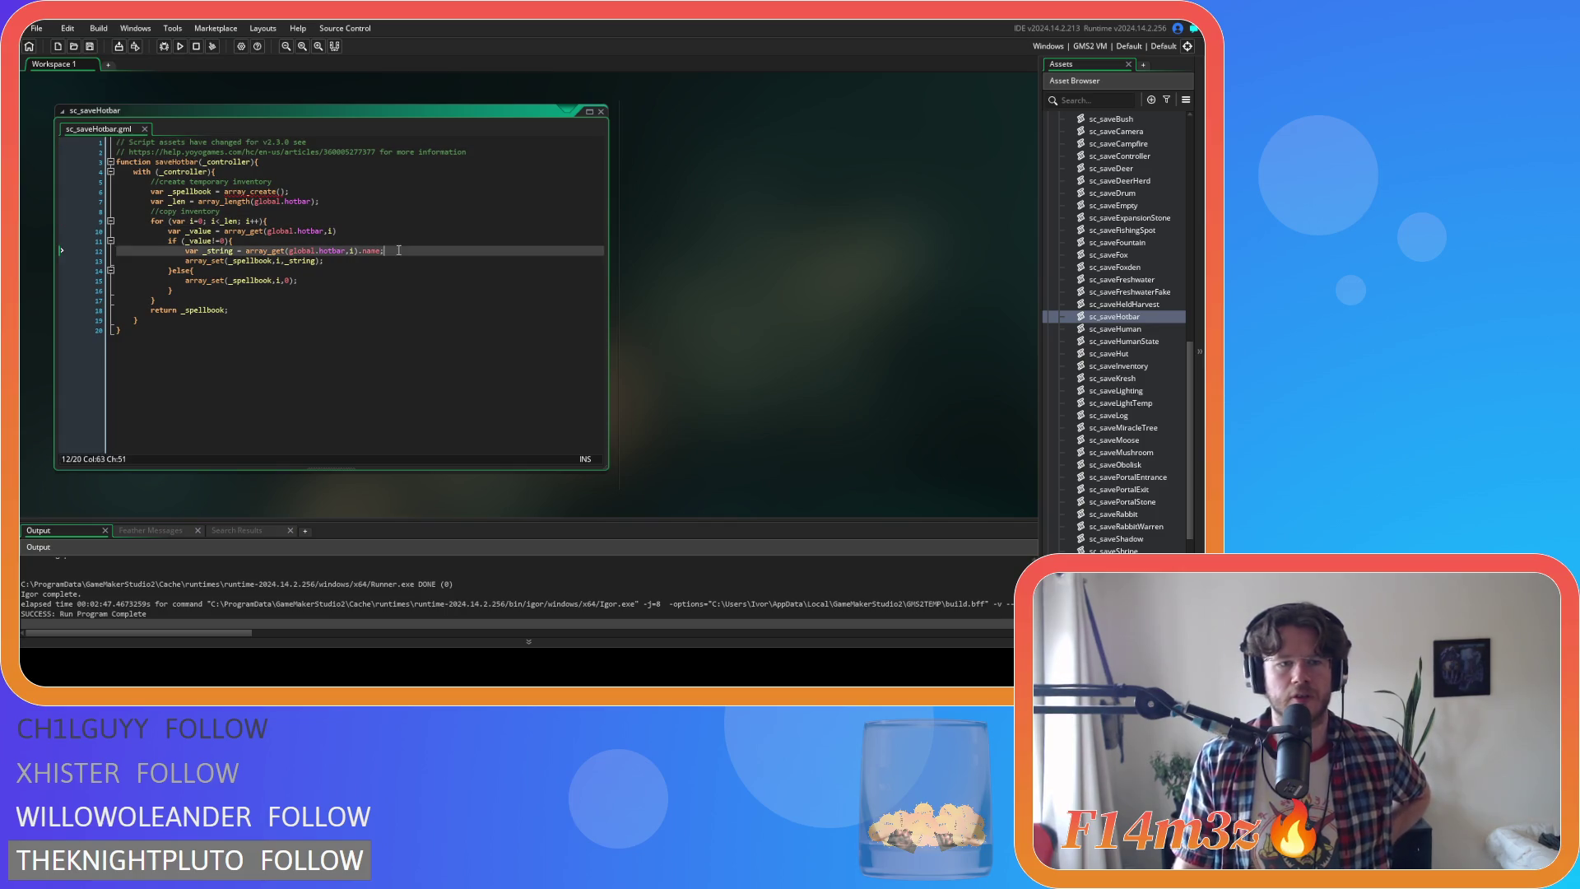
key(Down)
key(Down)
key(Down)
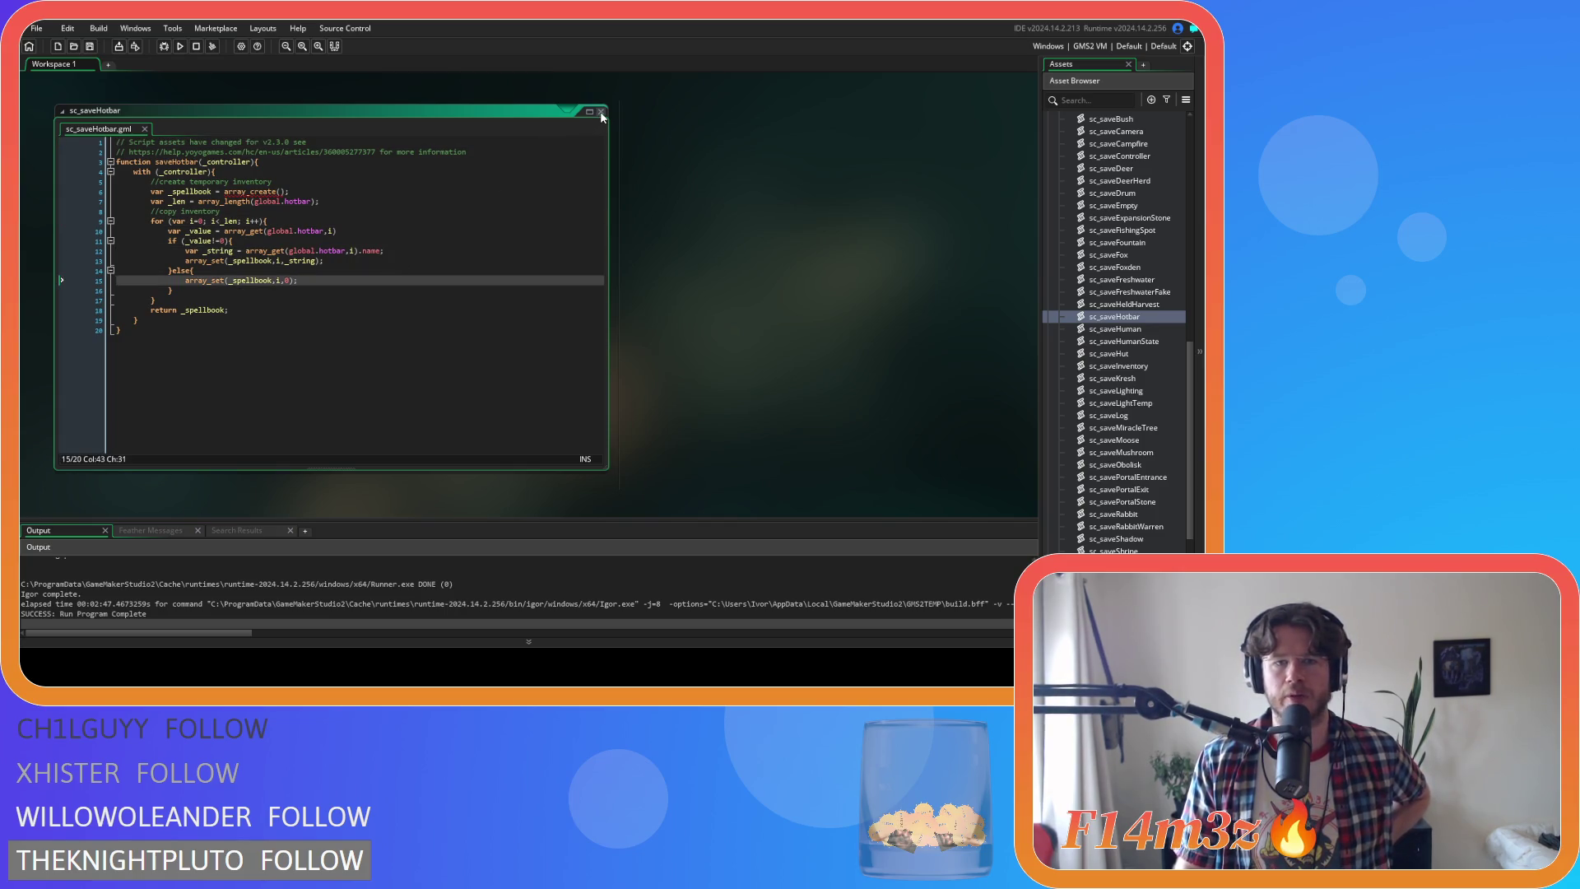
click(601, 113)
Open the sc_saveController script from the Save folder
scroll(1178, 313, up, 2)
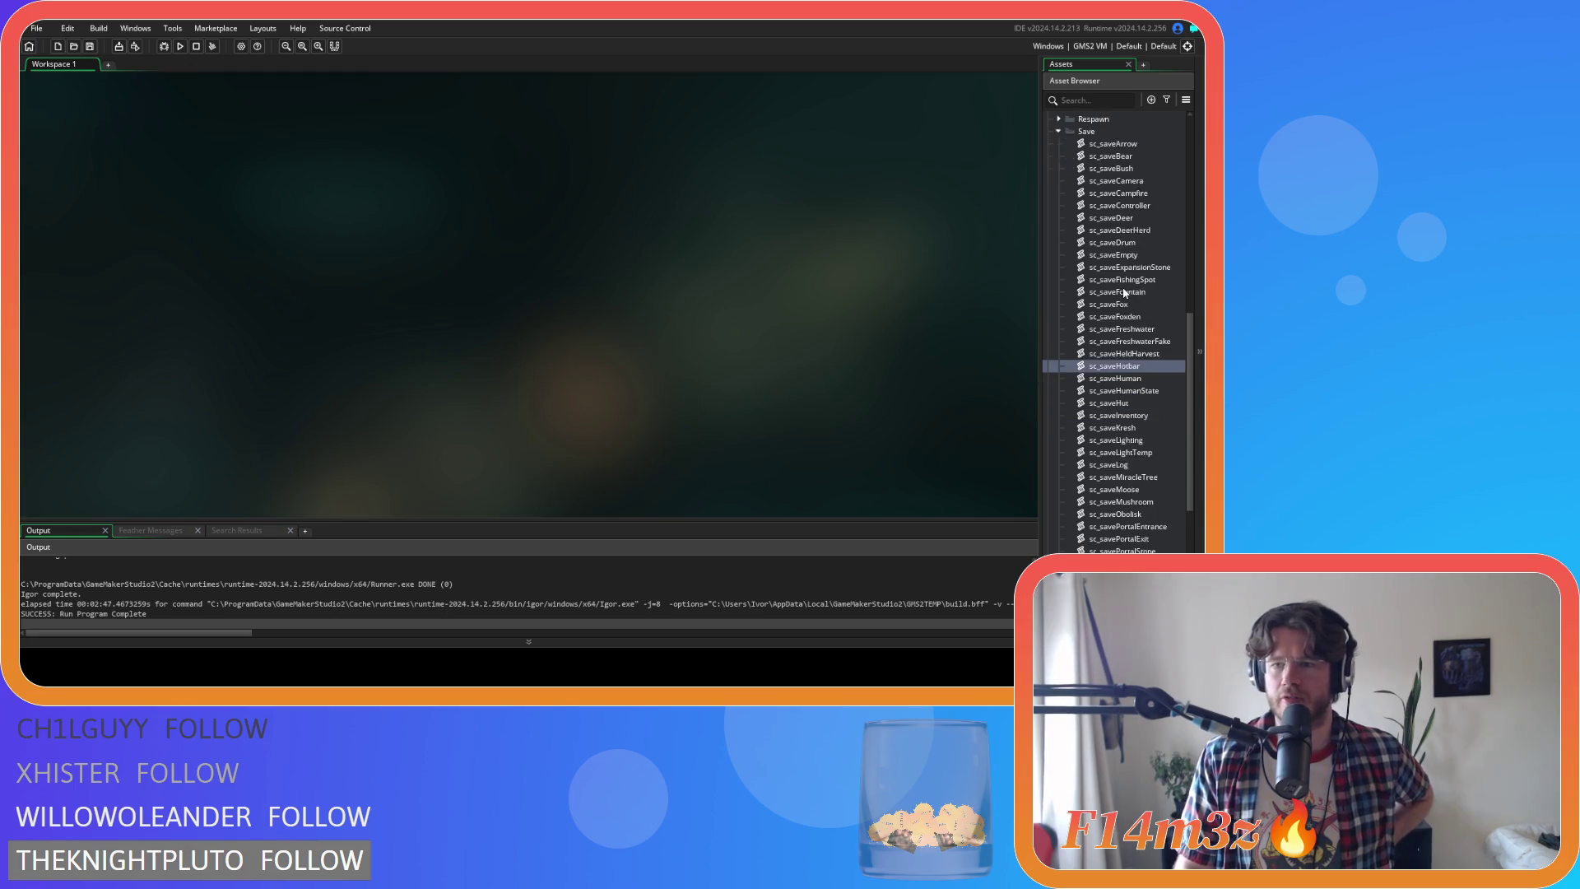
scroll(1127, 297, down, 1)
scroll(1147, 311, up, 2)
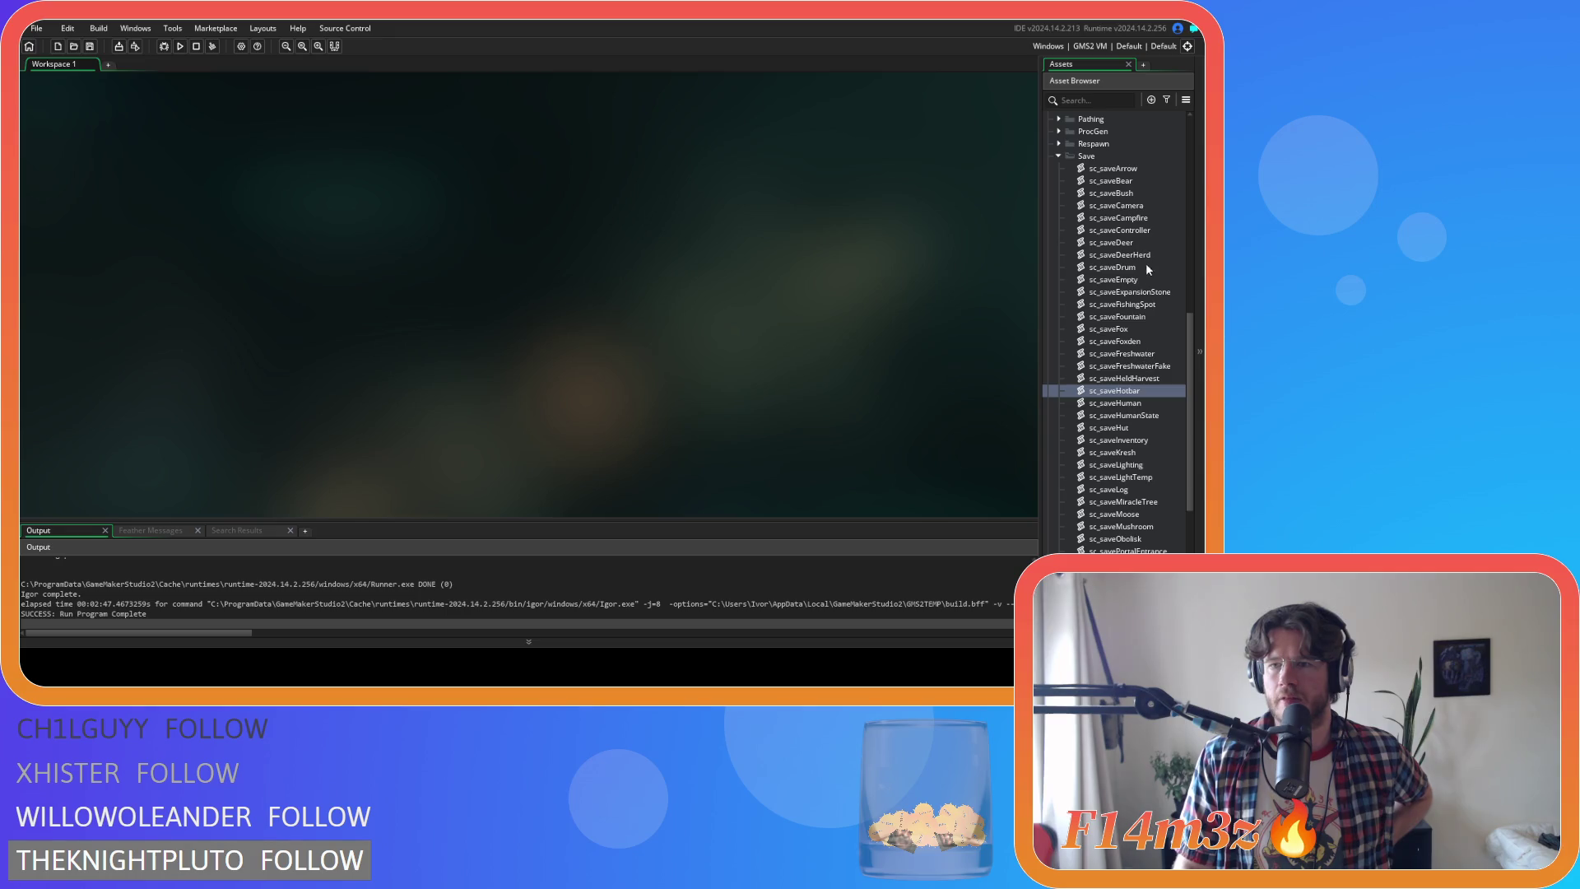
double_click(1142, 230)
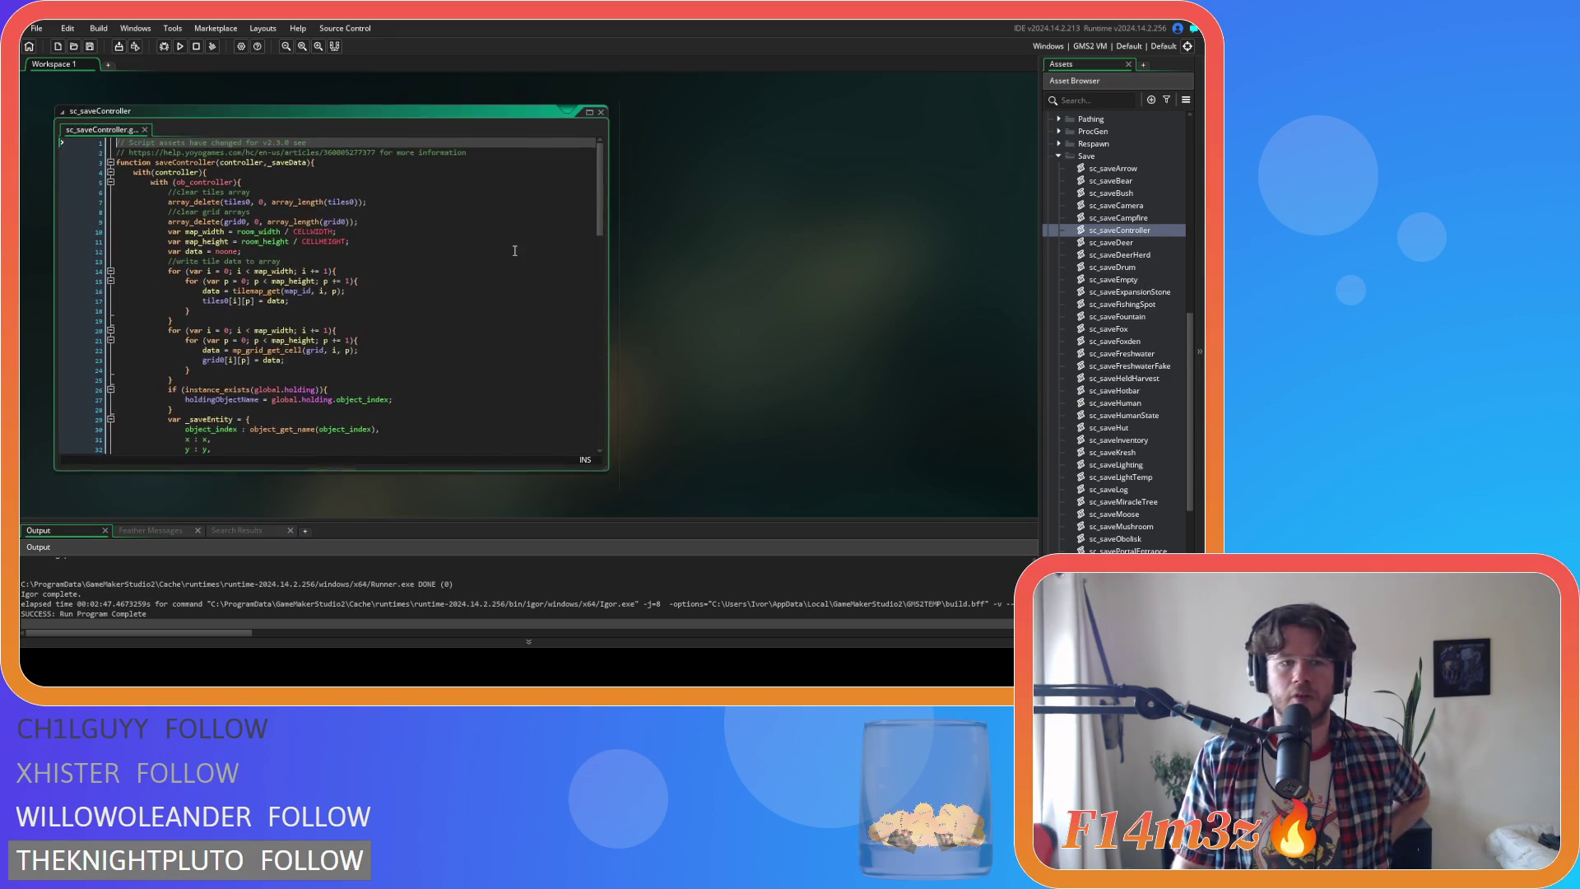
Check the hotbarPage and spellbookPage entries in _saveEntity, close sc_saveController, and collapse the Save folder
scroll(531, 255, down, 5)
click(346, 223)
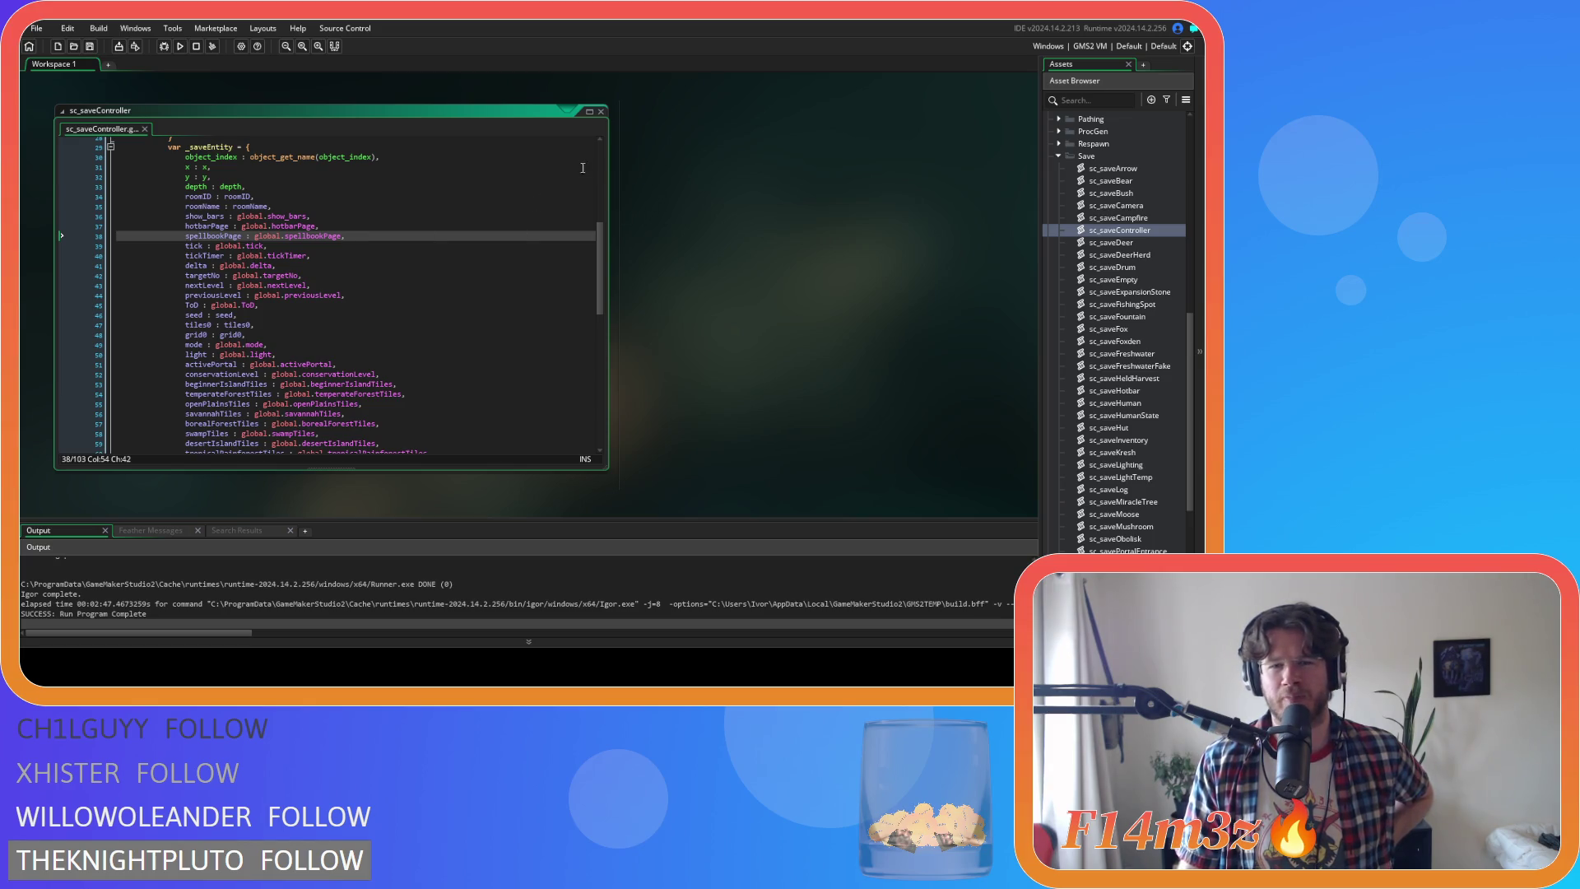
click(600, 112)
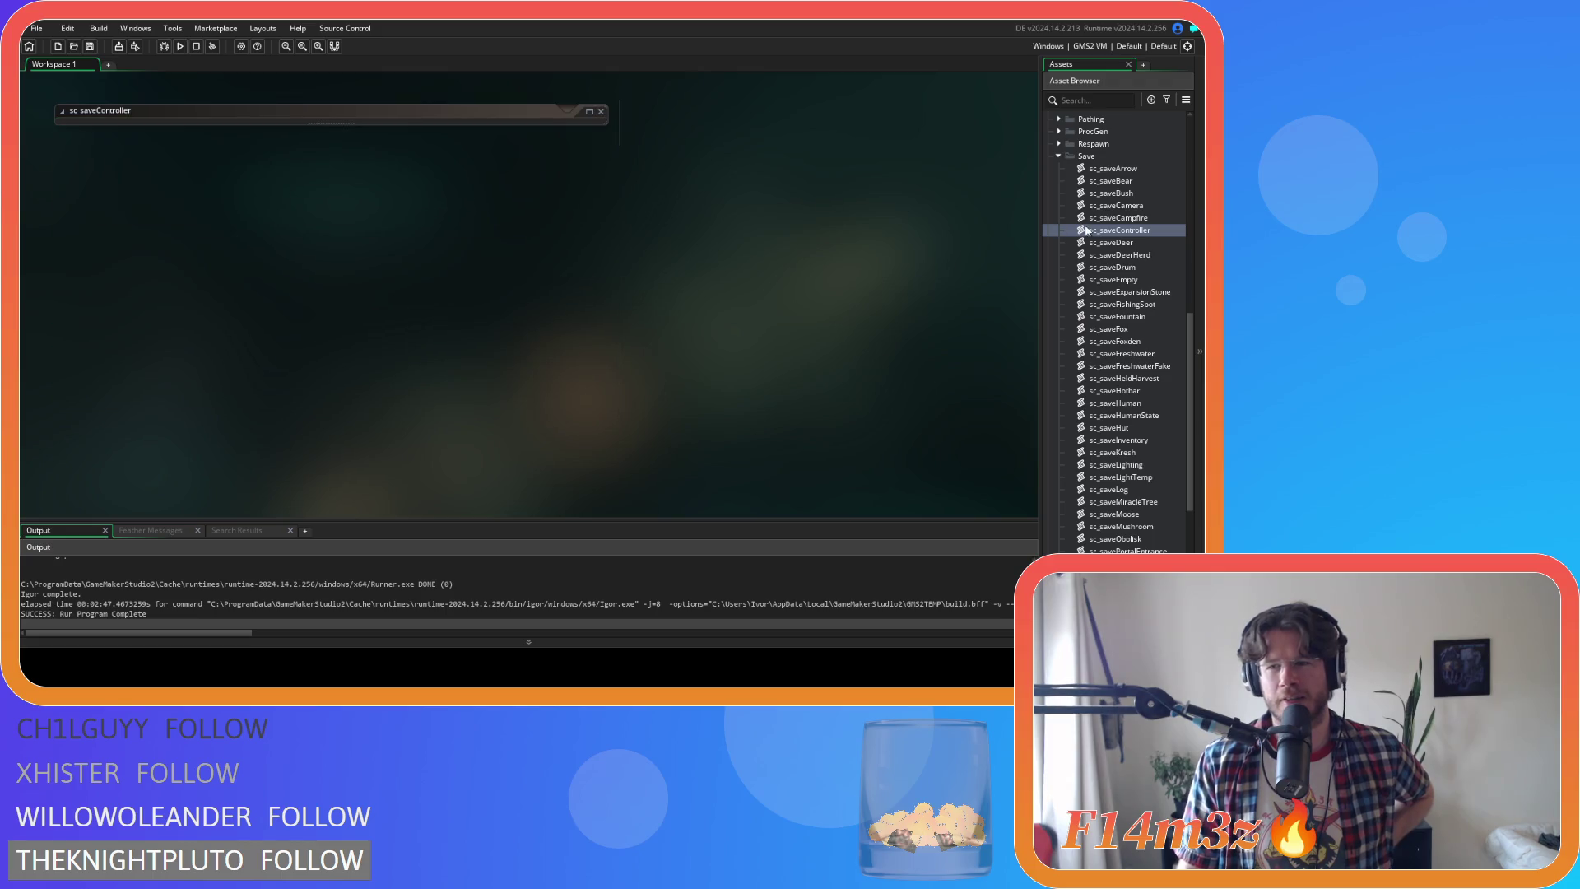
click(1060, 158)
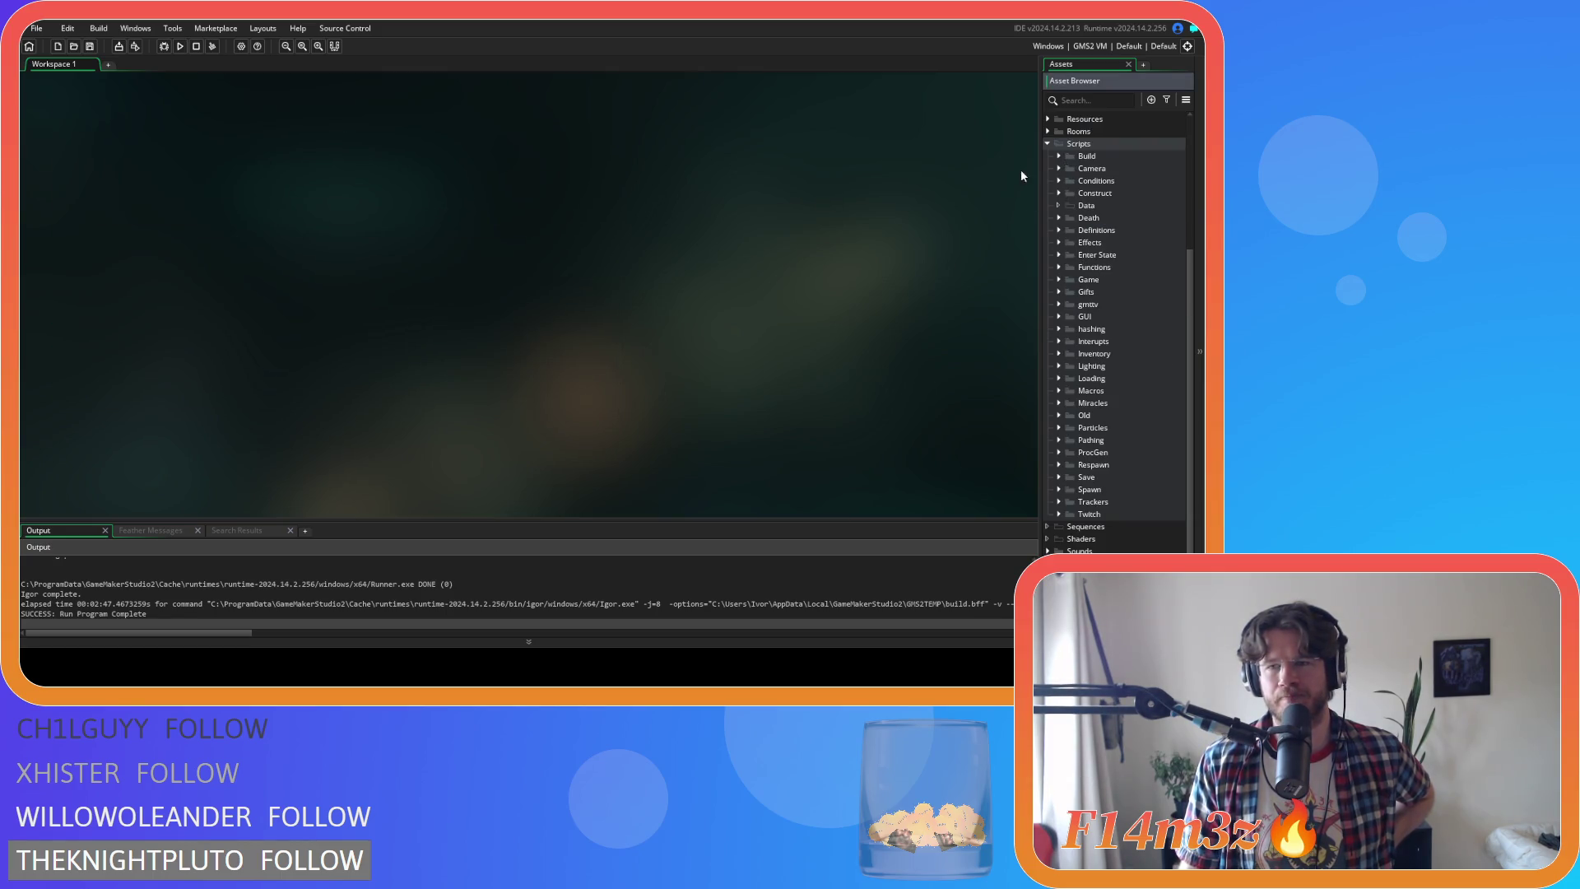
Collapse Scripts, open ob_gui from Objects > Game, and view its Create event code
click(1048, 145)
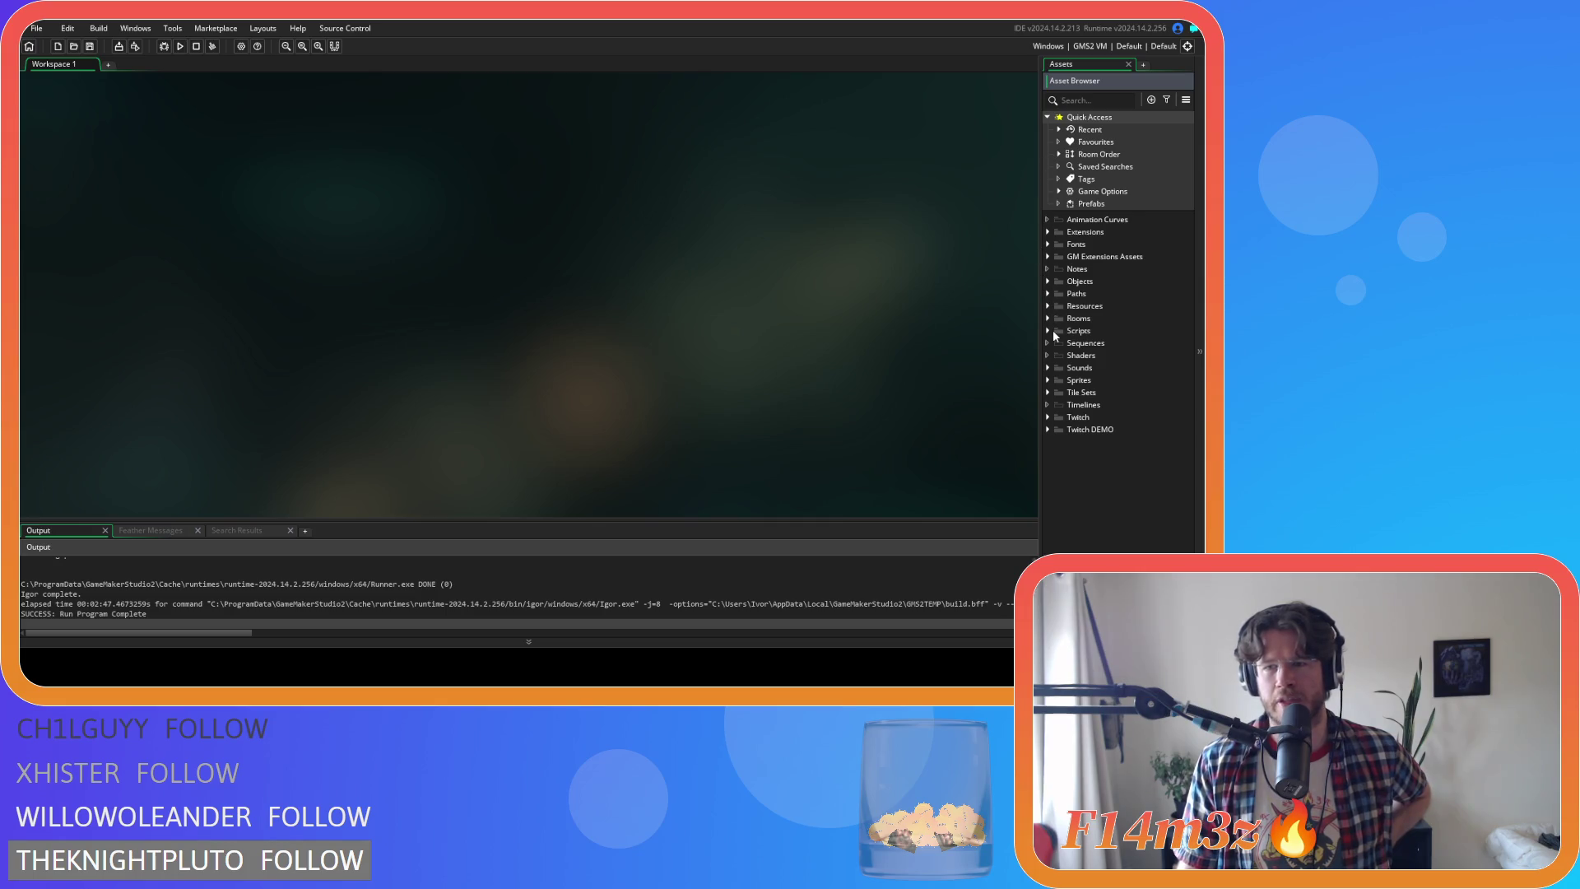
click(1047, 281)
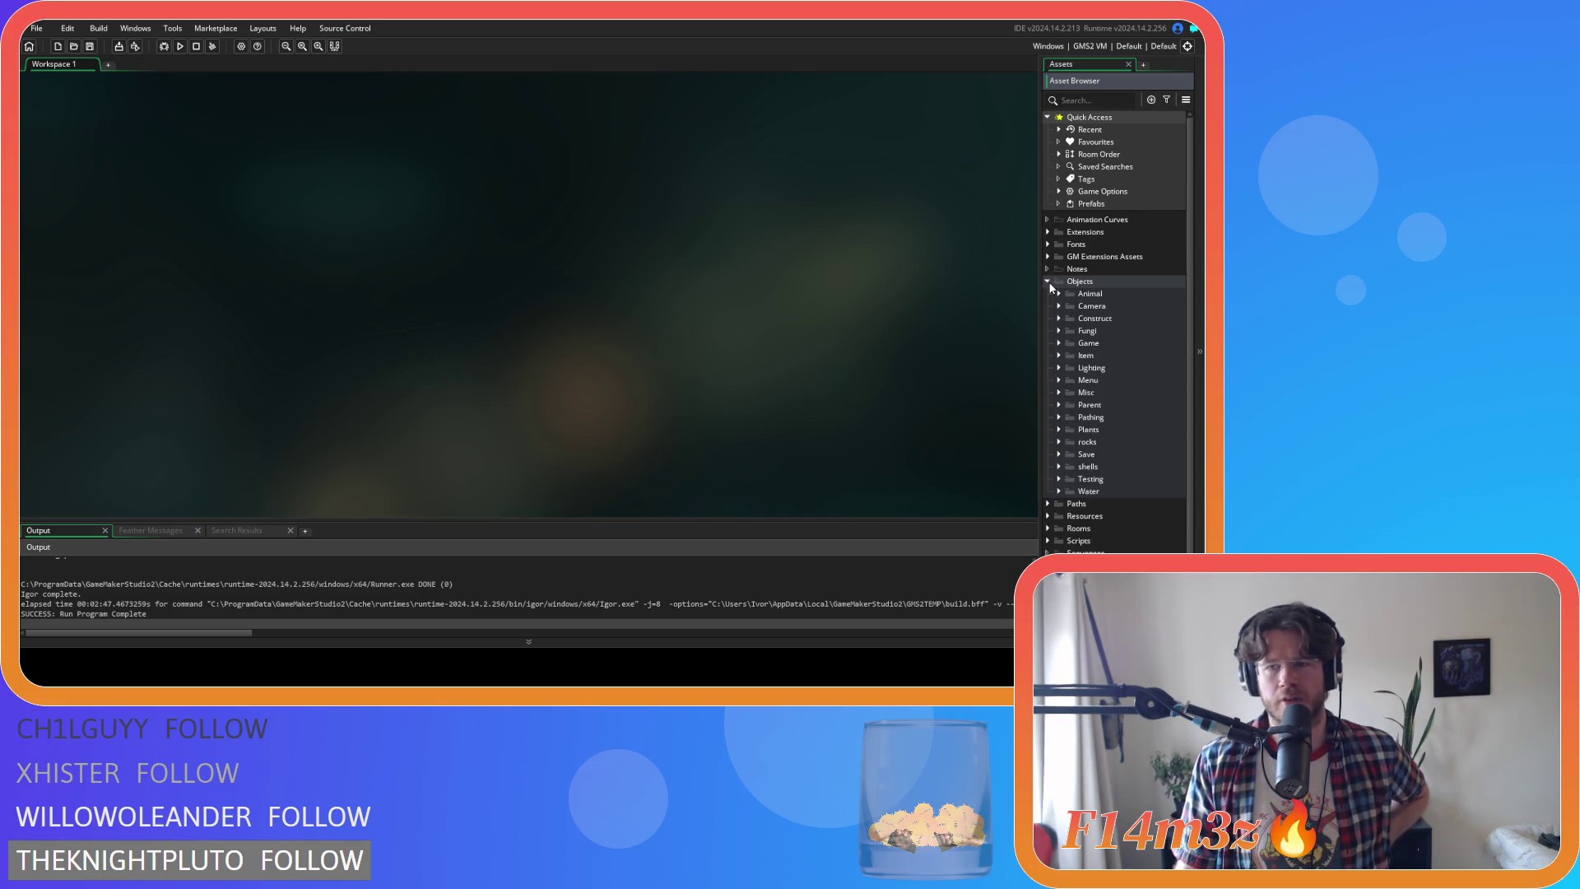
click(1058, 342)
double_click(1110, 382)
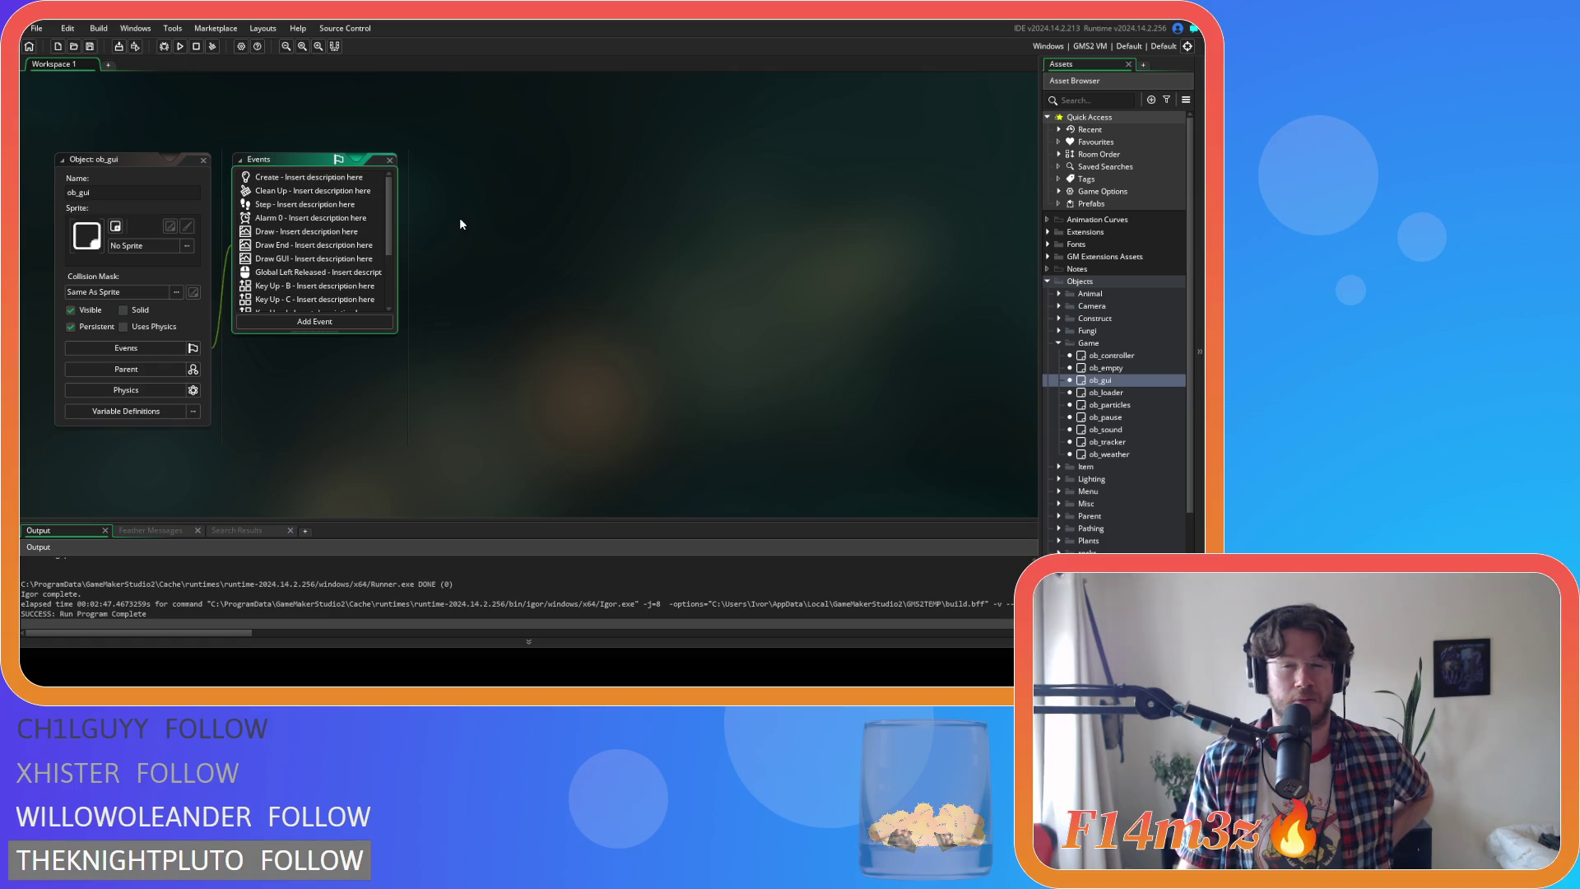
double_click(271, 181)
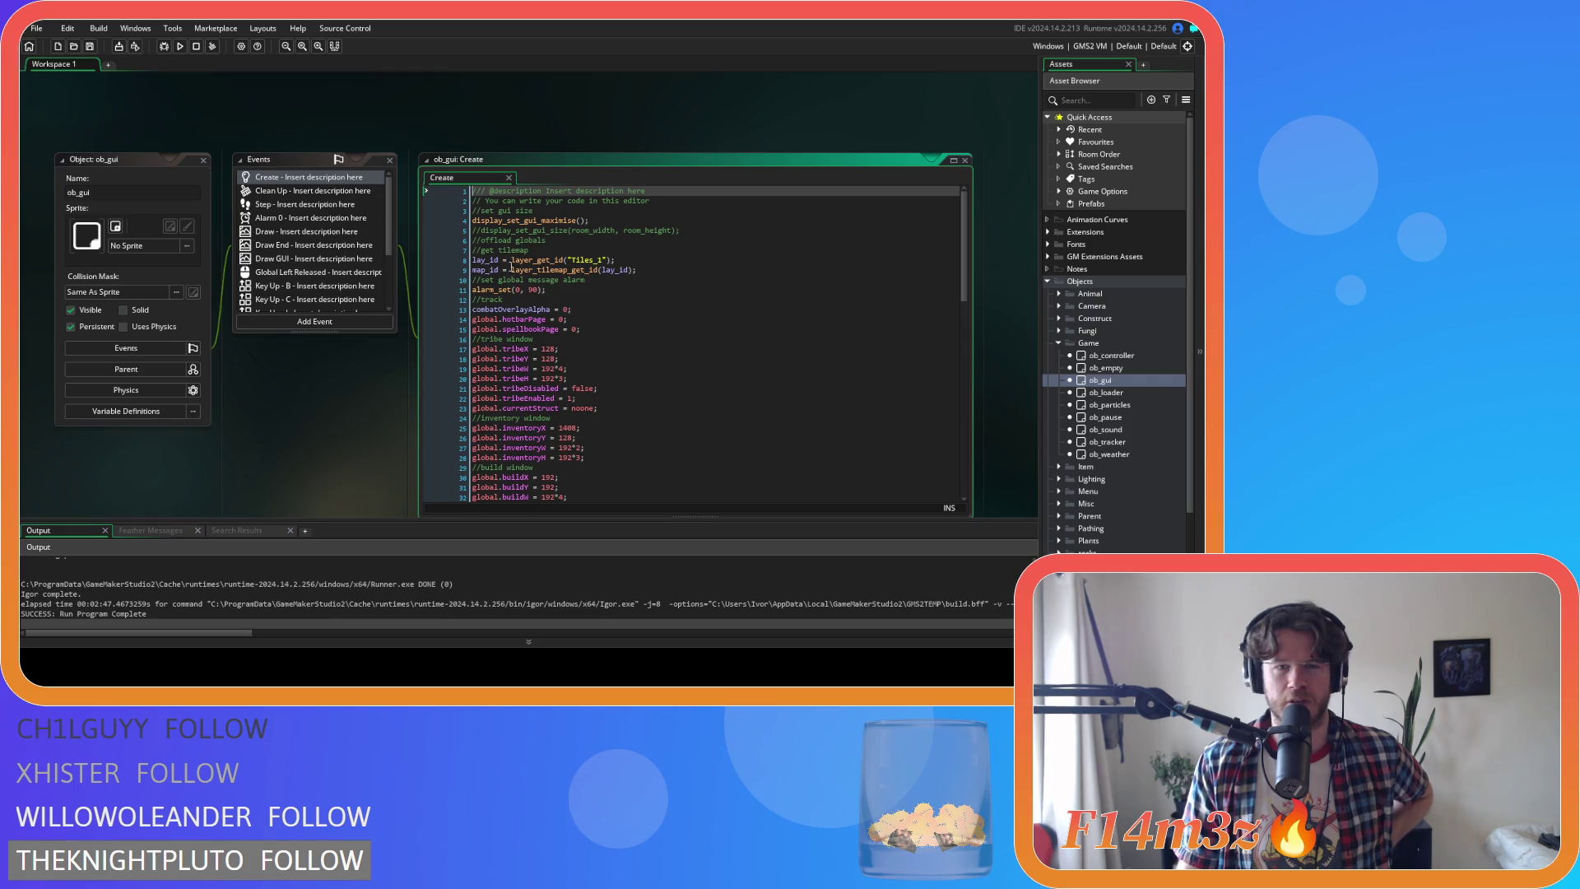
Select 'global.spellbookPage =' on line 15 and search the whole project for it with Ctrl+Shift+F
click(611, 329)
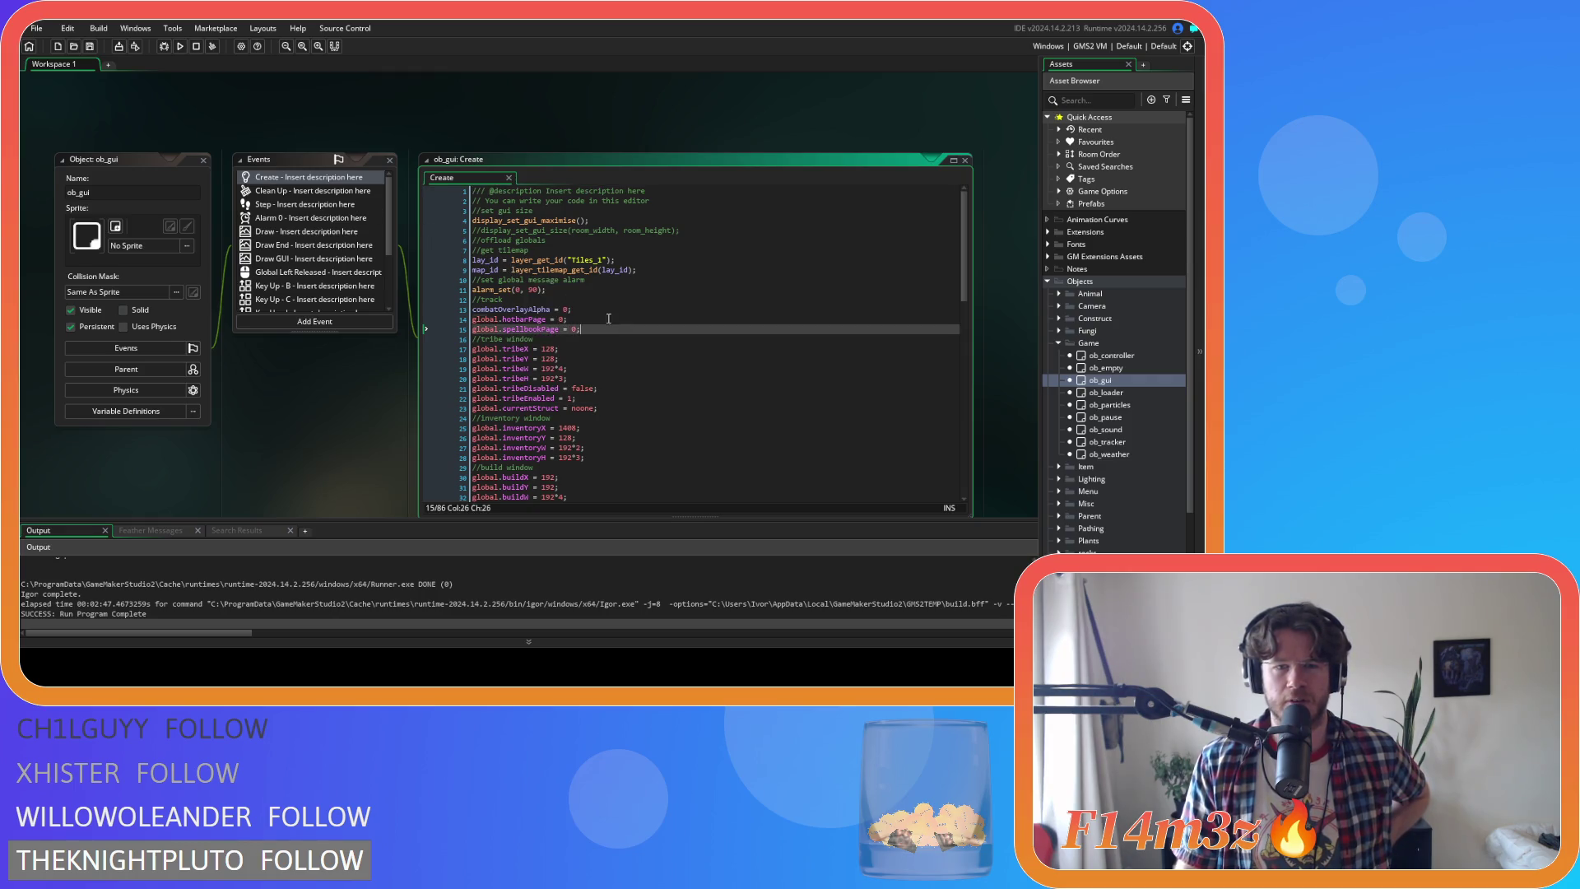
click(611, 319)
click(611, 329)
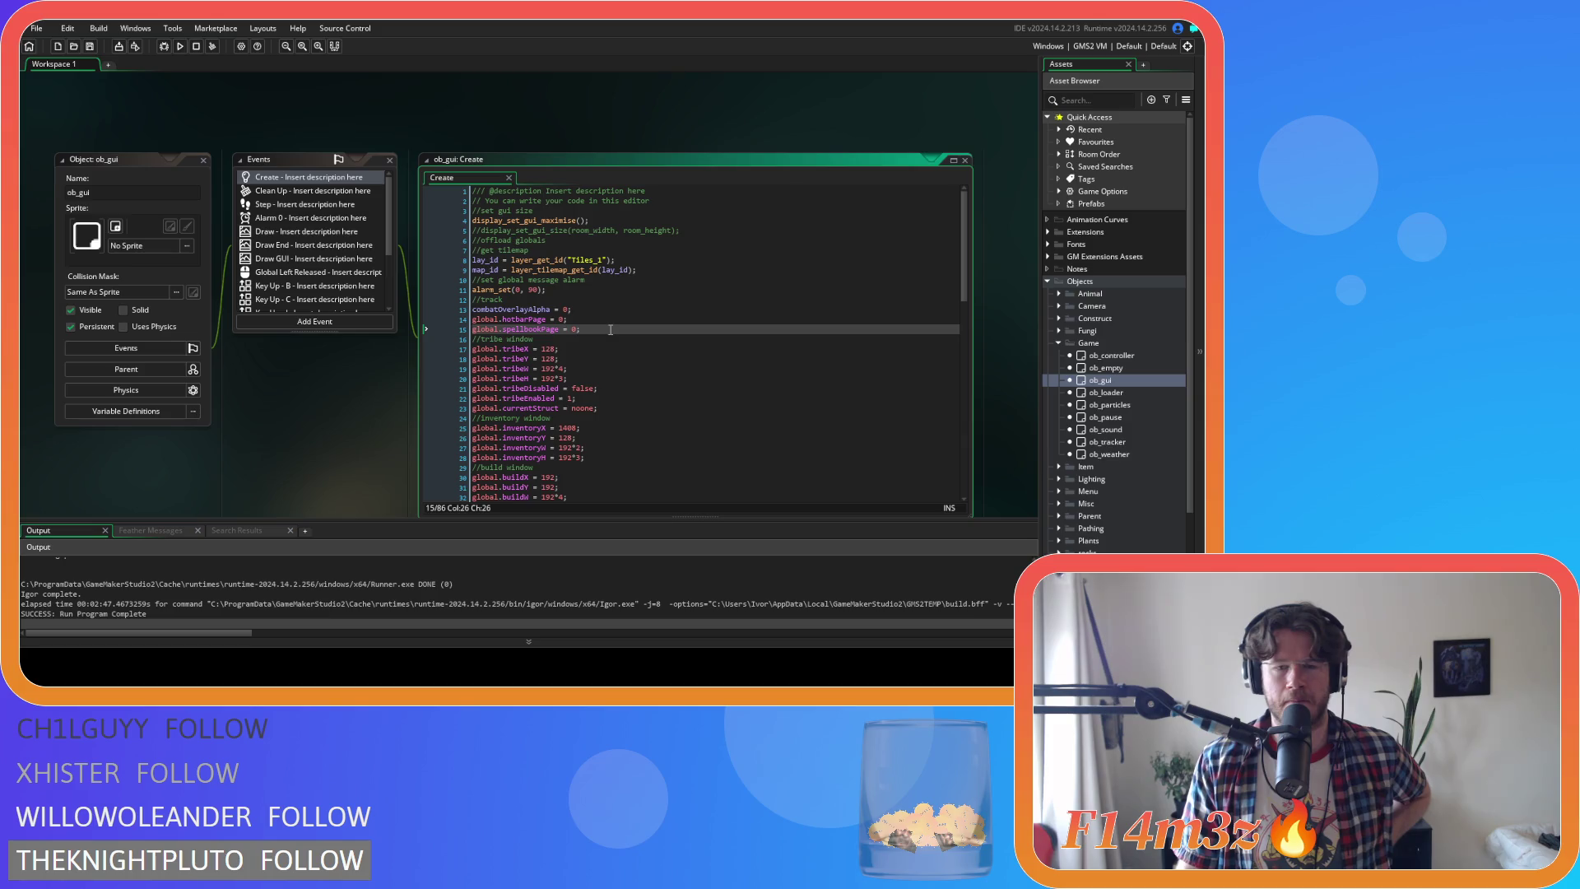
mouse_move(583, 268)
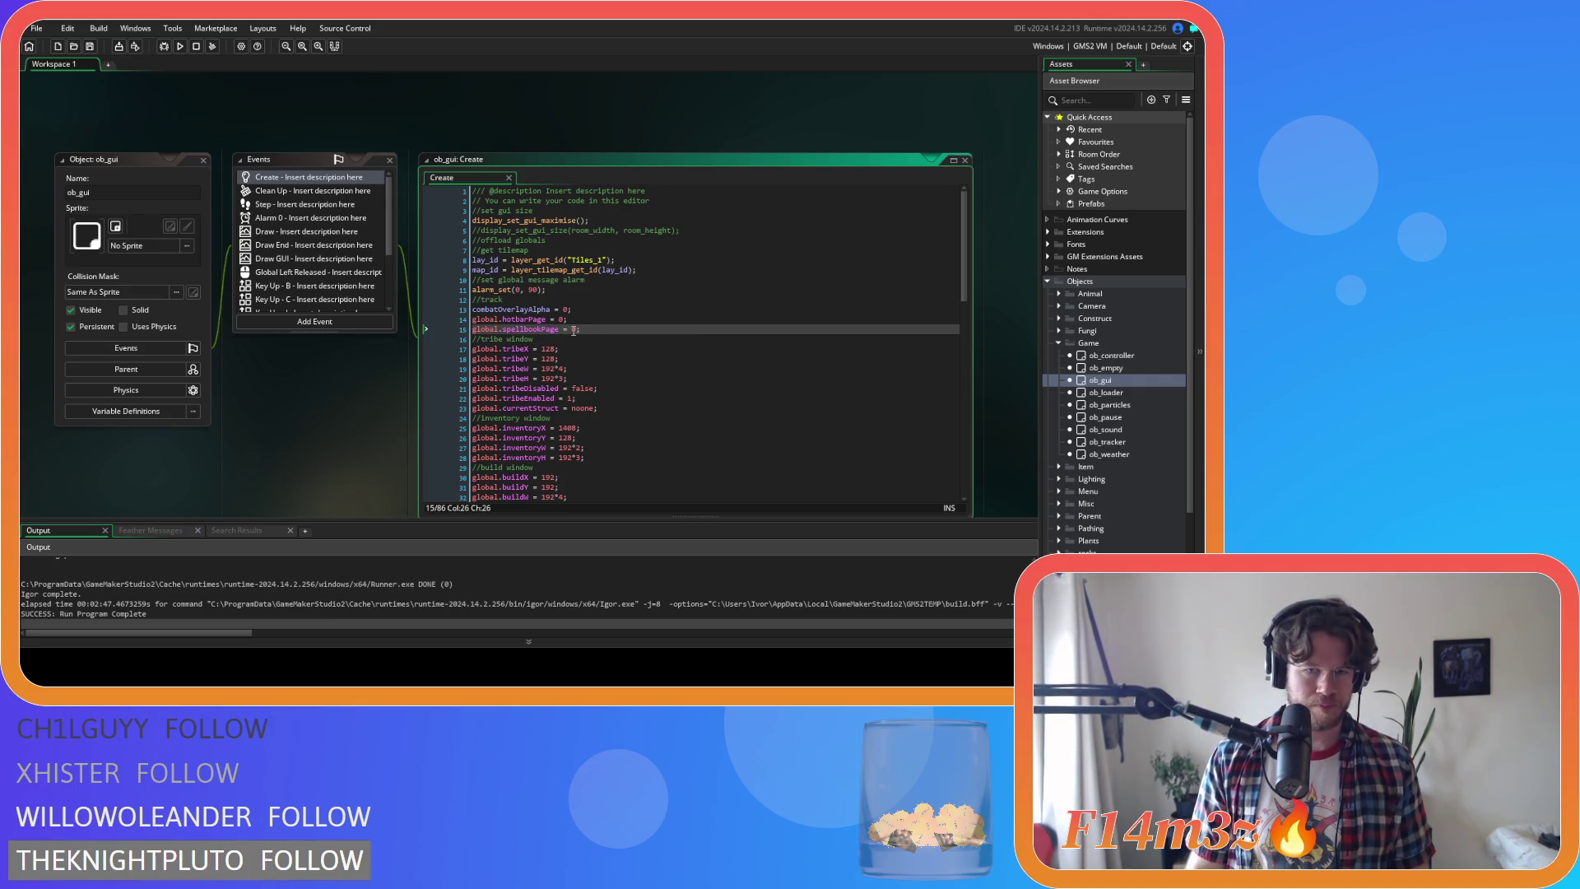
drag(570, 330, 464, 333)
key(ctrl+shift+f)
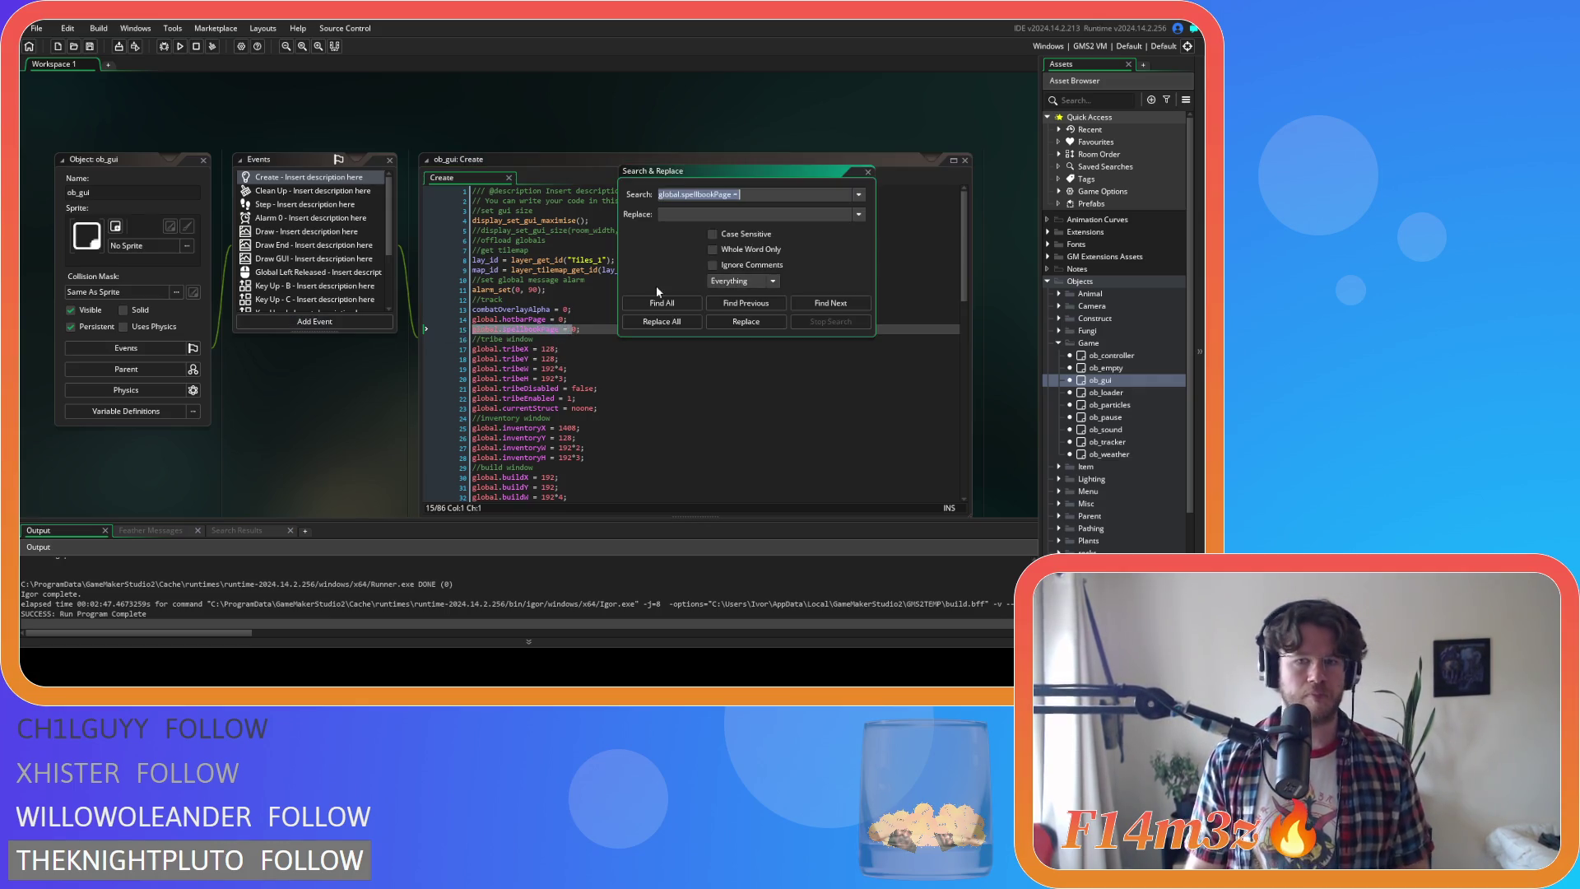
Find both matches of 'global.spellbookPage =', review the line 6 reset in sc_endGame, then close it
click(660, 303)
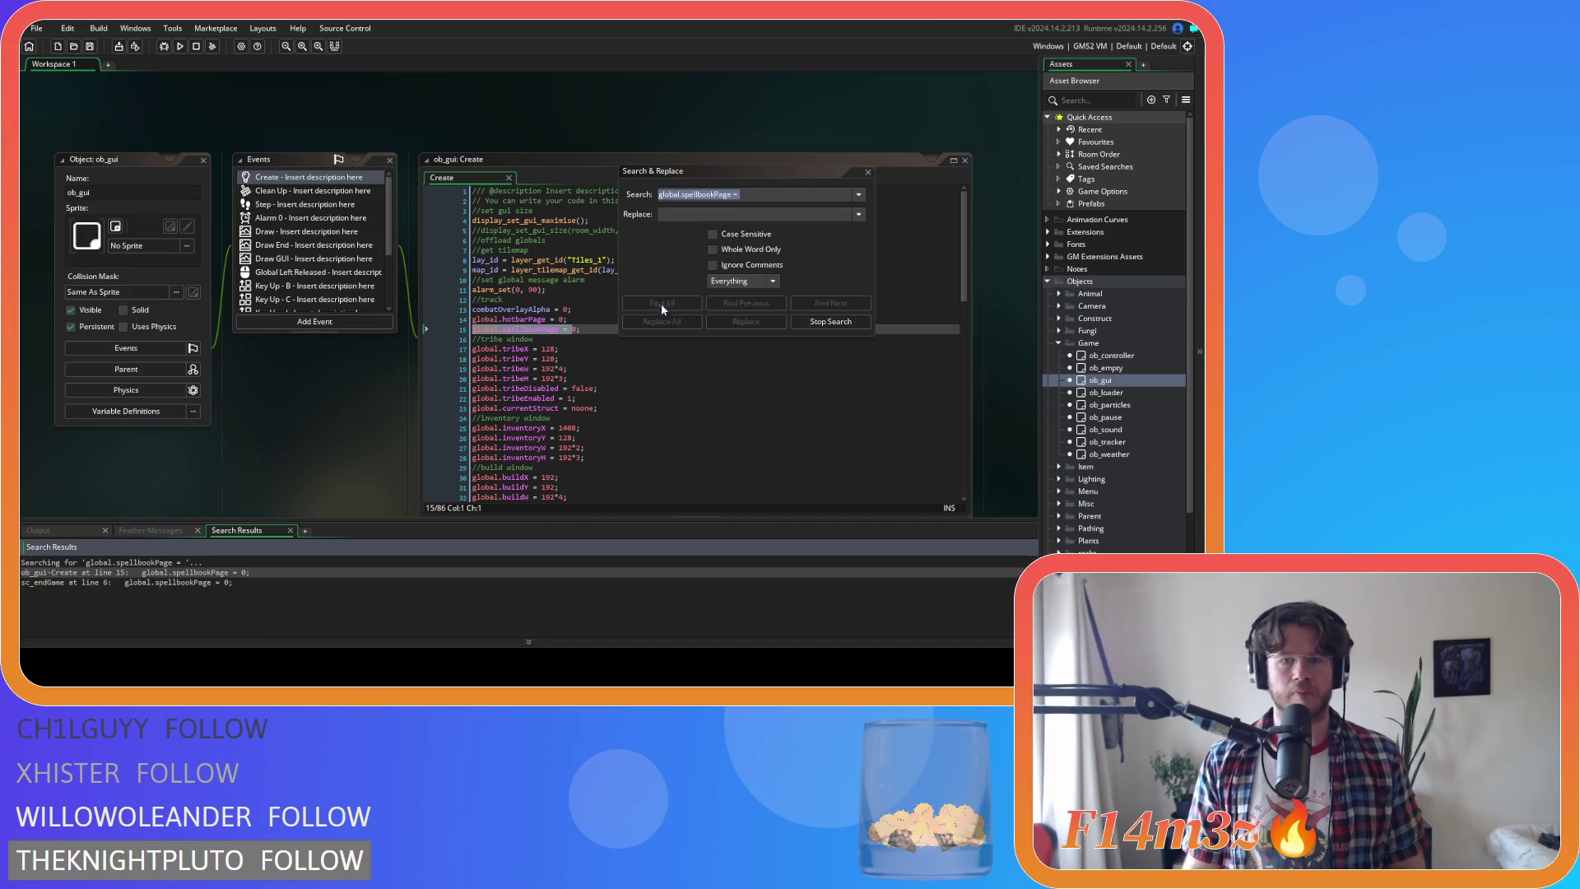
double_click(238, 582)
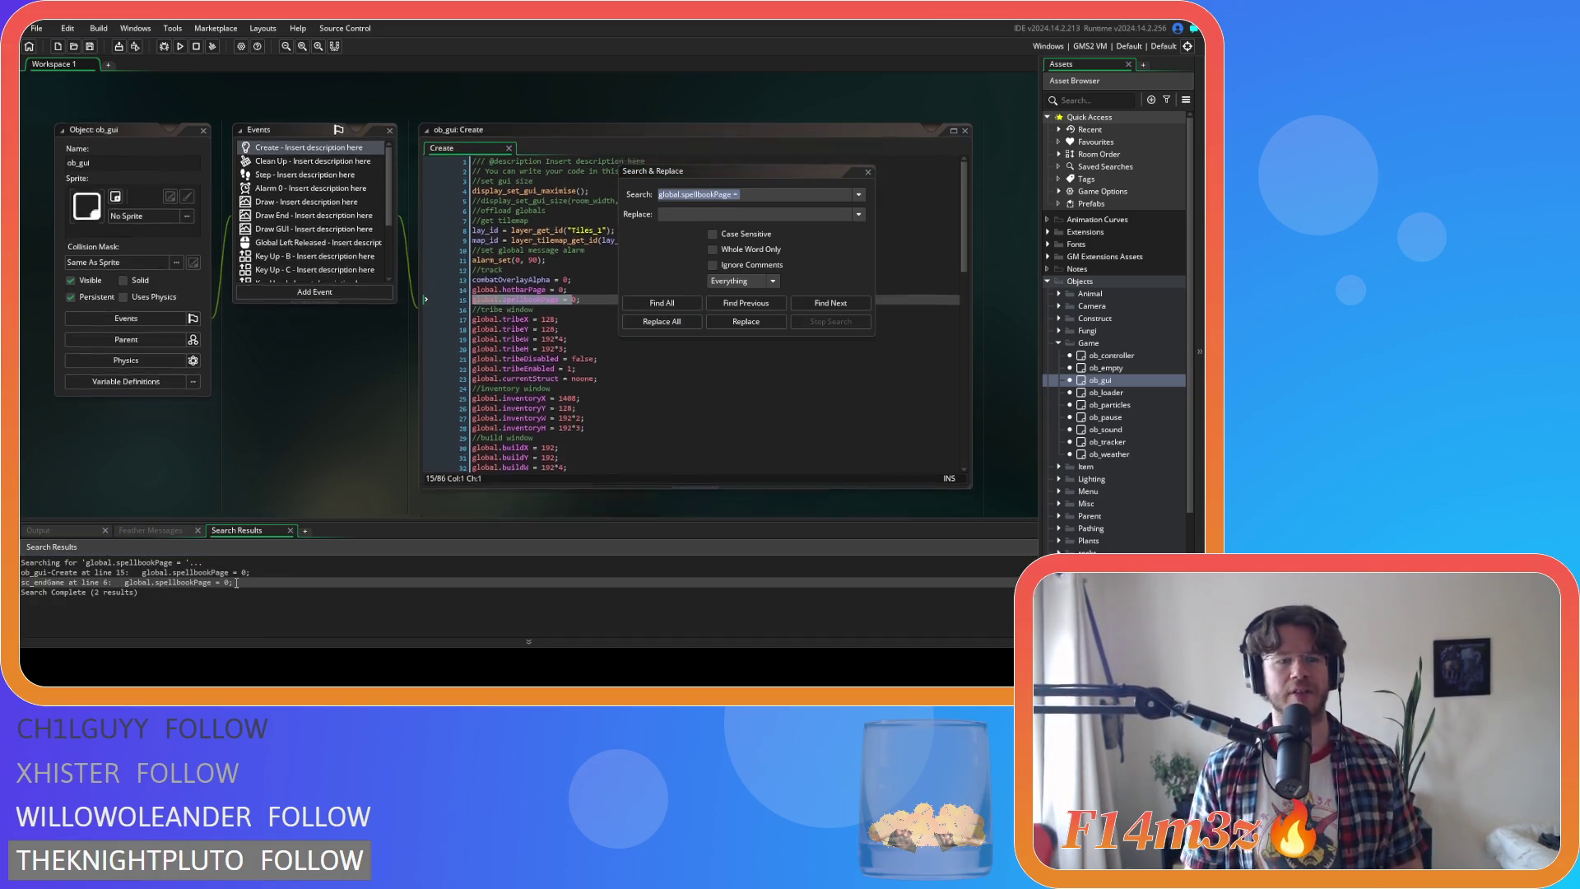
click(867, 172)
click(287, 190)
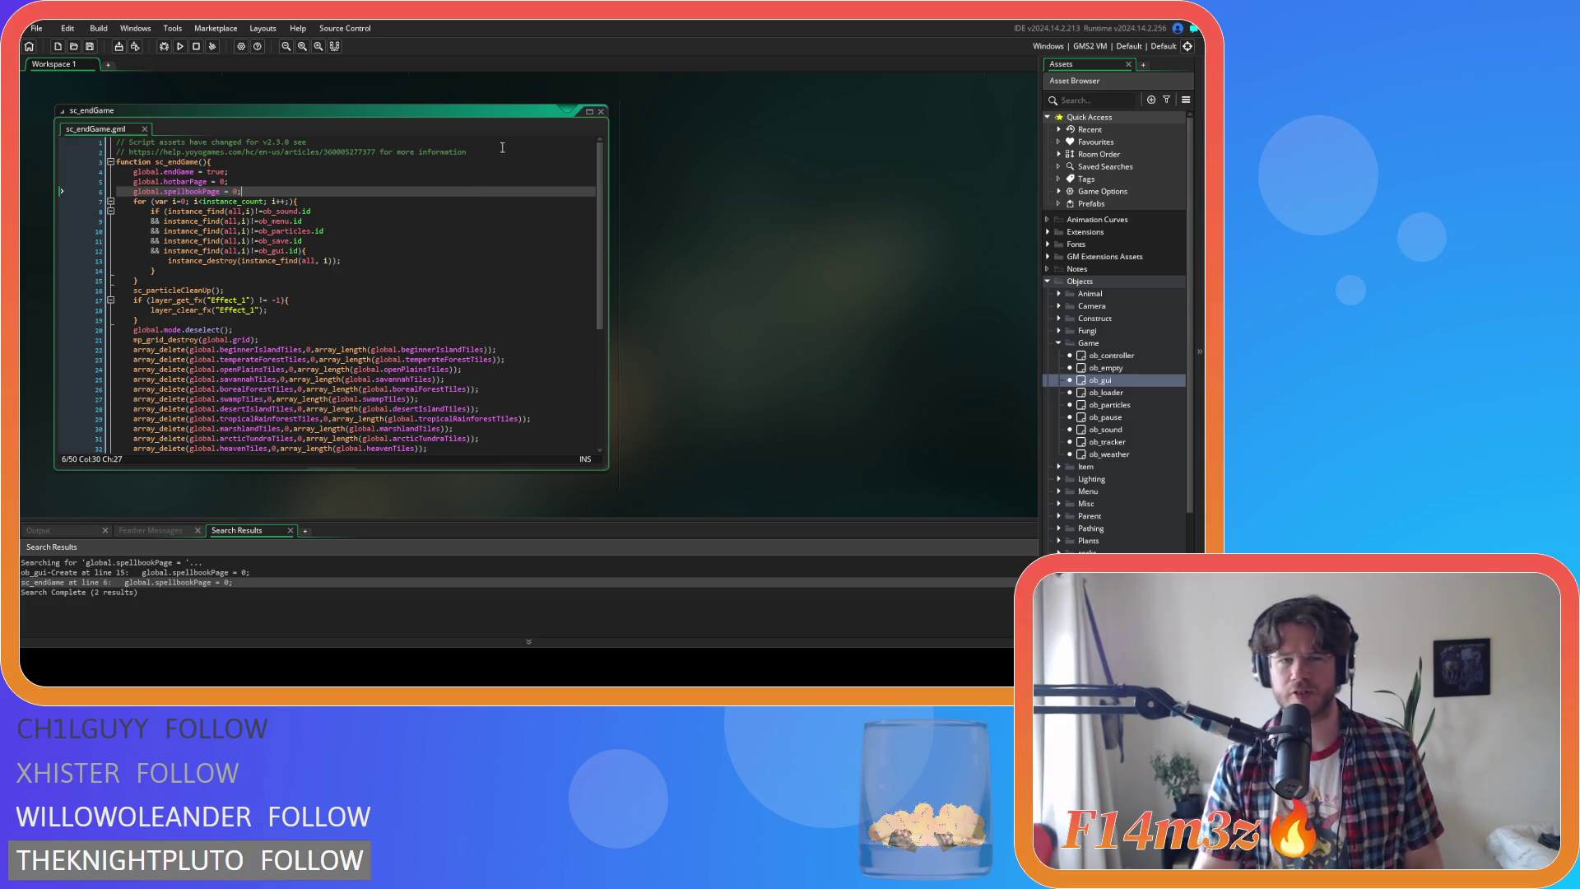
click(601, 112)
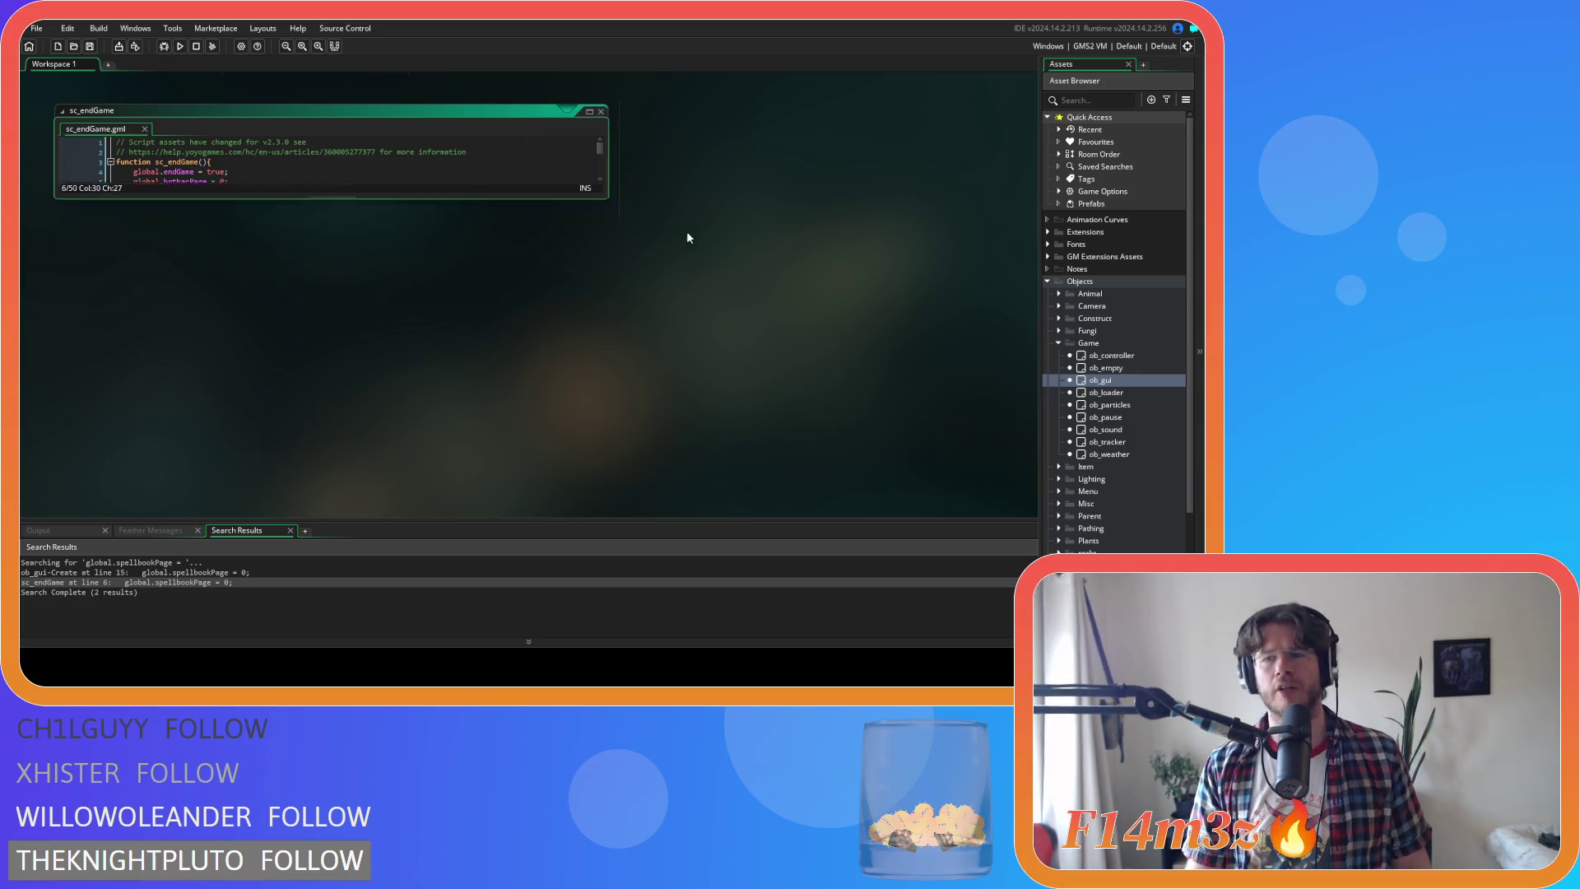
Collapse the Game and Objects folders, then build and run the game with F5
click(1063, 341)
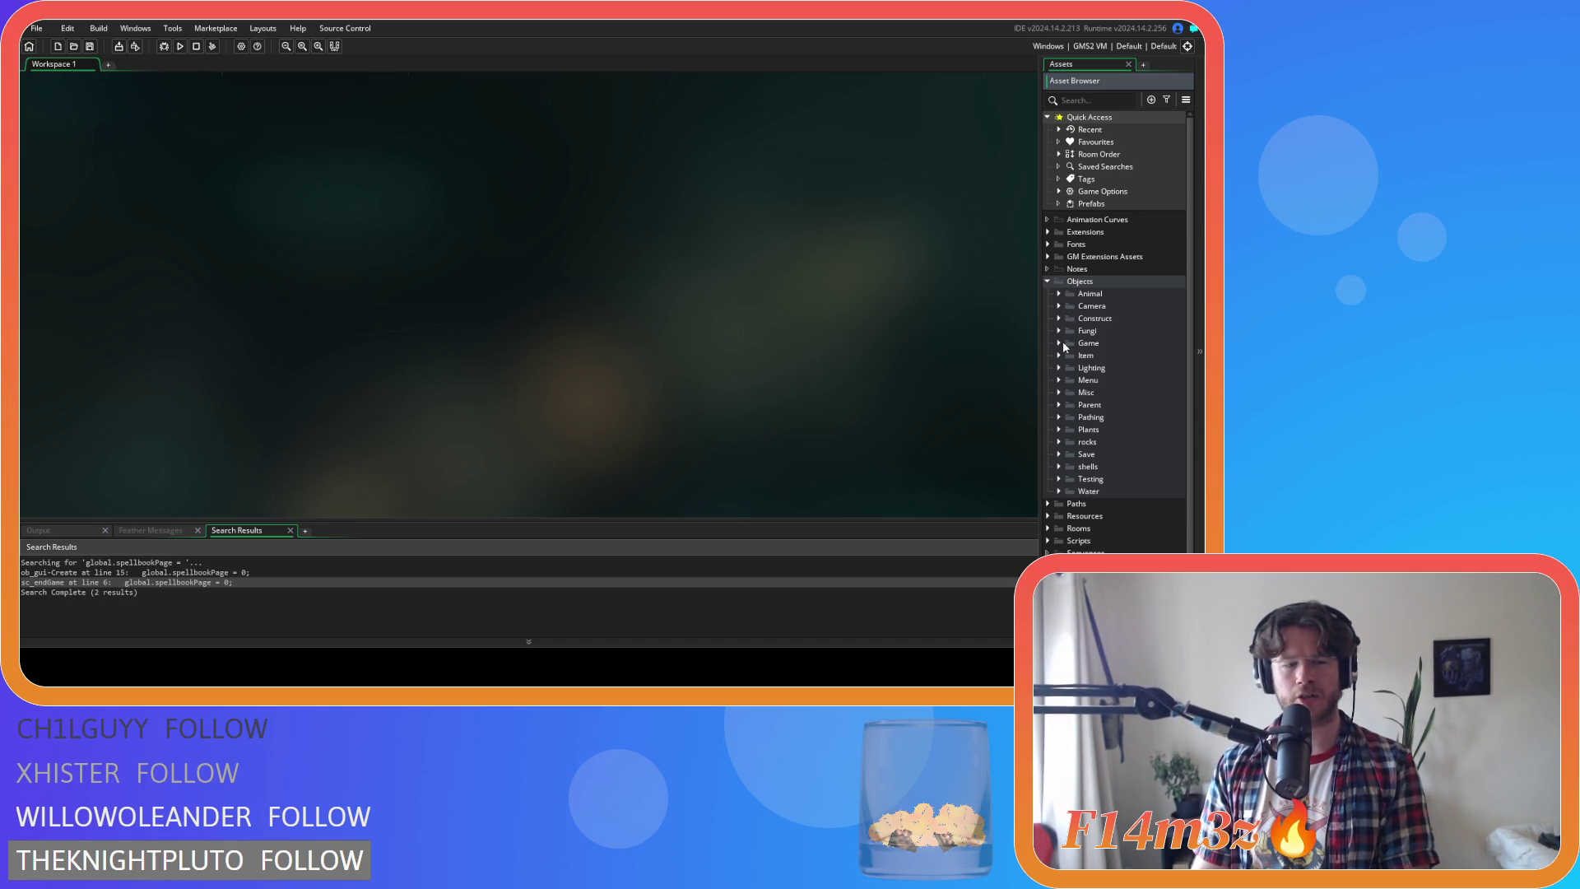
click(1063, 344)
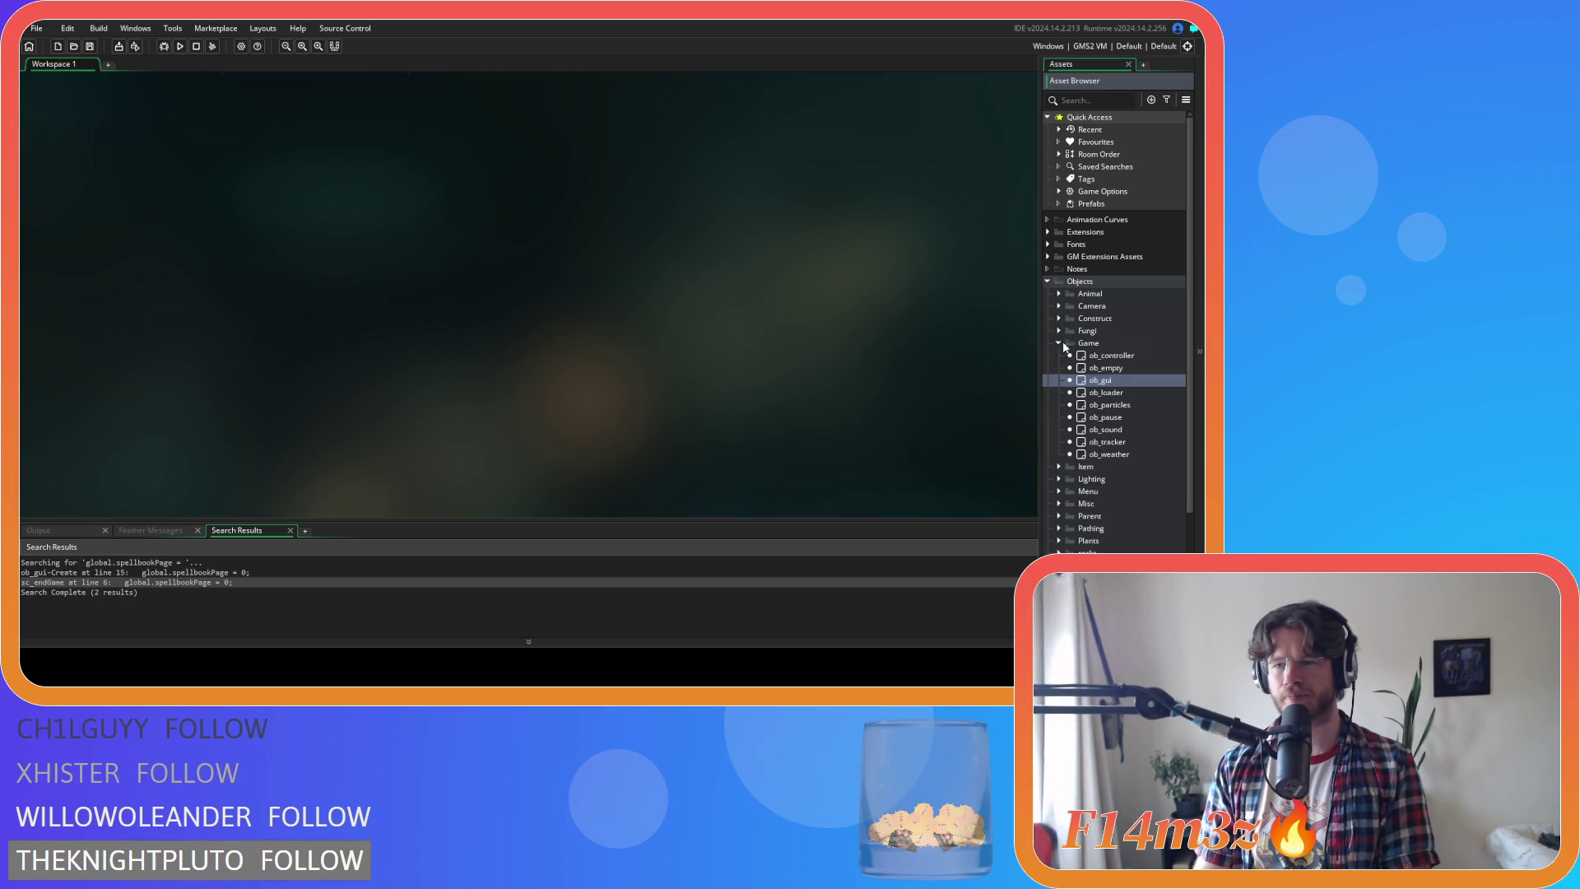
click(1059, 343)
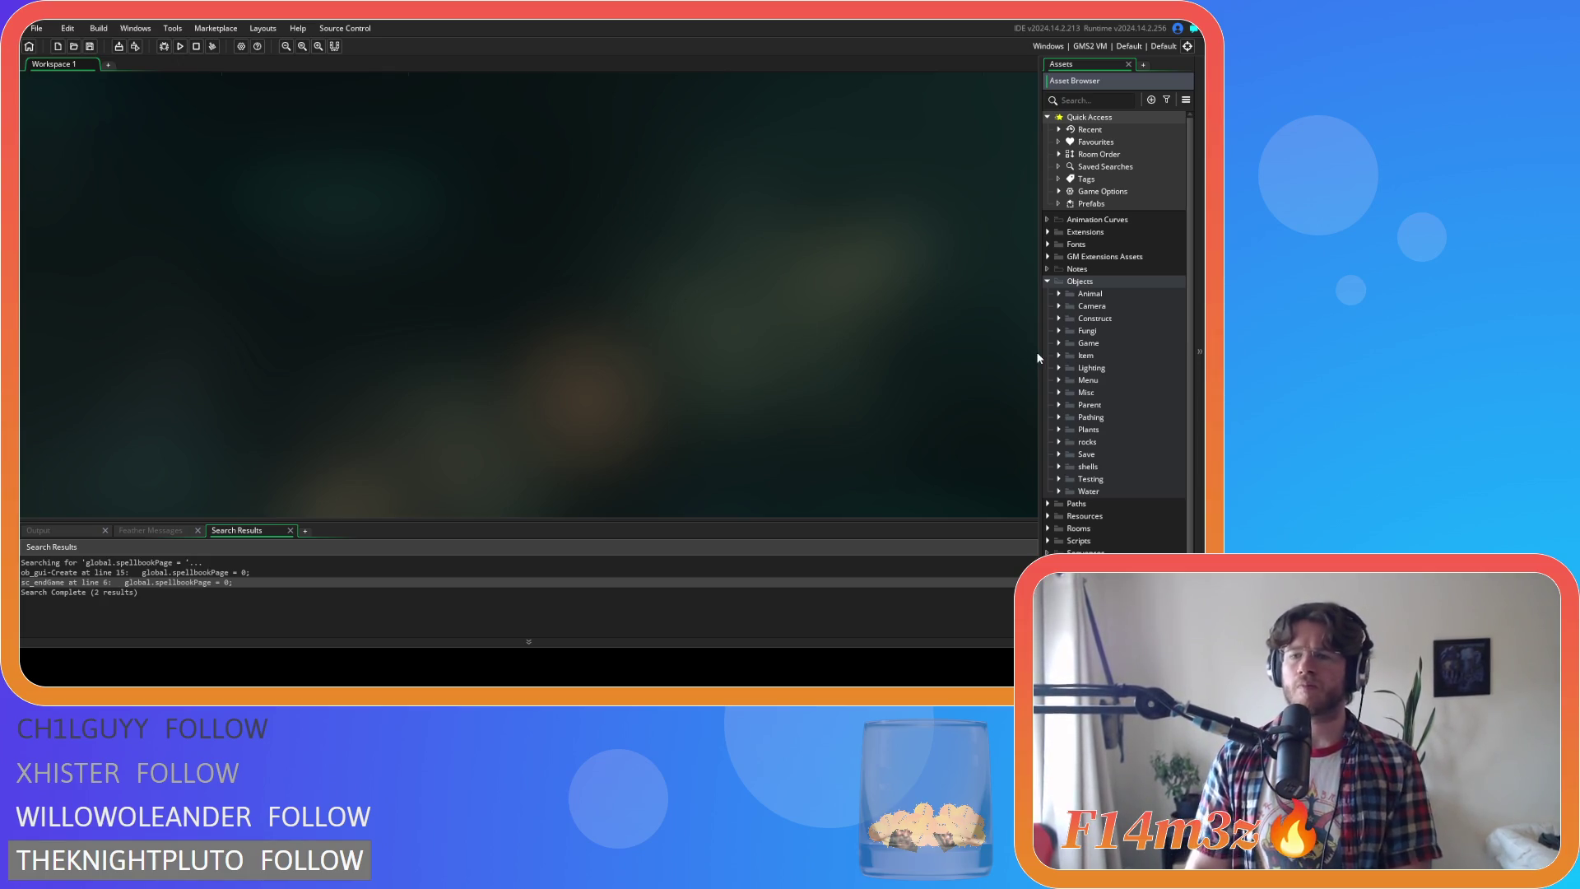
click(1047, 281)
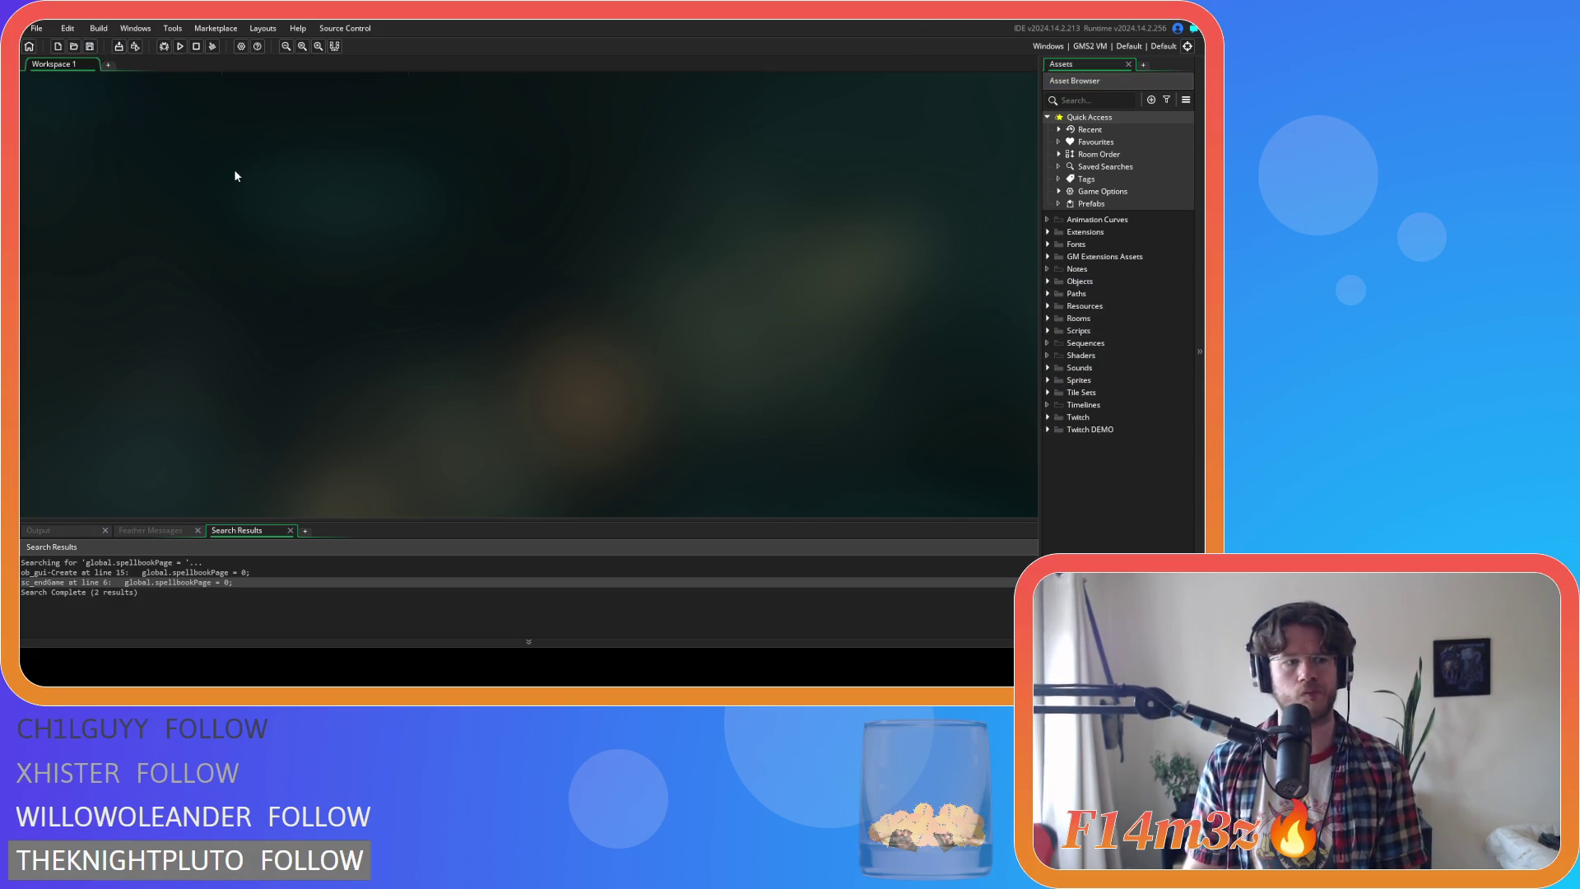
key(F5)
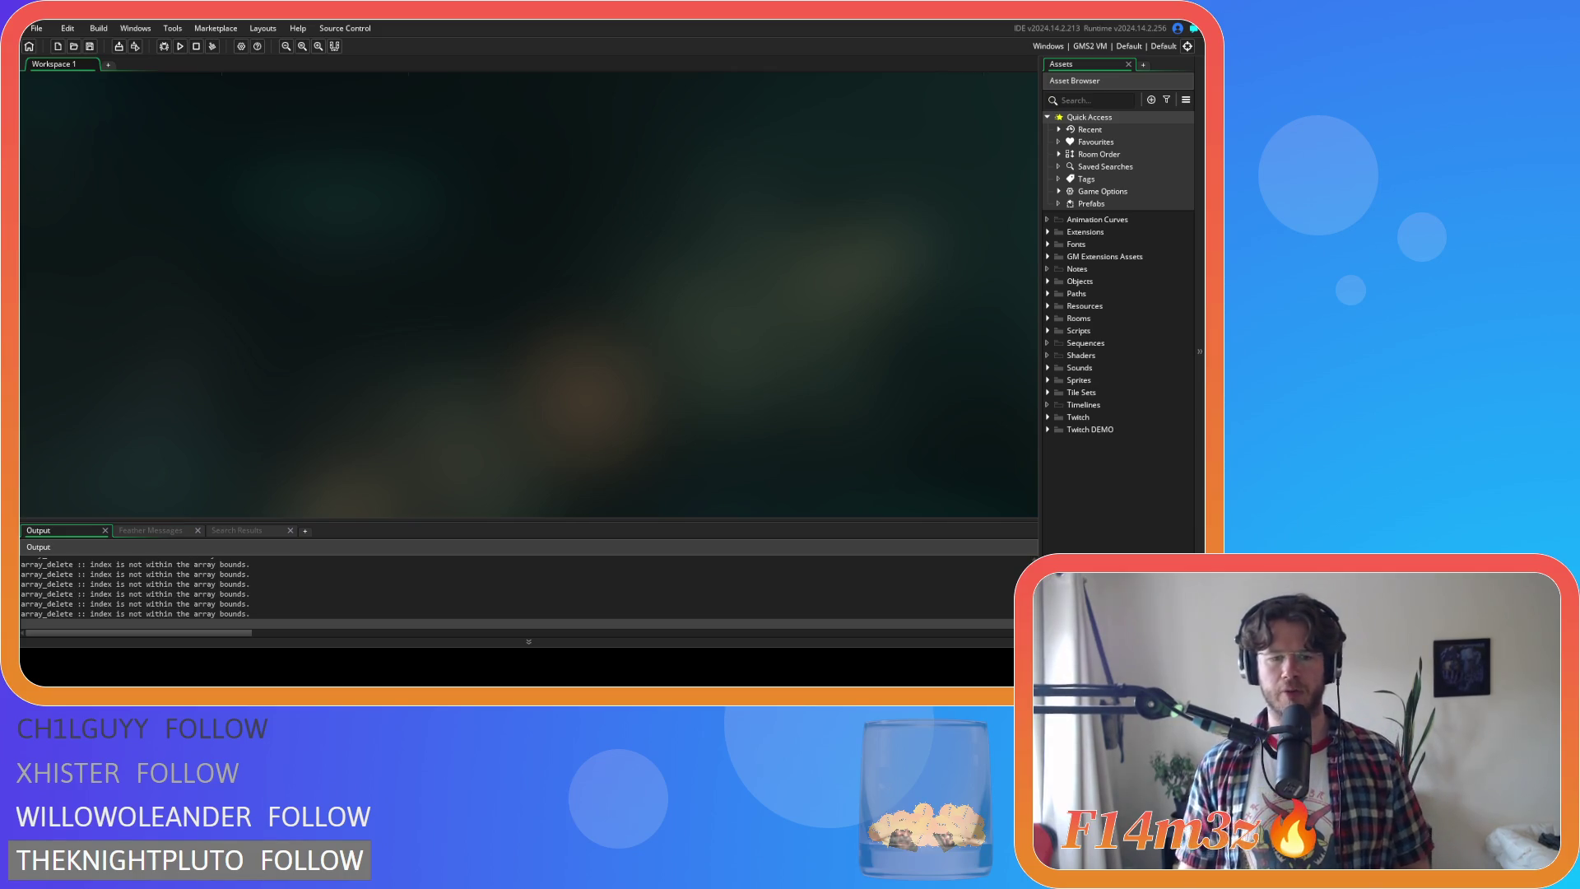
key(alt+Tab)
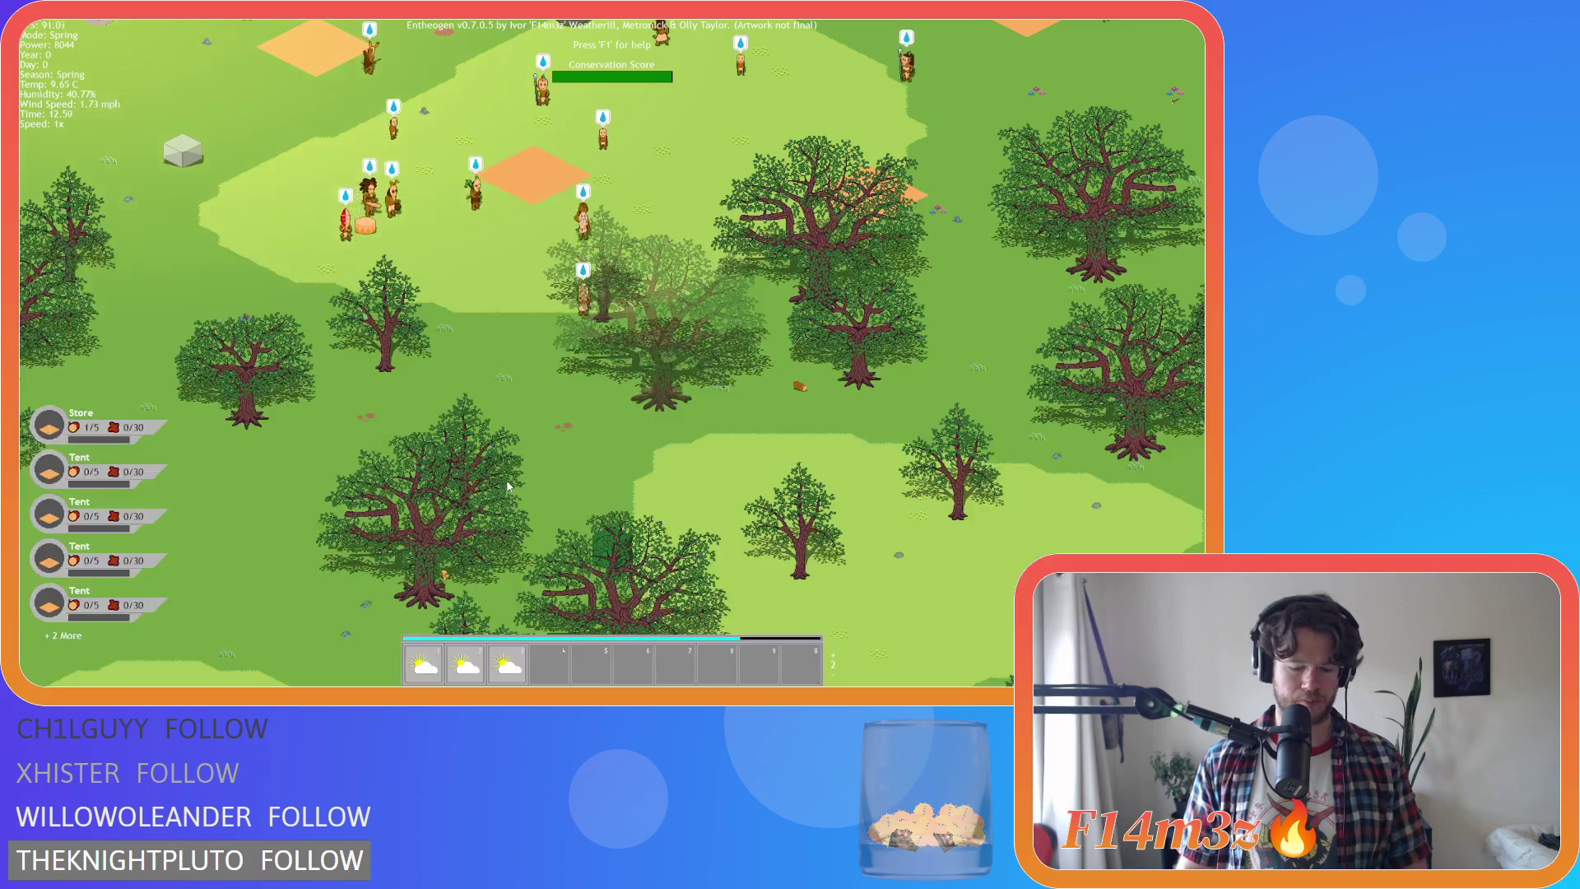
Open the Miracles menu, move it higher, and page forward to 2/2 and back to 0/2
key(m)
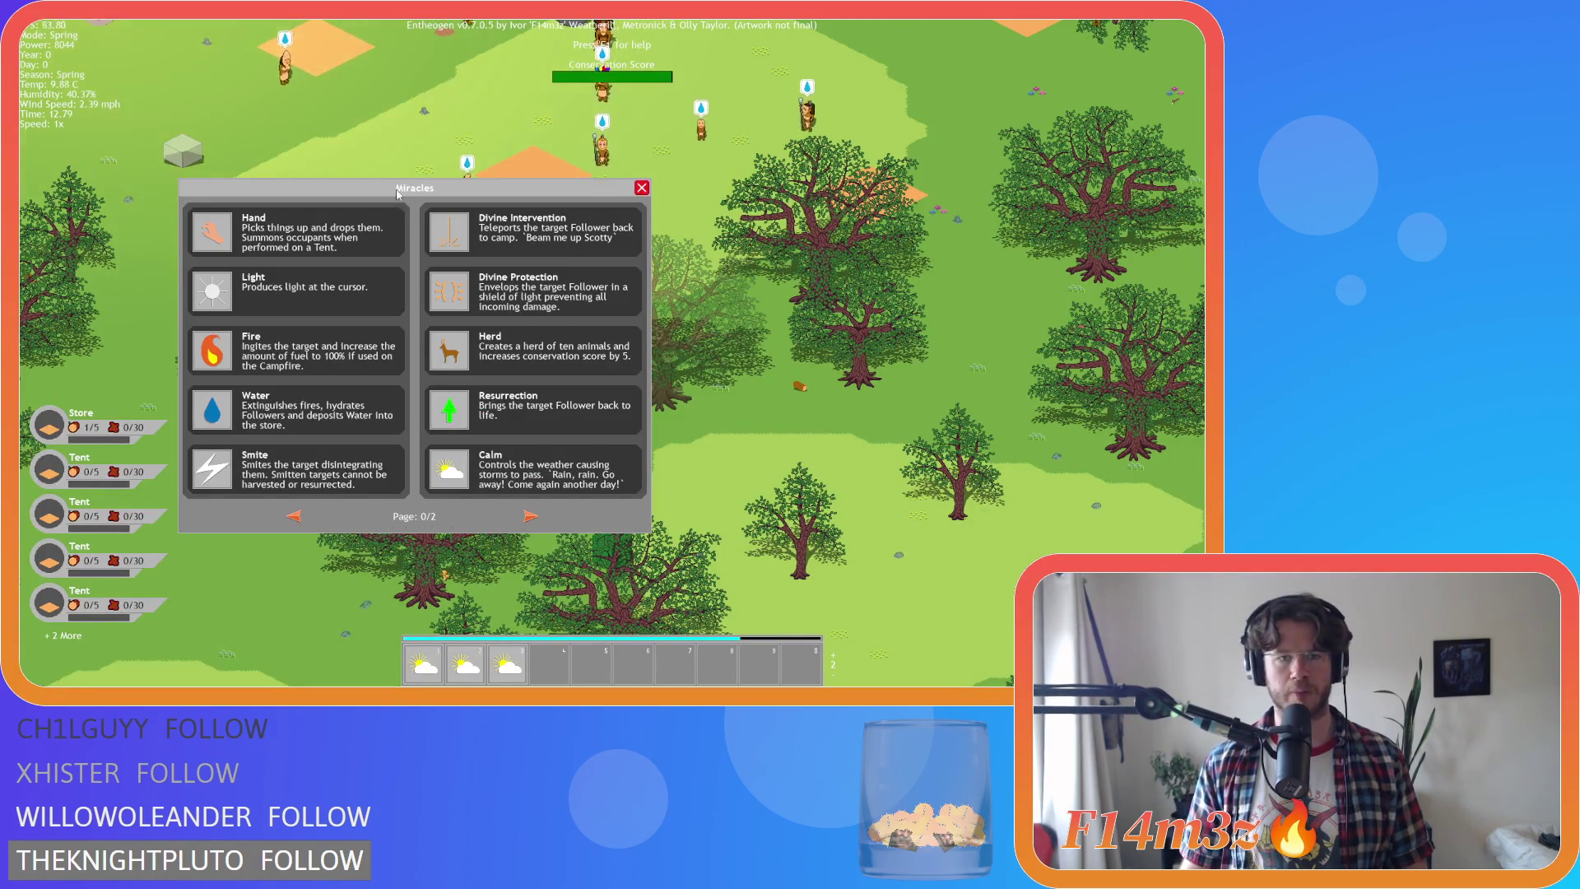
key(s)
mouse_move(390, 194)
mouse_down()
mouse_move(346, 111)
mouse_move(389, 113)
mouse_up()
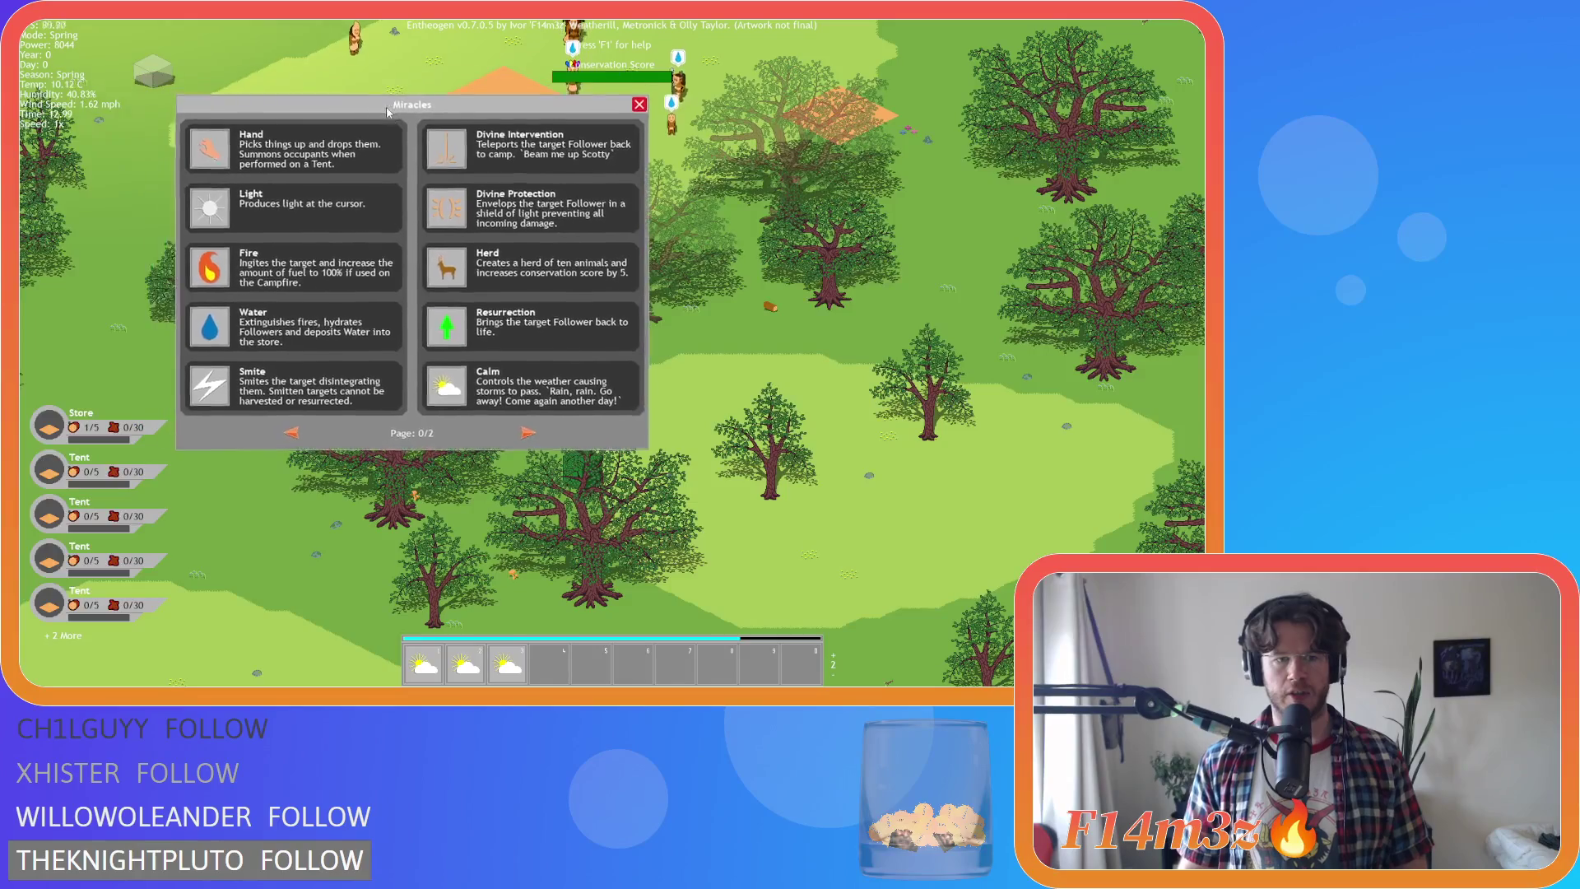
click(531, 435)
click(531, 435)
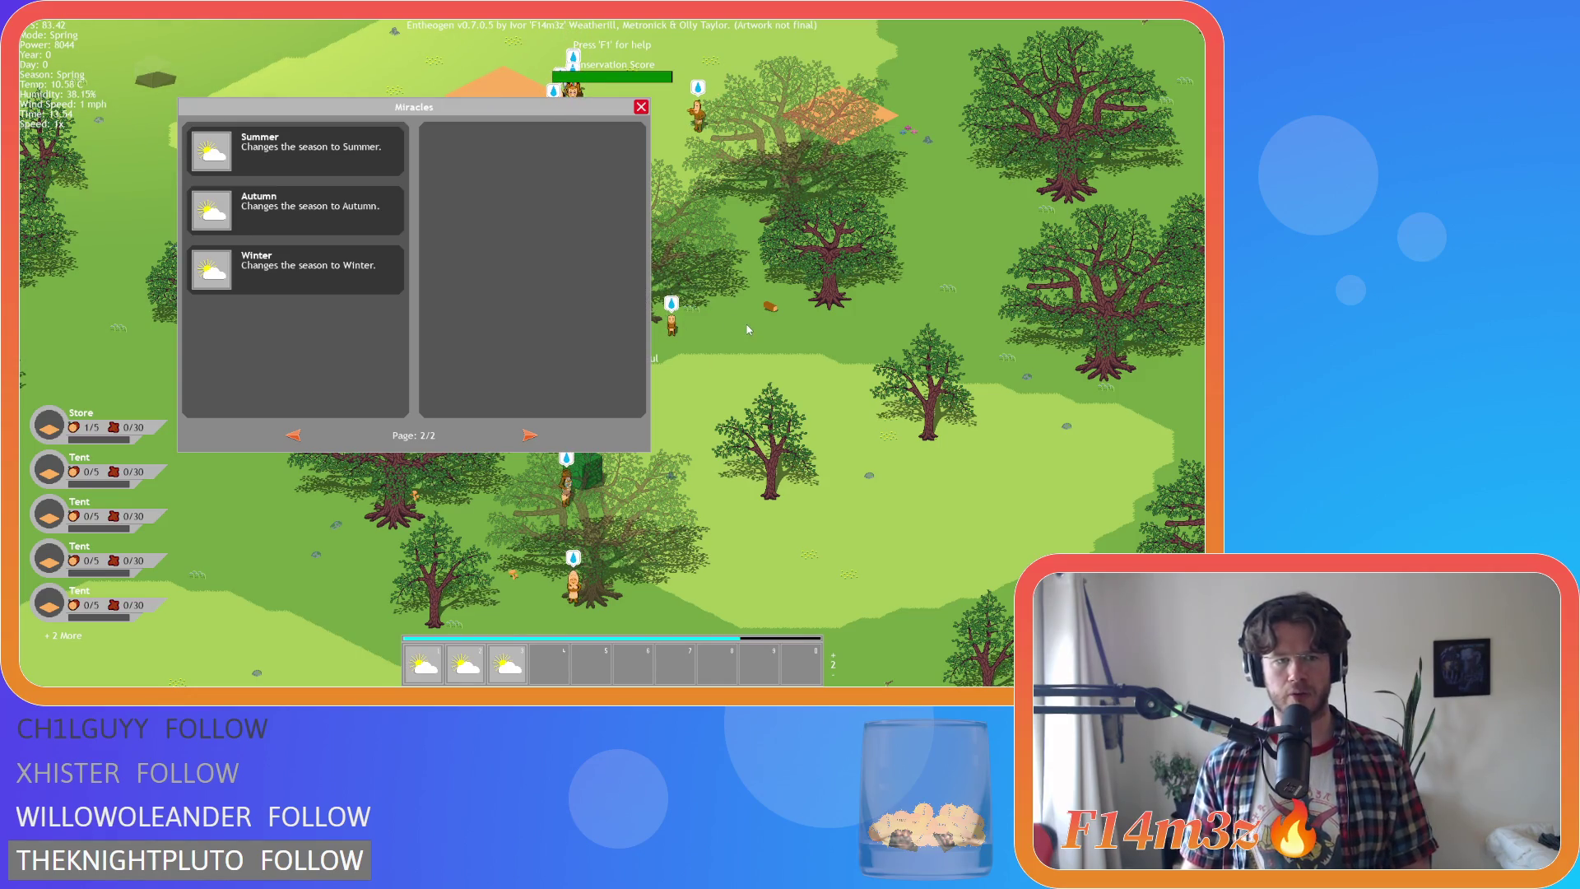
click(293, 434)
click(293, 434)
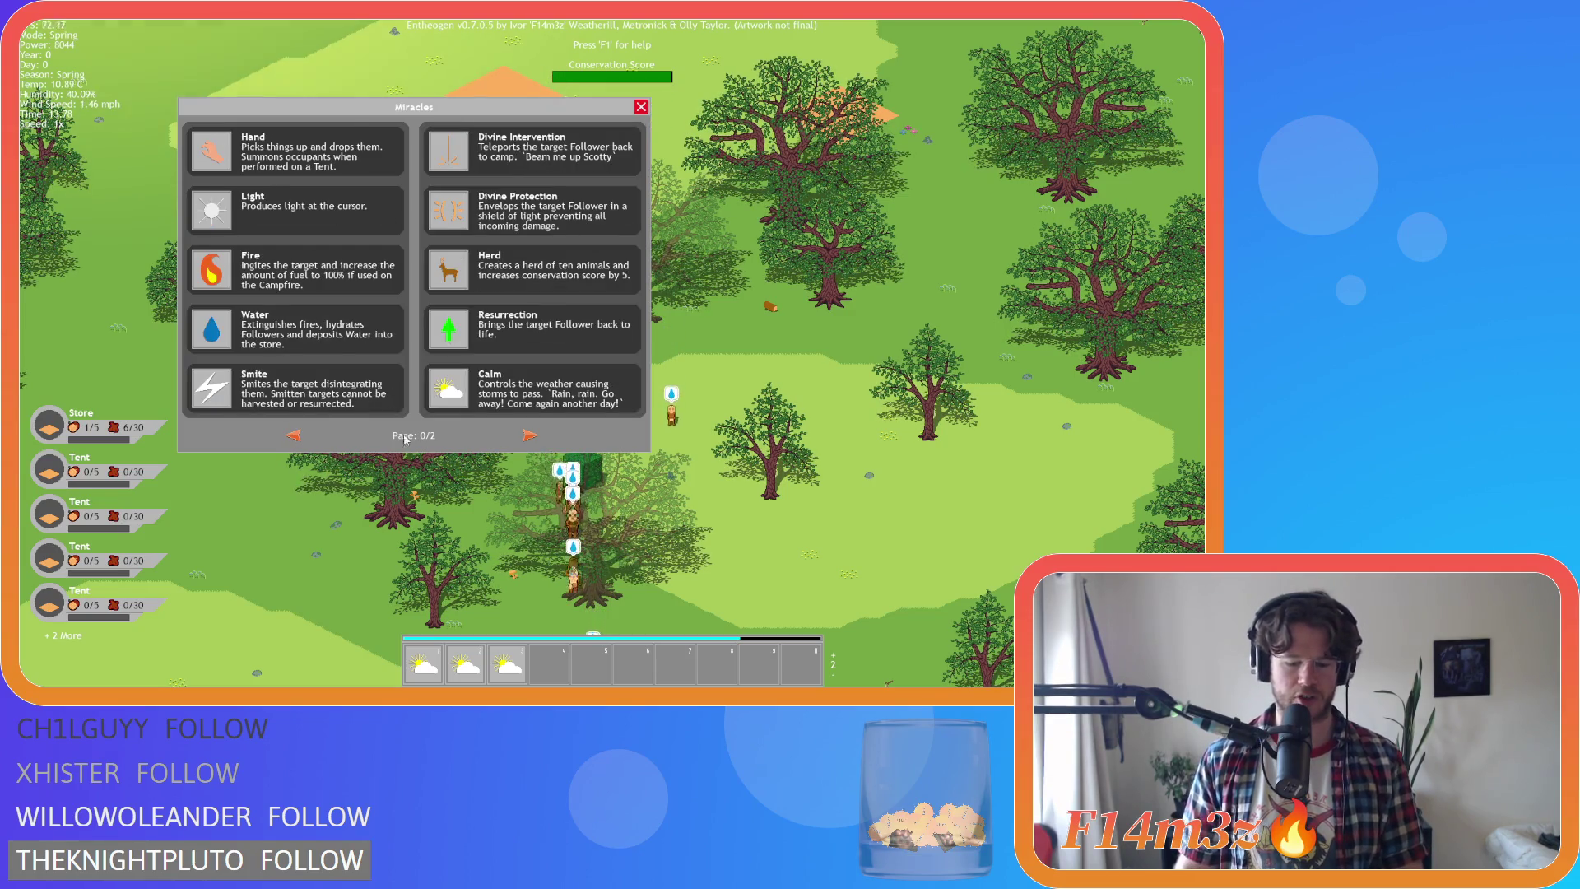
Wrap from the first Miracles page to the last, page back to the first, then quit to the title screen
key(Left)
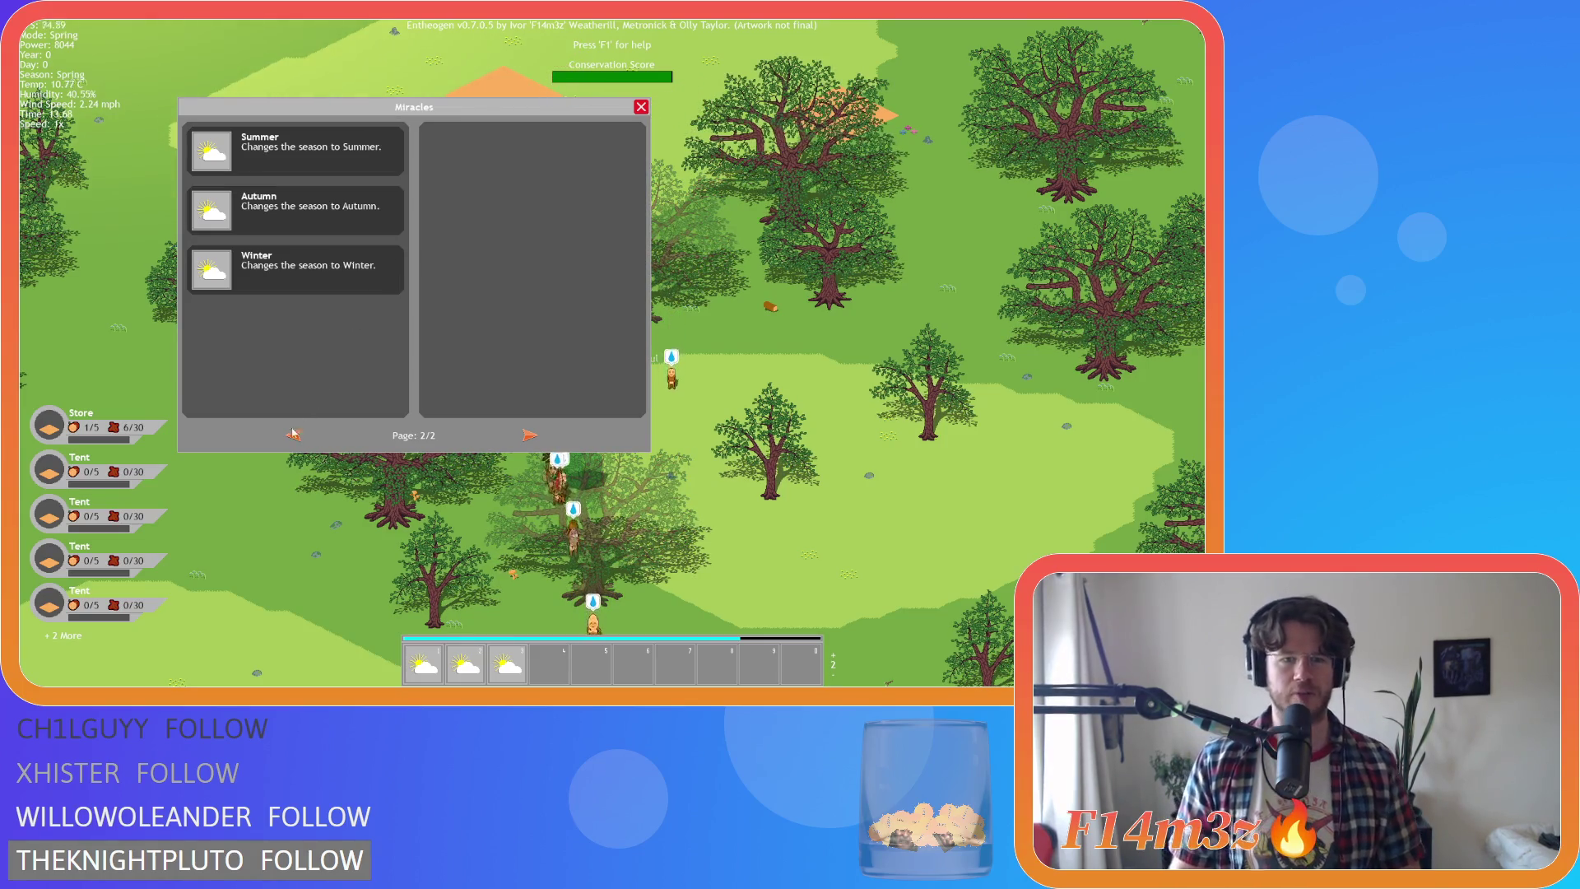
click(293, 434)
click(293, 435)
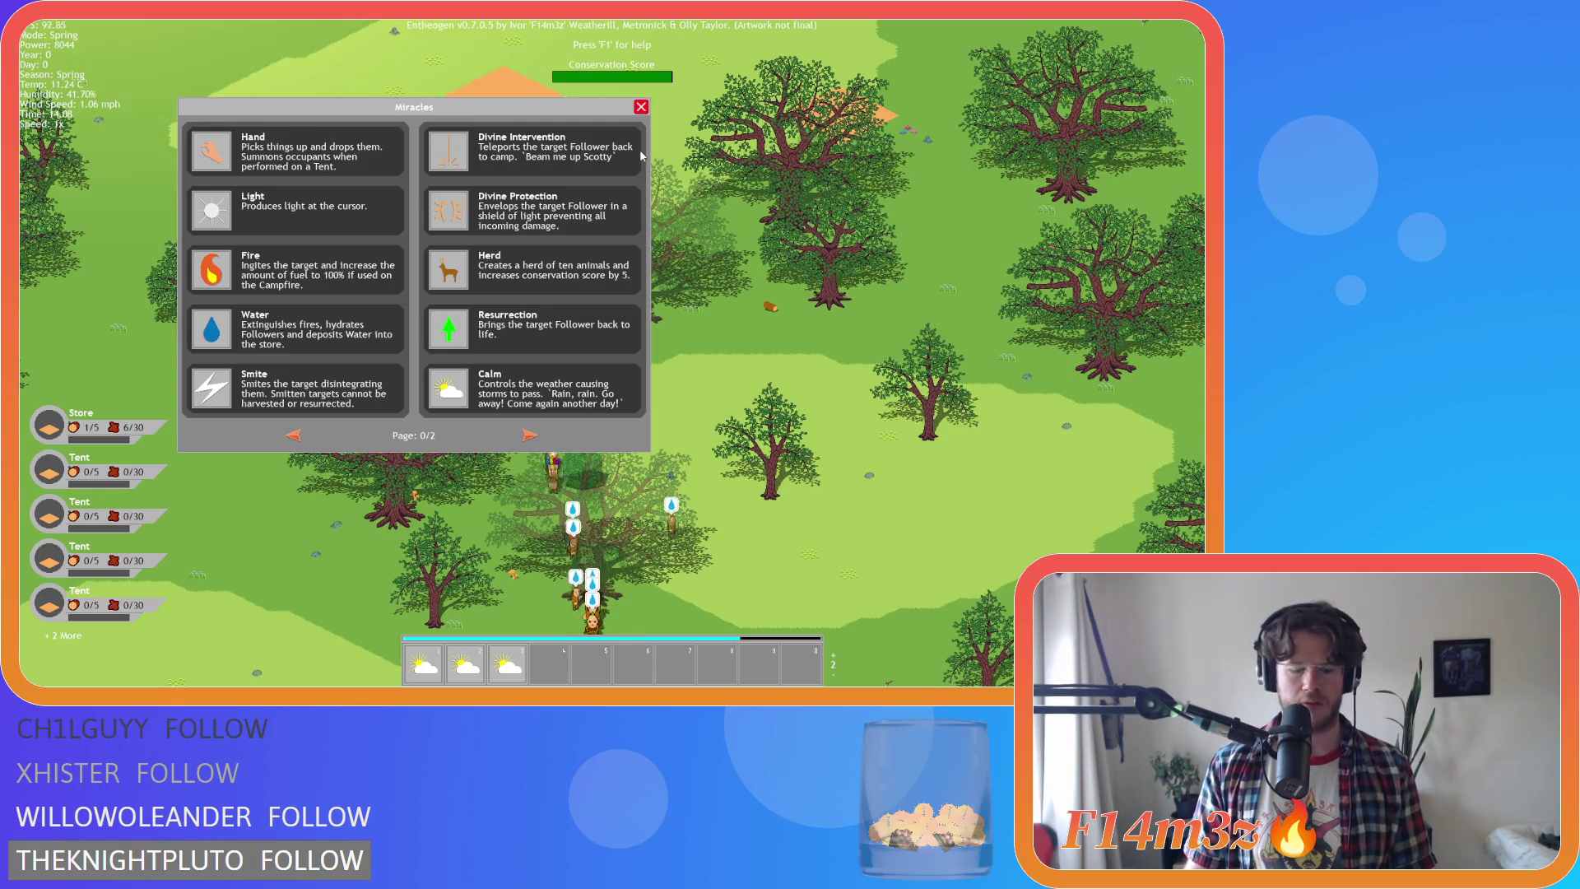
key(Escape)
key(Escape)
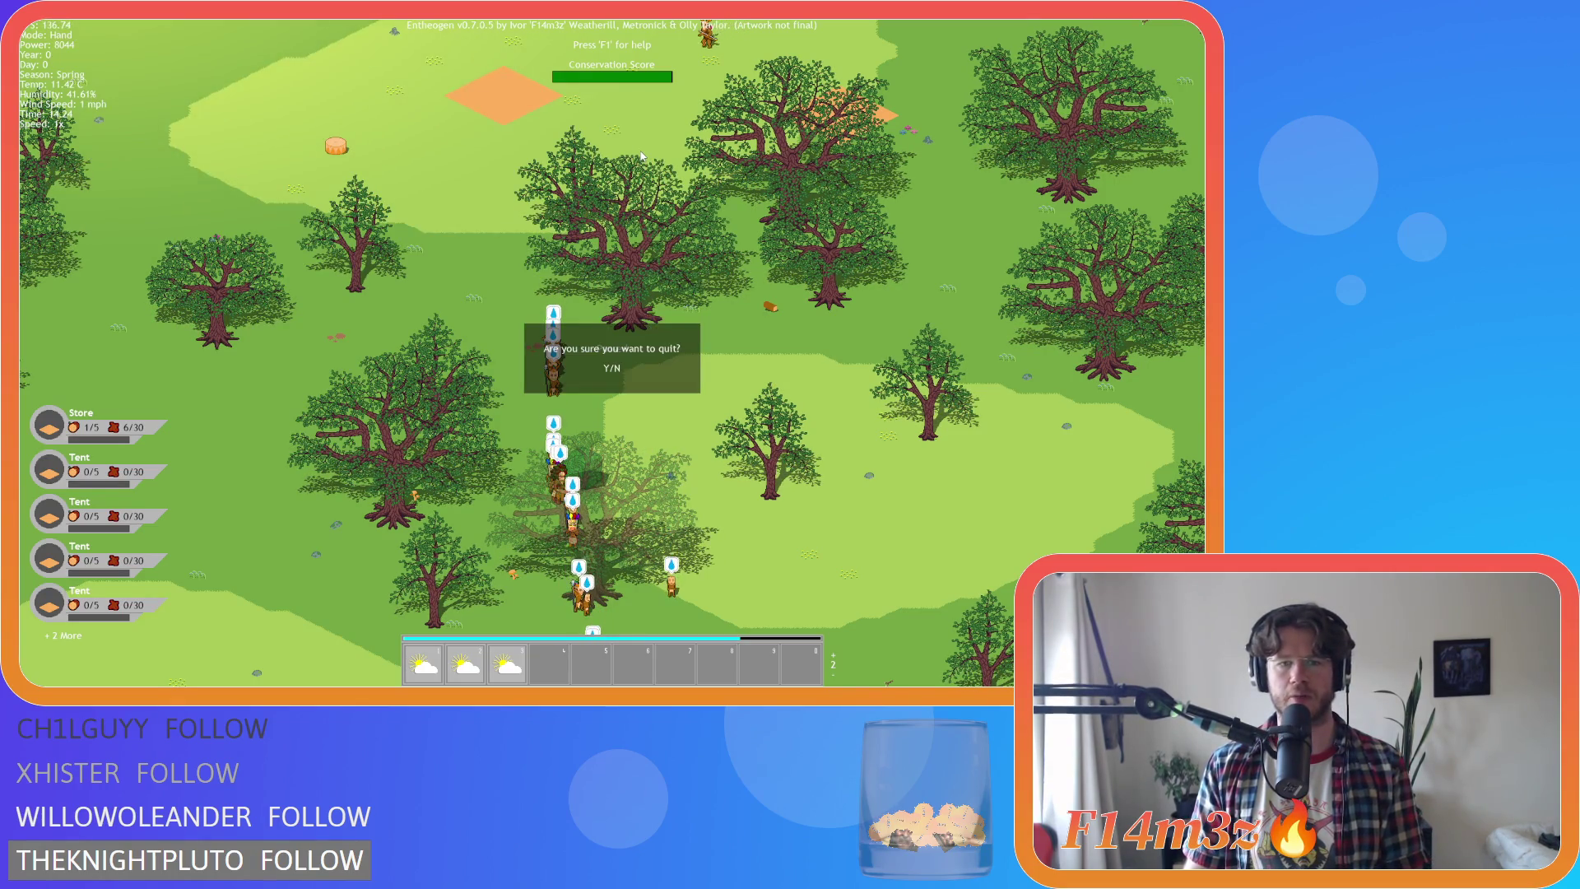
key(Return)
key(Down)
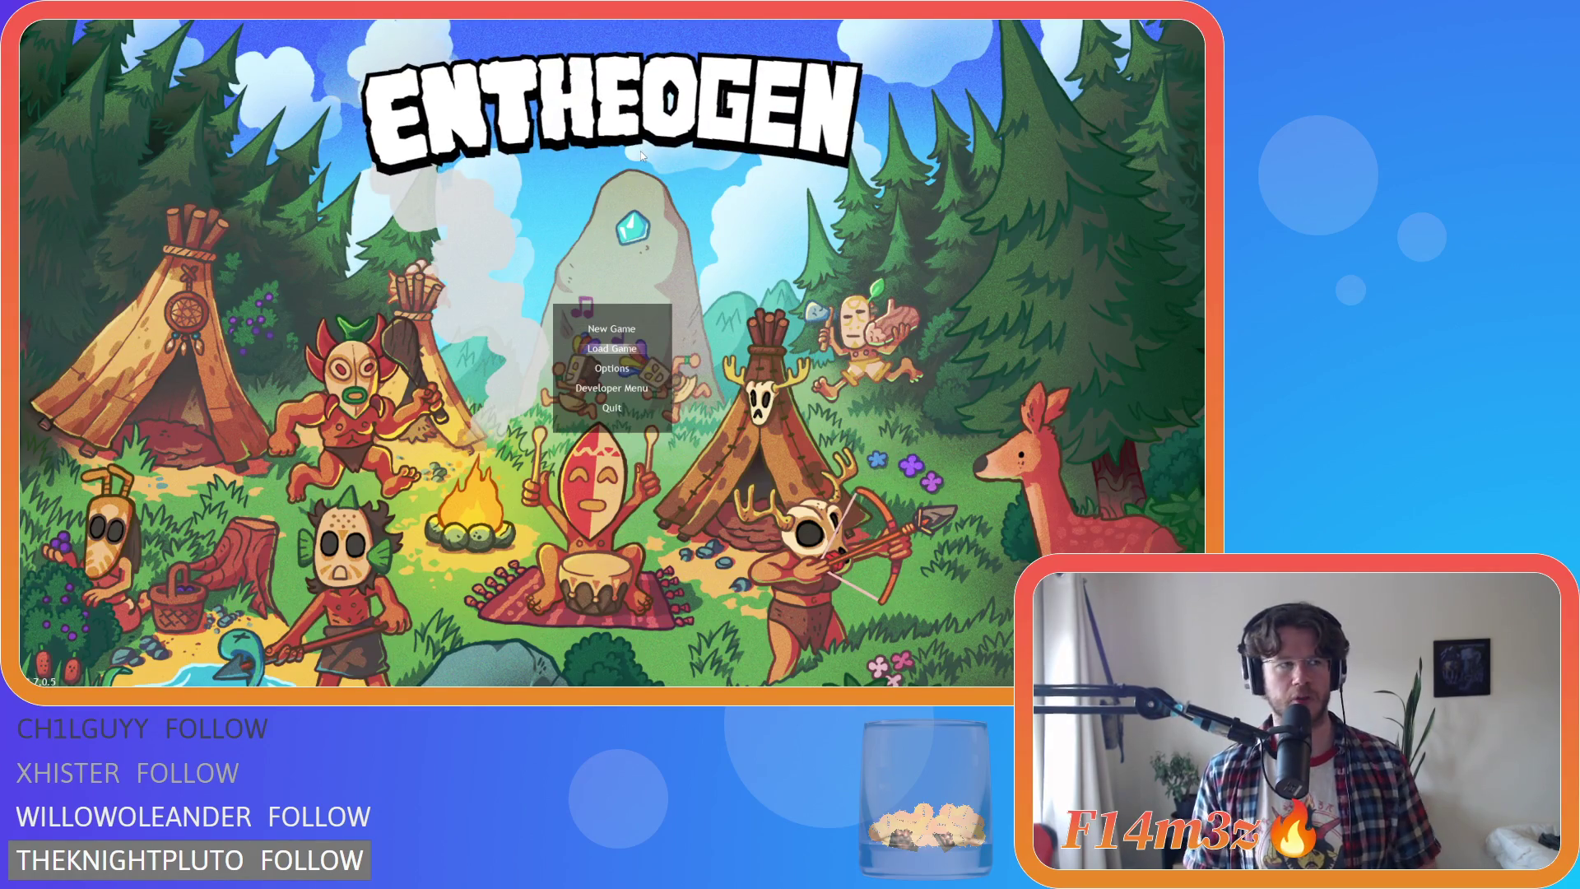
Load the saved game and page the Miracles menu back and forward with its arrow buttons
key(Return)
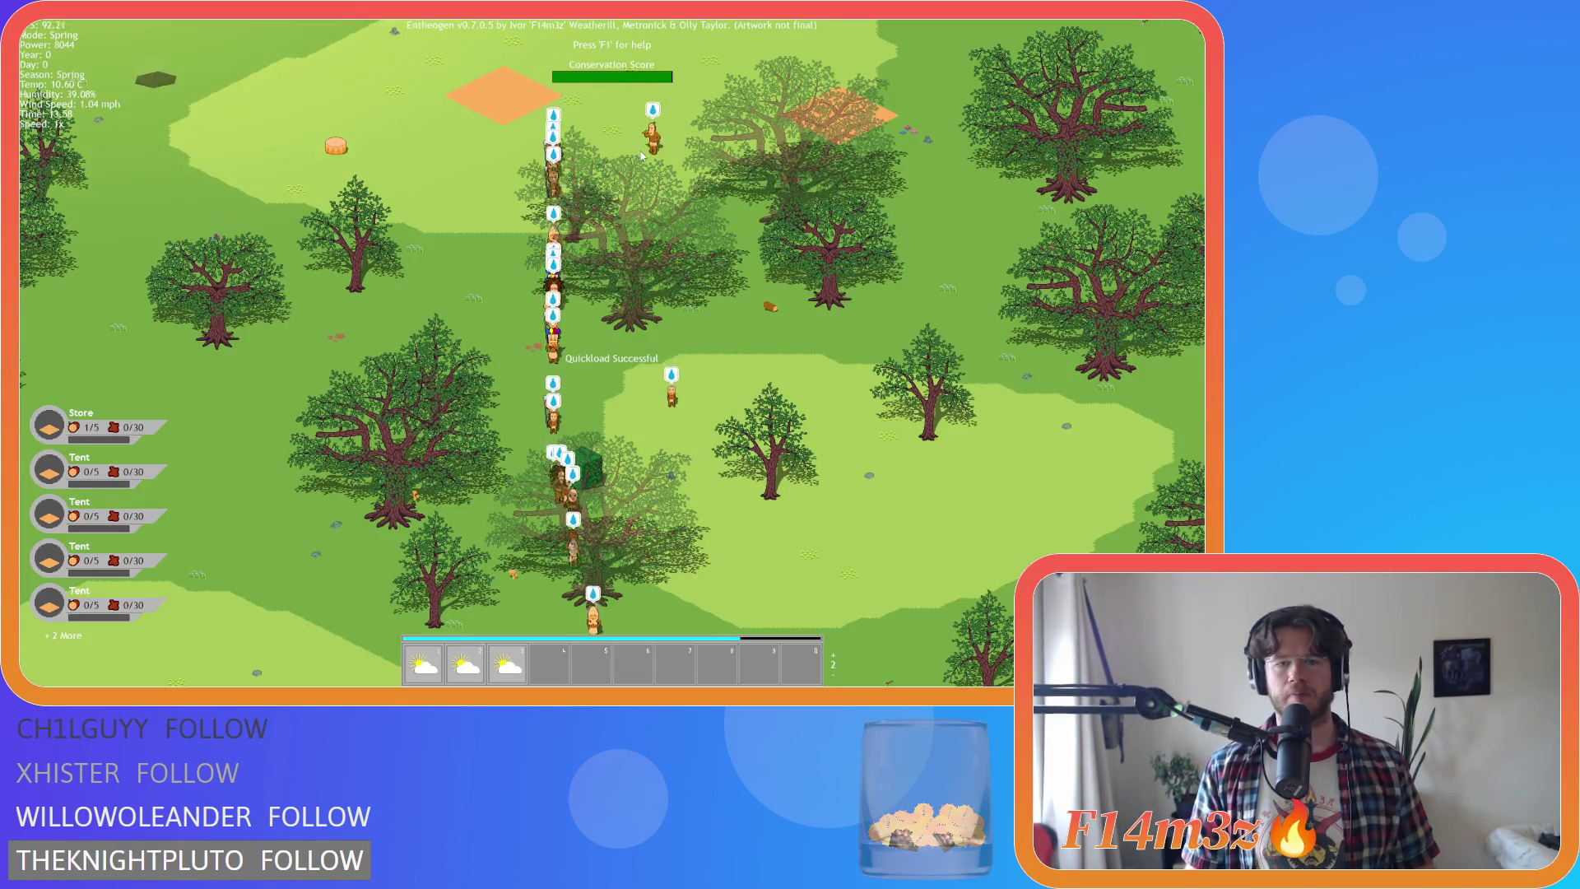
key(m)
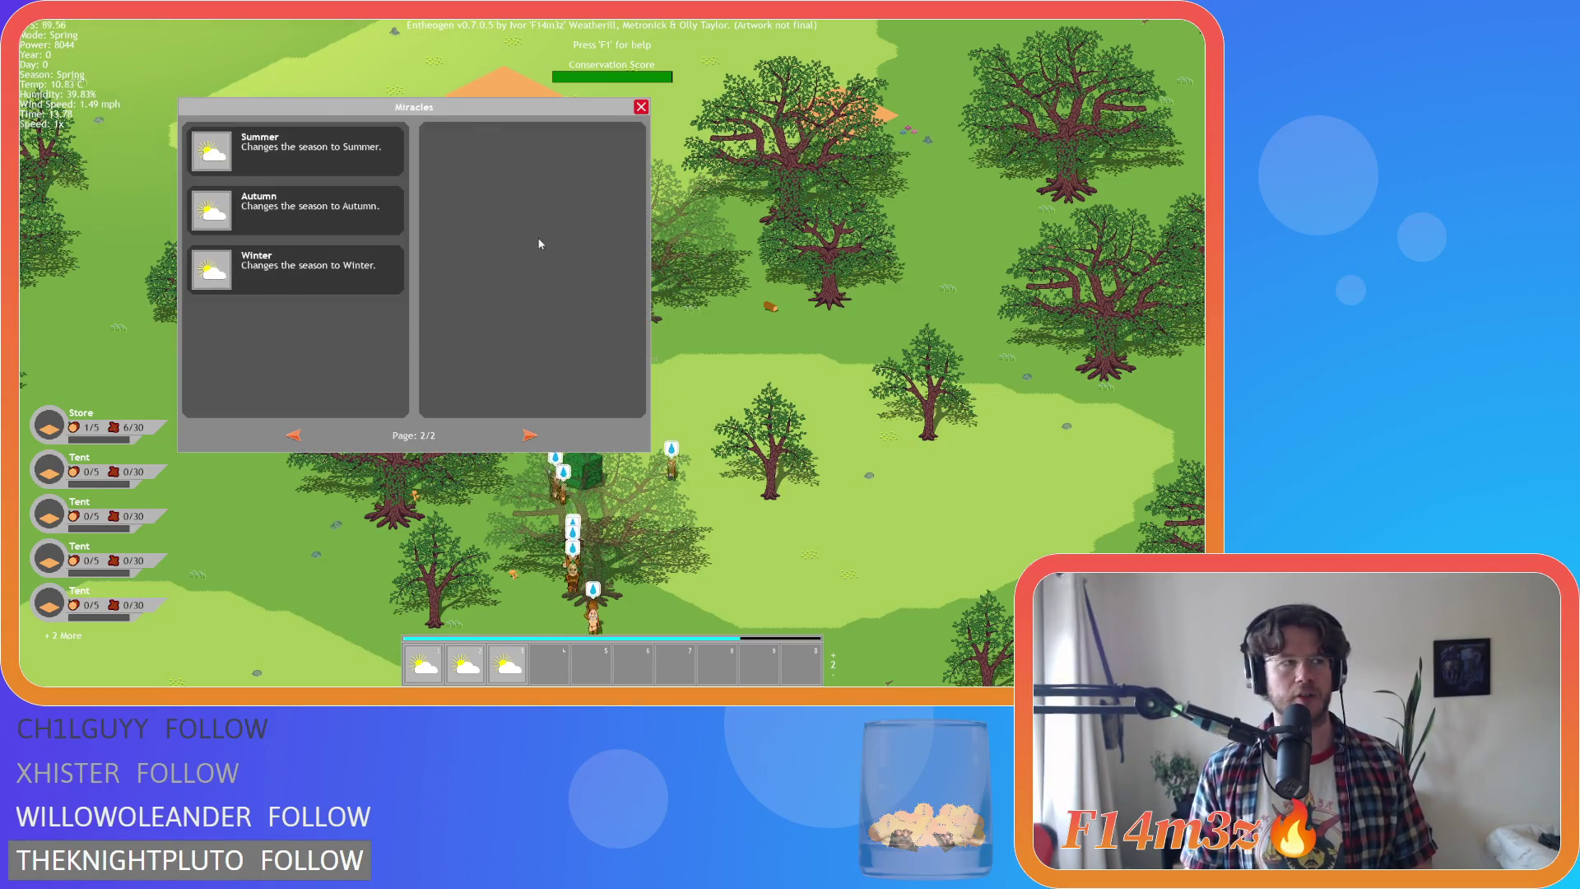
click(296, 436)
click(296, 436)
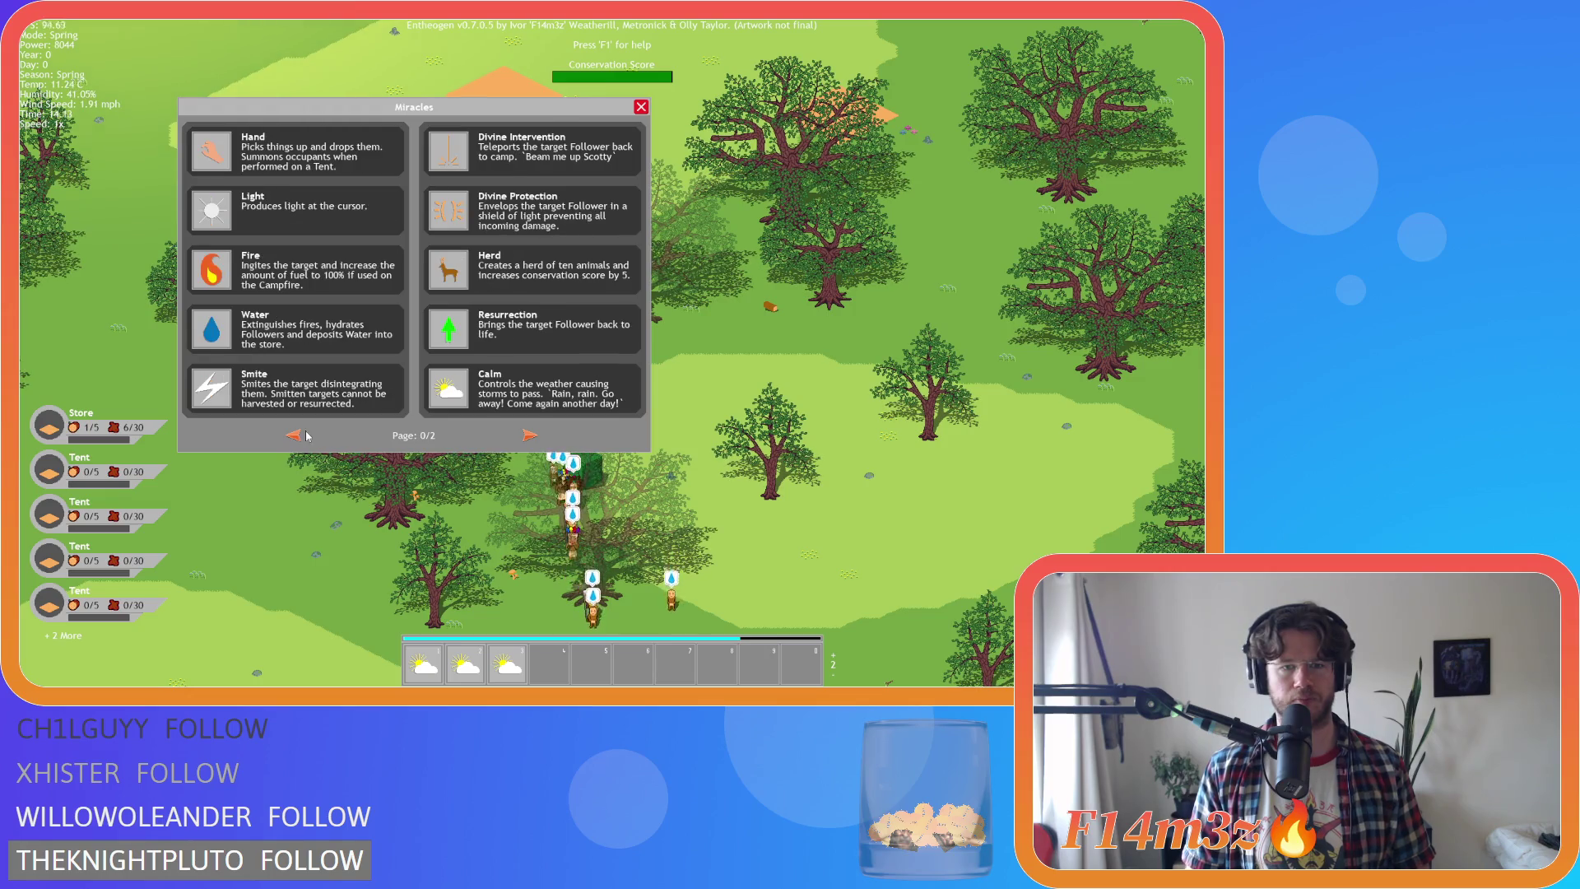
click(530, 436)
click(530, 436)
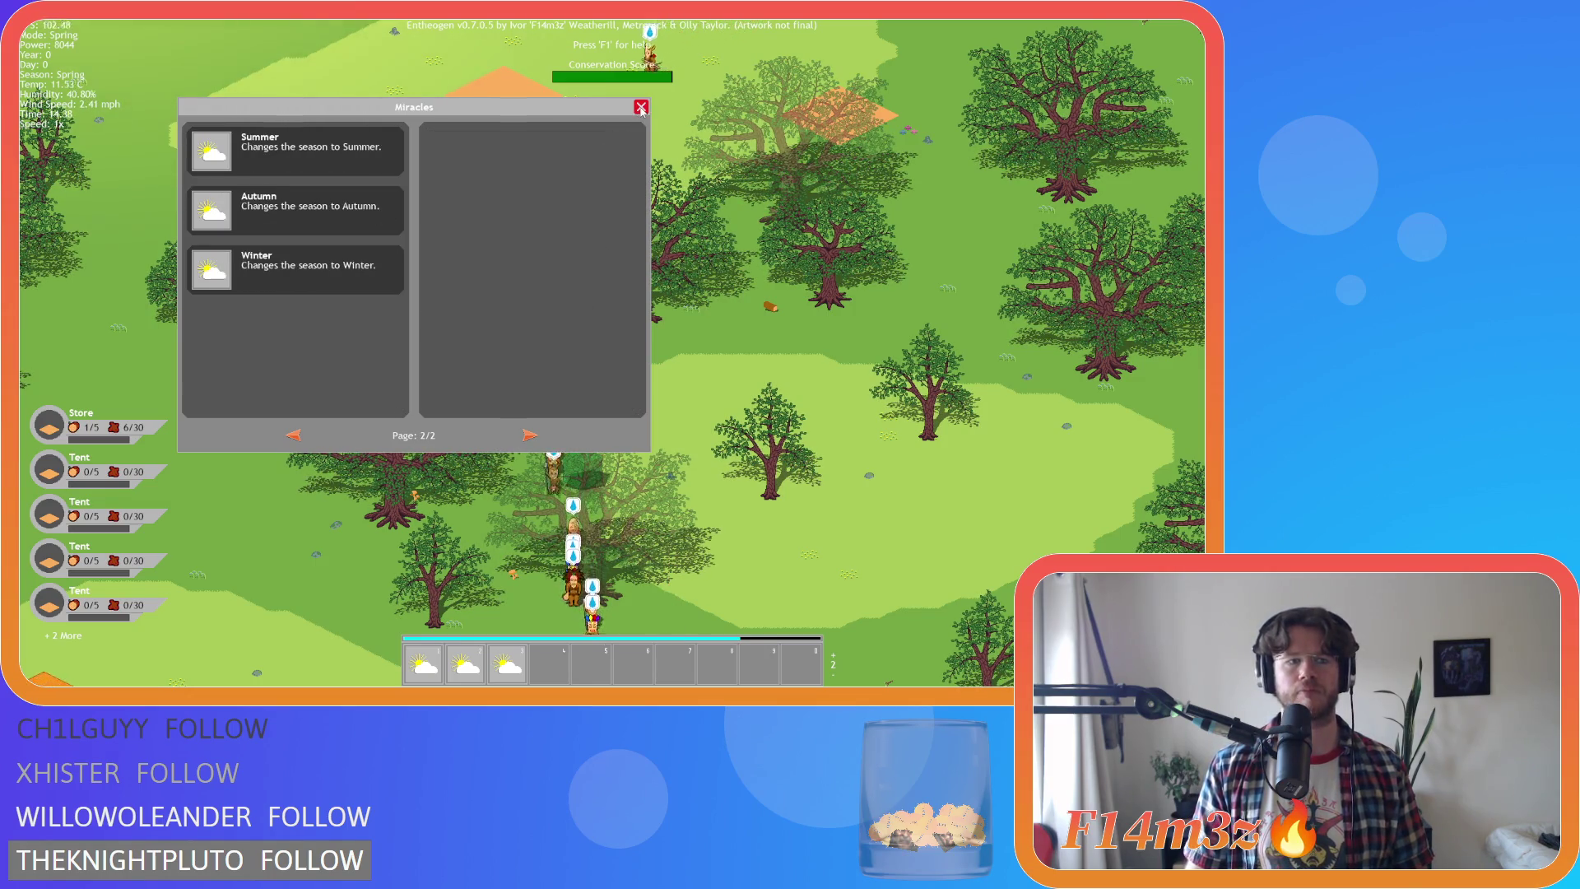
click(298, 439)
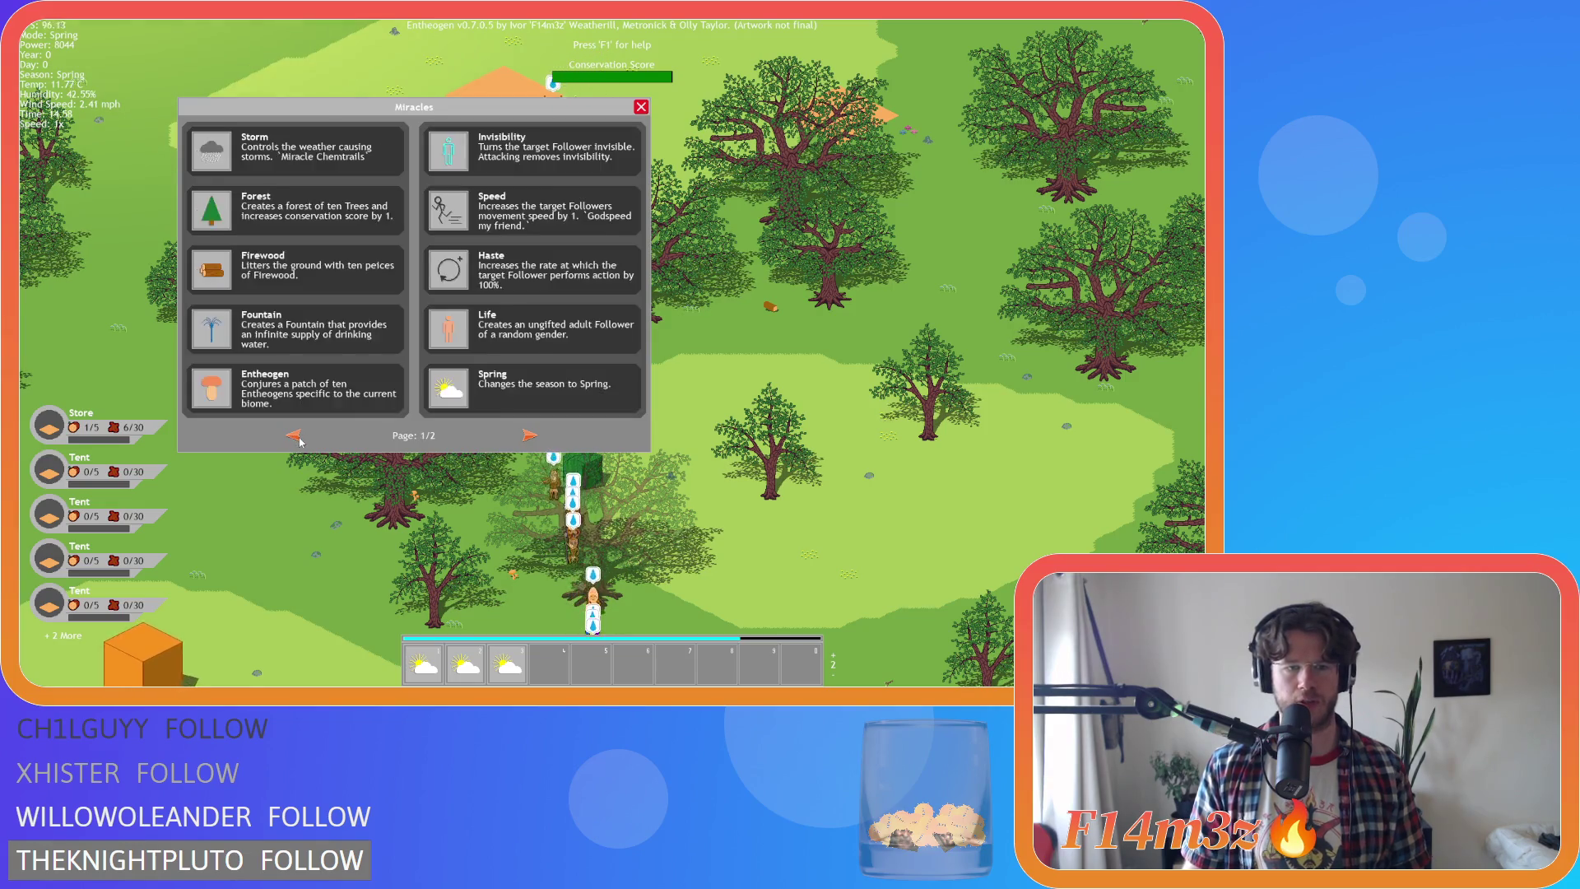
click(298, 438)
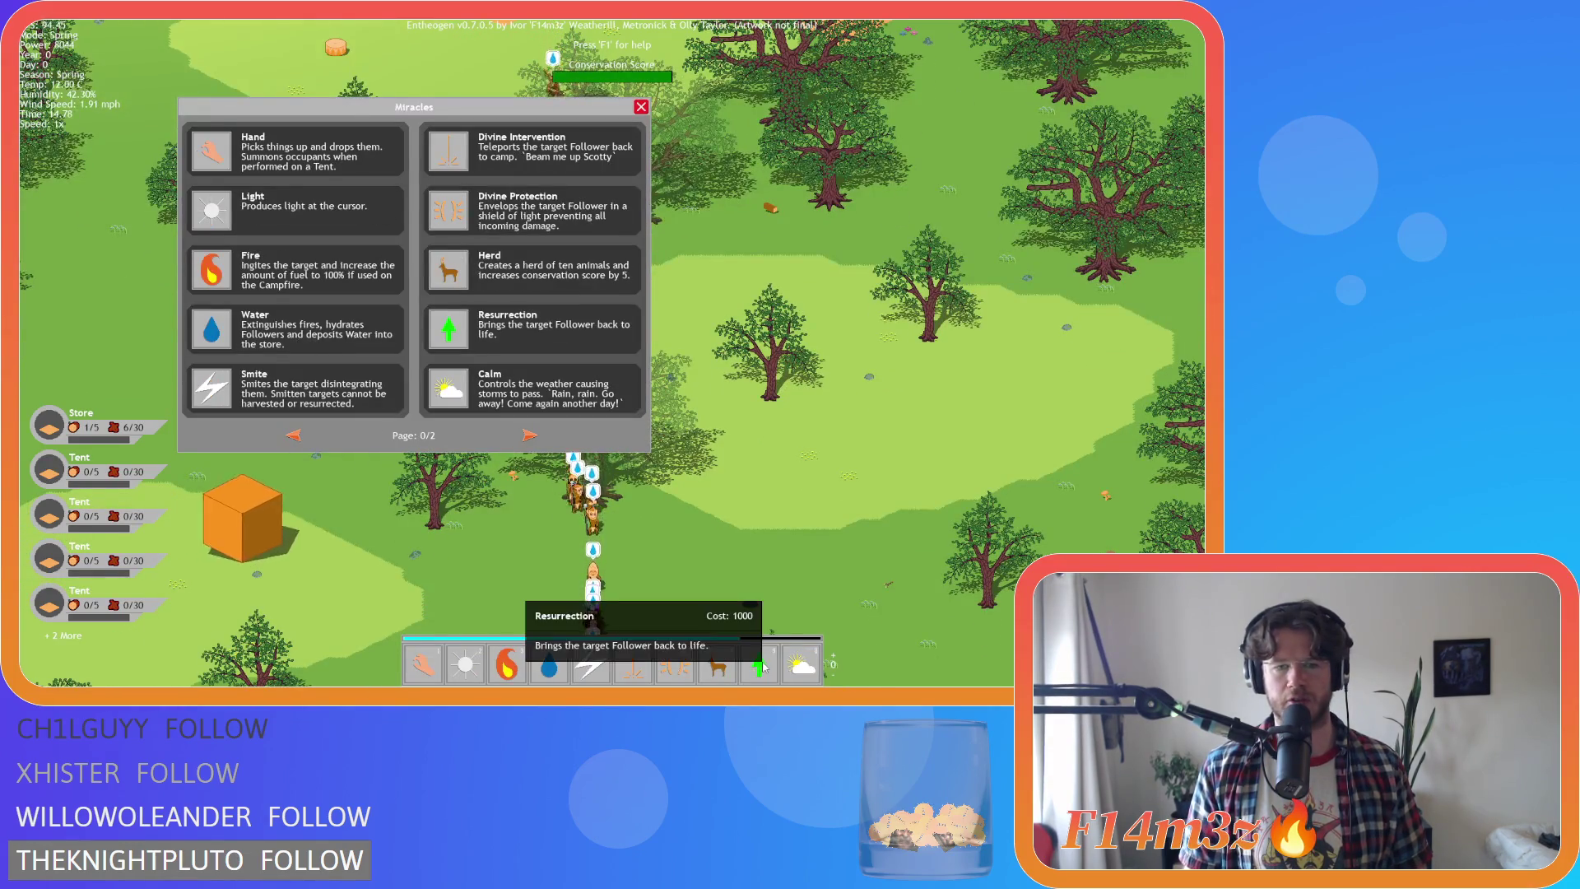
Jump the Miracles menu to its last page with the Q hotkey, then quit the game
key(w)
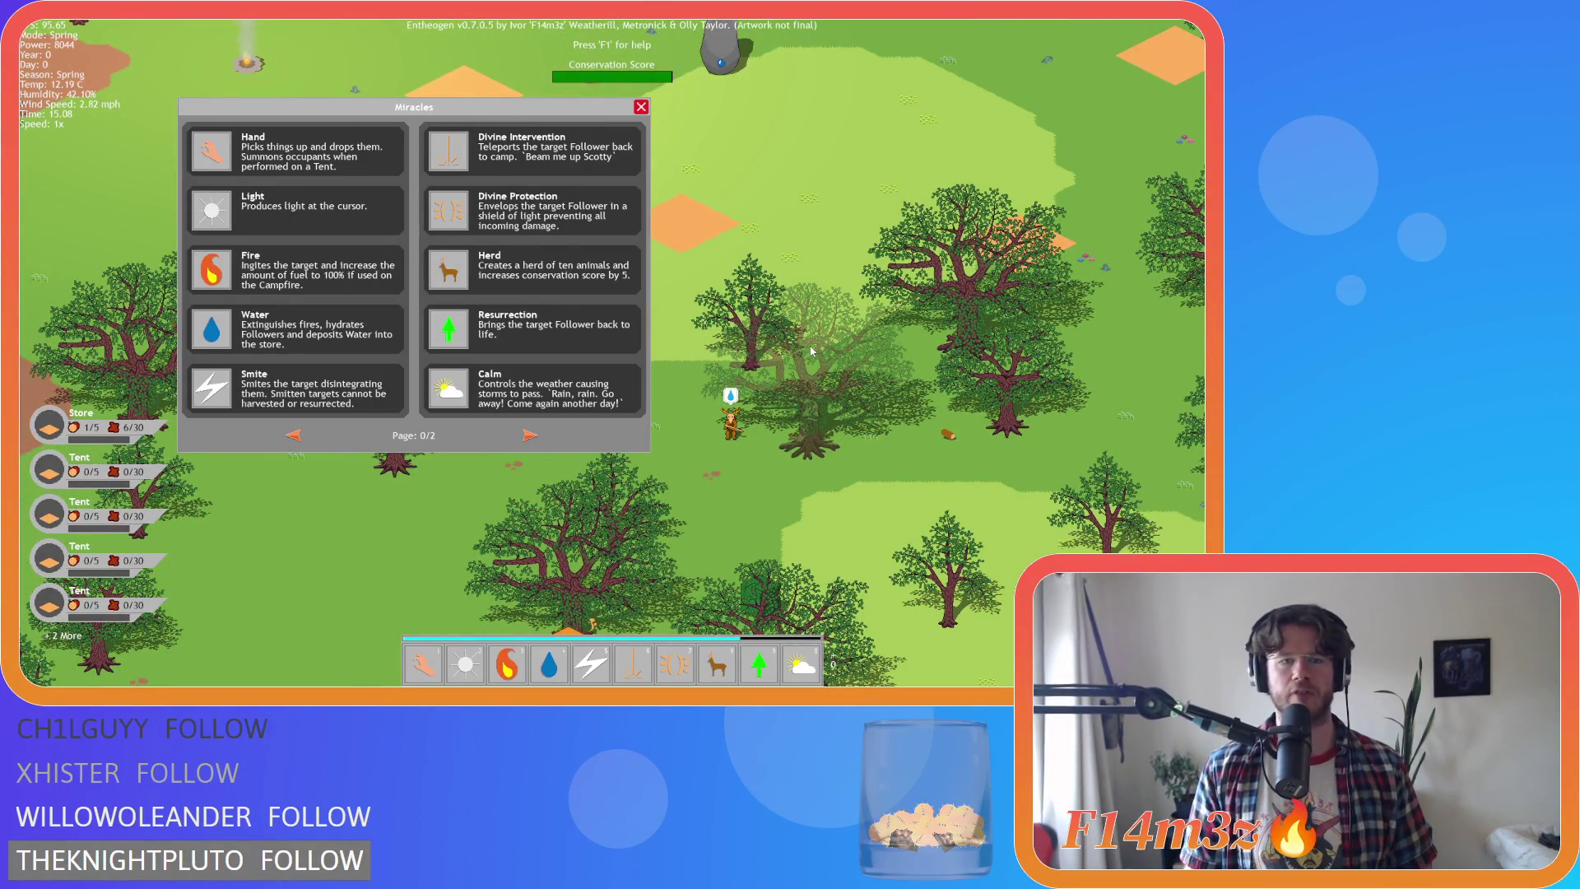
key(q)
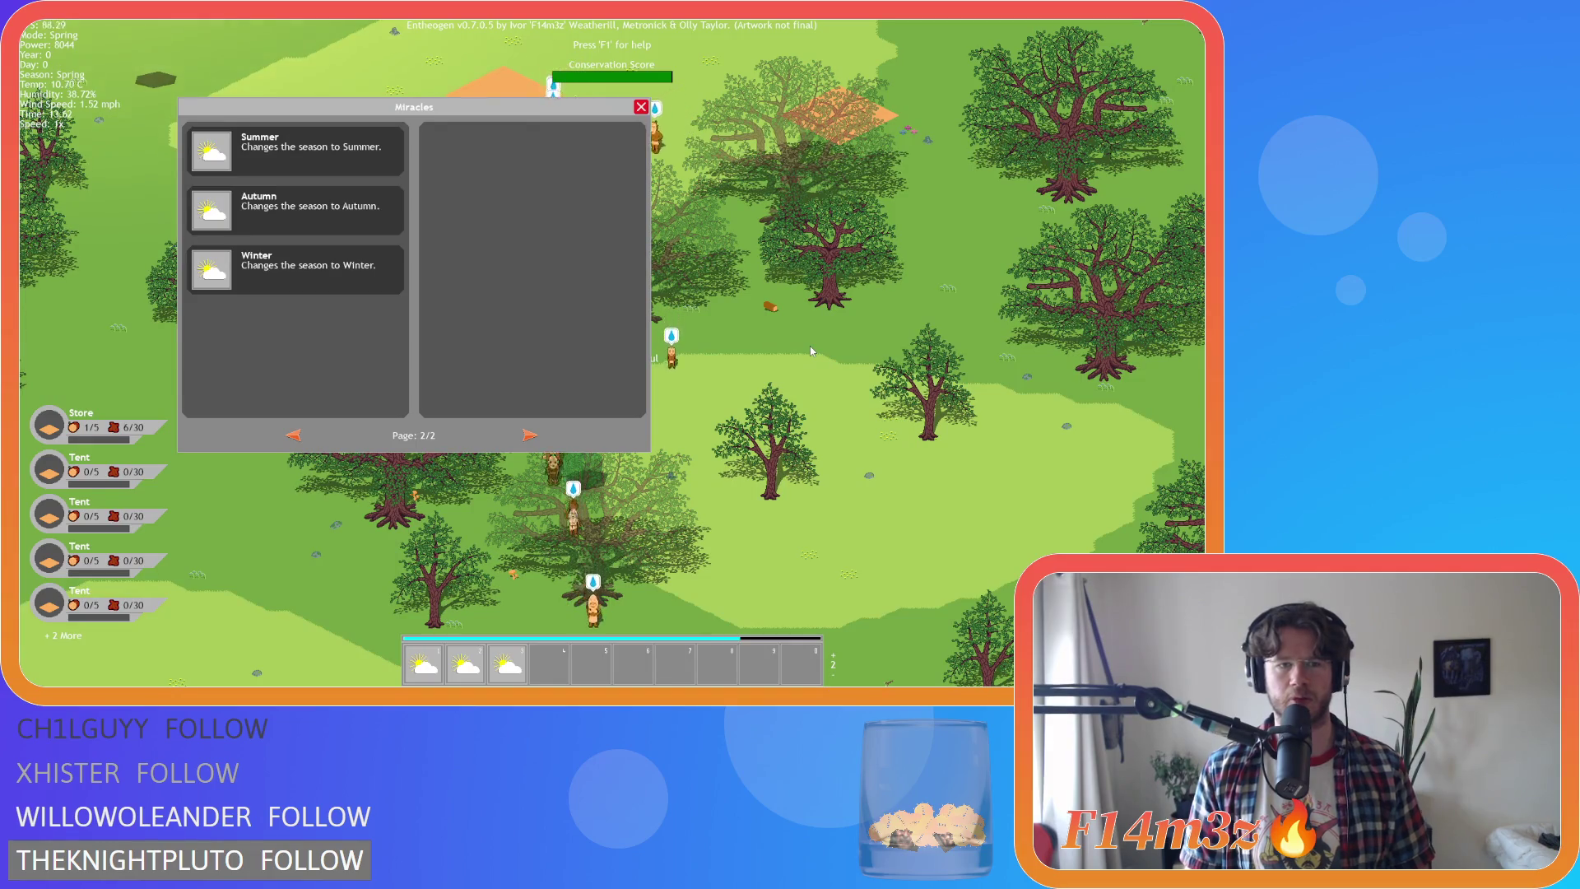
key(d)
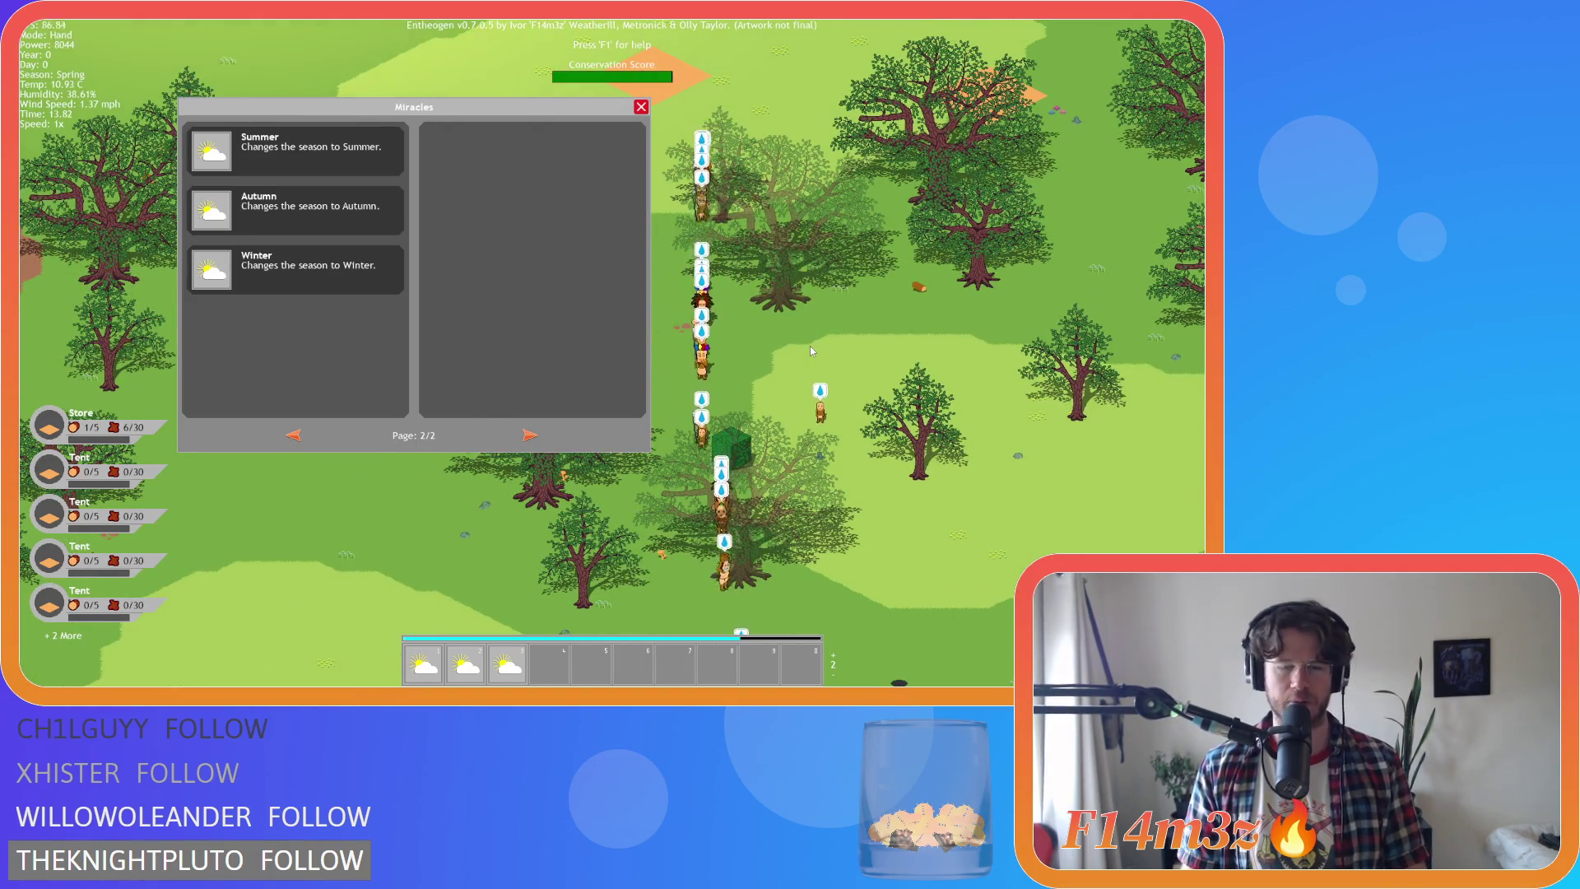
key(Escape)
key(Escape)
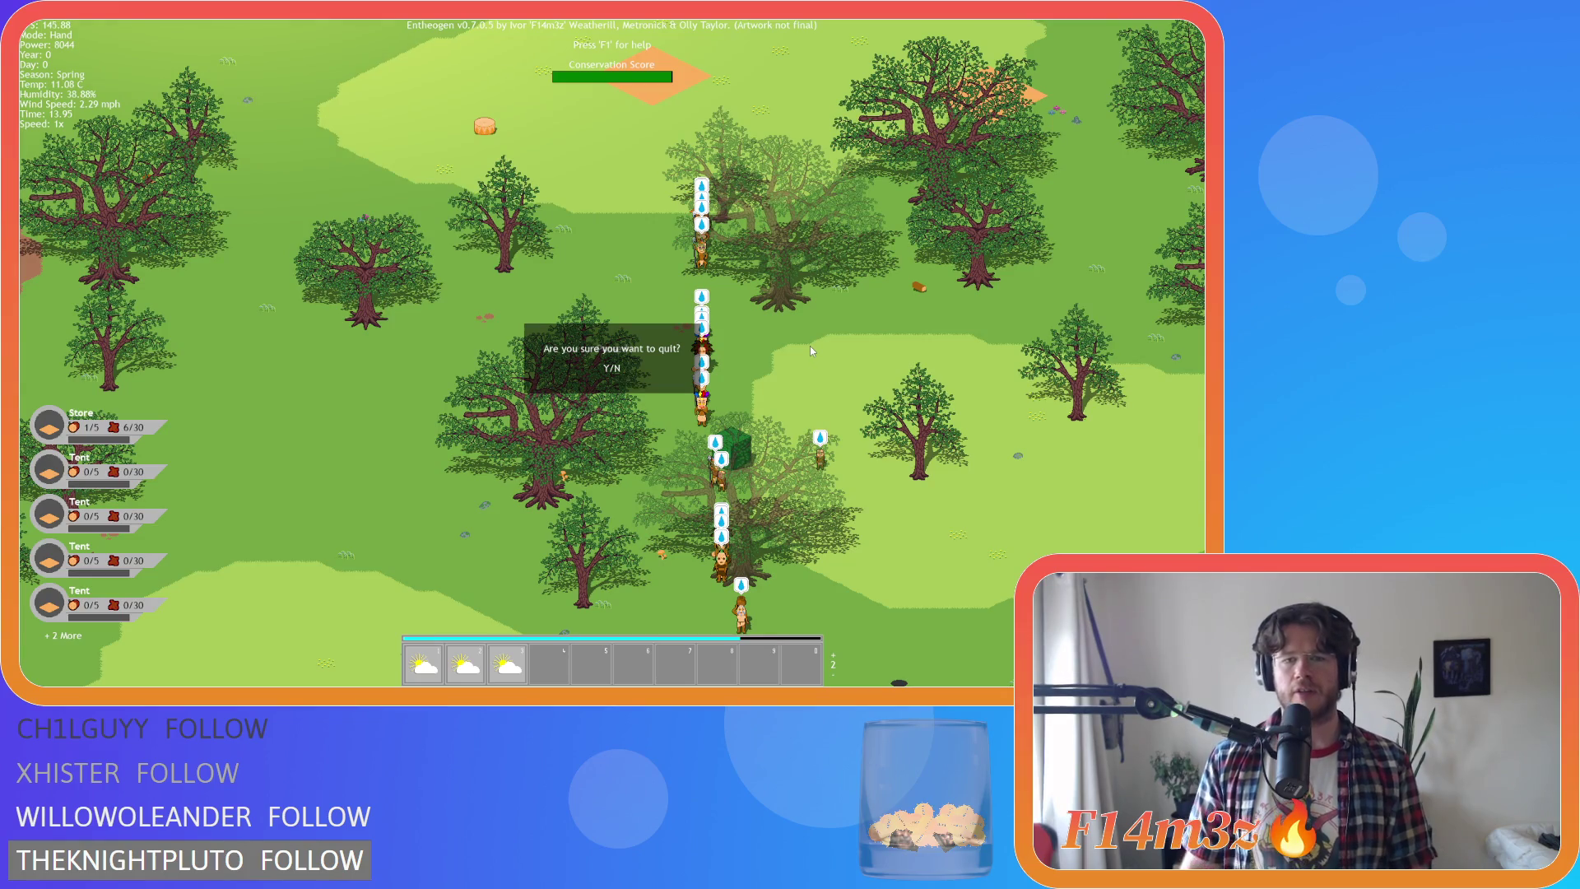
key(y)
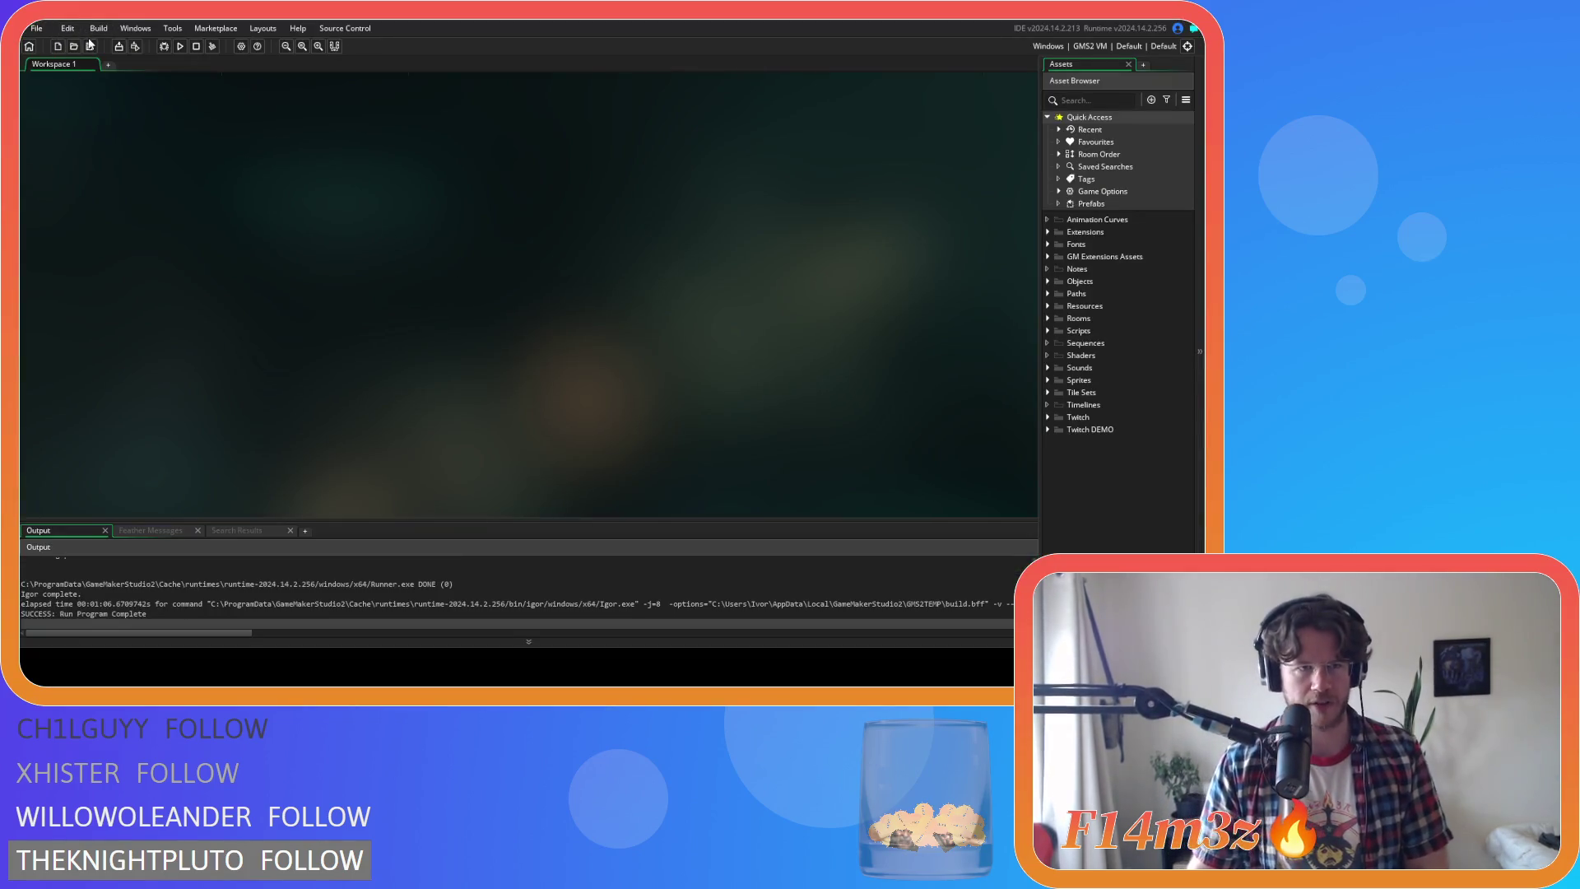